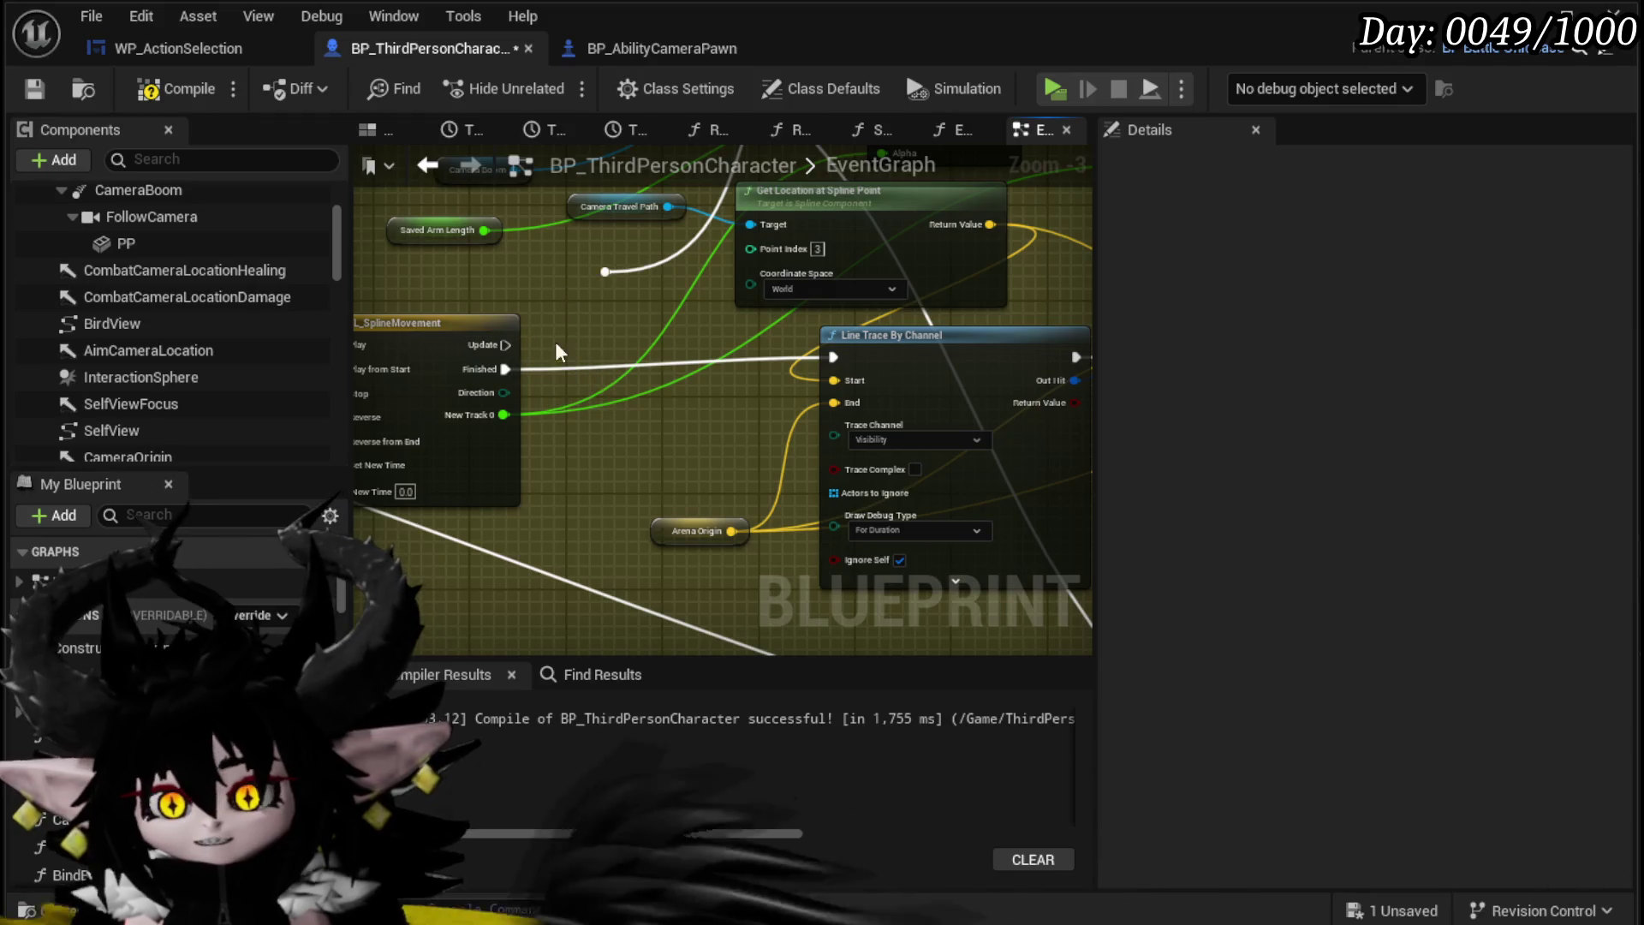
Step: Pan the event graph from the rotation nodes back to Line Trace By Channel
{"action": "mouse_move", "coordinate": [1071, 386]}
{"action": "left_mouse_down"}
{"action": "mouse_move", "coordinate": [966, 326]}
{"action": "mouse_move", "coordinate": [754, 322]}
{"action": "left_mouse_up"}
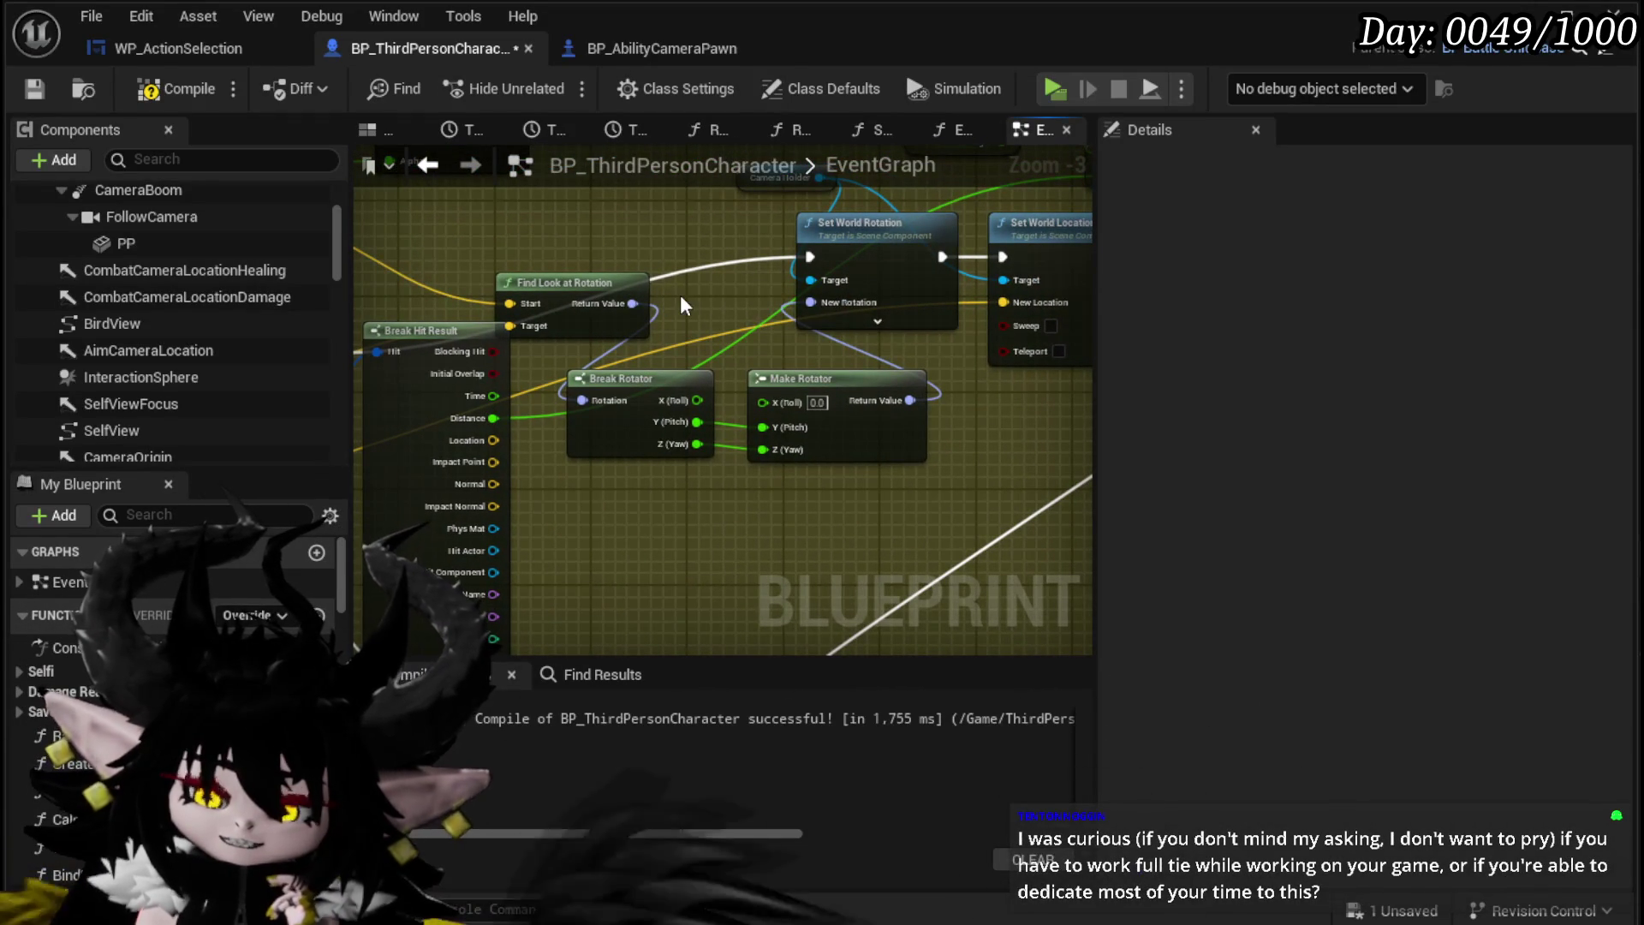
{"action": "left_click_drag", "start_coordinate": [743, 310], "coordinate": [1091, 327]}
{"action": "left_click_drag", "start_coordinate": [651, 248], "coordinate": [915, 250]}
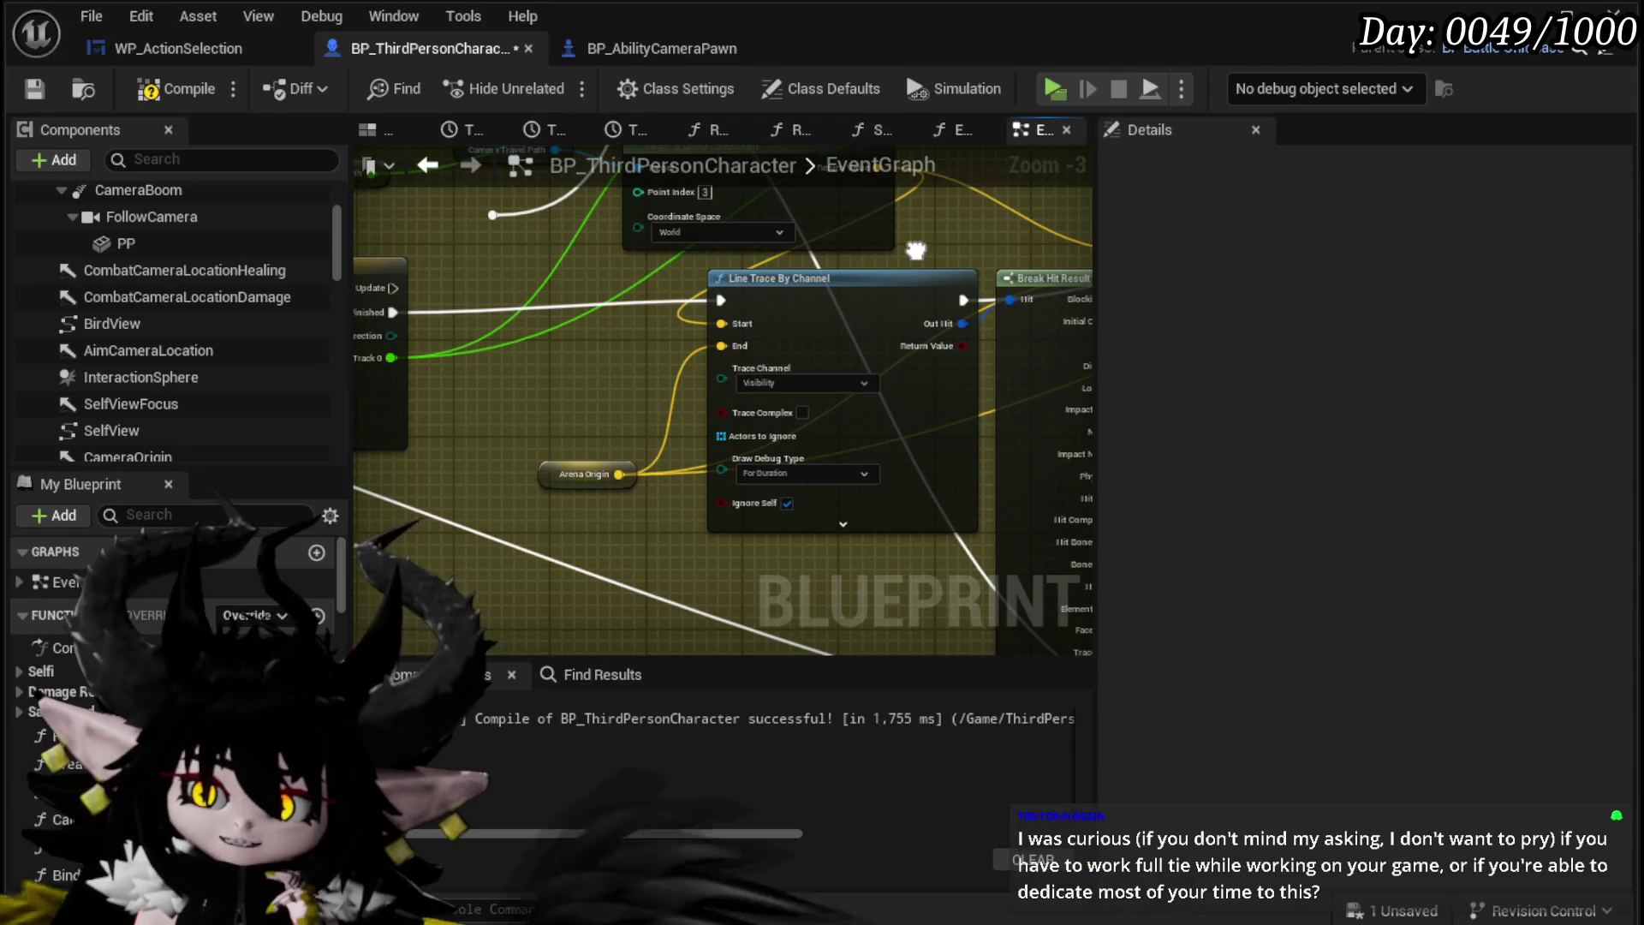
Step: Attempt a wire from the timeline's Update output, then compile and save the Blueprint
{"action": "left_click_drag", "start_coordinate": [393, 287], "coordinate": [507, 220]}
{"action": "left_click_drag", "start_coordinate": [394, 298], "coordinate": [509, 214]}
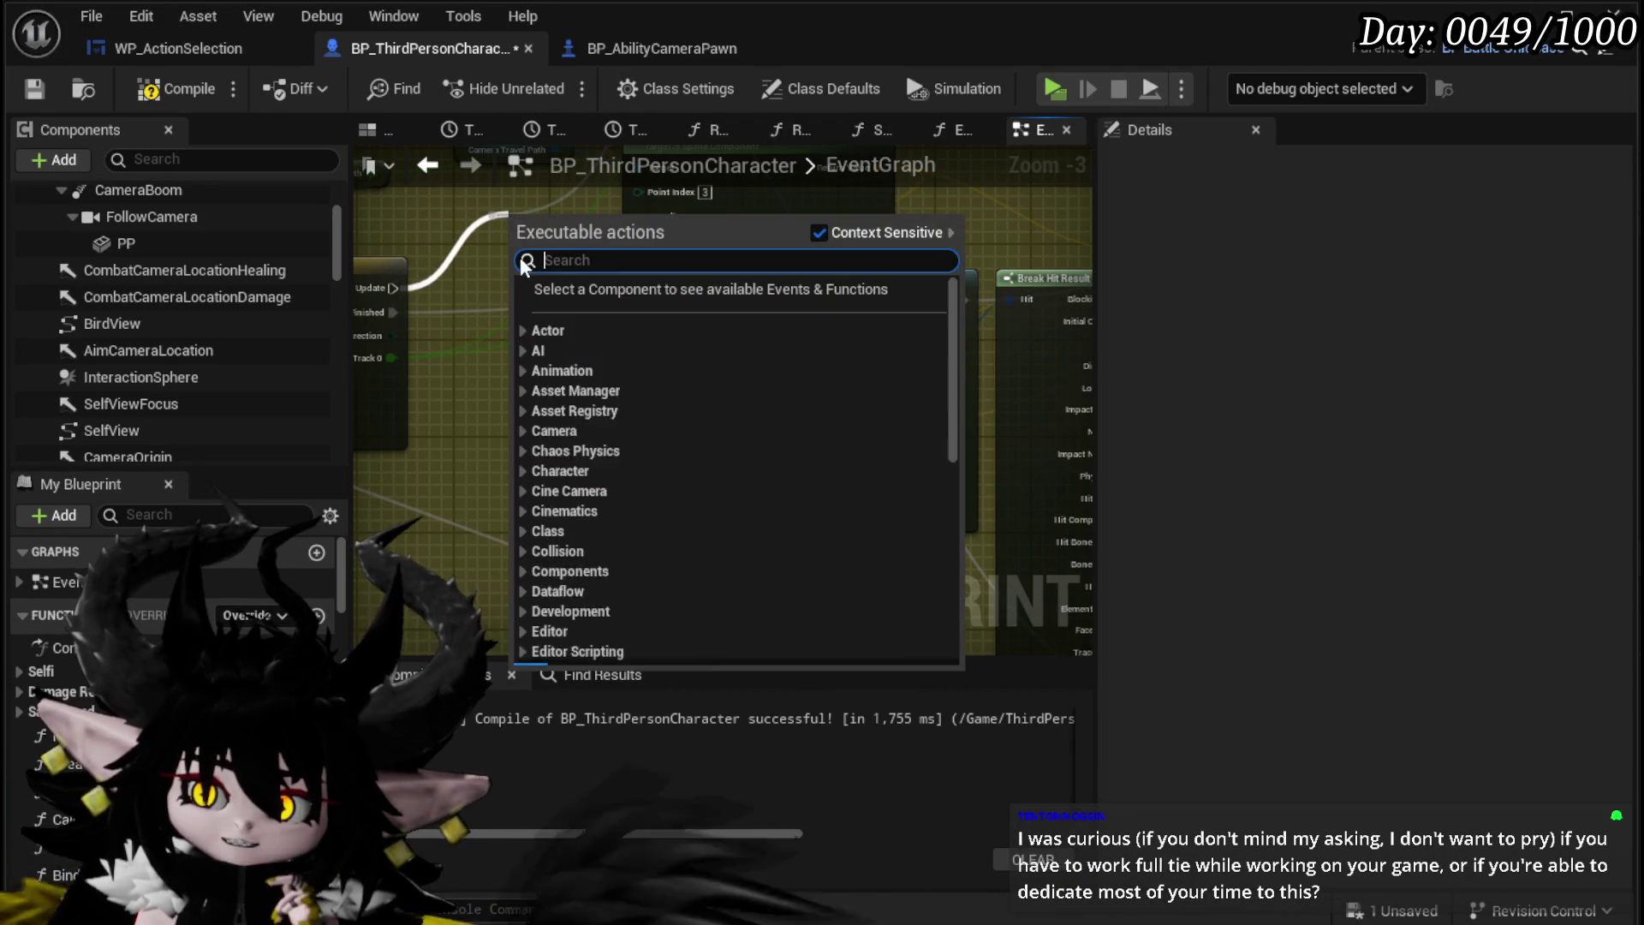
{"action": "mouse_move", "coordinate": [392, 294]}
{"action": "left_mouse_down"}
{"action": "mouse_move", "coordinate": [477, 249]}
{"action": "mouse_move", "coordinate": [494, 213]}
{"action": "left_mouse_up"}
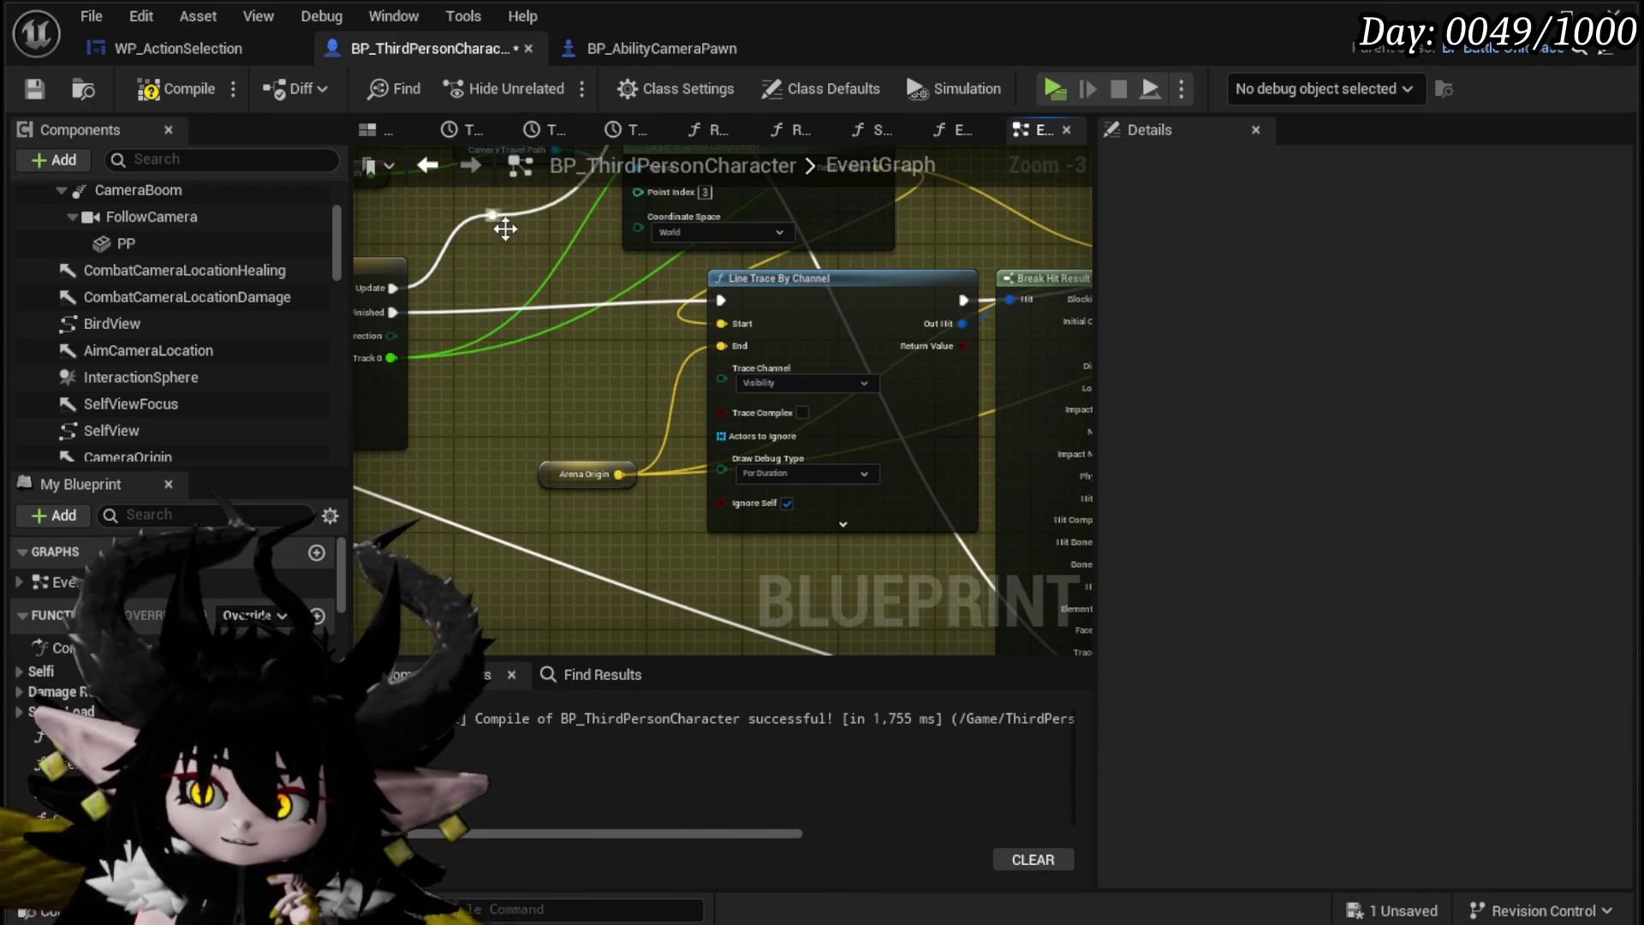
{"action": "left_click", "coordinate": [27, 88]}
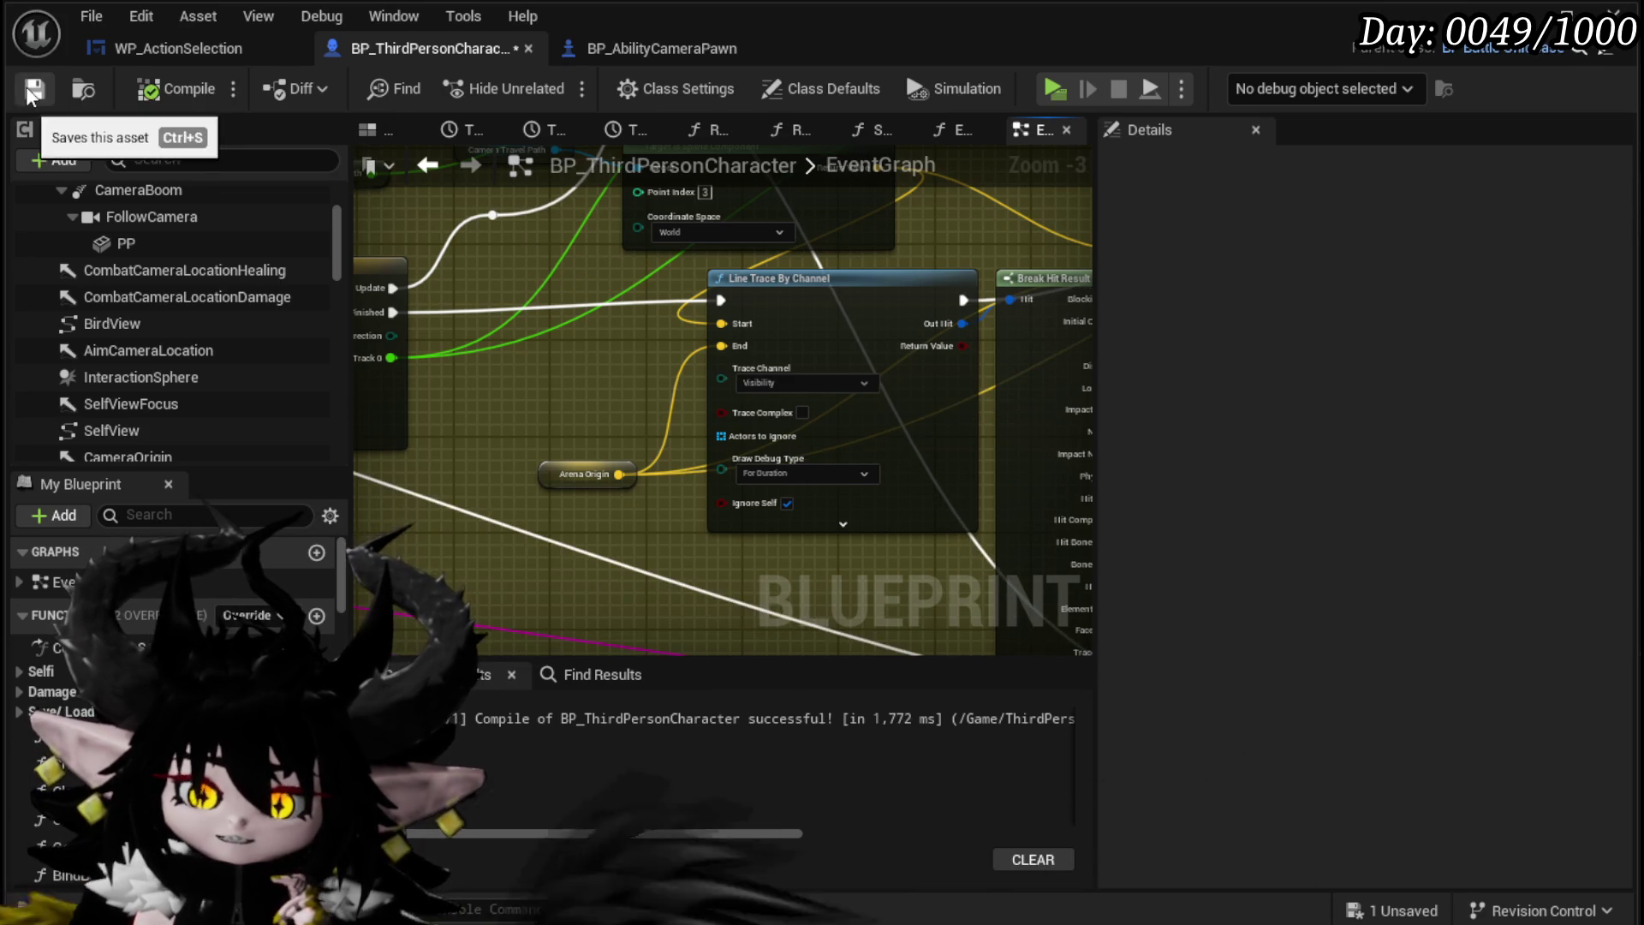
{"action": "scroll", "coordinate": [613, 280], "scroll_direction": "down", "scroll_amount": 2}
Step: Reposition the Camera Travel Path, Get Spline Length, Lerp and Get Location at Distance nodes
{"action": "left_click_drag", "start_coordinate": [517, 306], "coordinate": [533, 297]}
{"action": "scroll", "coordinate": [533, 297], "scroll_direction": "up", "scroll_amount": 3}
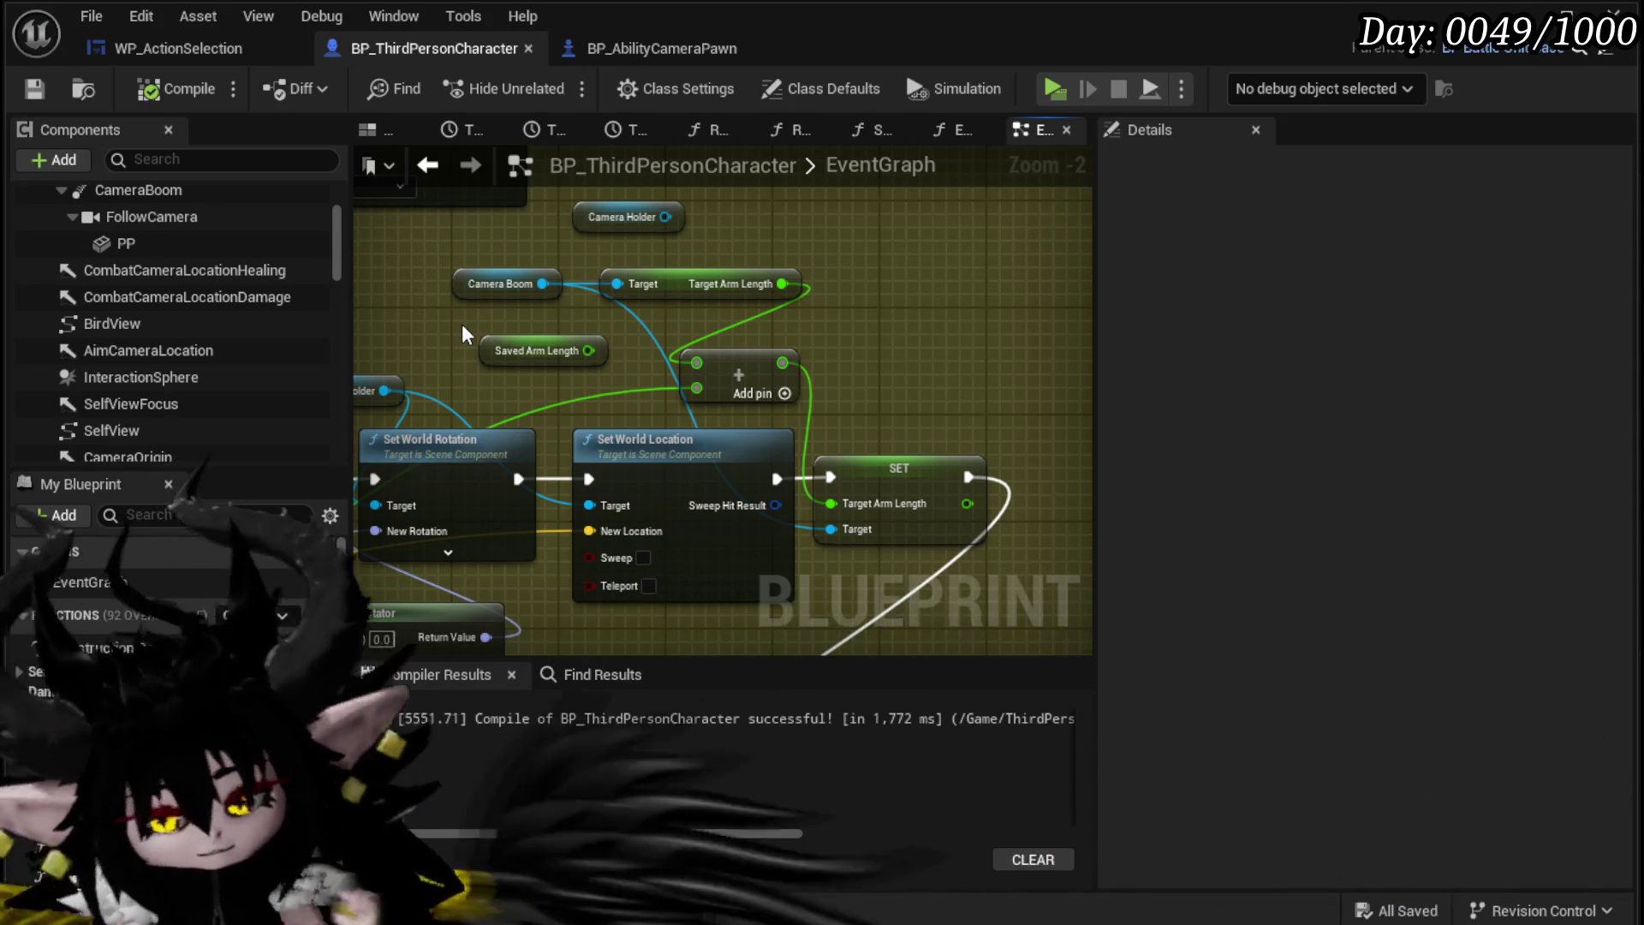
{"action": "left_click_drag", "start_coordinate": [444, 321], "coordinate": [452, 348]}
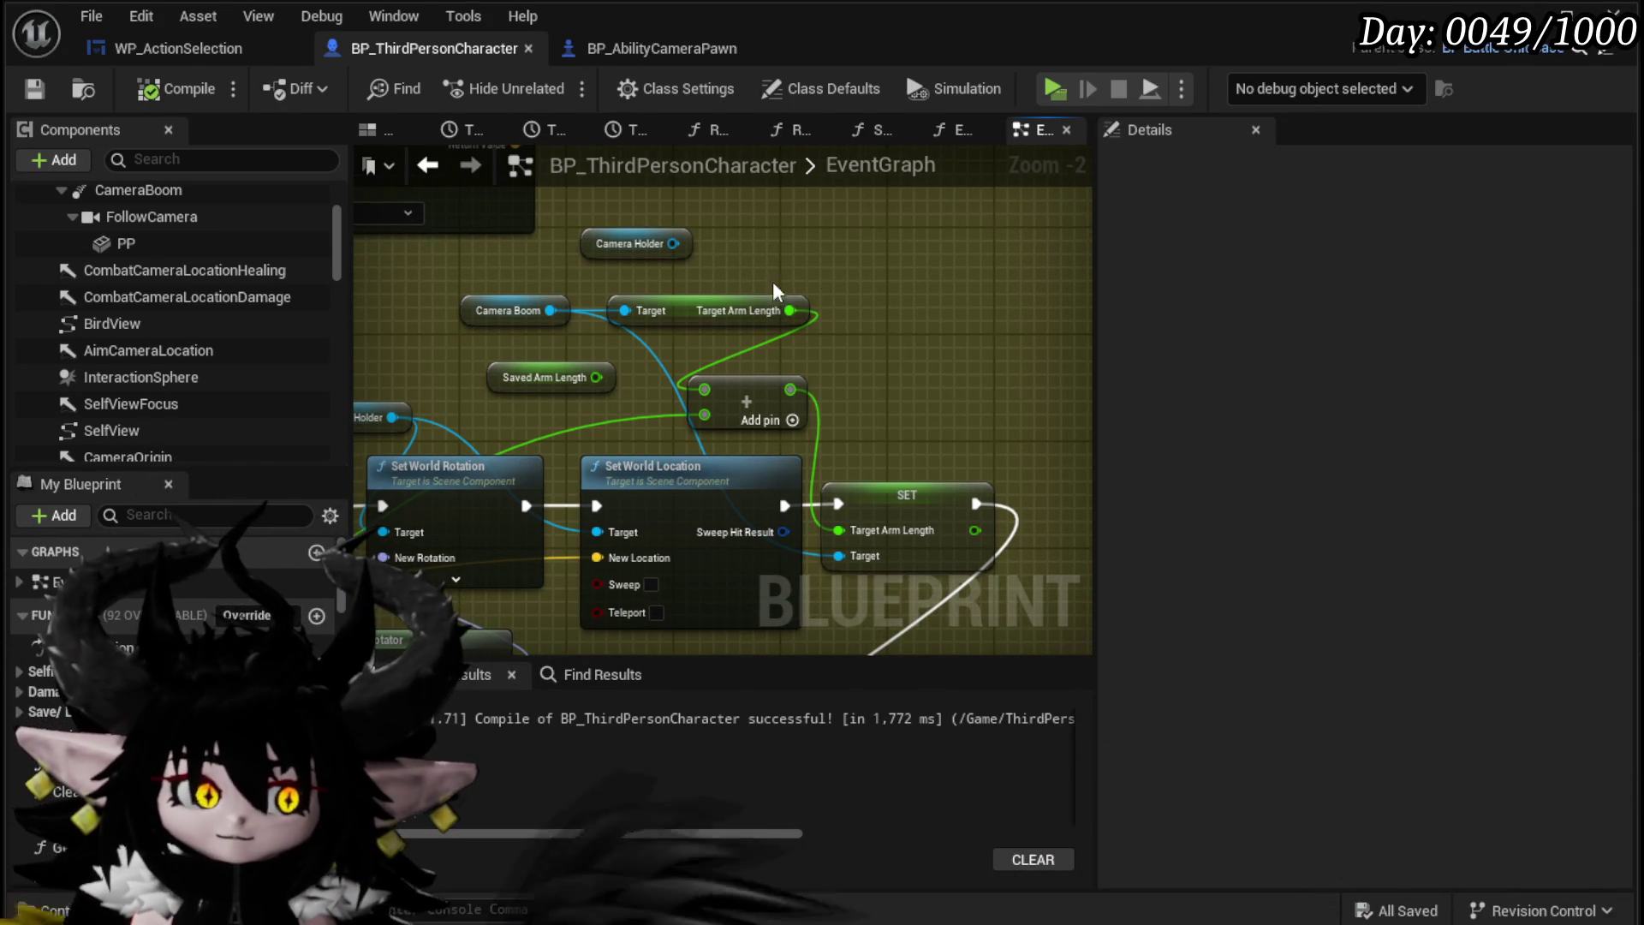
{"action": "left_click_drag", "start_coordinate": [751, 239], "coordinate": [770, 231]}
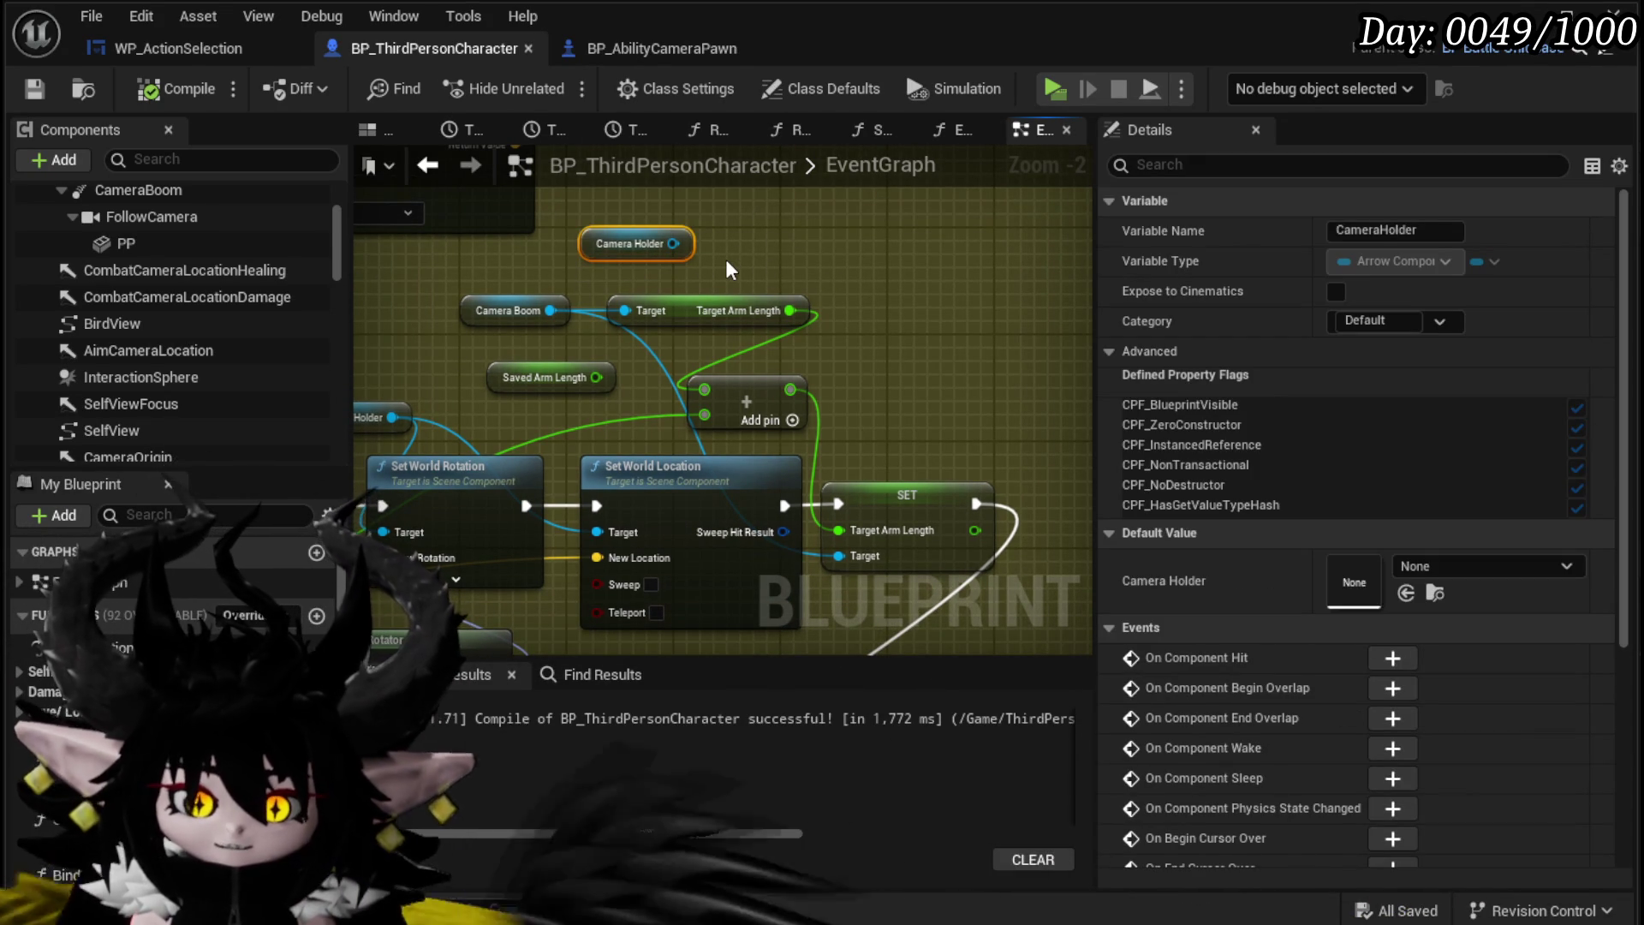
{"action": "mouse_move", "coordinate": [726, 258]}
{"action": "left_mouse_down"}
{"action": "mouse_move", "coordinate": [771, 308]}
{"action": "mouse_move", "coordinate": [794, 399]}
{"action": "left_mouse_up"}
{"action": "scroll", "coordinate": [856, 399], "scroll_direction": "down", "scroll_amount": 2}
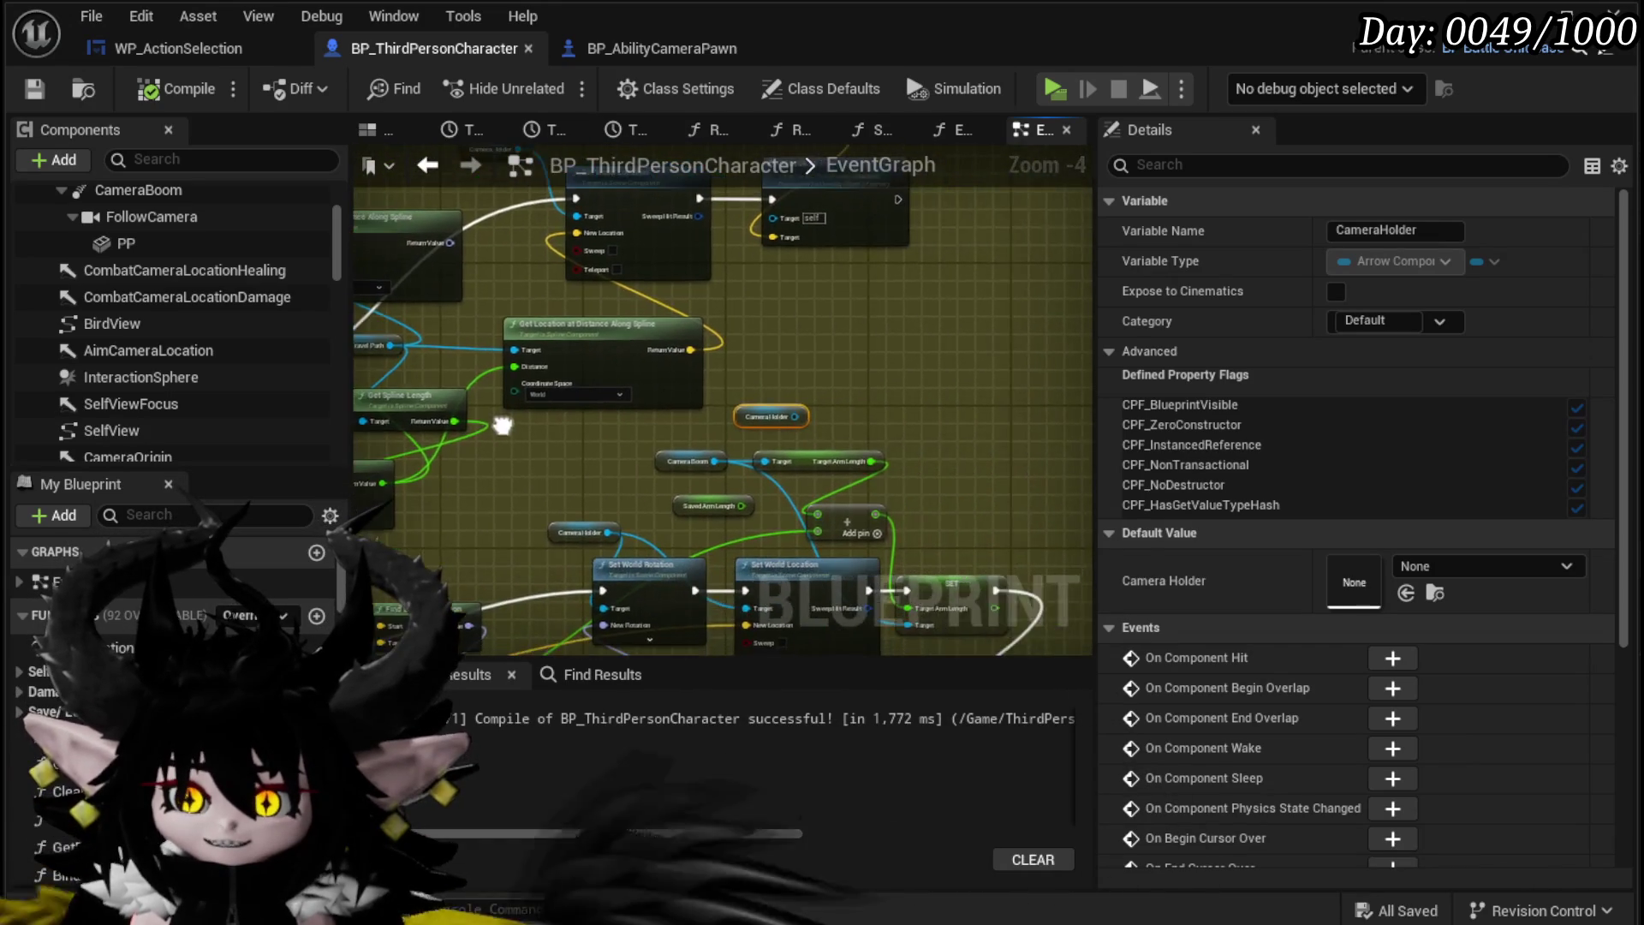
{"action": "mouse_move", "coordinate": [623, 312]}
{"action": "left_mouse_down"}
{"action": "mouse_move", "coordinate": [562, 354]}
{"action": "mouse_move", "coordinate": [385, 351]}
{"action": "left_mouse_up"}
{"action": "mouse_move", "coordinate": [671, 404]}
{"action": "left_mouse_down"}
{"action": "mouse_move", "coordinate": [564, 390]}
{"action": "mouse_move", "coordinate": [580, 379]}
{"action": "left_mouse_up"}
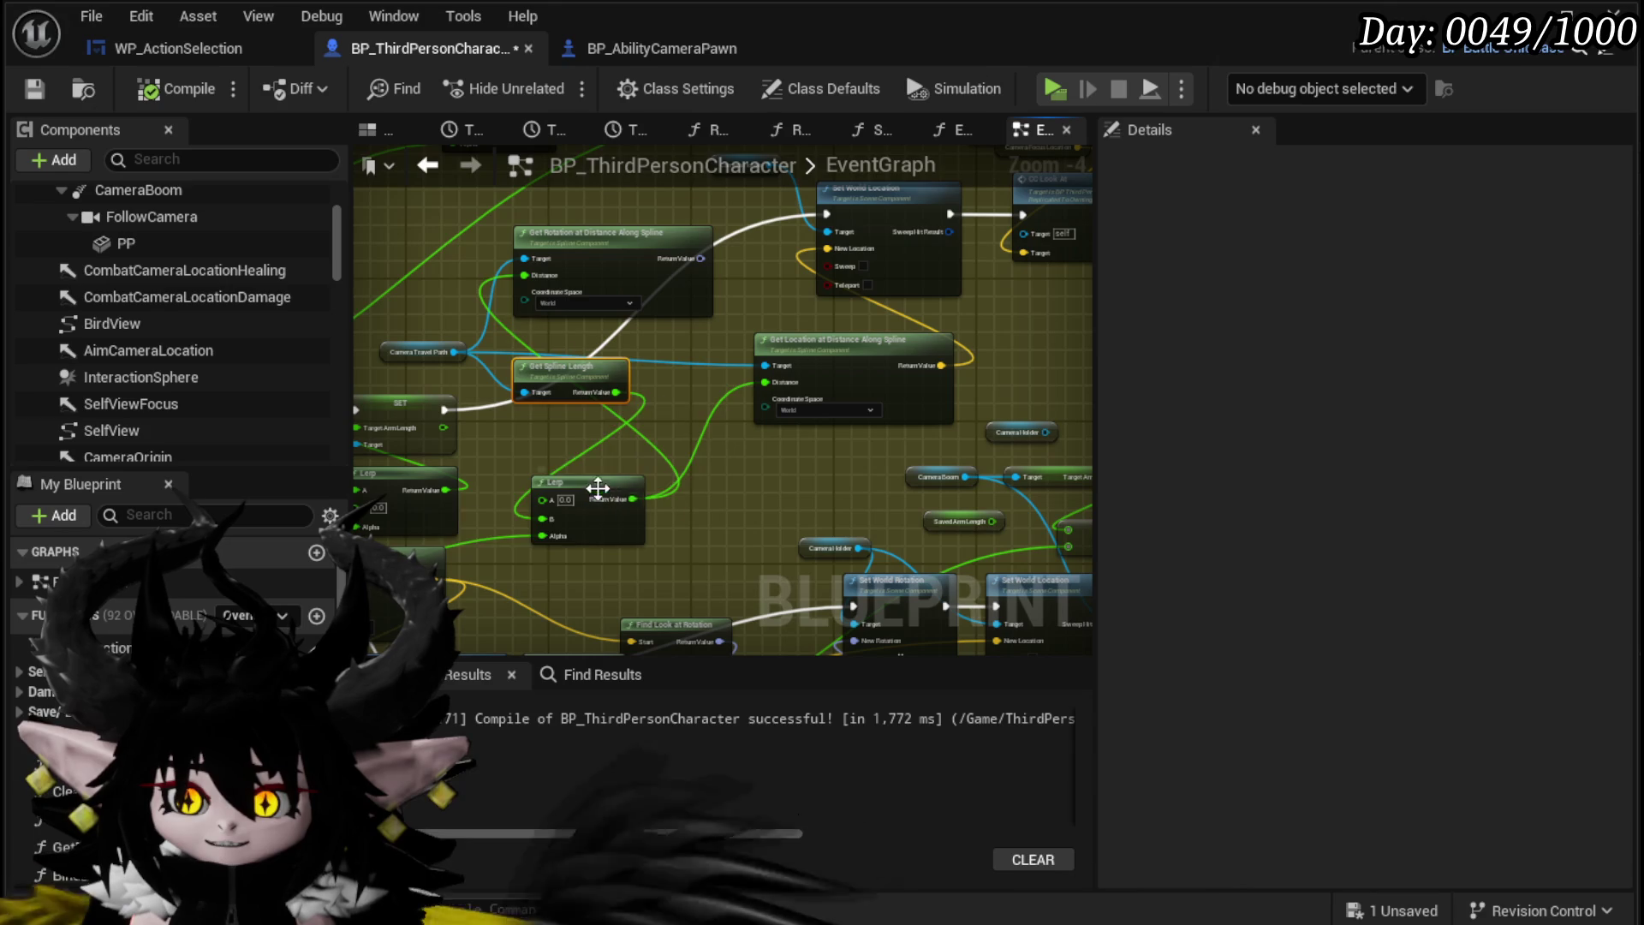
{"action": "left_click_drag", "start_coordinate": [599, 501], "coordinate": [661, 428]}
{"action": "left_click_drag", "start_coordinate": [822, 340], "coordinate": [884, 322]}
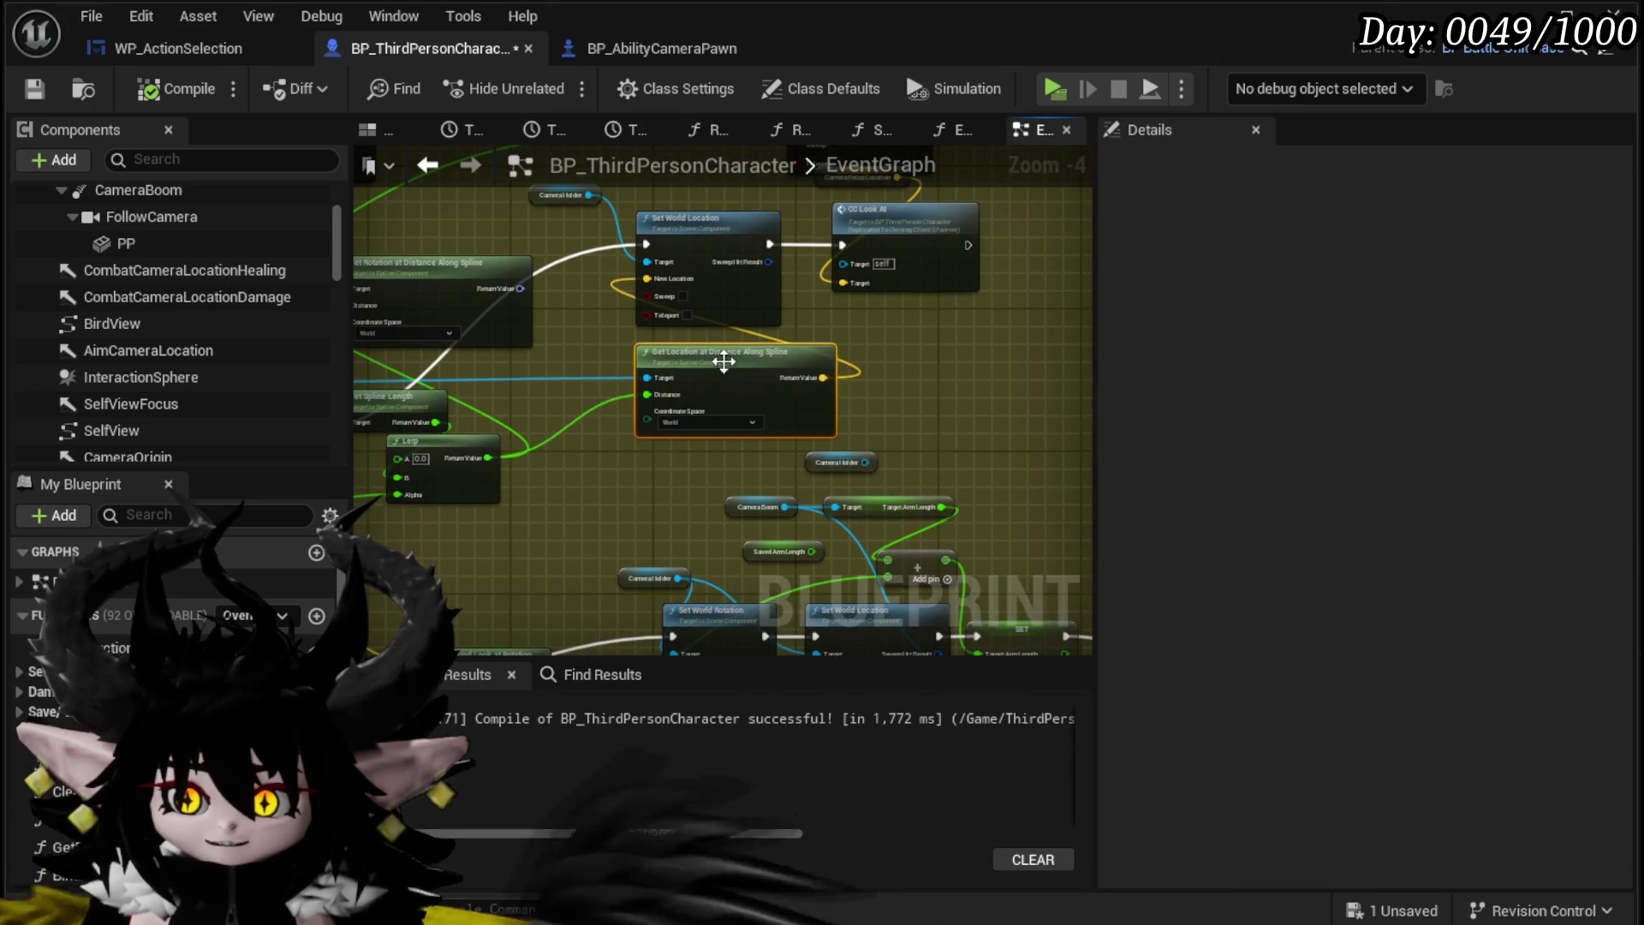
Step: Select Get Rotation at Distance Along Spline, then delete the Saved Arm Length node
{"action": "scroll", "coordinate": [528, 250], "scroll_direction": "up", "scroll_amount": 2}
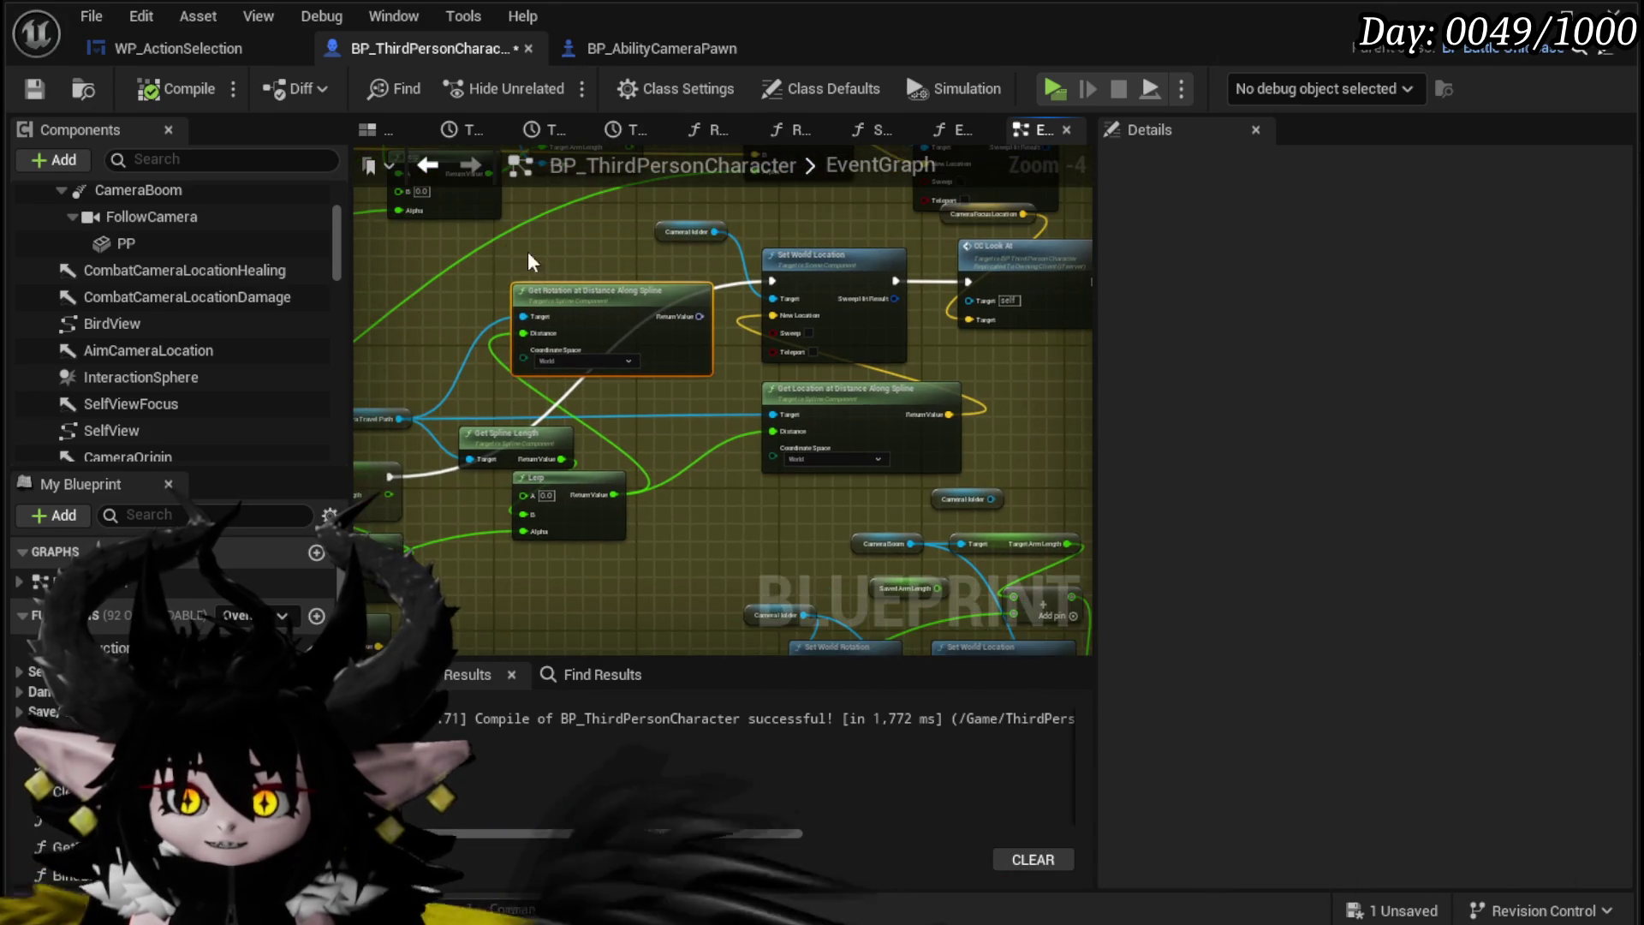
{"action": "left_click_drag", "start_coordinate": [507, 266], "coordinate": [609, 344]}
{"action": "mouse_move", "coordinate": [742, 464]}
{"action": "left_mouse_down"}
{"action": "mouse_move", "coordinate": [701, 415]}
{"action": "mouse_move", "coordinate": [579, 397]}
{"action": "mouse_move", "coordinate": [818, 368]}
{"action": "mouse_move", "coordinate": [820, 273]}
{"action": "mouse_move", "coordinate": [804, 402]}
{"action": "mouse_move", "coordinate": [753, 381]}
{"action": "mouse_move", "coordinate": [436, 389]}
{"action": "left_mouse_up"}
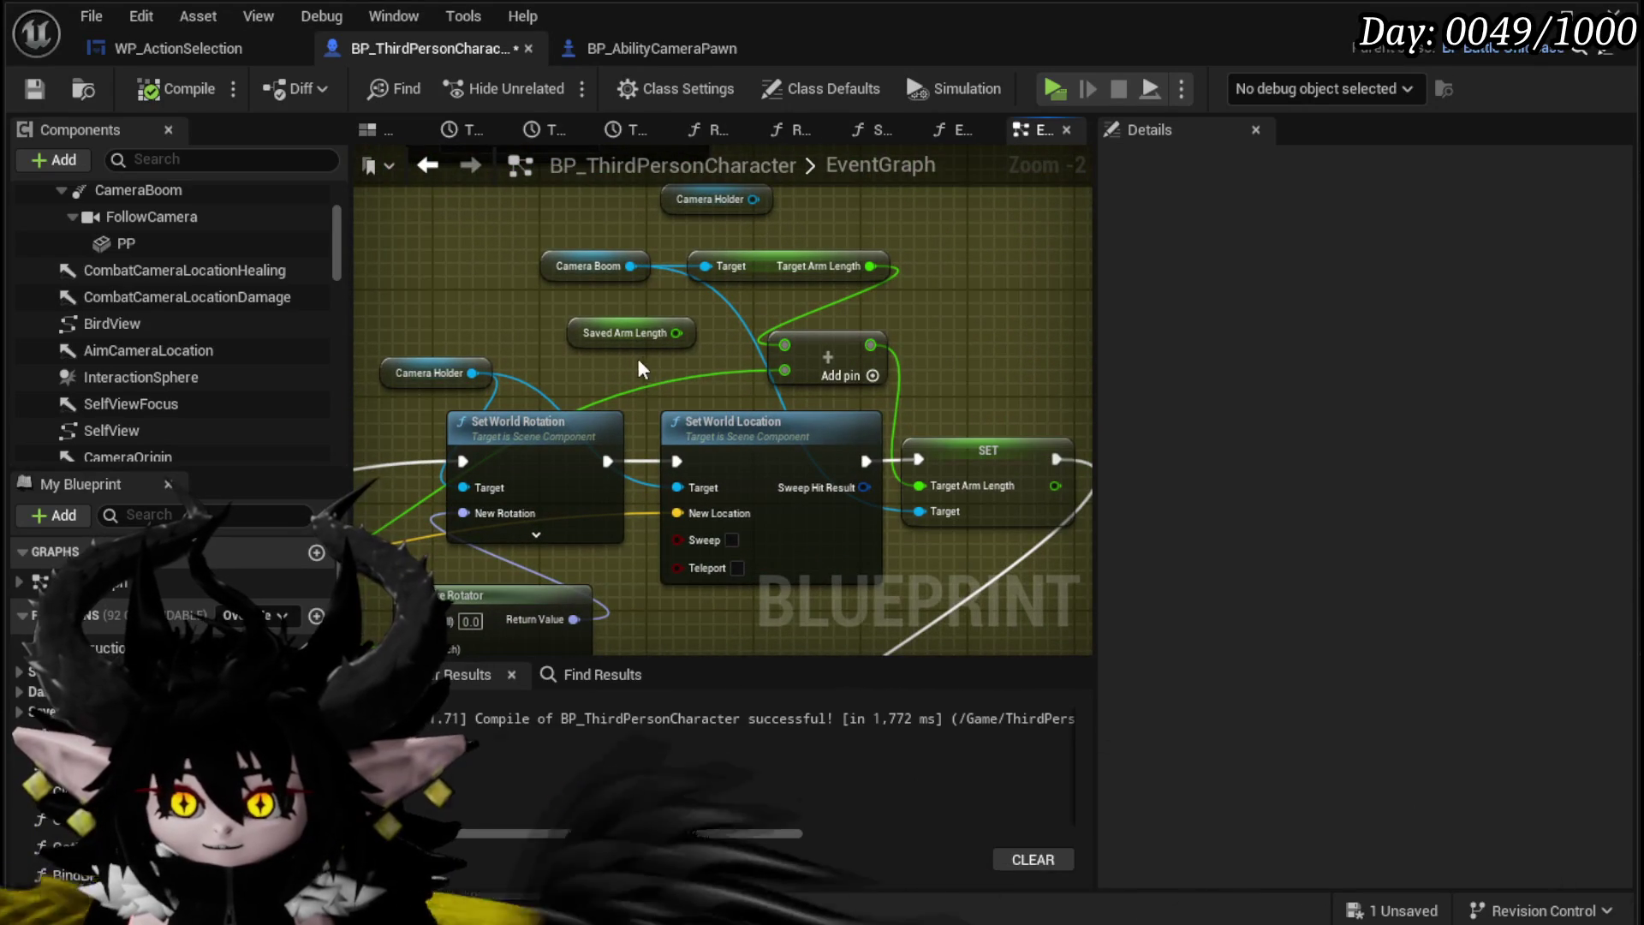
{"action": "left_click", "coordinate": [638, 334]}
{"action": "key", "text": "Delete"}
{"action": "scroll", "coordinate": [690, 328], "scroll_direction": "down", "scroll_amount": 2}
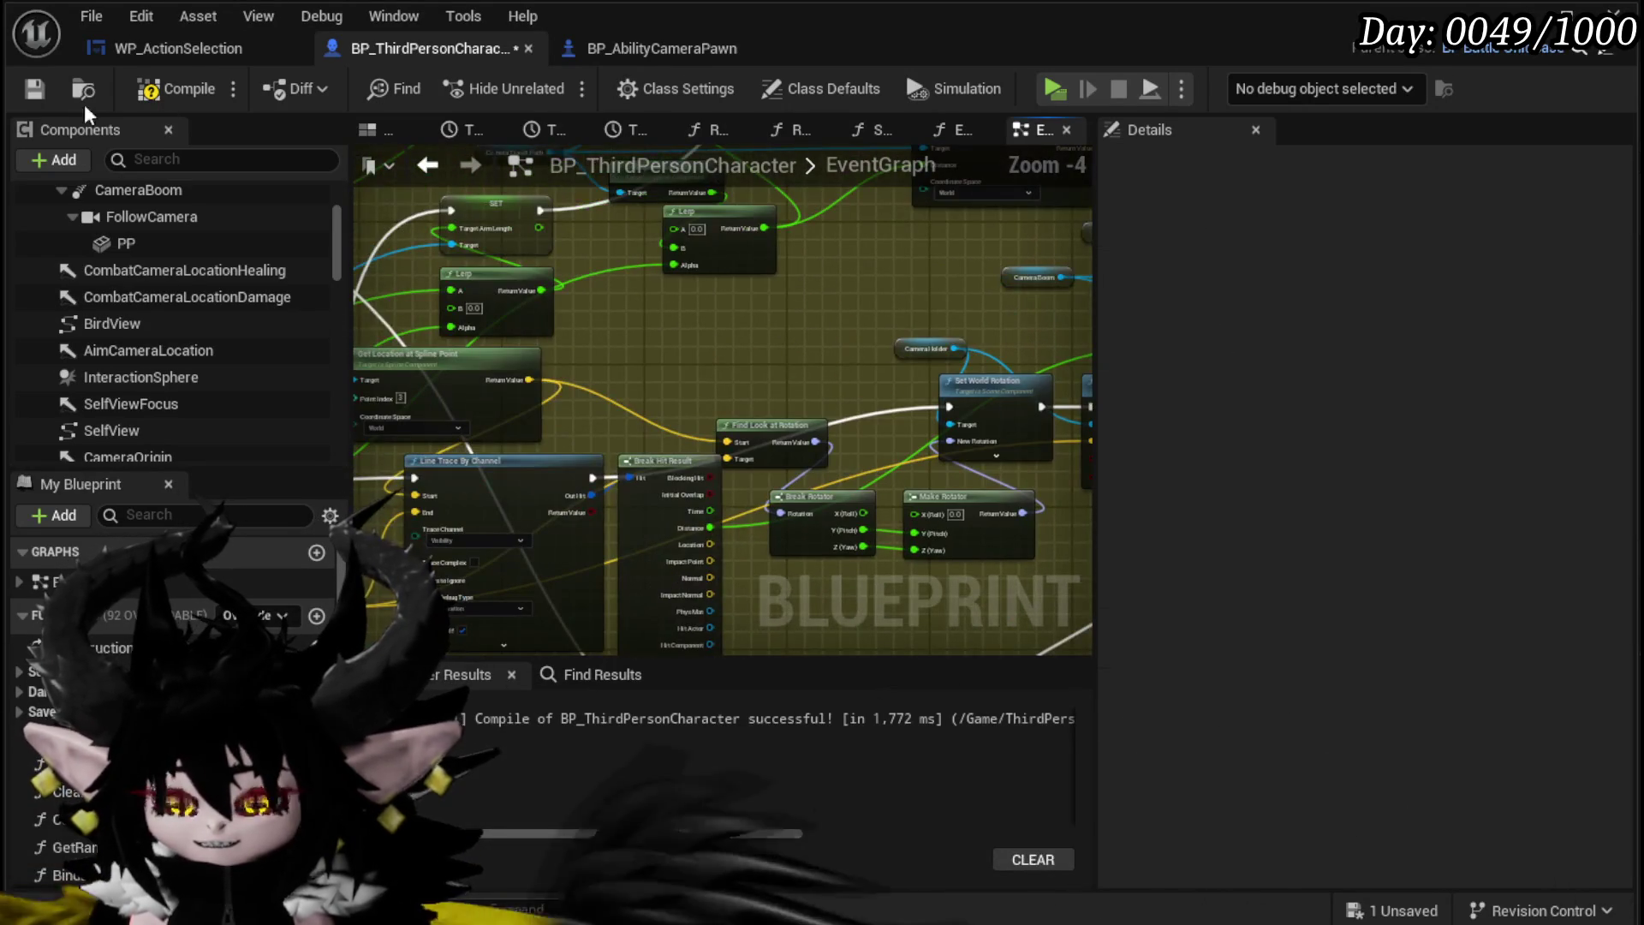
Step: Save the Blueprint and locate the Set World Location node in the graph
{"action": "left_click", "coordinate": [38, 88]}
{"action": "mouse_move", "coordinate": [717, 348]}
{"action": "left_mouse_down"}
{"action": "mouse_move", "coordinate": [758, 300]}
{"action": "mouse_move", "coordinate": [591, 303]}
{"action": "mouse_move", "coordinate": [455, 274]}
{"action": "mouse_move", "coordinate": [659, 517]}
{"action": "mouse_move", "coordinate": [610, 298]}
{"action": "left_mouse_up"}
{"action": "left_click", "coordinate": [789, 454]}
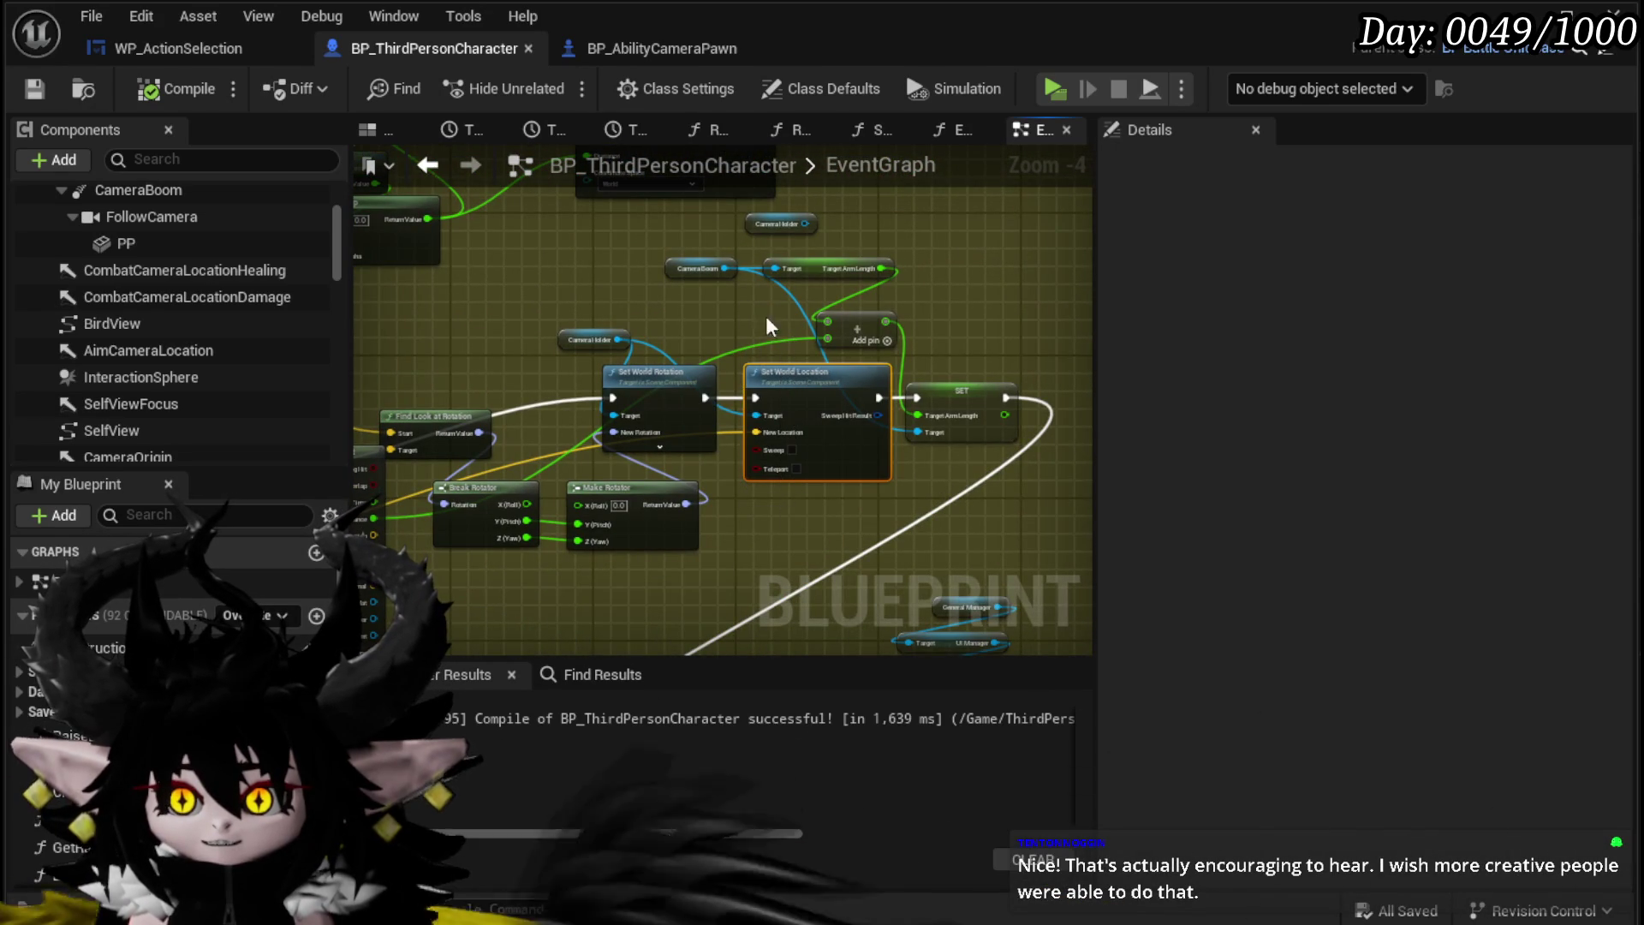
{"action": "left_click_drag", "start_coordinate": [790, 549], "coordinate": [786, 531]}
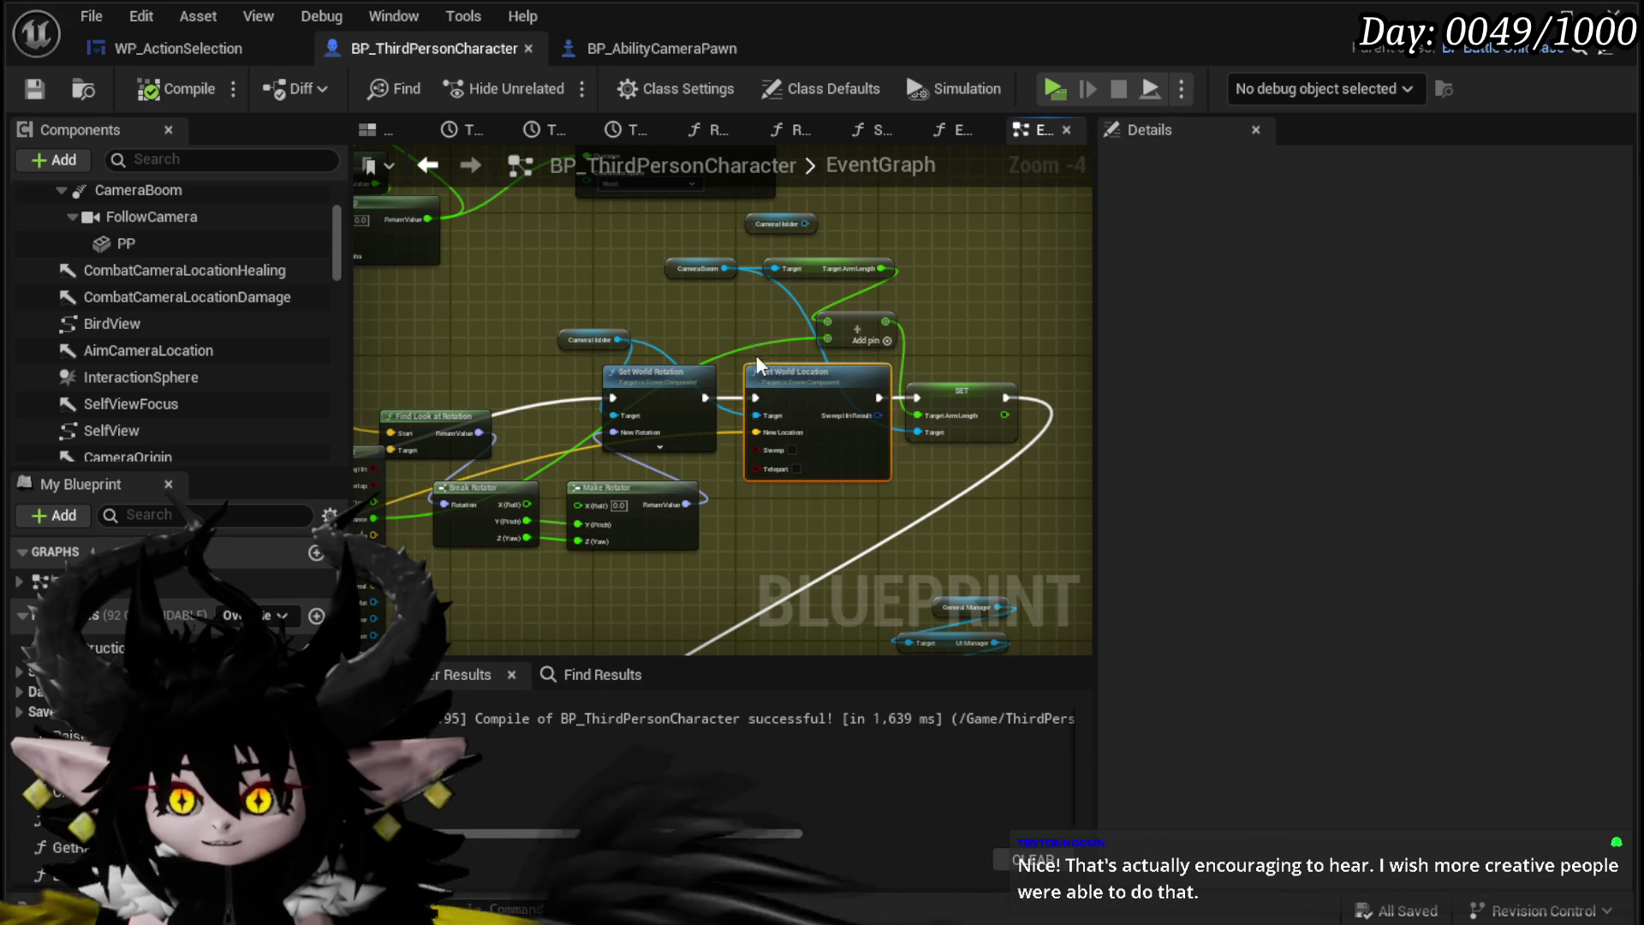
{"action": "mouse_move", "coordinate": [752, 351]}
{"action": "left_mouse_down"}
{"action": "mouse_move", "coordinate": [782, 579]}
{"action": "mouse_move", "coordinate": [790, 552]}
{"action": "left_mouse_up"}
{"action": "mouse_move", "coordinate": [505, 394]}
{"action": "left_mouse_down"}
{"action": "mouse_move", "coordinate": [541, 520]}
{"action": "mouse_move", "coordinate": [484, 567]}
{"action": "mouse_move", "coordinate": [553, 603]}
{"action": "left_mouse_up"}
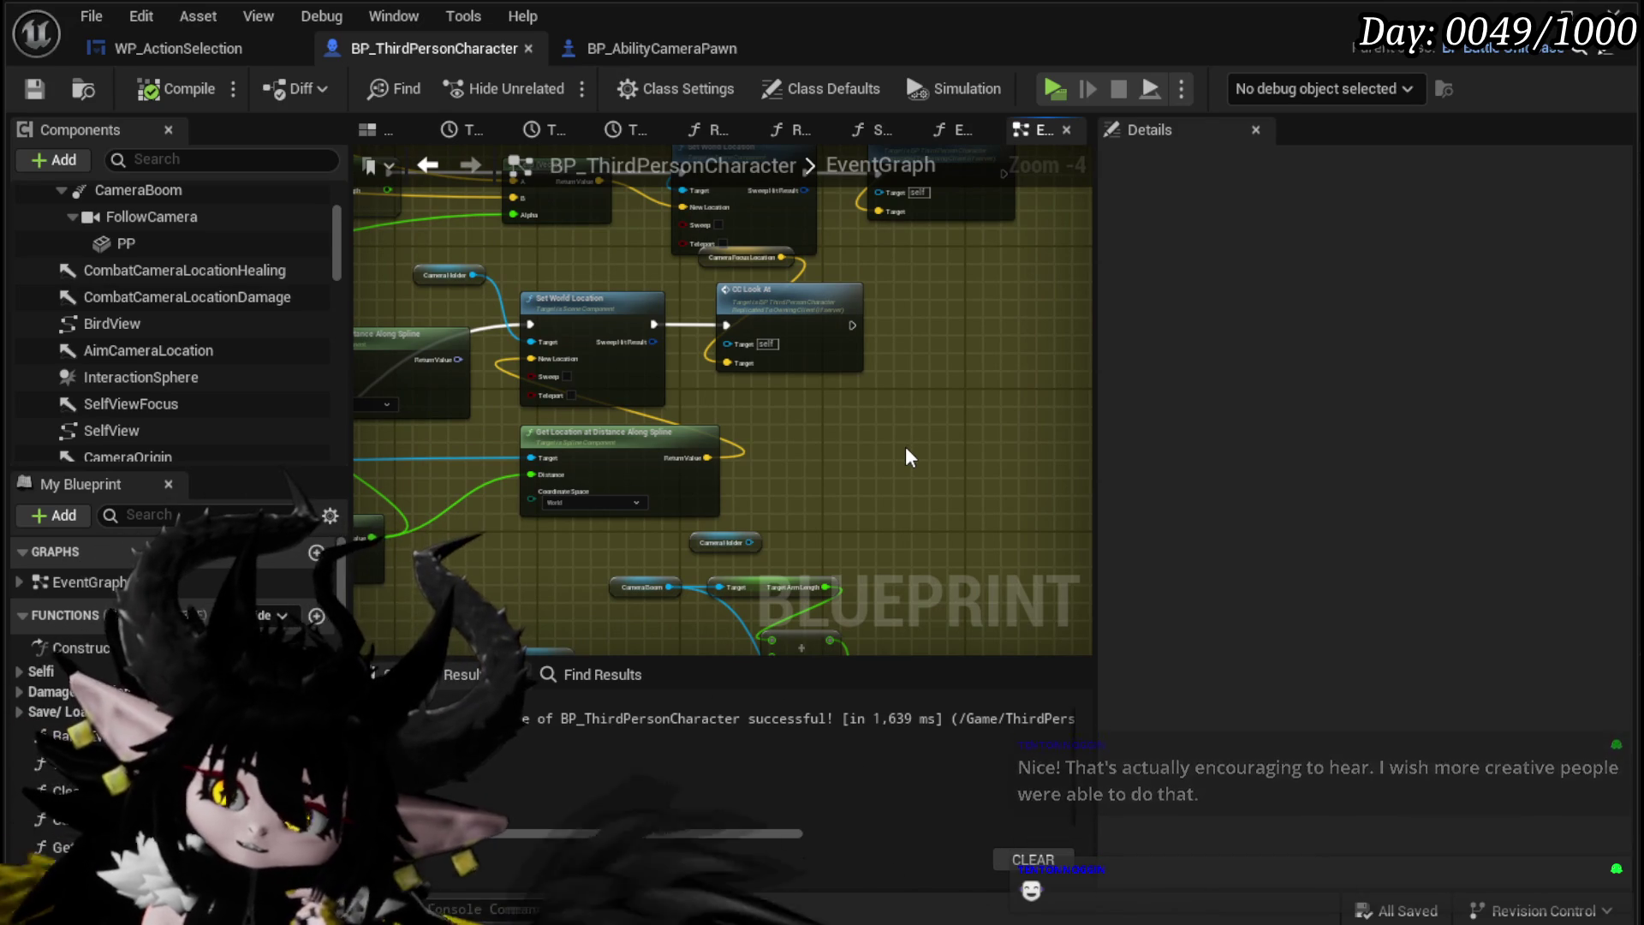
{"action": "left_click_drag", "start_coordinate": [909, 454], "coordinate": [922, 402]}
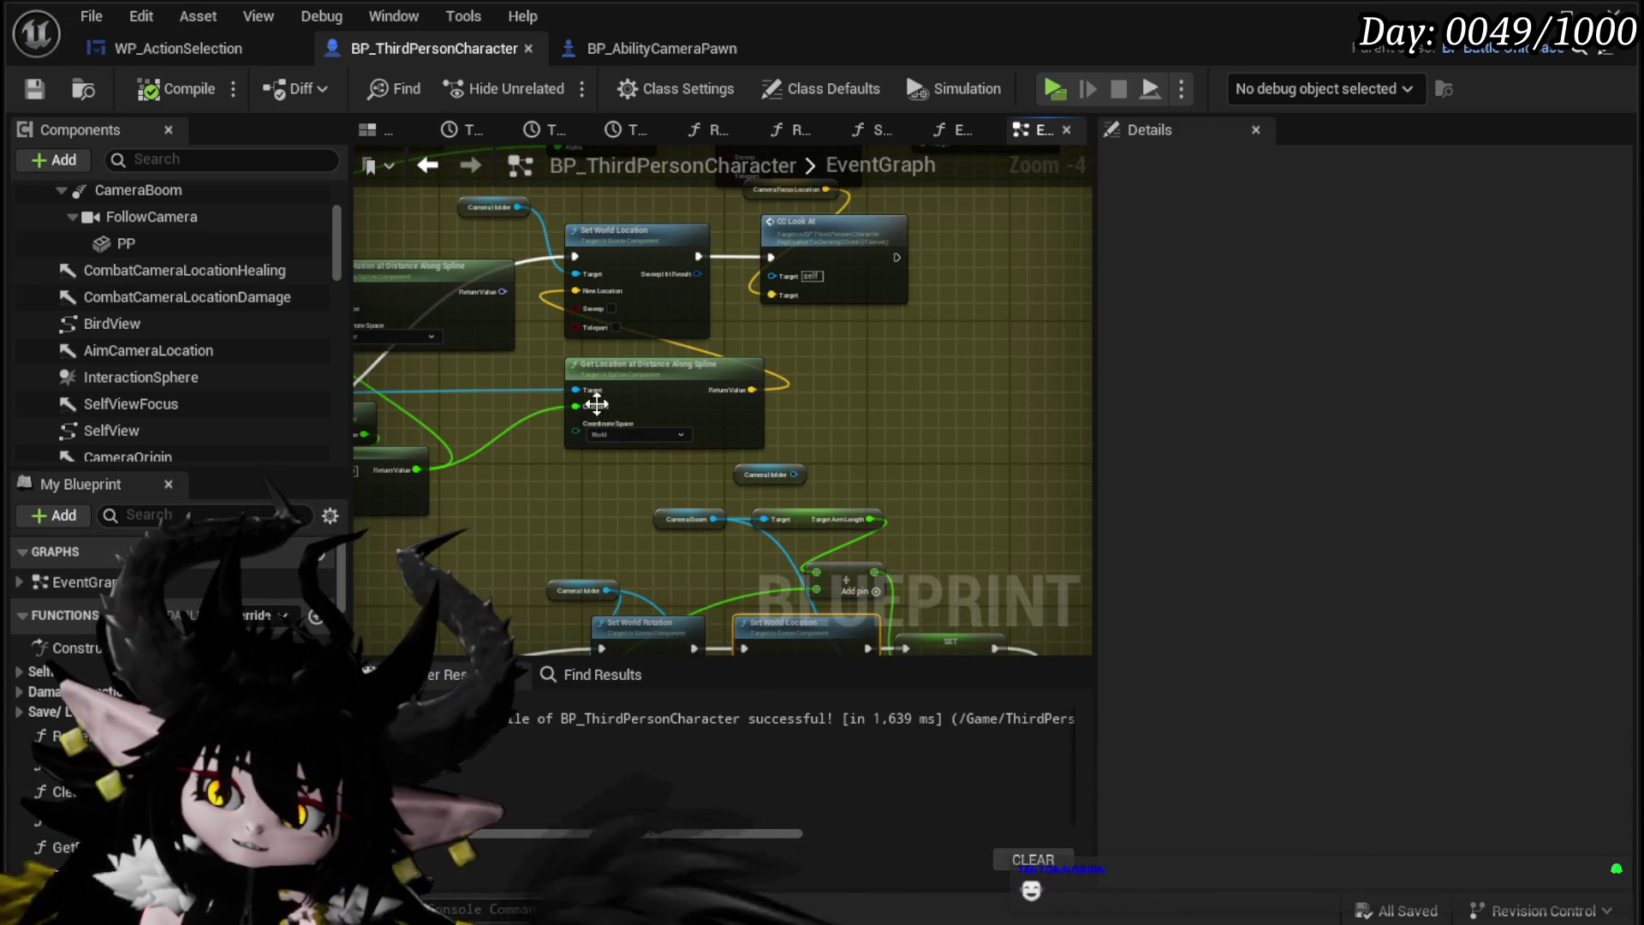
{"action": "mouse_move", "coordinate": [478, 498]}
{"action": "left_mouse_down"}
{"action": "mouse_move", "coordinate": [522, 540]}
{"action": "mouse_move", "coordinate": [569, 536]}
{"action": "mouse_move", "coordinate": [537, 532]}
{"action": "mouse_move", "coordinate": [958, 459]}
{"action": "mouse_move", "coordinate": [551, 528]}
{"action": "mouse_move", "coordinate": [720, 543]}
{"action": "left_mouse_up"}
Step: Connect SET's execution output to the Look At node and add a reroute point
{"action": "mouse_move", "coordinate": [439, 501]}
{"action": "left_mouse_down"}
{"action": "mouse_move", "coordinate": [680, 356]}
{"action": "mouse_move", "coordinate": [1031, 300]}
{"action": "mouse_move", "coordinate": [1000, 310]}
{"action": "mouse_move", "coordinate": [1017, 306]}
{"action": "left_mouse_up"}
{"action": "mouse_move", "coordinate": [554, 450]}
{"action": "left_mouse_down"}
{"action": "mouse_move", "coordinate": [856, 295]}
{"action": "mouse_move", "coordinate": [841, 311]}
{"action": "mouse_move", "coordinate": [1018, 289]}
{"action": "left_mouse_up"}
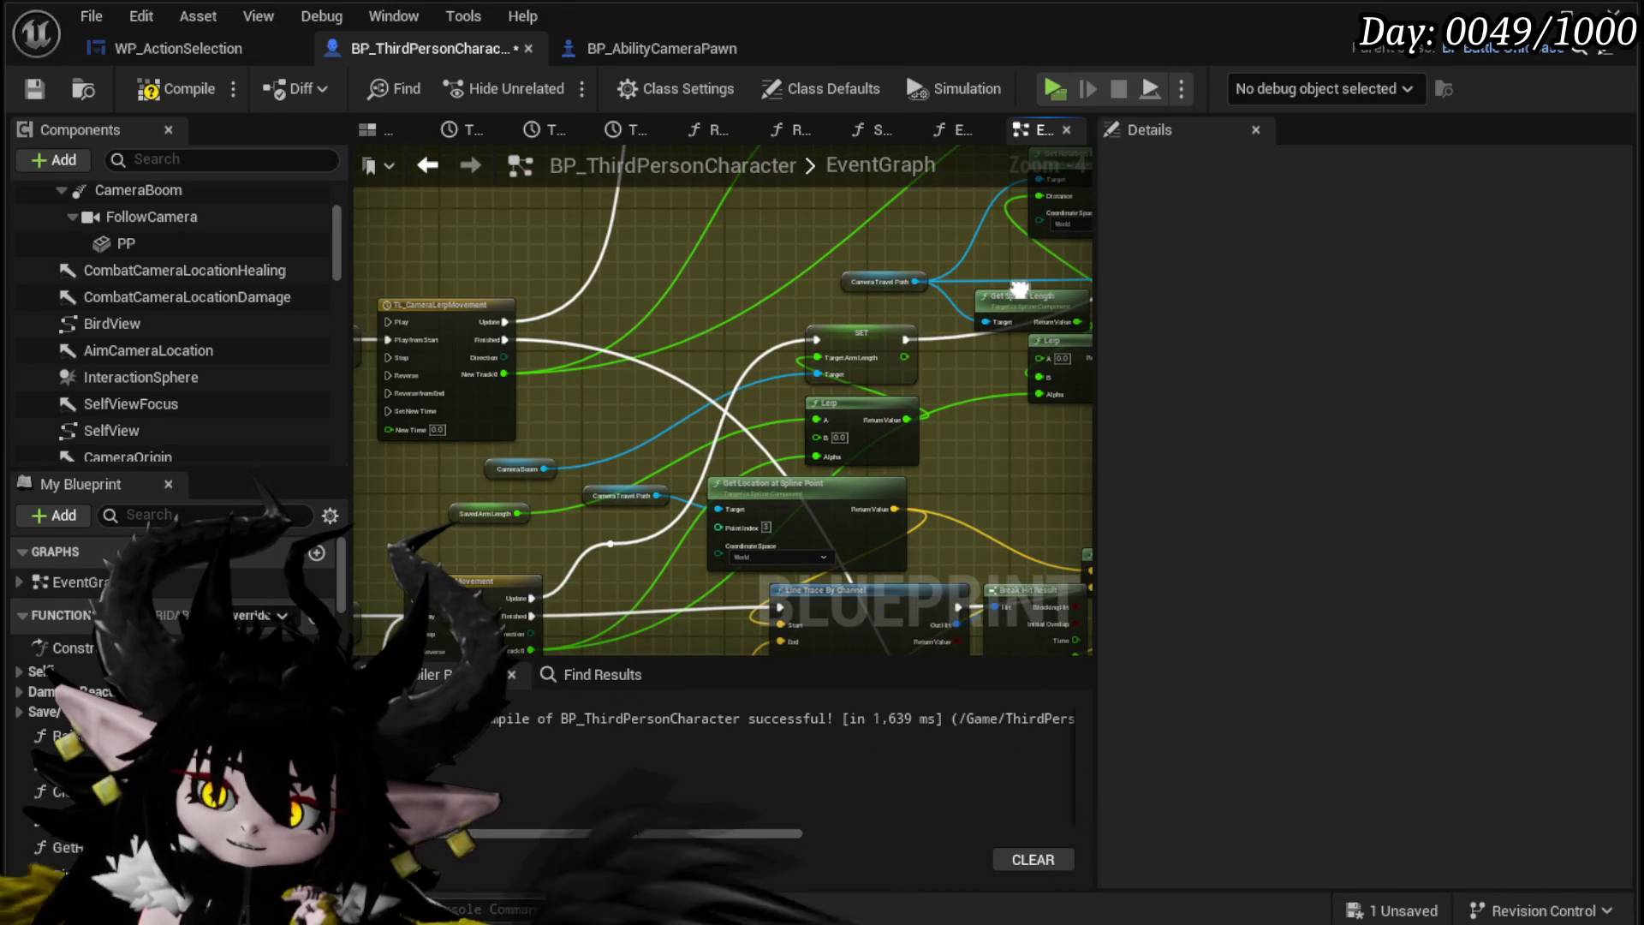
{"action": "left_click_drag", "start_coordinate": [769, 427], "coordinate": [542, 423]}
{"action": "left_click_drag", "start_coordinate": [740, 425], "coordinate": [352, 567]}
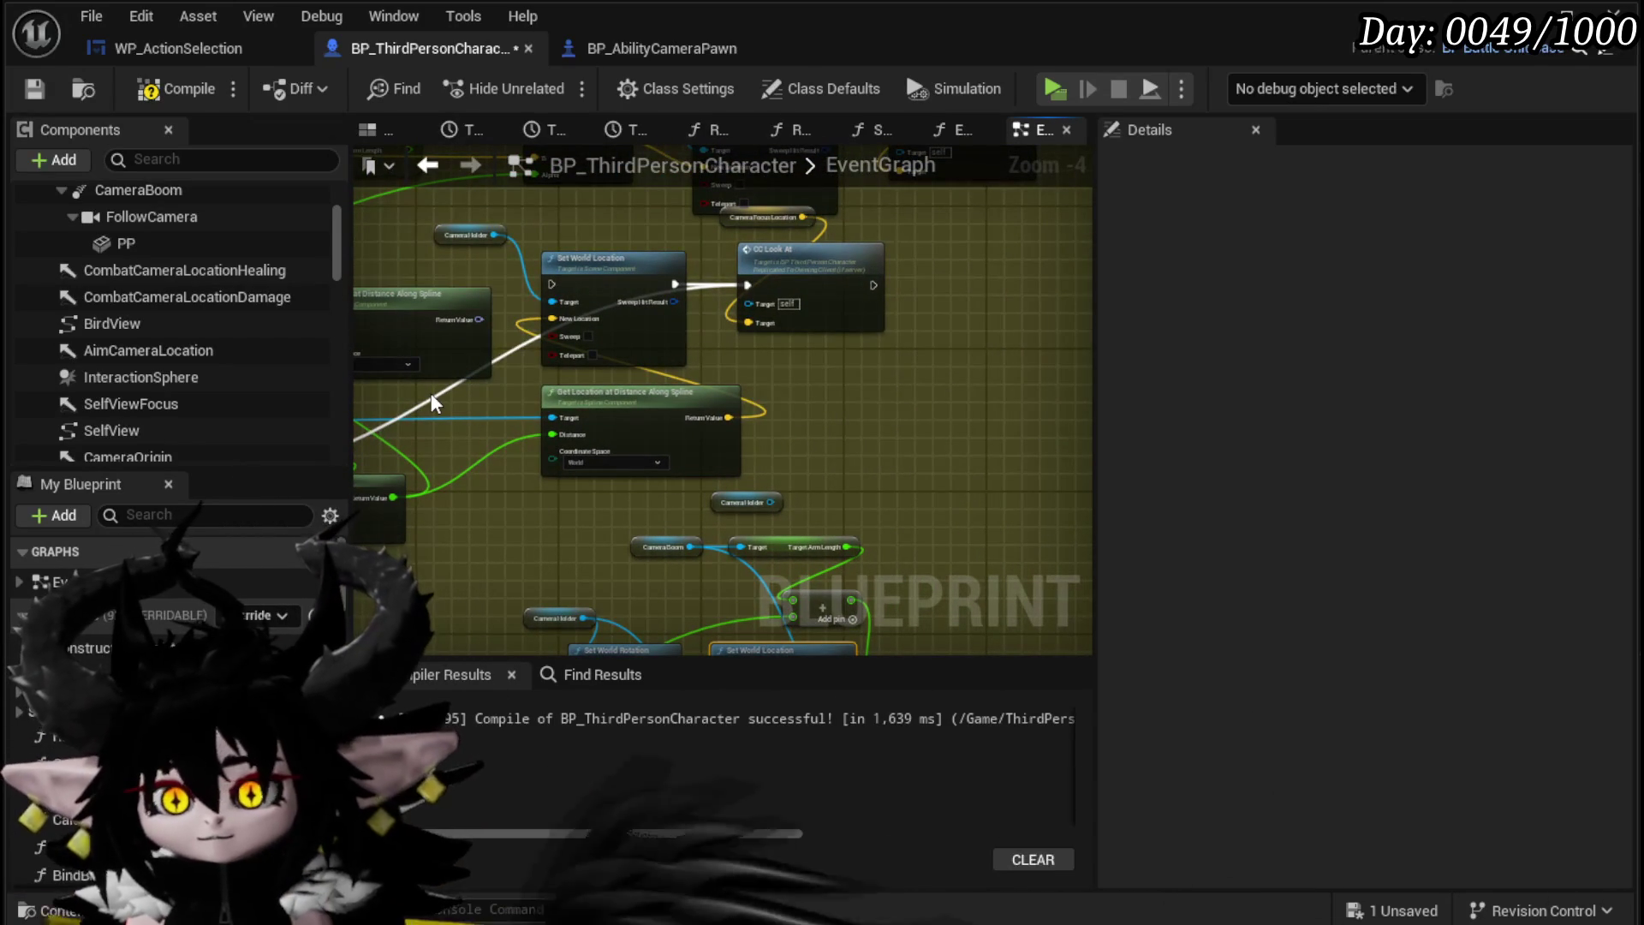
{"action": "mouse_move", "coordinate": [489, 410]}
{"action": "left_mouse_down"}
{"action": "mouse_move", "coordinate": [874, 221]}
{"action": "mouse_move", "coordinate": [580, 294]}
{"action": "mouse_move", "coordinate": [475, 387]}
{"action": "left_mouse_up"}
{"action": "double_click", "coordinate": [476, 396]}
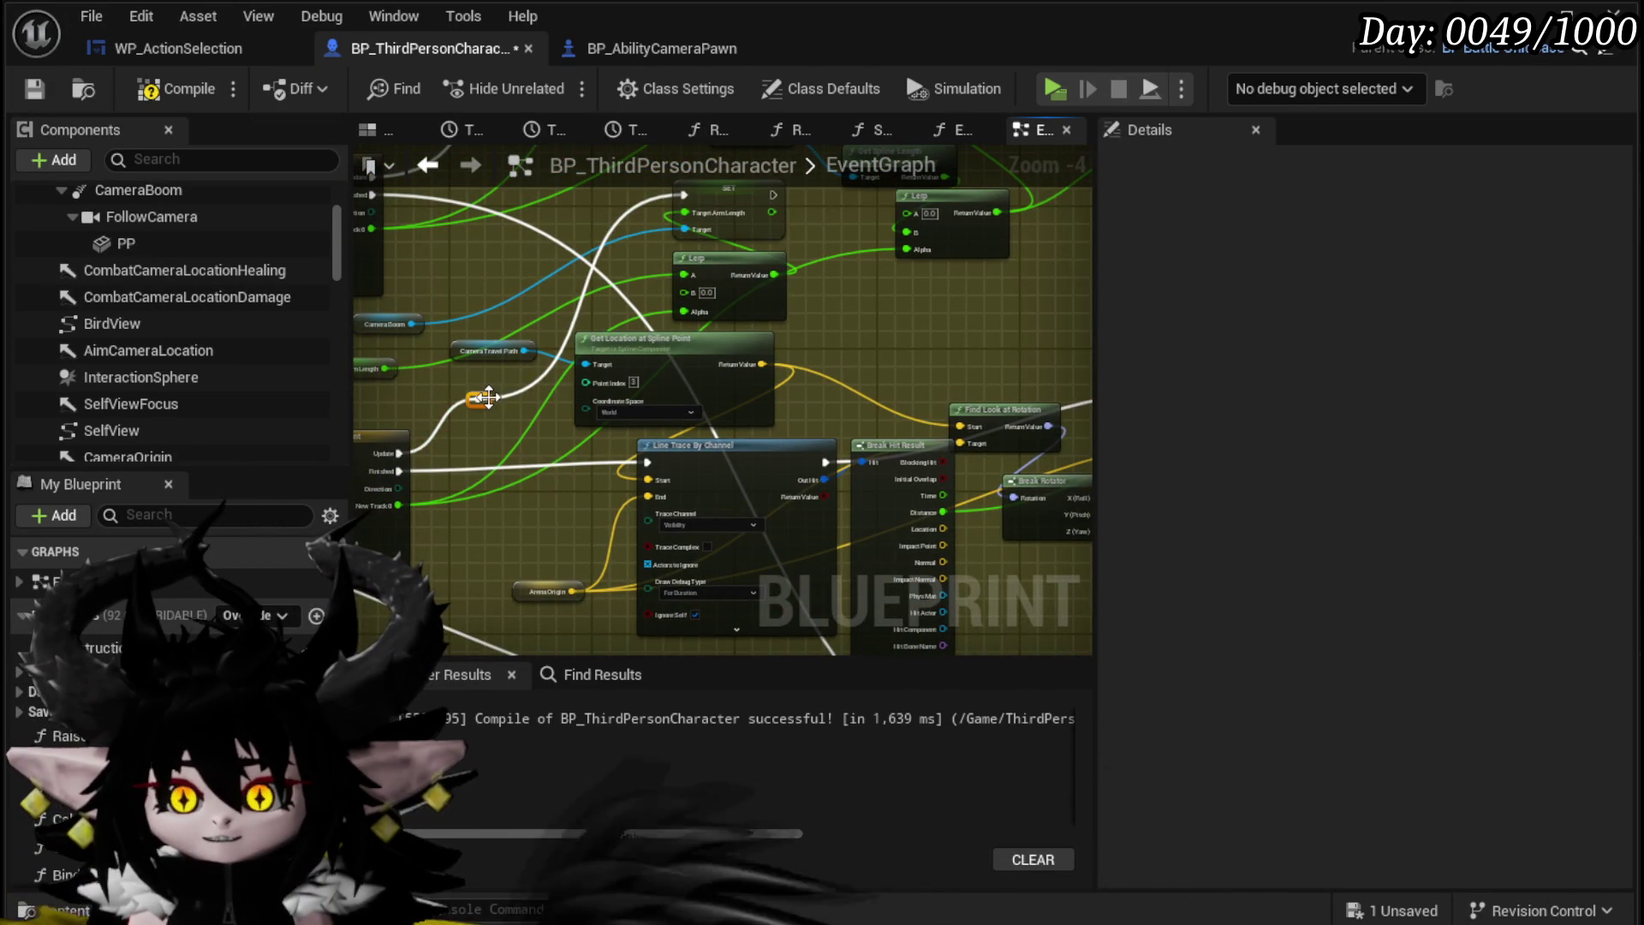
Step: Wire SET's execution into Set World Location and save the Blueprint
{"action": "mouse_move", "coordinate": [551, 197]}
{"action": "left_mouse_down"}
{"action": "mouse_move", "coordinate": [541, 317]}
{"action": "mouse_move", "coordinate": [500, 267]}
{"action": "mouse_move", "coordinate": [584, 267]}
{"action": "left_mouse_up"}
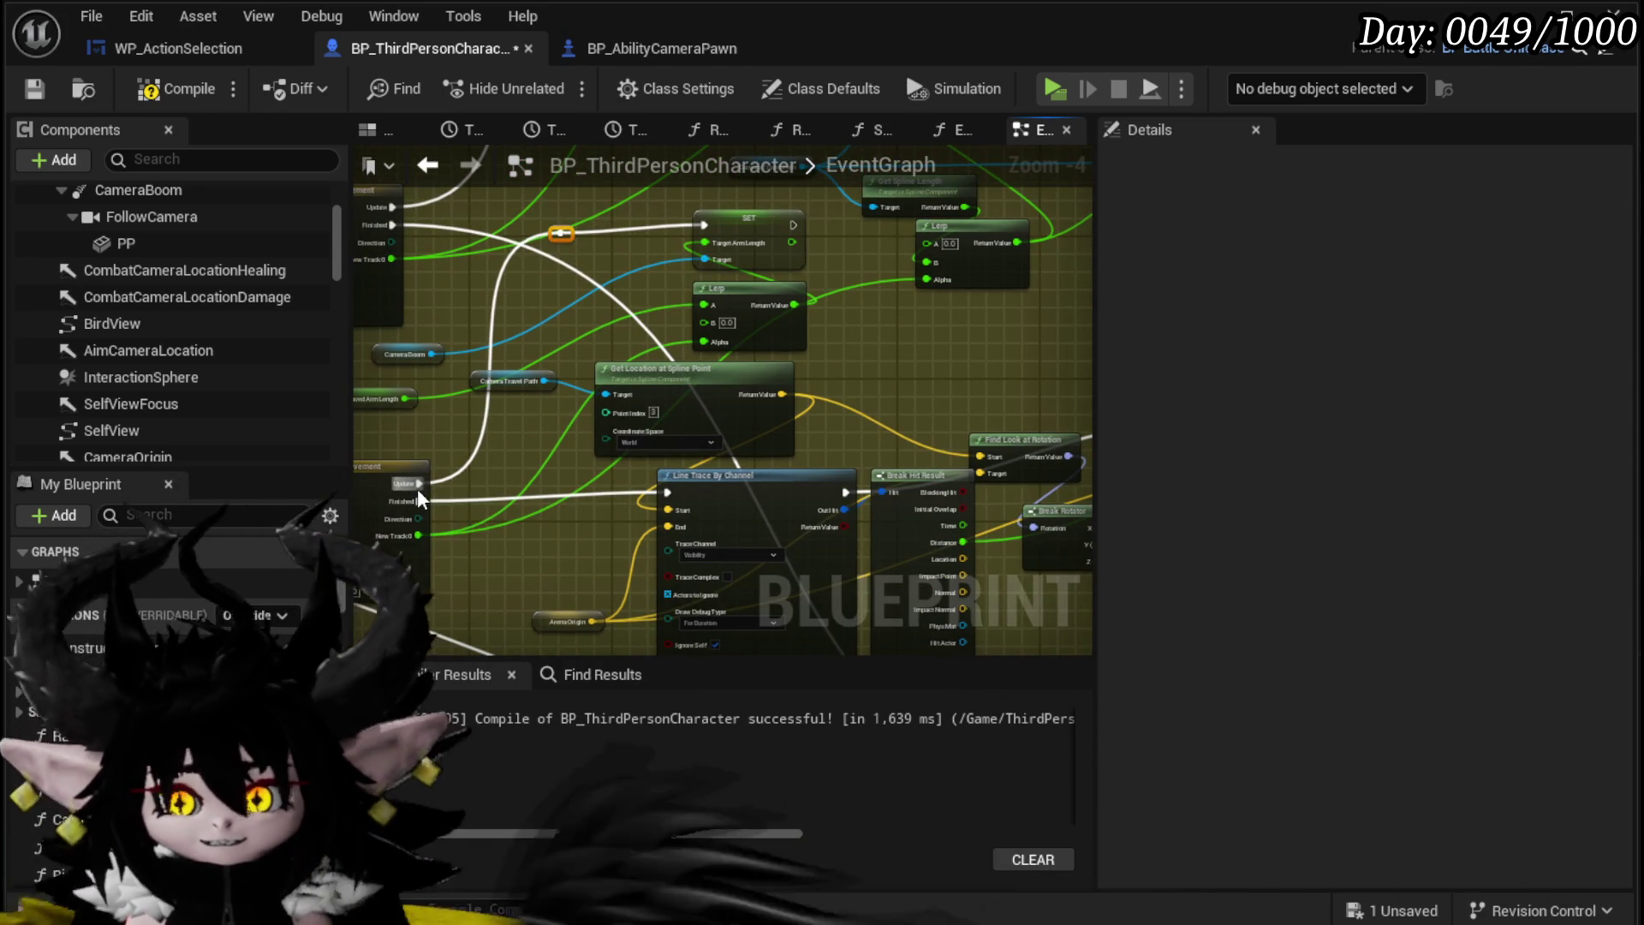
{"action": "left_click_drag", "start_coordinate": [522, 402], "coordinate": [274, 480]}
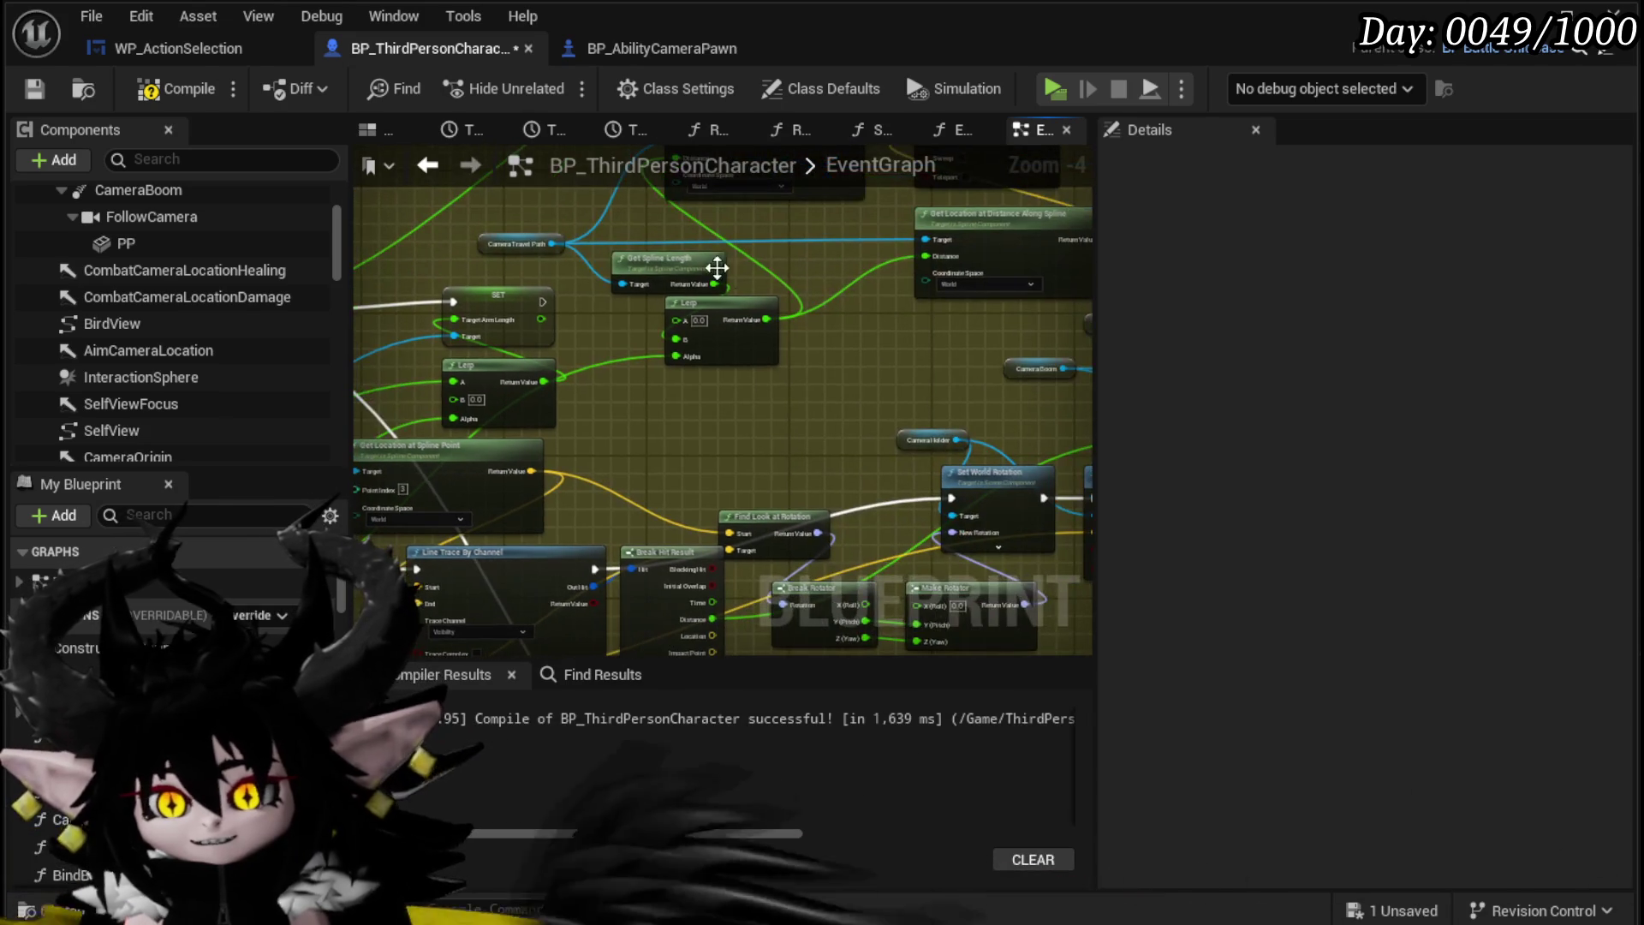
{"action": "mouse_move", "coordinate": [539, 300]}
{"action": "left_mouse_down"}
{"action": "mouse_move", "coordinate": [768, 301]}
{"action": "mouse_move", "coordinate": [752, 356]}
{"action": "mouse_move", "coordinate": [621, 338]}
{"action": "mouse_move", "coordinate": [619, 244]}
{"action": "left_mouse_up"}
{"action": "left_click_drag", "start_coordinate": [389, 523], "coordinate": [616, 351]}
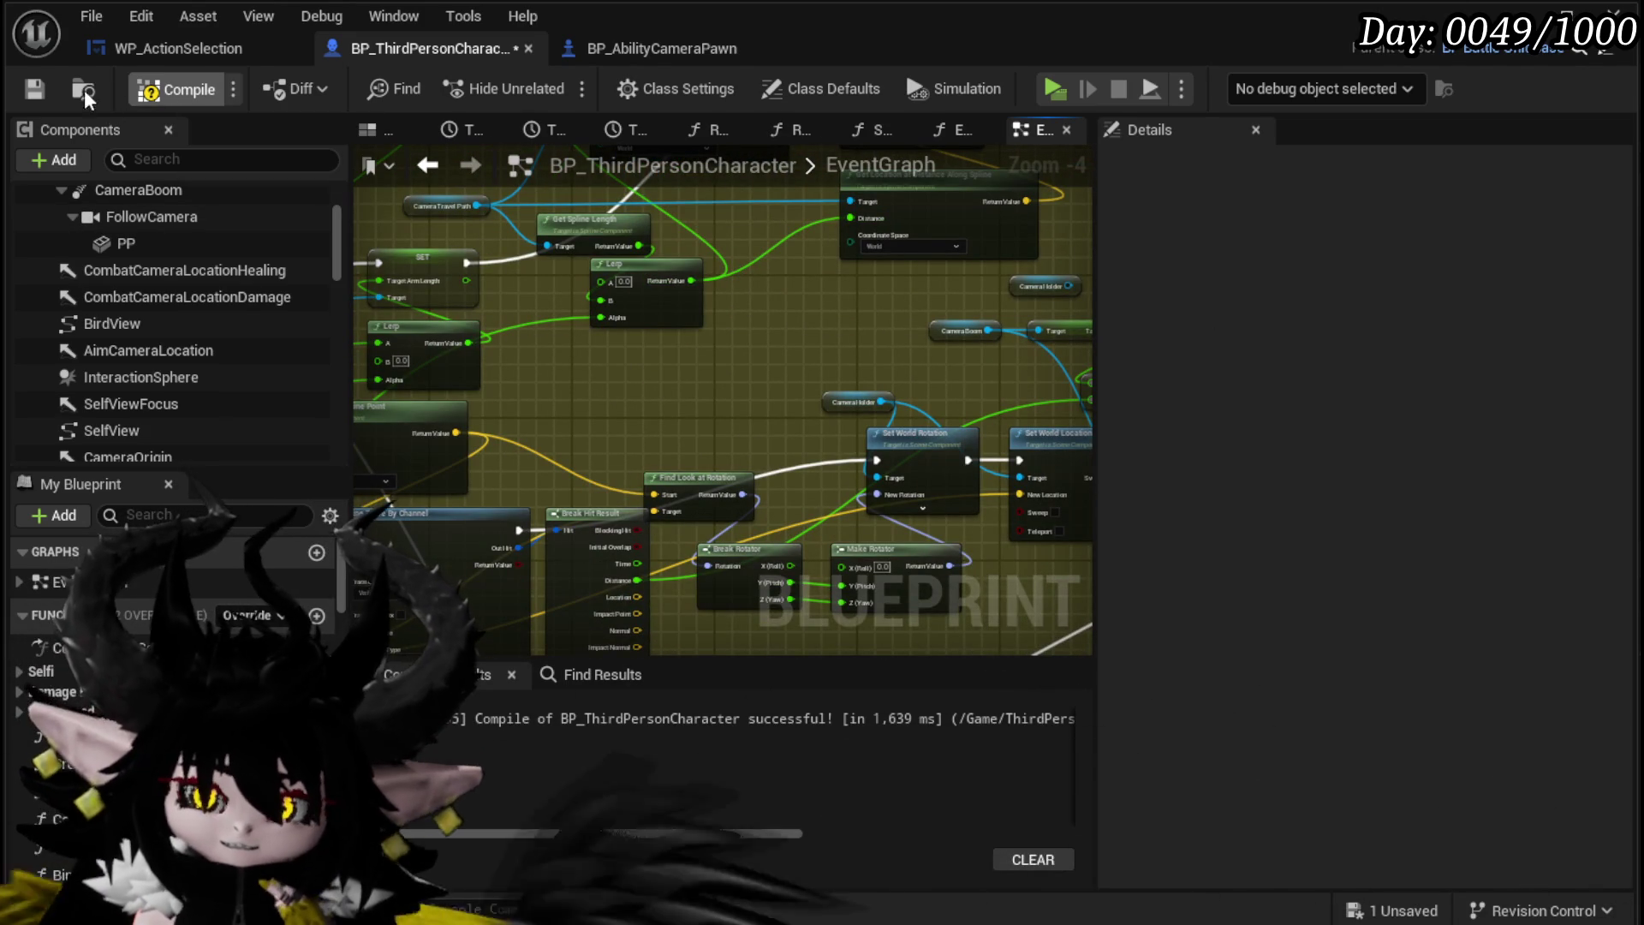
{"action": "left_click", "coordinate": [33, 88]}
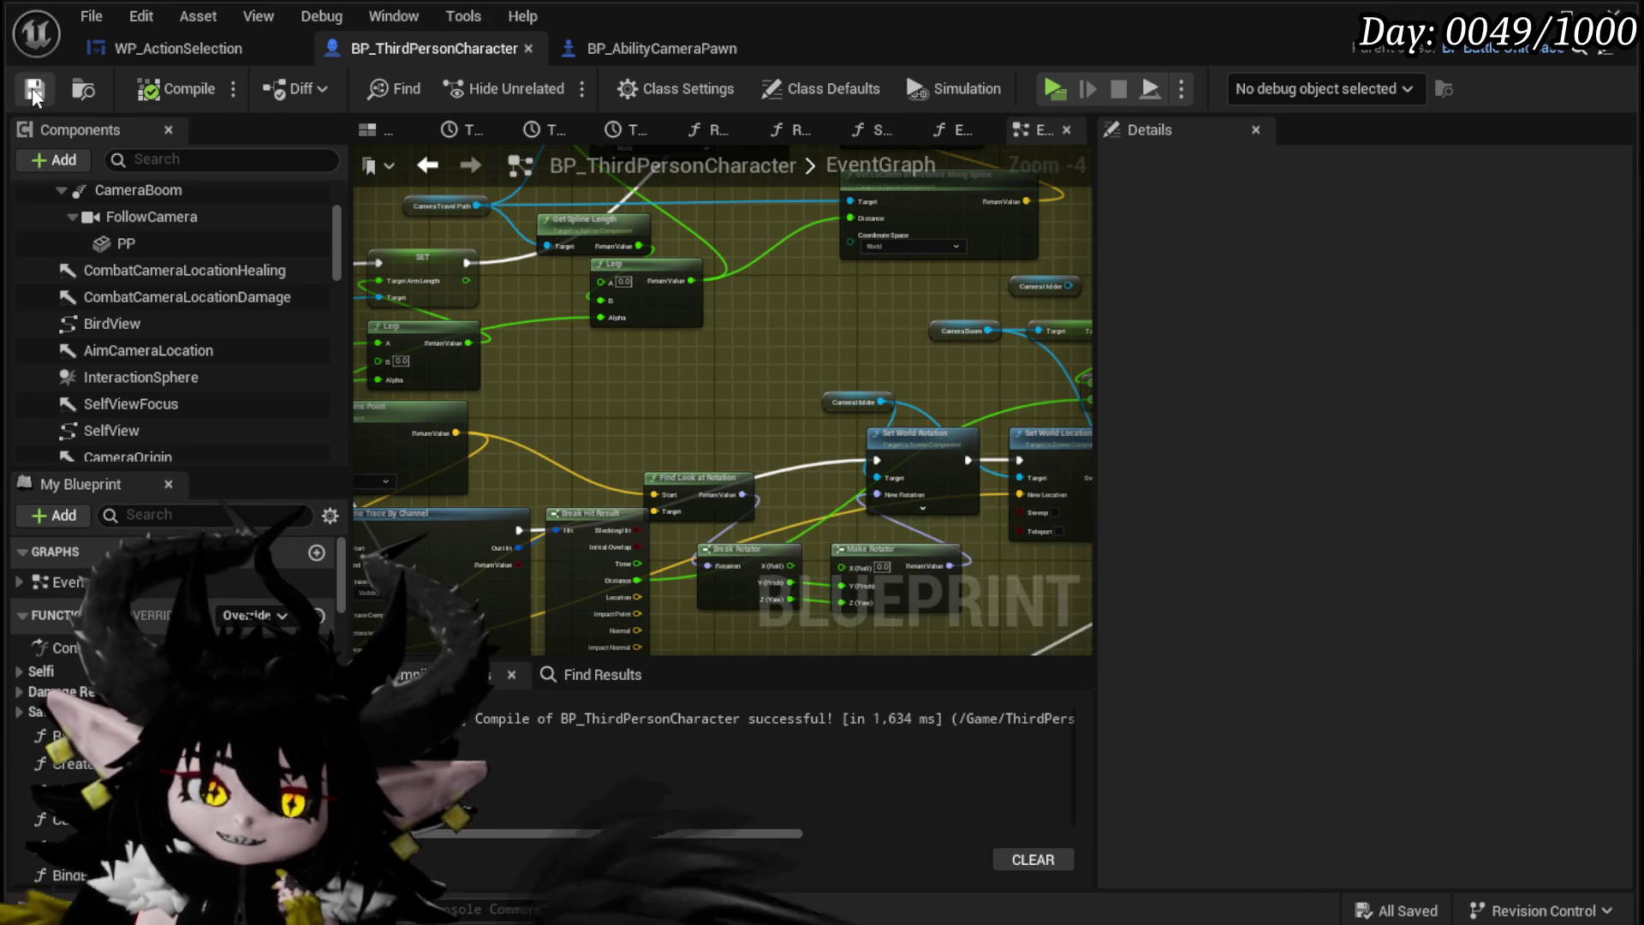
Step: Select the CameraHolder component to show its properties
{"action": "mouse_move", "coordinate": [662, 443]}
{"action": "left_mouse_down"}
{"action": "mouse_move", "coordinate": [792, 259]}
{"action": "mouse_move", "coordinate": [813, 257]}
{"action": "mouse_move", "coordinate": [717, 259]}
{"action": "left_mouse_up"}
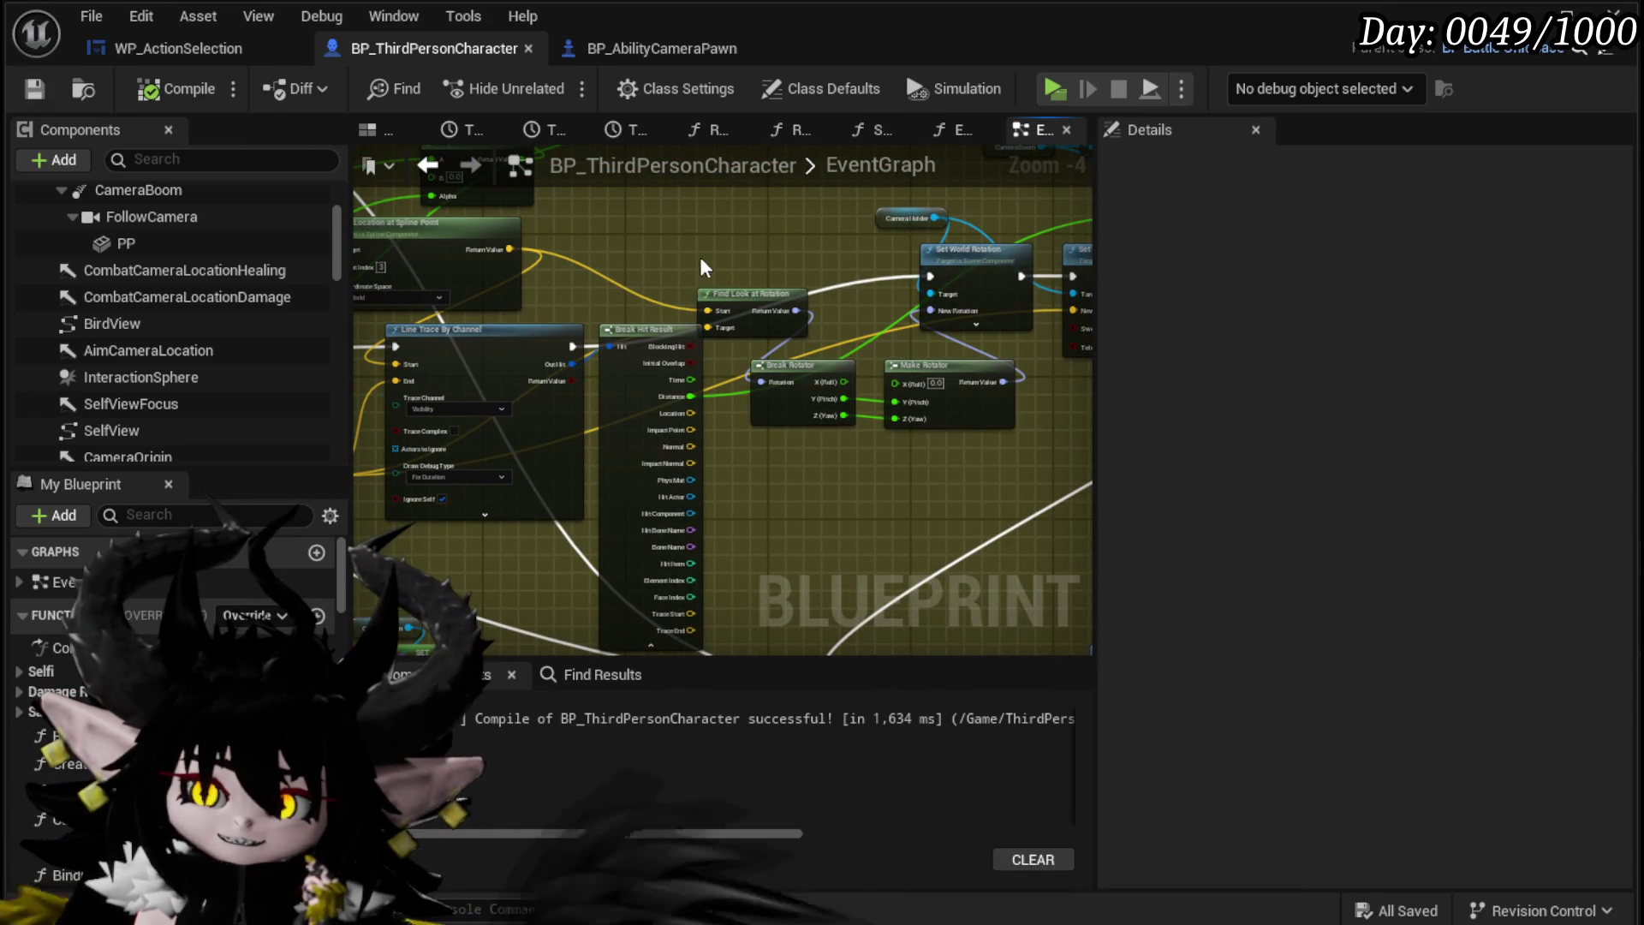
{"action": "scroll", "coordinate": [122, 274], "scroll_direction": "up", "scroll_amount": 3}
{"action": "left_click", "coordinate": [123, 271]}
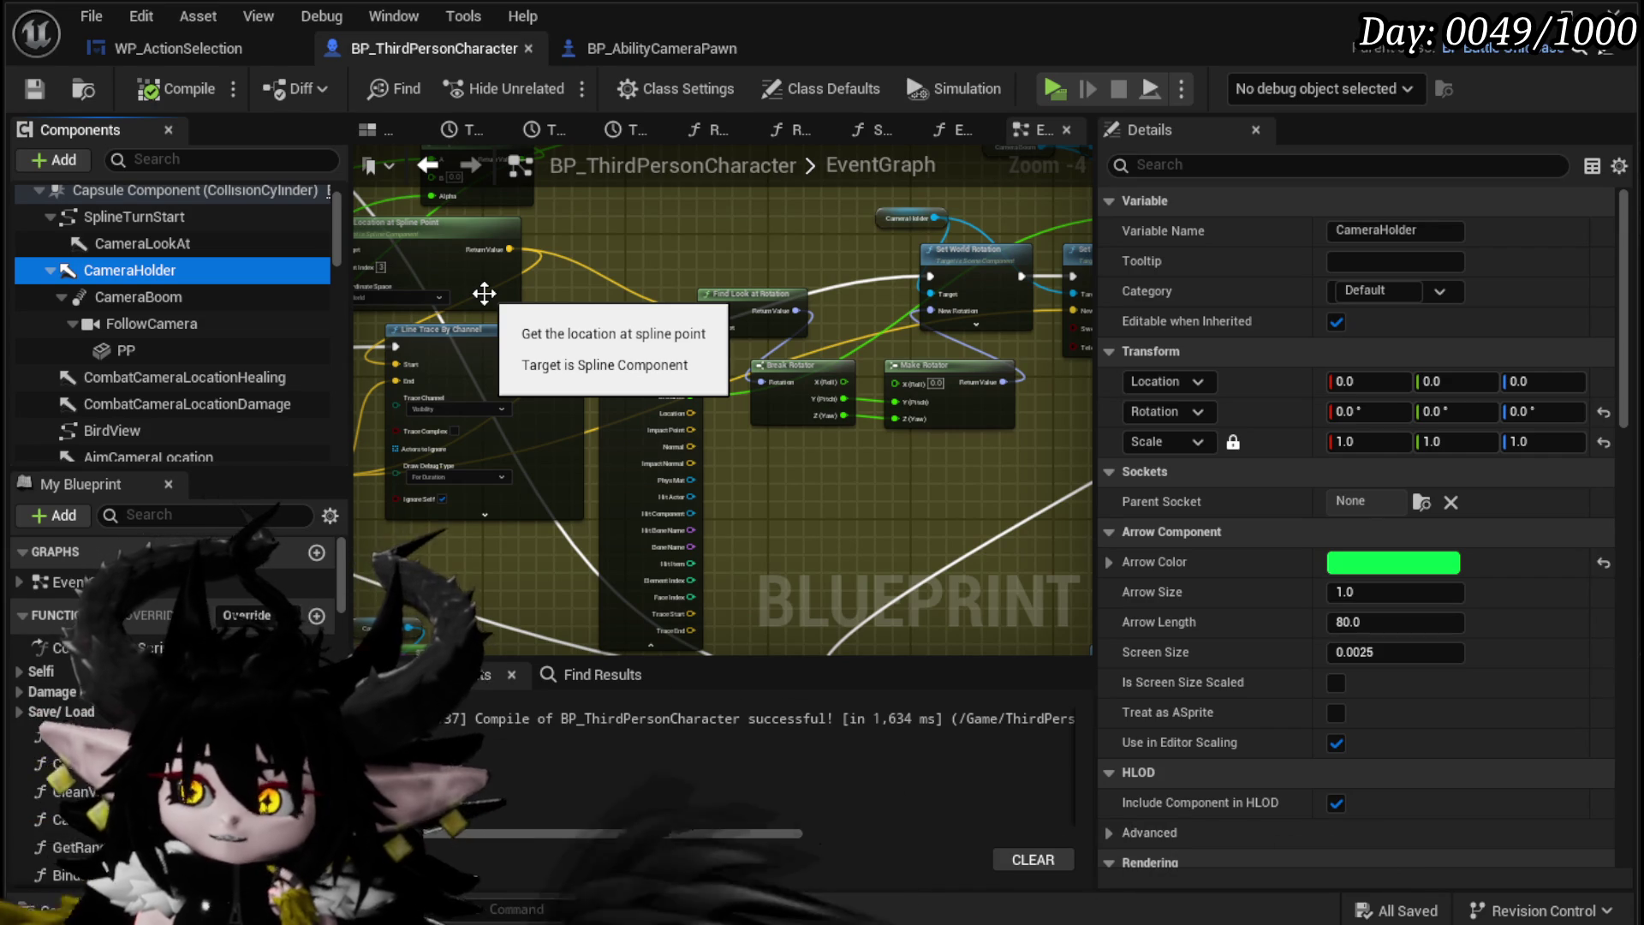
Step: In the component viewport, raise CameraHolder's Location Z, trying a height of 180
{"action": "left_click", "coordinate": [376, 129]}
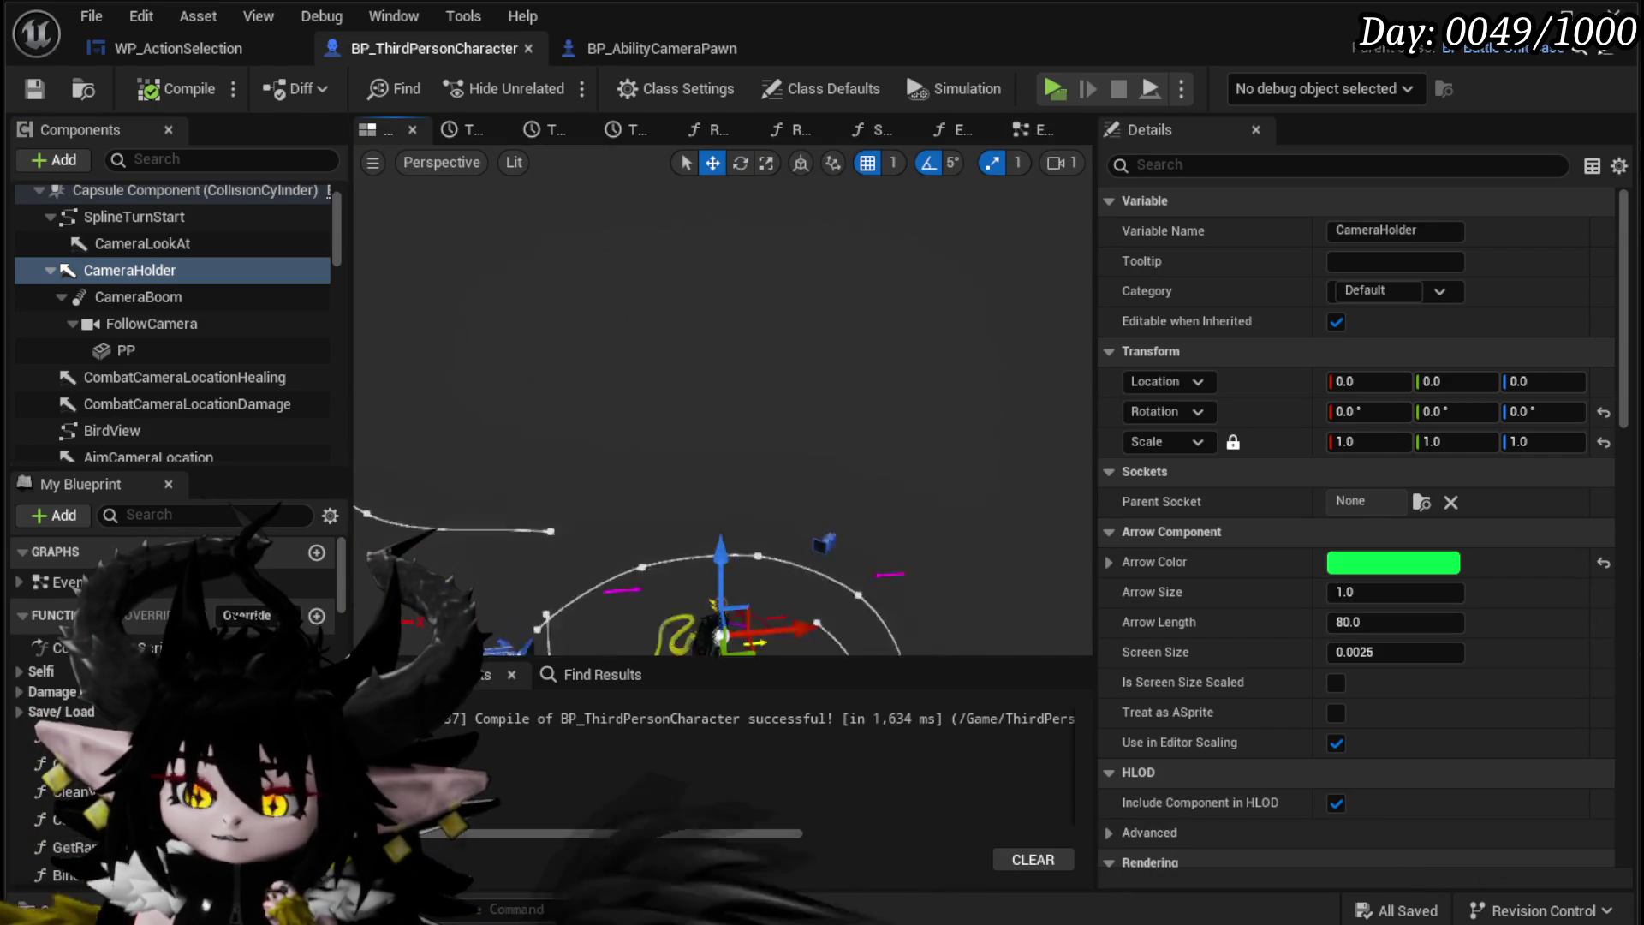
{"action": "left_click_drag", "start_coordinate": [719, 513], "coordinate": [706, 441]}
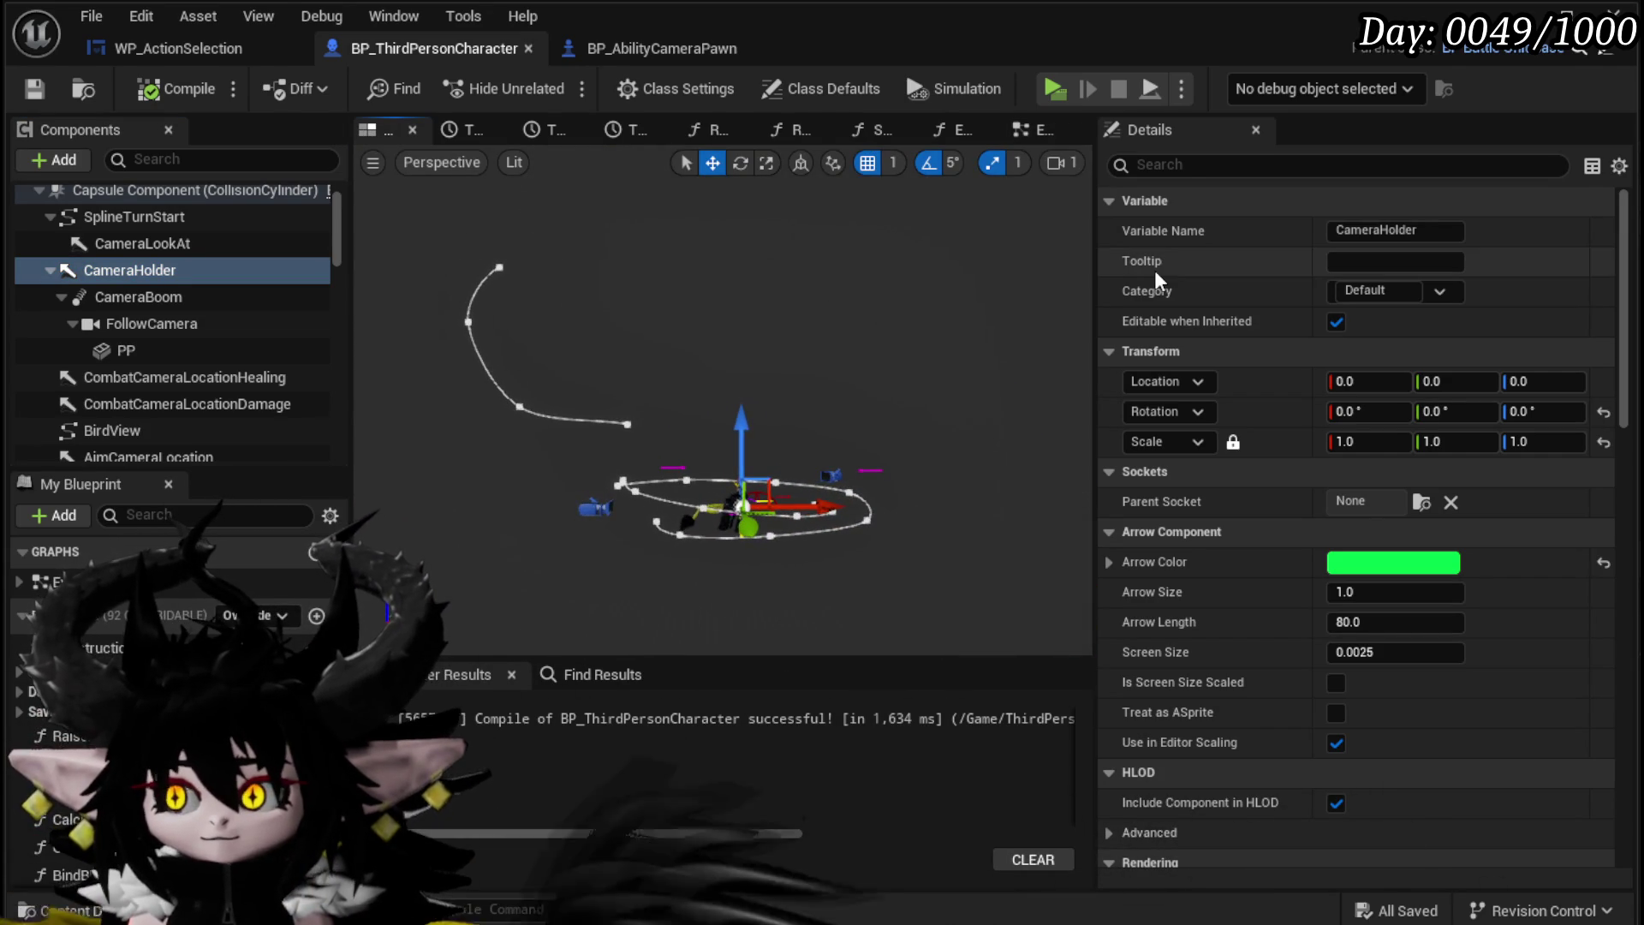
{"action": "left_click", "coordinate": [1509, 383]}
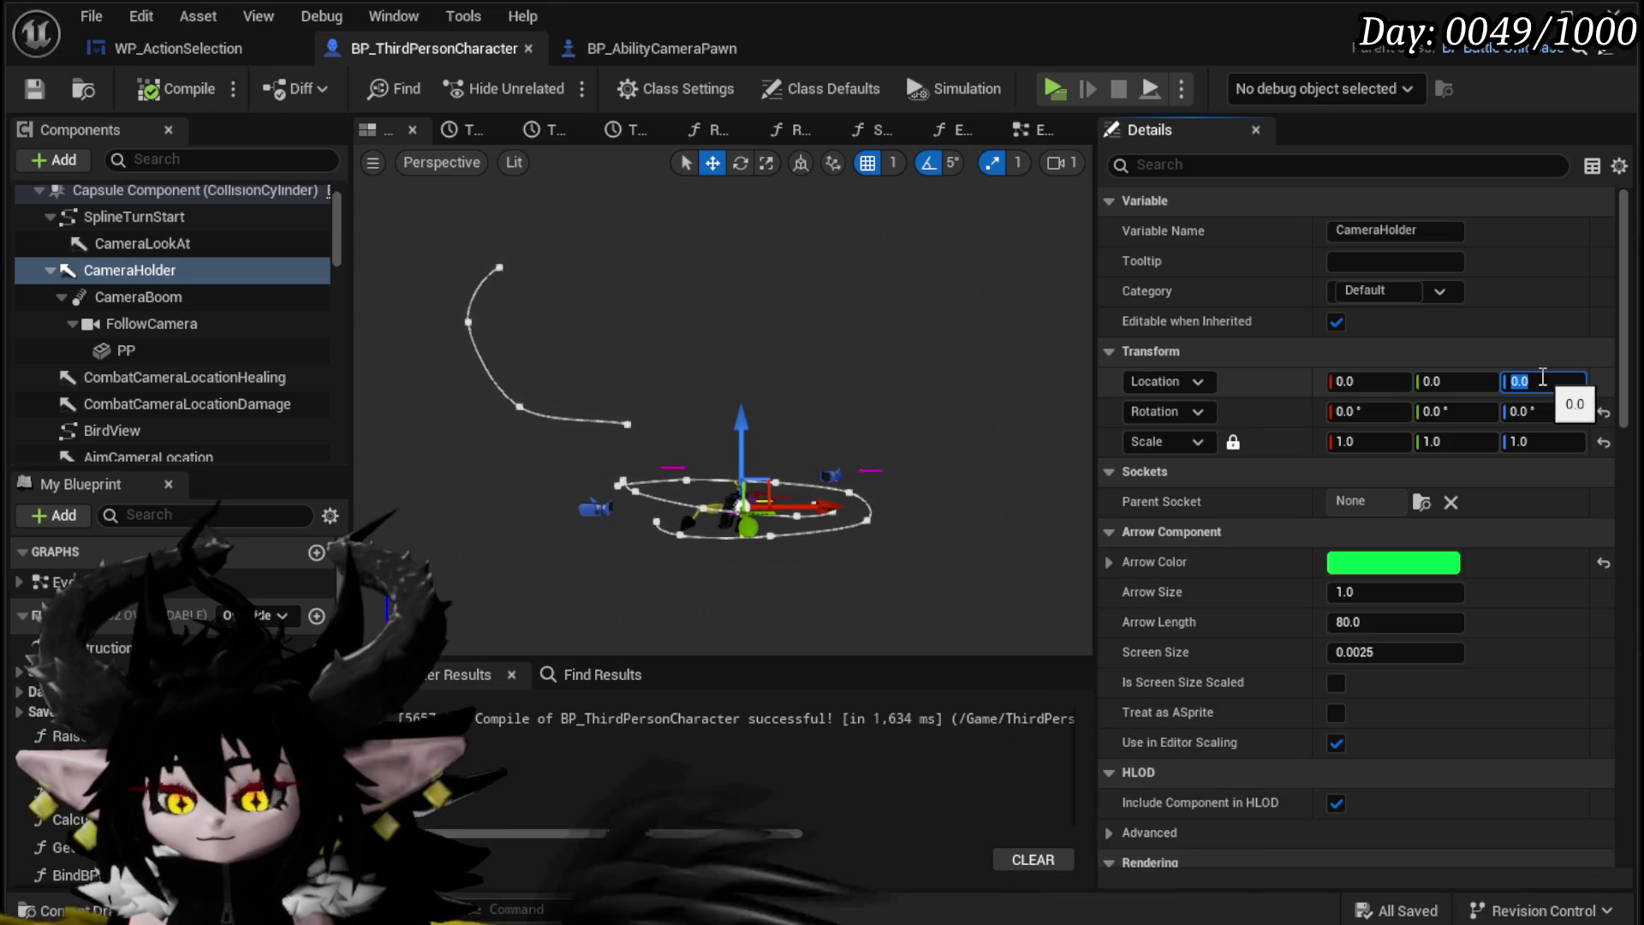
{"action": "type", "text": "180"}
{"action": "key", "text": "Return"}
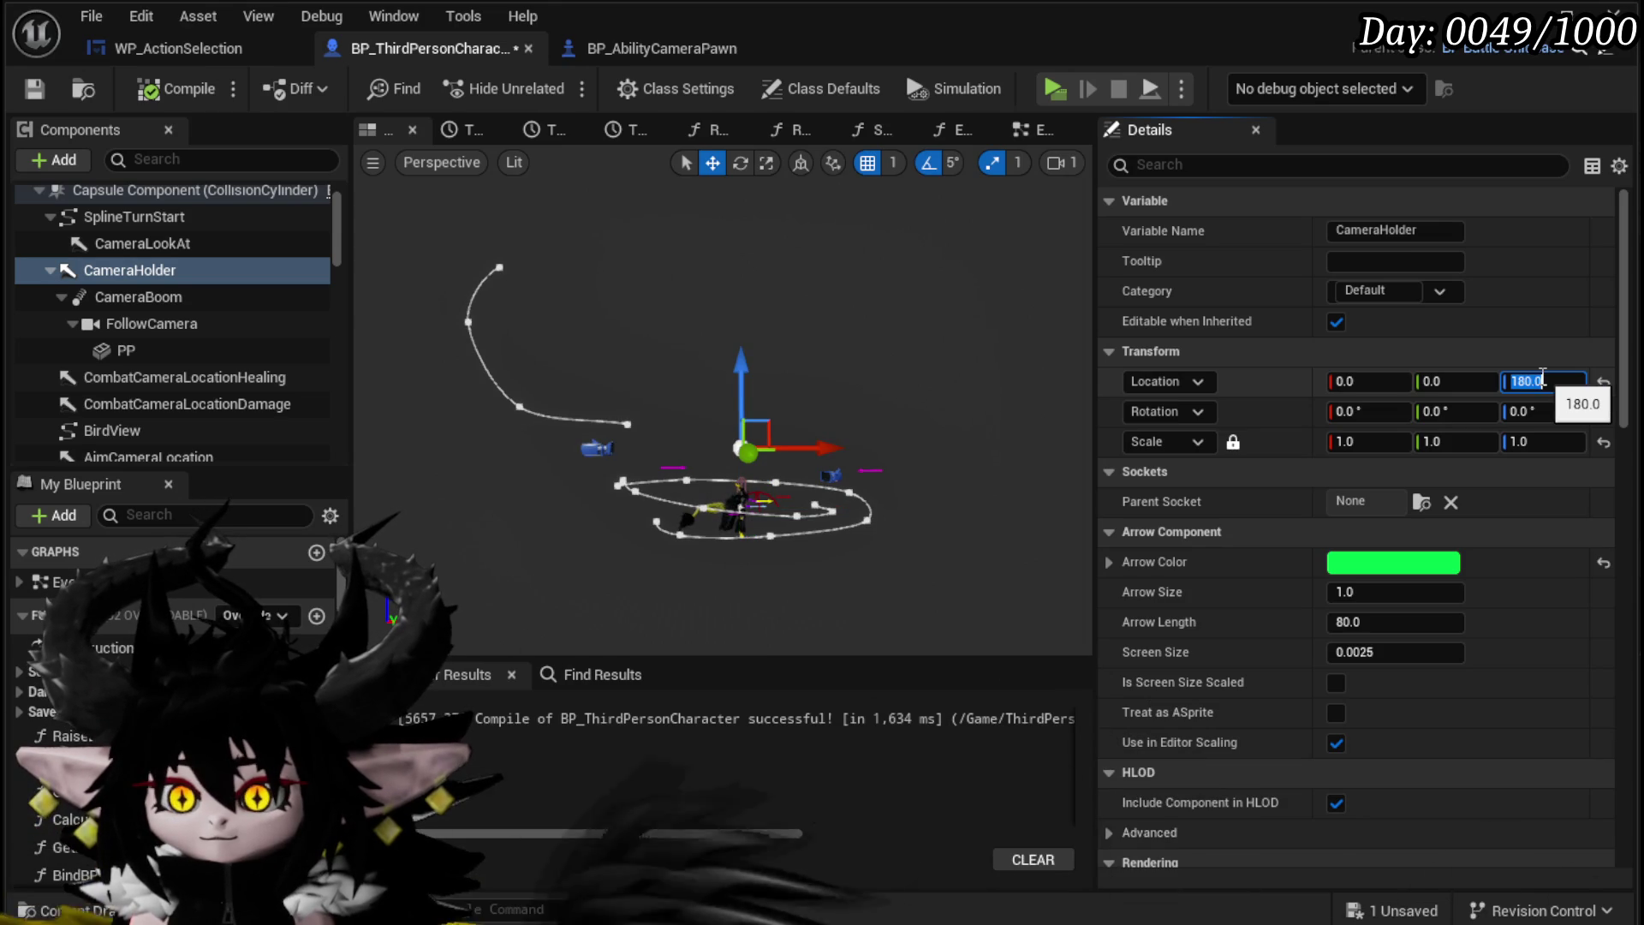
{"action": "type", "text": "90"}
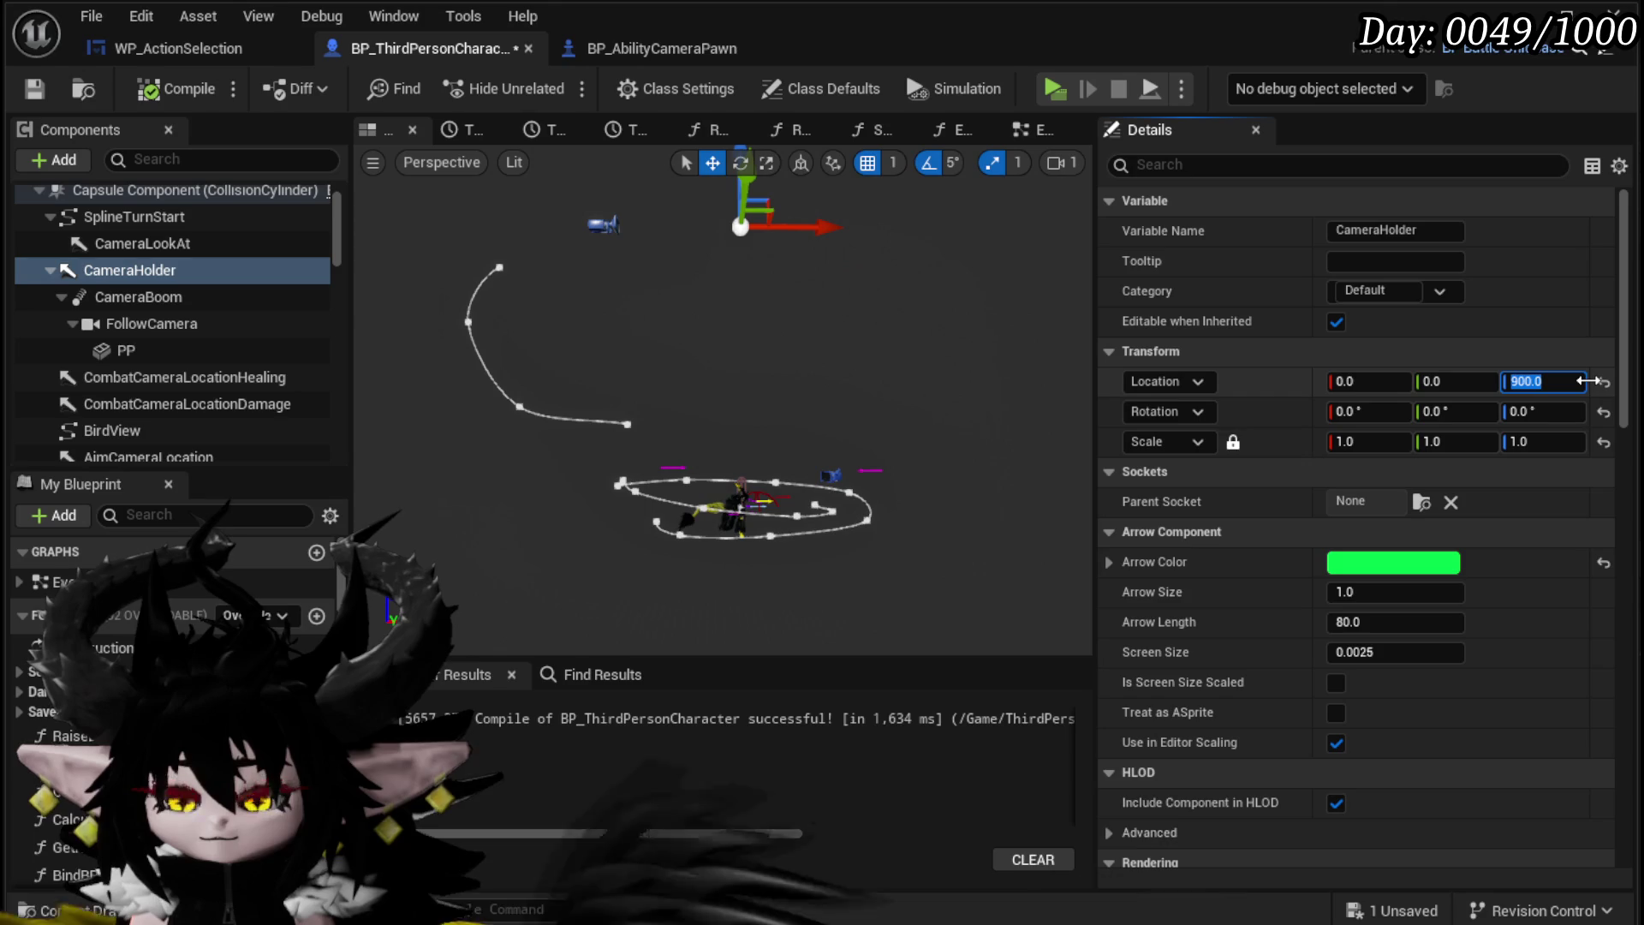
{"action": "type", "text": "800"}
{"action": "key", "text": "Return"}
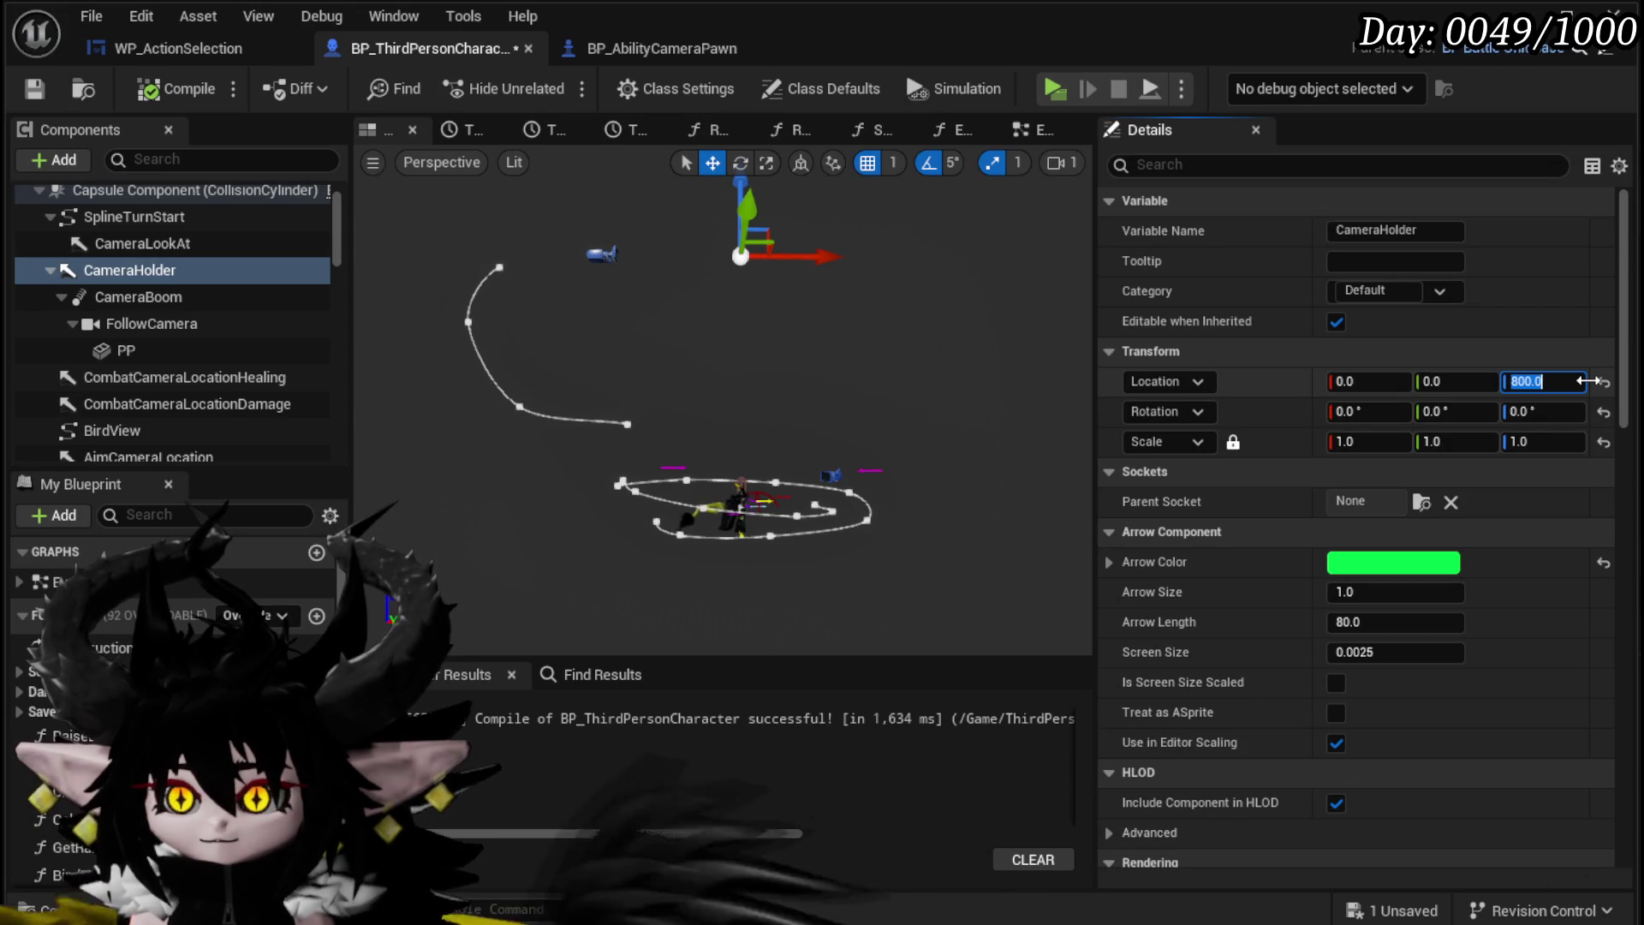
{"action": "key", "text": "Return"}
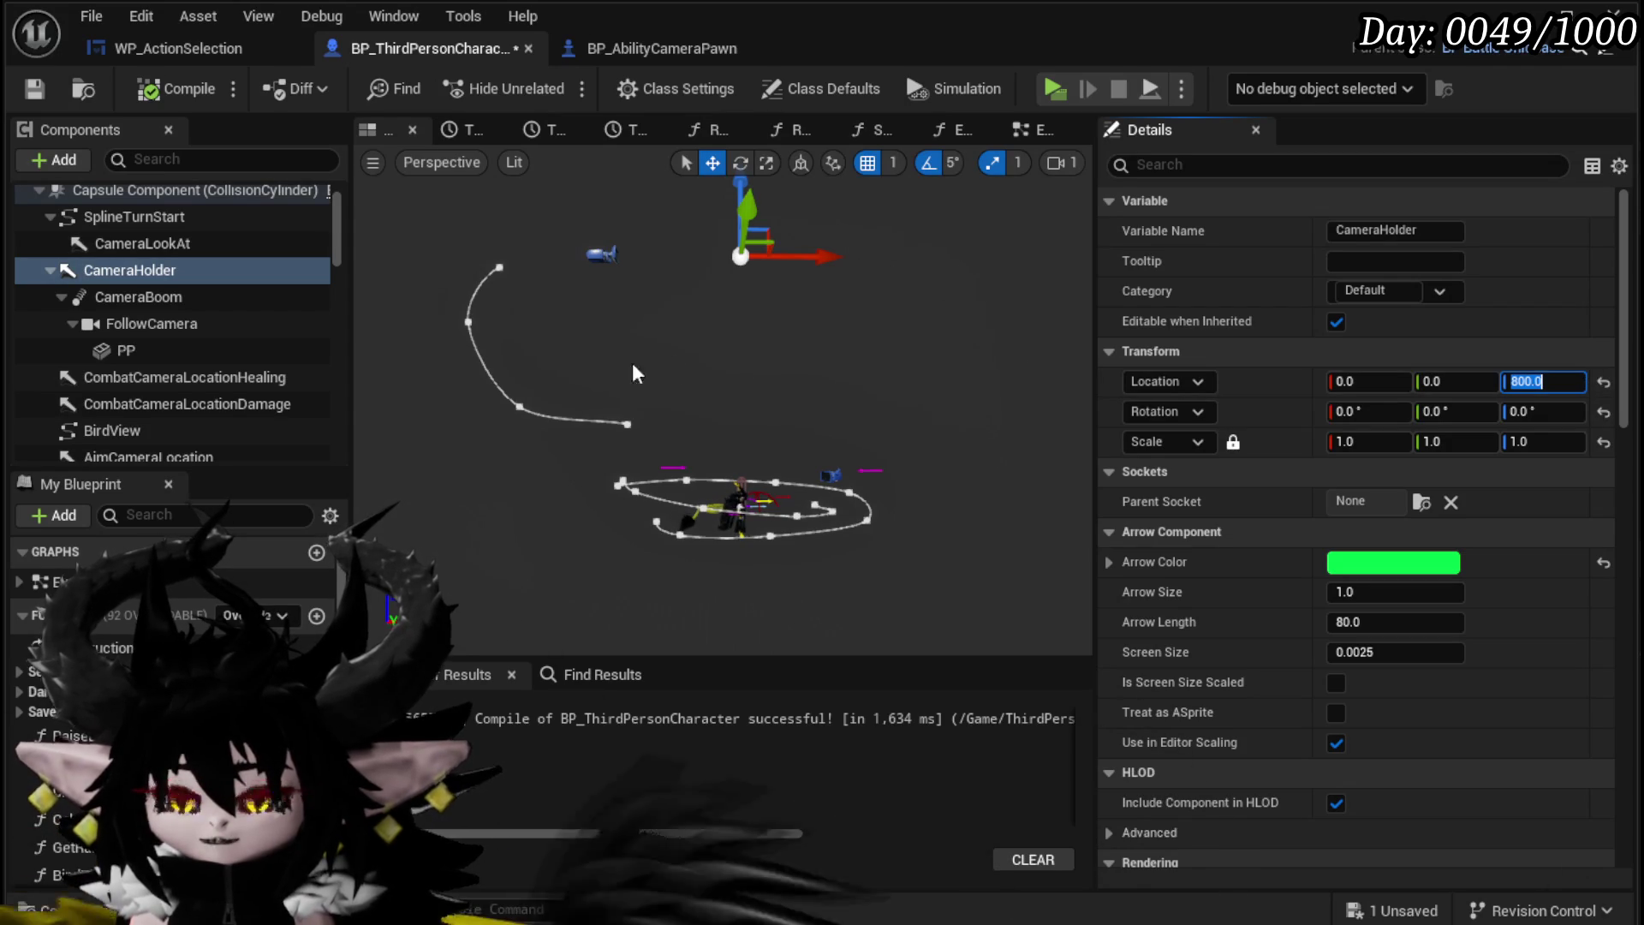
Step: Tilt CameraHolder upward in pitch, then revert it to 0,0,0 and save
{"action": "key", "text": "e"}
{"action": "left_click_drag", "start_coordinate": [687, 305], "coordinate": [681, 86]}
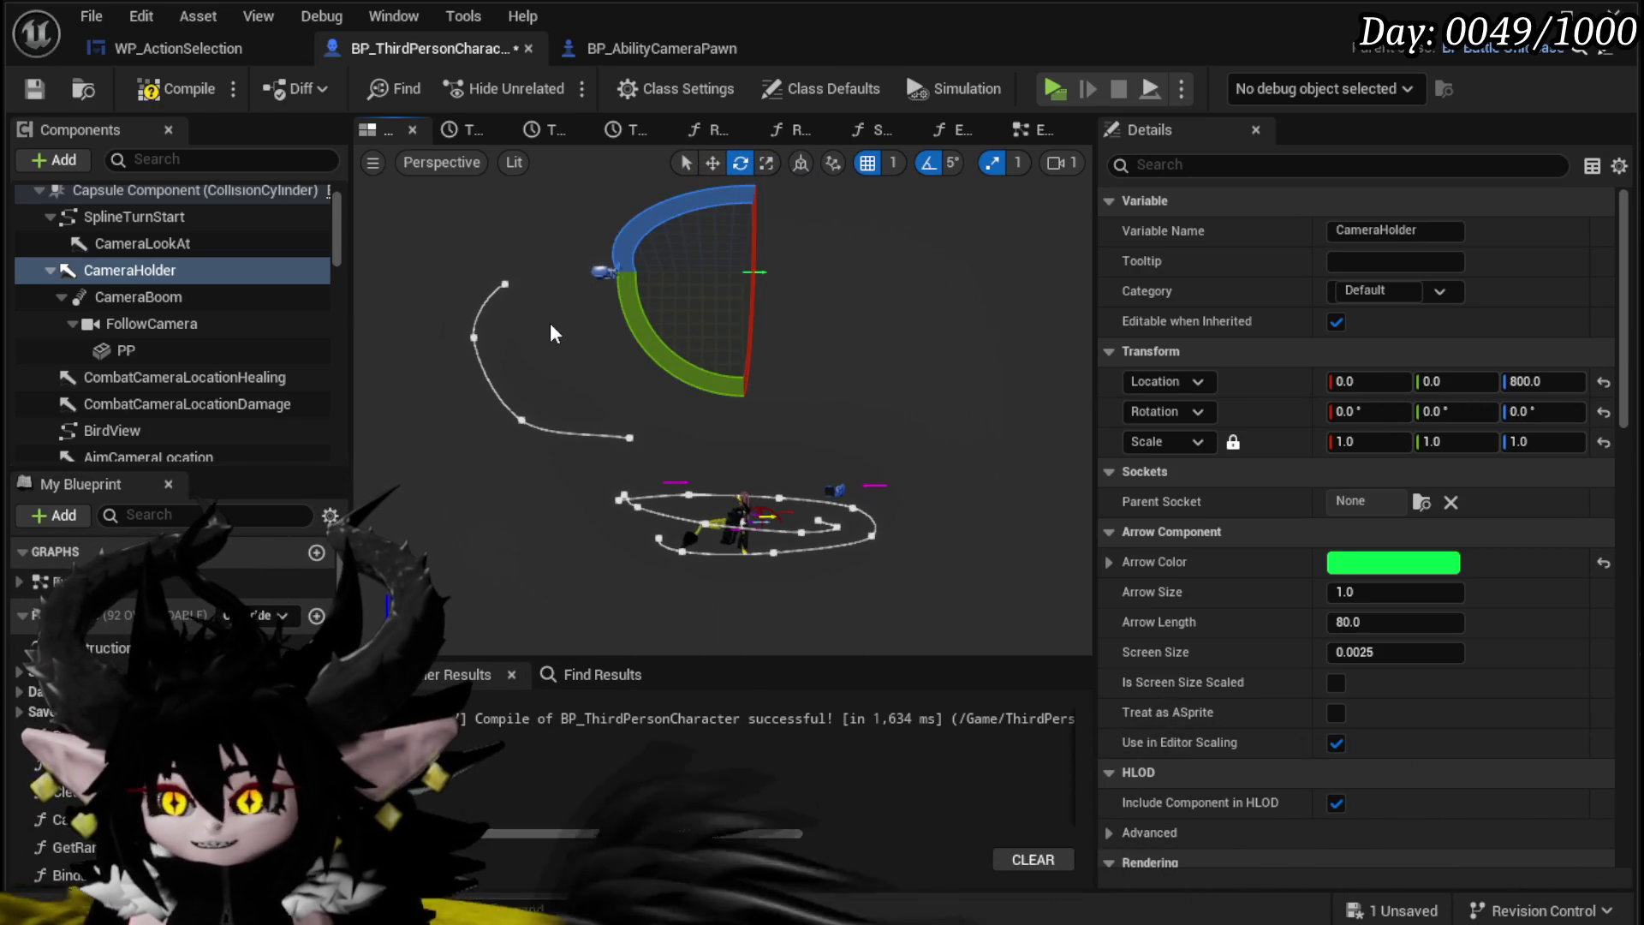
{"action": "key", "text": "ctrl+z"}
{"action": "key", "text": "ctrl+z"}
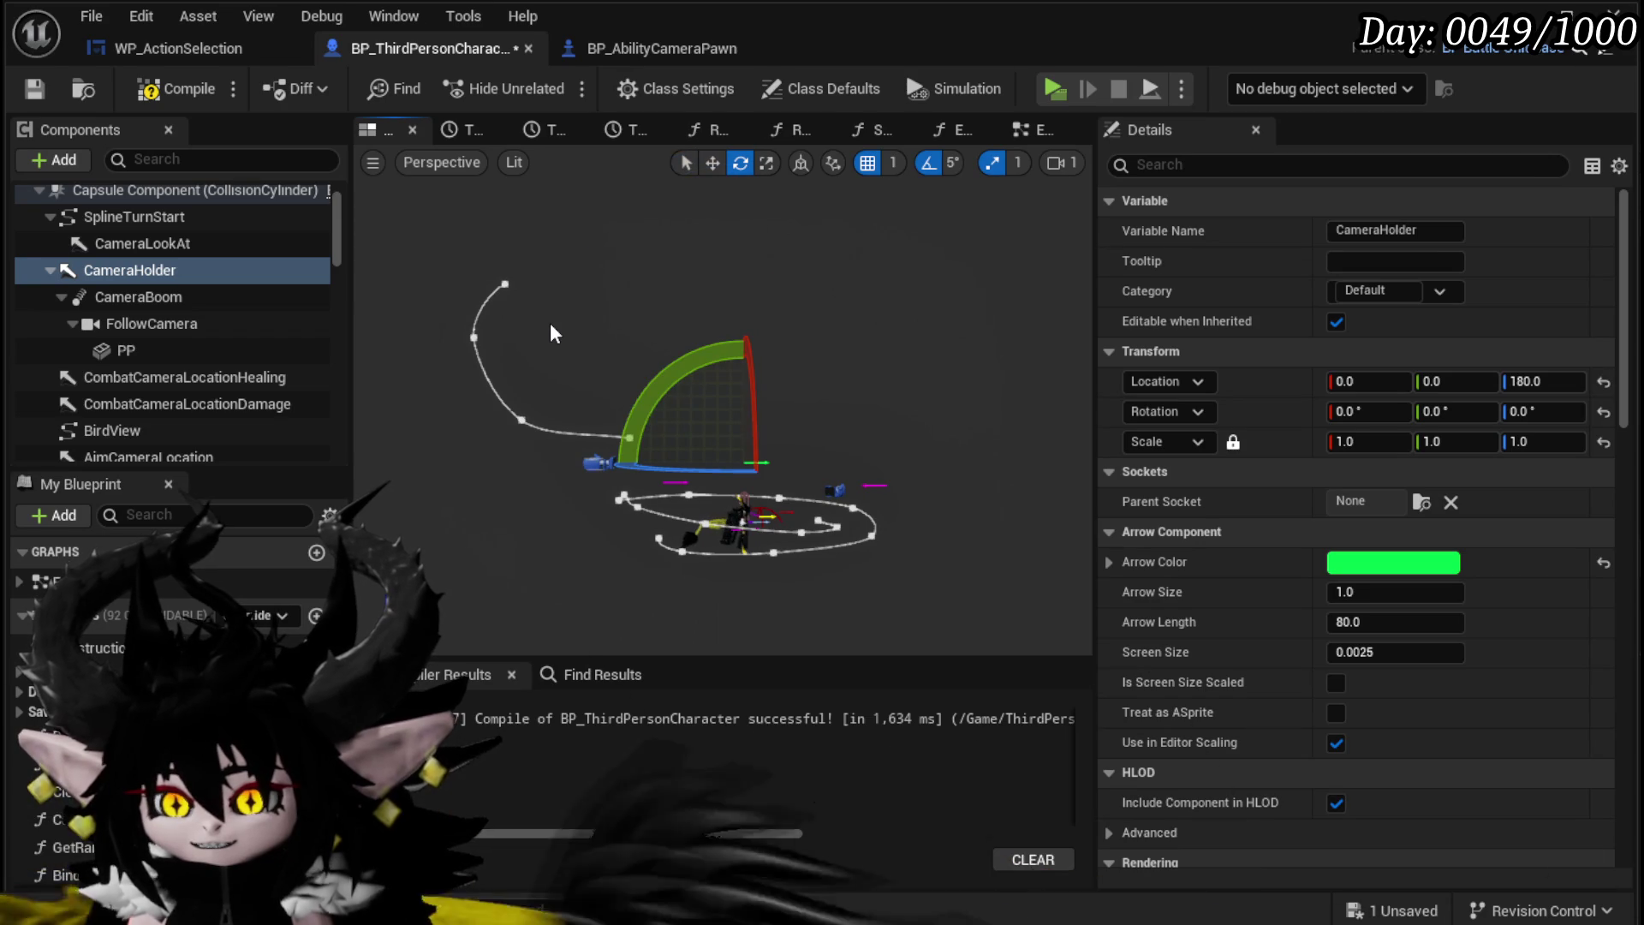
{"action": "key", "text": "ctrl+s"}
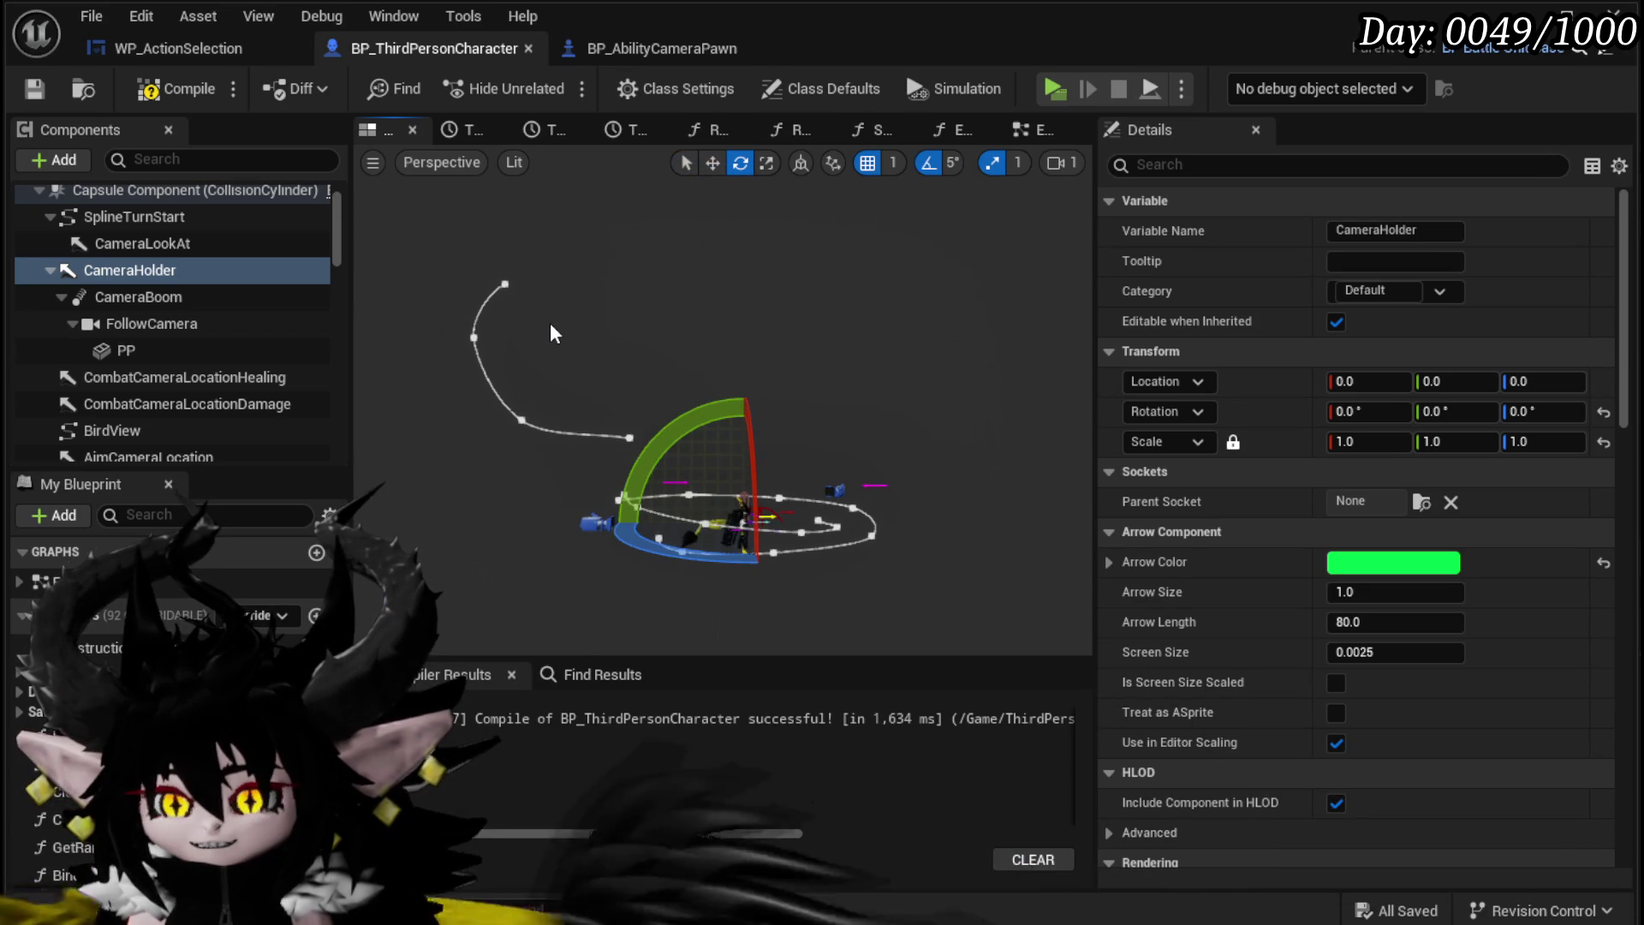
Step: Inspect the FollowCamera and CameraBoom settings, ending on FollowCamera
{"action": "left_click", "coordinate": [583, 512]}
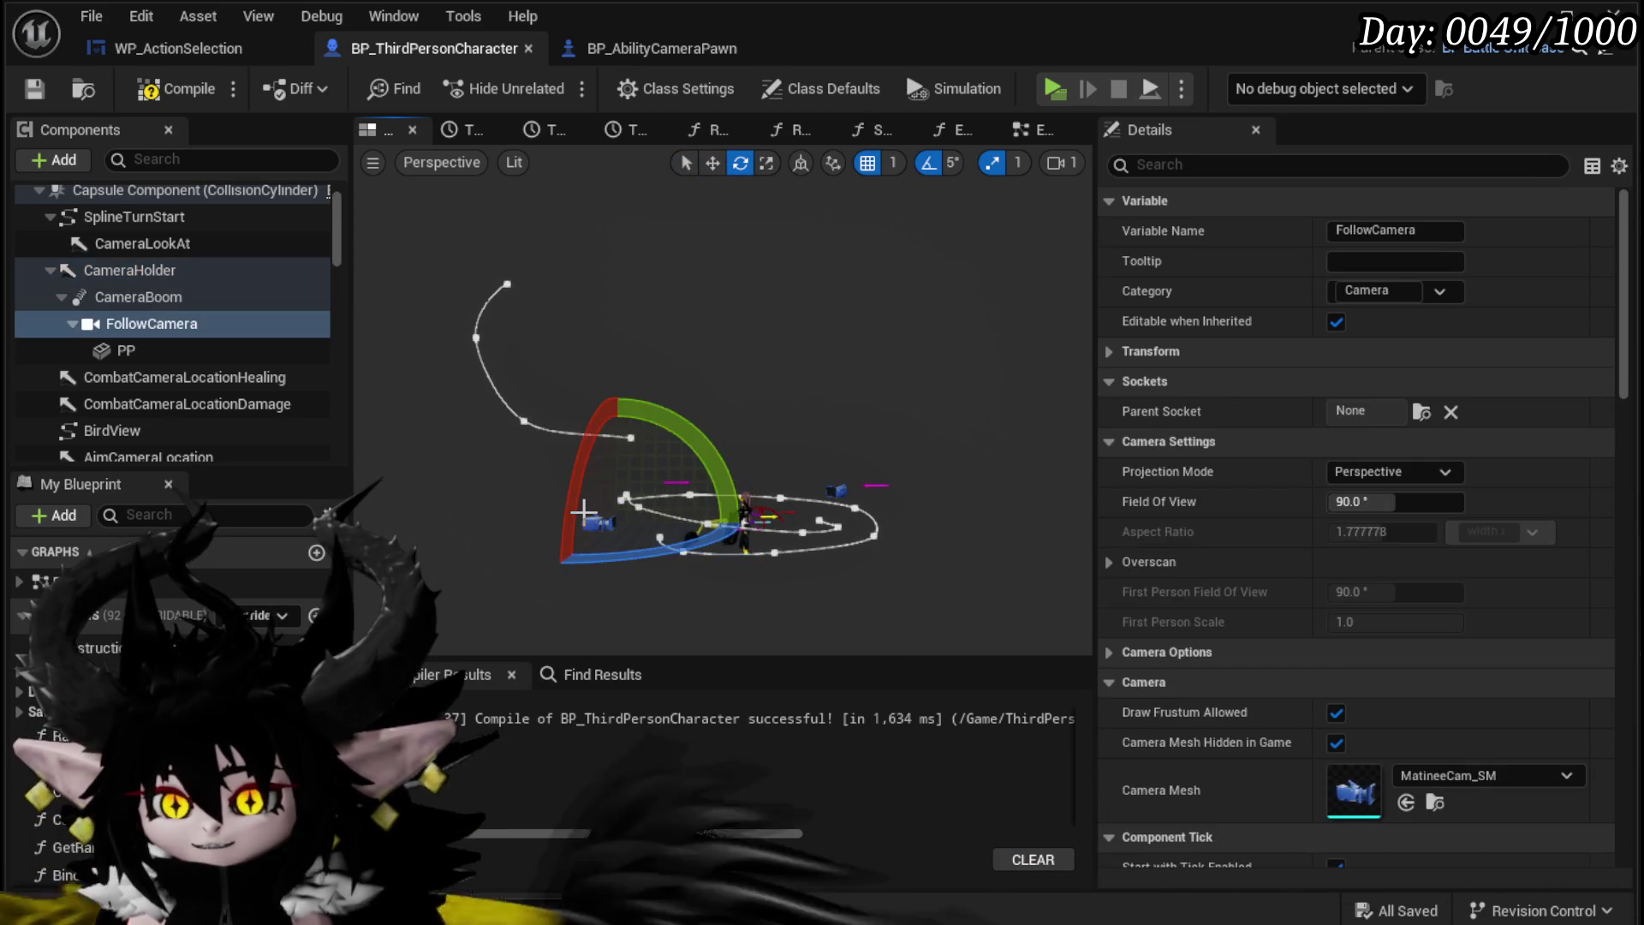
{"action": "left_click", "coordinate": [158, 298]}
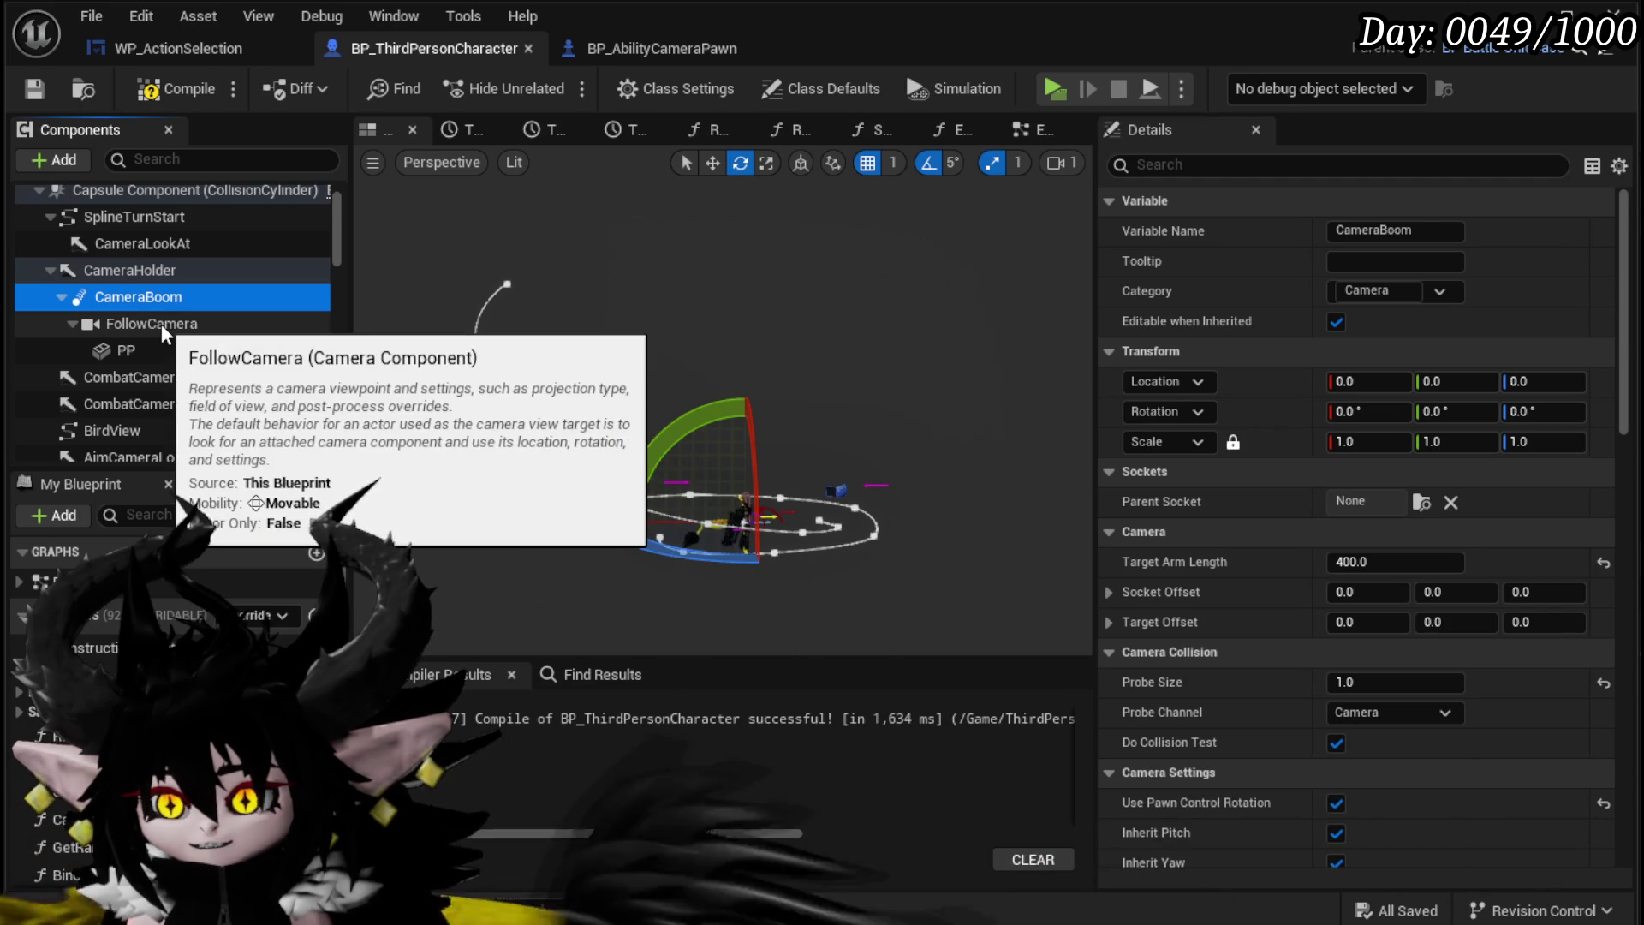
{"action": "left_click", "coordinate": [161, 323]}
{"action": "scroll", "coordinate": [1342, 234], "scroll_direction": "down", "scroll_amount": 8}
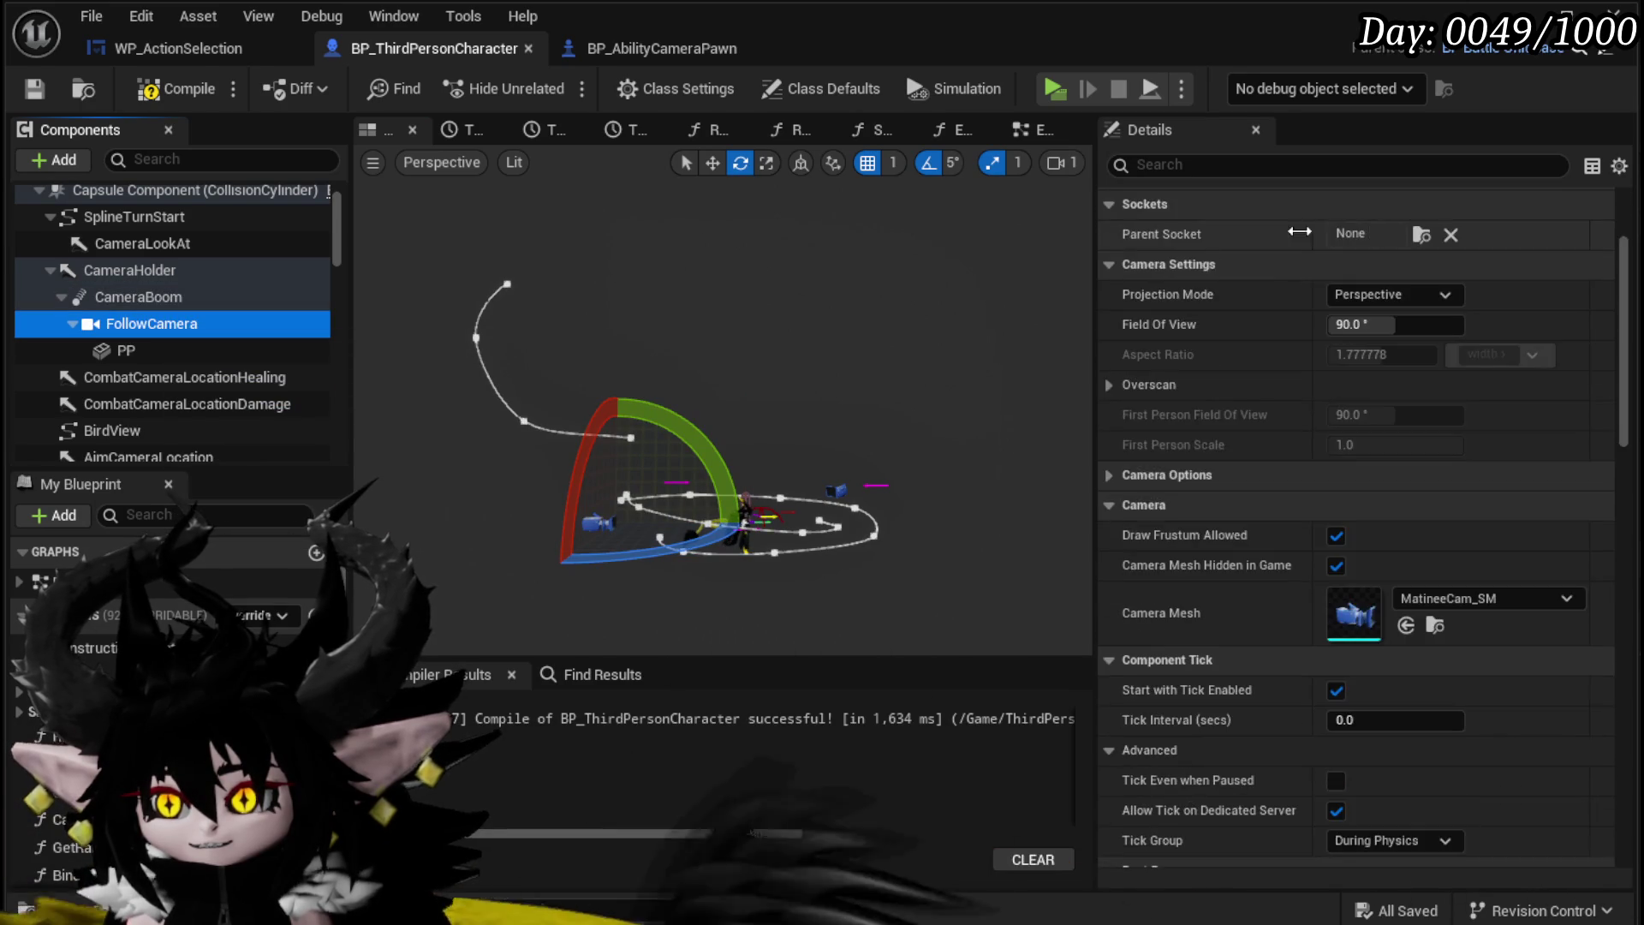
Step: Select CameraBoom and set its Socket Offset Z to 800
{"action": "scroll", "coordinate": [1342, 234], "scroll_direction": "up", "scroll_amount": 5}
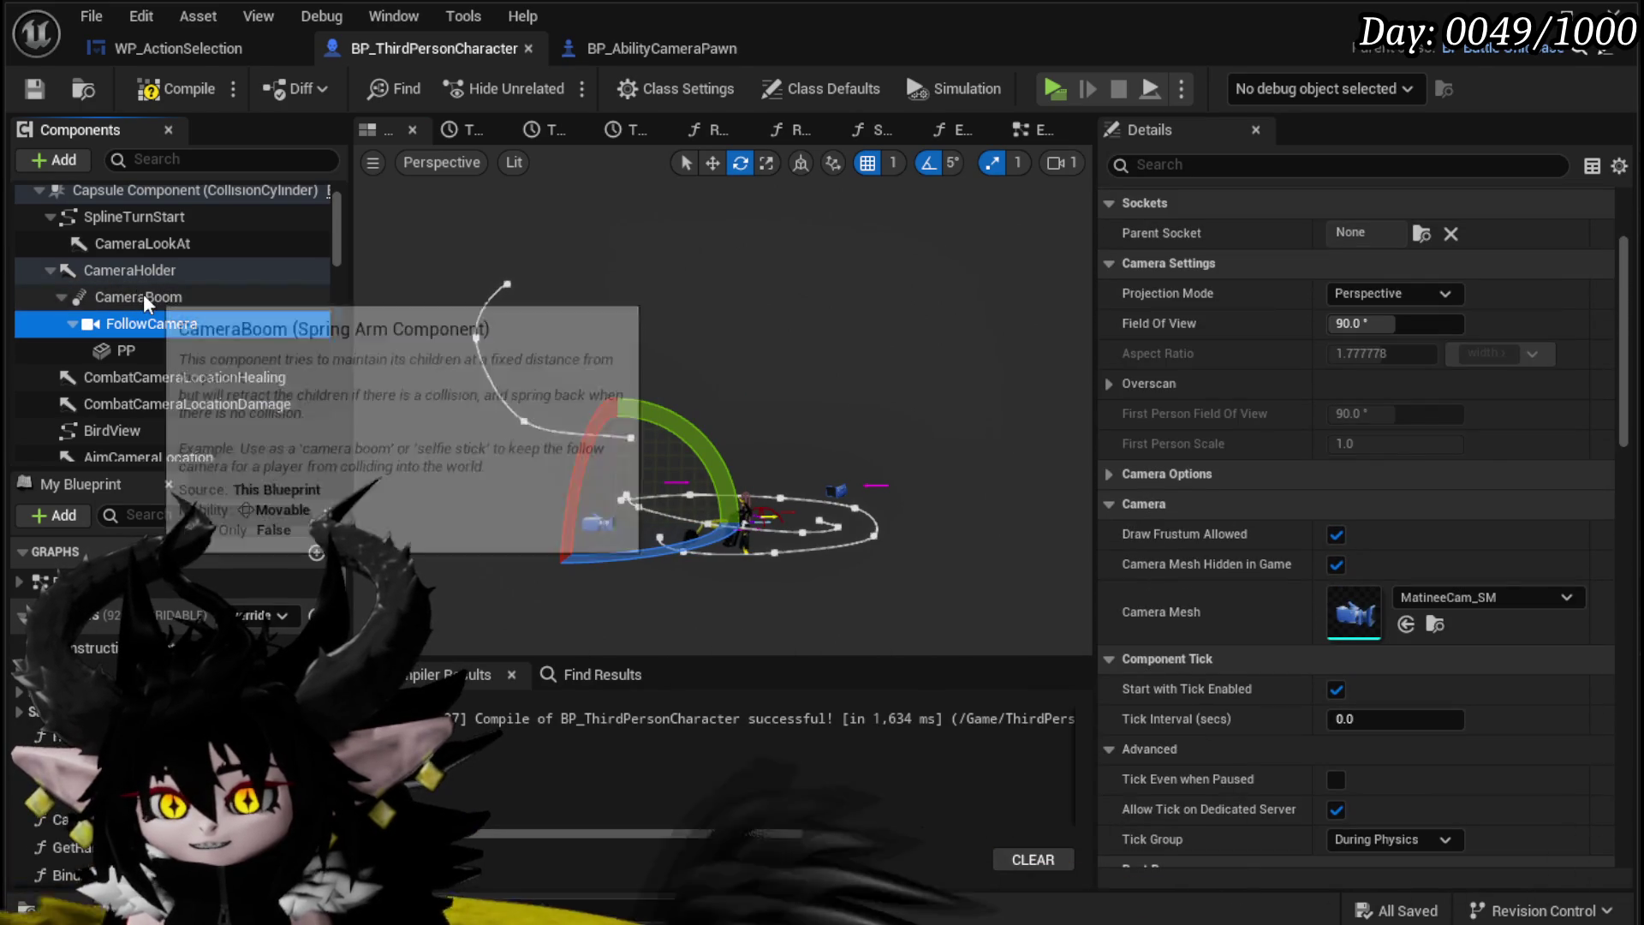
{"action": "left_click", "coordinate": [142, 295]}
{"action": "scroll", "coordinate": [1464, 343], "scroll_direction": "up", "scroll_amount": 3}
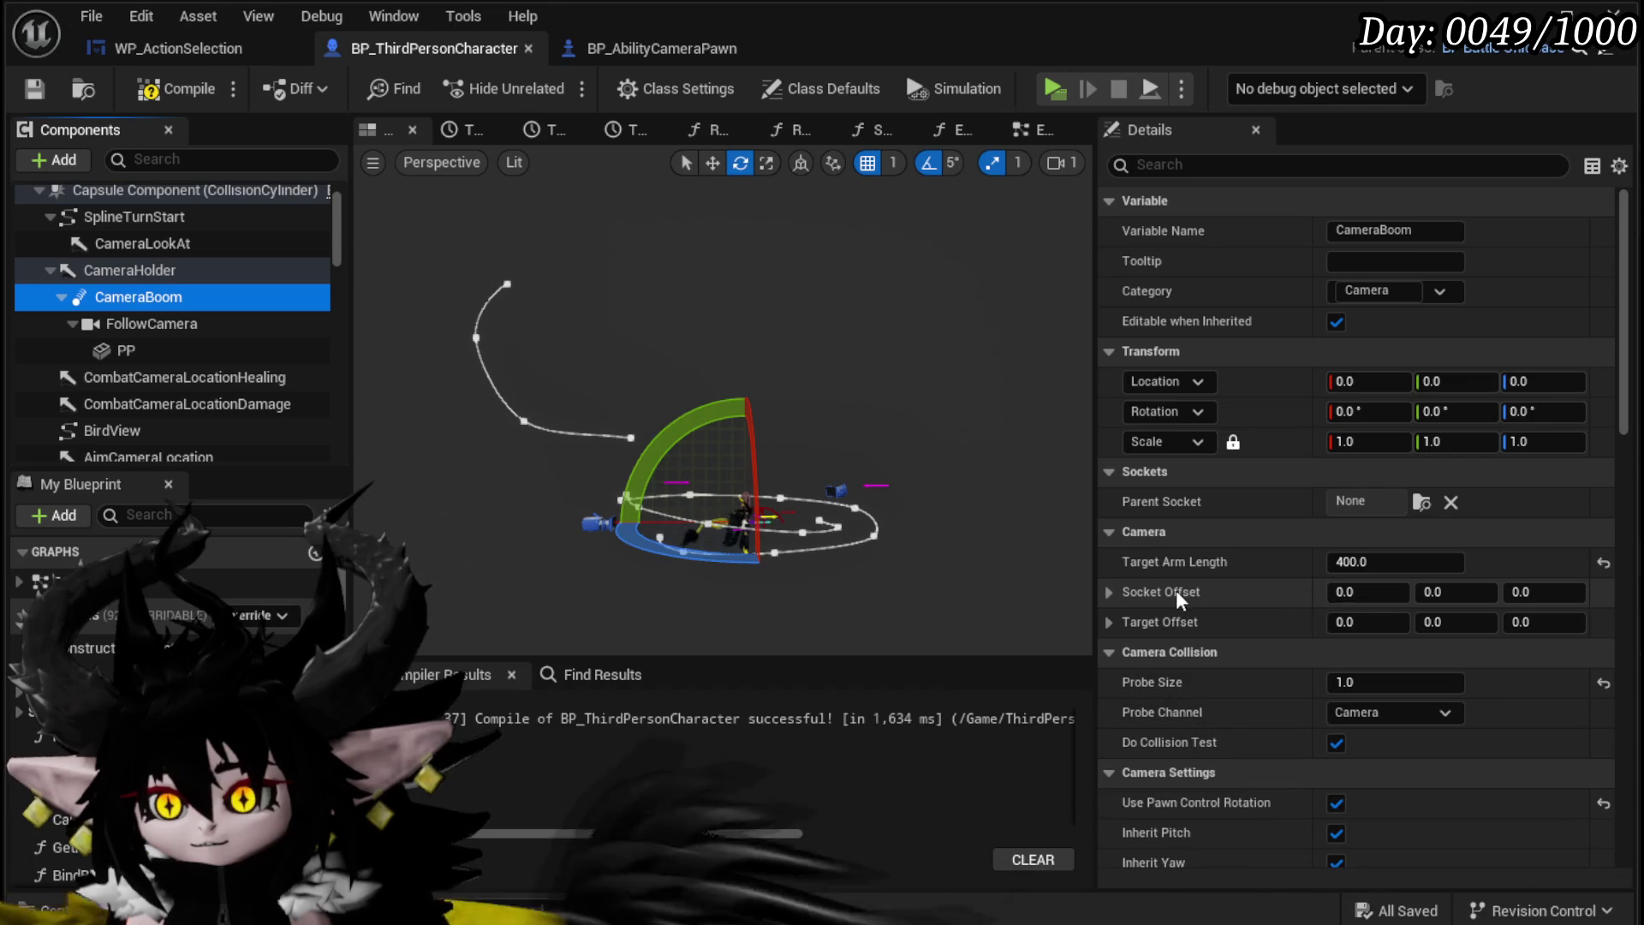
{"action": "left_click", "coordinate": [1107, 593]}
{"action": "left_click", "coordinate": [1108, 592]}
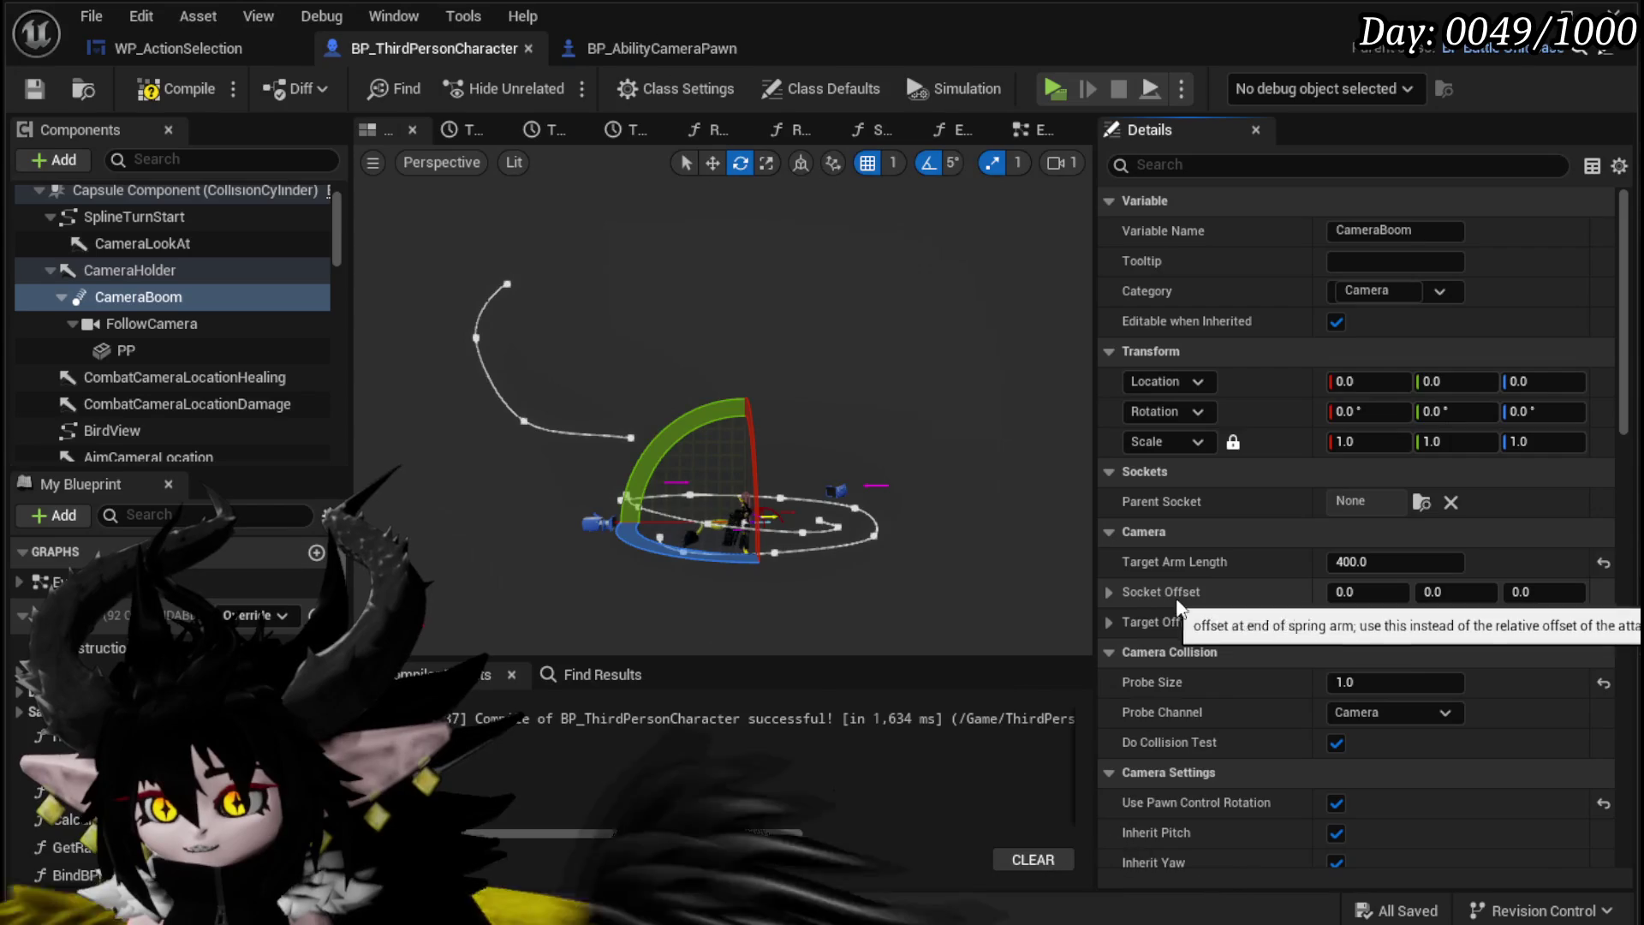
{"action": "left_click", "coordinate": [1565, 592]}
{"action": "type", "text": "800"}
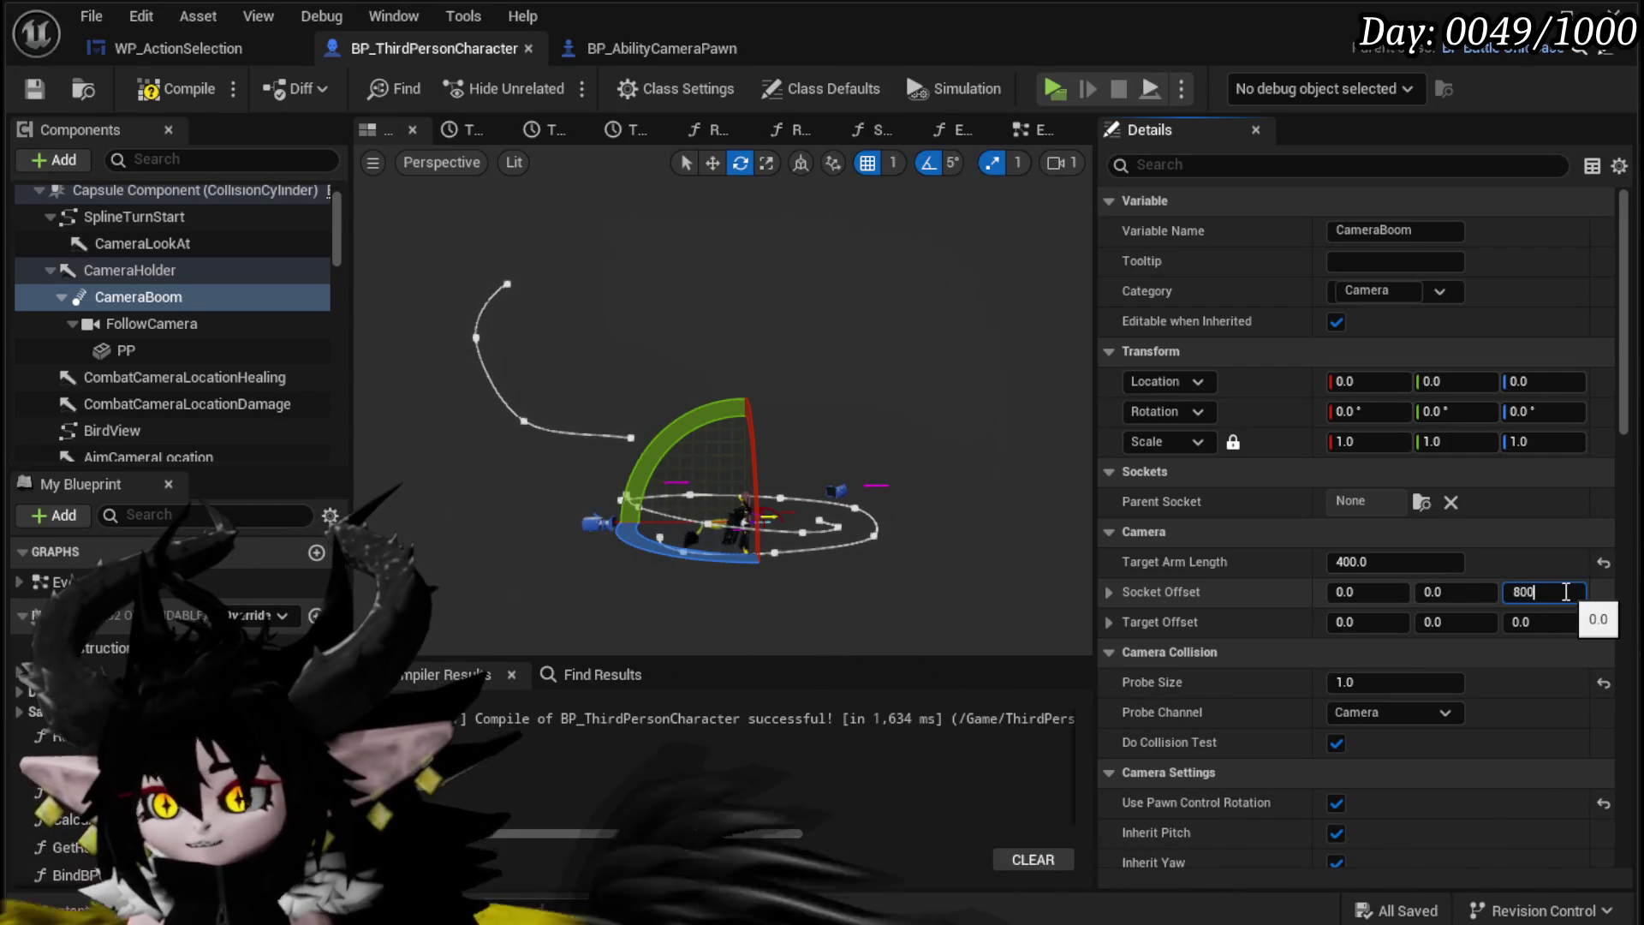
{"action": "key", "text": "Return"}
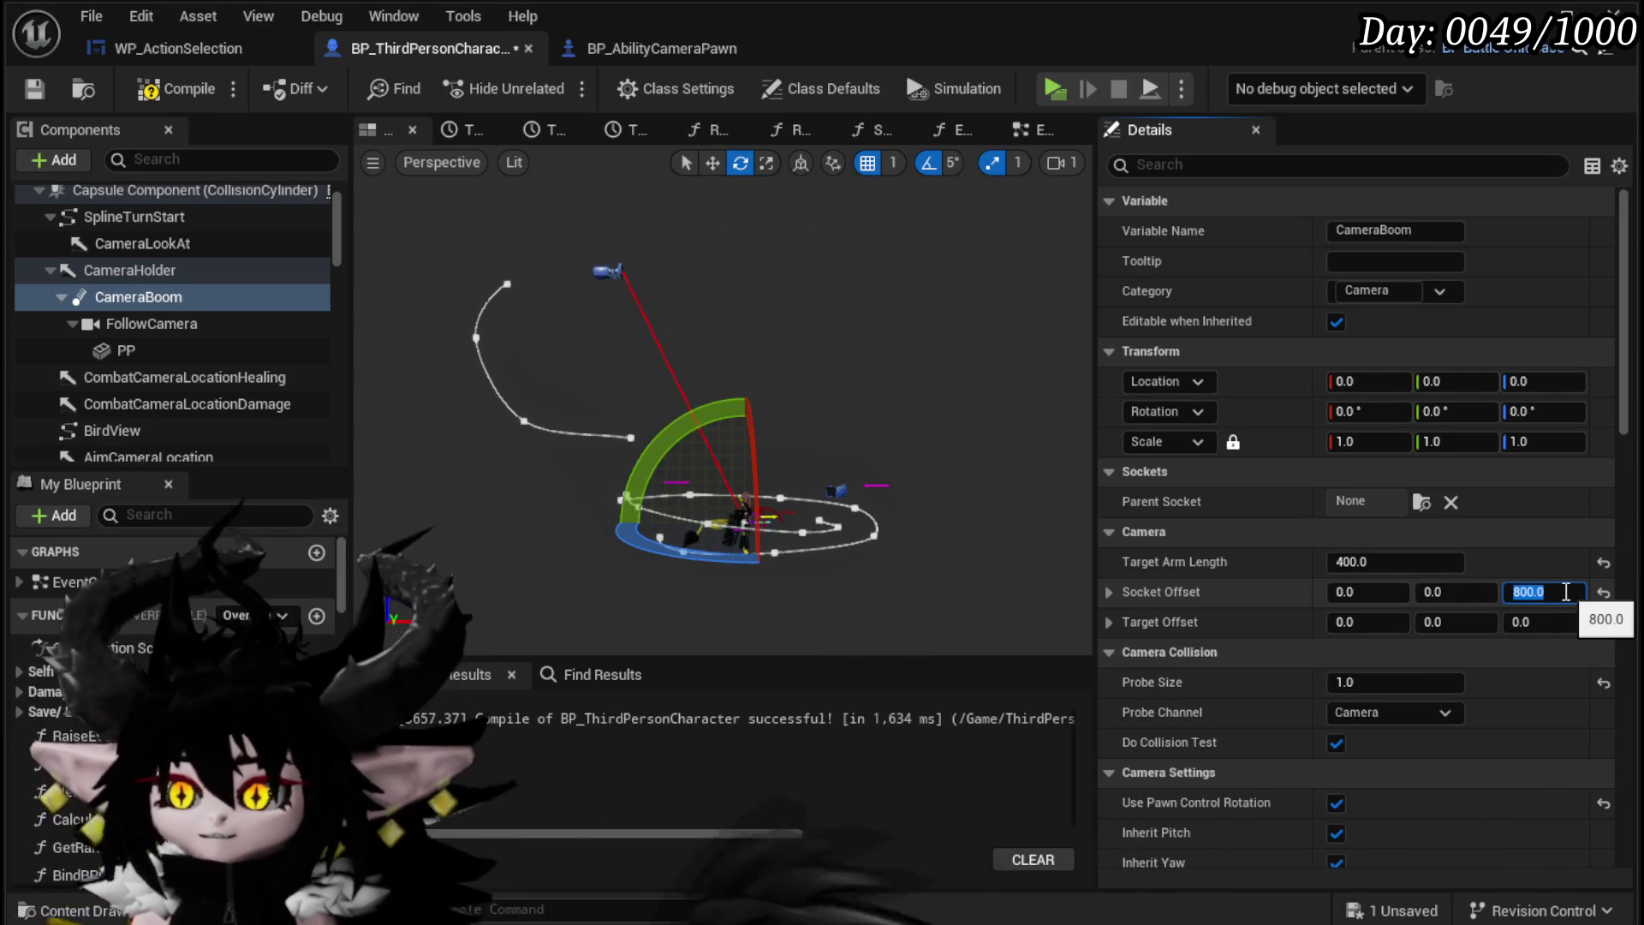
Step: Set Target Arm Length to 5000 and preview the longer boom in the viewport
{"action": "left_click", "coordinate": [1439, 564]}
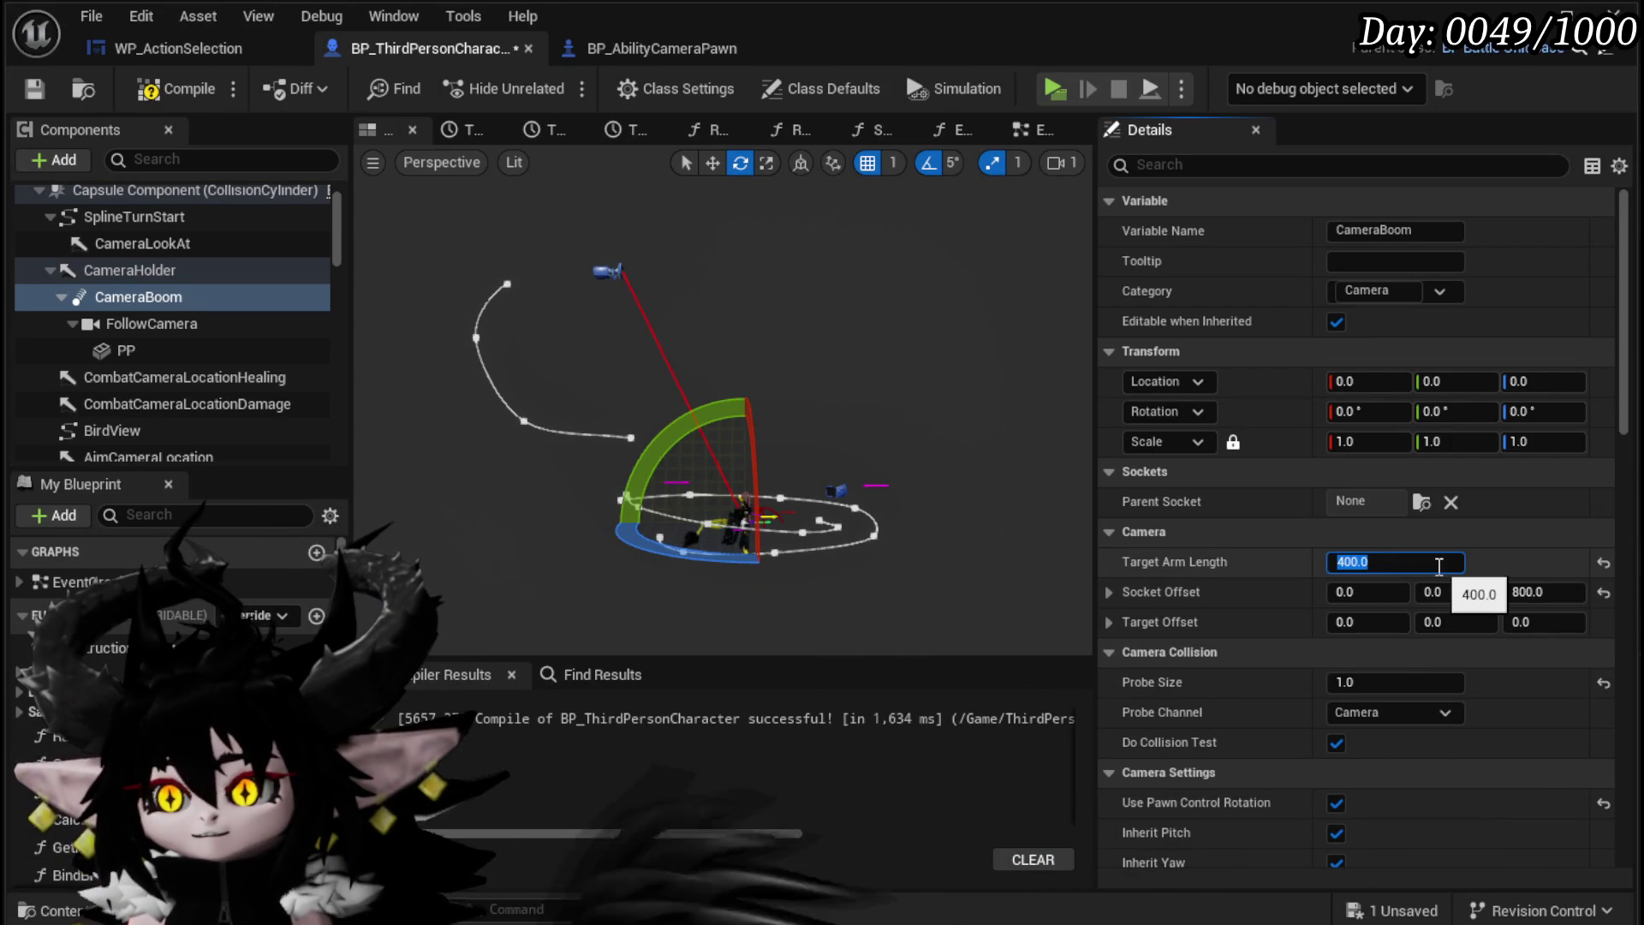
{"action": "type", "text": "5000"}
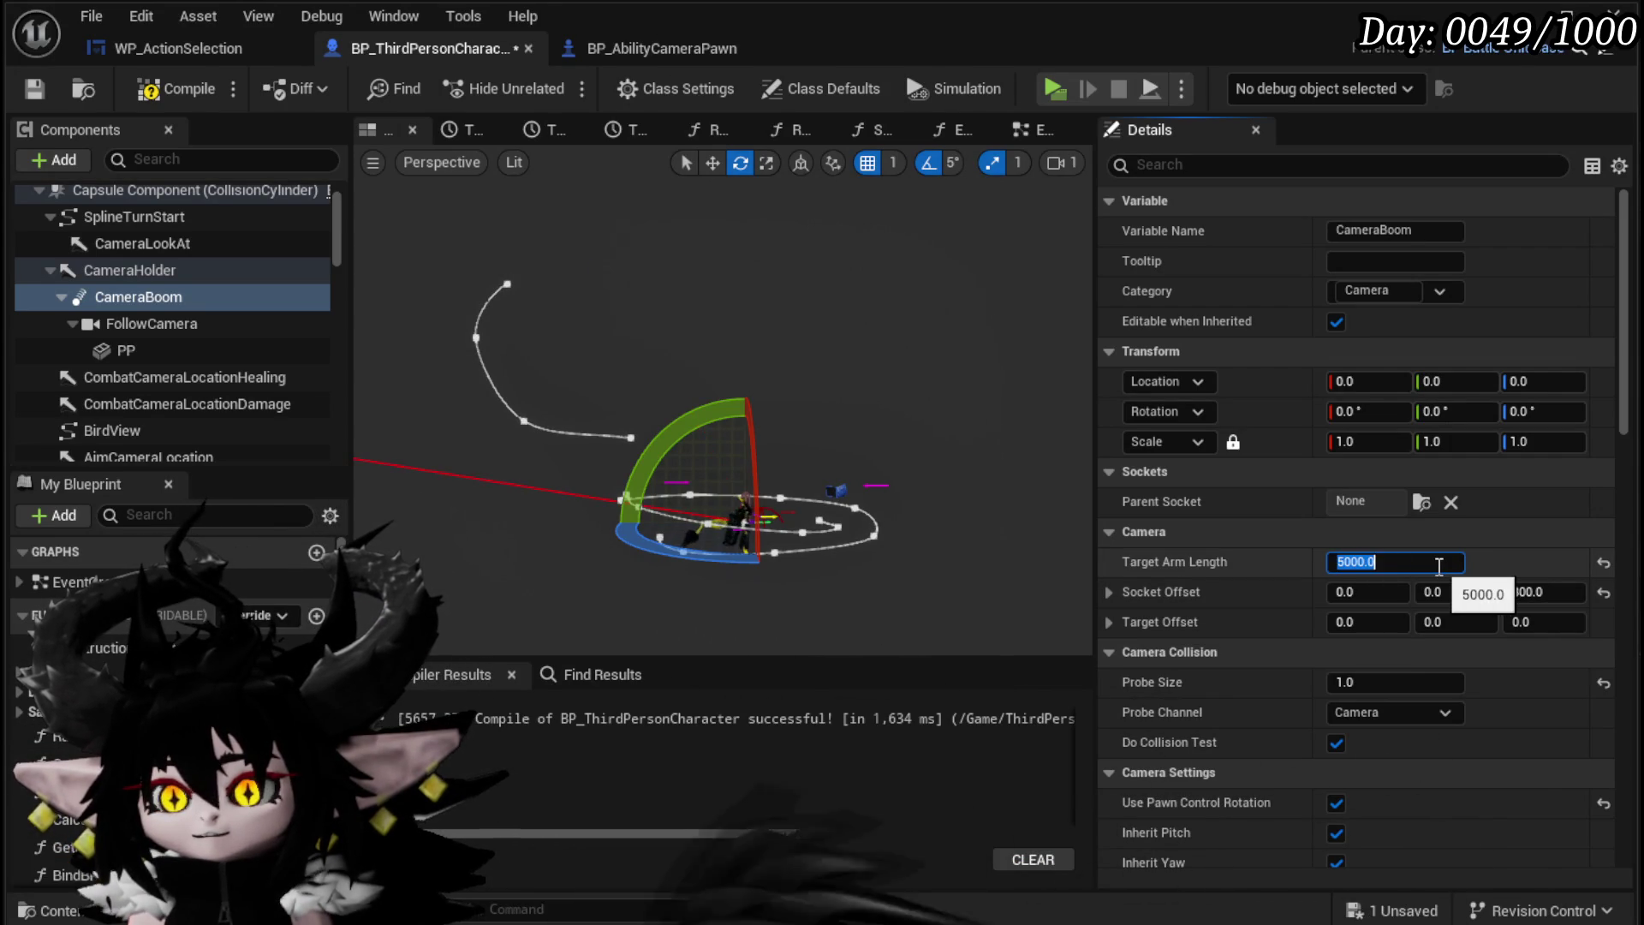
{"action": "key", "text": "Return"}
{"action": "left_click_drag", "start_coordinate": [727, 395], "coordinate": [939, 436]}
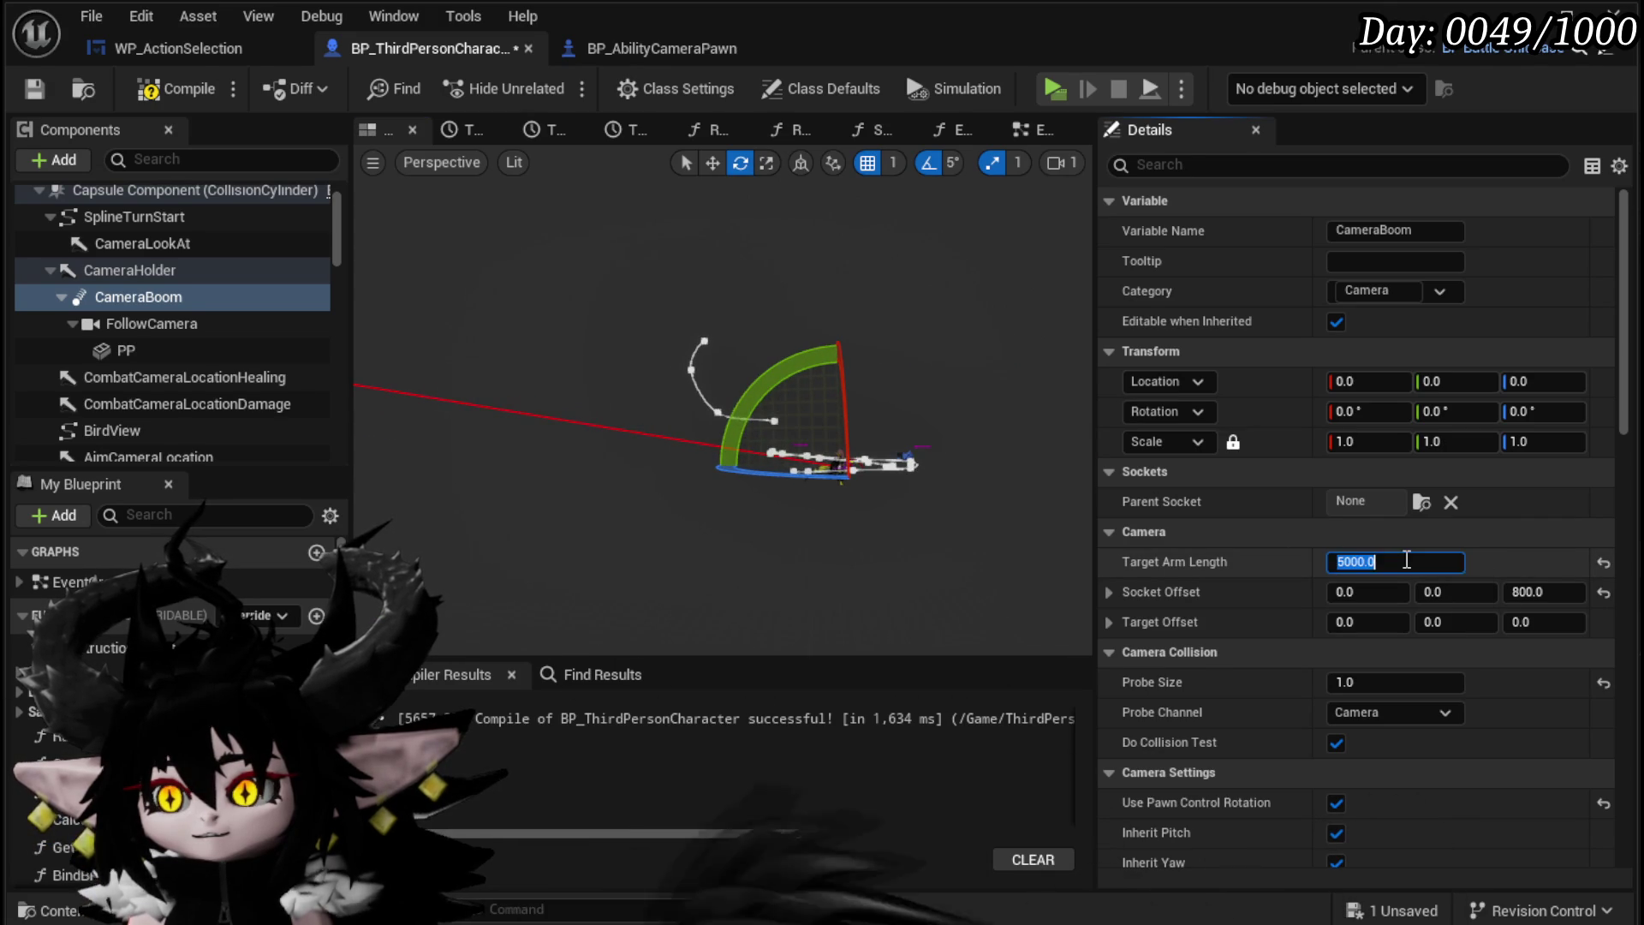
Step: Restore Target Arm Length to 400 and revert the Socket Offset to 0
{"action": "type", "text": "400"}
{"action": "key", "text": "Return"}
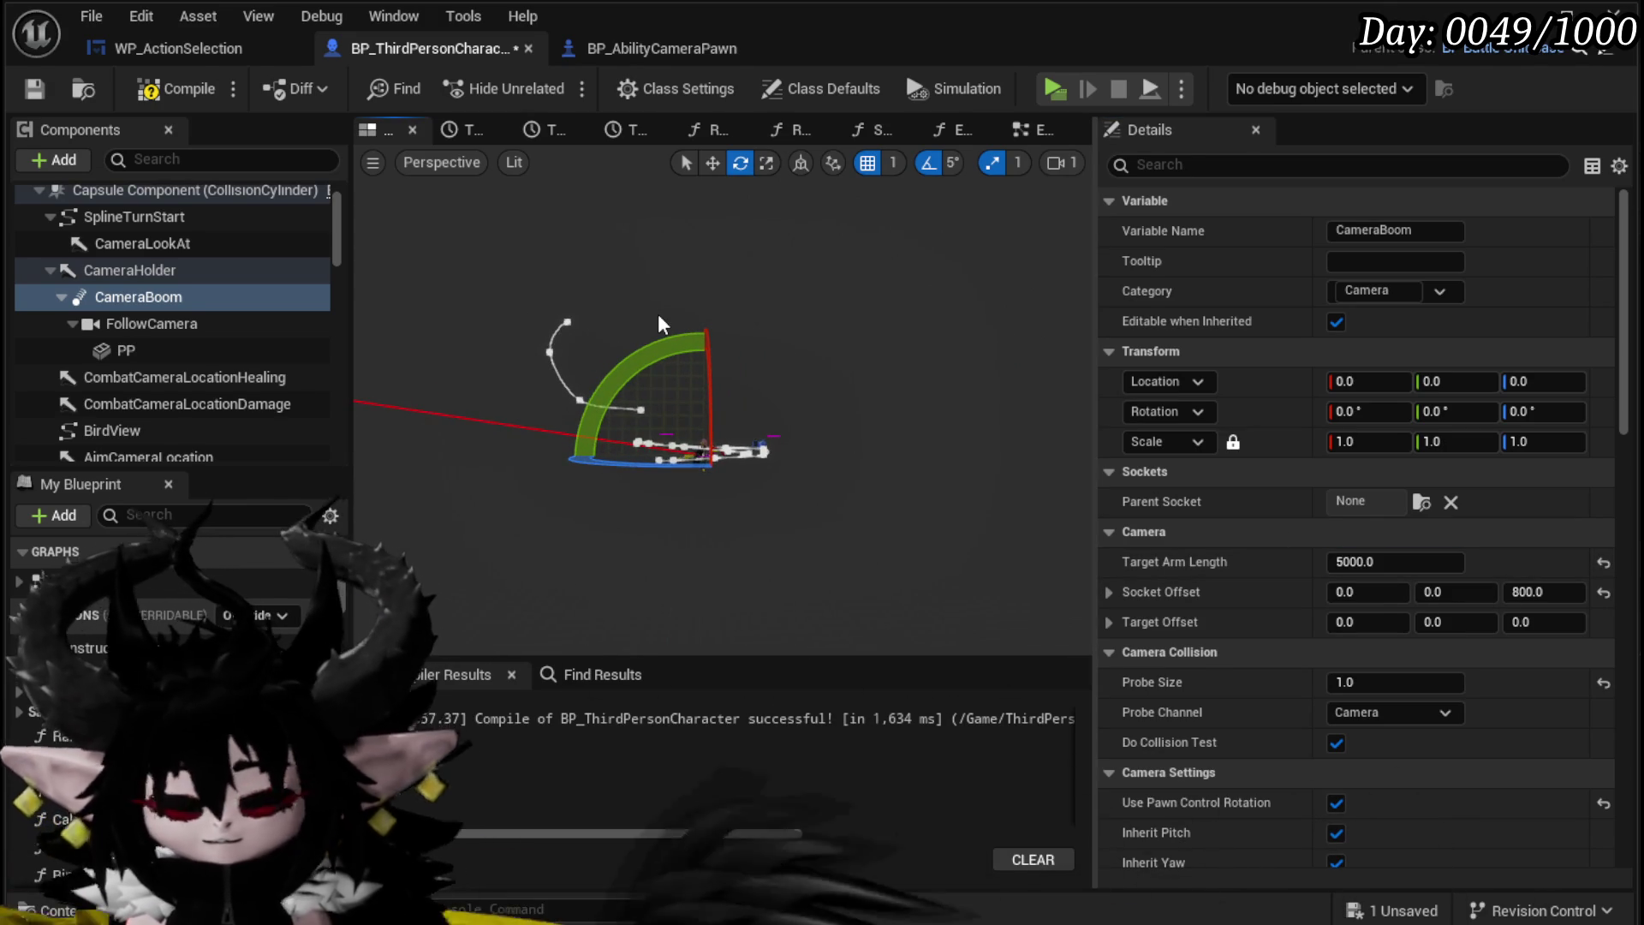
{"action": "key", "text": "ctrl+s"}
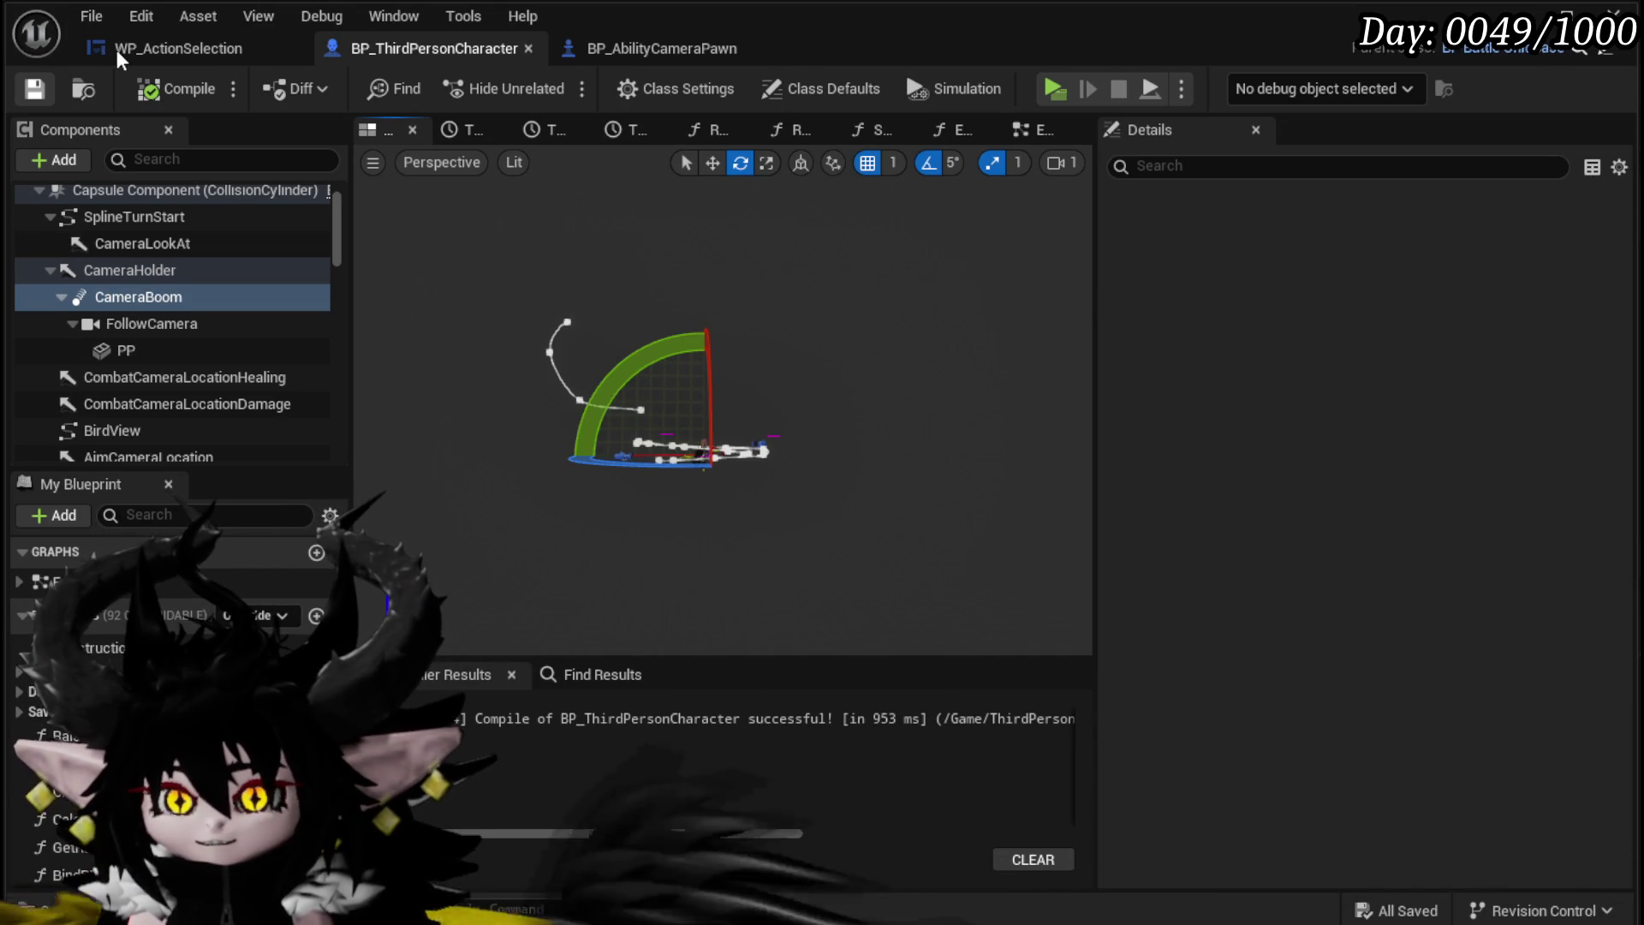
Step: Switch to the Krita notes, where Unreal's crash reporter appears
{"action": "key", "text": "alt+Tab"}
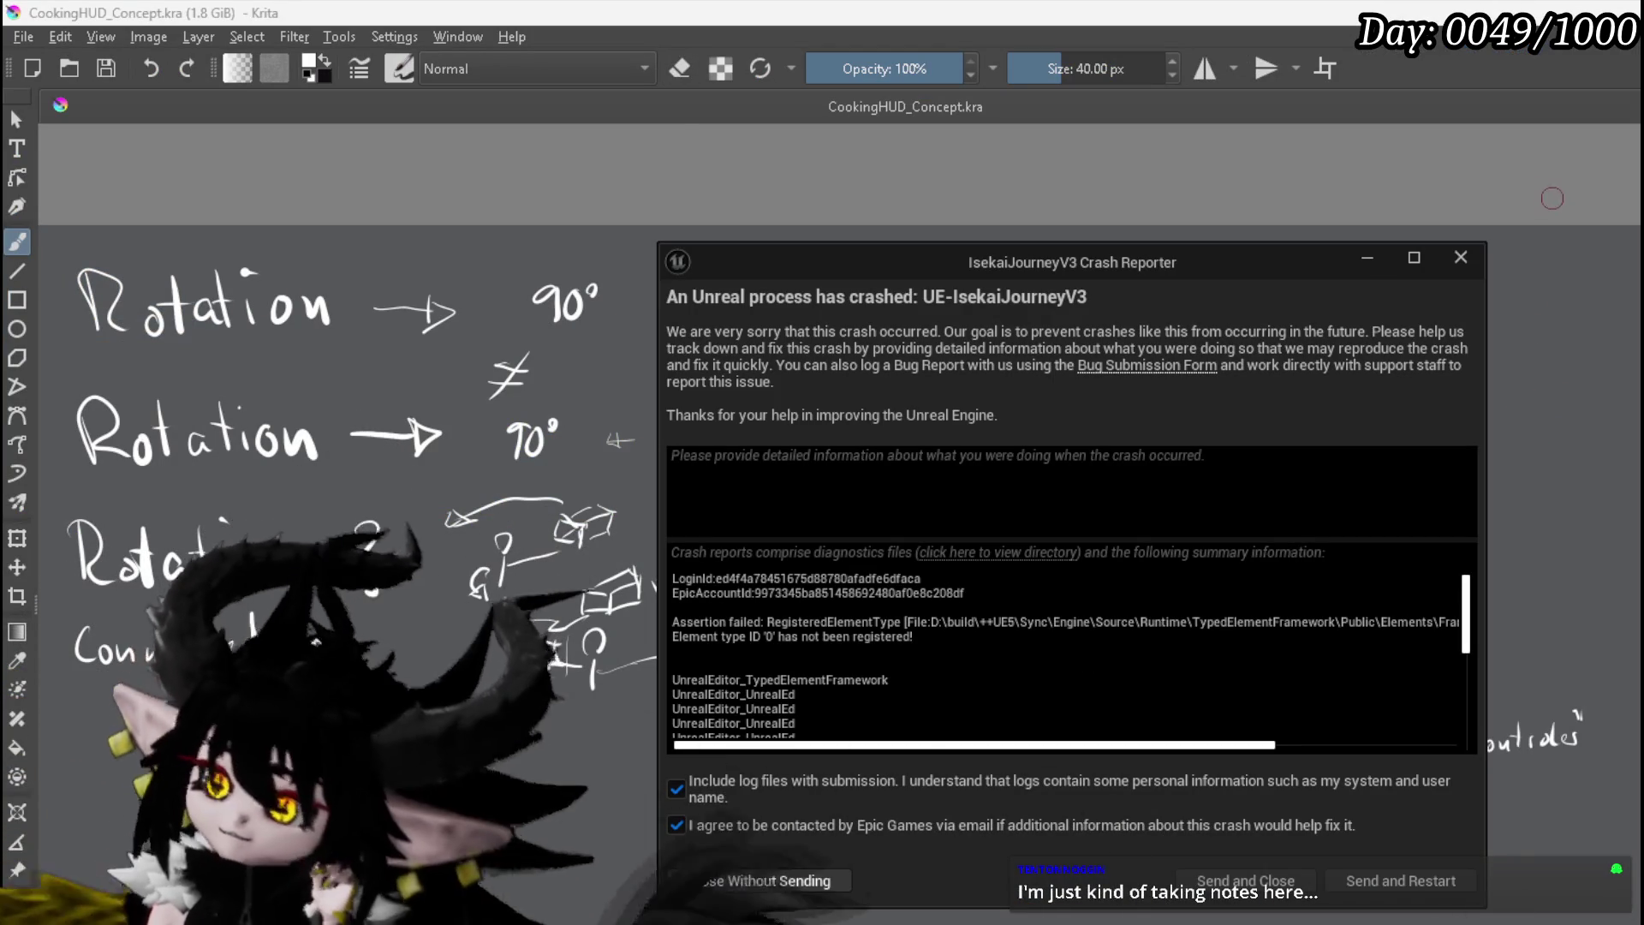
Step: Close the crash reporter without sending, review the Krita camera notes, and return to Unreal
{"action": "left_click", "coordinate": [1463, 256]}
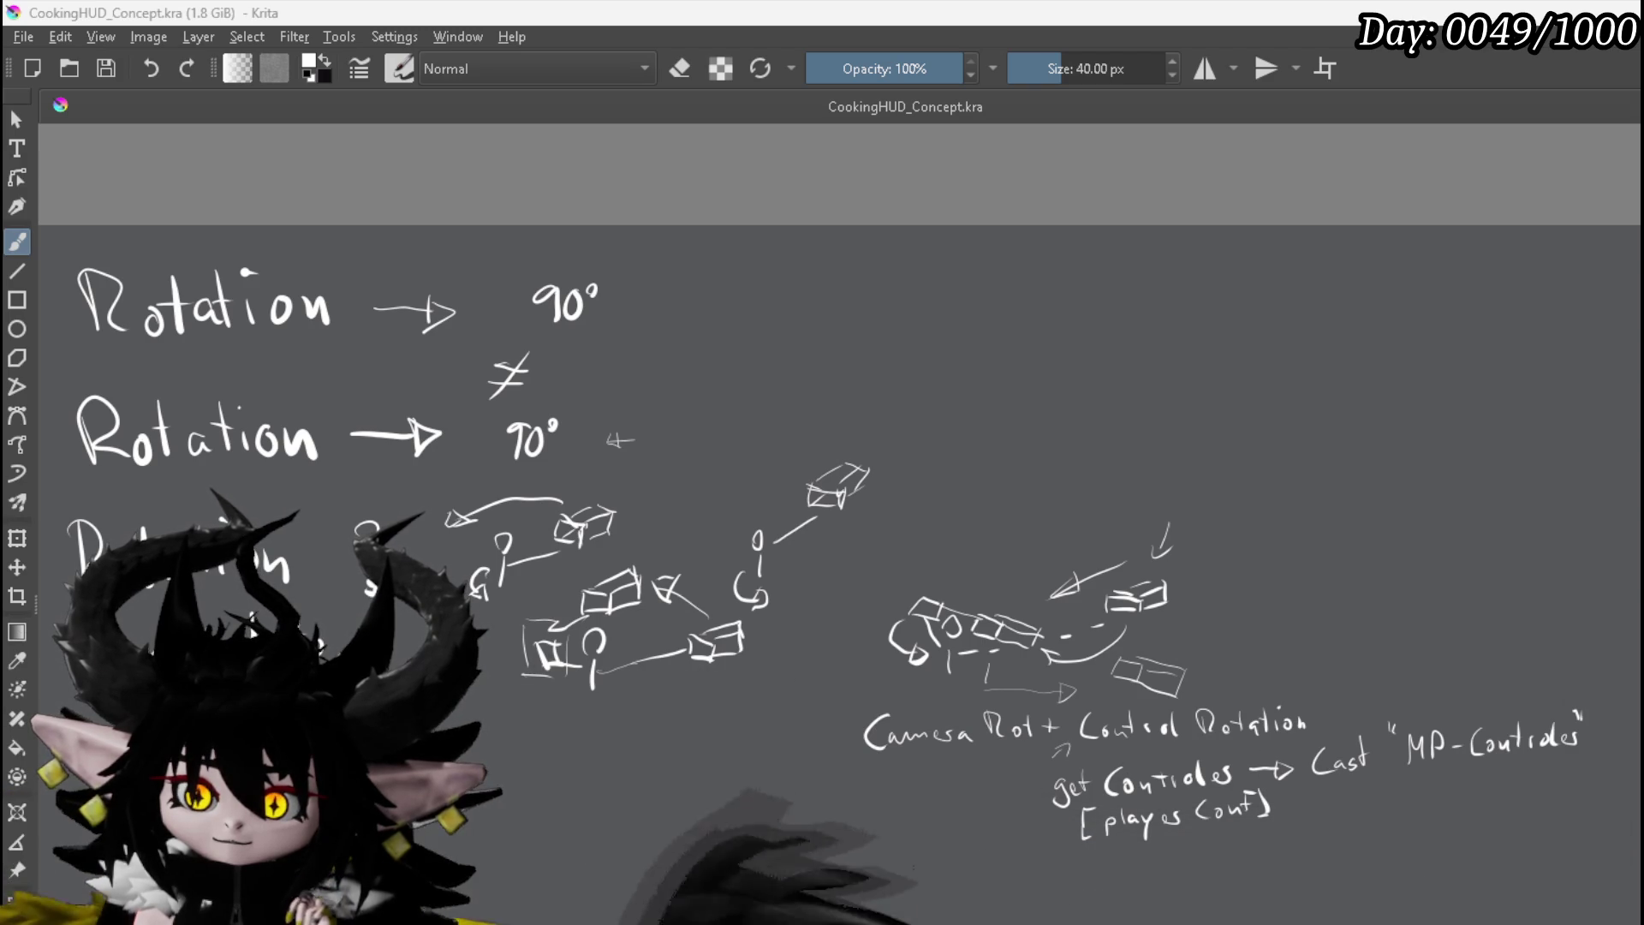
{"action": "key", "text": "alt+Tab"}
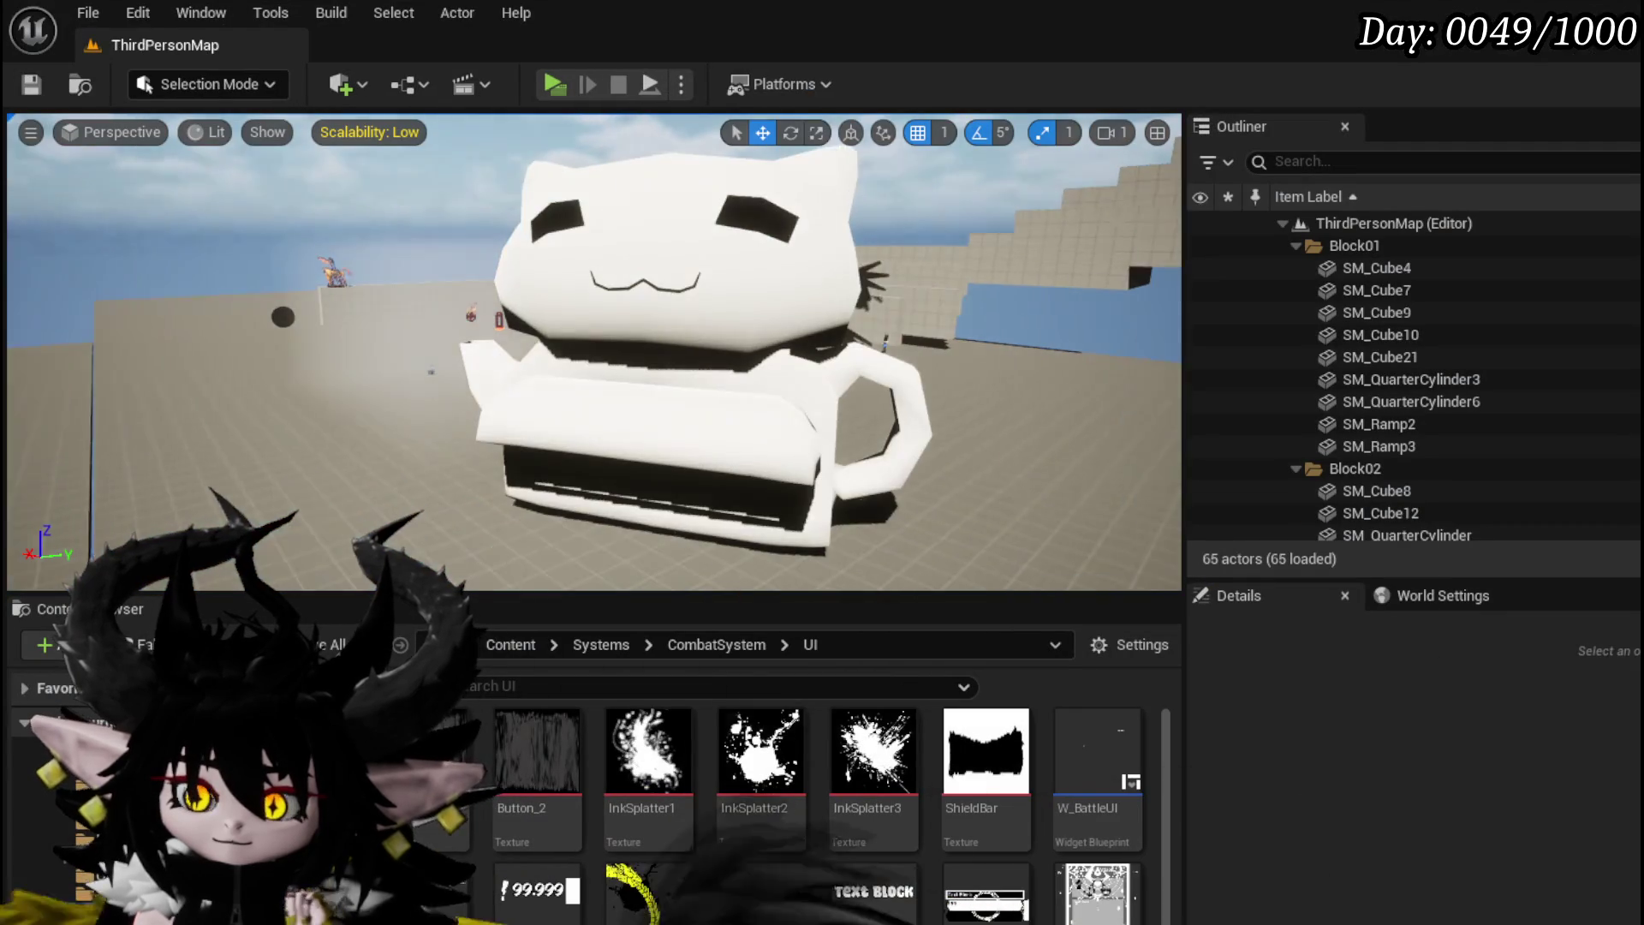
Step: Open L_DungeonCreationTest from File > Recent Levels and save it
{"action": "left_click", "coordinate": [88, 12]}
{"action": "mouse_move", "coordinate": [164, 170]}
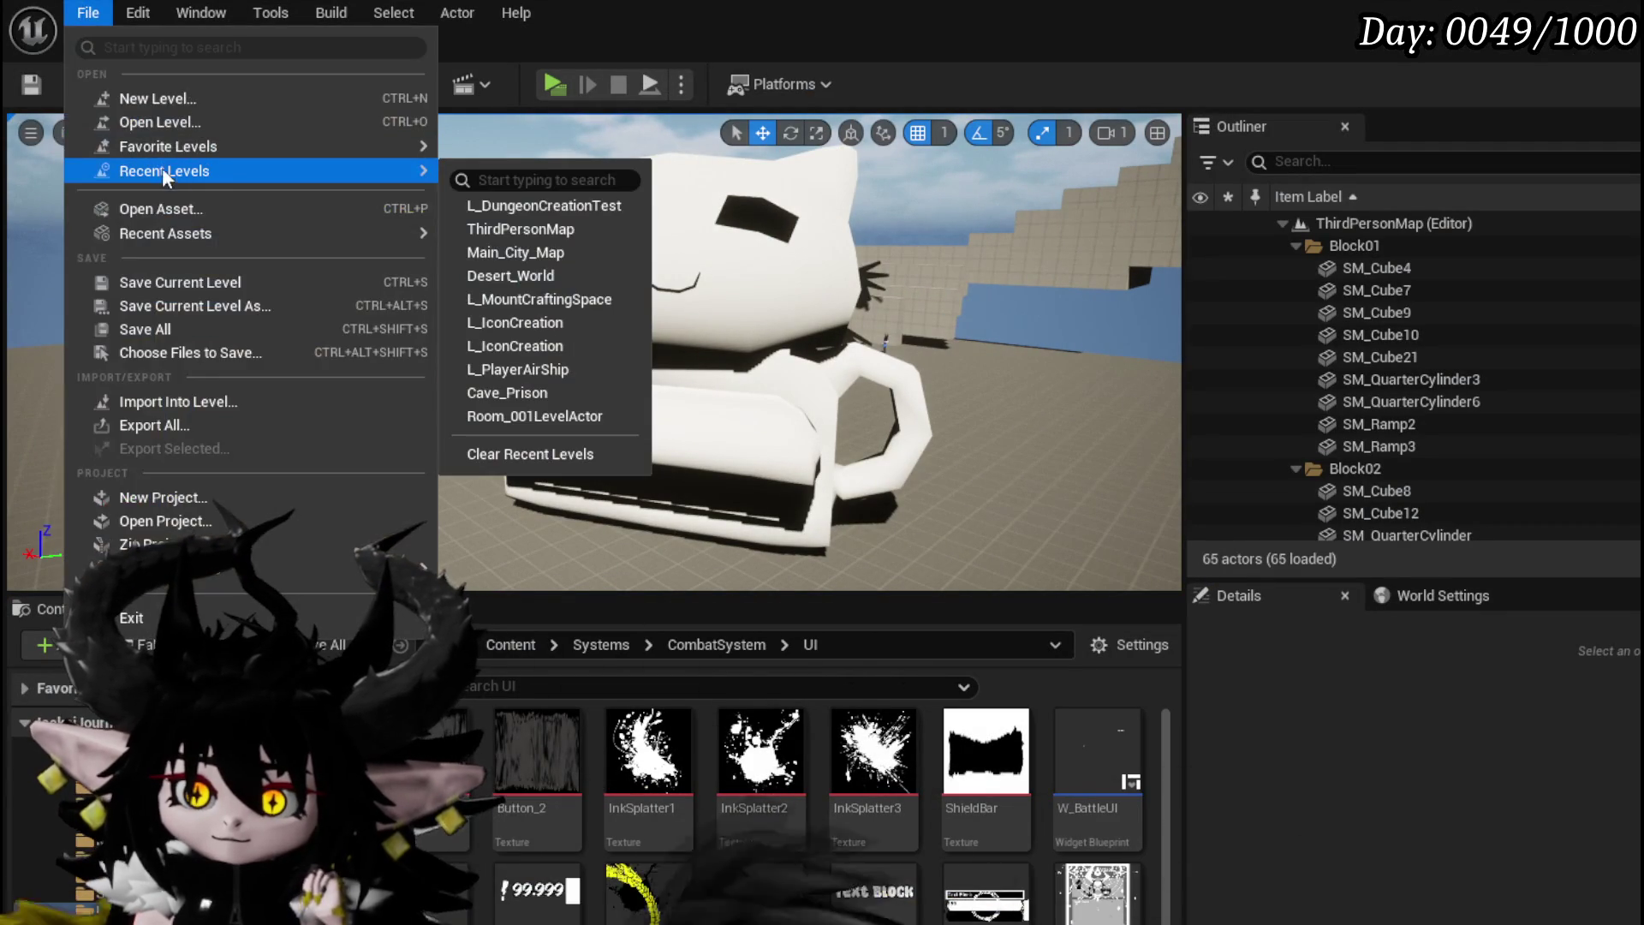
{"action": "left_click", "coordinate": [478, 198]}
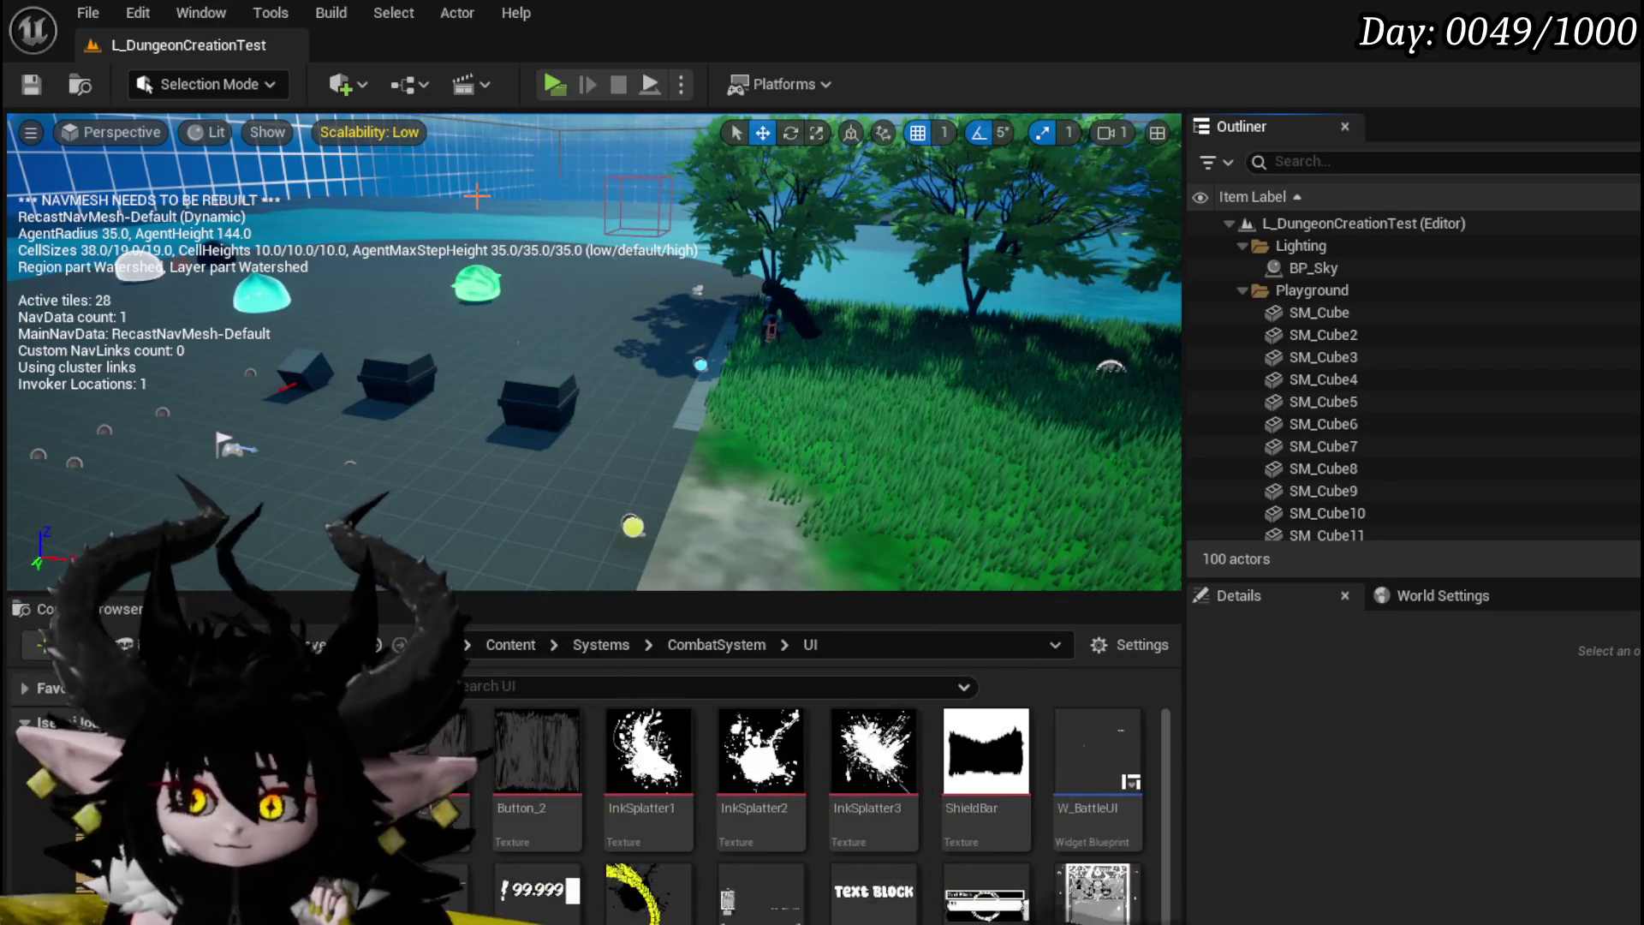
{"action": "key", "text": "ctrl+s"}
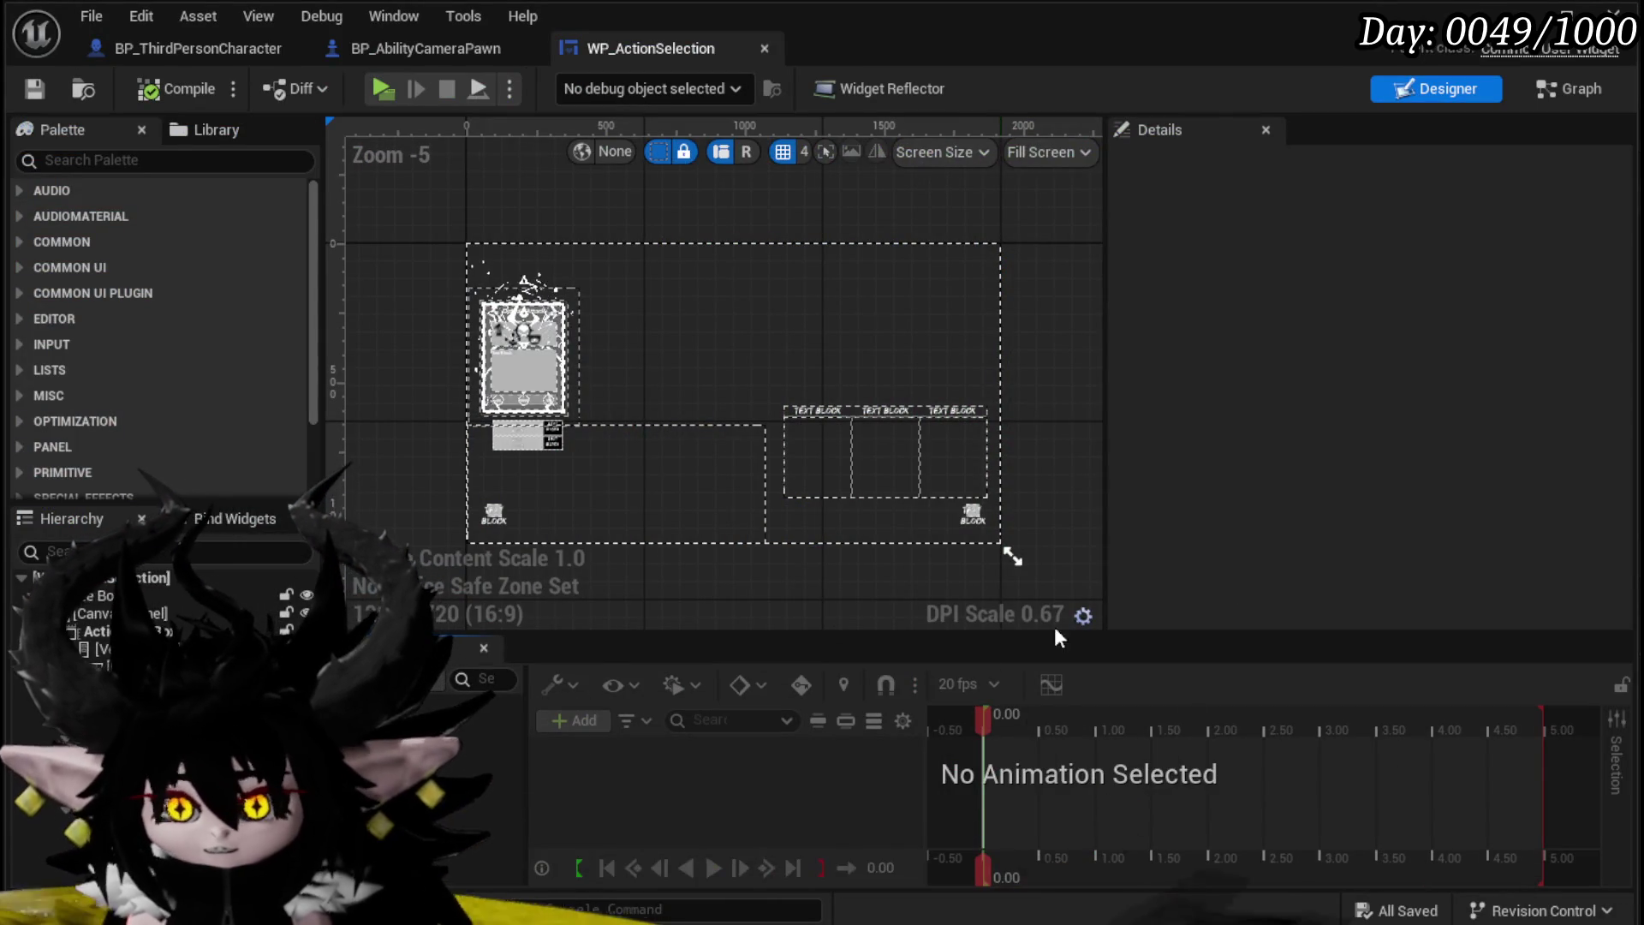
Step: Save all packages and switch from BP_AbilityCameraPawn back to BP_ThirdPersonCharacter
{"action": "key", "text": "ctrl+s"}
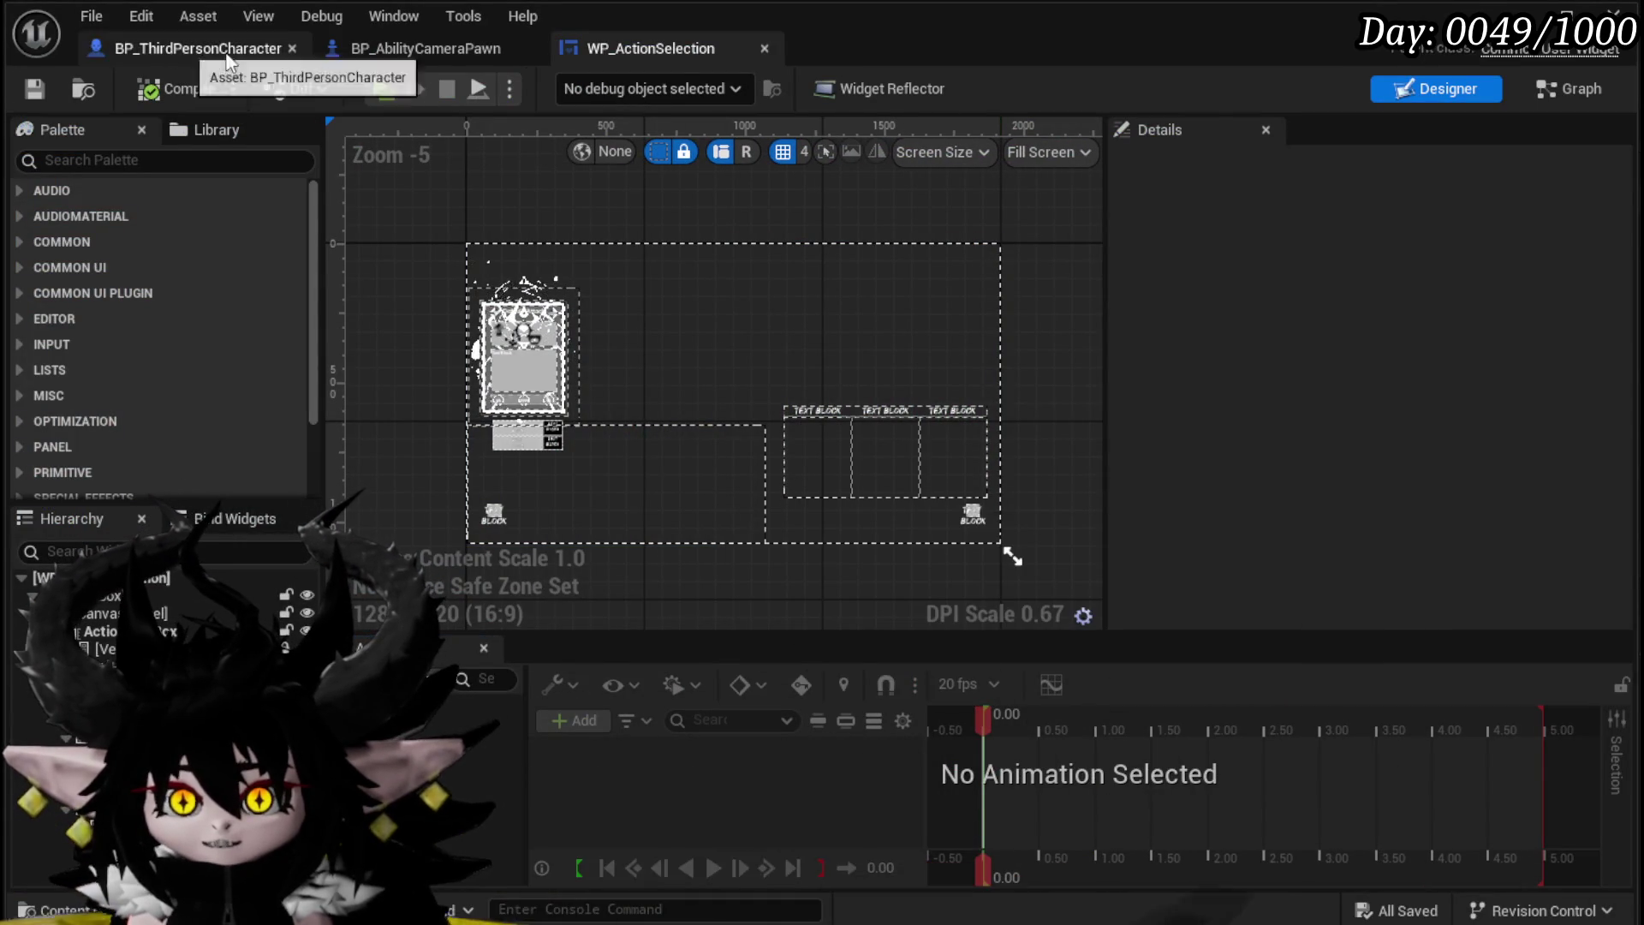
{"action": "left_click", "coordinate": [412, 43]}
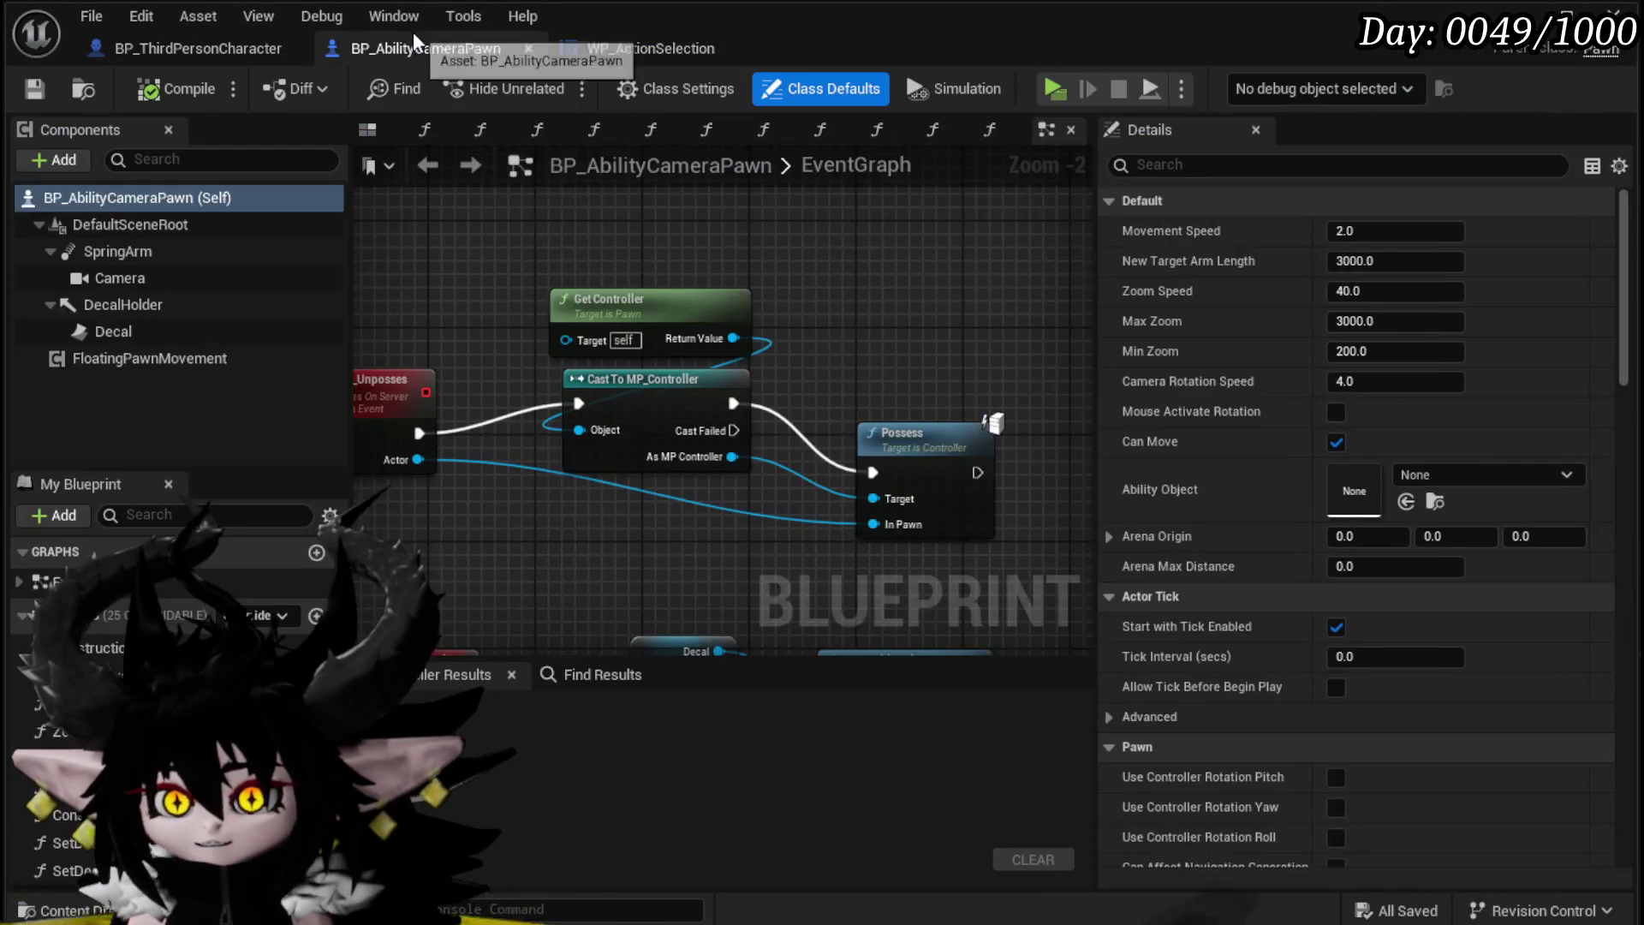
{"action": "left_click", "coordinate": [190, 48]}
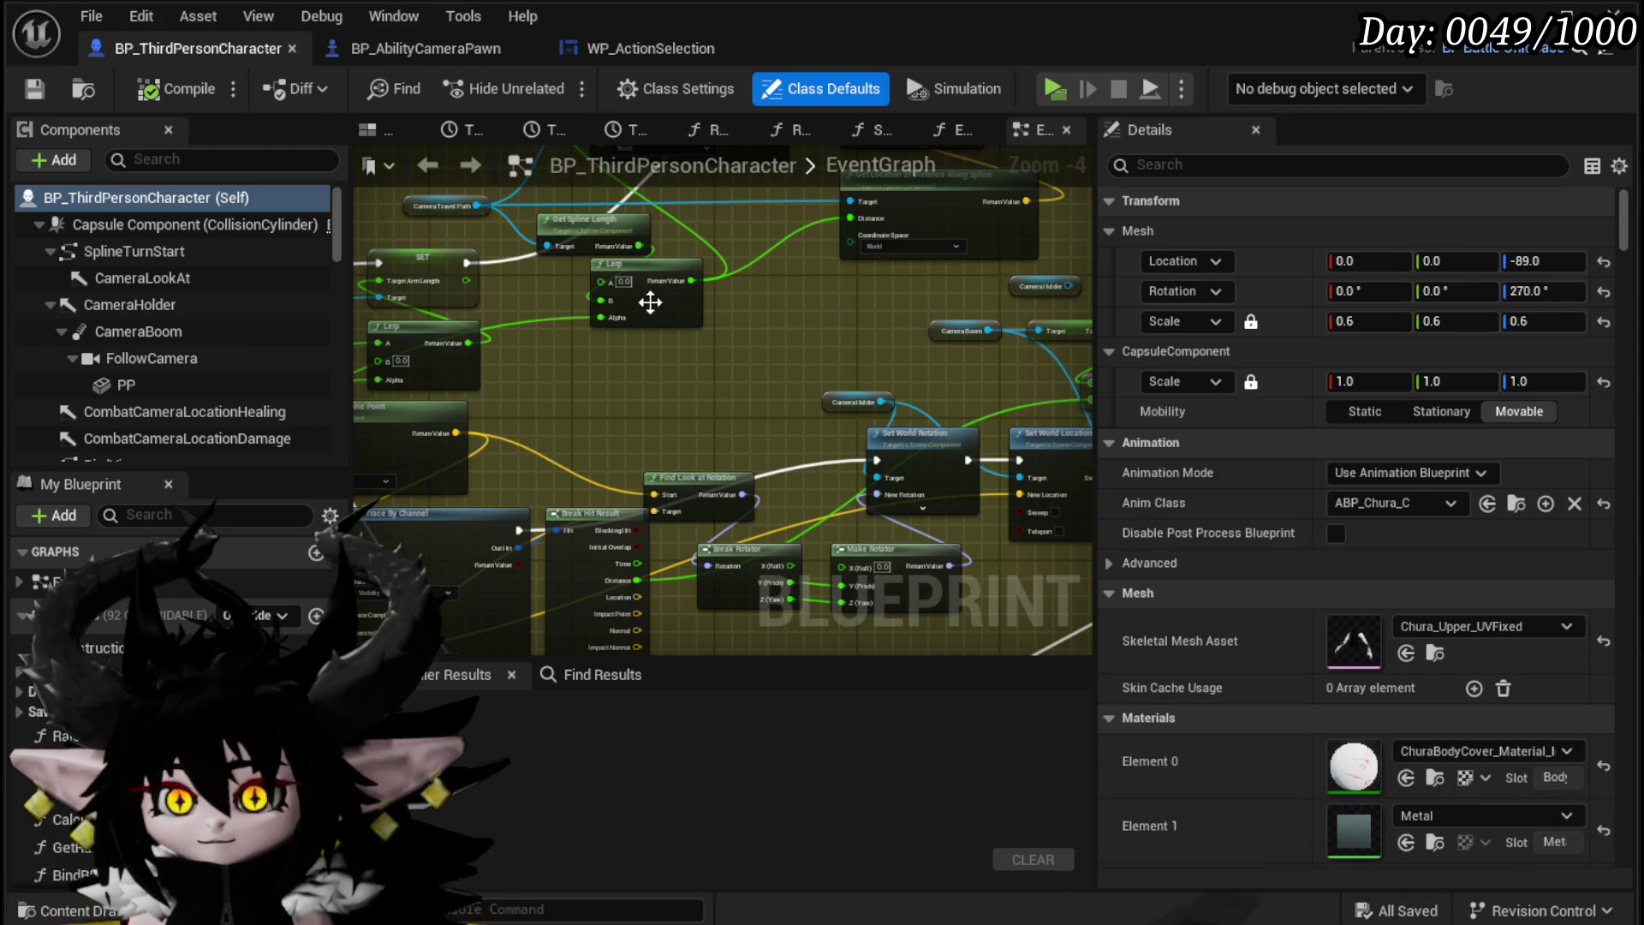
Step: Delete the Camera Focus Location node and save the character Blueprint
{"action": "mouse_move", "coordinate": [638, 319]}
{"action": "left_mouse_down"}
{"action": "mouse_move", "coordinate": [471, 485]}
{"action": "mouse_move", "coordinate": [621, 356]}
{"action": "mouse_move", "coordinate": [608, 347]}
{"action": "mouse_move", "coordinate": [727, 360]}
{"action": "mouse_move", "coordinate": [758, 482]}
{"action": "left_mouse_up"}
{"action": "scroll", "coordinate": [608, 348], "scroll_direction": "up", "scroll_amount": 2}
{"action": "left_click_drag", "start_coordinate": [568, 282], "coordinate": [589, 300]}
{"action": "key", "text": "Delete"}
{"action": "scroll", "coordinate": [489, 294], "scroll_direction": "down", "scroll_amount": 1}
{"action": "mouse_move", "coordinate": [563, 377]}
{"action": "left_mouse_down"}
{"action": "mouse_move", "coordinate": [697, 385]}
{"action": "mouse_move", "coordinate": [476, 358]}
{"action": "mouse_move", "coordinate": [565, 320]}
{"action": "mouse_move", "coordinate": [540, 334]}
{"action": "mouse_move", "coordinate": [522, 305]}
{"action": "mouse_move", "coordinate": [437, 392]}
{"action": "left_mouse_up"}
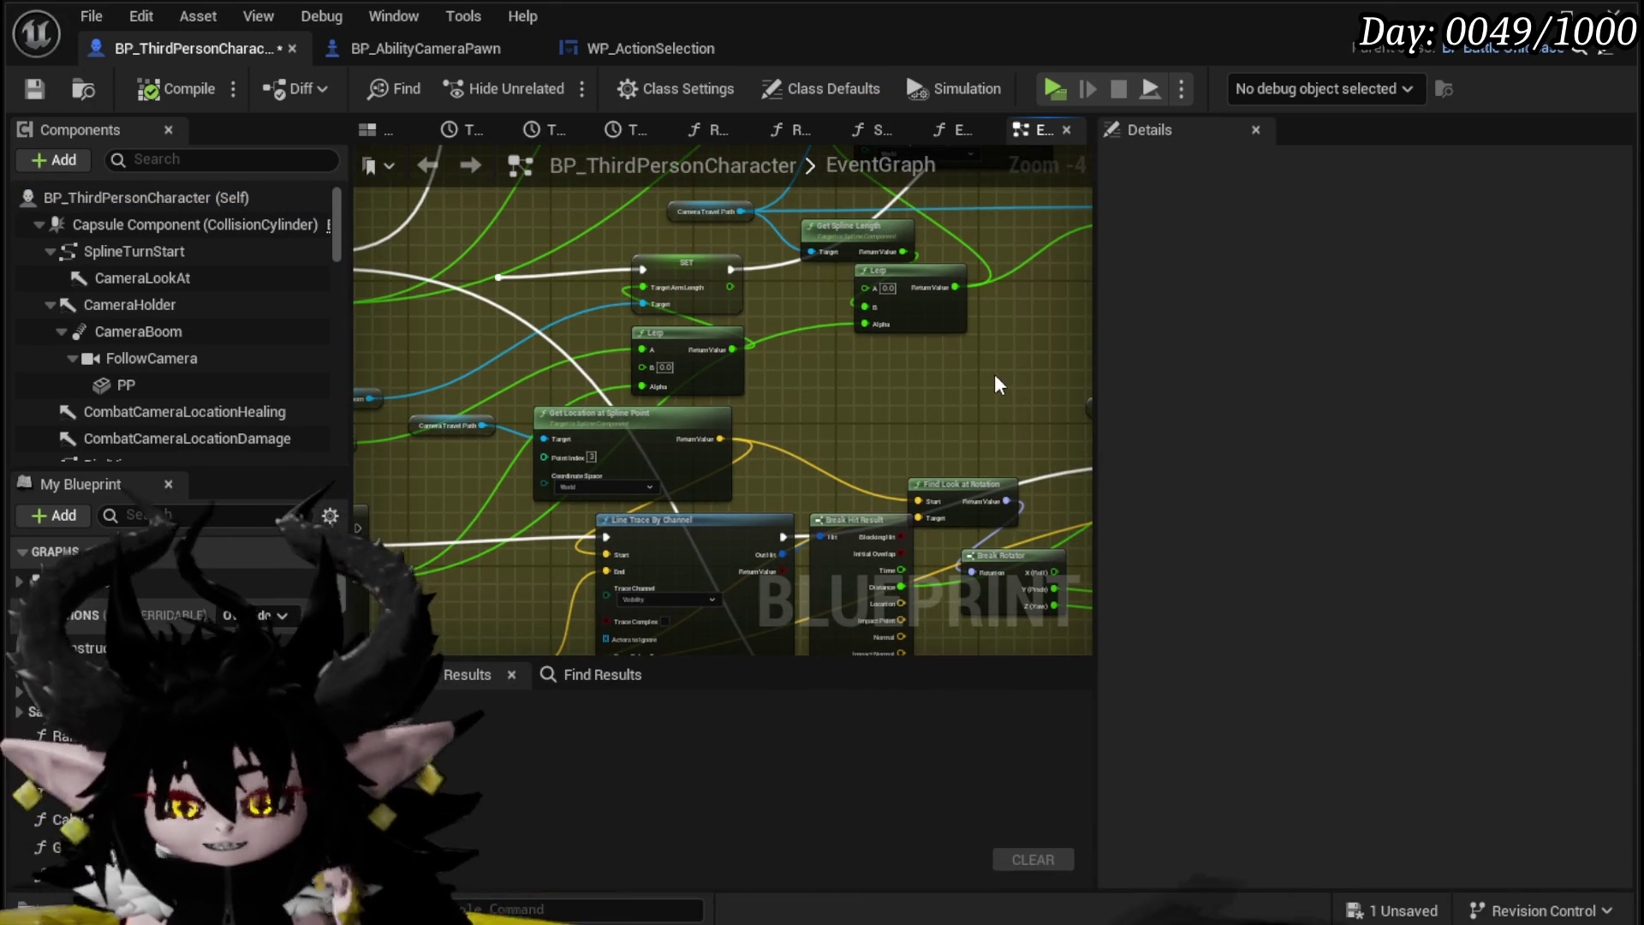
{"action": "mouse_move", "coordinate": [994, 373]}
{"action": "left_mouse_down"}
{"action": "mouse_move", "coordinate": [664, 349]}
{"action": "mouse_move", "coordinate": [859, 282]}
{"action": "left_mouse_up"}
{"action": "left_click", "coordinate": [35, 89]}
Step: Review the spline point, line trace and camera rotation nodes, then save again
{"action": "left_click_drag", "start_coordinate": [658, 298], "coordinate": [846, 296]}
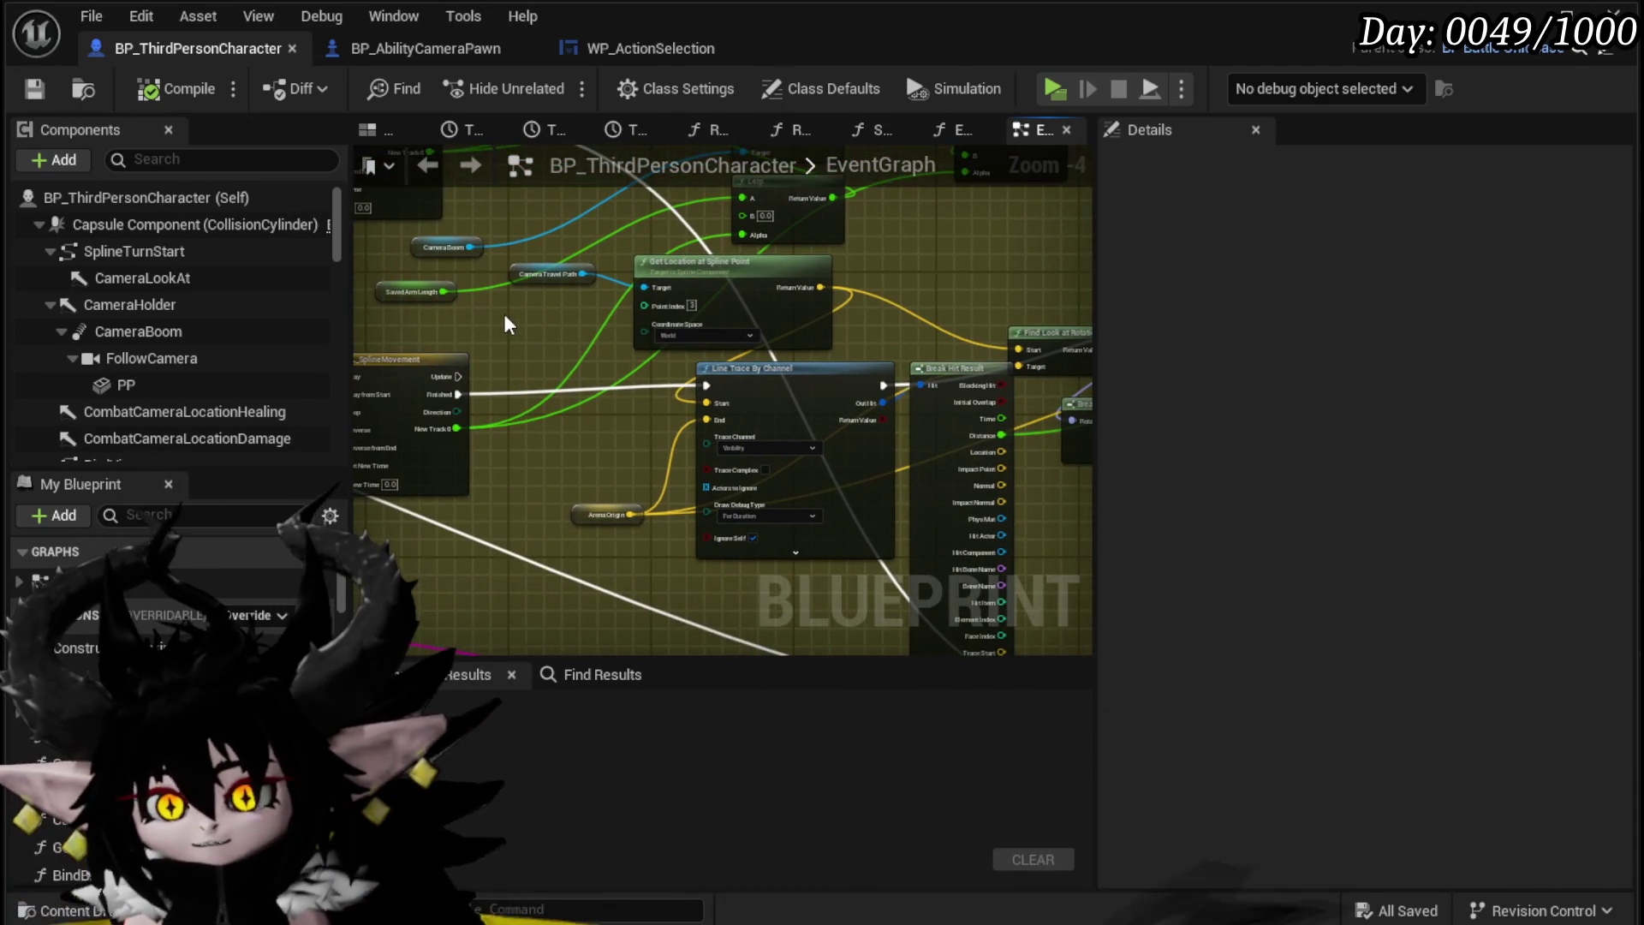
{"action": "mouse_move", "coordinate": [512, 305]}
{"action": "left_mouse_down"}
{"action": "mouse_move", "coordinate": [637, 241]}
{"action": "mouse_move", "coordinate": [495, 473]}
{"action": "mouse_move", "coordinate": [486, 392]}
{"action": "left_mouse_up"}
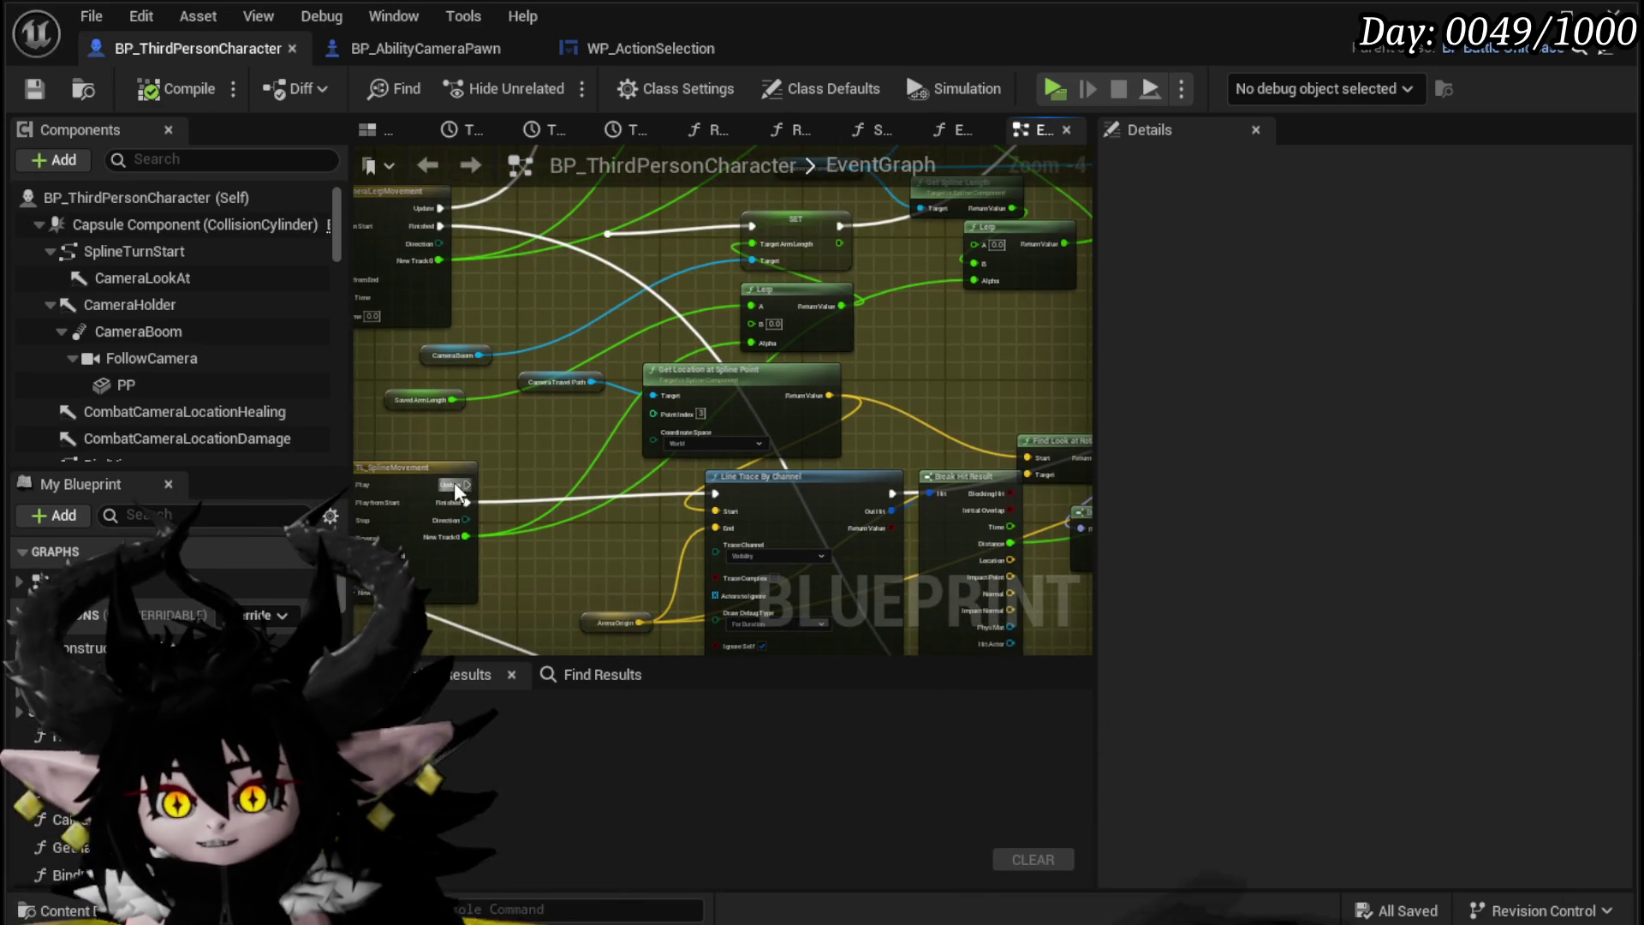
{"action": "scroll", "coordinate": [497, 446], "scroll_direction": "up", "scroll_amount": 3}
{"action": "scroll", "coordinate": [542, 347], "scroll_direction": "down", "scroll_amount": 4}
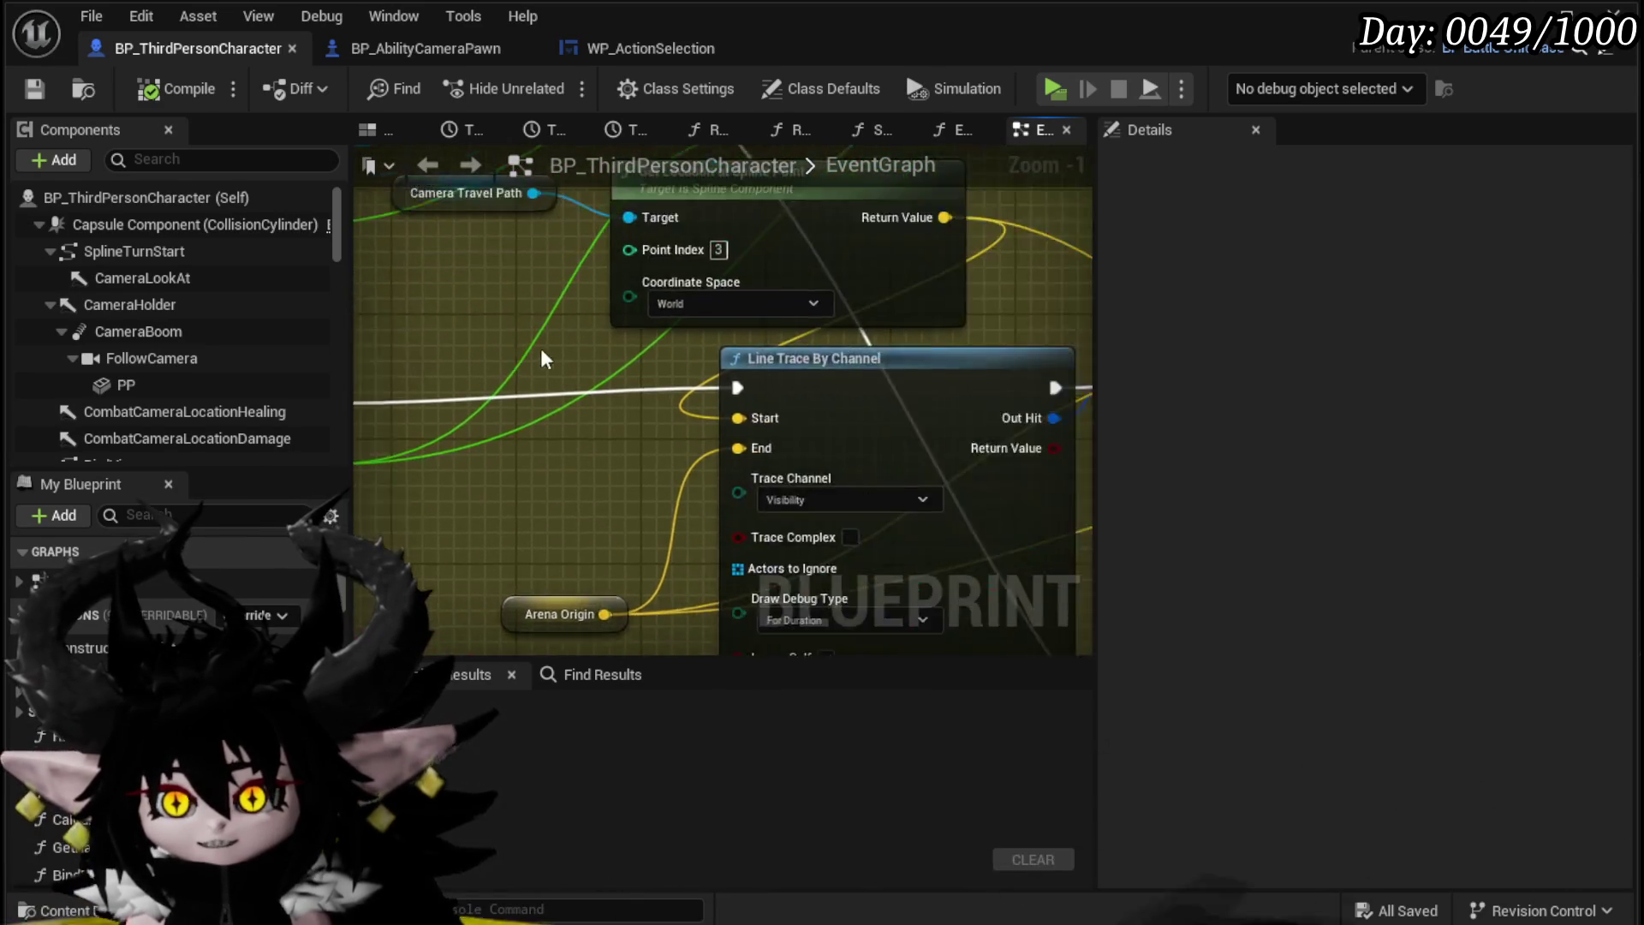
{"action": "mouse_move", "coordinate": [781, 321]}
{"action": "left_mouse_down"}
{"action": "mouse_move", "coordinate": [629, 428]}
{"action": "mouse_move", "coordinate": [536, 447]}
{"action": "mouse_move", "coordinate": [576, 458]}
{"action": "mouse_move", "coordinate": [599, 499]}
{"action": "mouse_move", "coordinate": [886, 376]}
{"action": "left_mouse_up"}
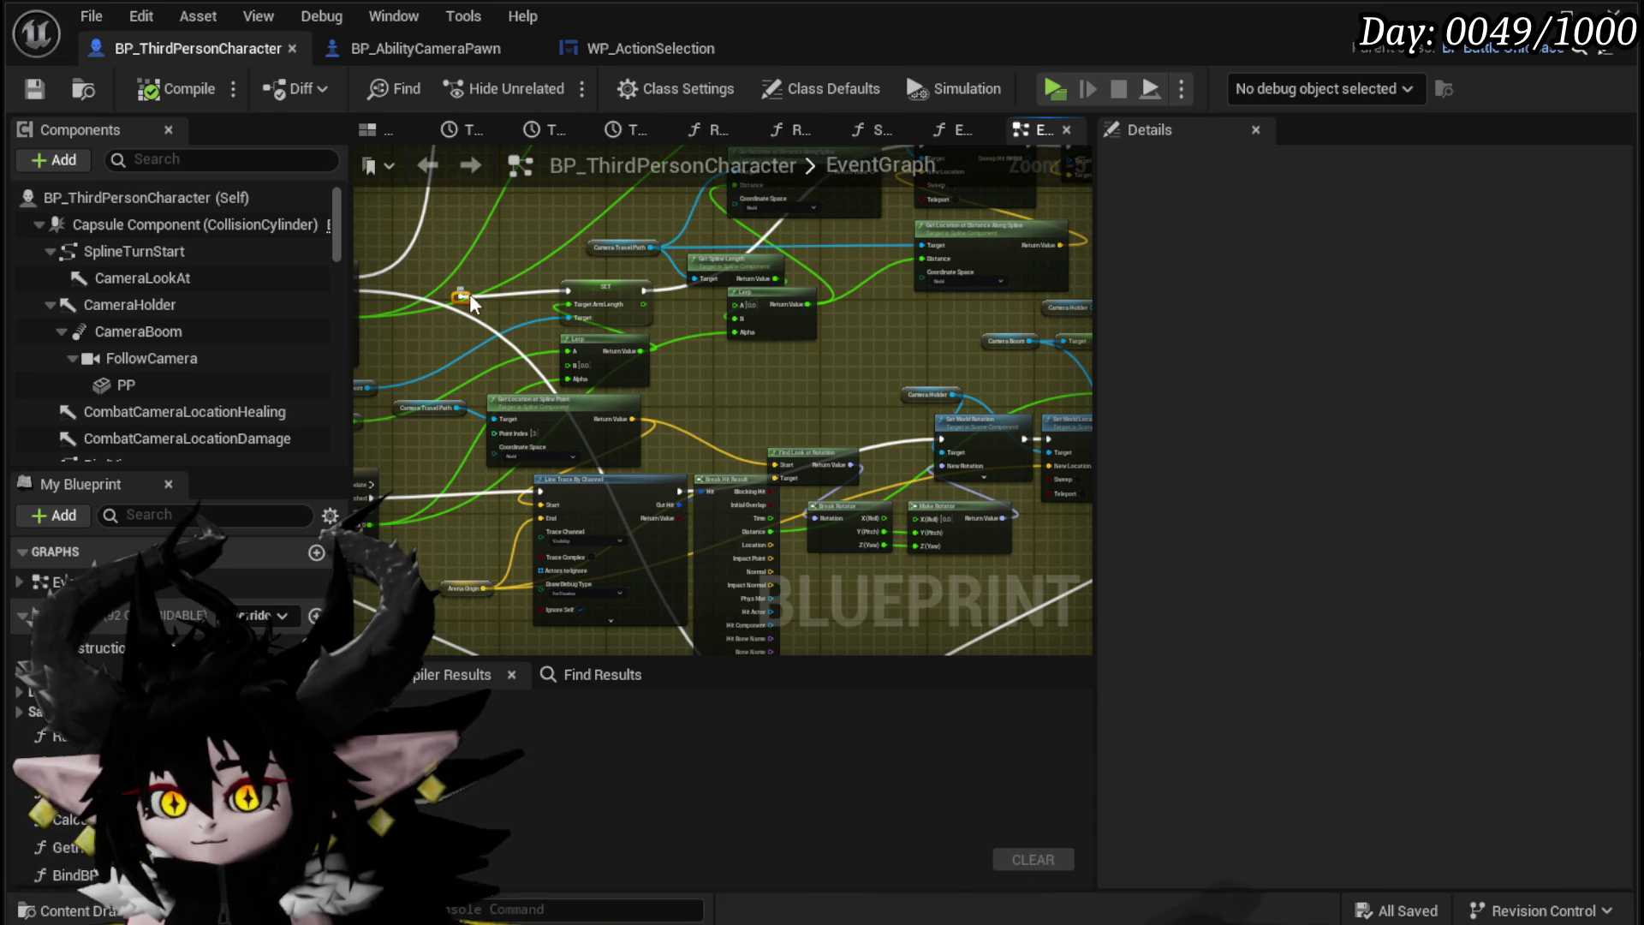
{"action": "left_click_drag", "start_coordinate": [618, 286], "coordinate": [617, 200]}
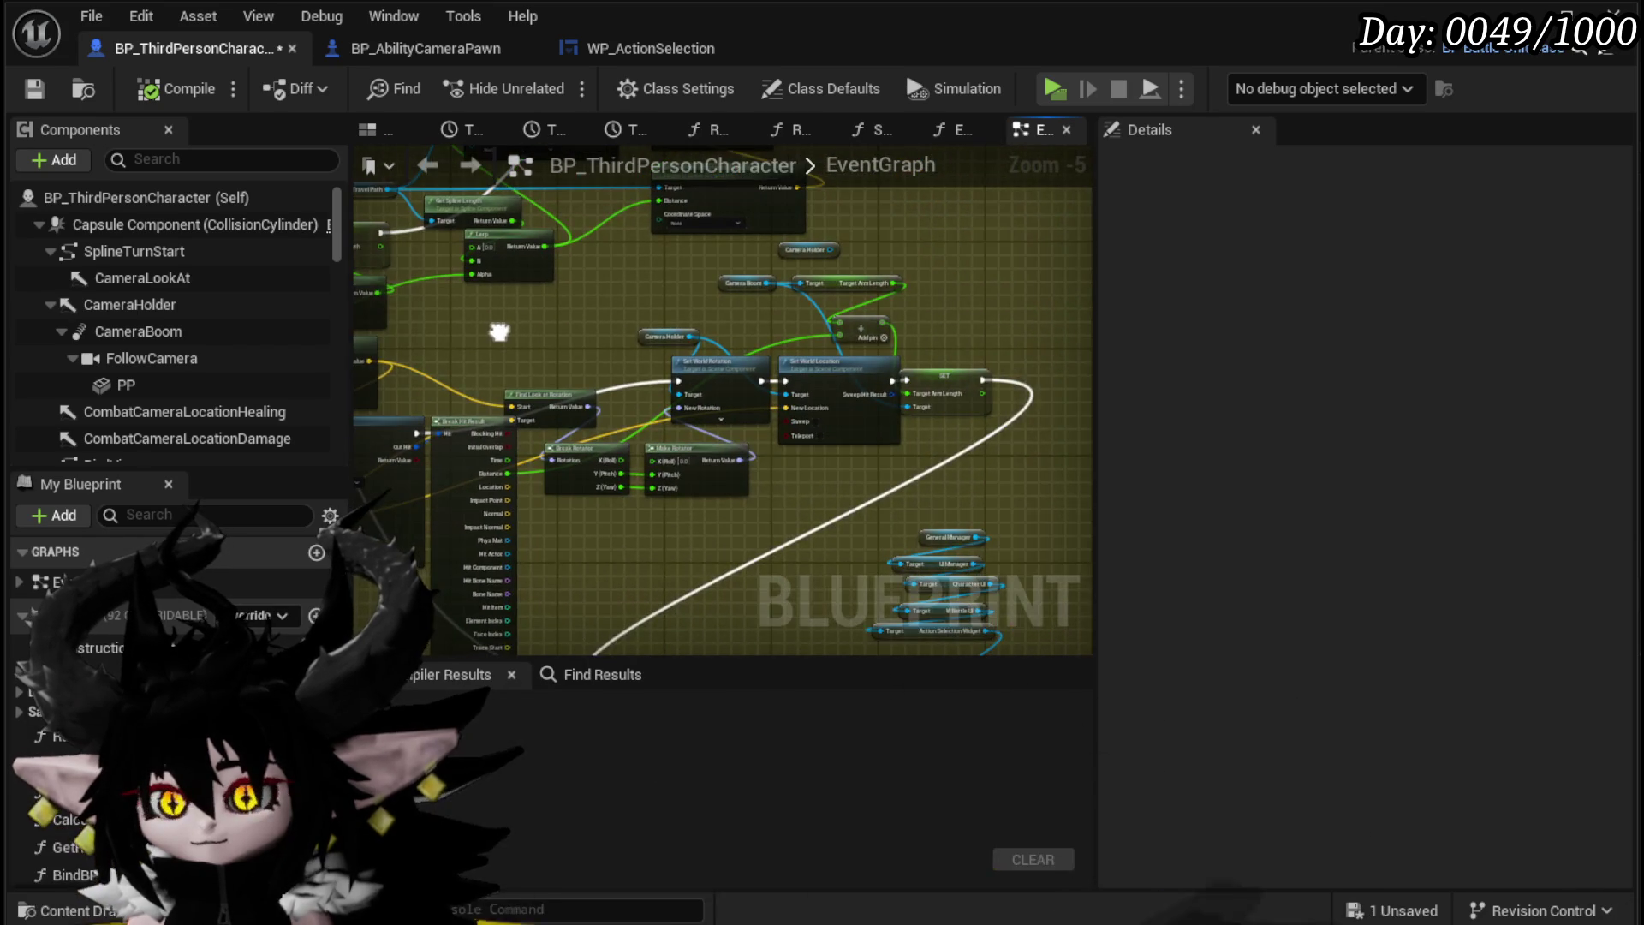
{"action": "left_click_drag", "start_coordinate": [762, 305], "coordinate": [792, 224]}
{"action": "left_click_drag", "start_coordinate": [790, 225], "coordinate": [765, 296]}
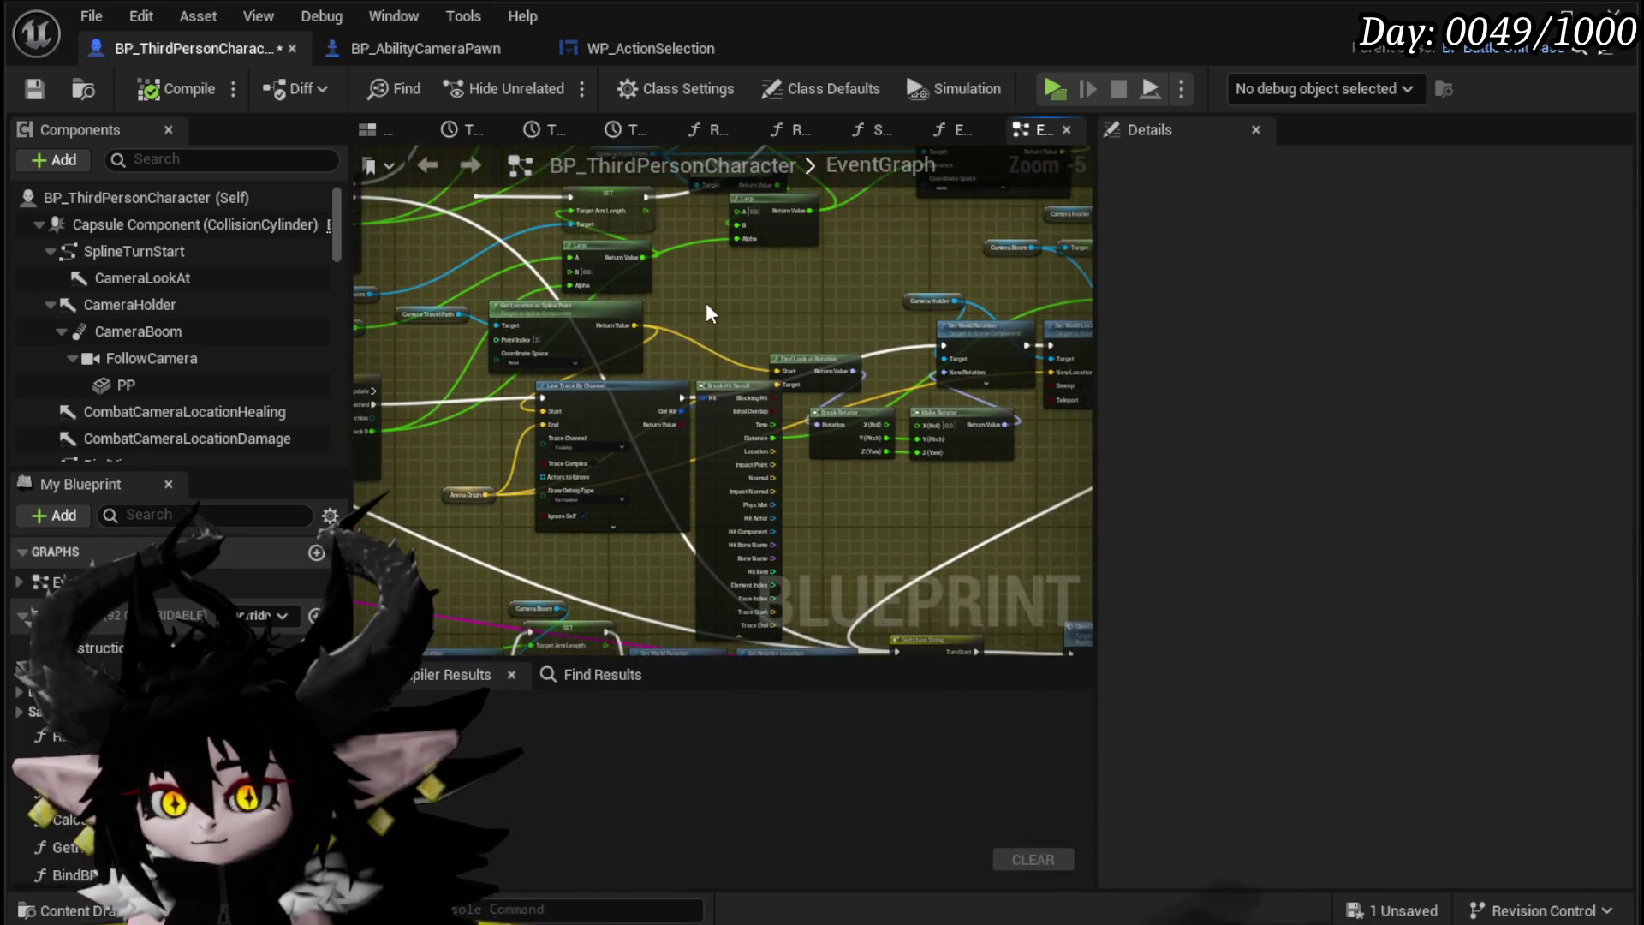
{"action": "key", "text": "ctrl+s"}
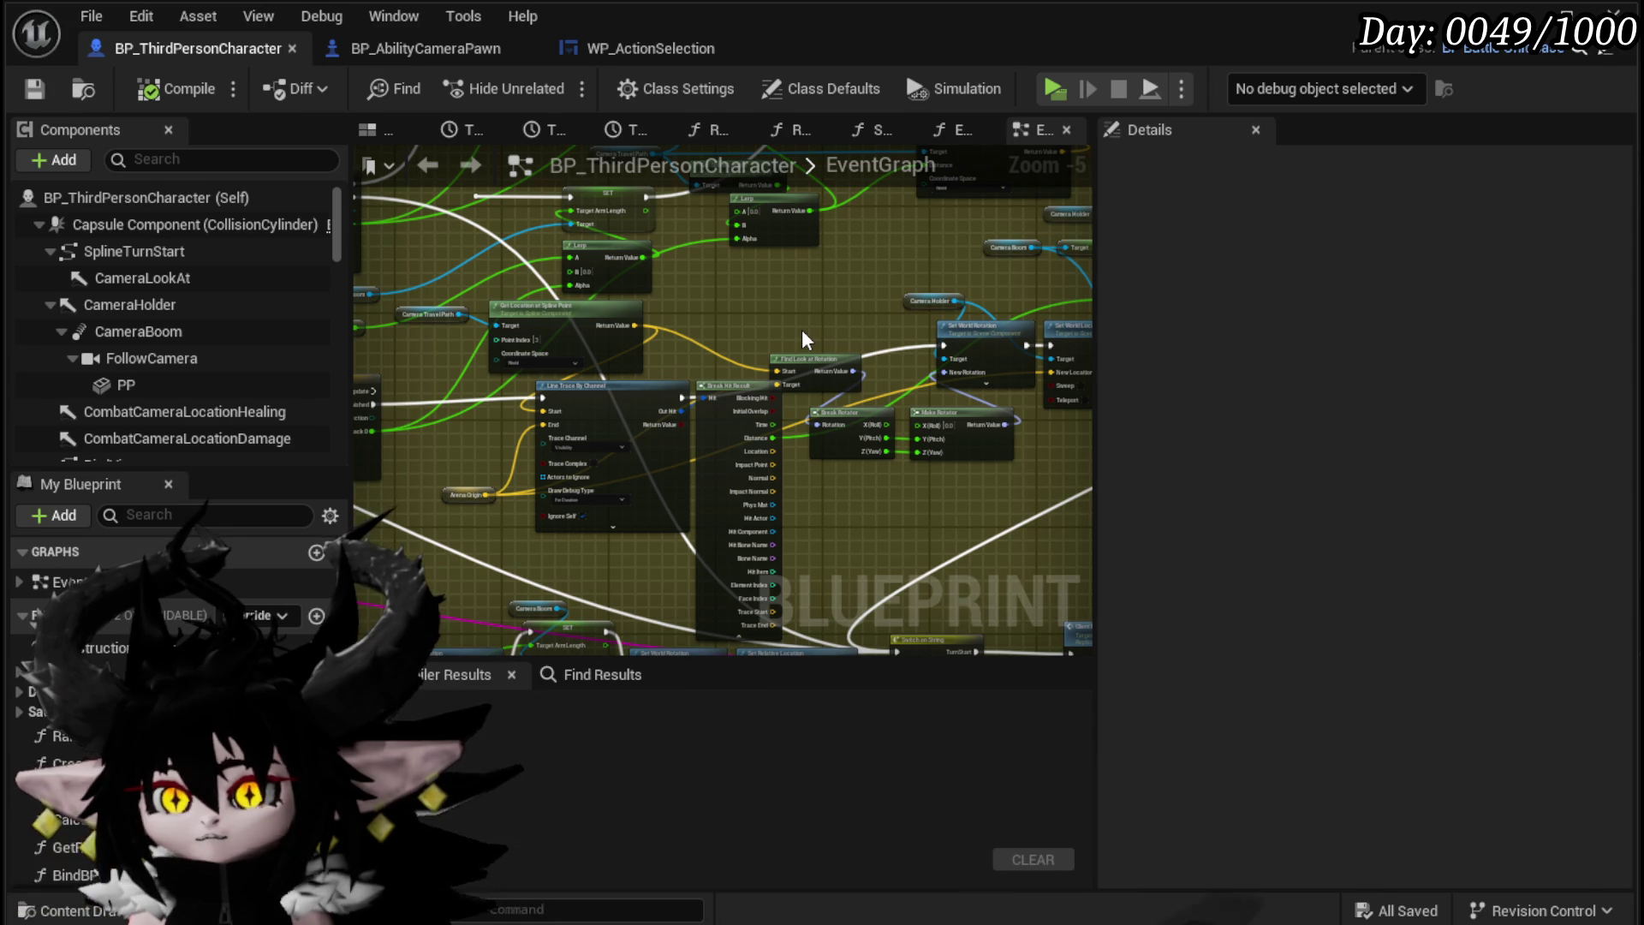
Step: Close the BP_AbilityCameraPawn editor and save all changes
{"action": "left_click", "coordinate": [613, 32]}
{"action": "left_click", "coordinate": [449, 48]}
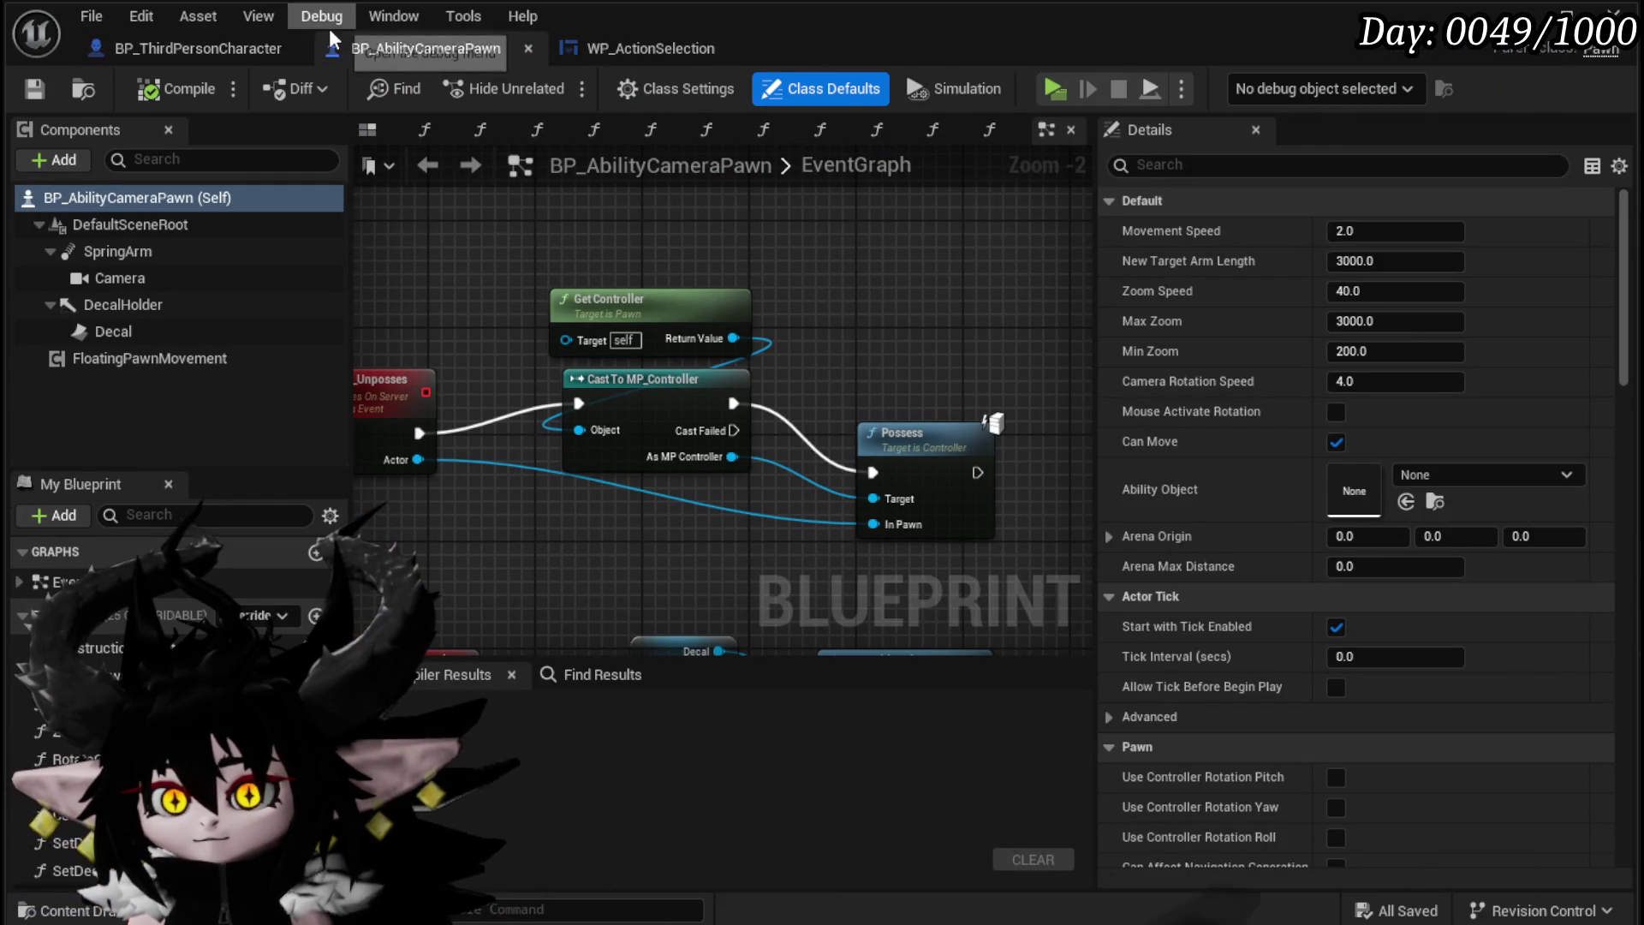
{"action": "left_click", "coordinate": [527, 48]}
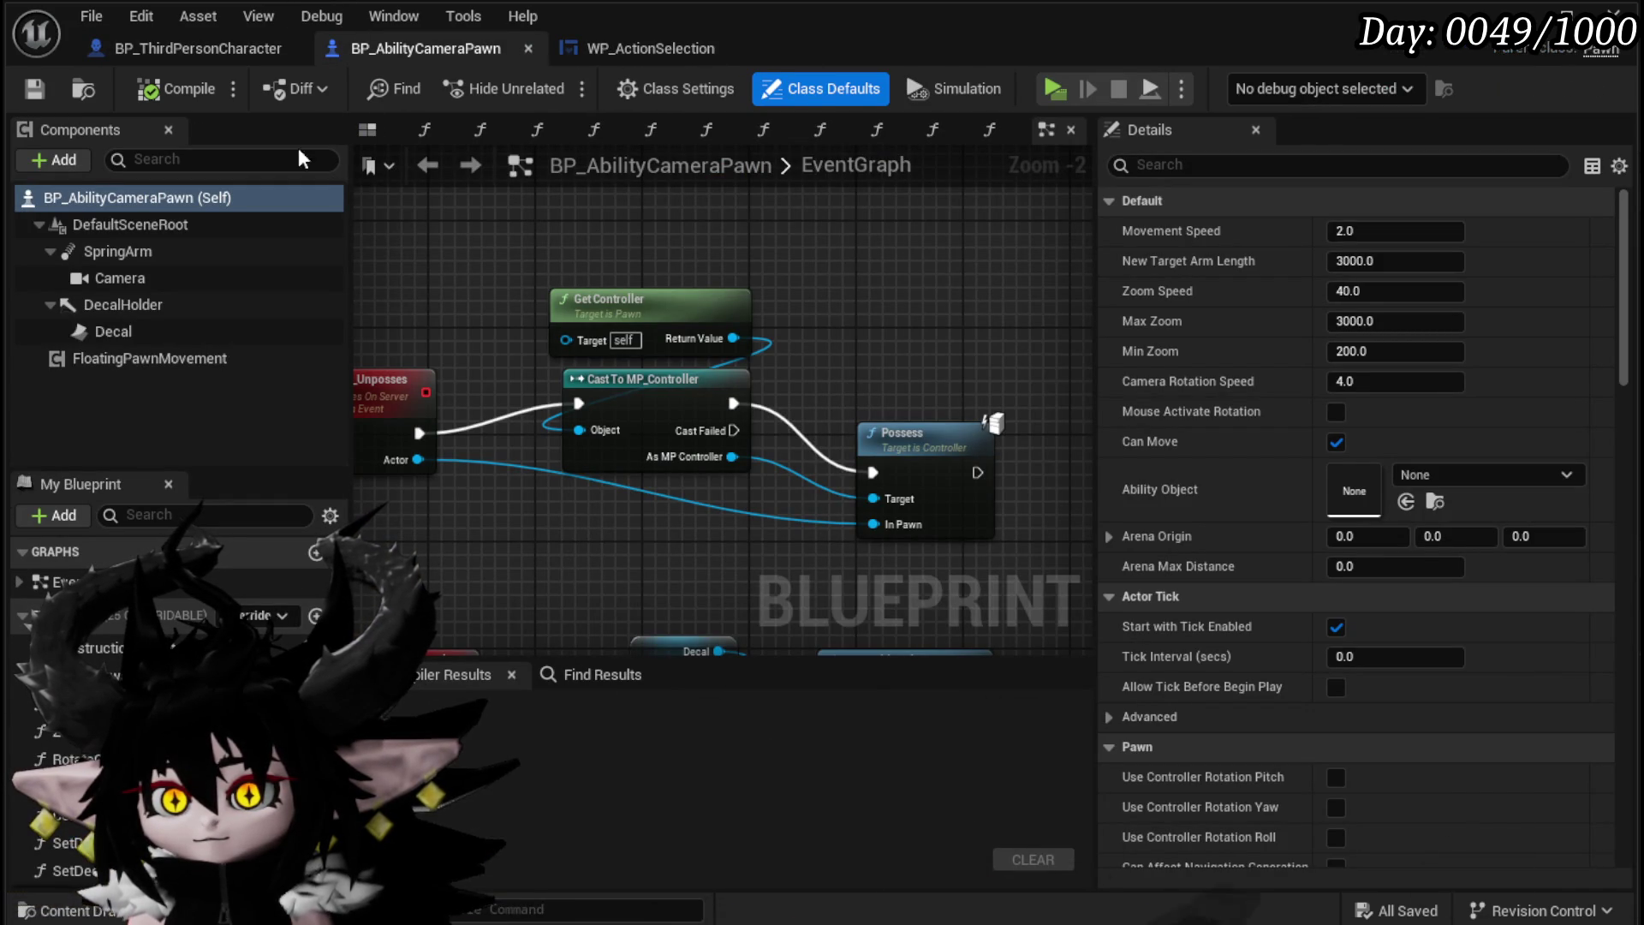
{"action": "left_click", "coordinate": [35, 89]}
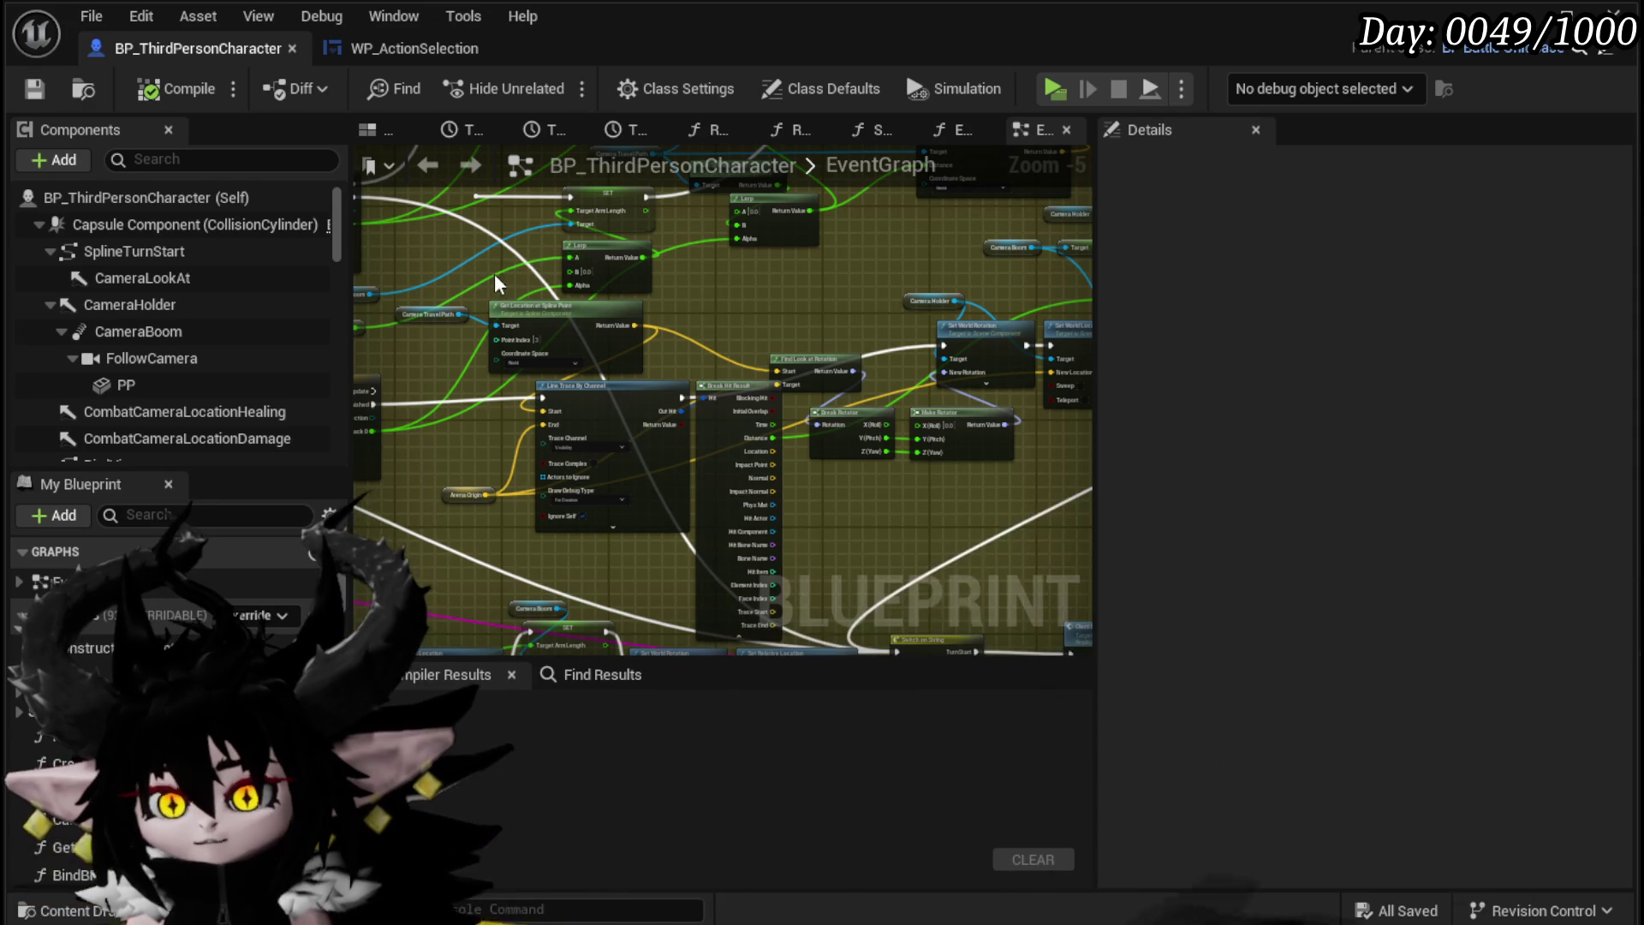
Step: Place a Camera Boom reference and add a Get Socket Offset node from it
{"action": "mouse_move", "coordinate": [161, 327]}
{"action": "left_mouse_down"}
{"action": "mouse_move", "coordinate": [686, 260]}
{"action": "mouse_move", "coordinate": [774, 294]}
{"action": "left_mouse_up"}
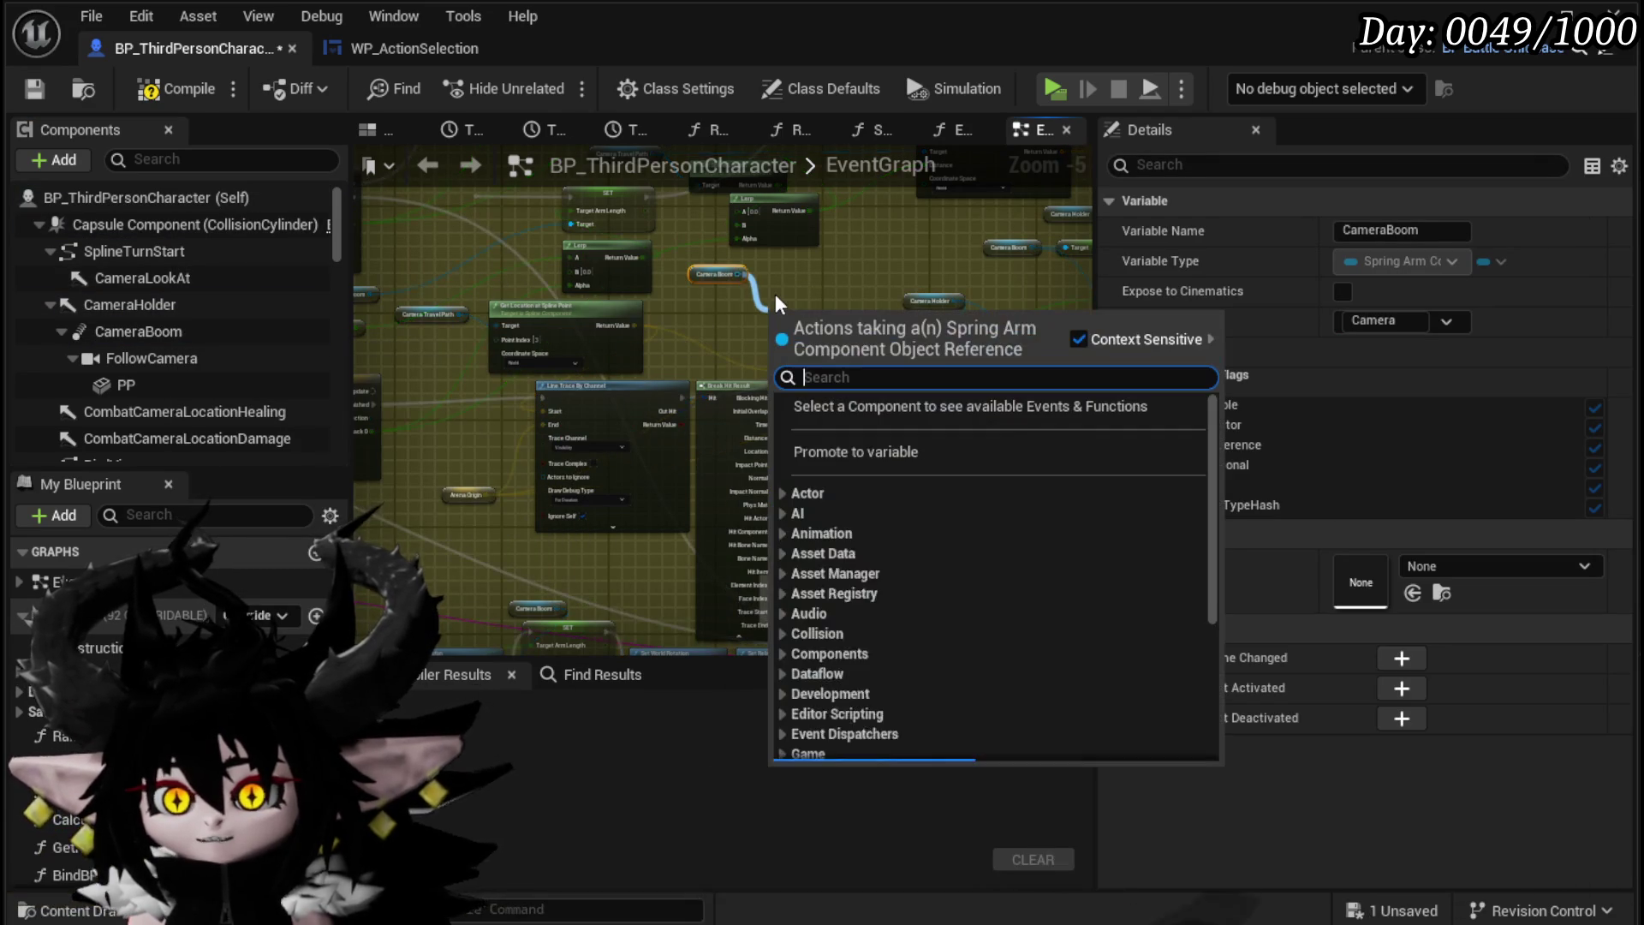
{"action": "type", "text": "socke"}
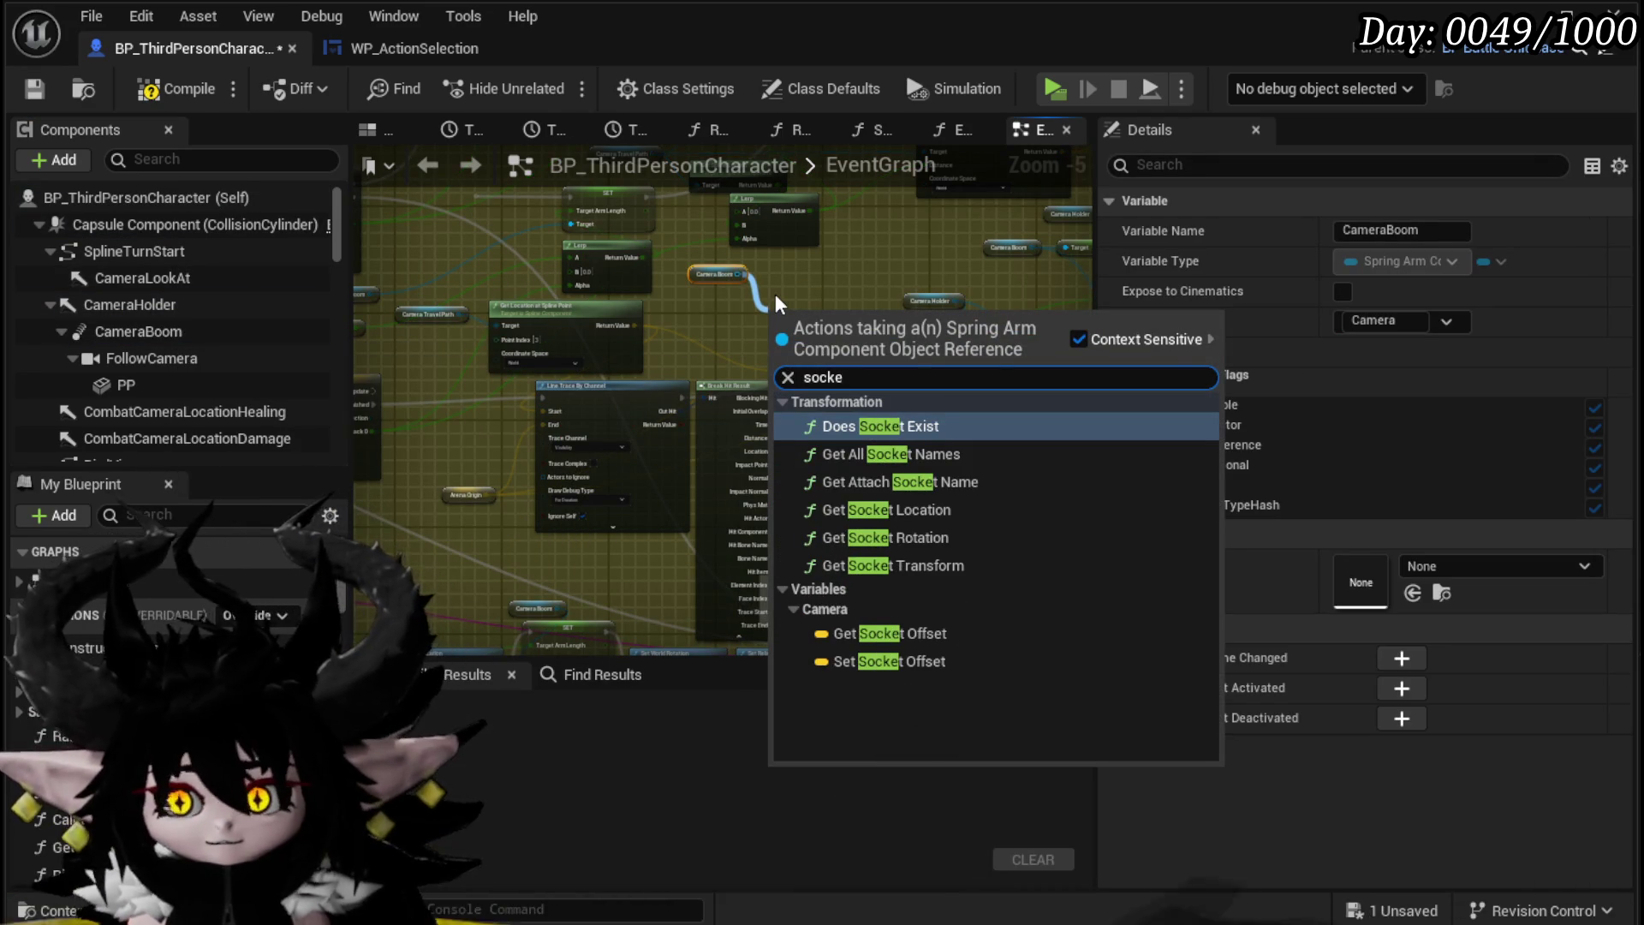
{"action": "left_click", "coordinate": [870, 639]}
{"action": "scroll", "coordinate": [830, 337], "scroll_direction": "up", "scroll_amount": 4}
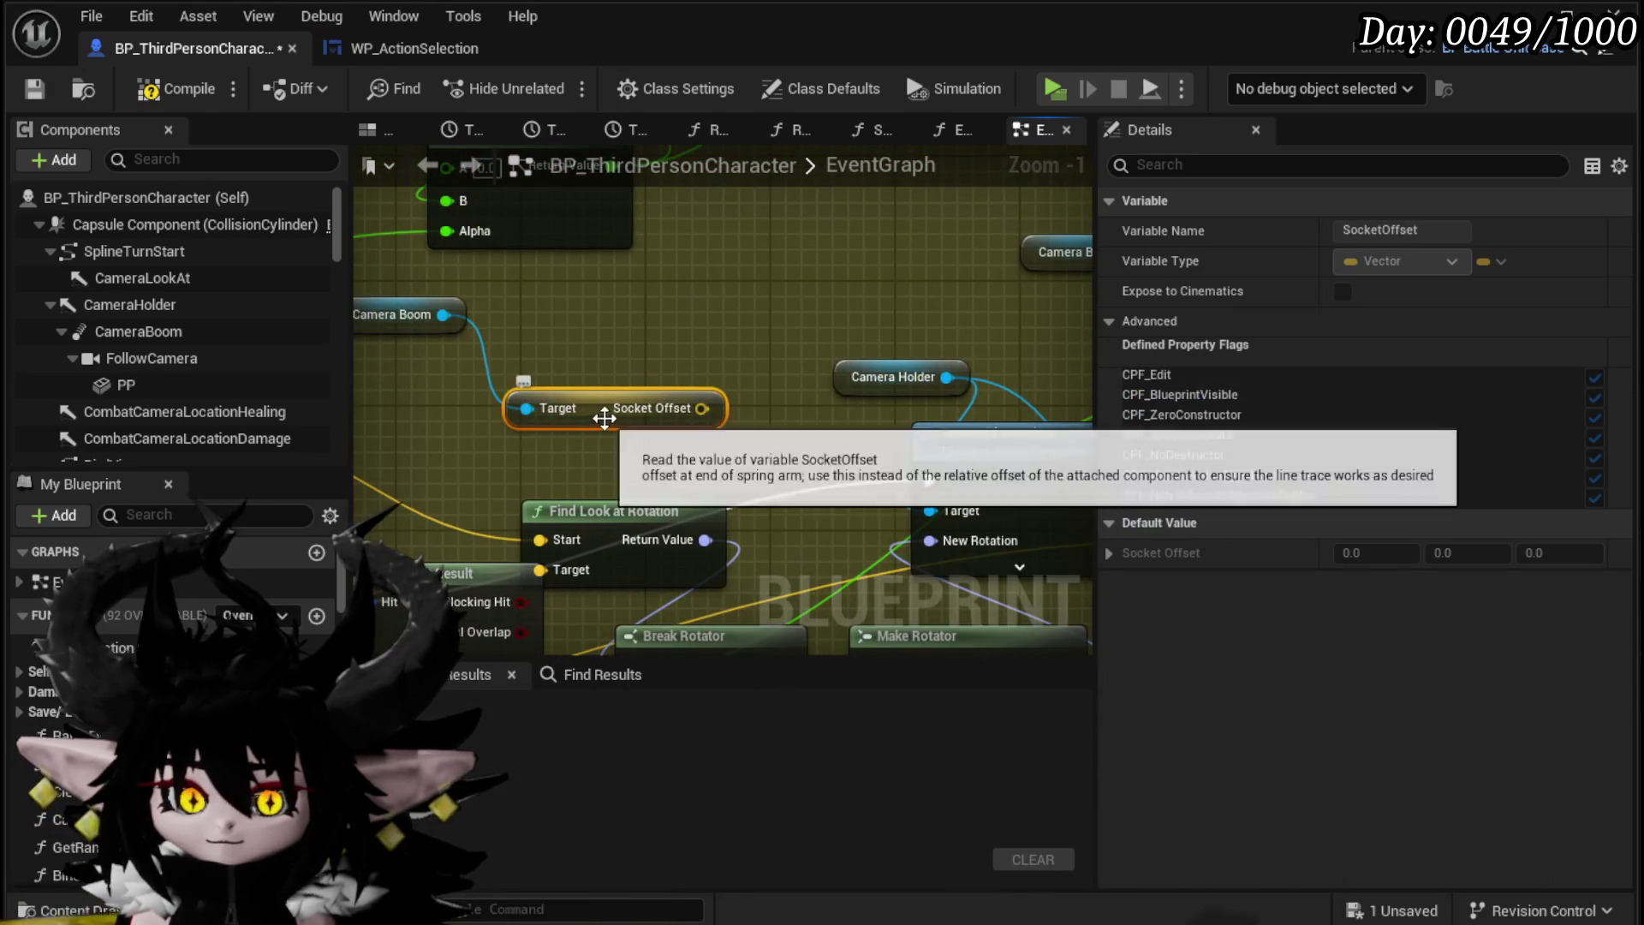
{"action": "left_click_drag", "start_coordinate": [524, 381], "coordinate": [508, 366]}
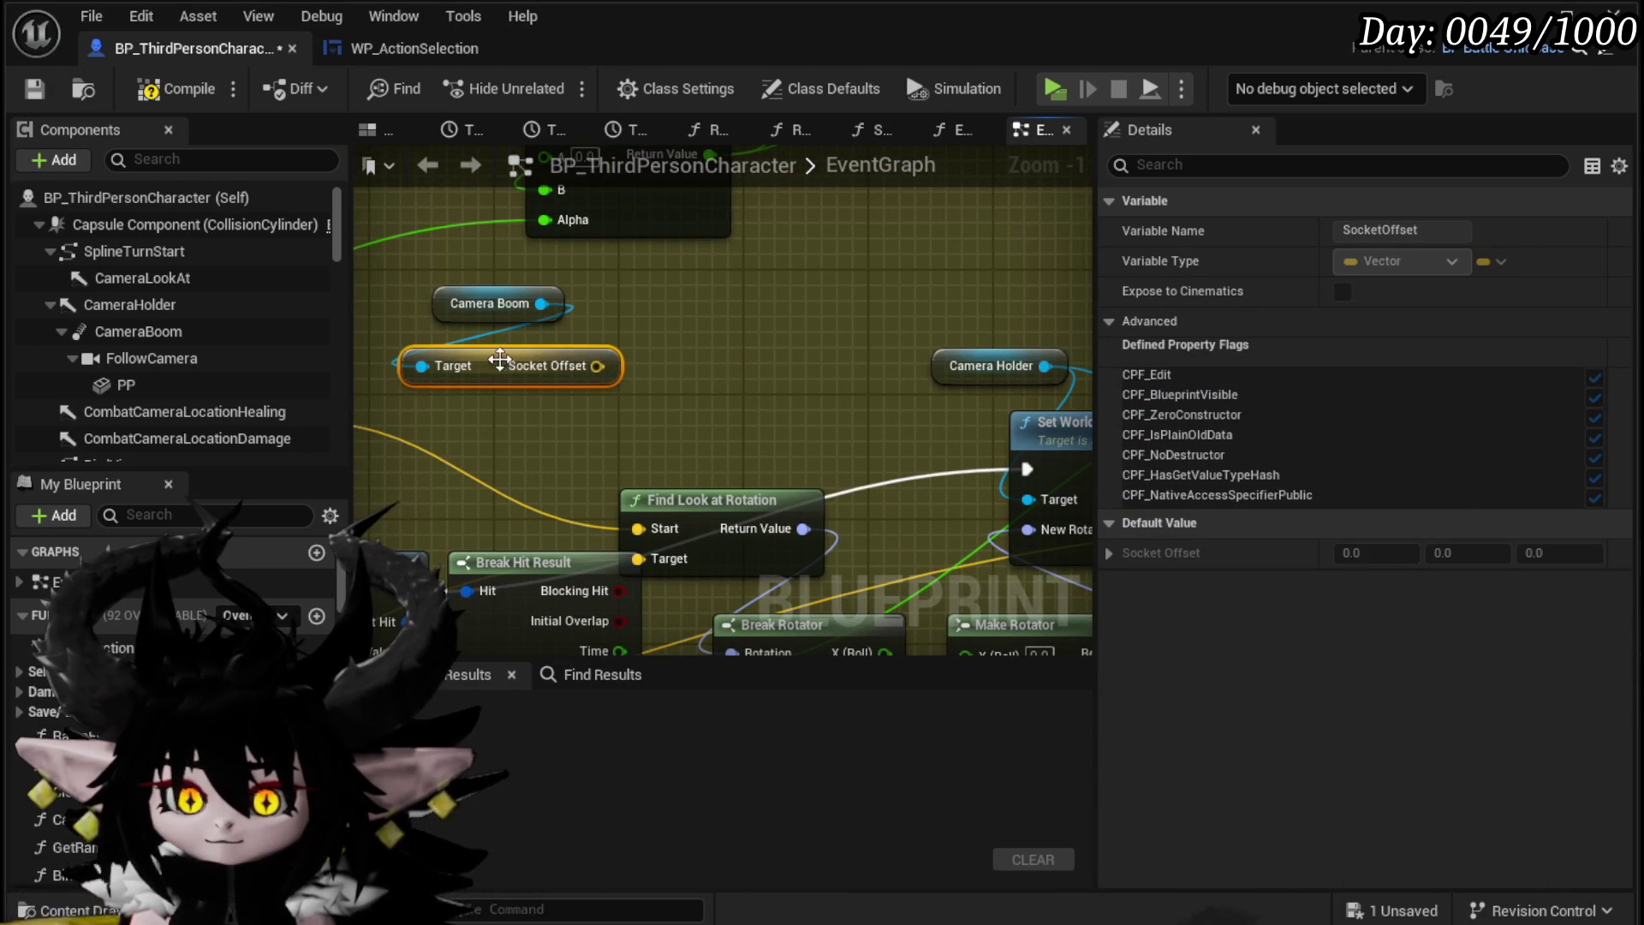
Step: Add a Set Socket Offset node with Camera Boom as its target
{"action": "left_click_drag", "start_coordinate": [541, 303], "coordinate": [738, 321]}
{"action": "type", "text": "Set S"}
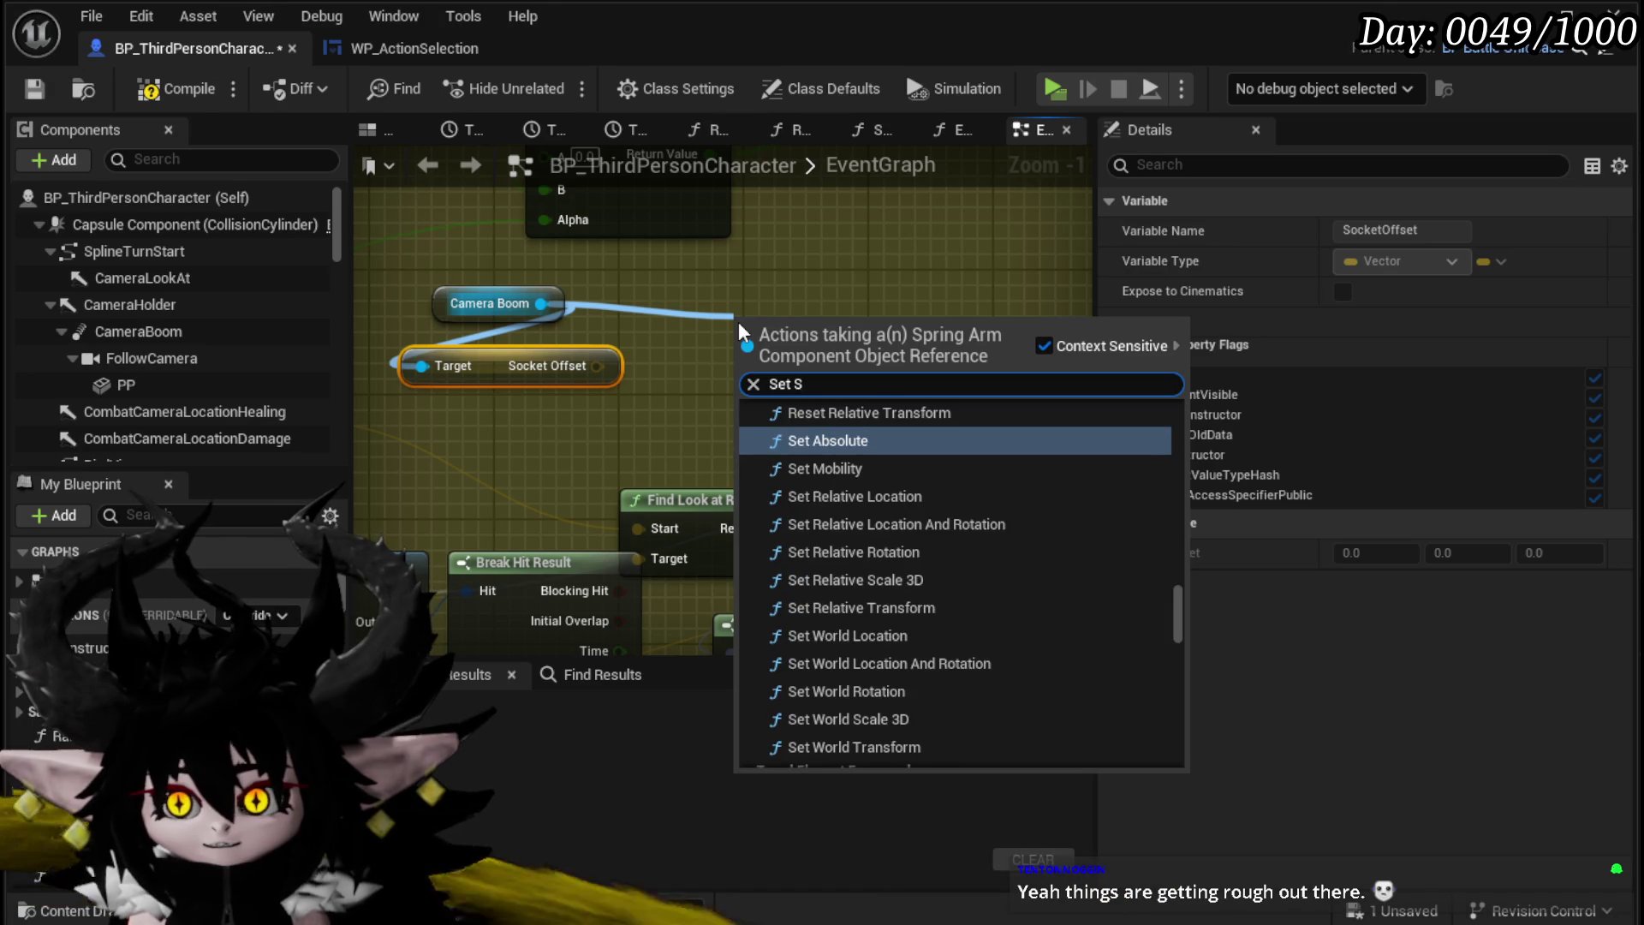
{"action": "key", "text": "BackSpace"}
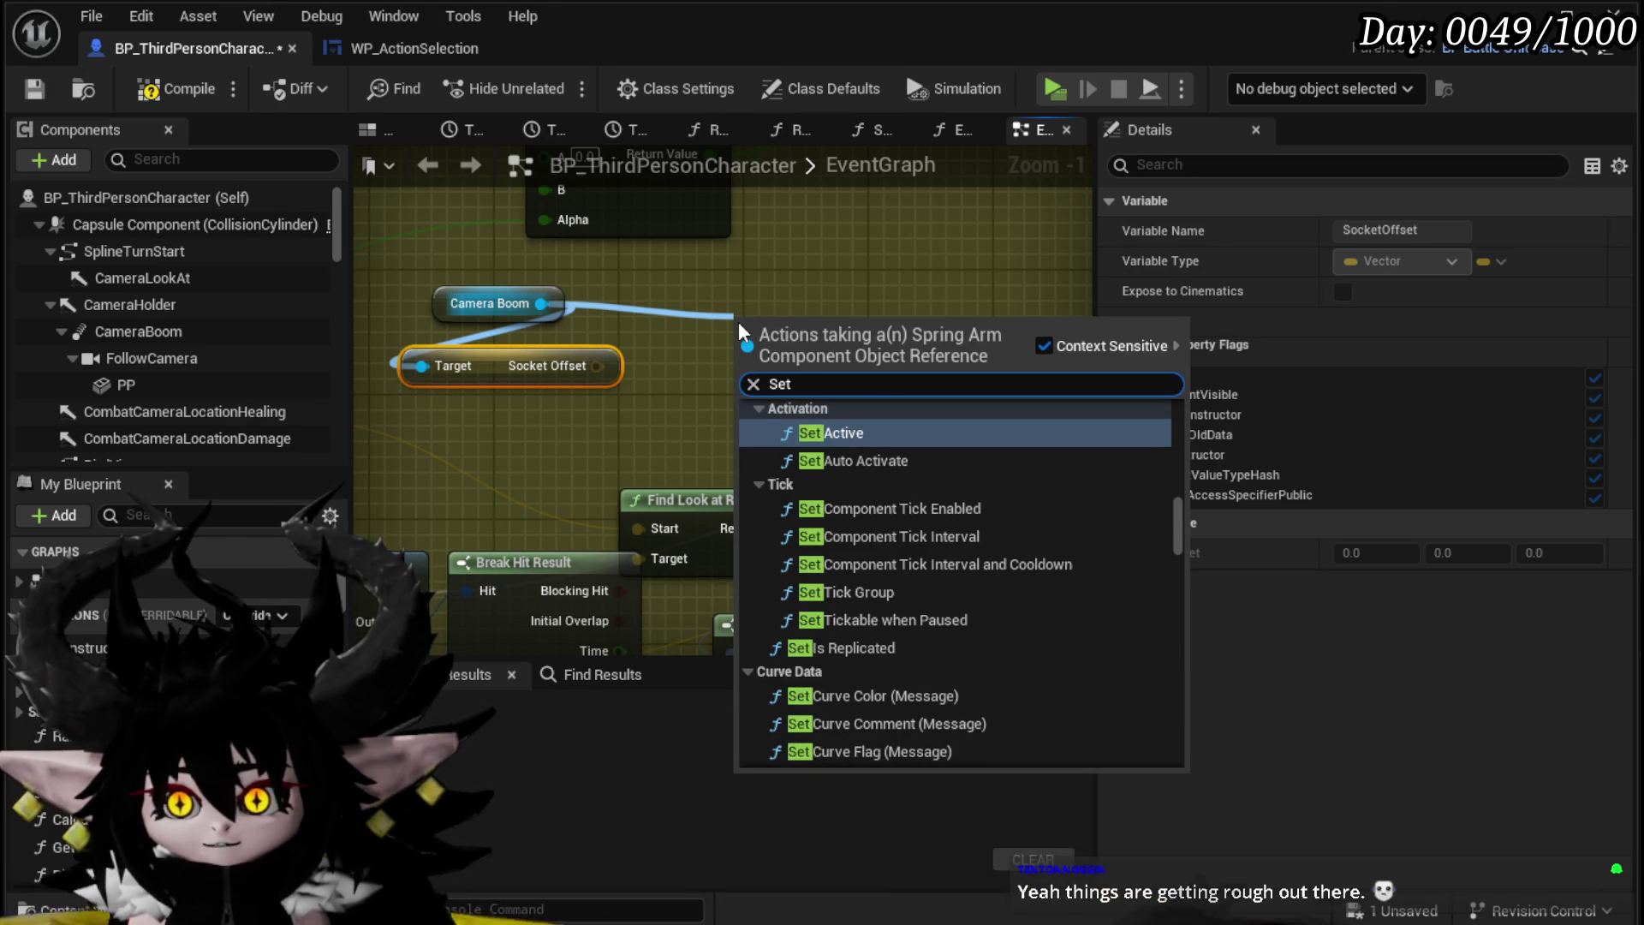
{"action": "type", "text": " socket"}
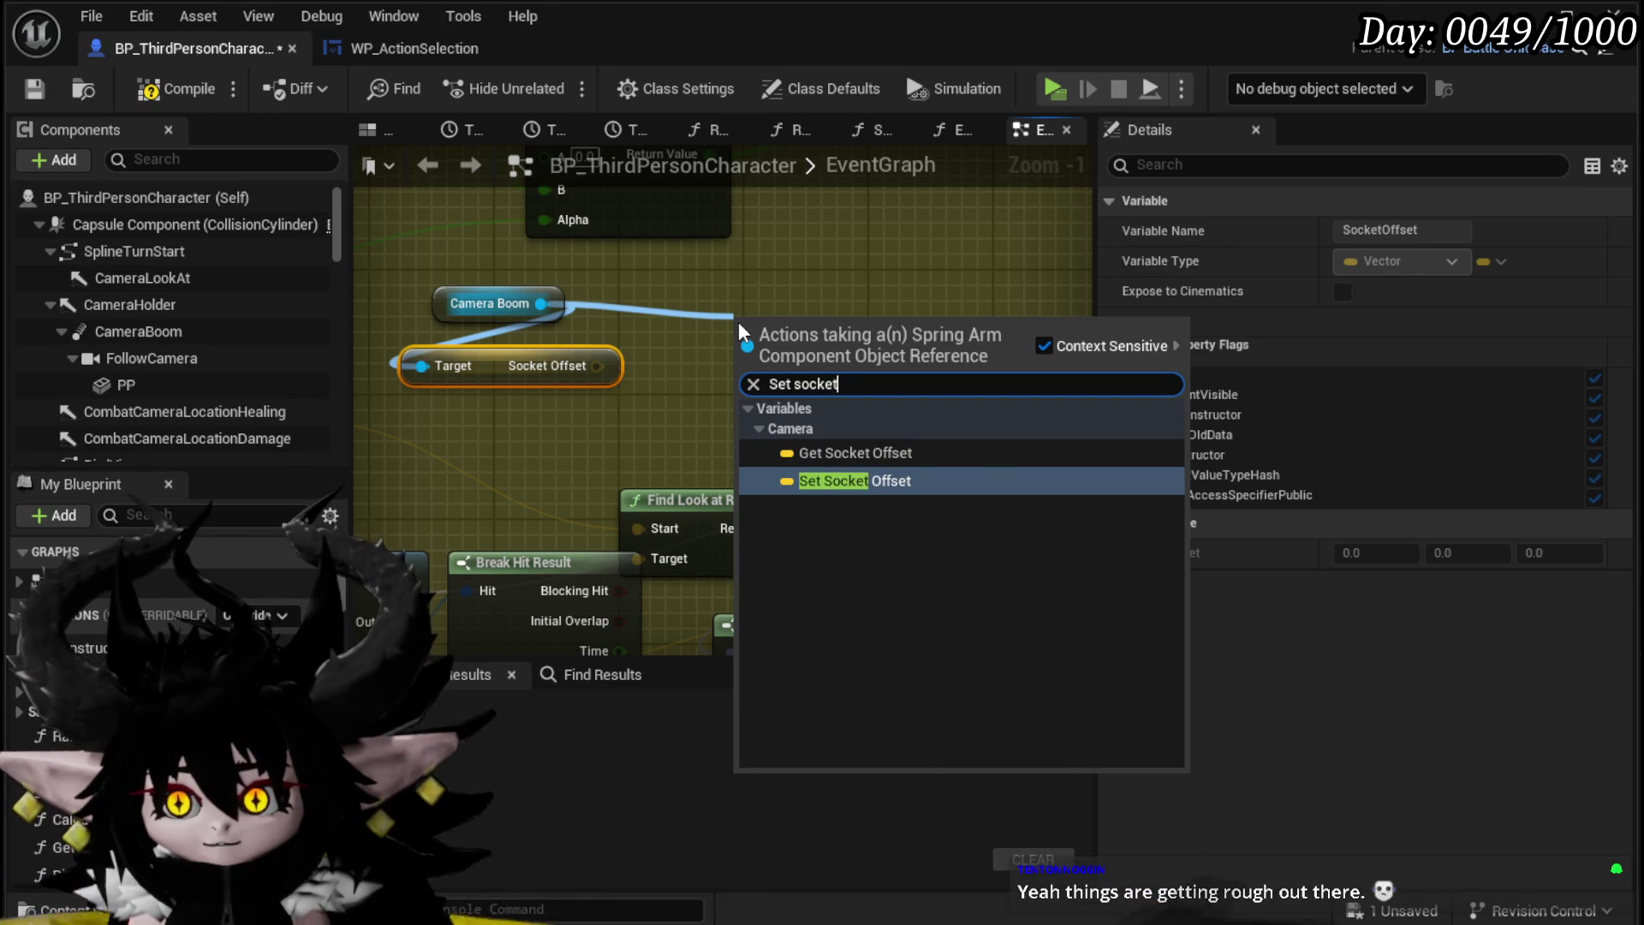
{"action": "key", "text": "Return"}
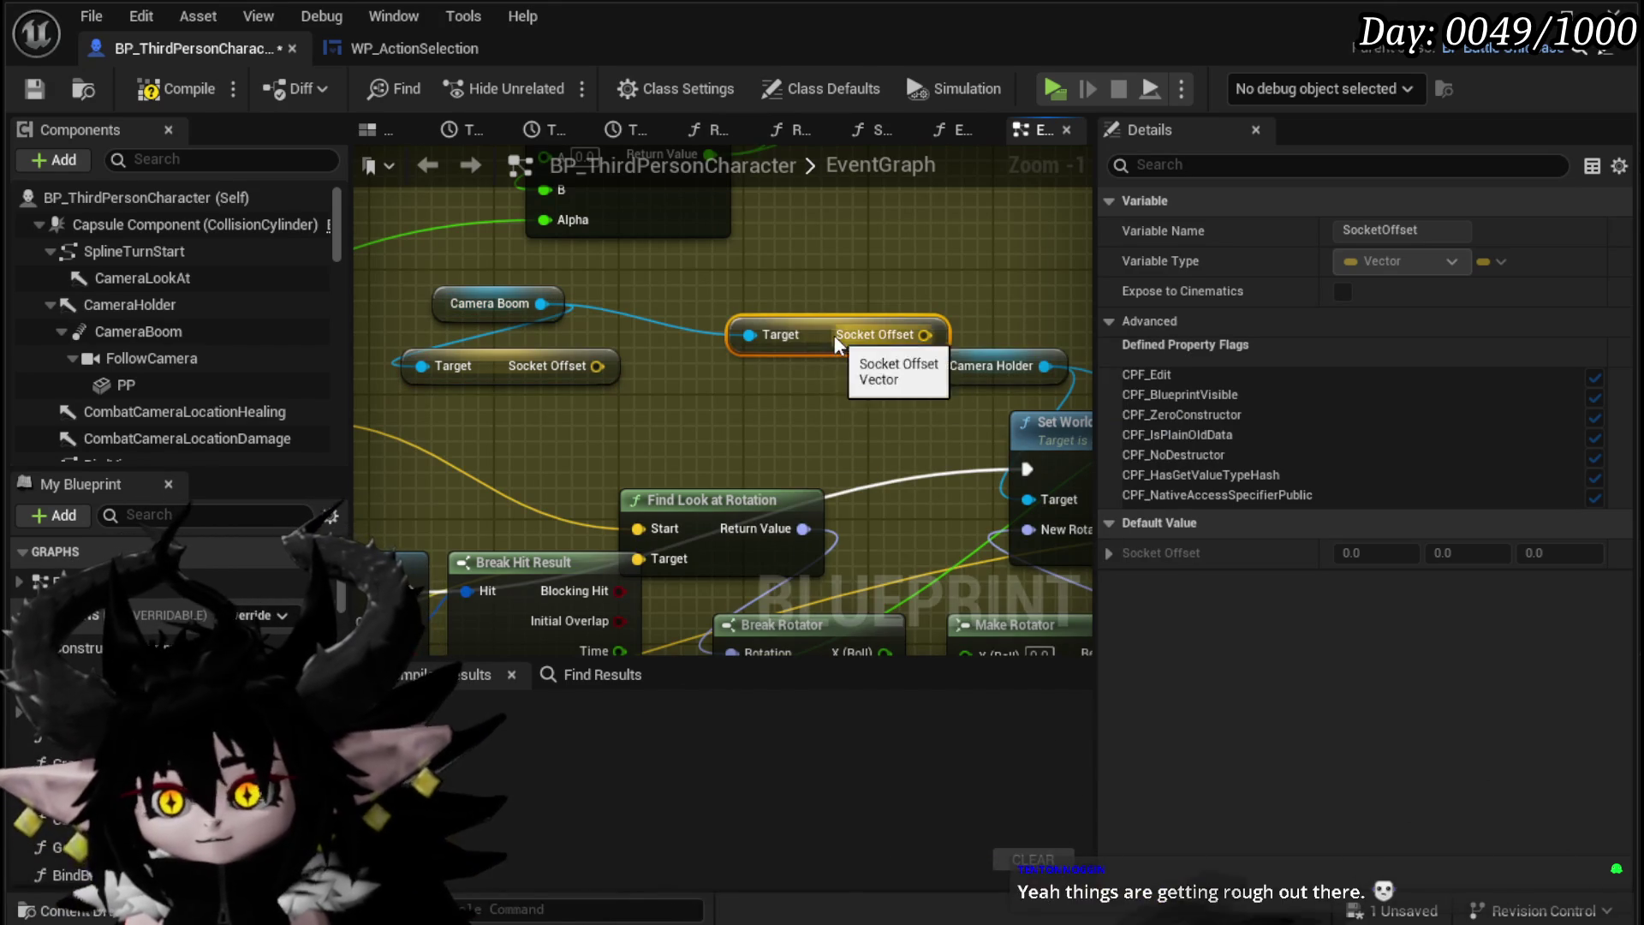
{"action": "key", "text": "Delete"}
{"action": "left_click_drag", "start_coordinate": [541, 303], "coordinate": [721, 310]}
{"action": "type", "text": "set socke"}
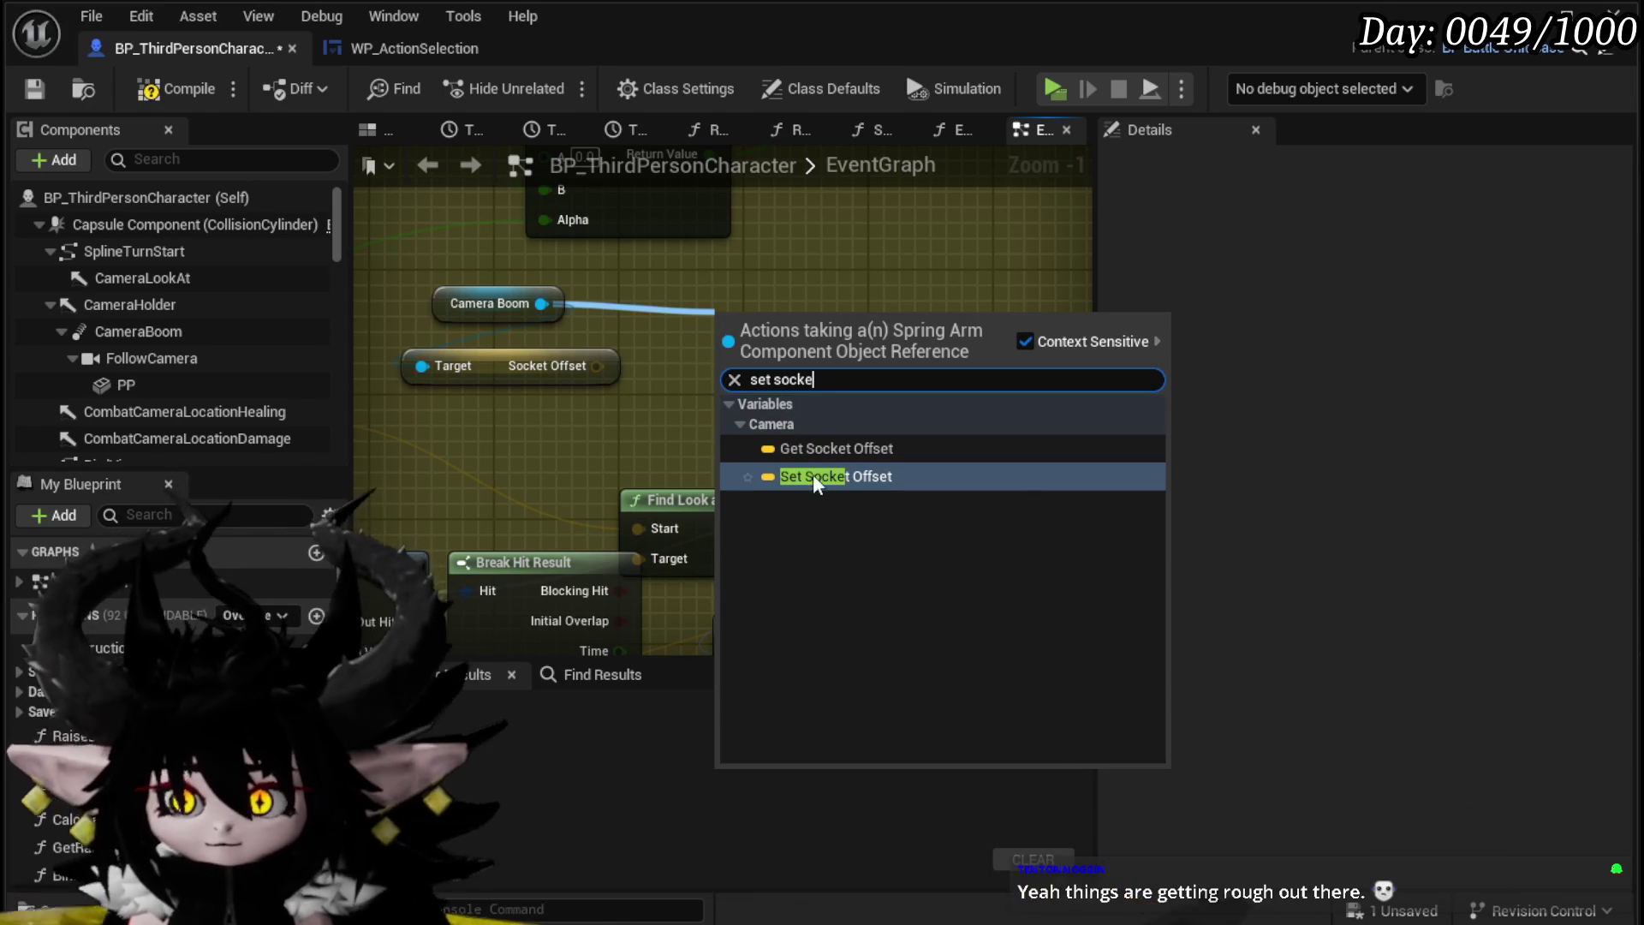
{"action": "left_click", "coordinate": [814, 475]}
Step: Arrange Camera Boom above the Socket Offset getter and drag a connection from its output
{"action": "left_click", "coordinate": [604, 417]}
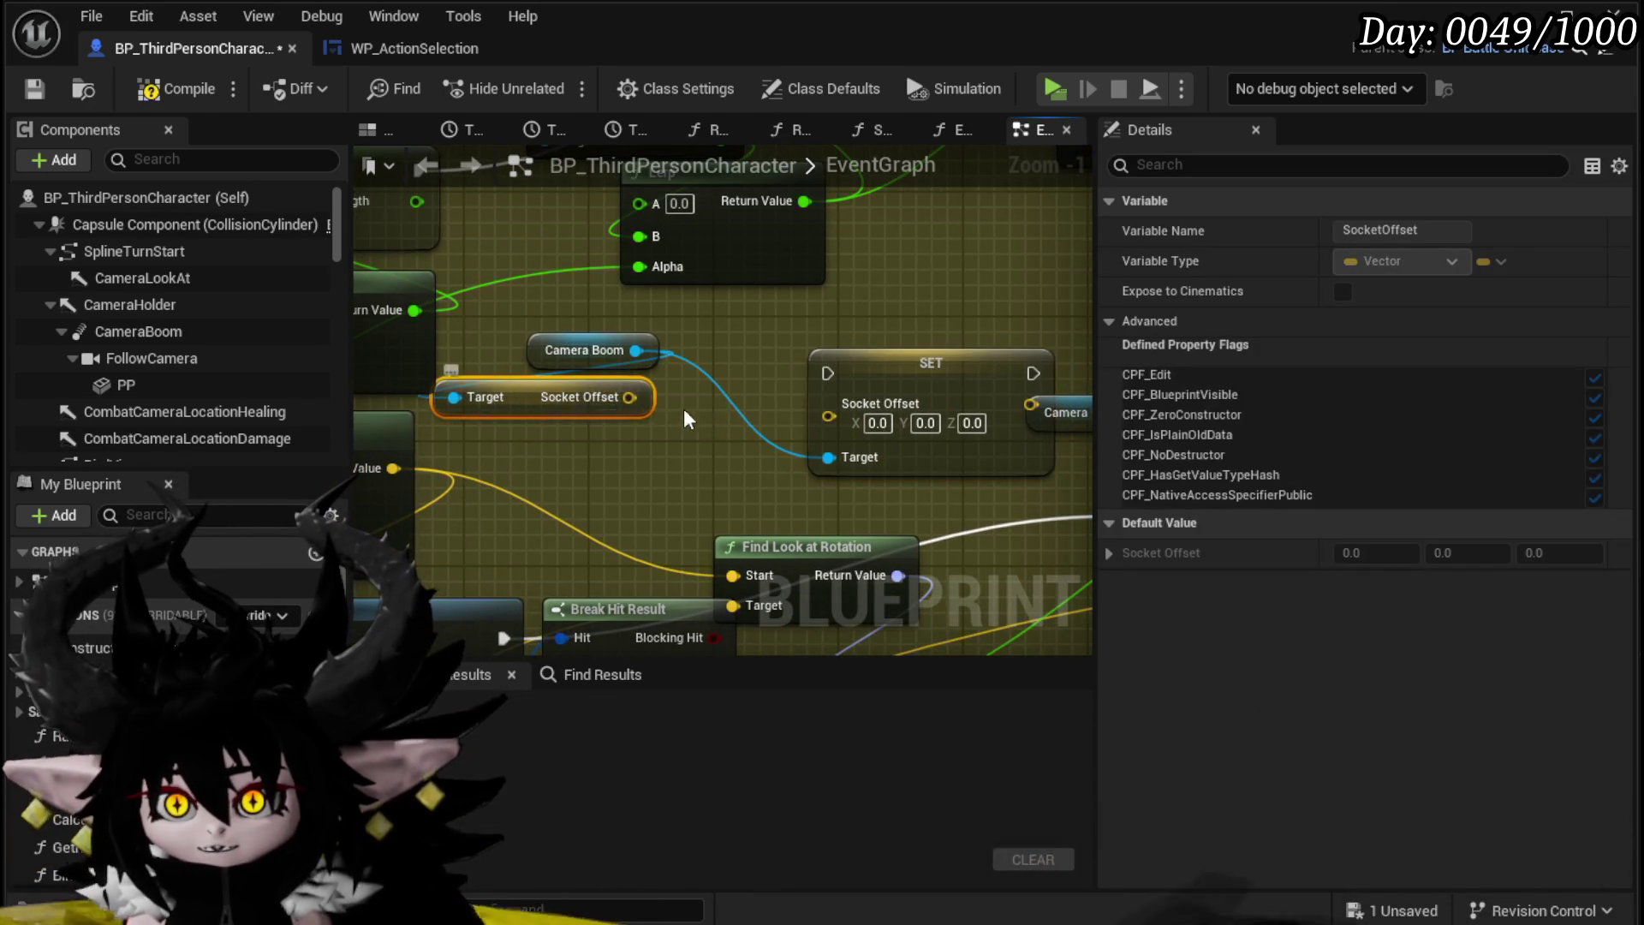
{"action": "mouse_move", "coordinate": [613, 329]}
{"action": "left_mouse_down"}
{"action": "mouse_move", "coordinate": [497, 400]}
{"action": "mouse_move", "coordinate": [535, 388]}
{"action": "mouse_move", "coordinate": [523, 375]}
{"action": "left_mouse_up"}
{"action": "key", "text": "Escape"}
{"action": "scroll", "coordinate": [647, 327], "scroll_direction": "down", "scroll_amount": 4}
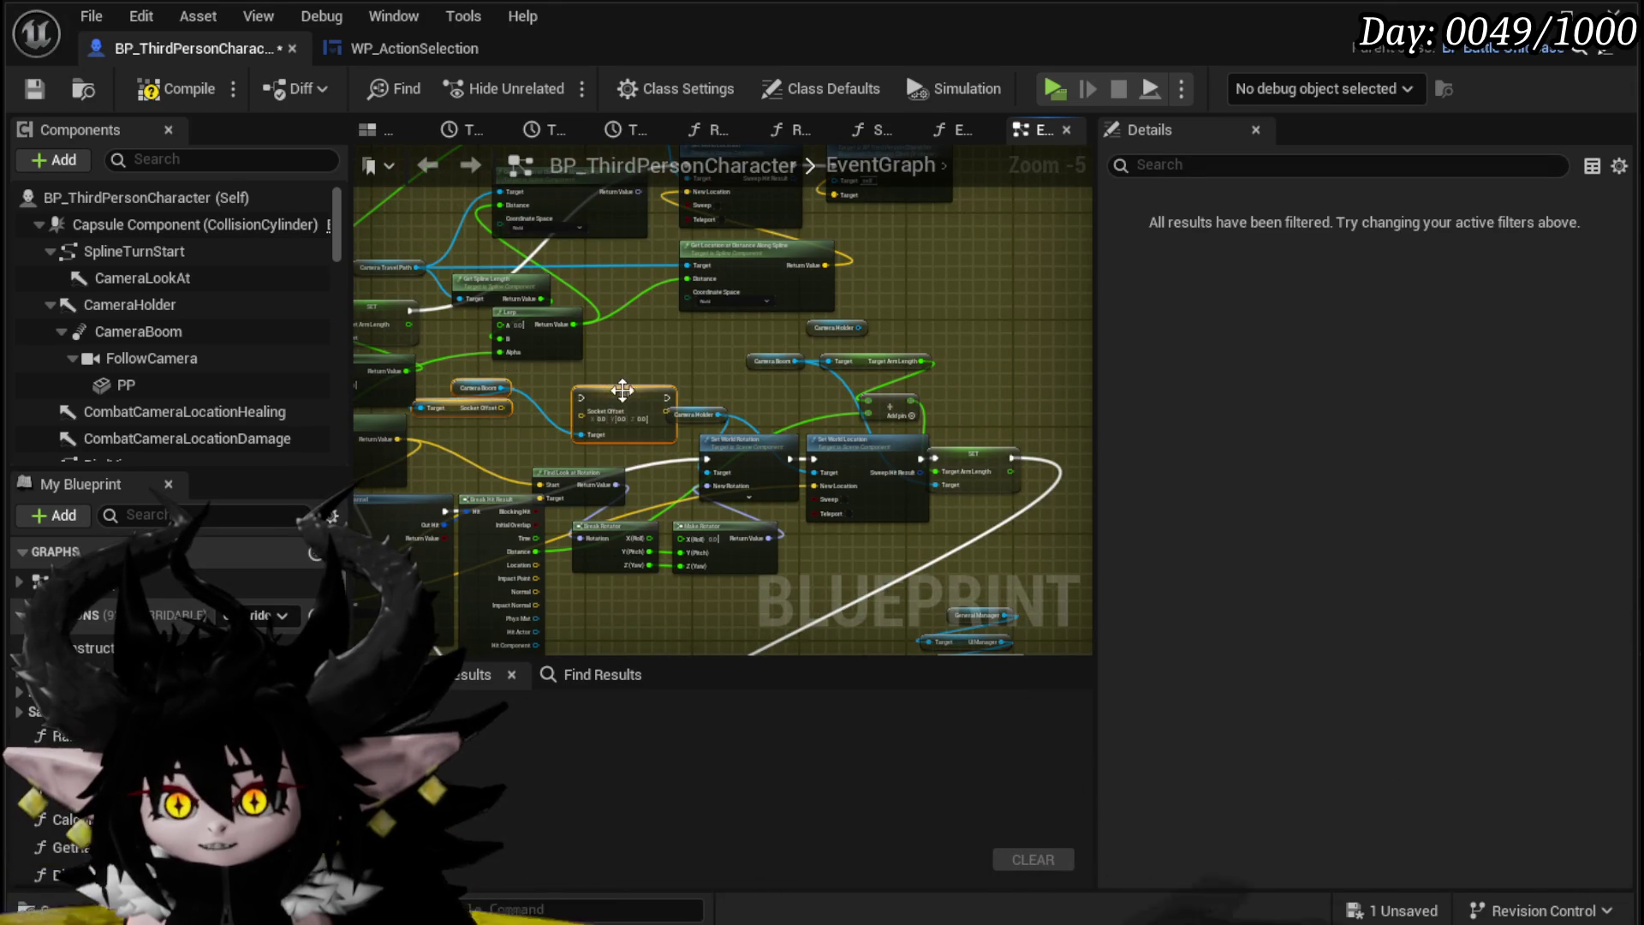
{"action": "left_click_drag", "start_coordinate": [479, 389], "coordinate": [887, 282]}
{"action": "scroll", "coordinate": [753, 248], "scroll_direction": "up", "scroll_amount": 4}
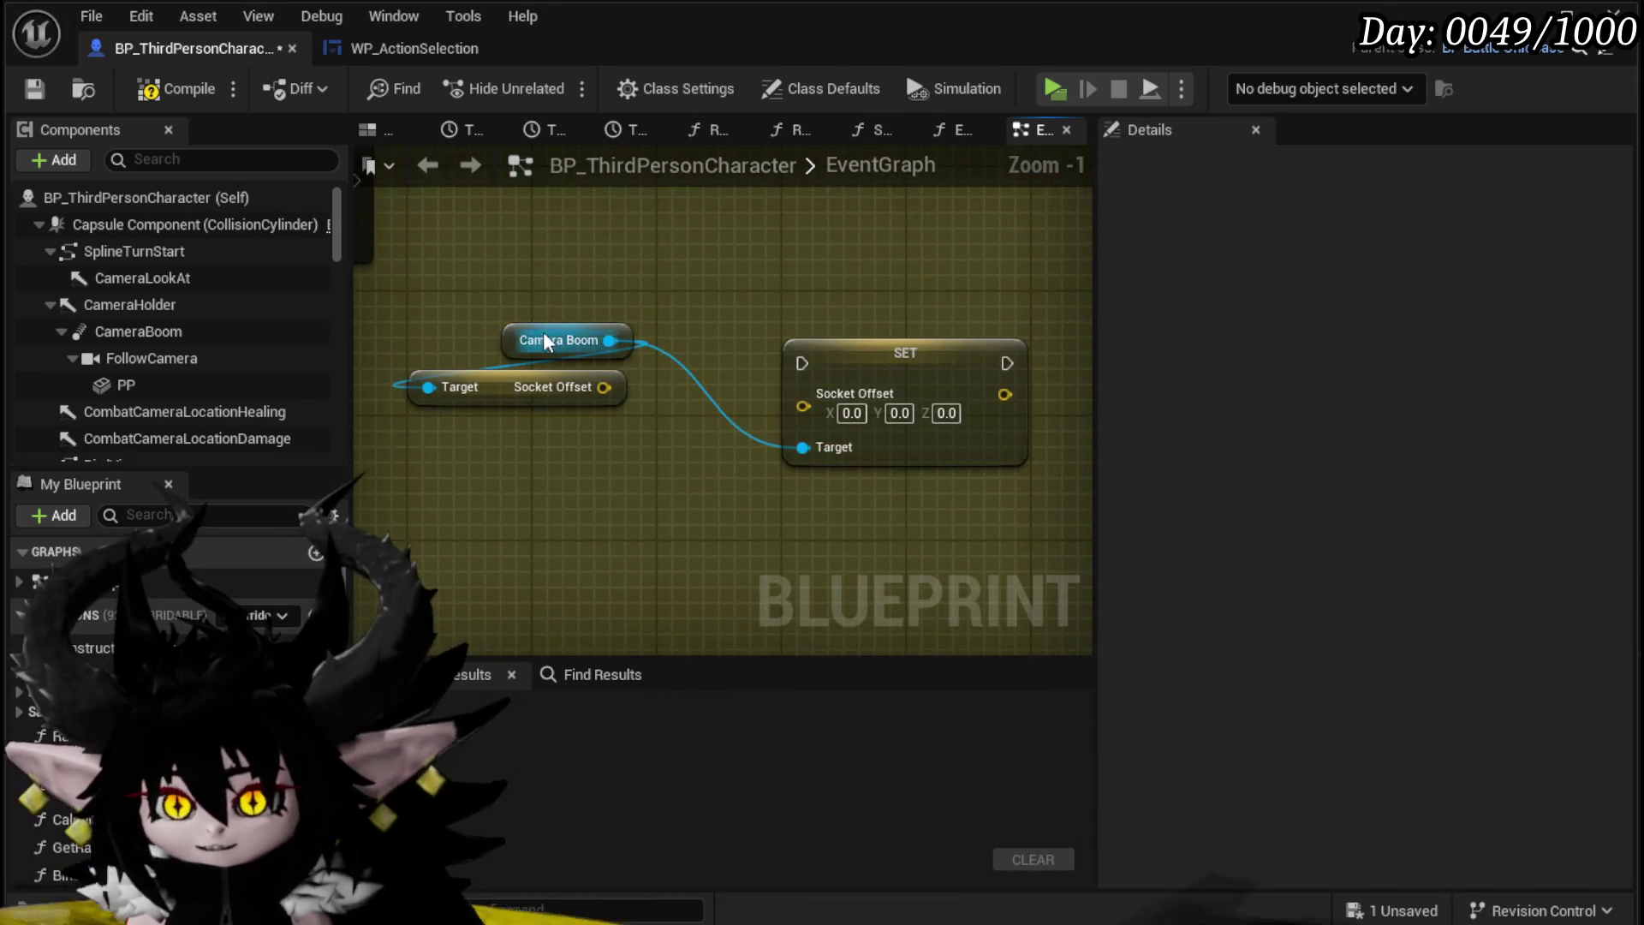
{"action": "left_click_drag", "start_coordinate": [543, 332], "coordinate": [449, 308]}
{"action": "left_click_drag", "start_coordinate": [529, 399], "coordinate": [533, 332]}
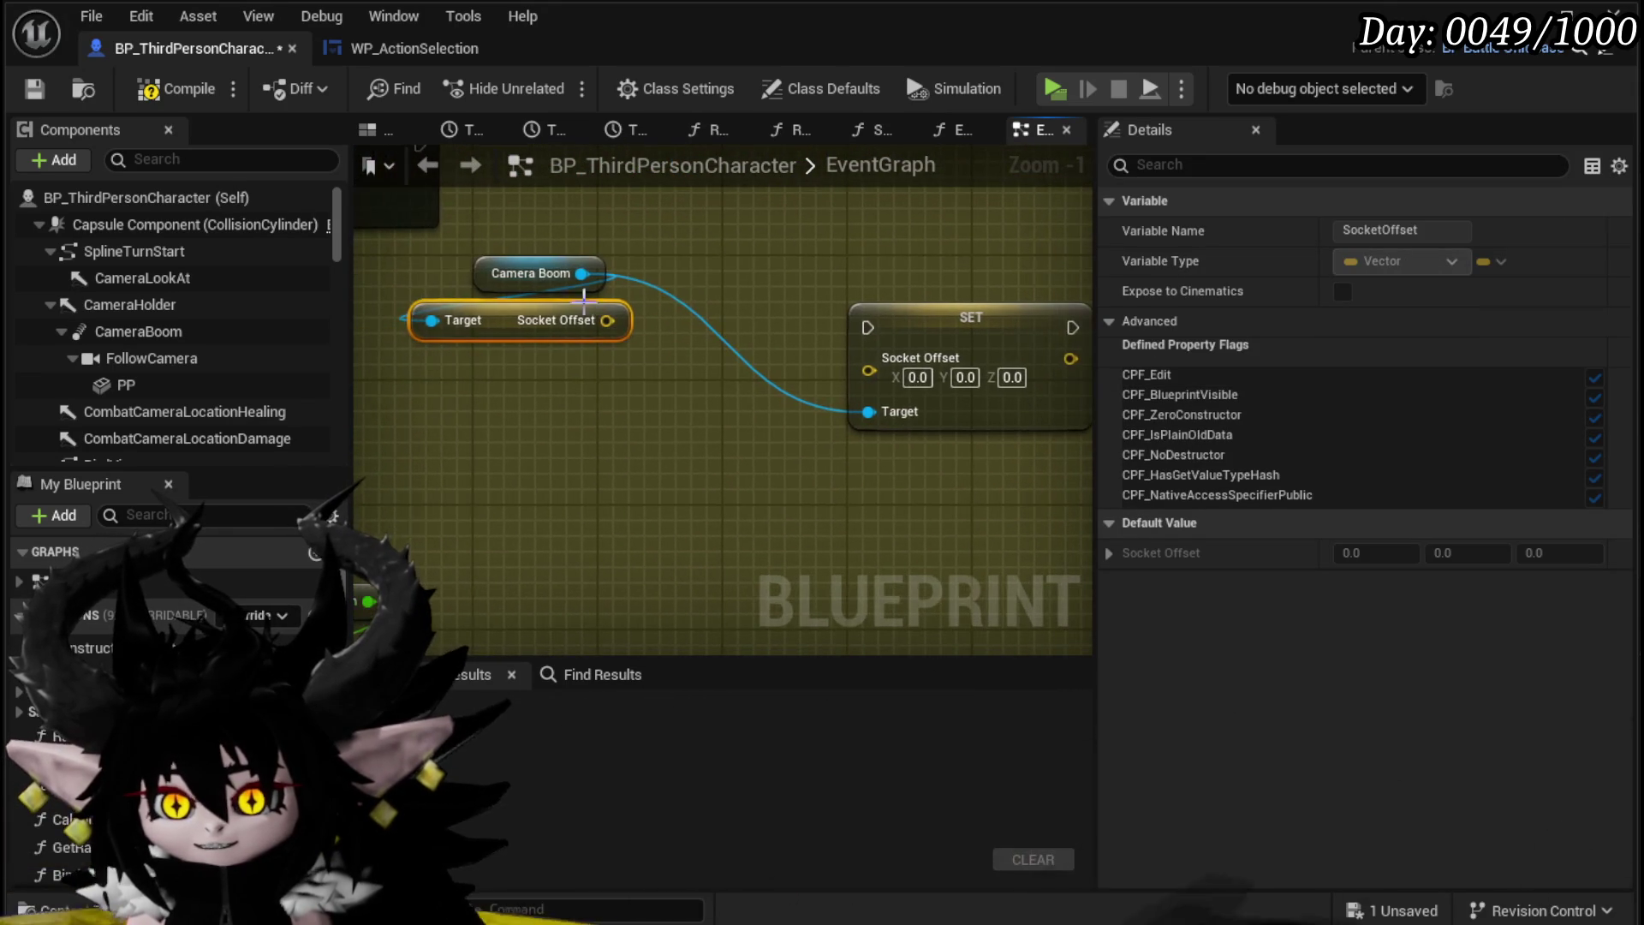
{"action": "left_click_drag", "start_coordinate": [479, 271], "coordinate": [416, 261]}
{"action": "left_click_drag", "start_coordinate": [755, 405], "coordinate": [701, 439]}
Step: Add a Break Vector for the camera boom's Socket Offset and move the SET node right
{"action": "left_click_drag", "start_coordinate": [593, 459], "coordinate": [592, 458]}
{"action": "type", "text": "brea"}
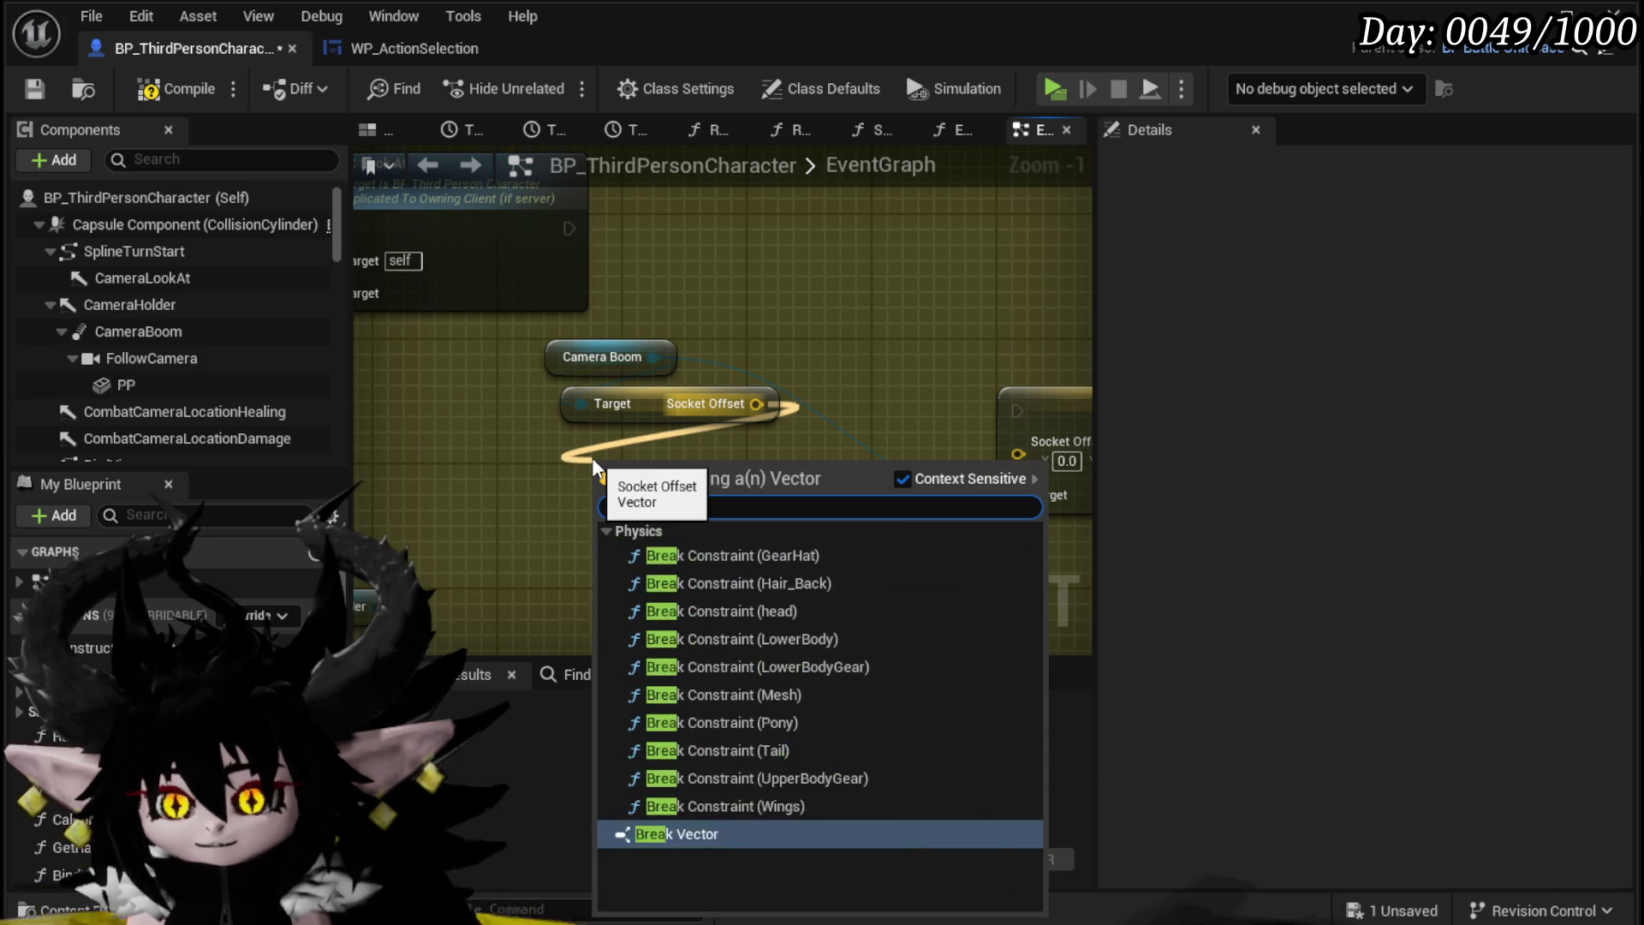
{"action": "left_click", "coordinate": [692, 834]}
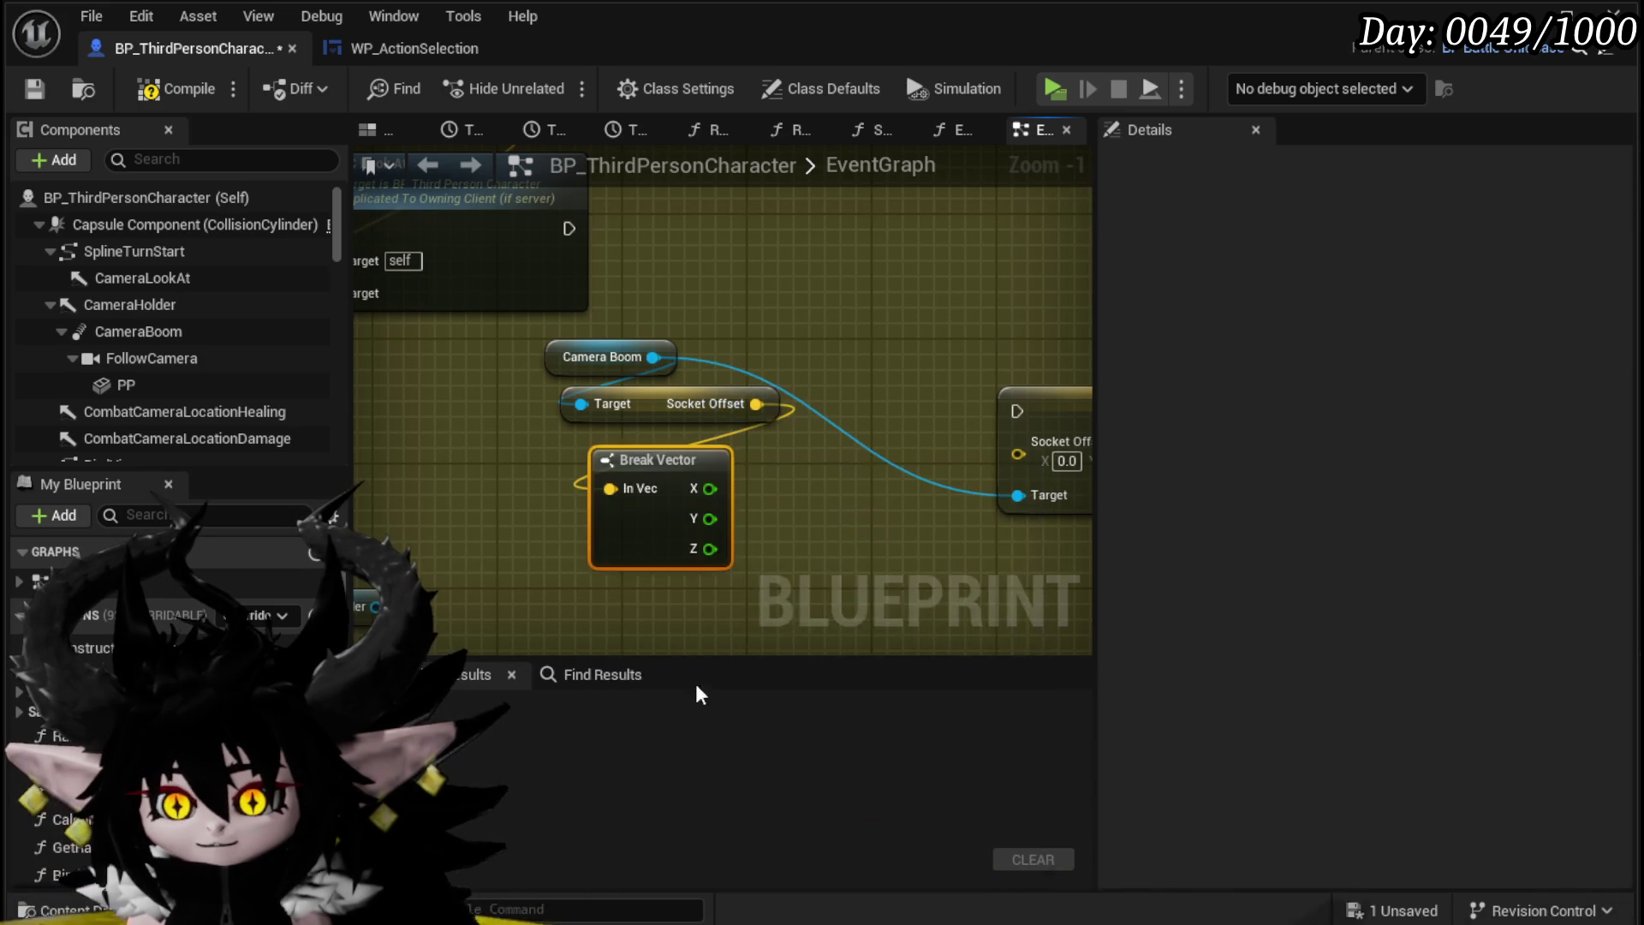
{"action": "left_click", "coordinate": [881, 317]}
{"action": "left_click_drag", "start_coordinate": [881, 317], "coordinate": [1065, 317]}
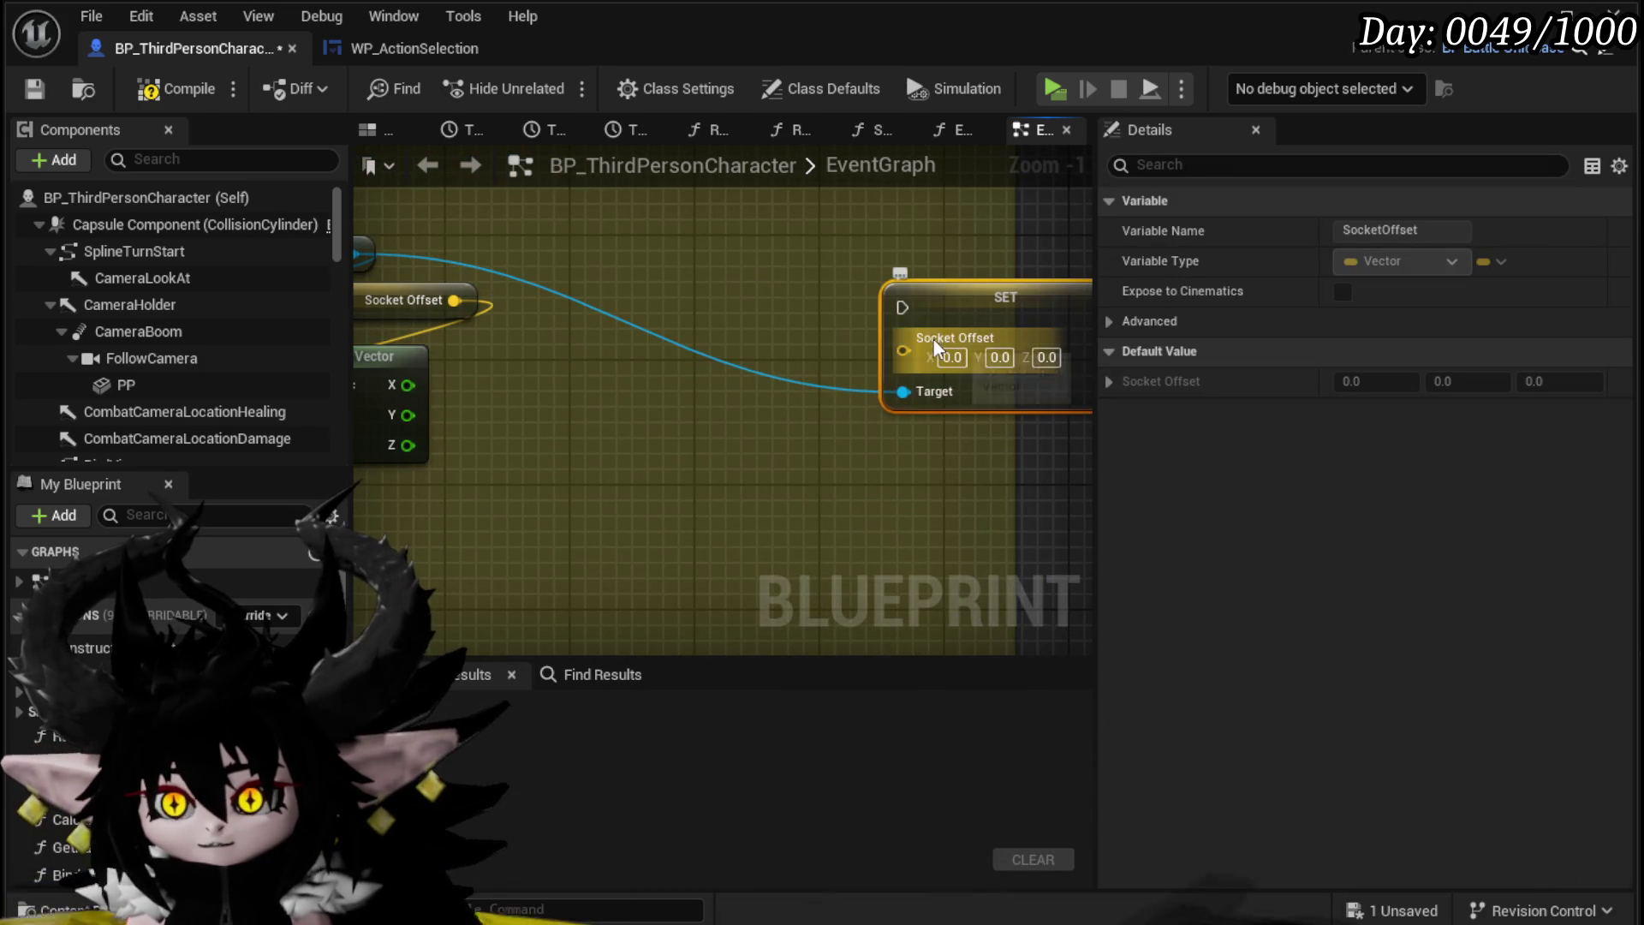
Step: Feed the SET node's Socket Offset input from a new Make Vector node and arrange the nodes
{"action": "left_click_drag", "start_coordinate": [904, 350], "coordinate": [782, 395]}
{"action": "type", "text": "make"}
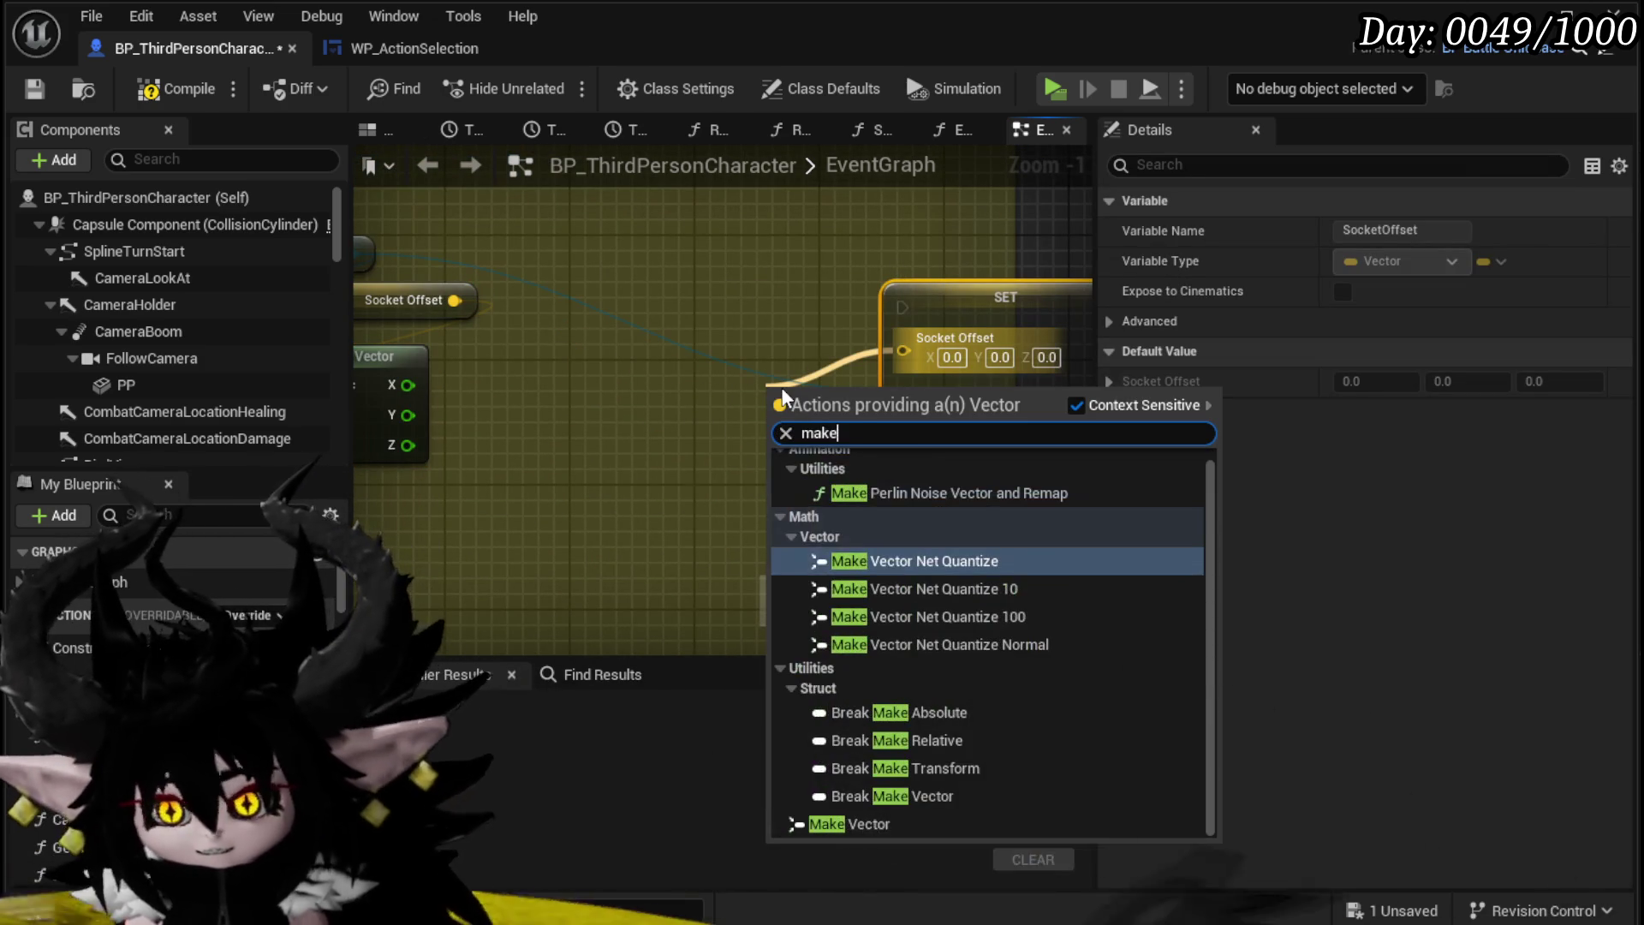
{"action": "left_click", "coordinate": [848, 823]}
{"action": "mouse_move", "coordinate": [847, 383]}
{"action": "left_mouse_down"}
{"action": "mouse_move", "coordinate": [840, 434]}
{"action": "mouse_move", "coordinate": [902, 343]}
{"action": "left_mouse_up"}
{"action": "left_click", "coordinate": [473, 325]}
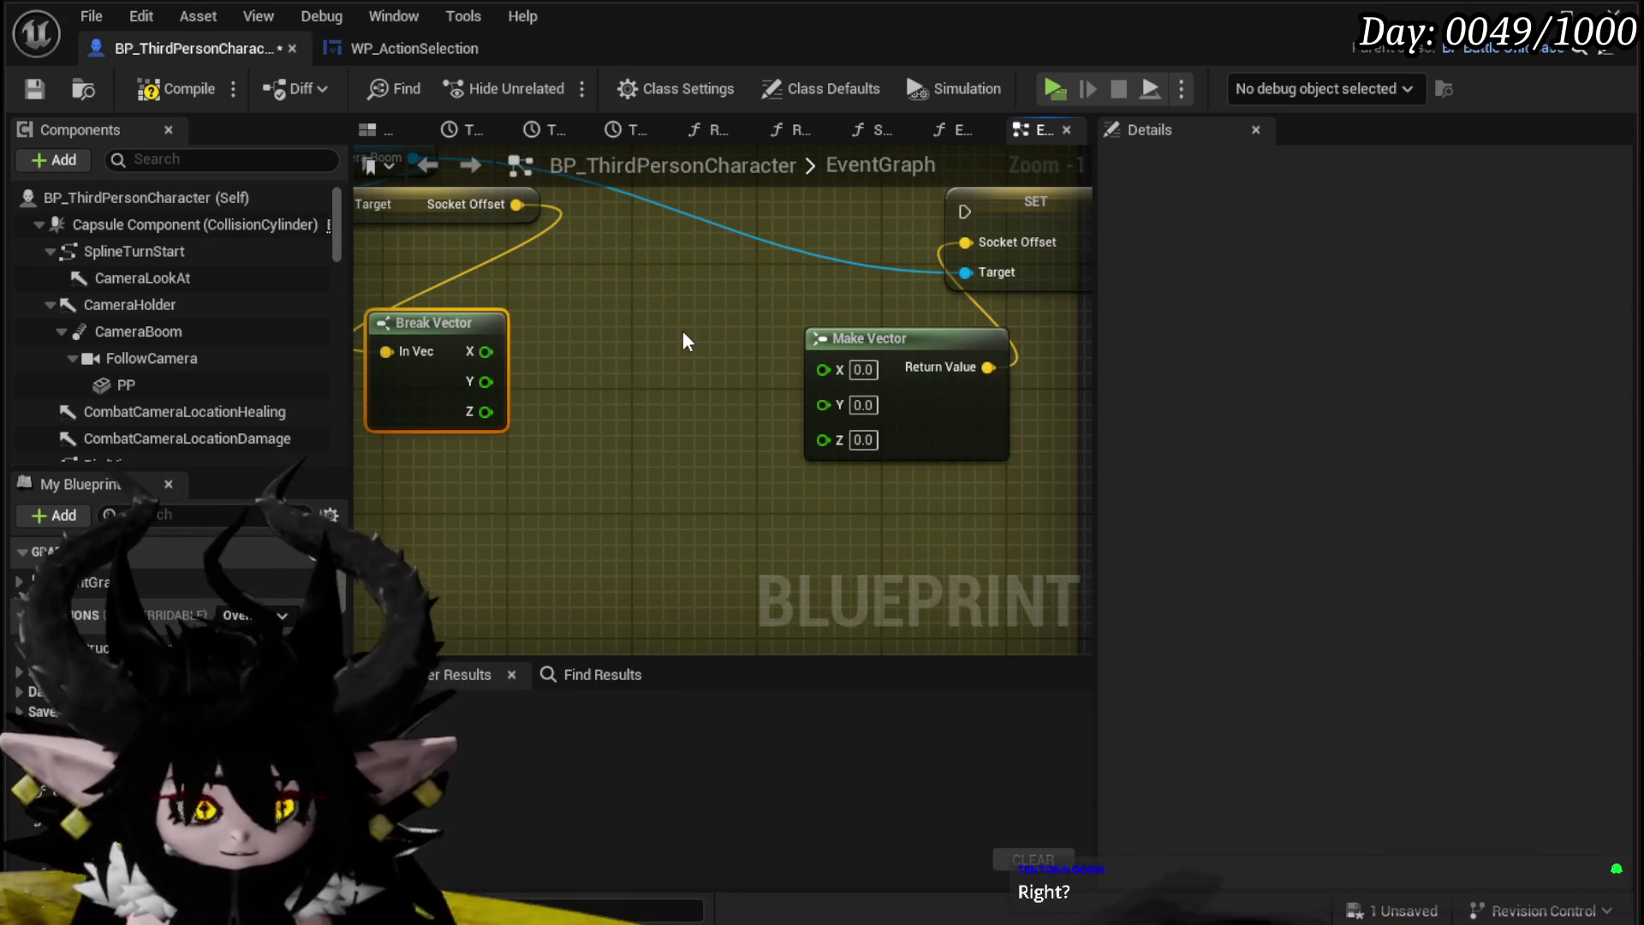
{"action": "mouse_move", "coordinate": [660, 329]}
{"action": "left_mouse_down"}
{"action": "mouse_move", "coordinate": [683, 344]}
{"action": "mouse_move", "coordinate": [550, 327]}
{"action": "mouse_move", "coordinate": [618, 332]}
{"action": "left_mouse_up"}
{"action": "left_click", "coordinate": [680, 332]}
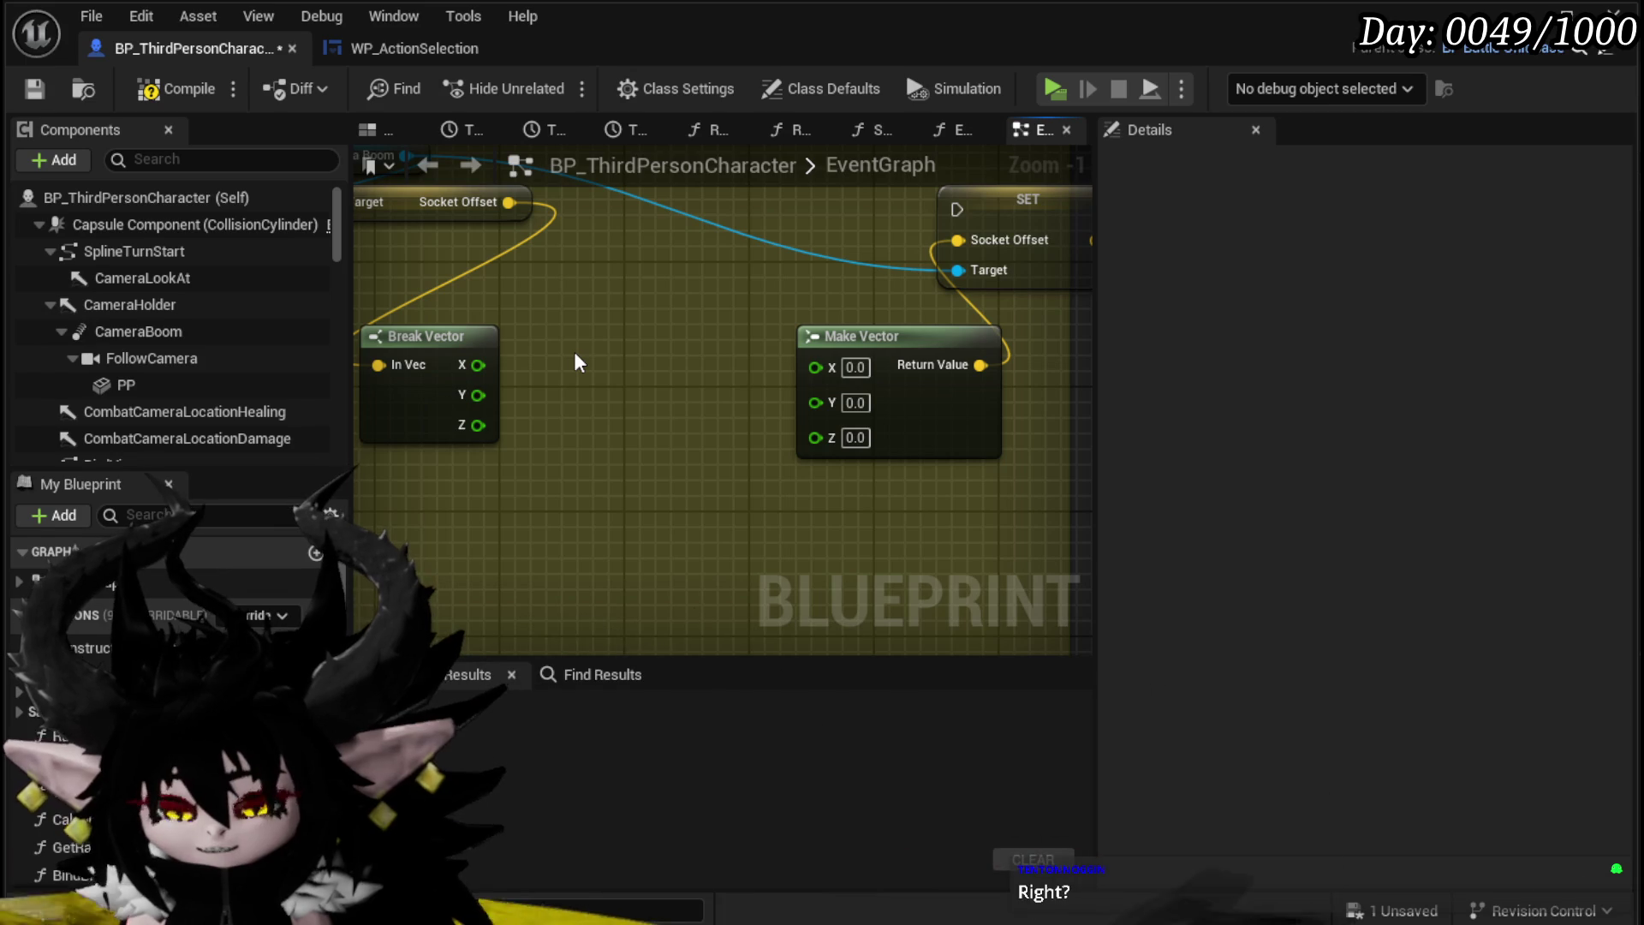
{"action": "mouse_move", "coordinate": [827, 341]}
{"action": "left_mouse_down"}
{"action": "mouse_move", "coordinate": [746, 323]}
{"action": "mouse_move", "coordinate": [763, 355]}
{"action": "mouse_move", "coordinate": [812, 334]}
{"action": "left_mouse_up"}
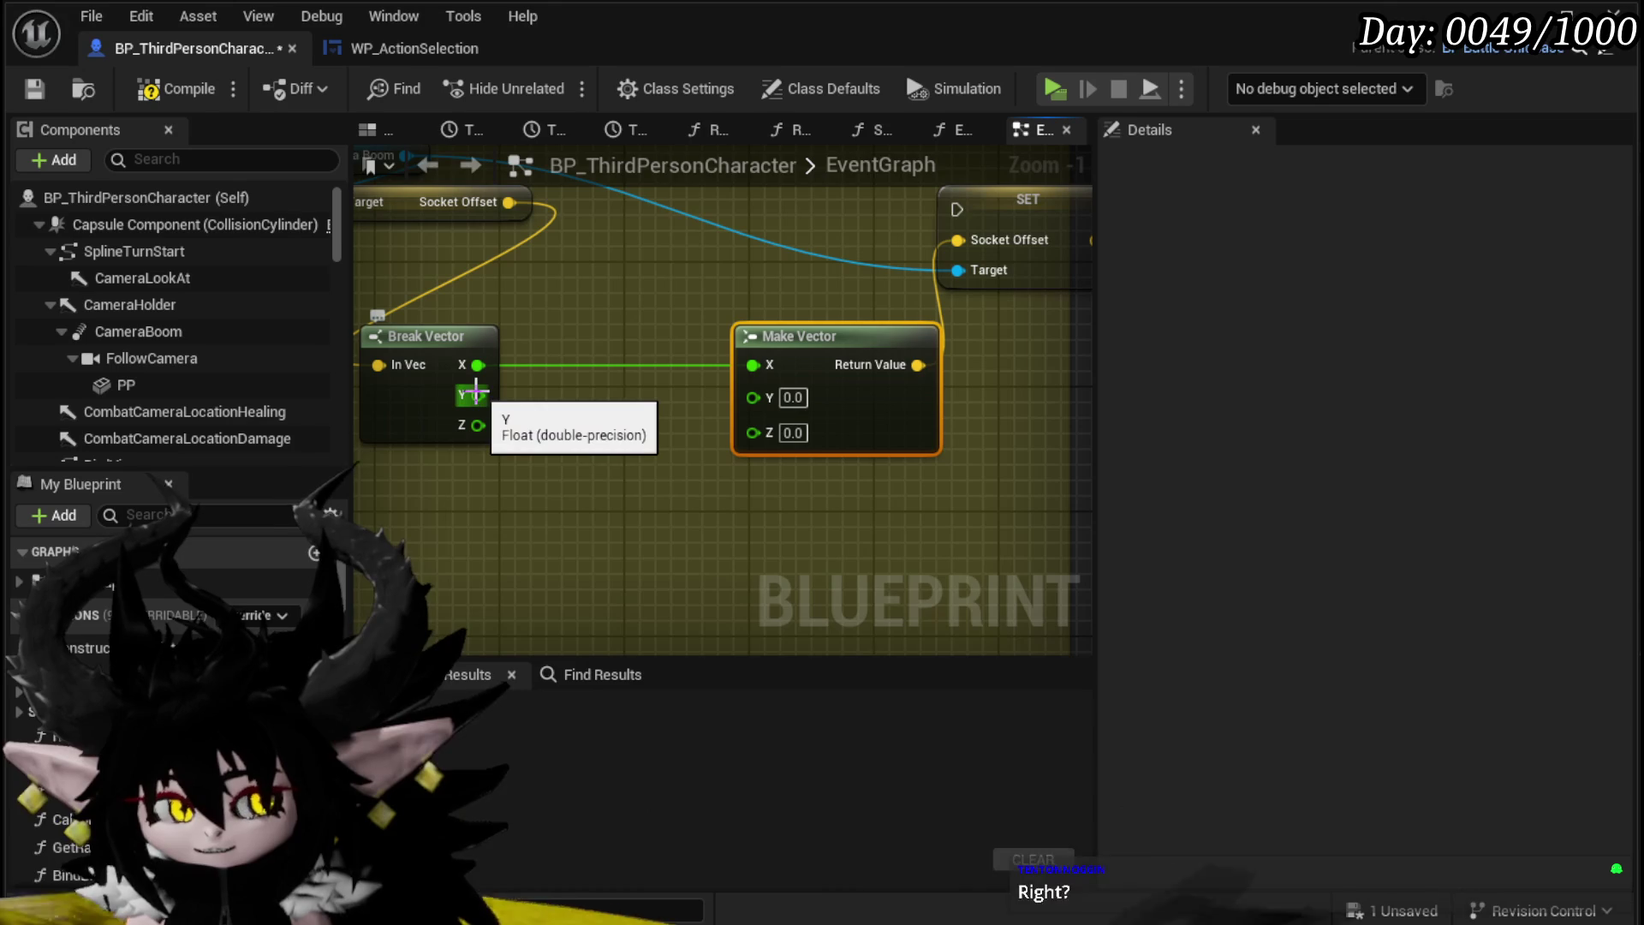
Step: Connect Break Vector's Y output to Make Vector's Y input
{"action": "left_click_drag", "start_coordinate": [471, 395], "coordinate": [646, 501]}
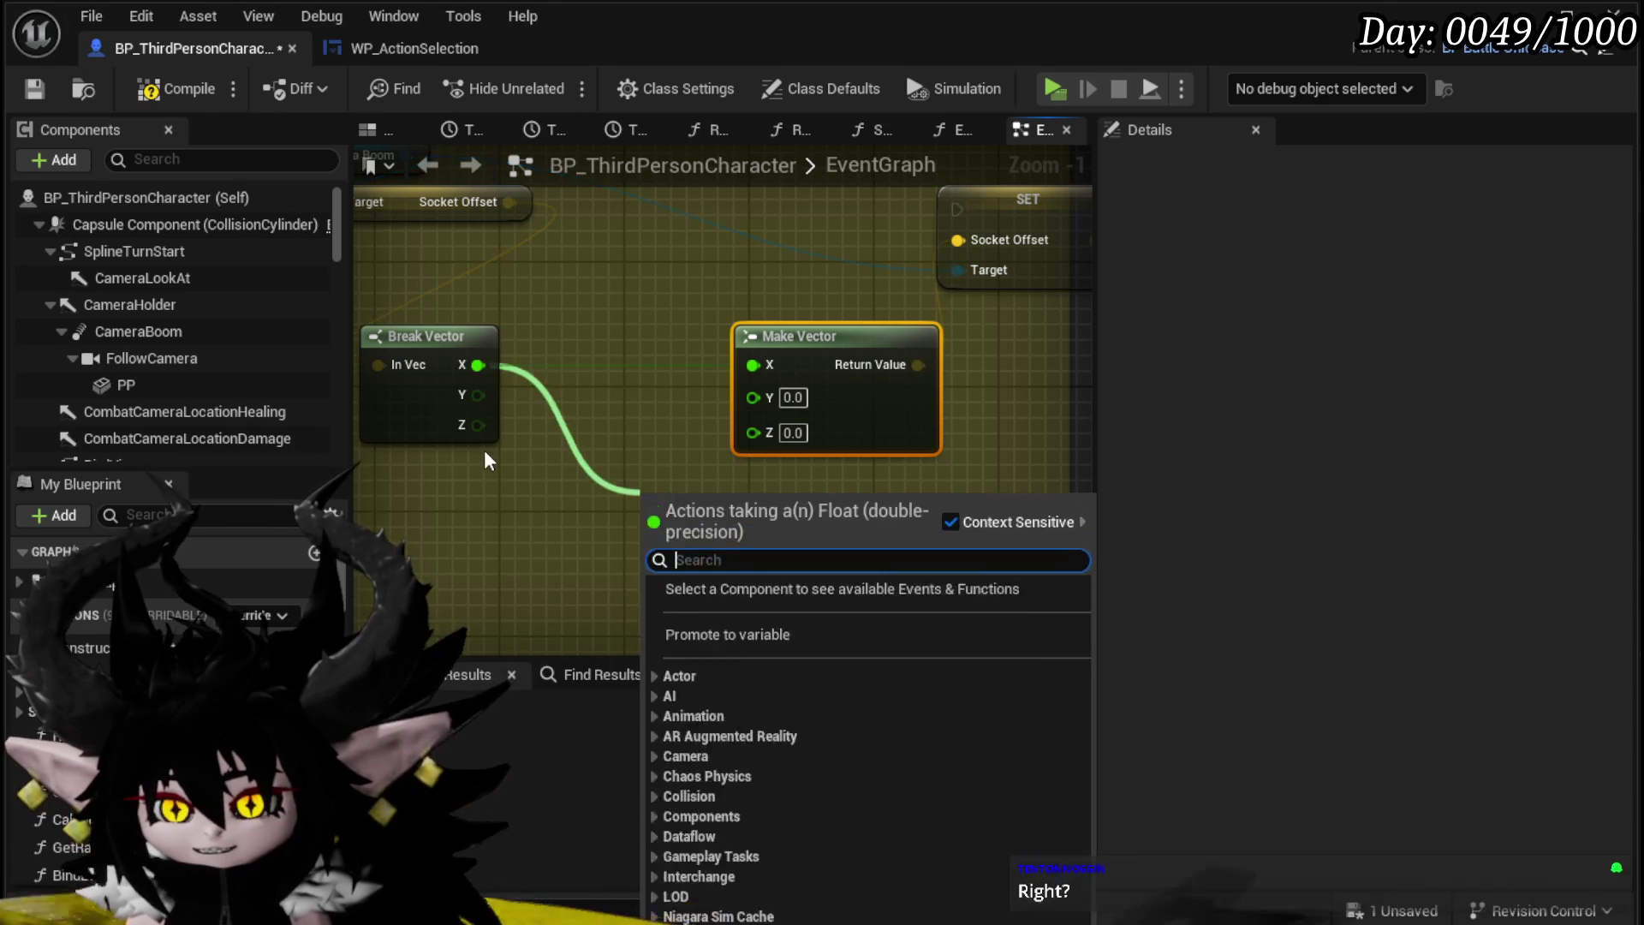
{"action": "right_click", "coordinate": [497, 456]}
{"action": "mouse_move", "coordinate": [500, 409]}
{"action": "left_mouse_down"}
{"action": "mouse_move", "coordinate": [794, 414]}
{"action": "mouse_move", "coordinate": [779, 411]}
{"action": "left_mouse_up"}
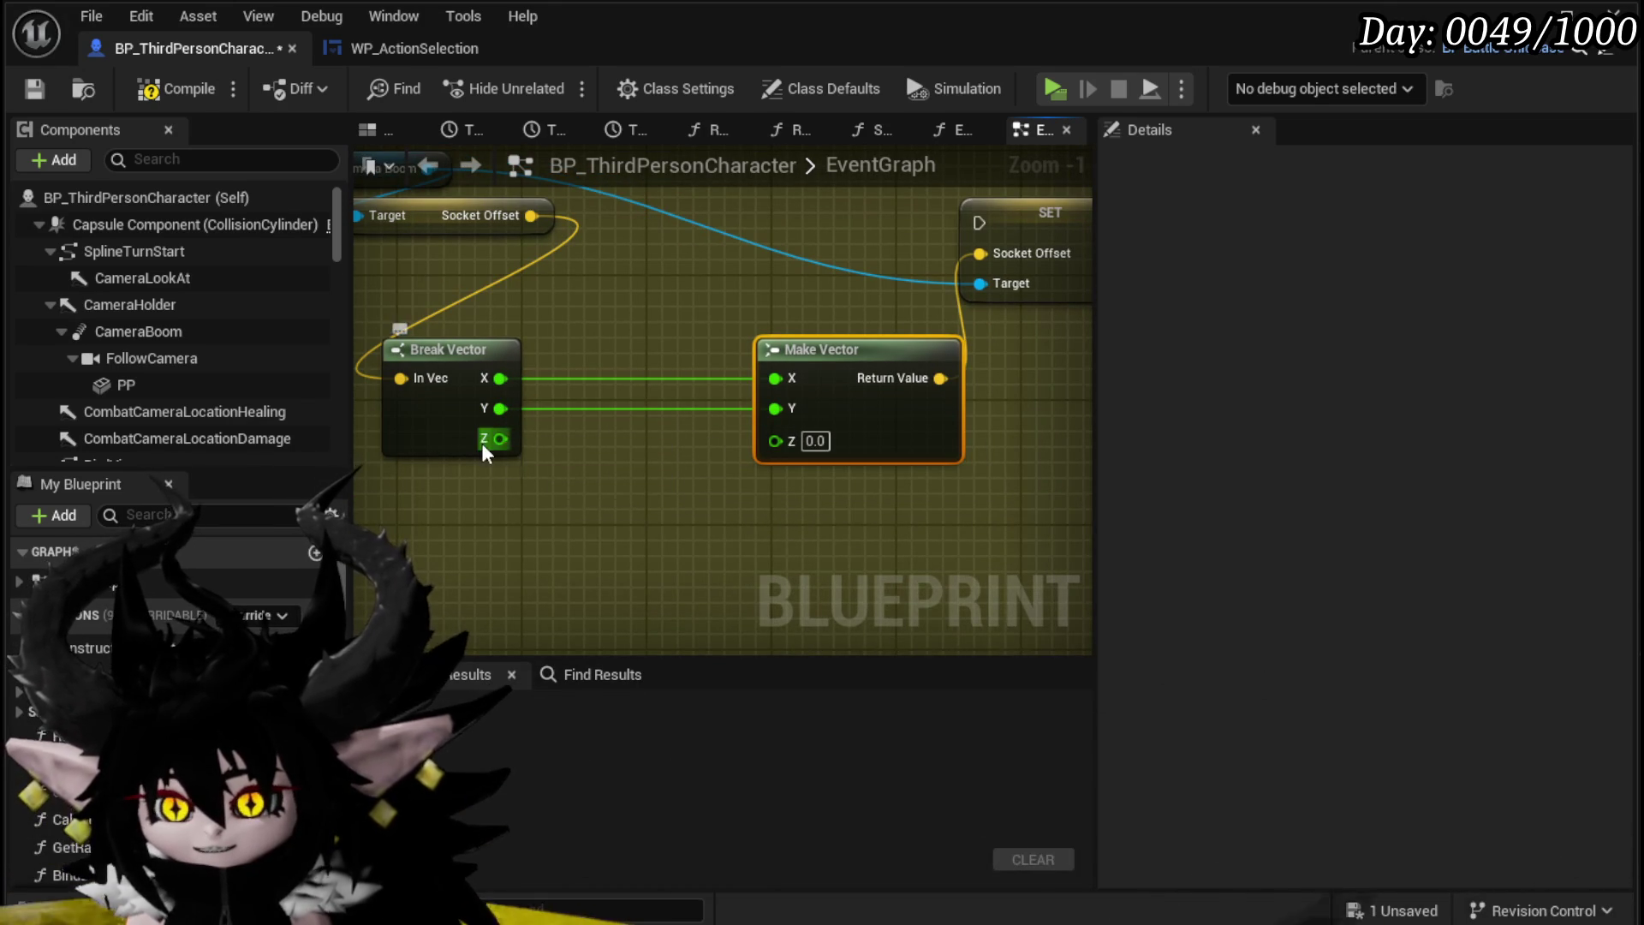
Step: Add 900 to Break Vector's Z and wire the sum into Make Vector's Z
{"action": "left_click_drag", "start_coordinate": [558, 500], "coordinate": [558, 501]}
{"action": "left_click", "coordinate": [646, 704]}
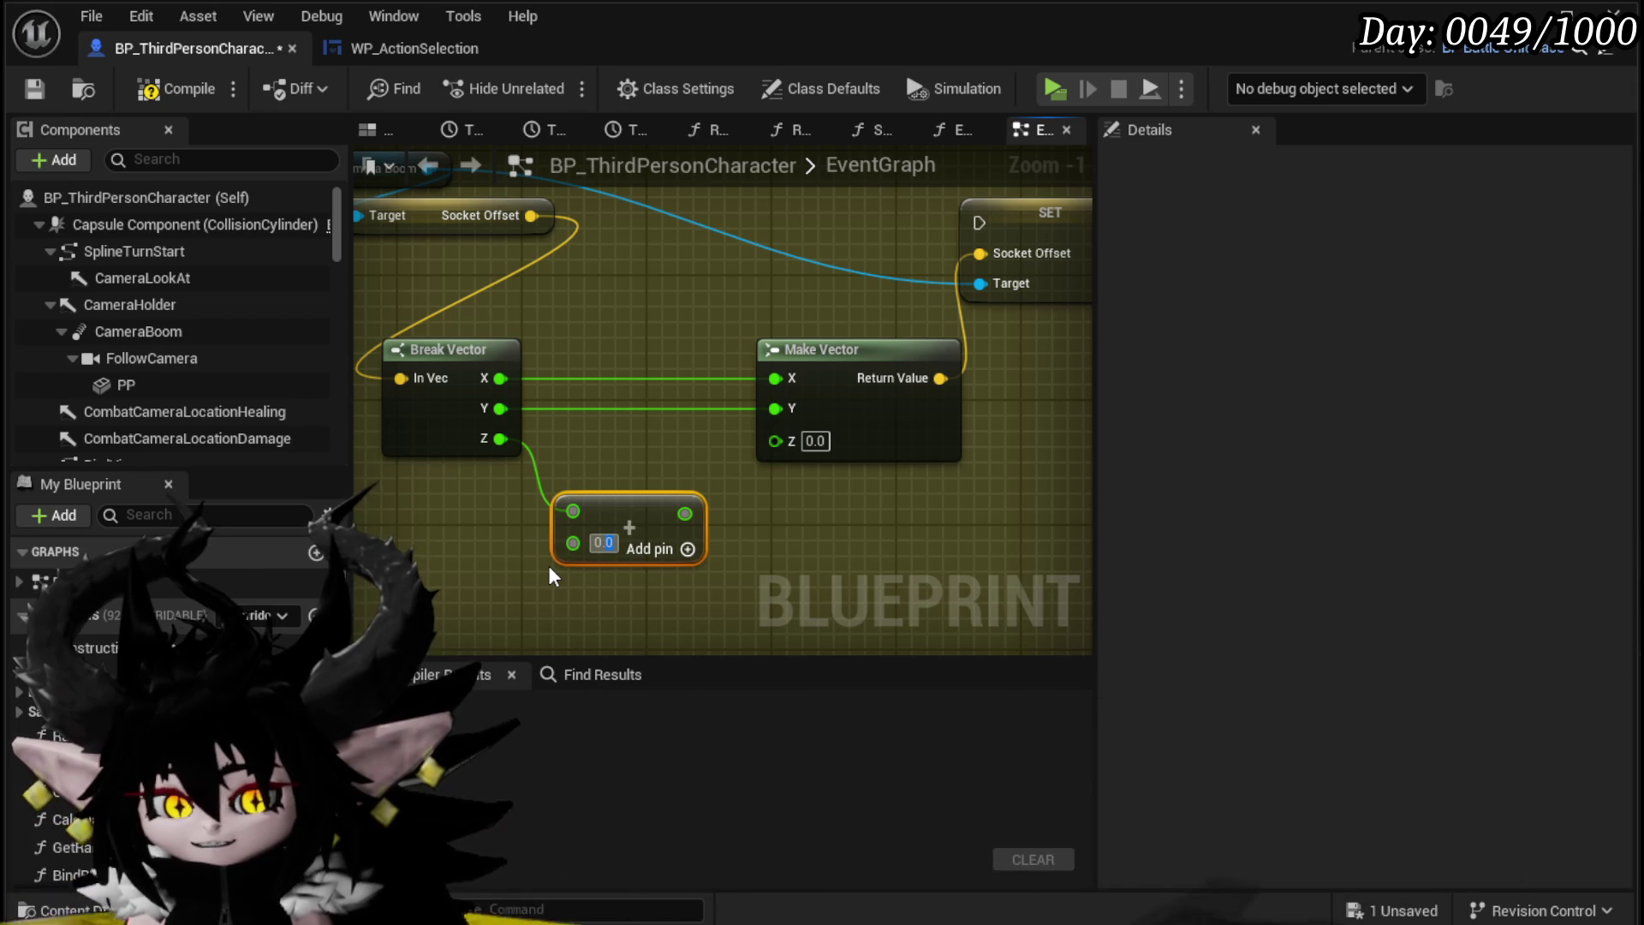
{"action": "type", "text": "900"}
{"action": "left_click", "coordinate": [879, 536]}
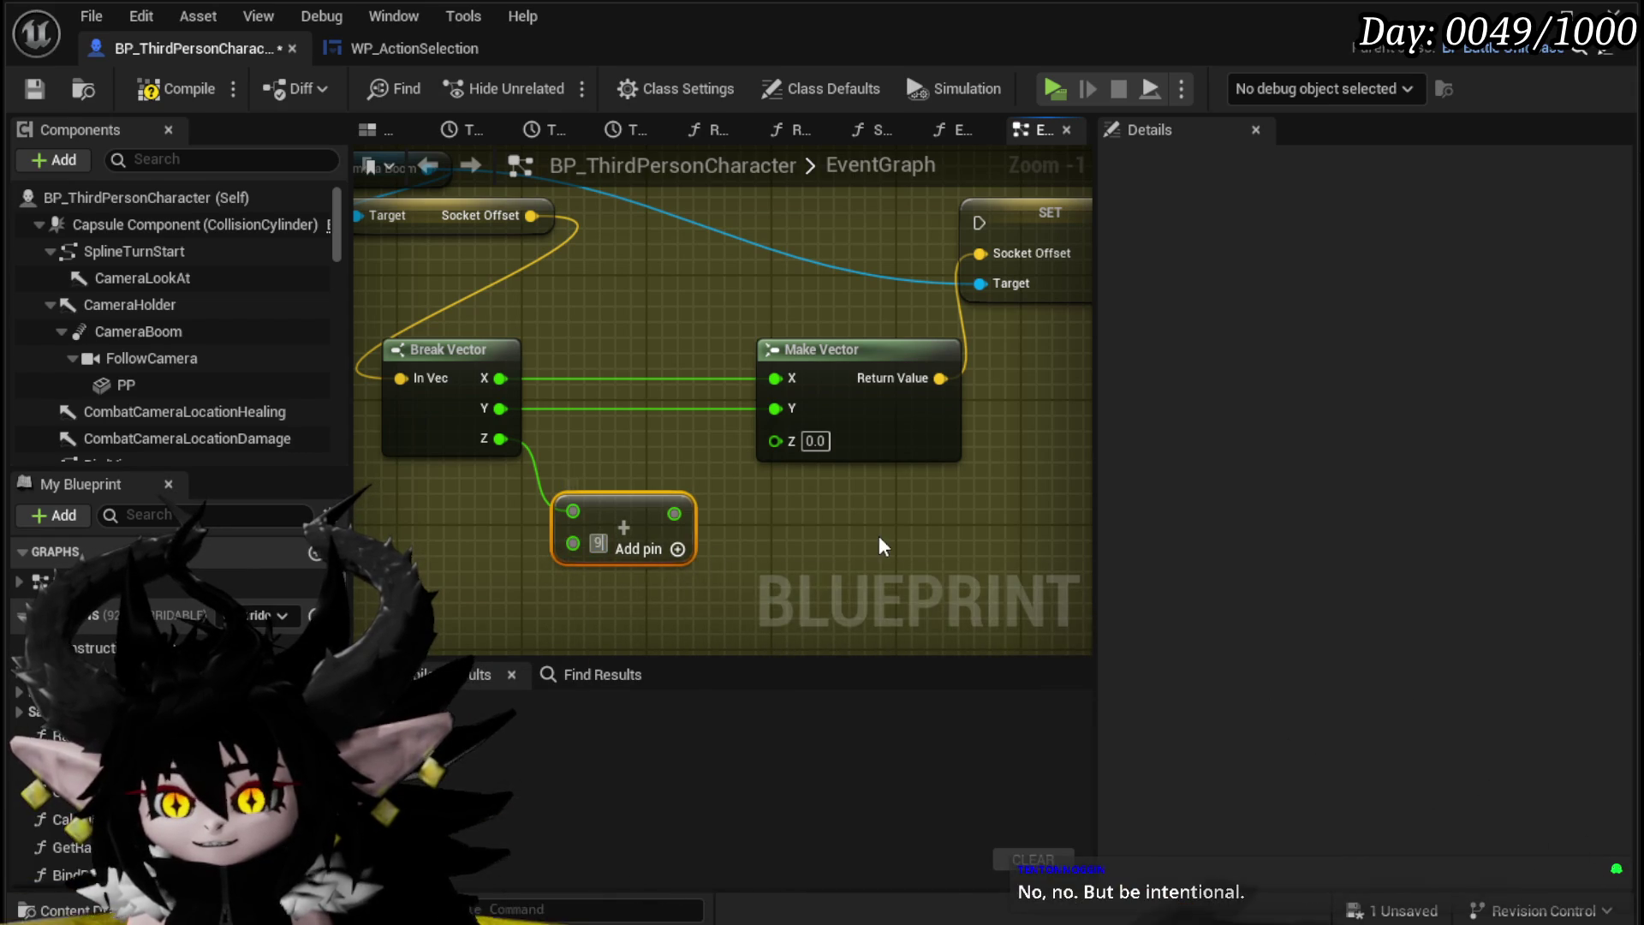
{"action": "left_click_drag", "start_coordinate": [700, 513], "coordinate": [774, 440]}
{"action": "left_click_drag", "start_coordinate": [649, 510], "coordinate": [649, 463]}
{"action": "scroll", "coordinate": [802, 486], "scroll_direction": "down", "scroll_amount": 2}
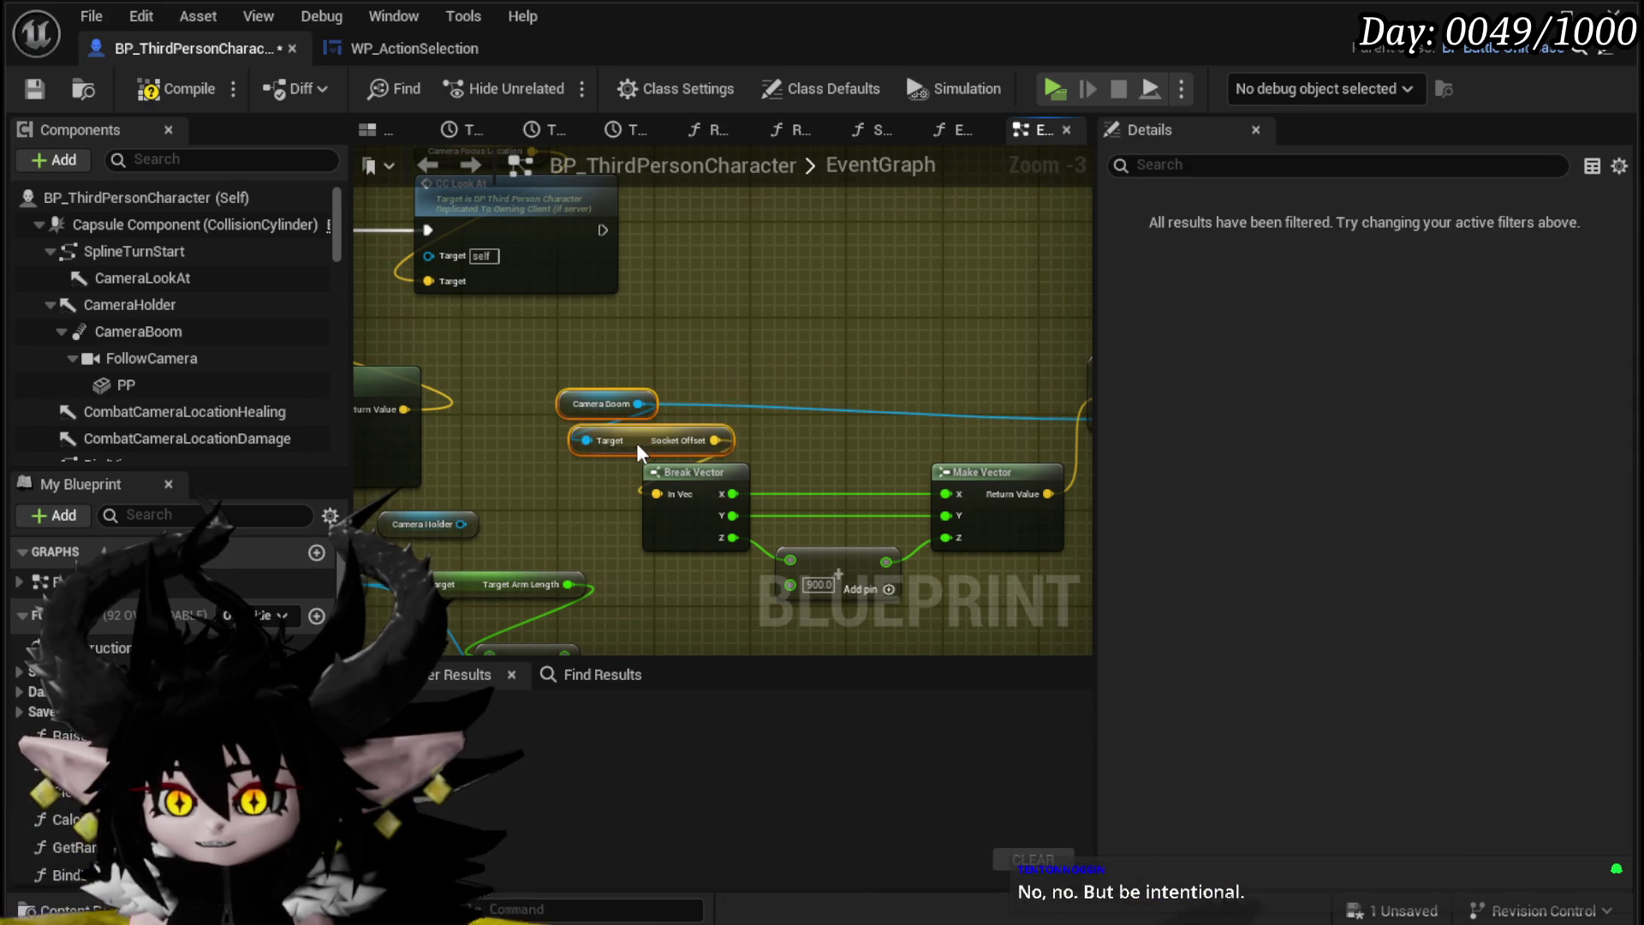
Step: Nudge the SET Socket Offset node down and compile the character blueprint
{"action": "left_click", "coordinate": [856, 370]}
{"action": "left_click_drag", "start_coordinate": [856, 361], "coordinate": [859, 375]}
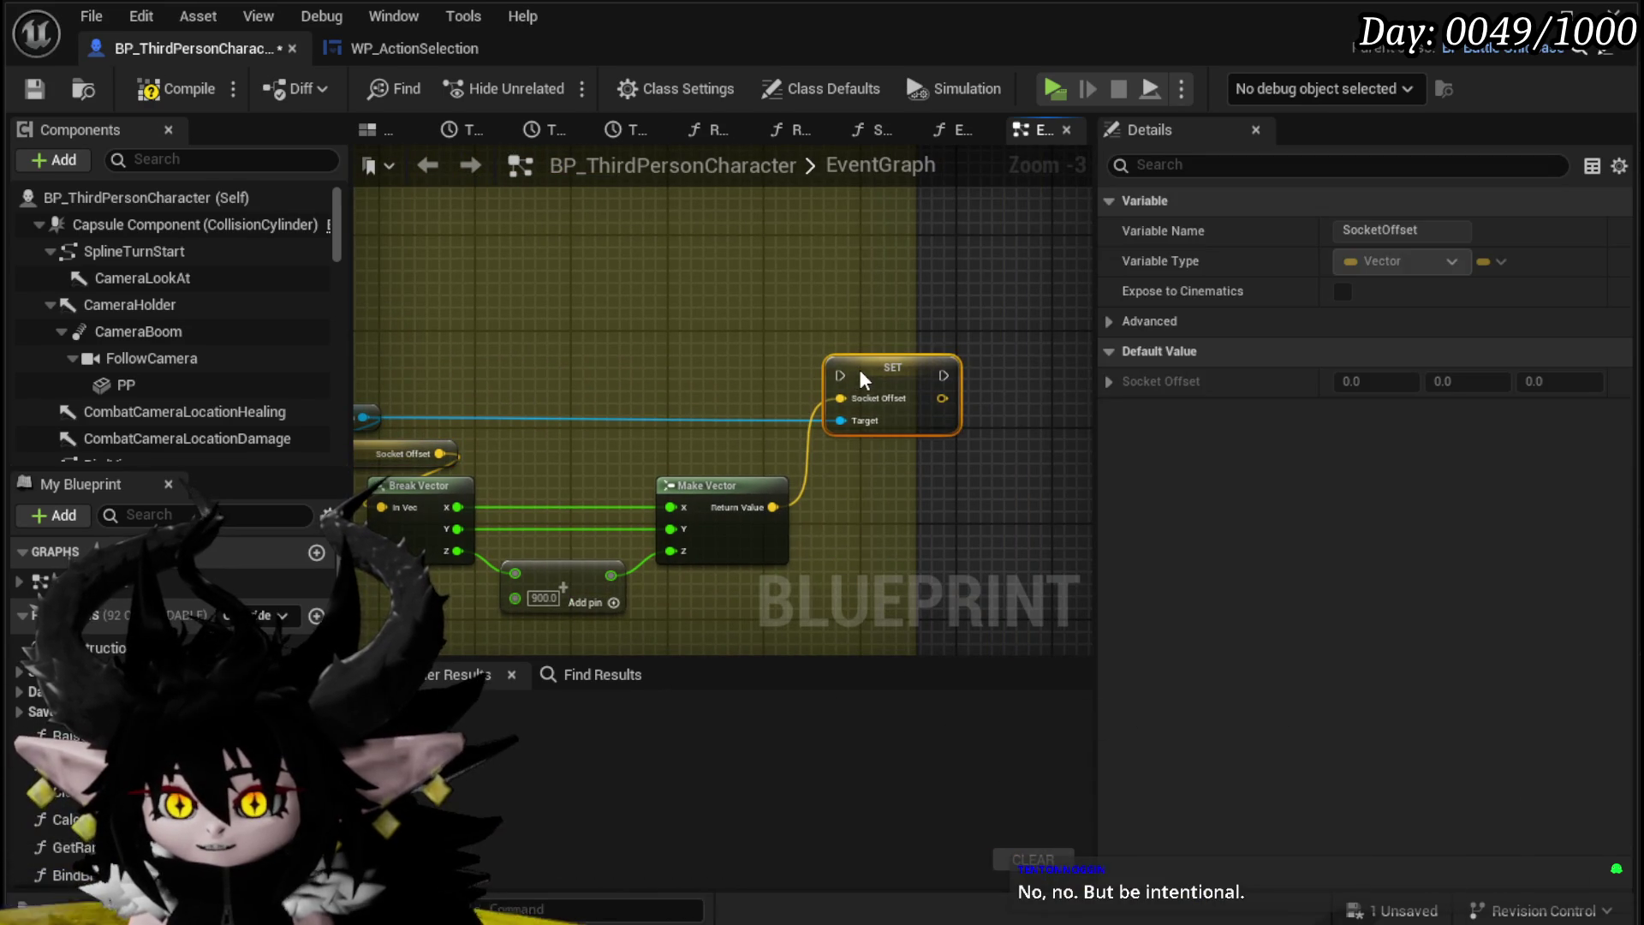
{"action": "left_click", "coordinate": [678, 375]}
{"action": "left_click", "coordinate": [147, 93]}
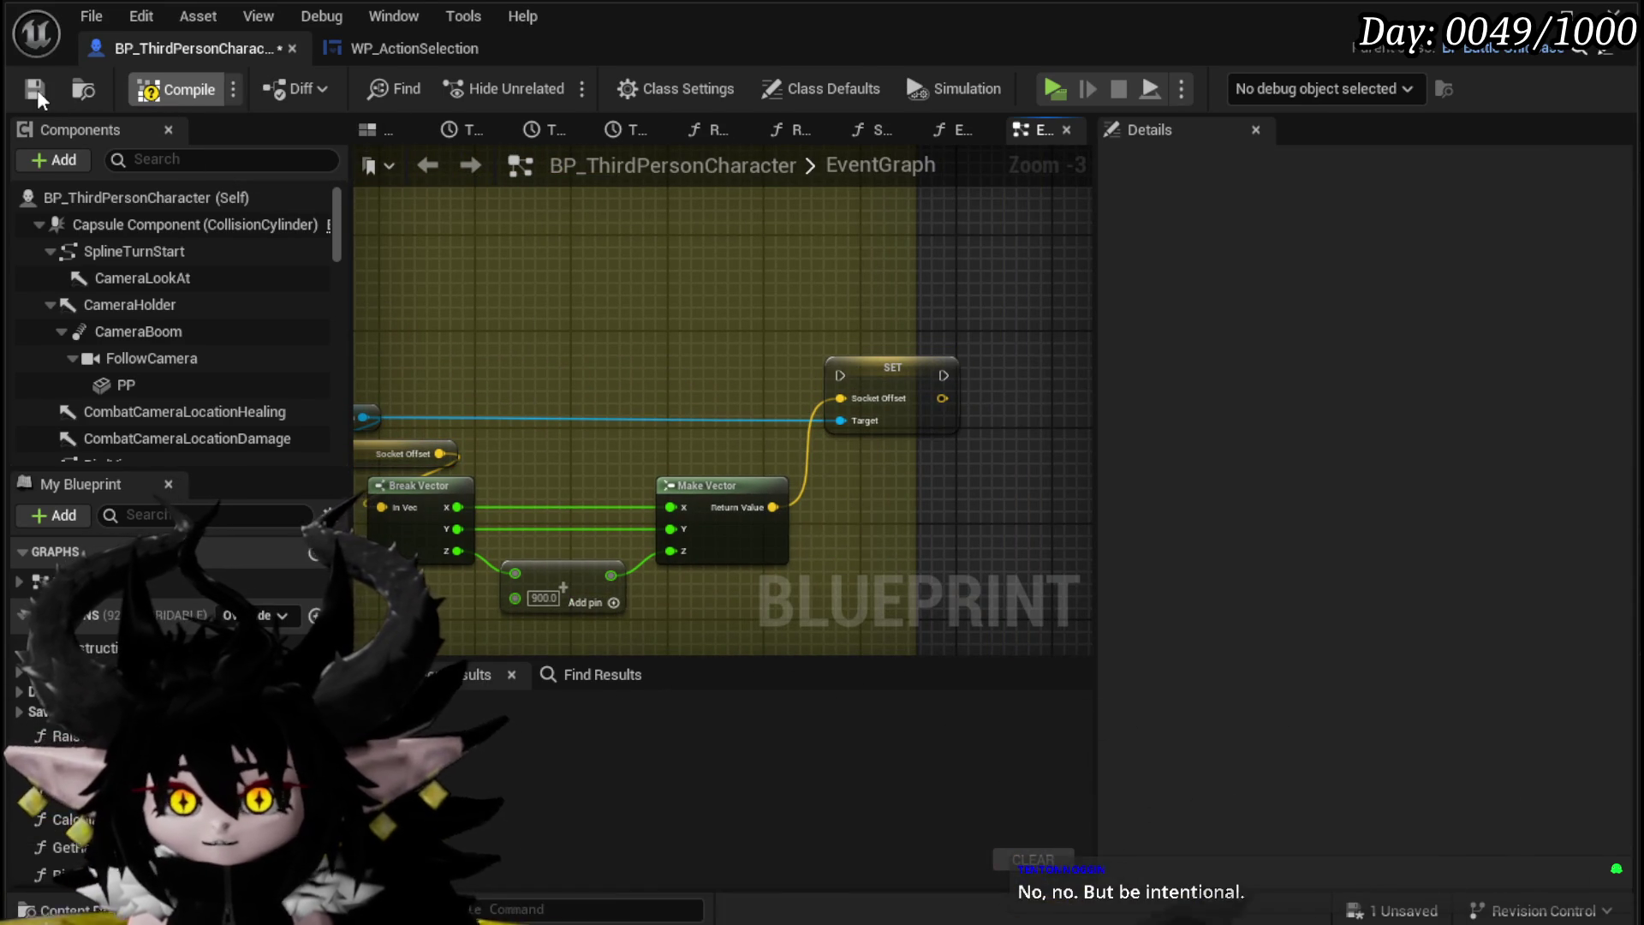
Step: Save the blueprint, then wire the spline timeline's Finished output into SET Socket Offset
{"action": "left_click", "coordinate": [38, 89]}
{"action": "mouse_move", "coordinate": [501, 269]}
{"action": "left_mouse_down"}
{"action": "mouse_move", "coordinate": [864, 271]}
{"action": "mouse_move", "coordinate": [823, 284]}
{"action": "left_mouse_up"}
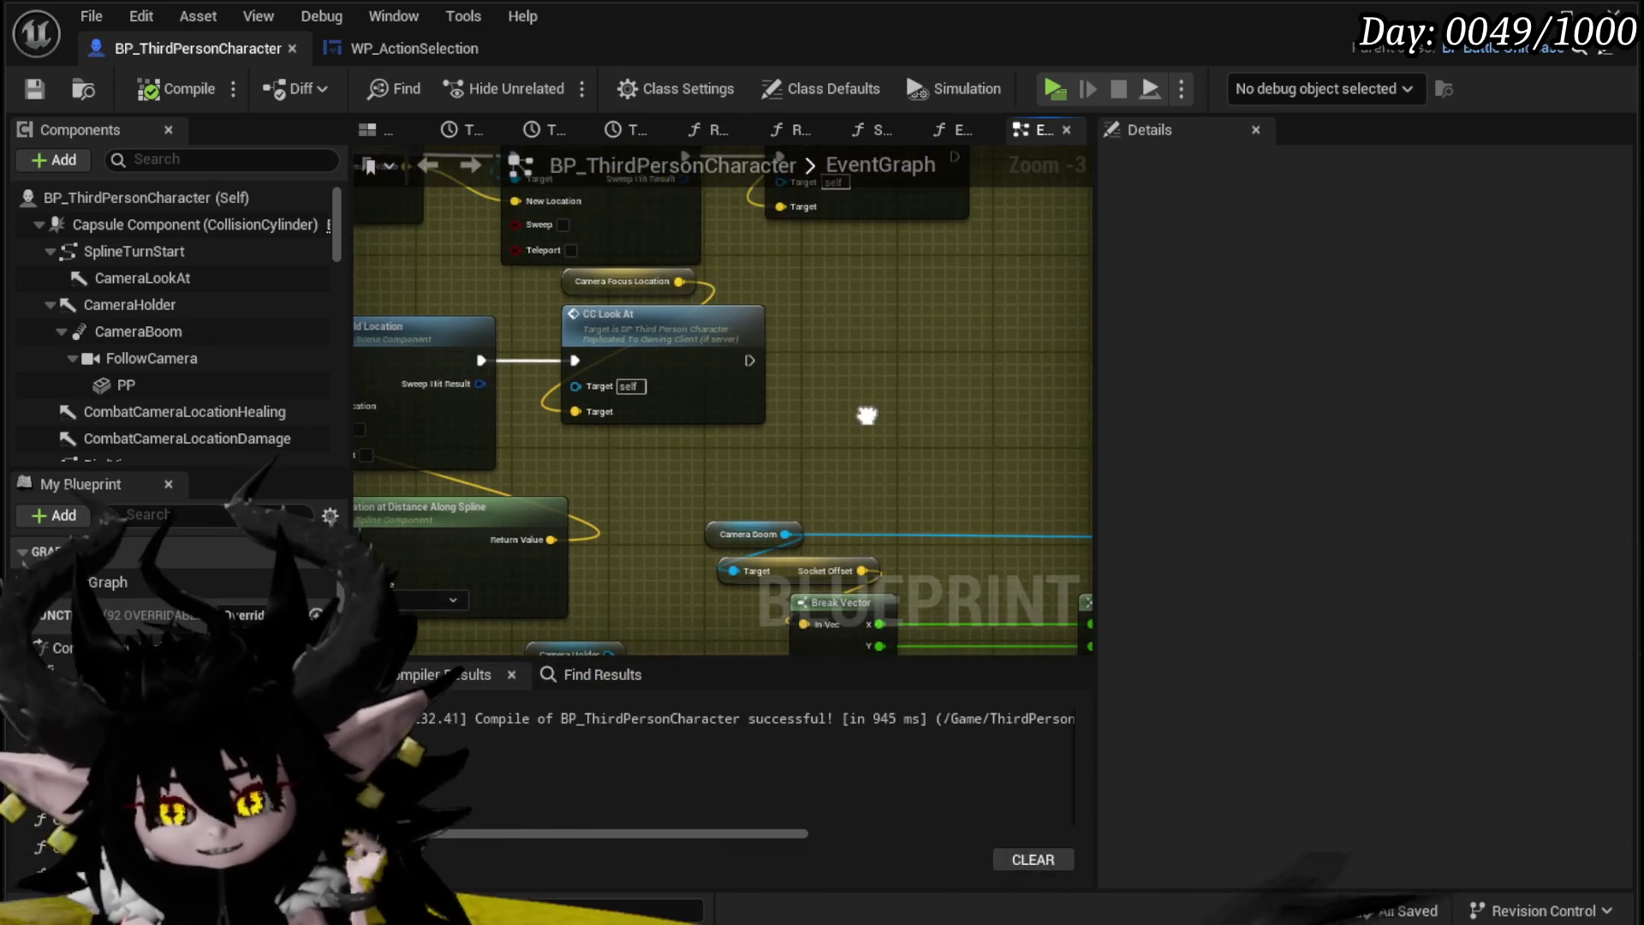
{"action": "mouse_move", "coordinate": [853, 318]}
{"action": "left_mouse_down"}
{"action": "mouse_move", "coordinate": [829, 336]}
{"action": "mouse_move", "coordinate": [885, 367]}
{"action": "mouse_move", "coordinate": [521, 435]}
{"action": "mouse_move", "coordinate": [768, 293]}
{"action": "mouse_move", "coordinate": [598, 390]}
{"action": "left_mouse_up"}
{"action": "scroll", "coordinate": [886, 342], "scroll_direction": "down", "scroll_amount": 3}
{"action": "mouse_move", "coordinate": [887, 341]}
{"action": "left_mouse_down"}
{"action": "mouse_move", "coordinate": [488, 360]}
{"action": "mouse_move", "coordinate": [684, 342]}
{"action": "mouse_move", "coordinate": [907, 377]}
{"action": "mouse_move", "coordinate": [588, 494]}
{"action": "mouse_move", "coordinate": [732, 445]}
{"action": "mouse_move", "coordinate": [542, 248]}
{"action": "mouse_move", "coordinate": [1112, 231]}
{"action": "mouse_move", "coordinate": [825, 179]}
{"action": "mouse_move", "coordinate": [824, 368]}
{"action": "mouse_move", "coordinate": [743, 342]}
{"action": "mouse_move", "coordinate": [923, 300]}
{"action": "mouse_move", "coordinate": [782, 392]}
{"action": "left_mouse_up"}
{"action": "scroll", "coordinate": [570, 351], "scroll_direction": "up", "scroll_amount": 3}
{"action": "scroll", "coordinate": [580, 371], "scroll_direction": "down", "scroll_amount": 3}
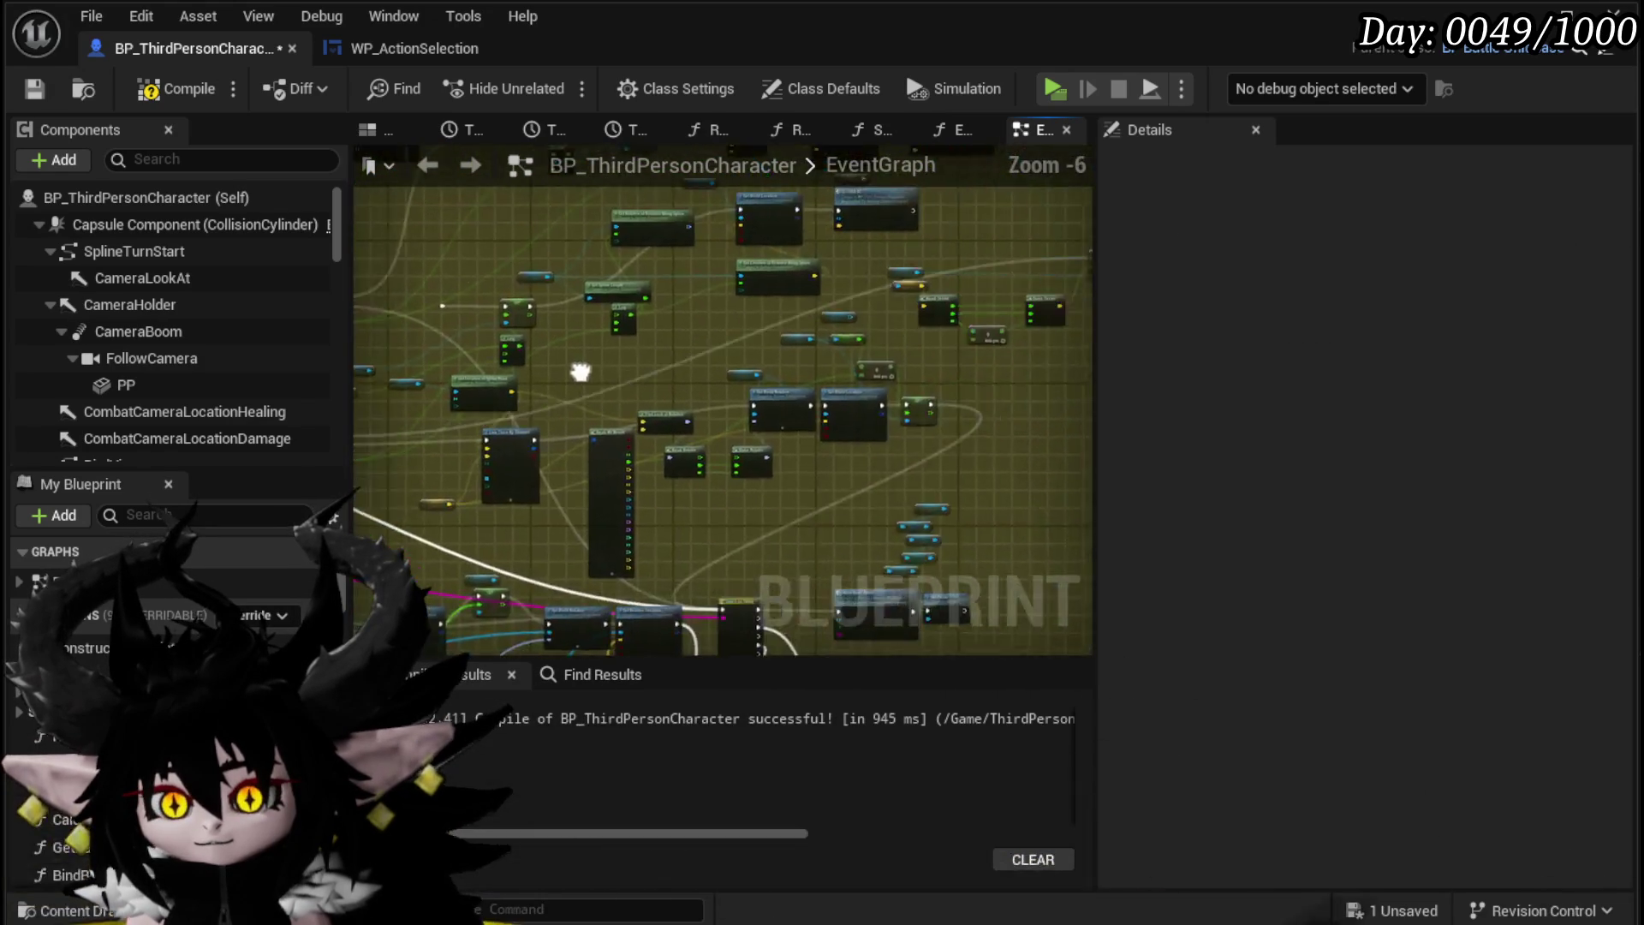
{"action": "scroll", "coordinate": [526, 454], "scroll_direction": "up", "scroll_amount": 4}
{"action": "mouse_move", "coordinate": [738, 383]}
{"action": "left_mouse_down"}
{"action": "mouse_move", "coordinate": [1292, 267]}
{"action": "mouse_move", "coordinate": [491, 420]}
{"action": "mouse_move", "coordinate": [643, 281]}
{"action": "mouse_move", "coordinate": [556, 343]}
{"action": "mouse_move", "coordinate": [352, 408]}
{"action": "mouse_move", "coordinate": [632, 394]}
{"action": "mouse_move", "coordinate": [774, 293]}
{"action": "mouse_move", "coordinate": [768, 274]}
{"action": "left_mouse_up"}
{"action": "scroll", "coordinate": [599, 316], "scroll_direction": "down", "scroll_amount": 3}
{"action": "scroll", "coordinate": [921, 296], "scroll_direction": "up", "scroll_amount": 4}
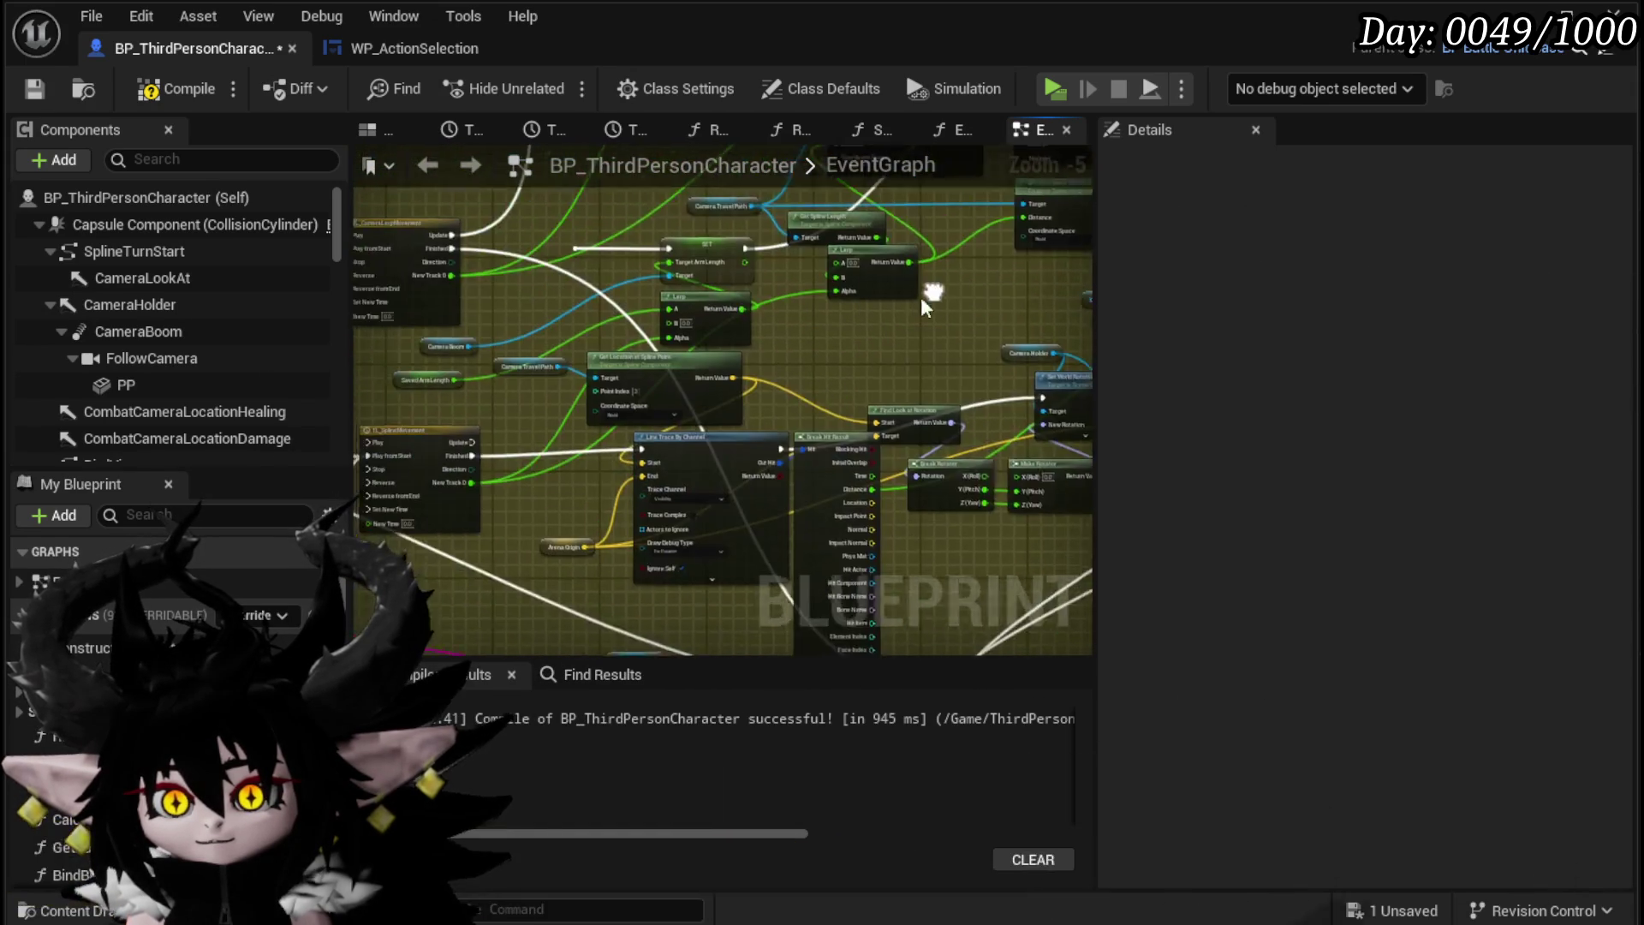
{"action": "mouse_move", "coordinate": [634, 394]}
{"action": "left_mouse_down"}
{"action": "mouse_move", "coordinate": [941, 162]}
{"action": "mouse_move", "coordinate": [856, 264]}
{"action": "mouse_move", "coordinate": [731, 347]}
{"action": "mouse_move", "coordinate": [841, 310]}
{"action": "left_mouse_up"}
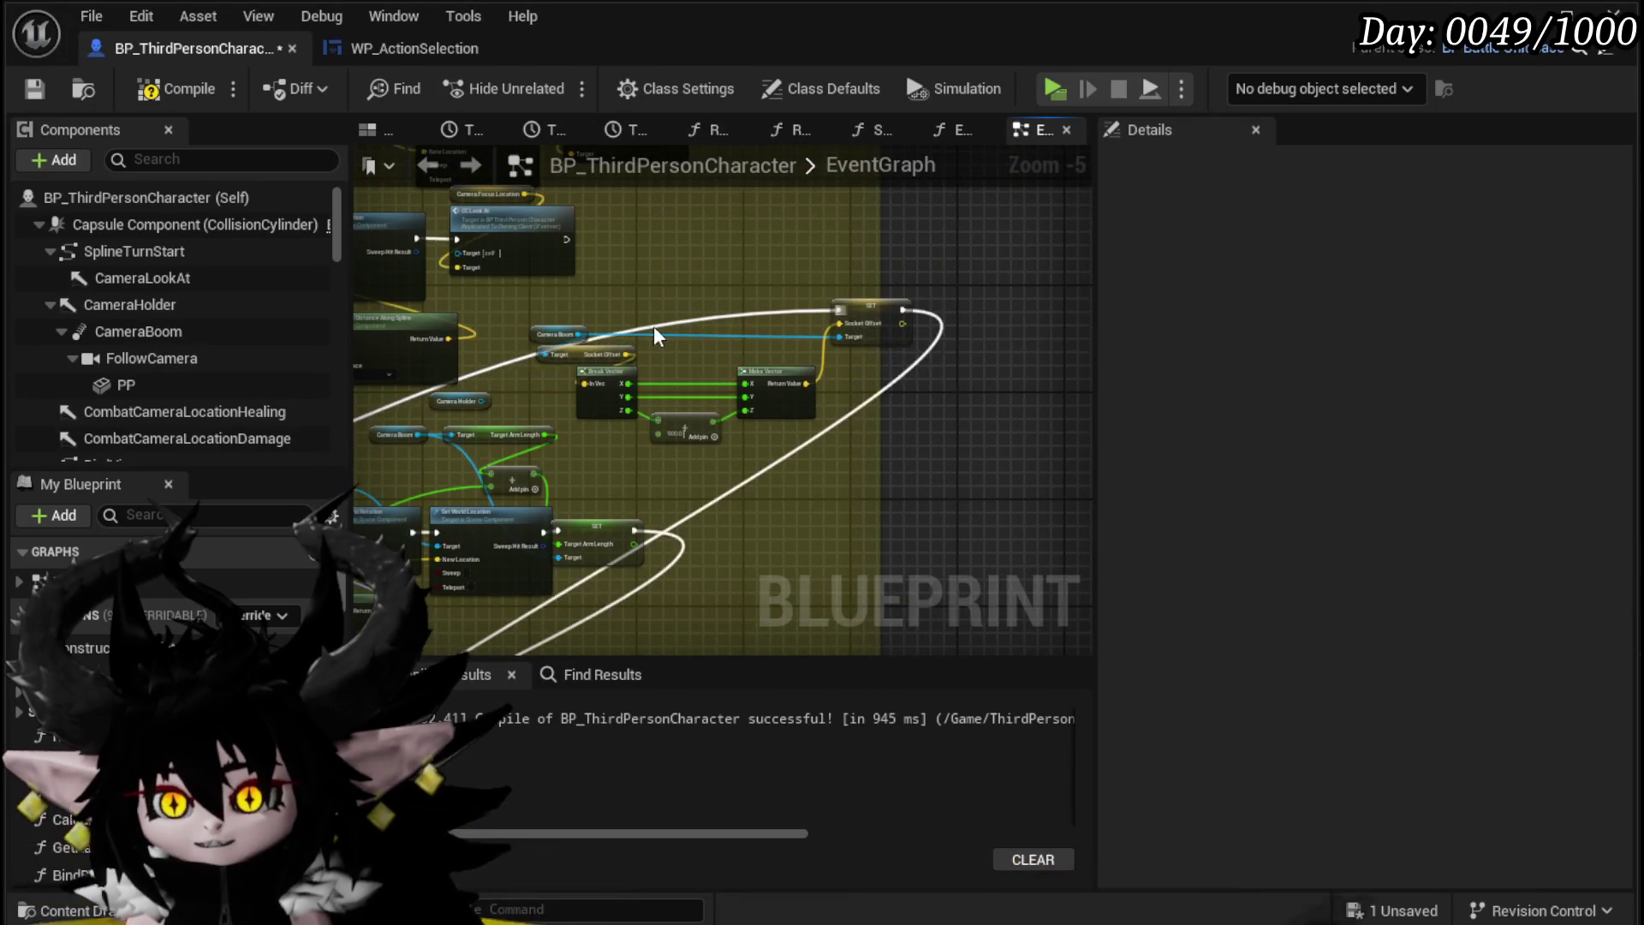
Step: Save the blueprint again with the new Finished connection
{"action": "scroll", "coordinate": [655, 325], "scroll_direction": "up", "scroll_amount": 3}
{"action": "left_click_drag", "start_coordinate": [613, 272], "coordinate": [754, 296]}
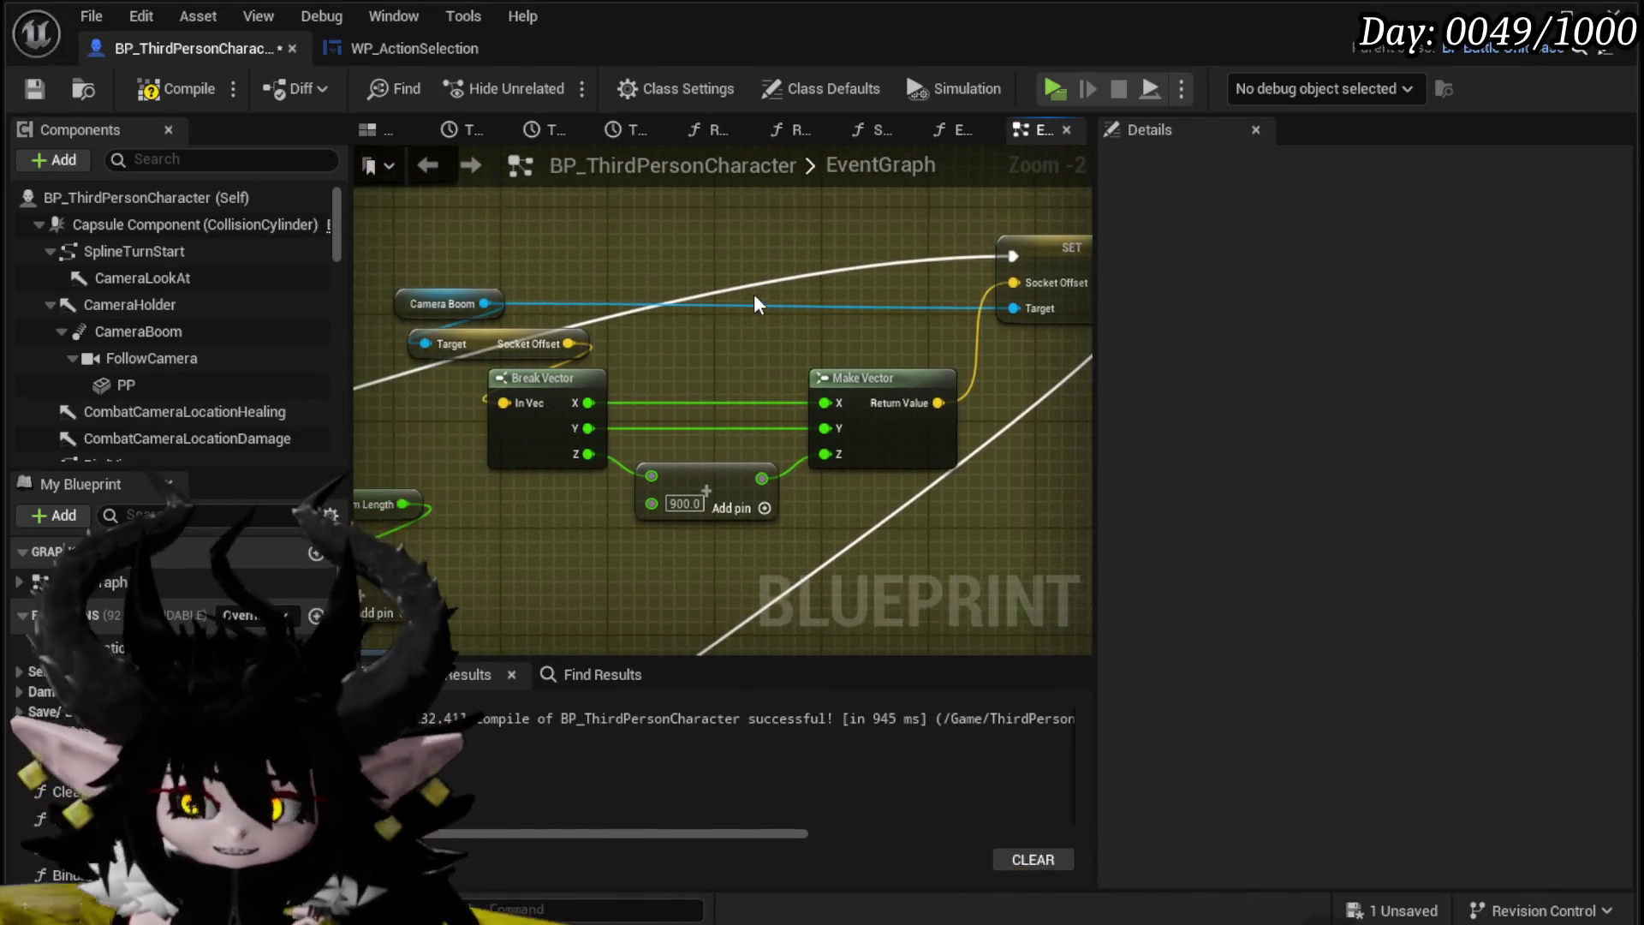
{"action": "left_click", "coordinate": [28, 95]}
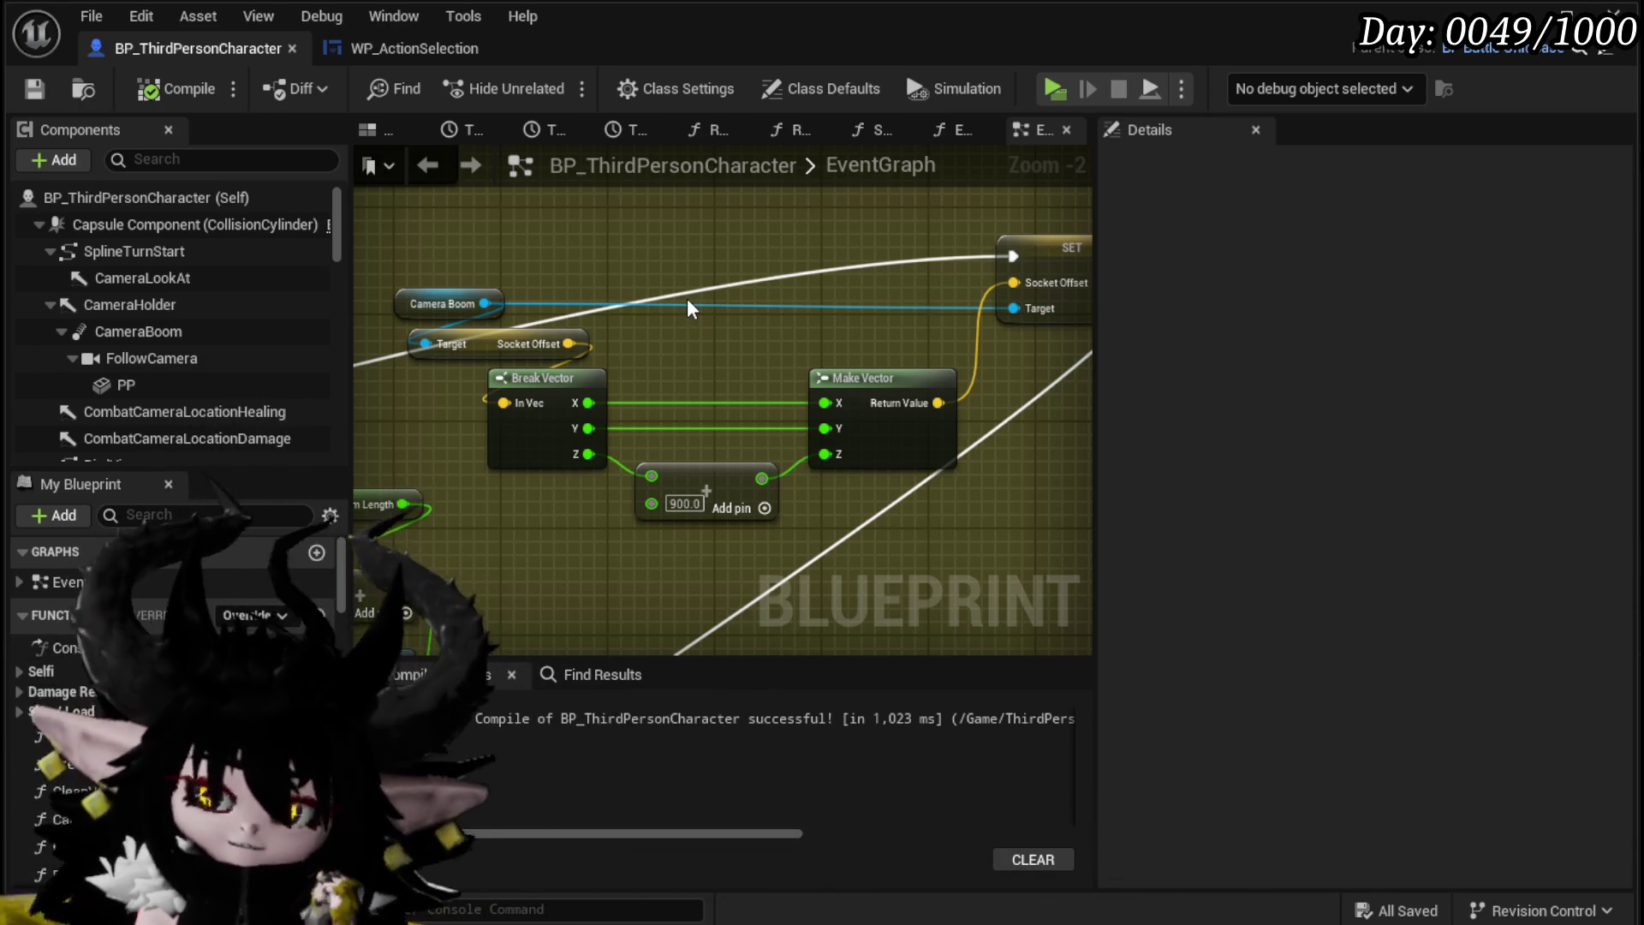
{"action": "scroll", "coordinate": [695, 428], "scroll_direction": "down", "scroll_amount": 2}
Step: Run CC Look At after SET Socket Offset and move it with Camera Focus Location down-left
{"action": "mouse_move", "coordinate": [645, 291]}
{"action": "left_mouse_down"}
{"action": "mouse_move", "coordinate": [661, 272]}
{"action": "mouse_move", "coordinate": [1010, 250]}
{"action": "left_mouse_up"}
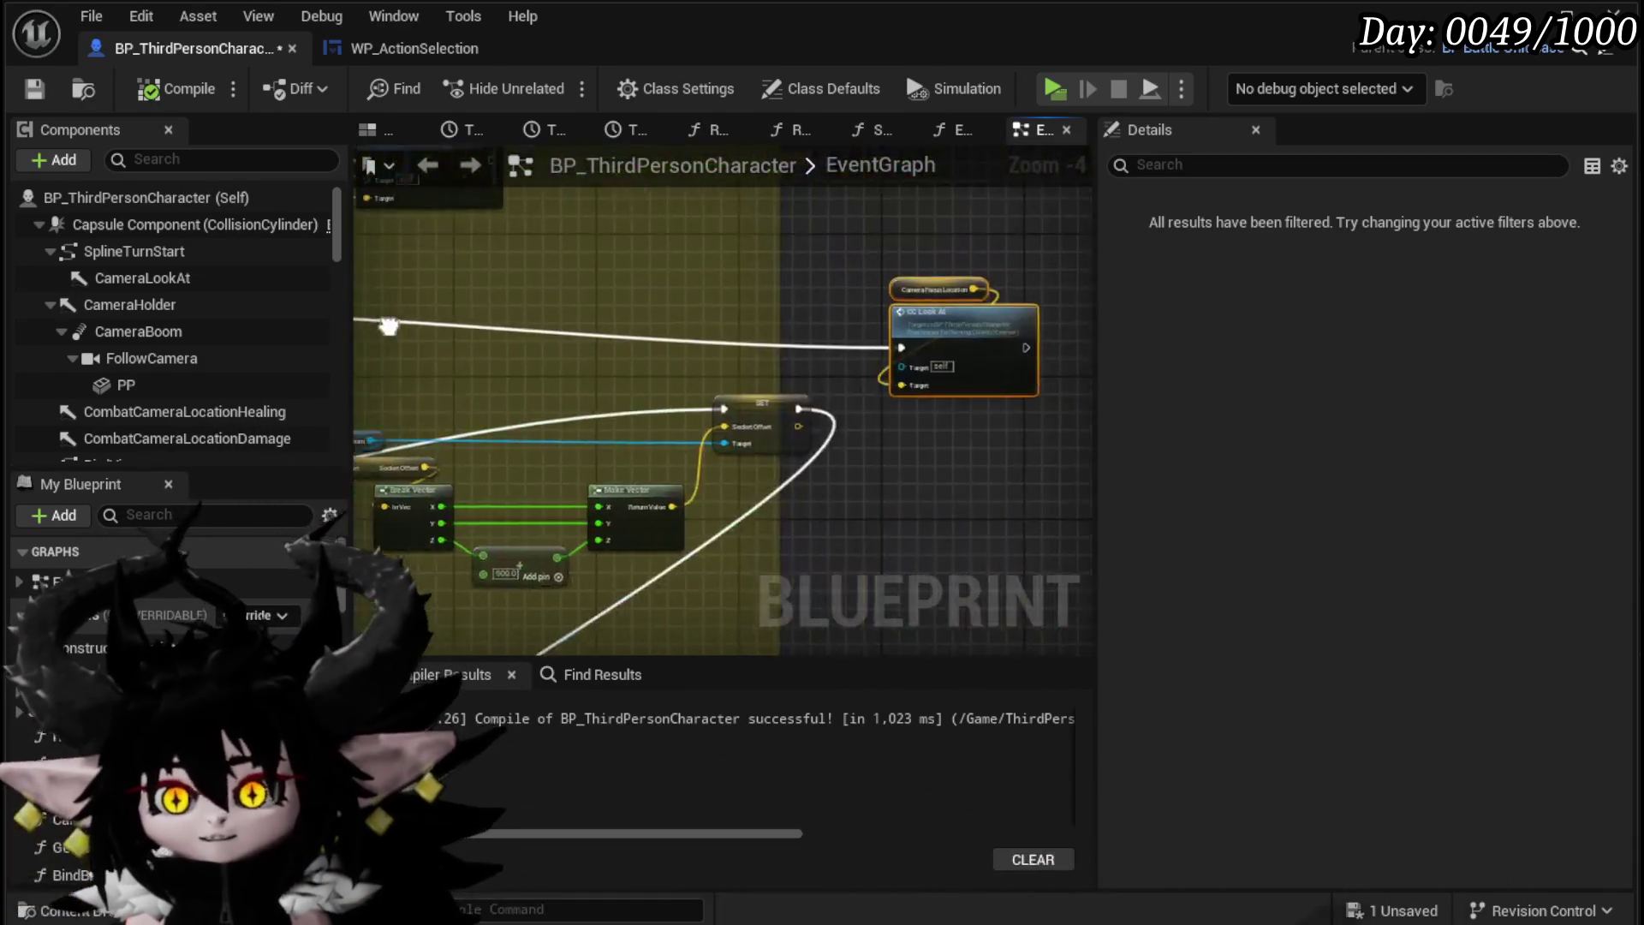
{"action": "scroll", "coordinate": [691, 398], "scroll_direction": "up", "scroll_amount": 1}
{"action": "left_click", "coordinate": [548, 341]}
{"action": "mouse_move", "coordinate": [597, 348]}
{"action": "left_mouse_down"}
{"action": "mouse_move", "coordinate": [754, 358]}
{"action": "mouse_move", "coordinate": [1018, 338]}
{"action": "mouse_move", "coordinate": [788, 343]}
{"action": "mouse_move", "coordinate": [895, 326]}
{"action": "left_mouse_up"}
{"action": "scroll", "coordinate": [822, 333], "scroll_direction": "down", "scroll_amount": 2}
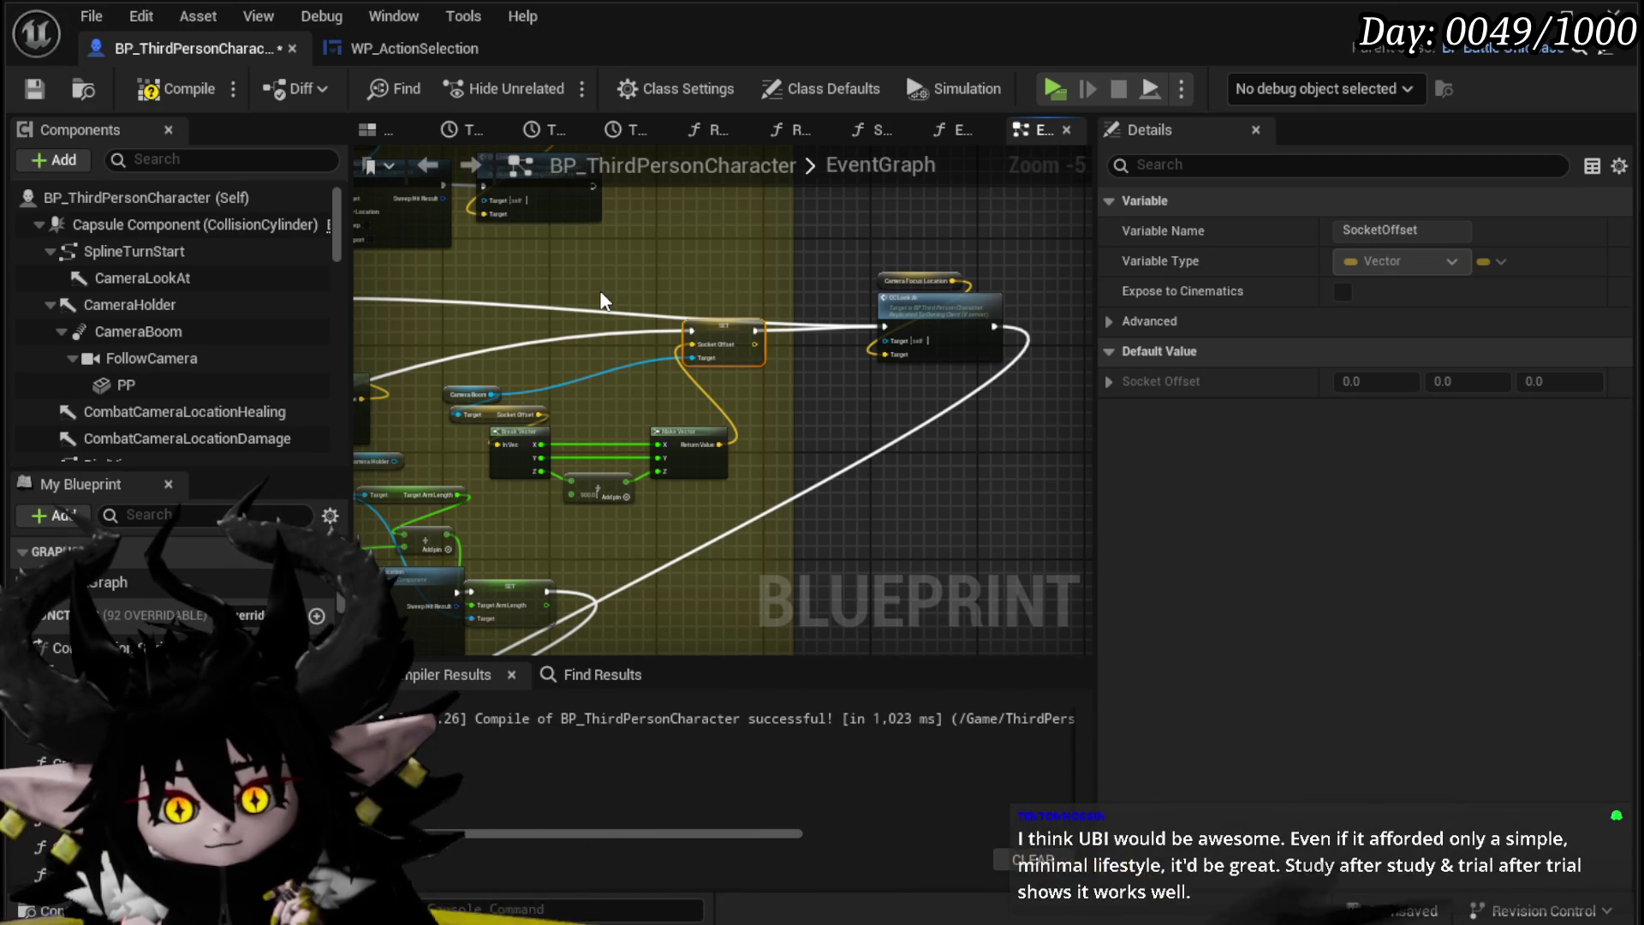
{"action": "scroll", "coordinate": [654, 317], "scroll_direction": "up", "scroll_amount": 2}
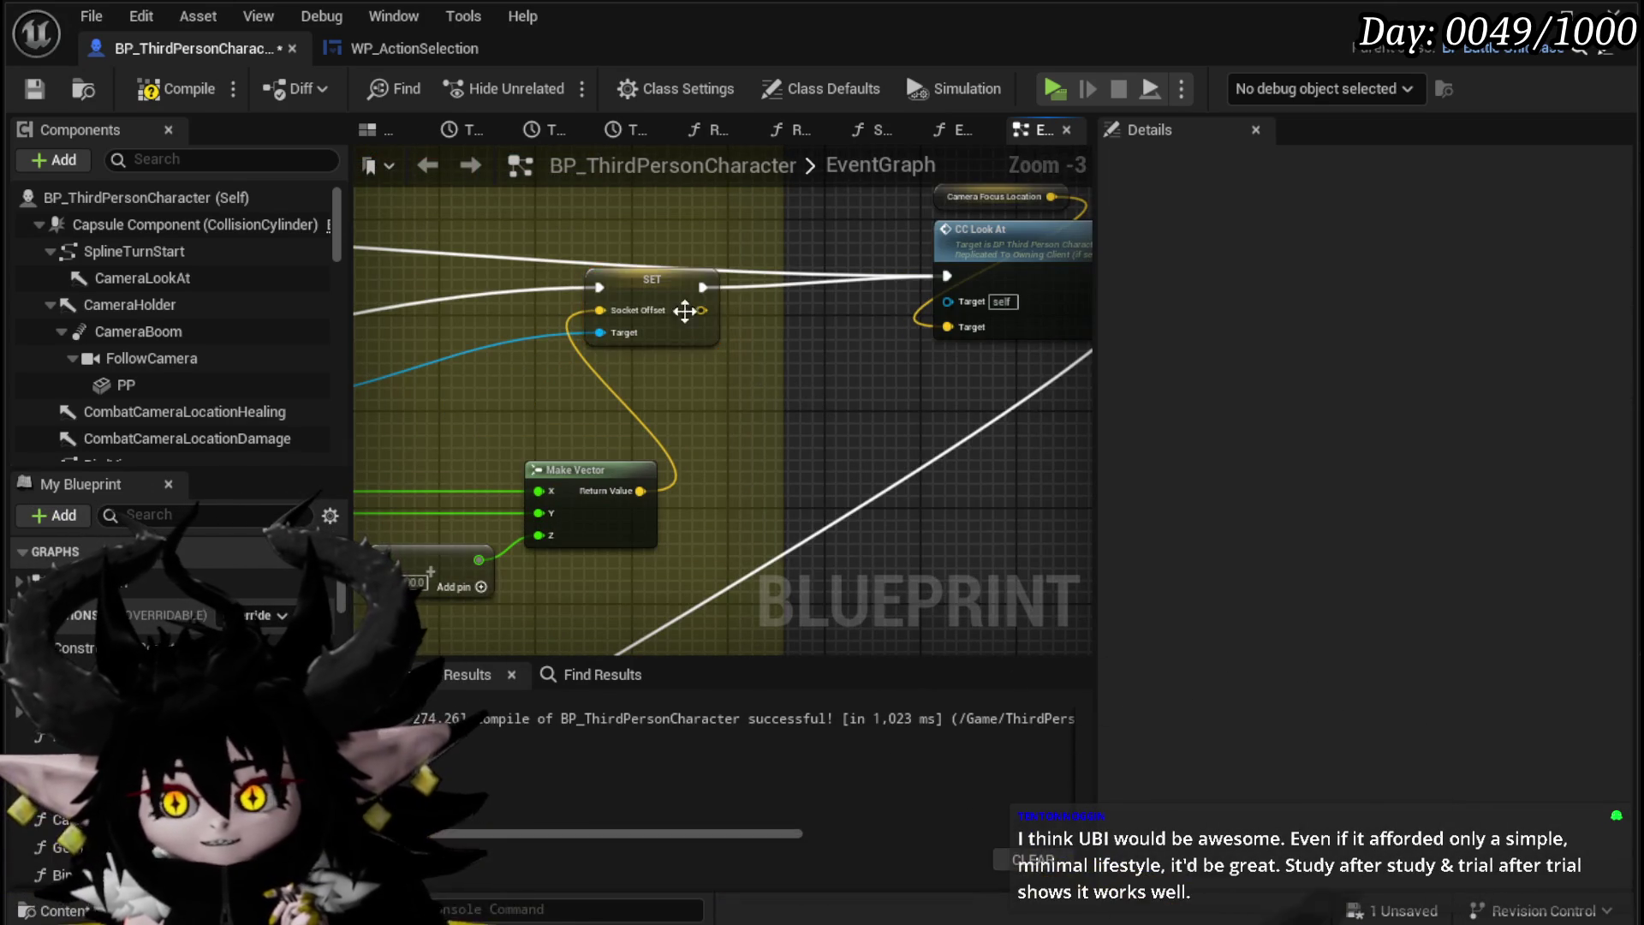
{"action": "left_click_drag", "start_coordinate": [874, 276], "coordinate": [726, 336]}
Step: Add a reroute point on the Look At exec wire, position it, and save
{"action": "left_click_drag", "start_coordinate": [494, 327], "coordinate": [675, 377]}
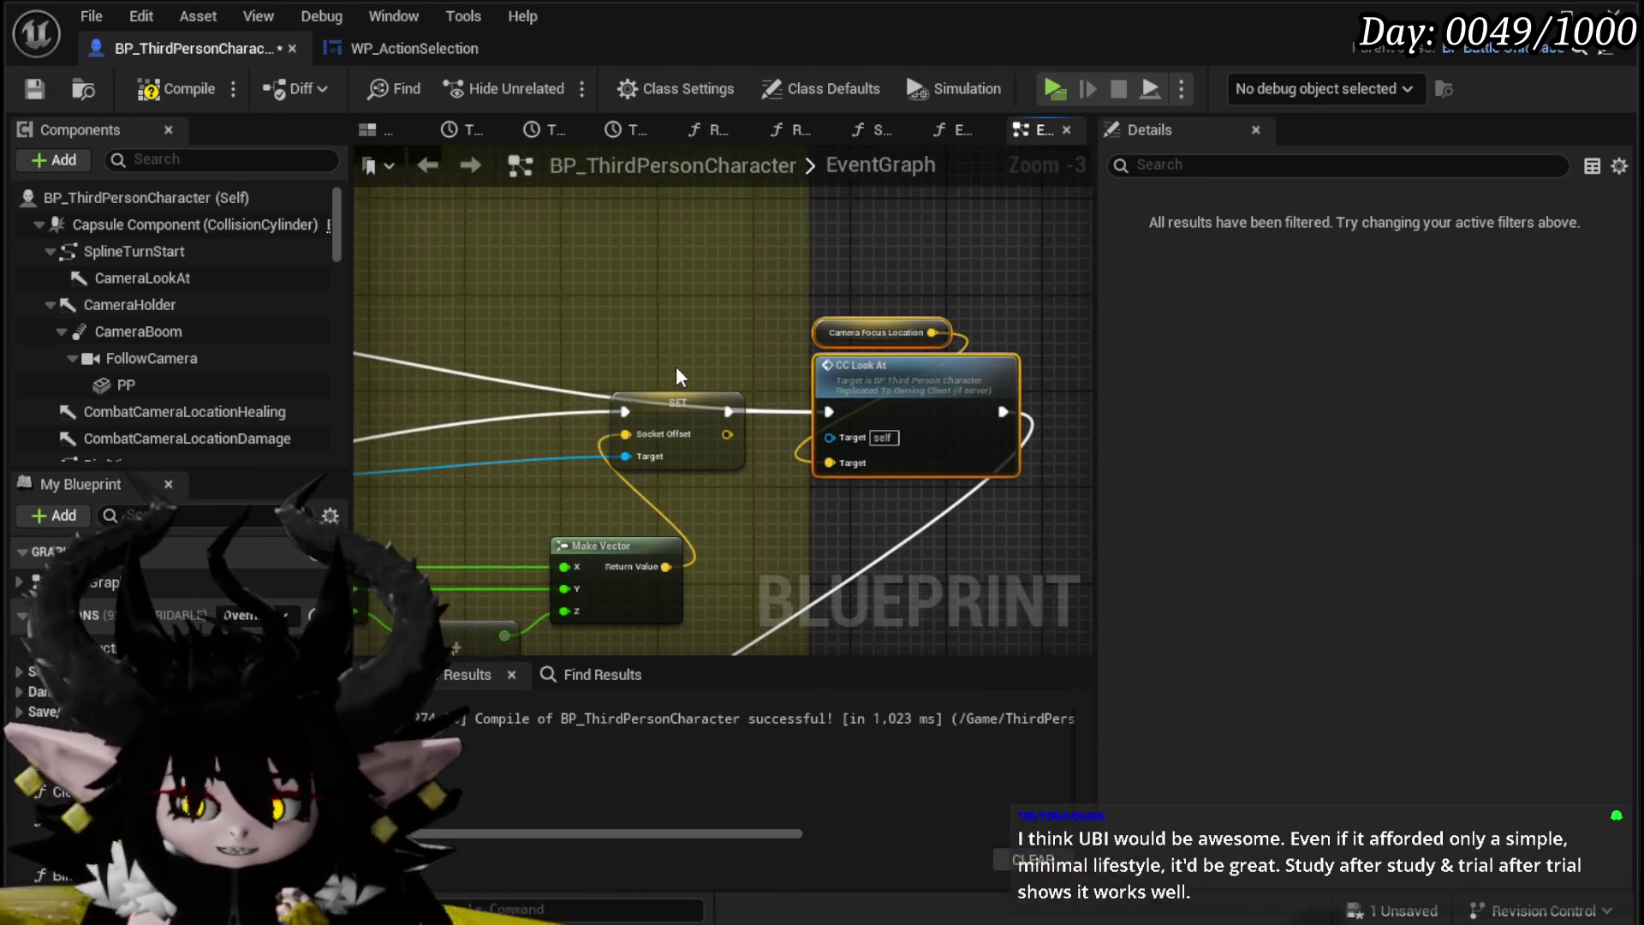
{"action": "double_click", "coordinate": [458, 369]}
{"action": "mouse_move", "coordinate": [456, 363]}
{"action": "left_mouse_down"}
{"action": "mouse_move", "coordinate": [650, 263]}
{"action": "mouse_move", "coordinate": [495, 299]}
{"action": "left_mouse_up"}
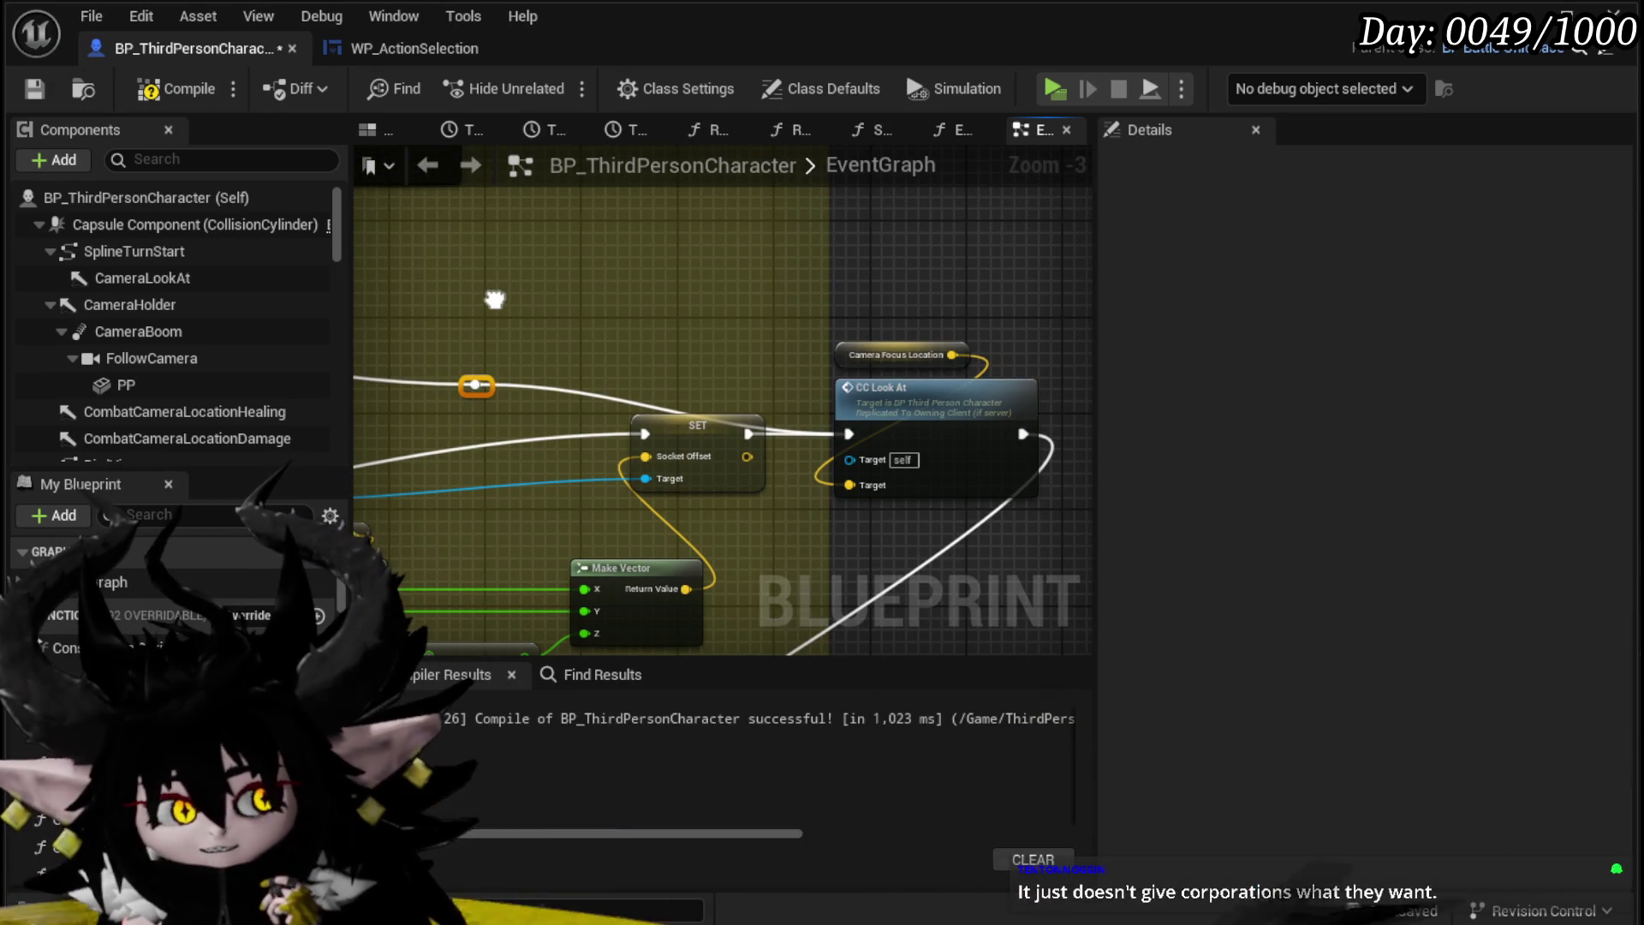
{"action": "left_click_drag", "start_coordinate": [495, 299], "coordinate": [515, 340]}
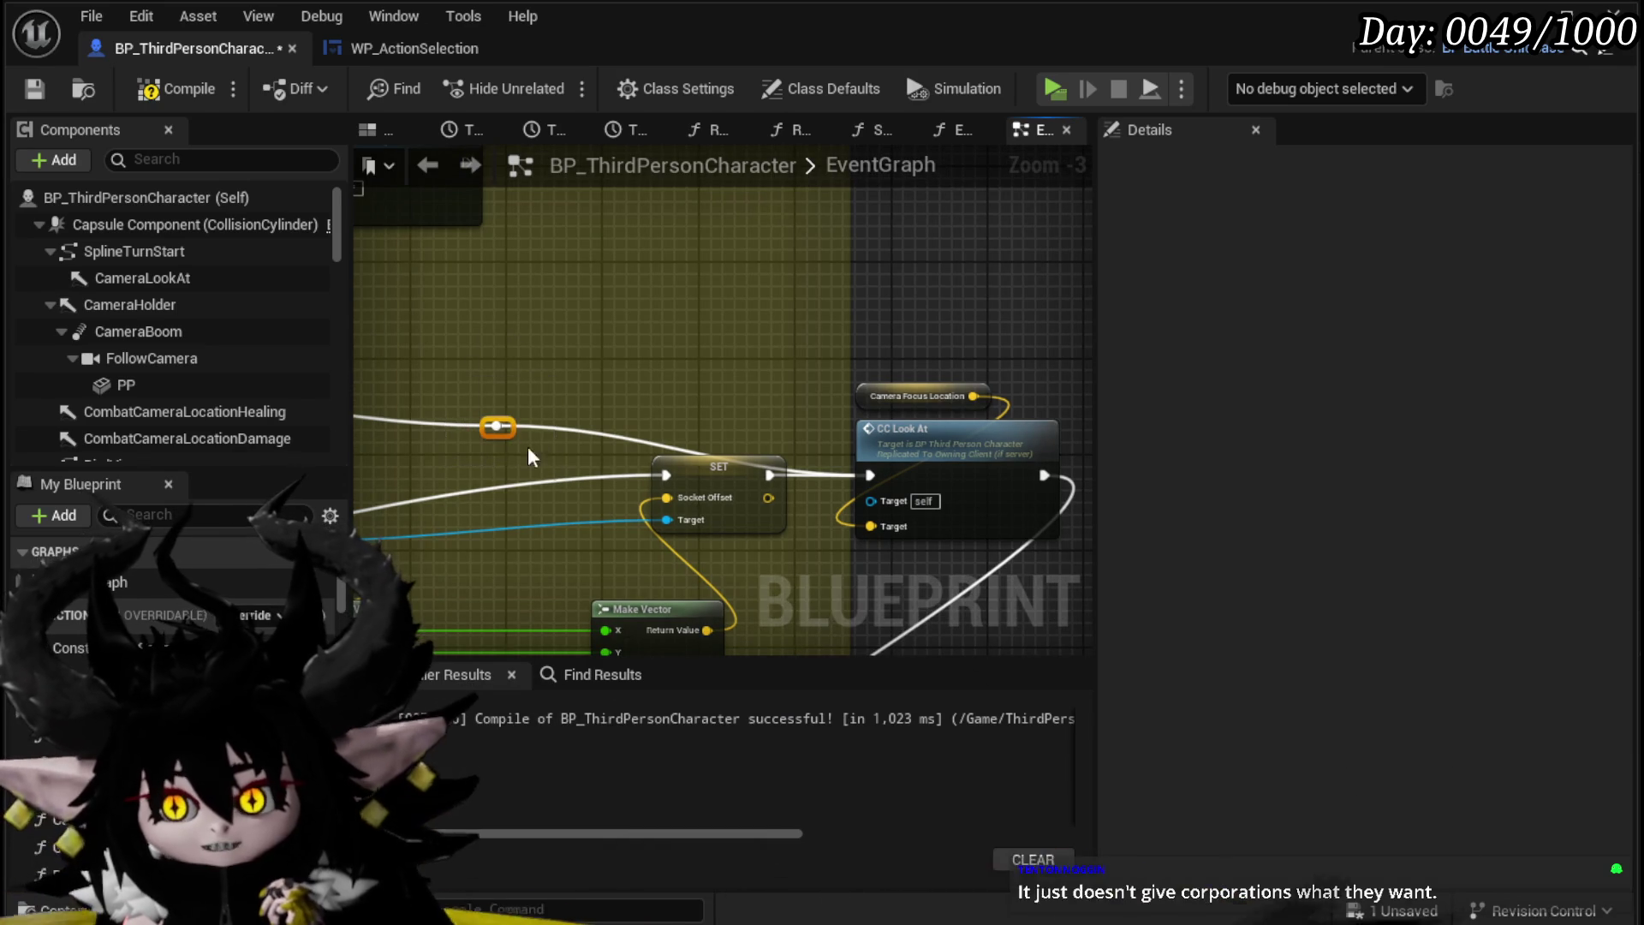
{"action": "mouse_move", "coordinate": [682, 398]}
{"action": "left_mouse_down"}
{"action": "mouse_move", "coordinate": [738, 367]}
{"action": "mouse_move", "coordinate": [588, 326]}
{"action": "mouse_move", "coordinate": [670, 371]}
{"action": "left_mouse_up"}
{"action": "scroll", "coordinate": [670, 374], "scroll_direction": "down", "scroll_amount": 2}
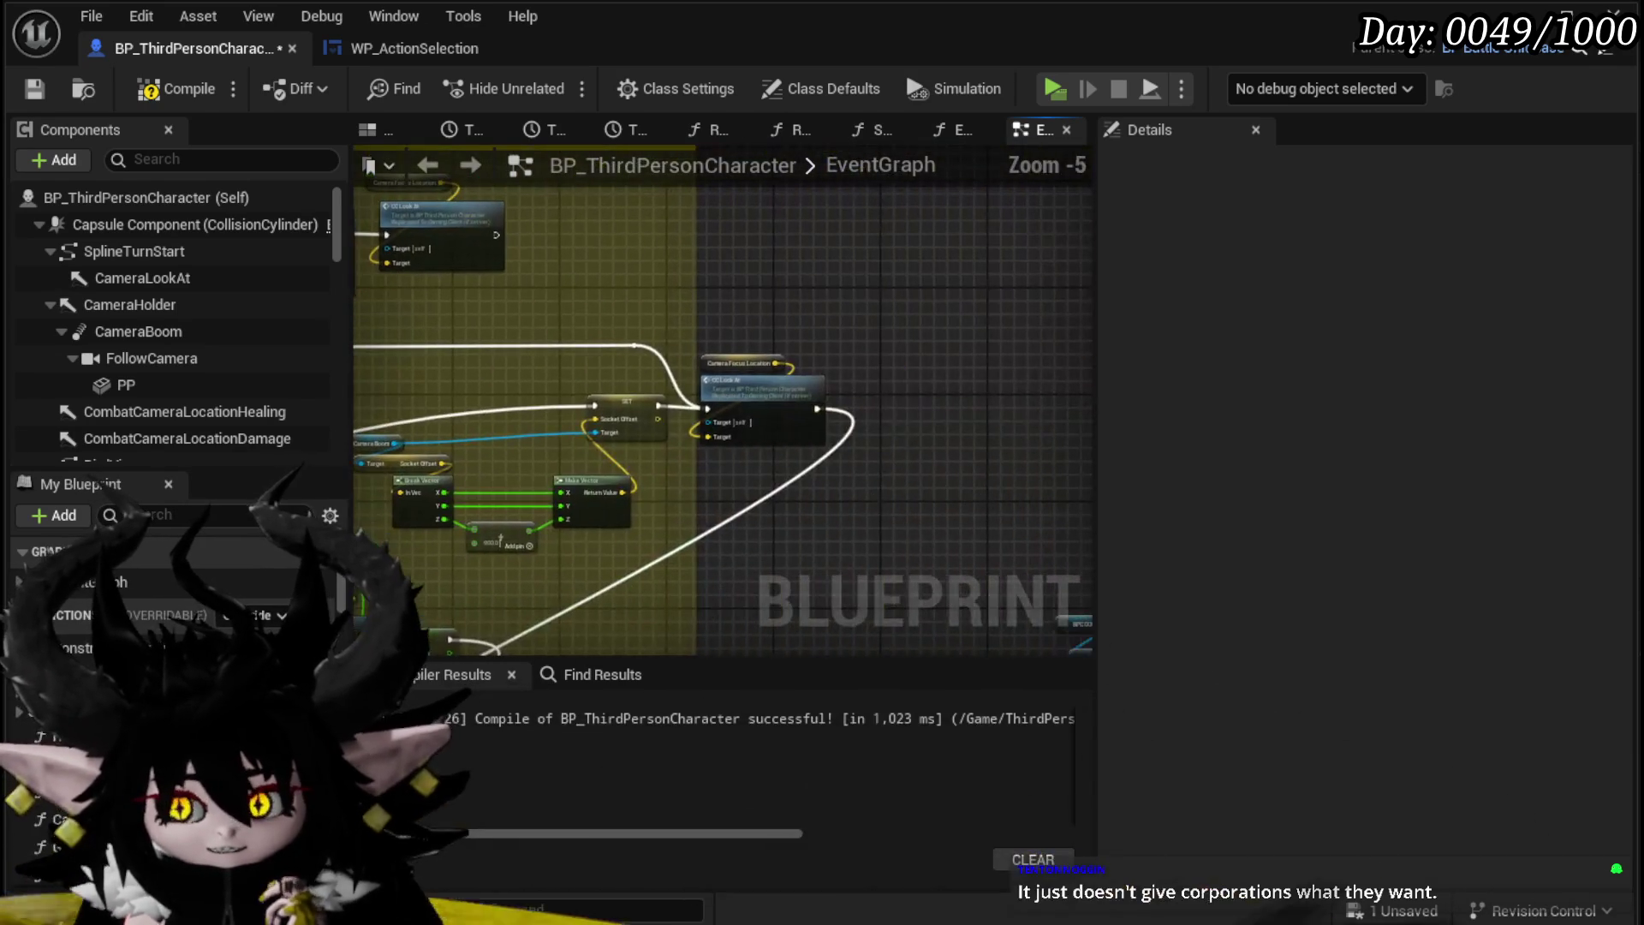
{"action": "left_click", "coordinate": [19, 94]}
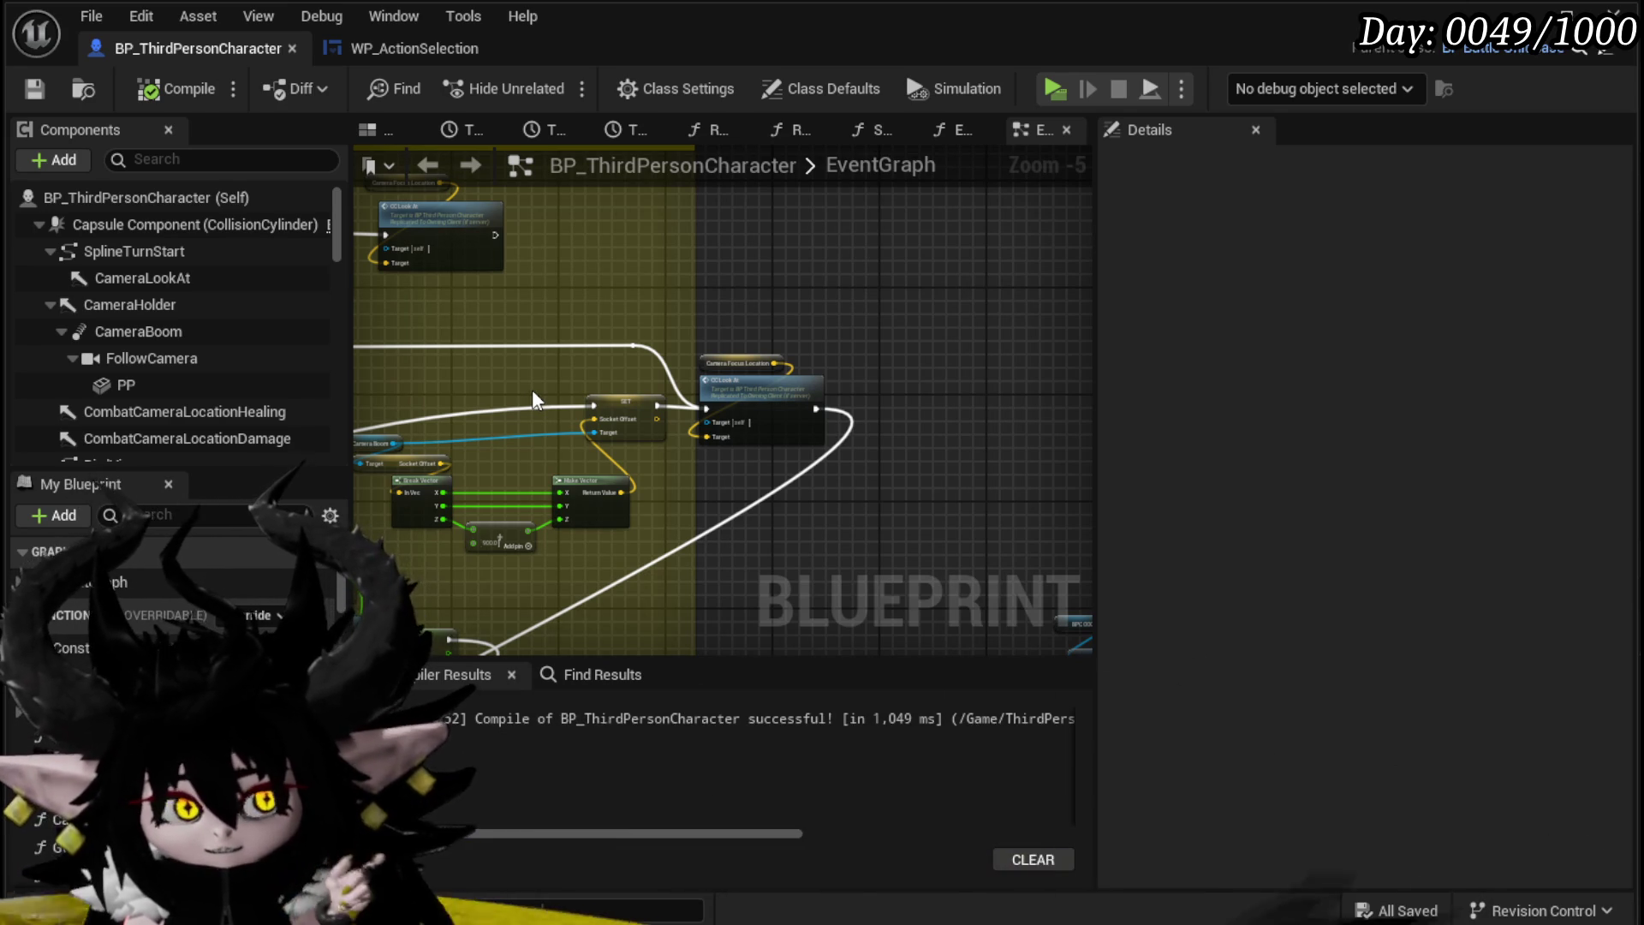
{"action": "mouse_move", "coordinate": [532, 400]}
{"action": "left_mouse_down"}
{"action": "mouse_move", "coordinate": [668, 343]}
{"action": "mouse_move", "coordinate": [610, 301]}
{"action": "mouse_move", "coordinate": [462, 437]}
{"action": "mouse_move", "coordinate": [734, 365]}
{"action": "mouse_move", "coordinate": [651, 326]}
{"action": "mouse_move", "coordinate": [556, 403]}
{"action": "mouse_move", "coordinate": [535, 449]}
{"action": "left_mouse_up"}
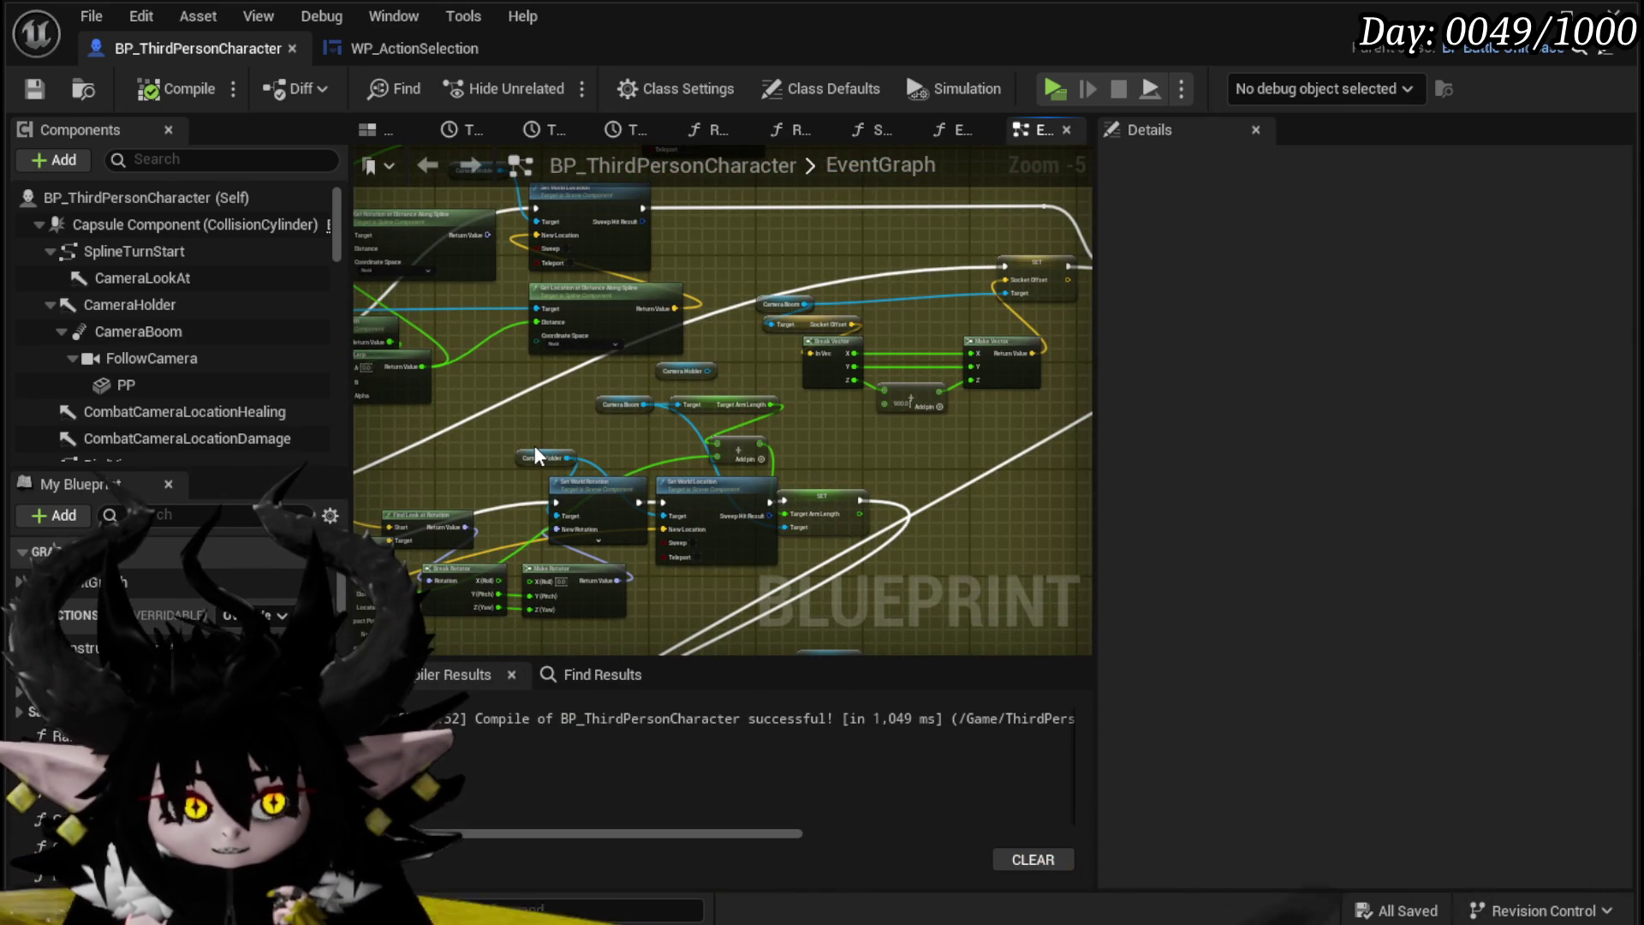
Step: Add another reroute point on the exec wire and save the blueprint
{"action": "scroll", "coordinate": [534, 445], "scroll_direction": "up", "scroll_amount": 3}
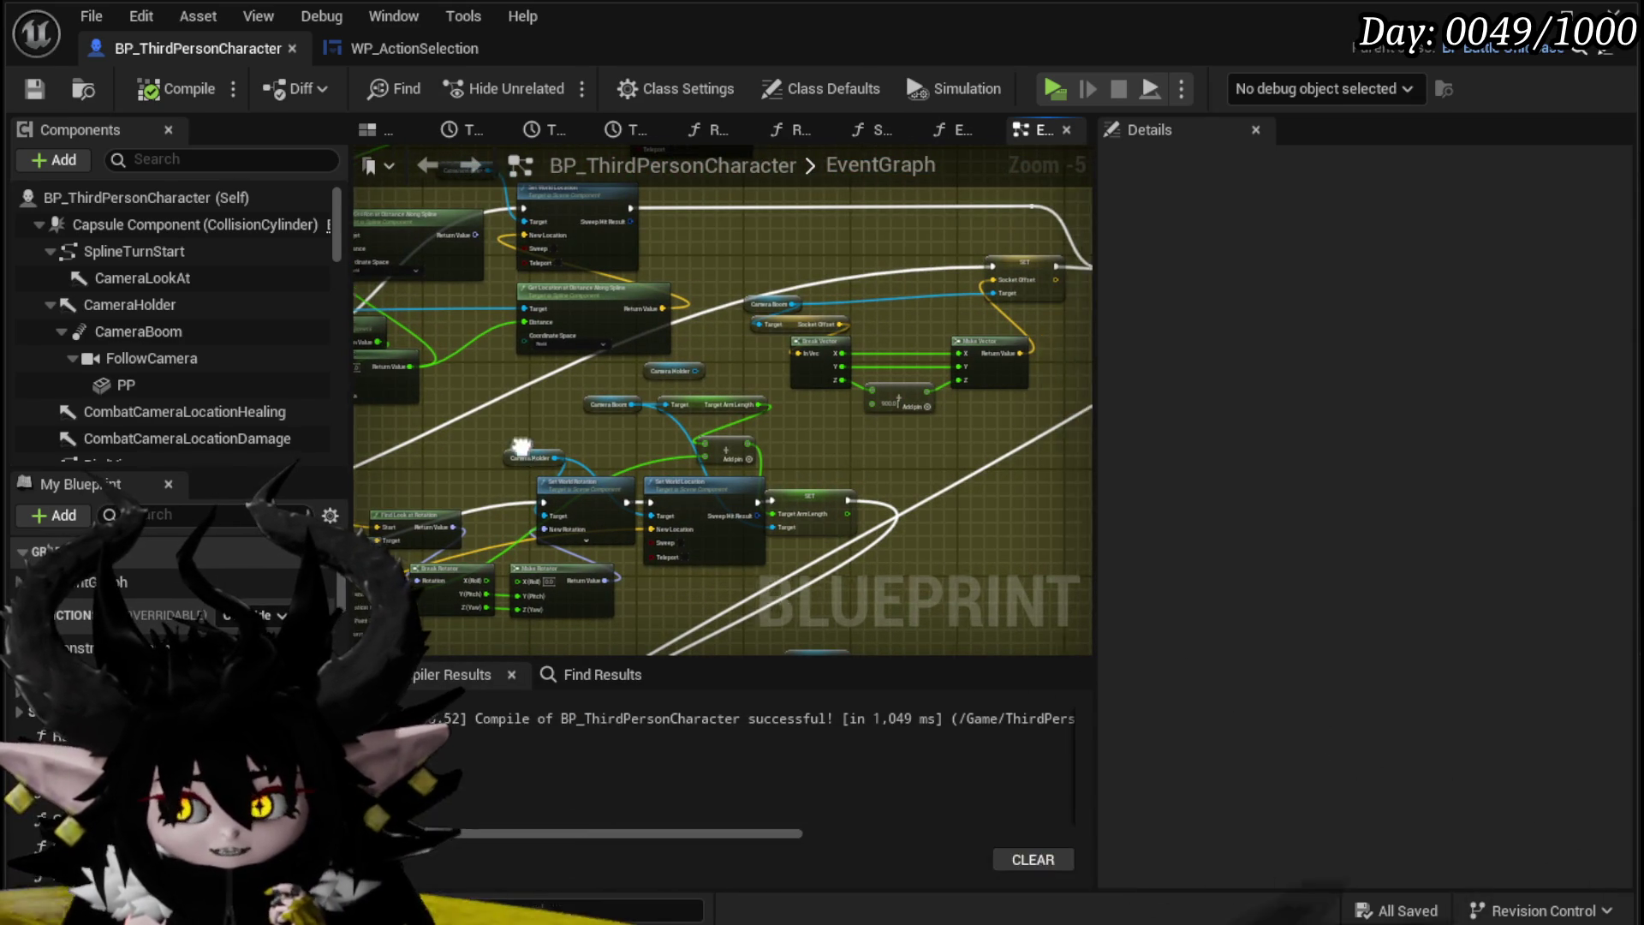
{"action": "left_click_drag", "start_coordinate": [747, 327], "coordinate": [522, 356]}
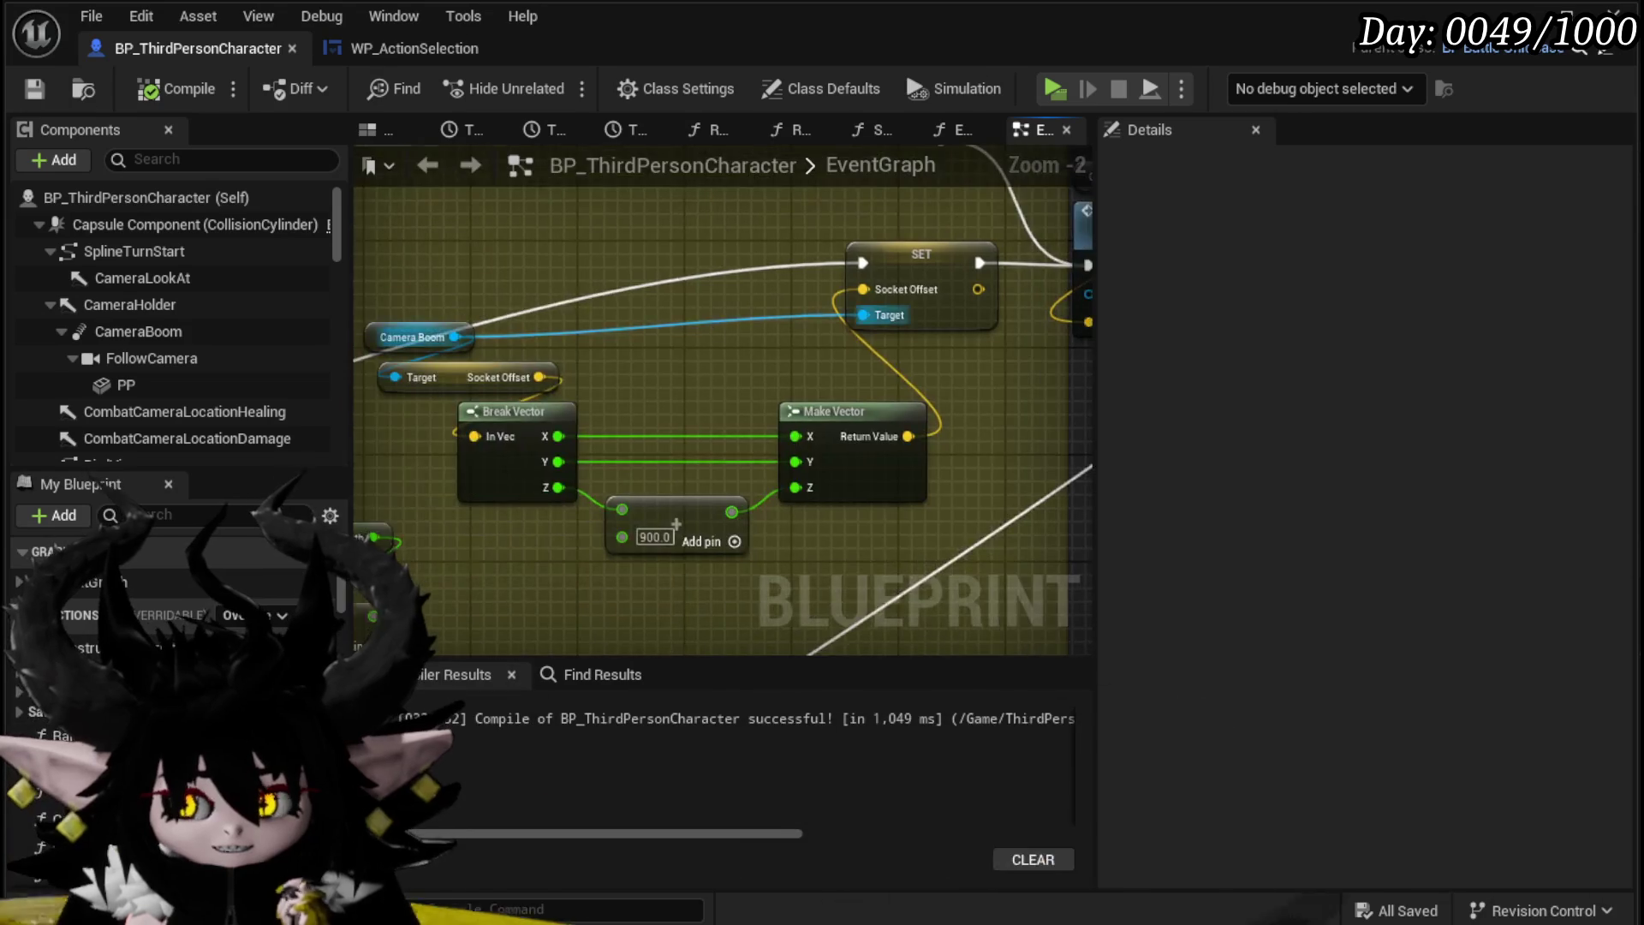
{"action": "scroll", "coordinate": [1030, 272], "scroll_direction": "down", "scroll_amount": 3}
{"action": "left_click_drag", "start_coordinate": [858, 285], "coordinate": [364, 331]}
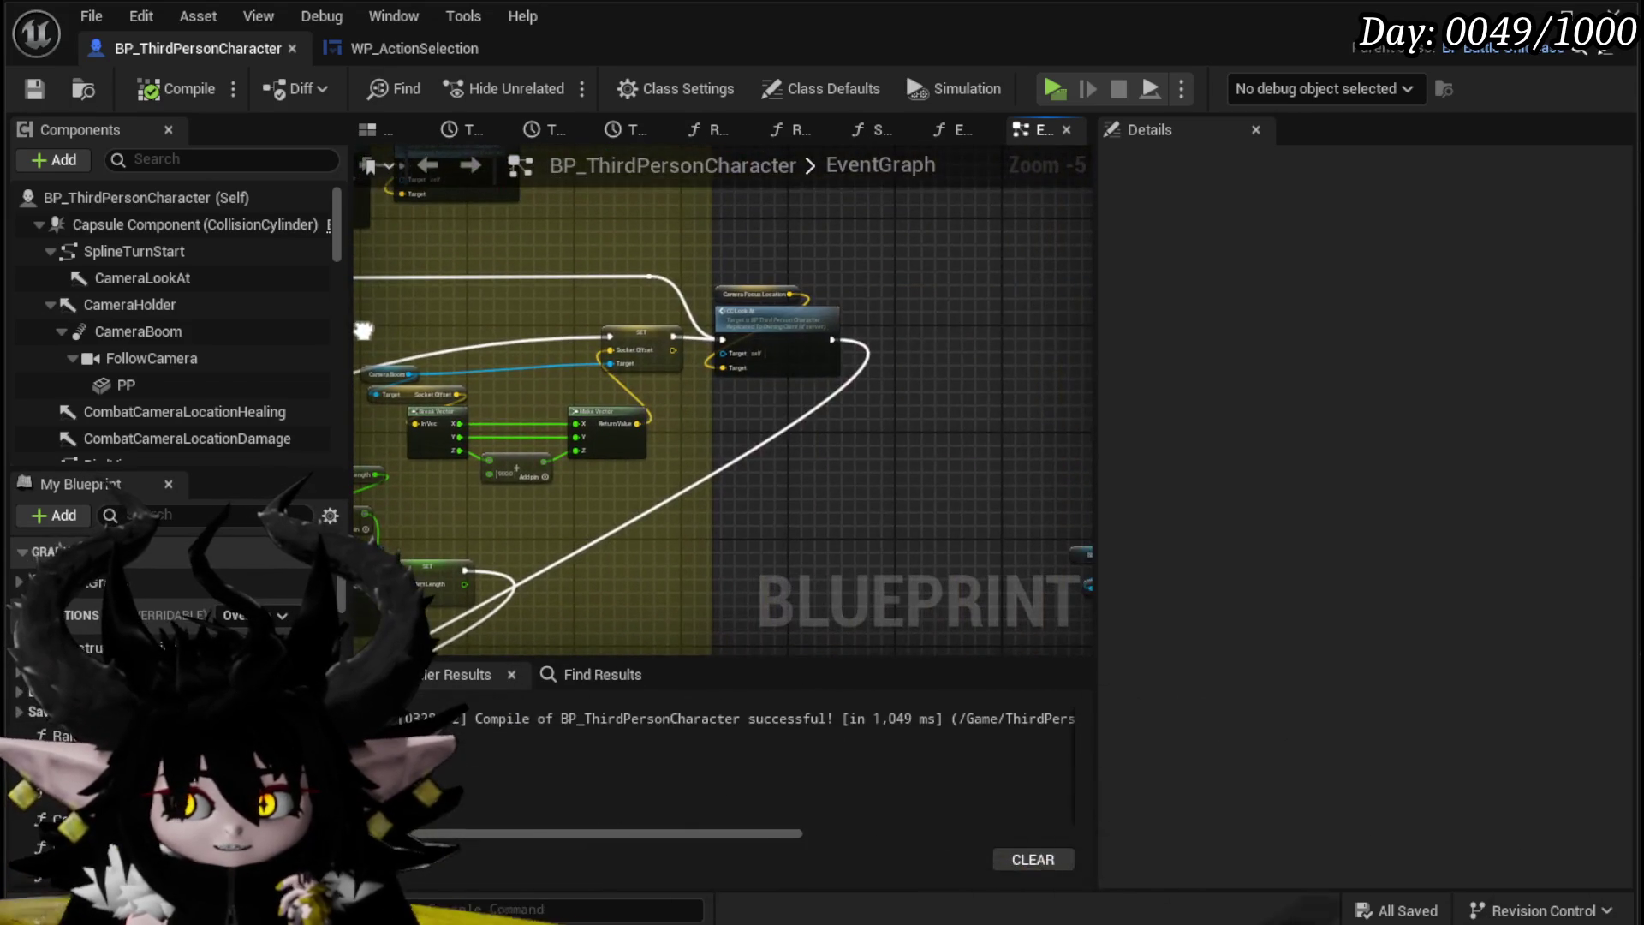
{"action": "double_click", "coordinate": [458, 351]}
{"action": "mouse_move", "coordinate": [460, 351]}
{"action": "left_mouse_down"}
{"action": "mouse_move", "coordinate": [609, 351]}
{"action": "mouse_move", "coordinate": [531, 335]}
{"action": "mouse_move", "coordinate": [610, 307]}
{"action": "mouse_move", "coordinate": [717, 313]}
{"action": "left_mouse_up"}
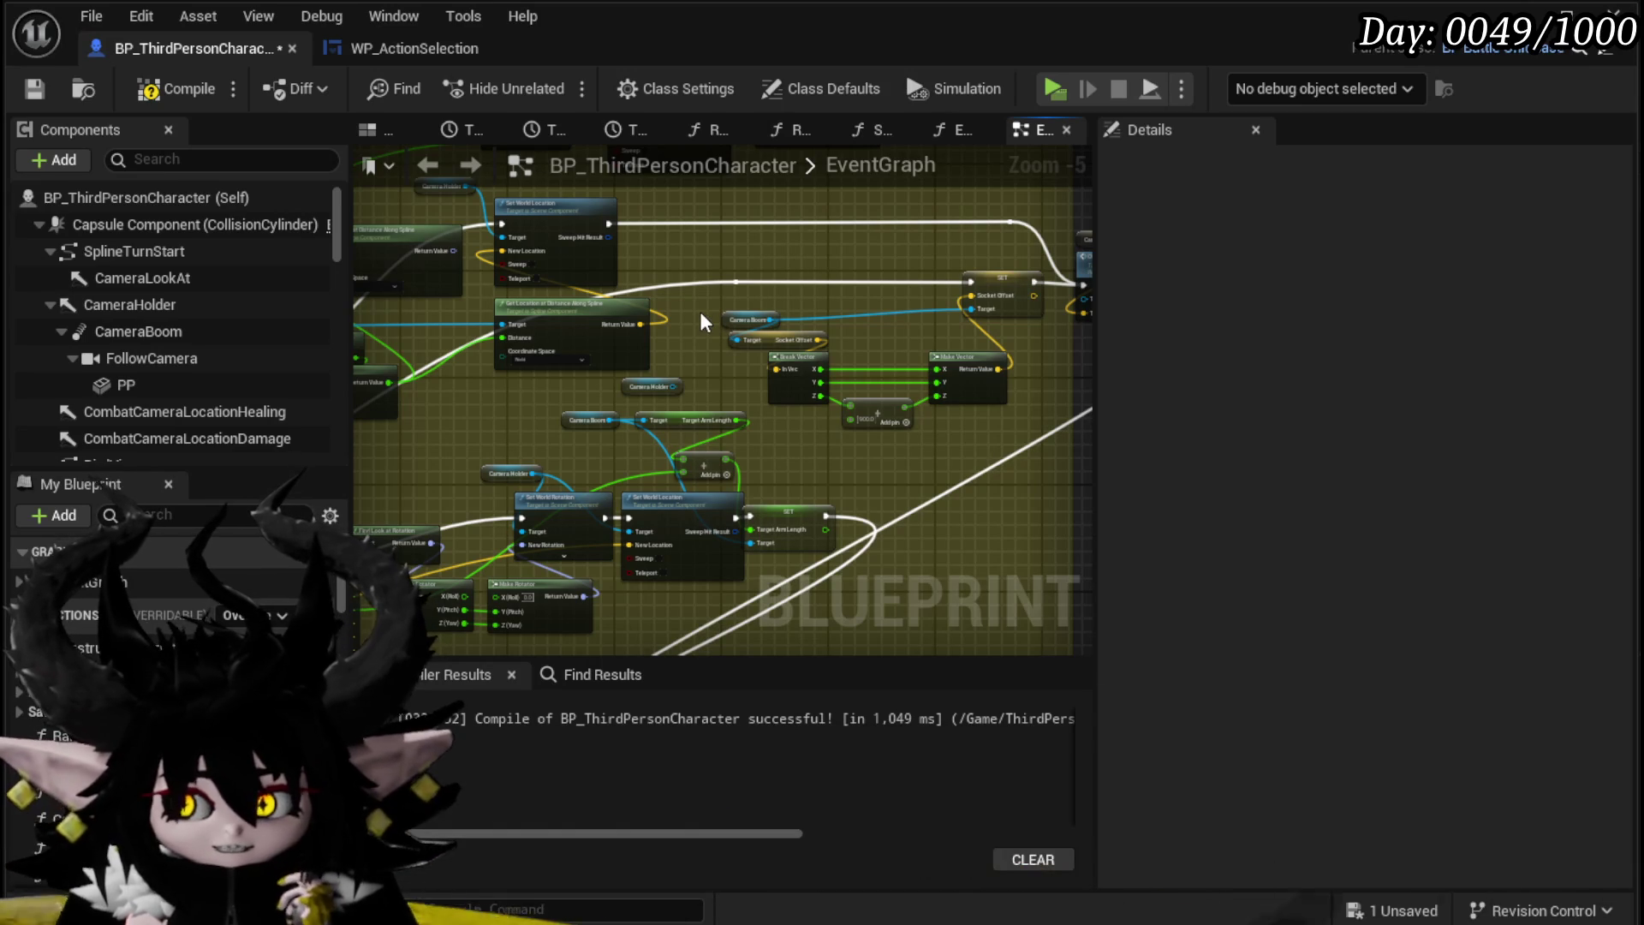
{"action": "left_click", "coordinate": [36, 89]}
Step: Marquee-select the lower node group, move it right, and save
{"action": "mouse_move", "coordinate": [923, 281]}
{"action": "left_mouse_down"}
{"action": "mouse_move", "coordinate": [822, 223]}
{"action": "mouse_move", "coordinate": [736, 228]}
{"action": "mouse_move", "coordinate": [502, 412]}
{"action": "mouse_move", "coordinate": [414, 348]}
{"action": "left_mouse_up"}
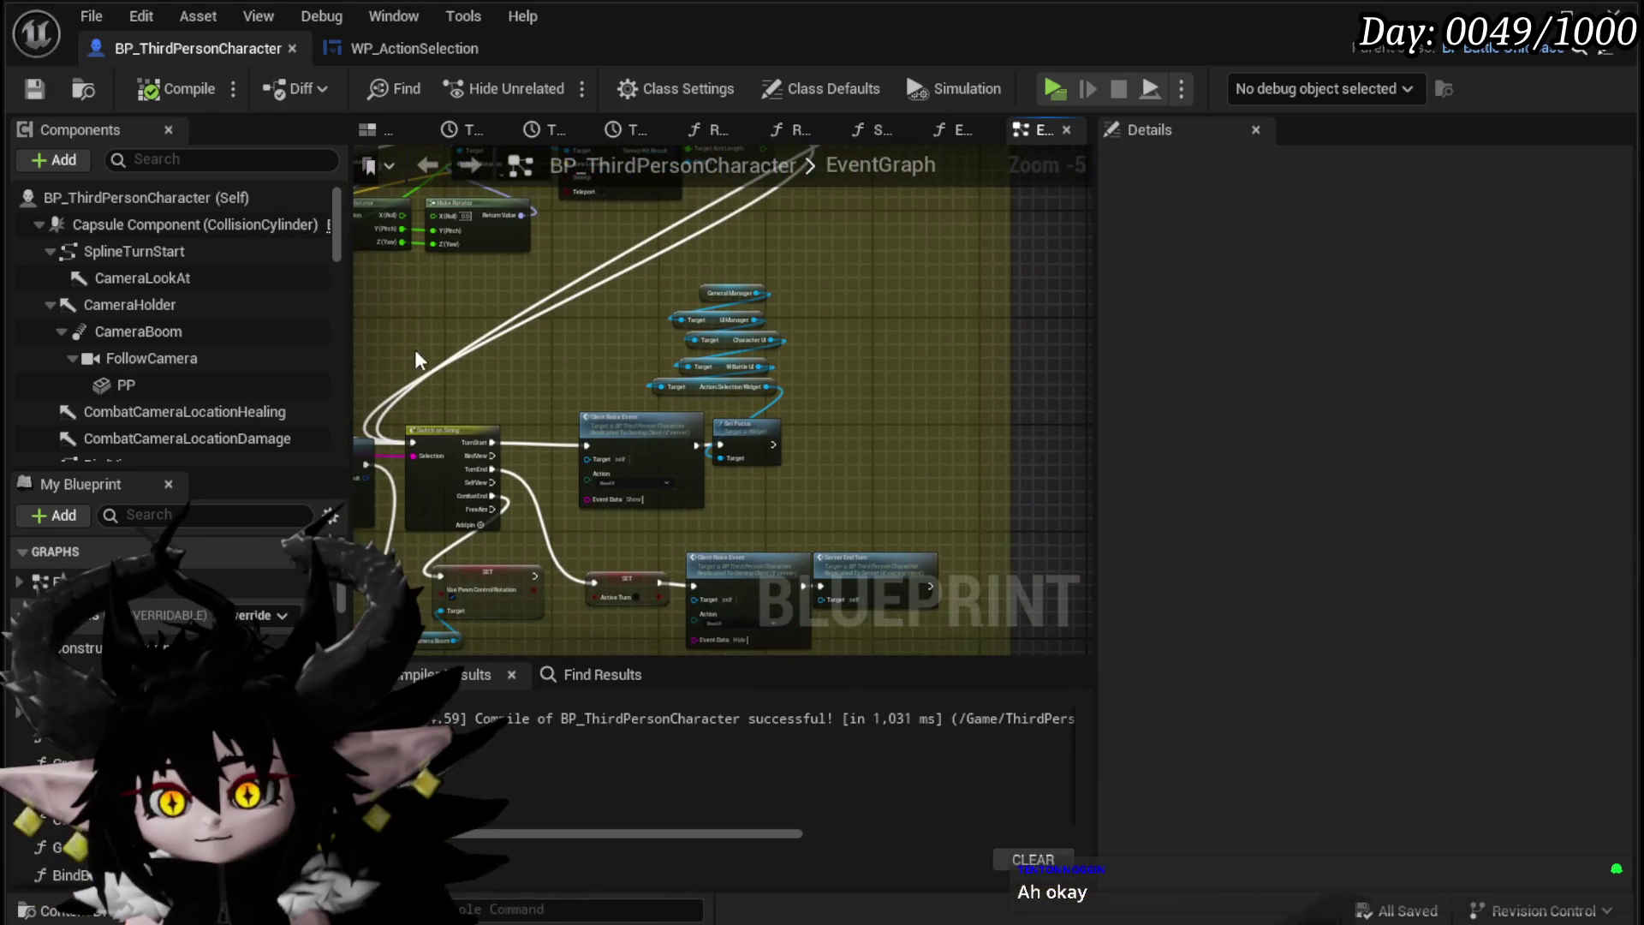
{"action": "left_click_drag", "start_coordinate": [824, 481], "coordinate": [824, 481]}
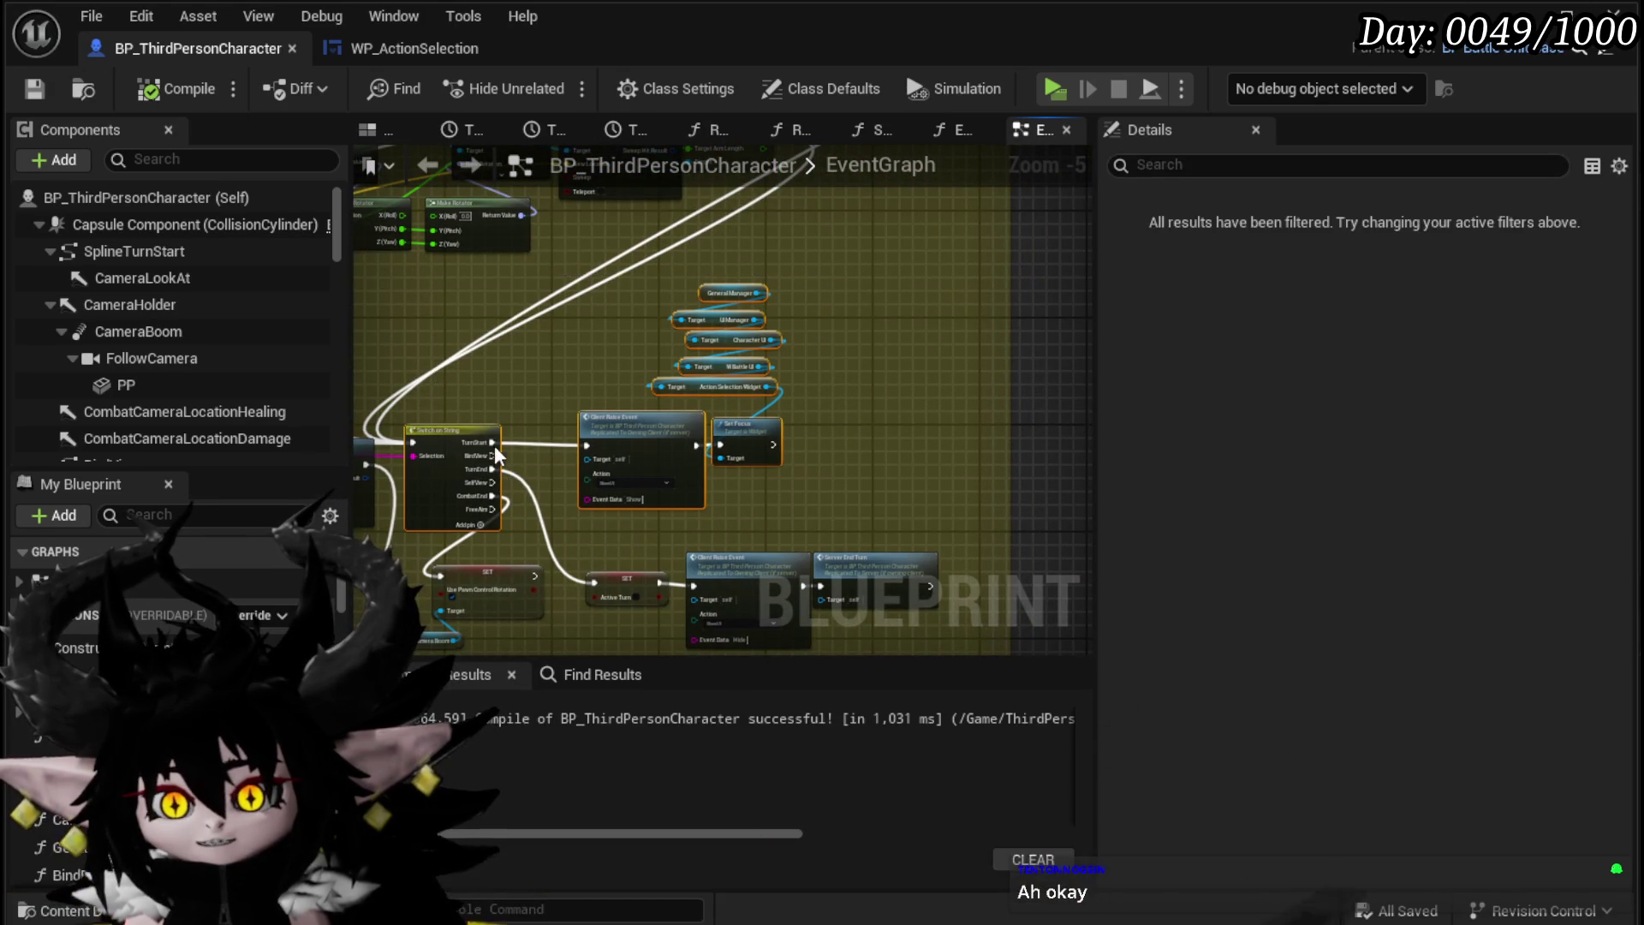
{"action": "left_click_drag", "start_coordinate": [486, 423], "coordinate": [484, 265]}
{"action": "left_click_drag", "start_coordinate": [410, 532], "coordinate": [1043, 336]}
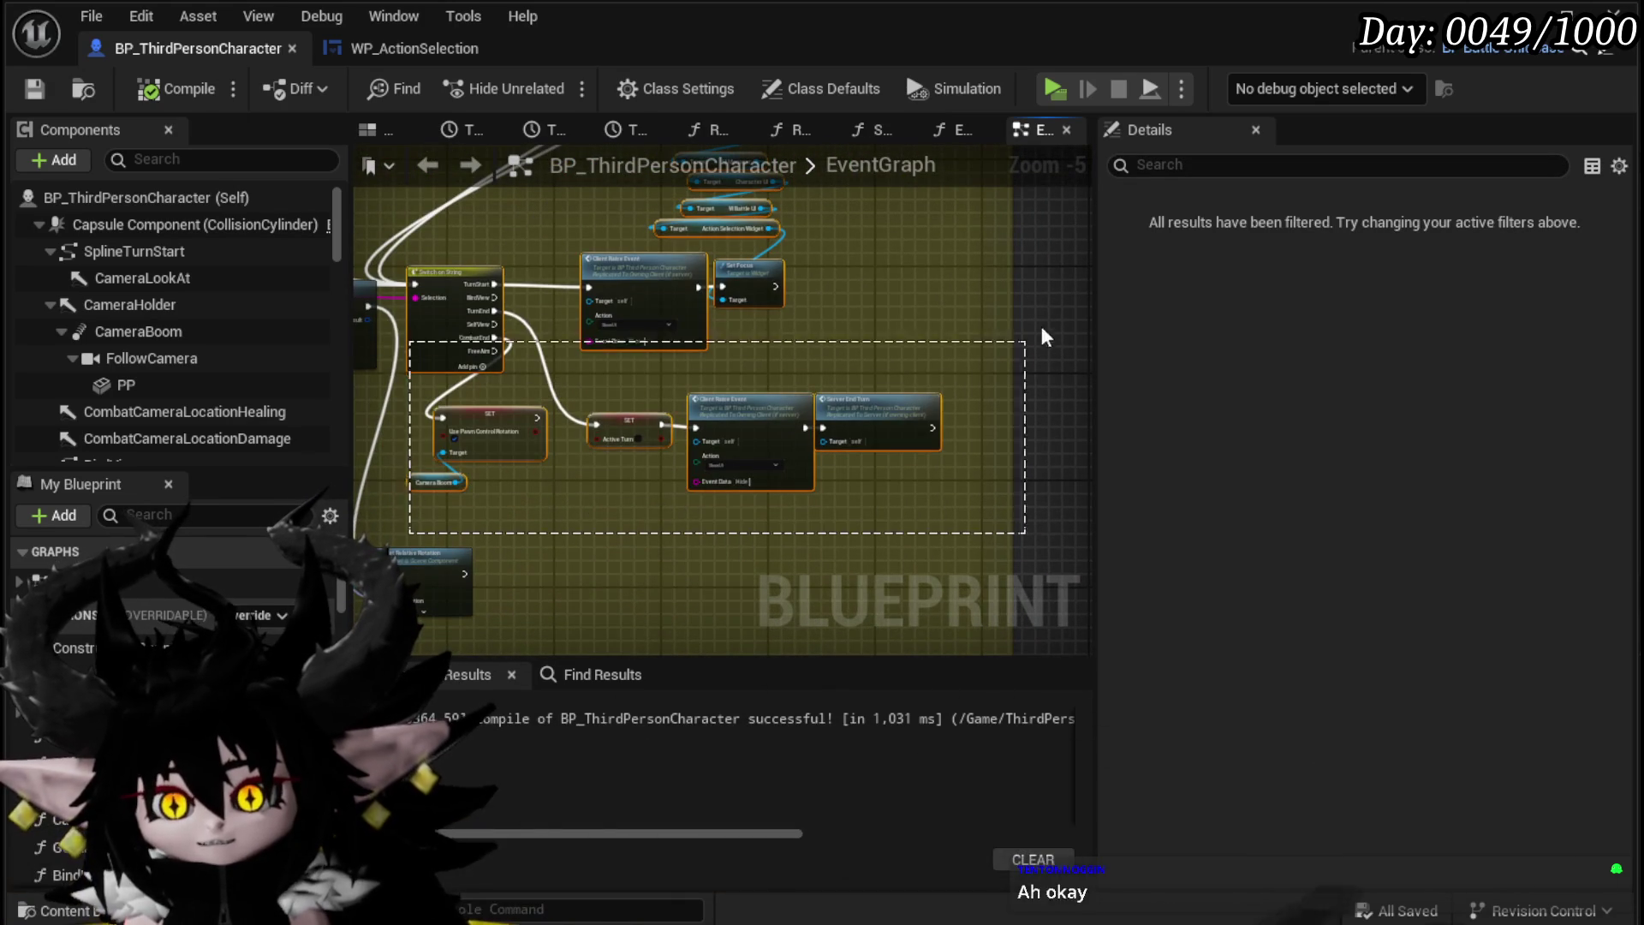
{"action": "mouse_move", "coordinate": [472, 317]}
{"action": "left_mouse_down"}
{"action": "mouse_move", "coordinate": [577, 277]}
{"action": "mouse_move", "coordinate": [714, 290]}
{"action": "left_mouse_up"}
{"action": "mouse_move", "coordinate": [655, 228]}
{"action": "left_mouse_down"}
{"action": "mouse_move", "coordinate": [689, 462]}
{"action": "mouse_move", "coordinate": [638, 422]}
{"action": "mouse_move", "coordinate": [609, 444]}
{"action": "mouse_move", "coordinate": [595, 419]}
{"action": "left_mouse_up"}
{"action": "left_click", "coordinate": [44, 92]}
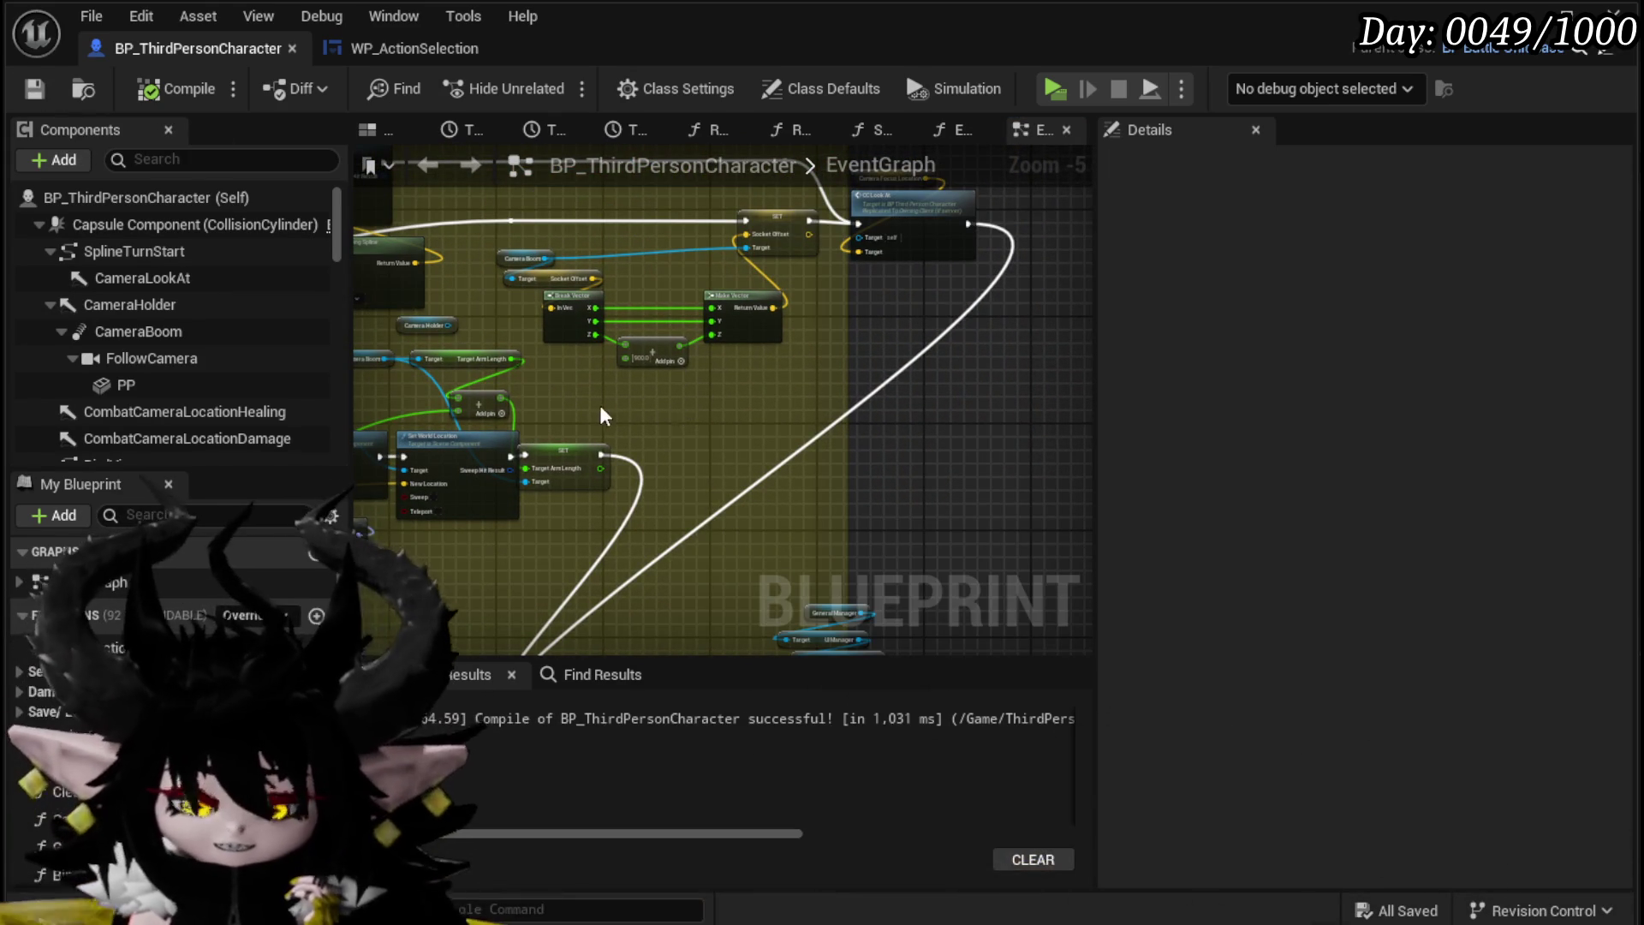
Step: Review the offset calculation, save with Ctrl+S, and return to the L_DungeonCreationTest level editor
{"action": "scroll", "coordinate": [658, 418], "scroll_direction": "up", "scroll_amount": 3}
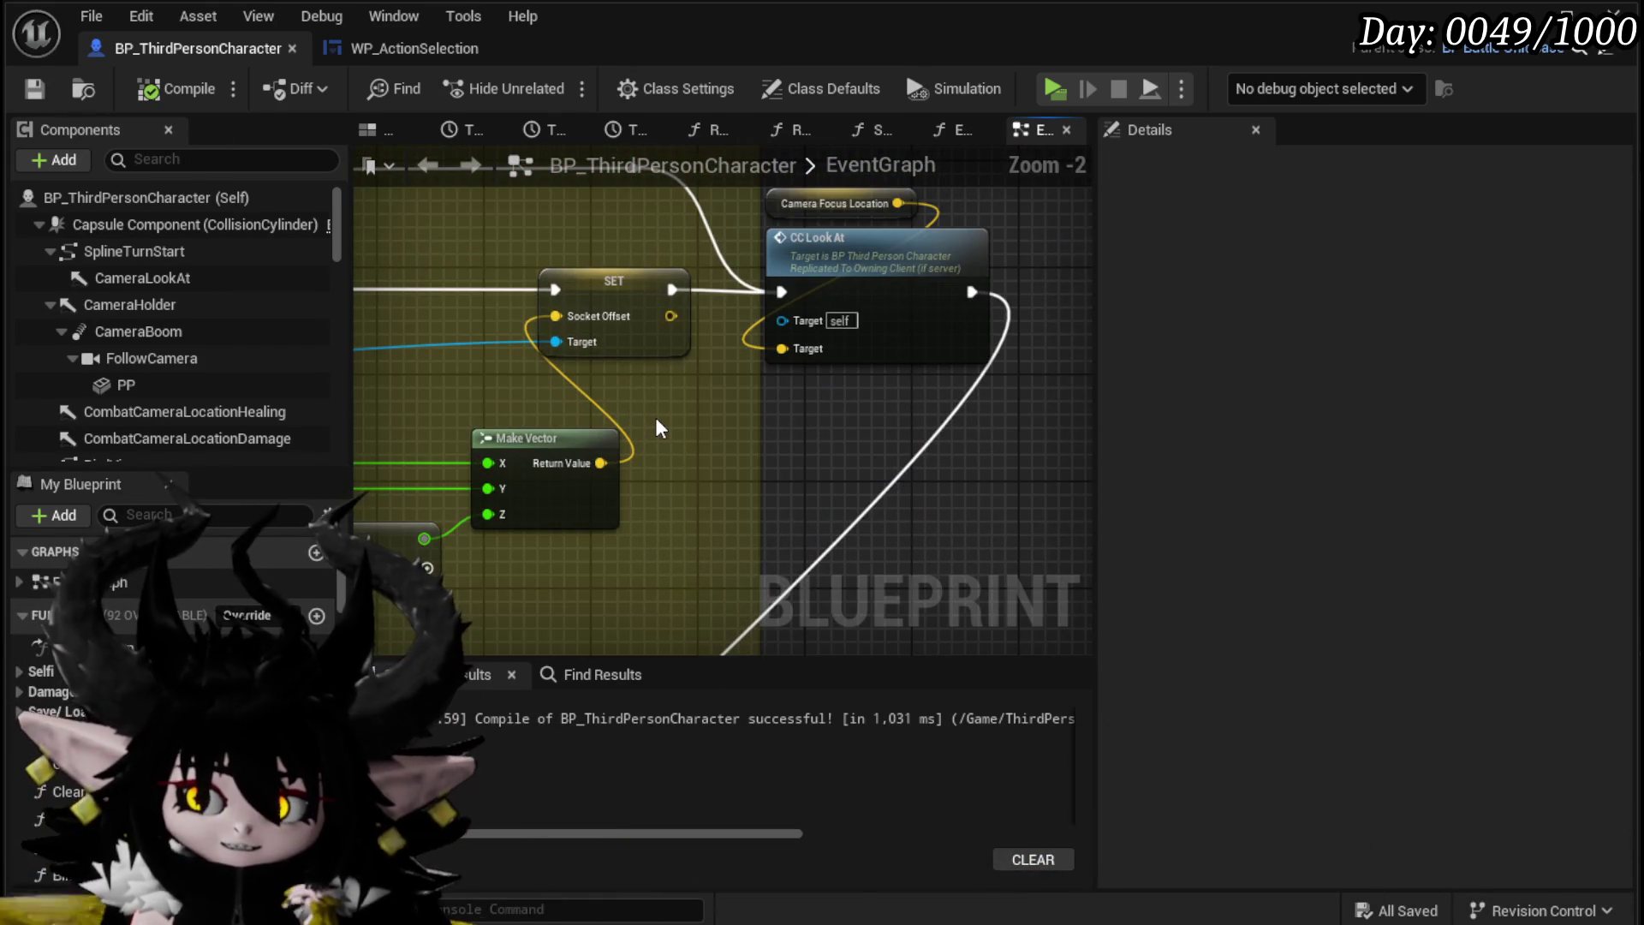
{"action": "left_click_drag", "start_coordinate": [654, 414], "coordinate": [709, 366]}
{"action": "left_click_drag", "start_coordinate": [426, 351], "coordinate": [716, 368]}
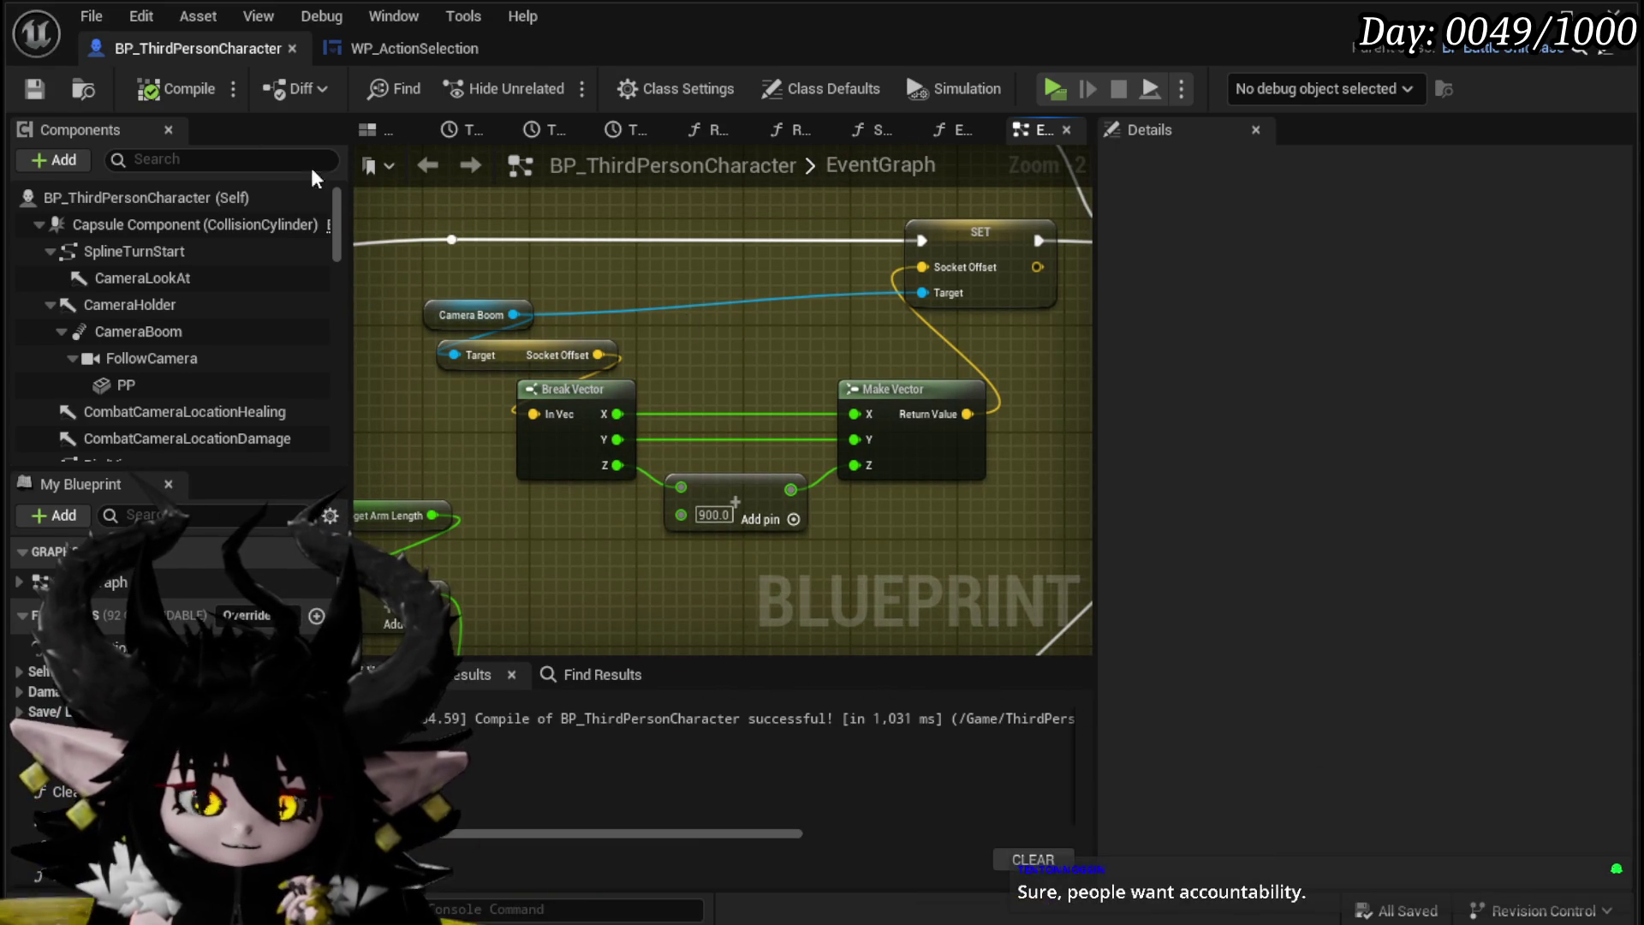
{"action": "scroll", "coordinate": [709, 303], "scroll_direction": "down", "scroll_amount": 2}
{"action": "mouse_move", "coordinate": [706, 300]}
{"action": "left_mouse_down"}
{"action": "mouse_move", "coordinate": [942, 279]}
{"action": "mouse_move", "coordinate": [865, 268]}
{"action": "mouse_move", "coordinate": [821, 291]}
{"action": "mouse_move", "coordinate": [891, 294]}
{"action": "mouse_move", "coordinate": [1089, 241]}
{"action": "mouse_move", "coordinate": [556, 303]}
{"action": "mouse_move", "coordinate": [549, 347]}
{"action": "mouse_move", "coordinate": [461, 381]}
{"action": "left_mouse_up"}
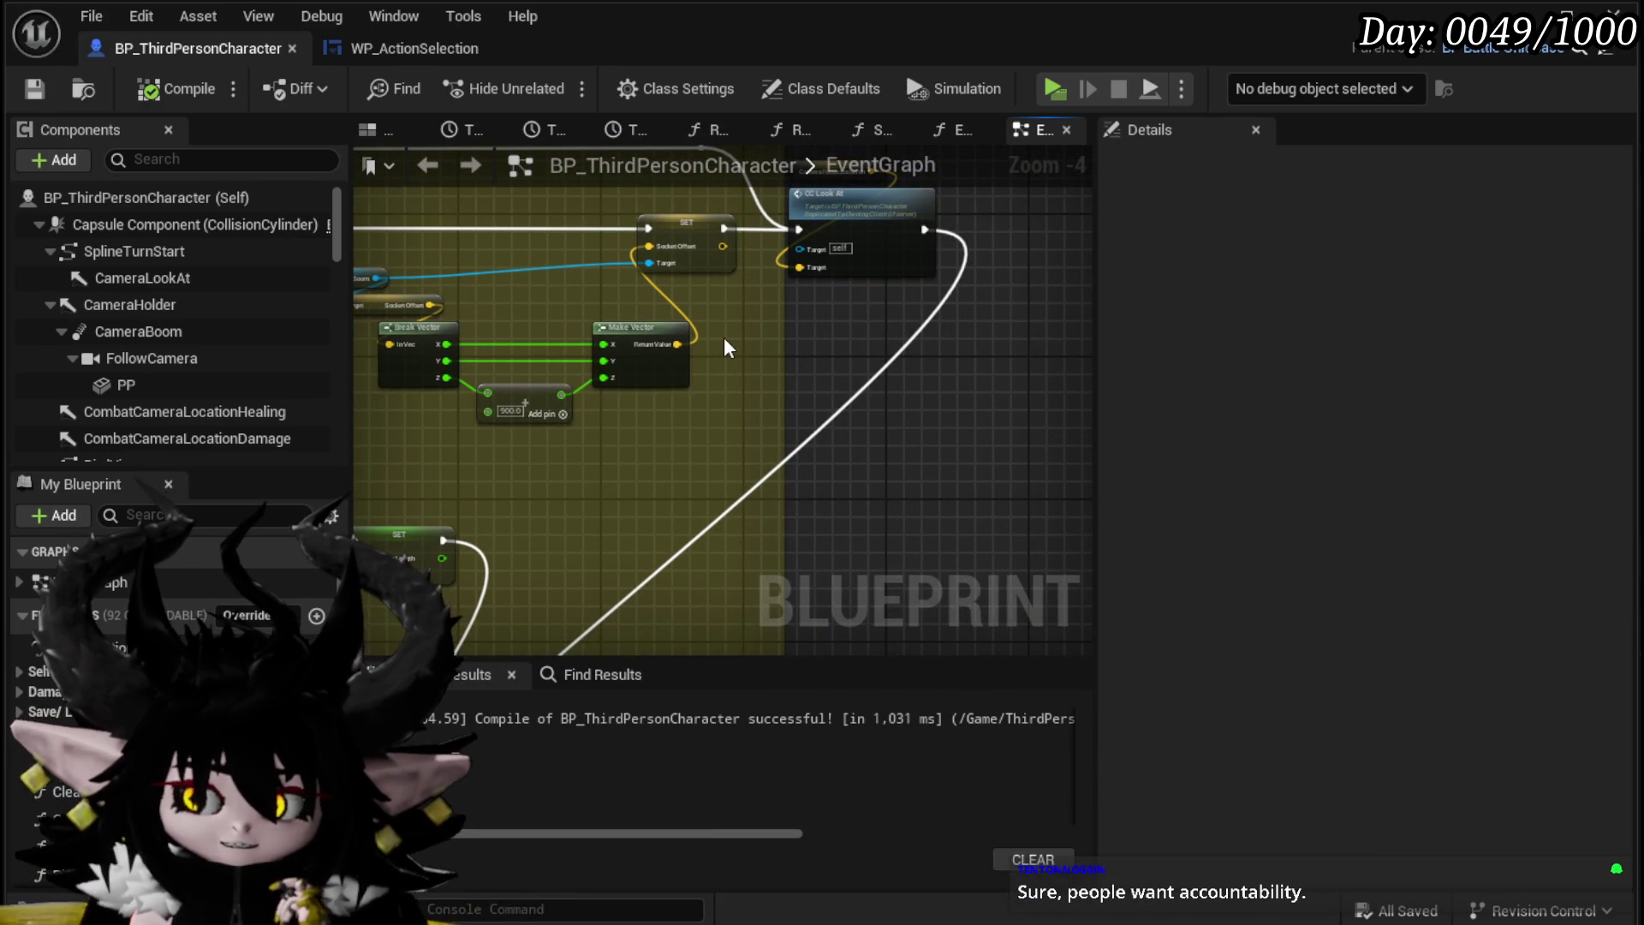
{"action": "key", "text": "ctrl+s"}
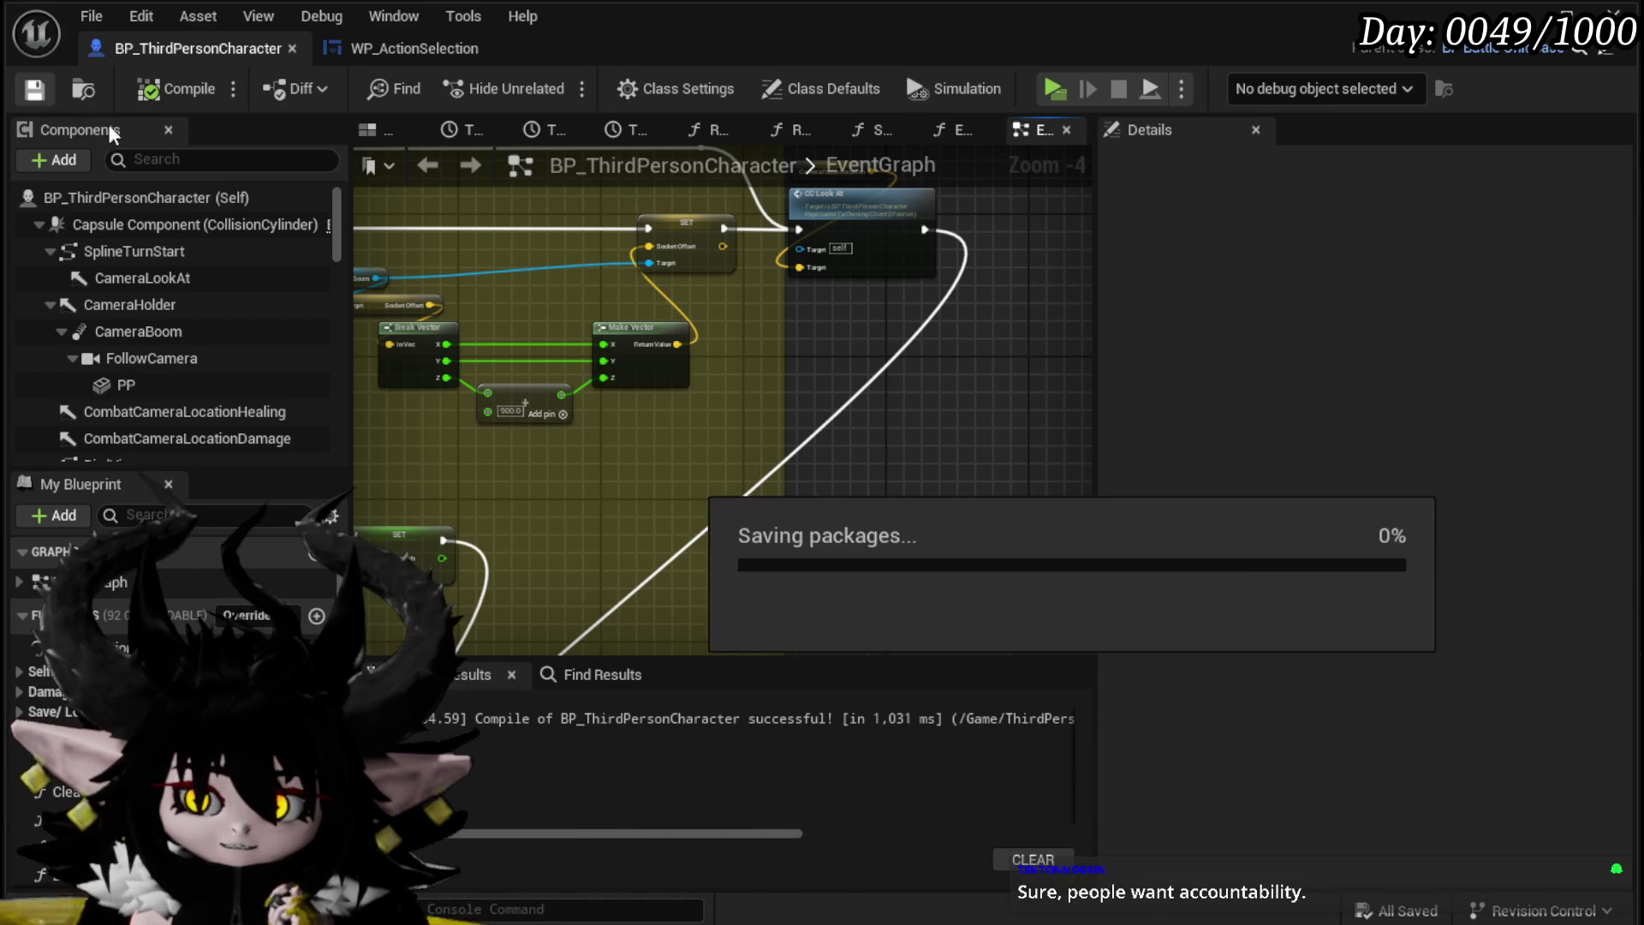
{"action": "left_click_drag", "start_coordinate": [681, 326], "coordinate": [739, 385]}
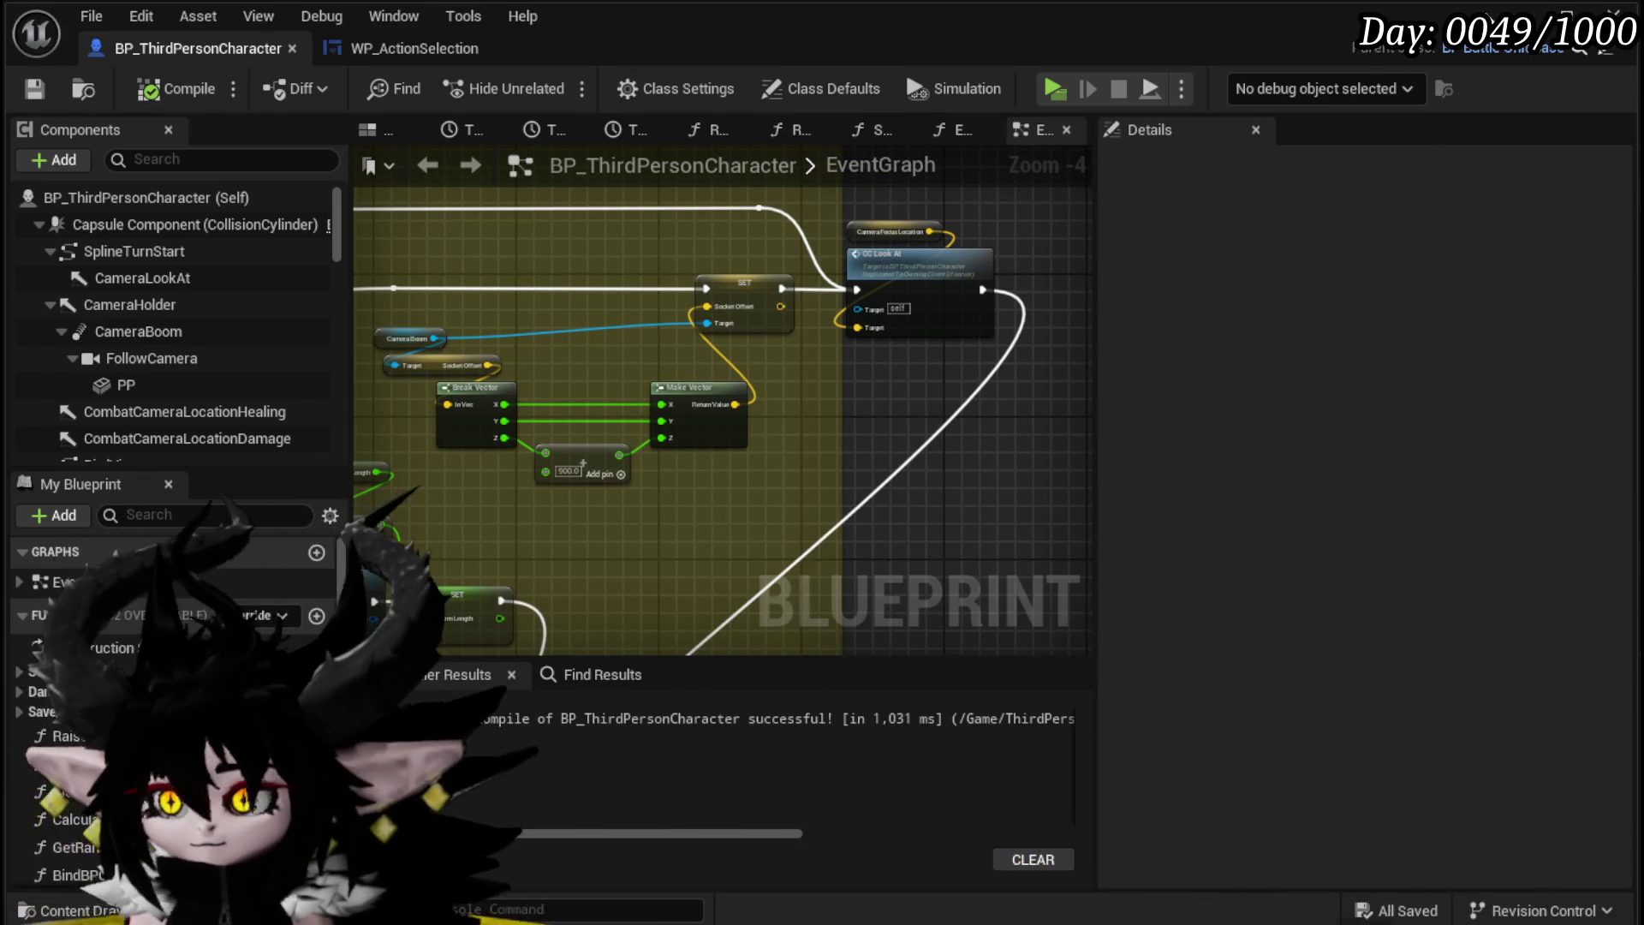
{"action": "left_click", "coordinate": [1528, 13]}
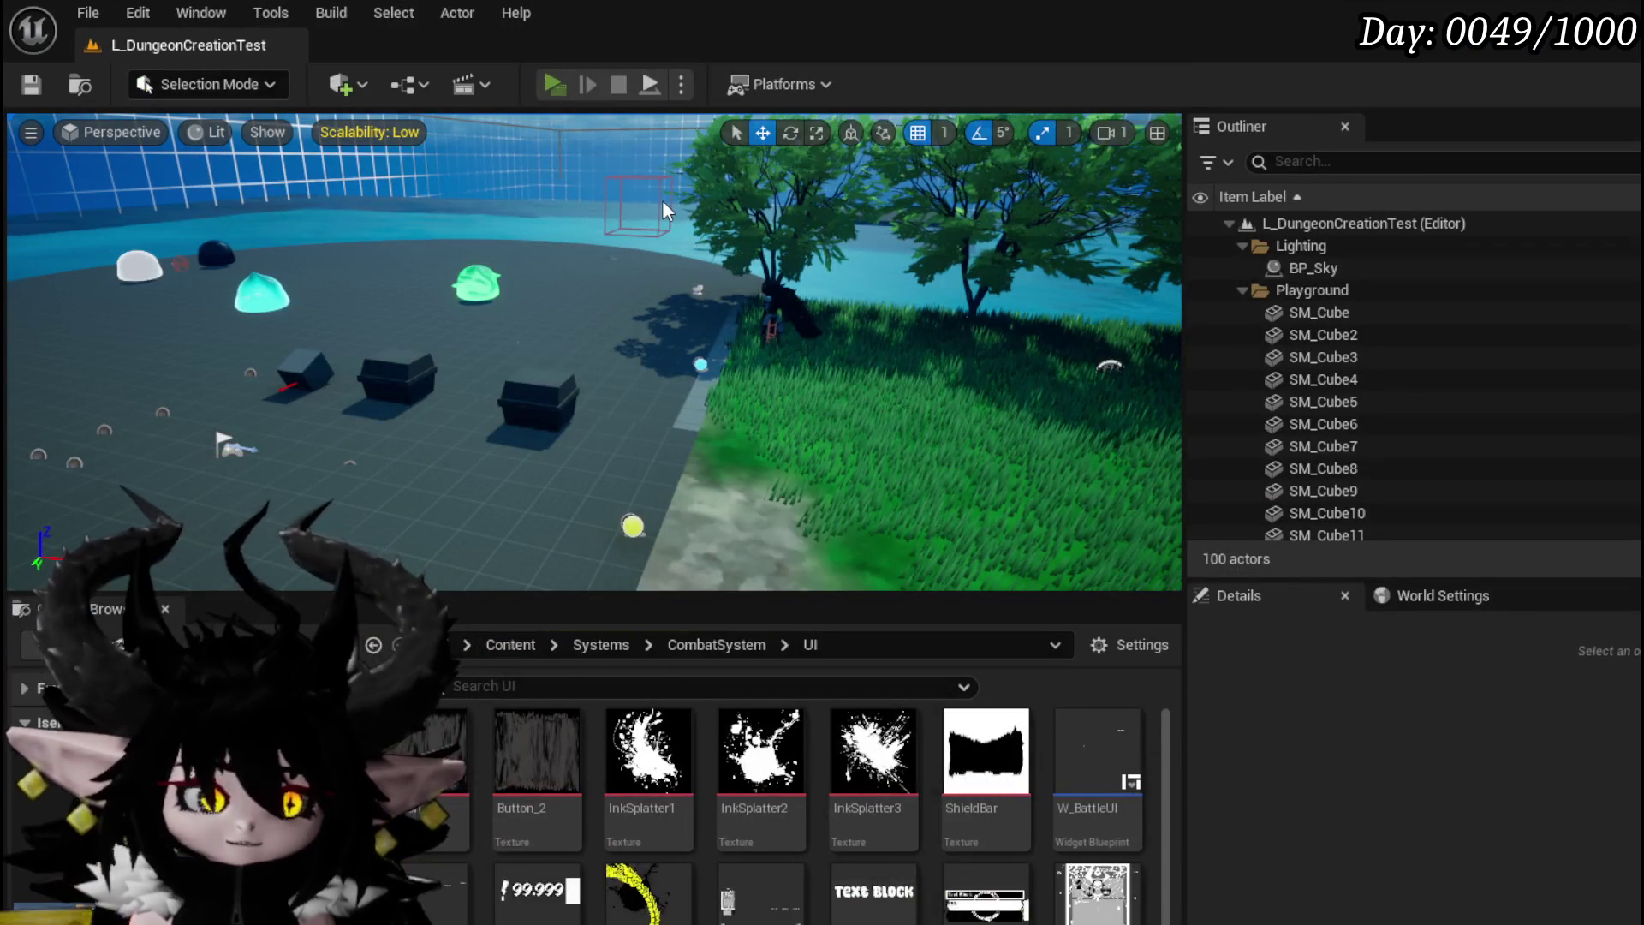
Step: Play-test the level, run up to the green slime, and cast two fire attacks at it
{"action": "key", "text": "alt+p"}
{"action": "key", "text": "w"}
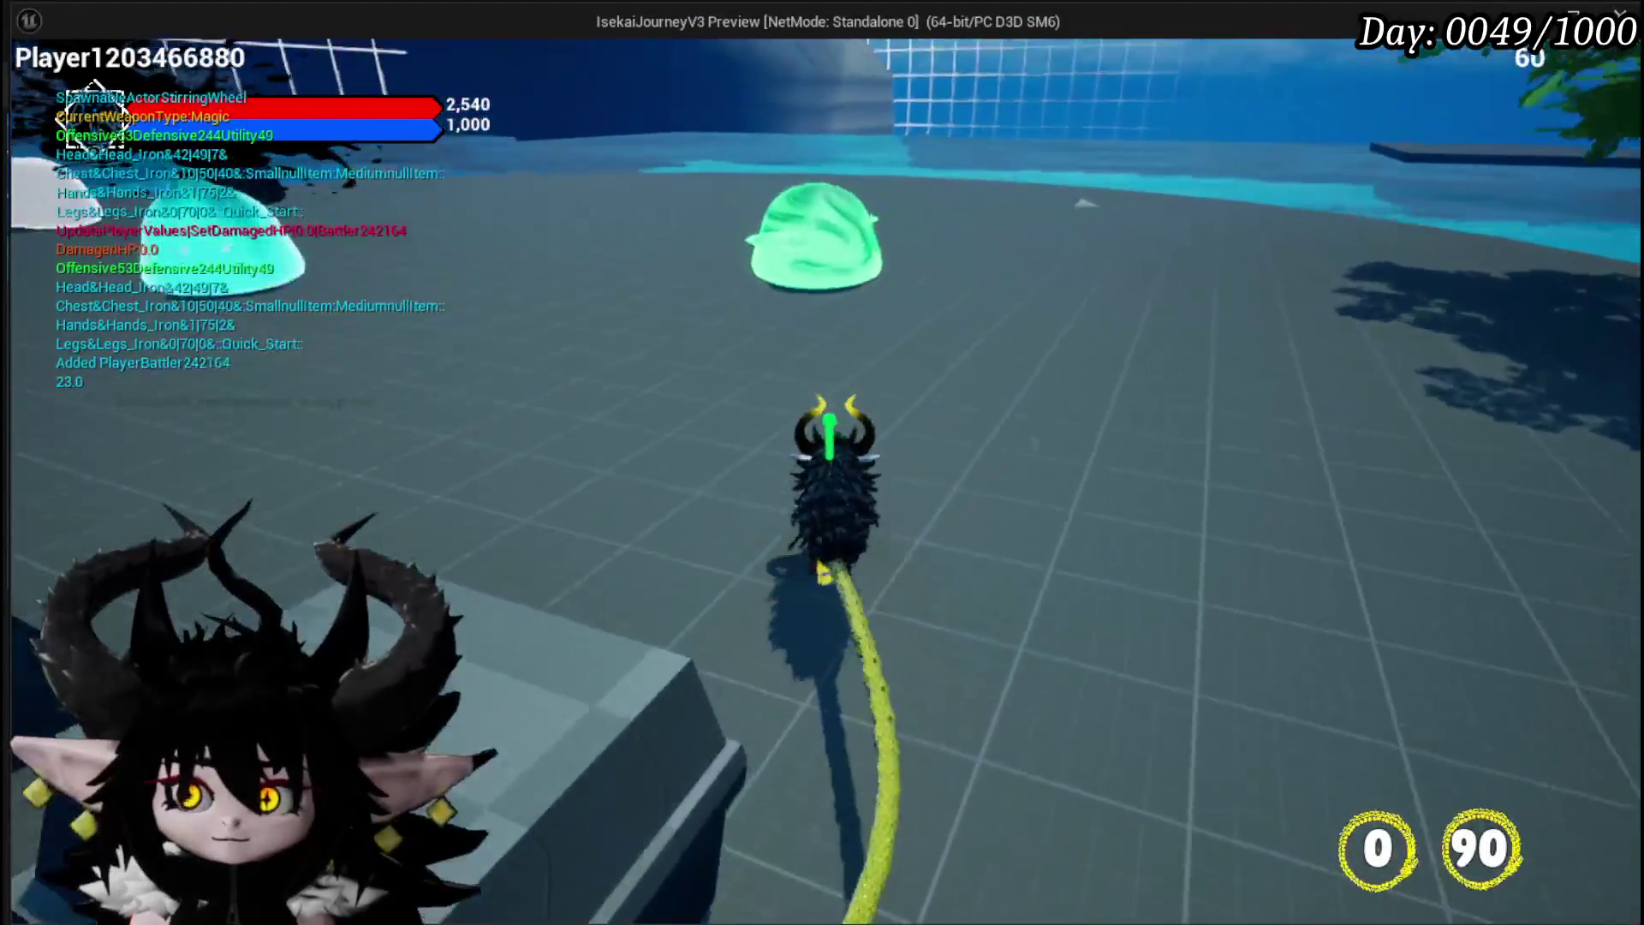
{"action": "left_click", "coordinate": [821, 462]}
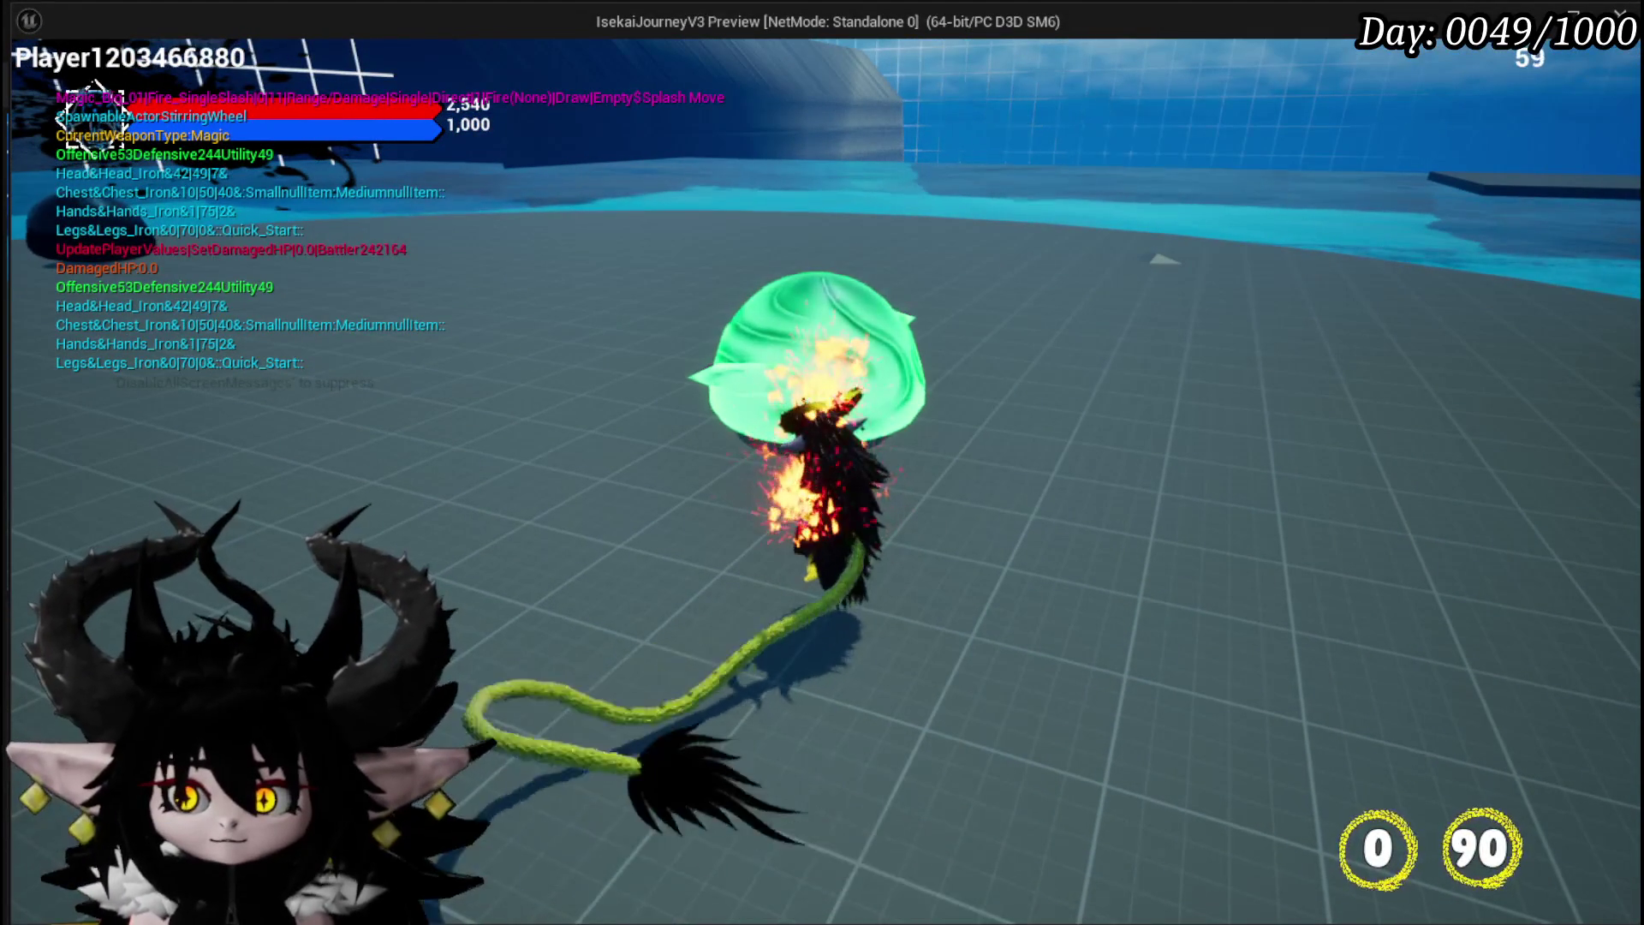
{"action": "left_click", "coordinate": [822, 463]}
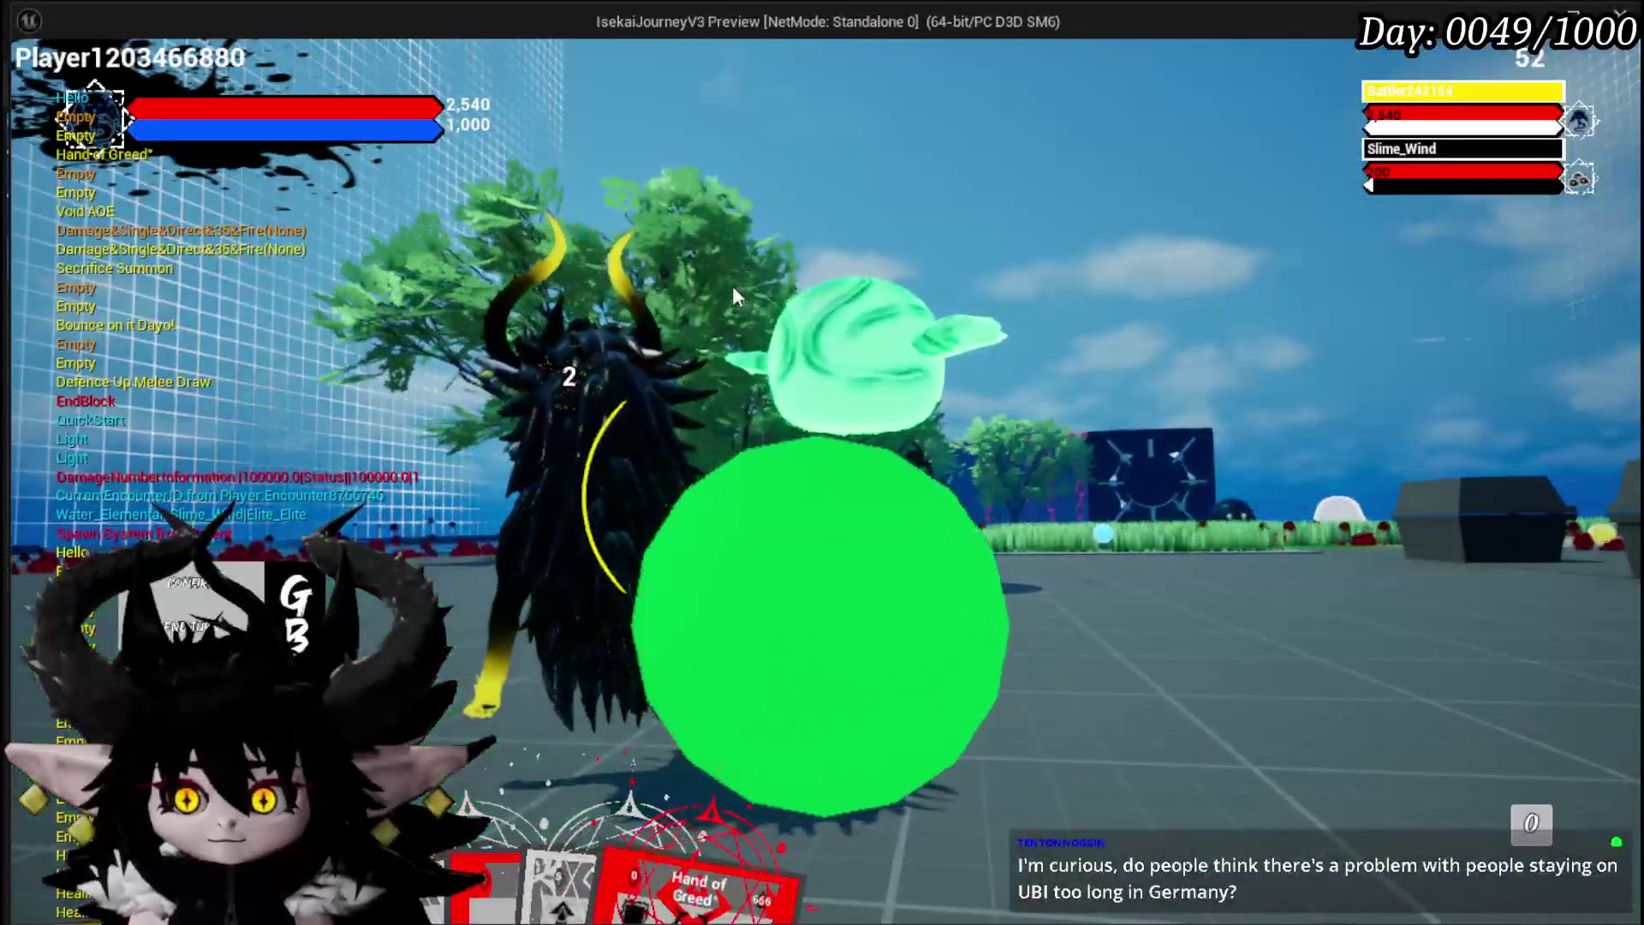
{"action": "mouse_move", "coordinate": [548, 599]}
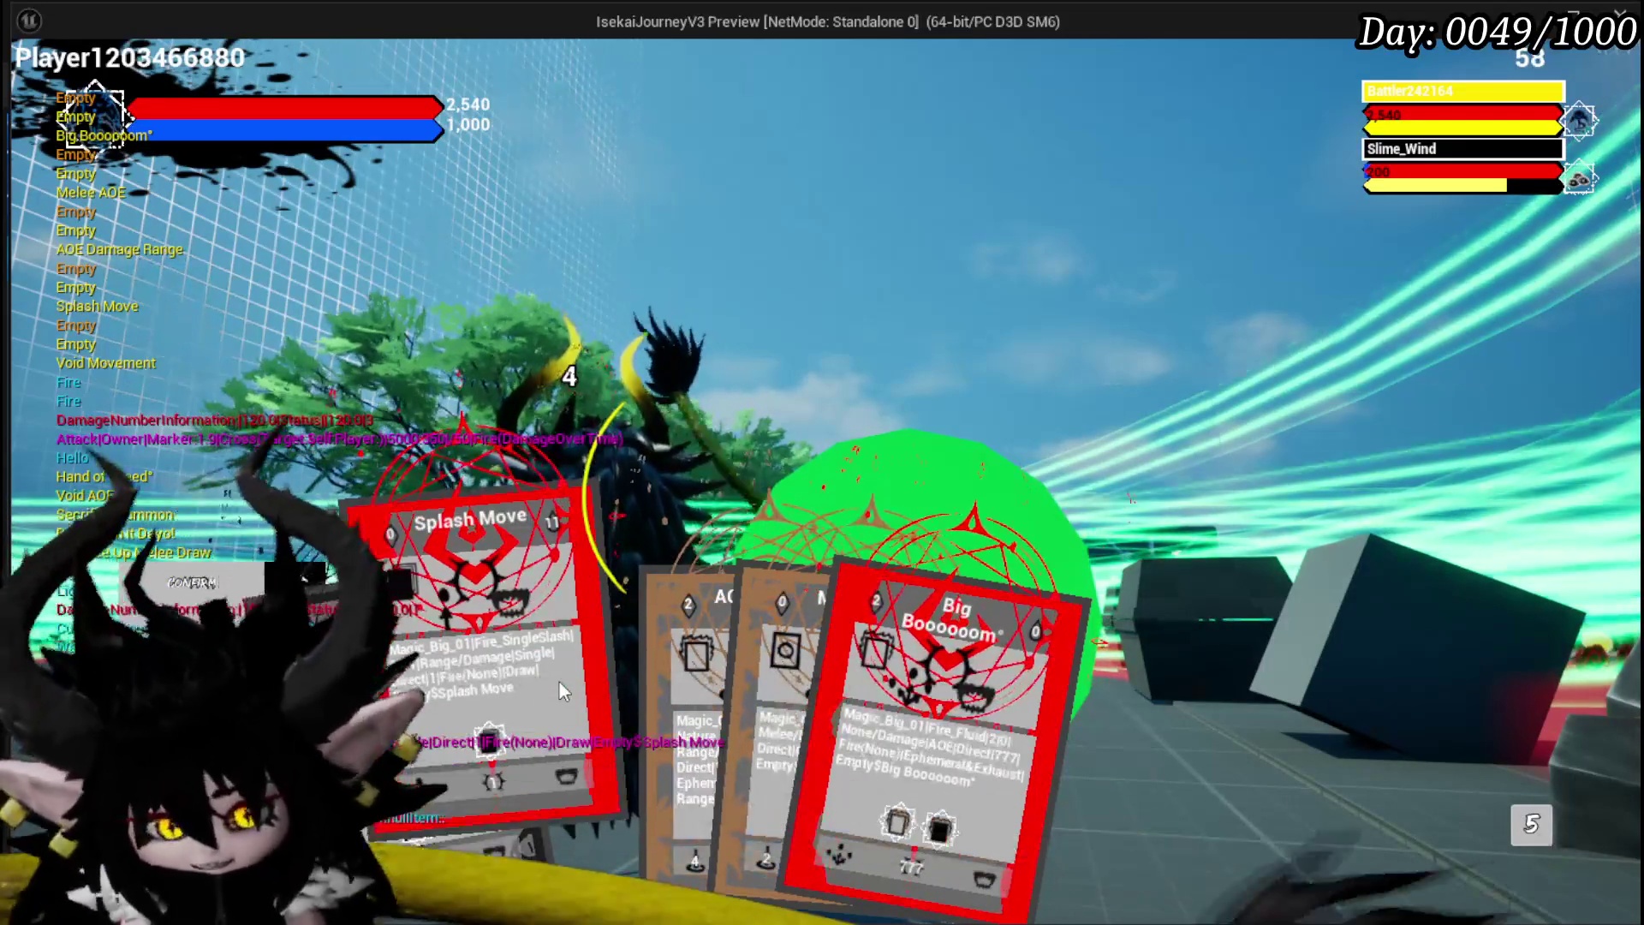
Step: Play the Splash Move card, drag out Big Booooom, then end the preview with Escape
{"action": "left_click", "coordinate": [572, 620]}
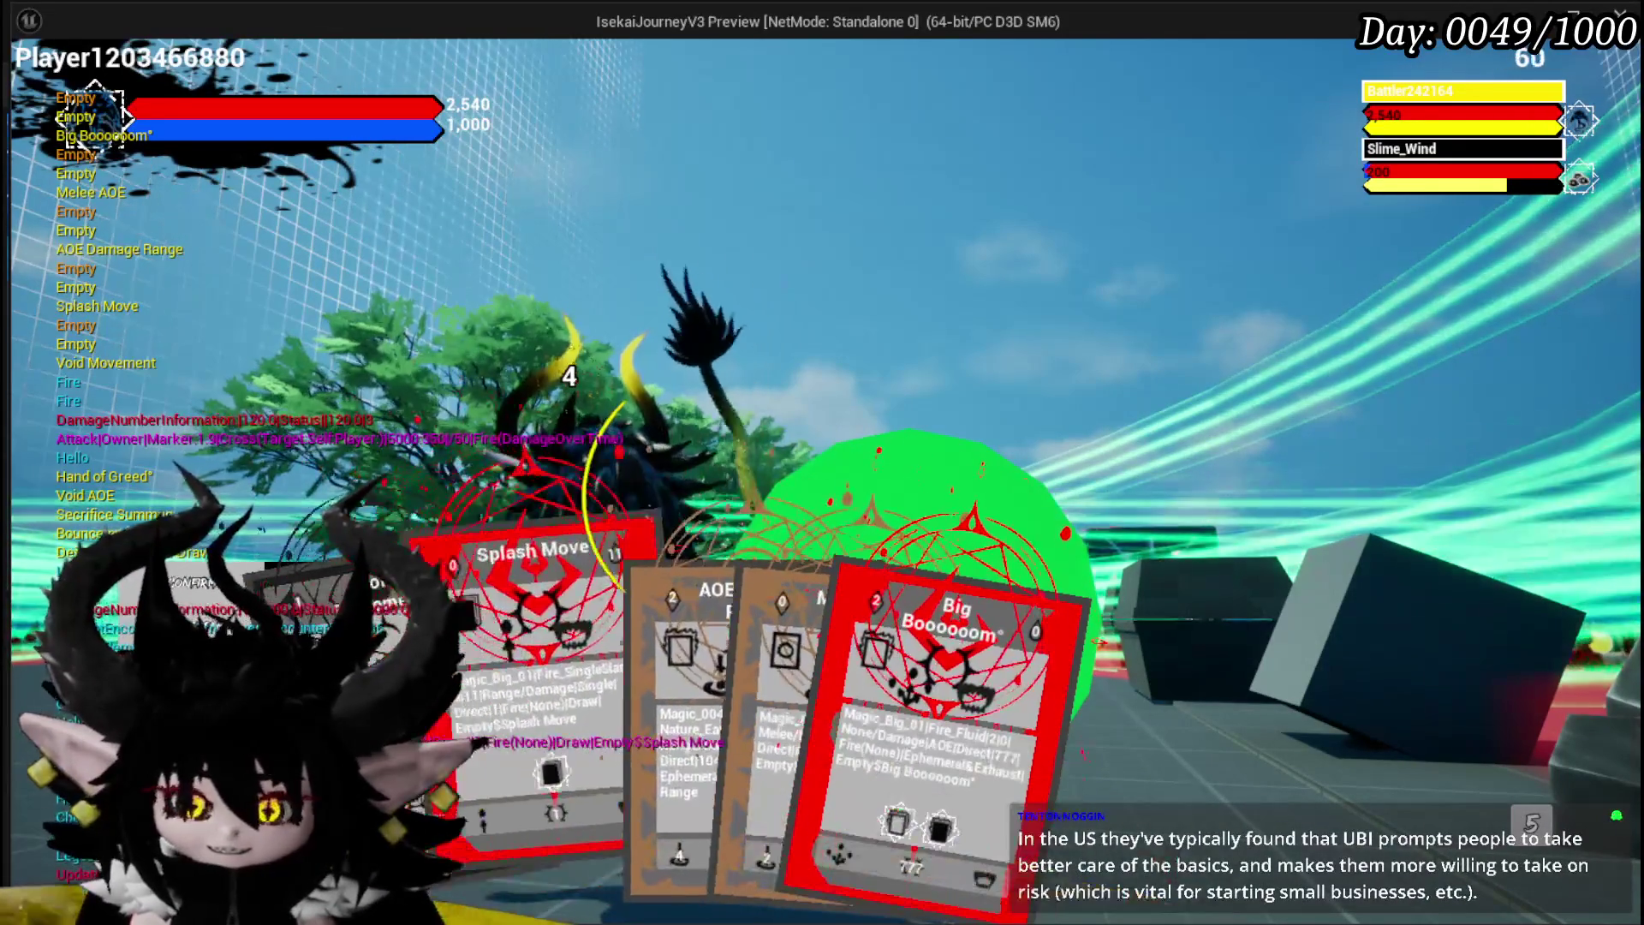
{"action": "left_click", "coordinate": [579, 650]}
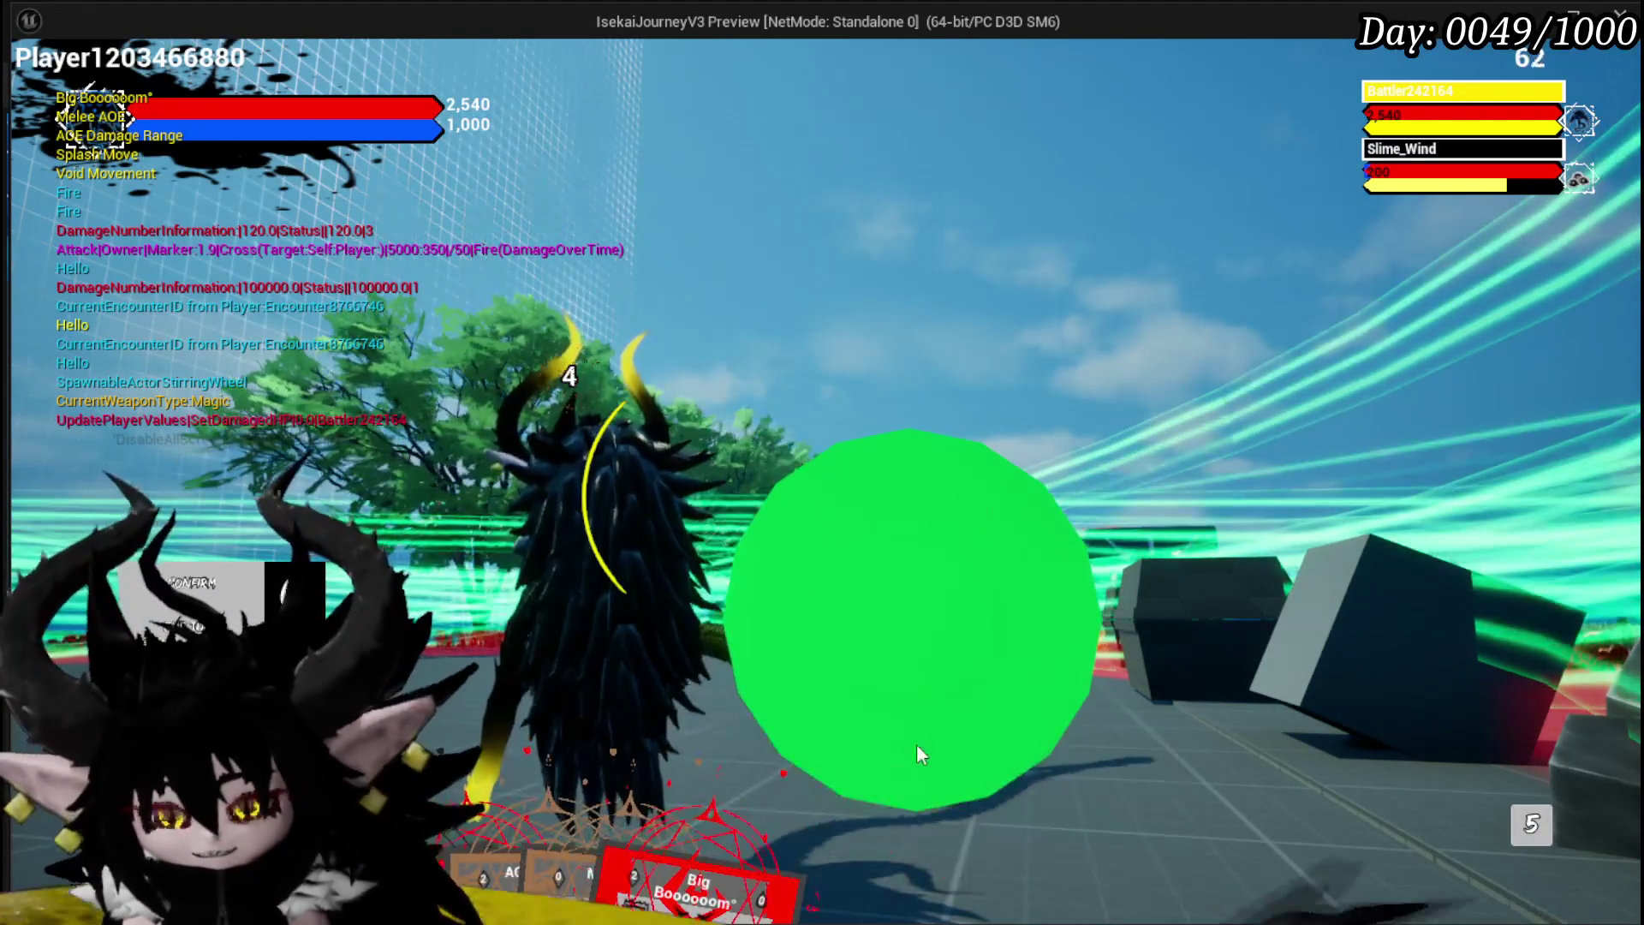
{"action": "left_click_drag", "start_coordinate": [743, 793], "coordinate": [812, 526]}
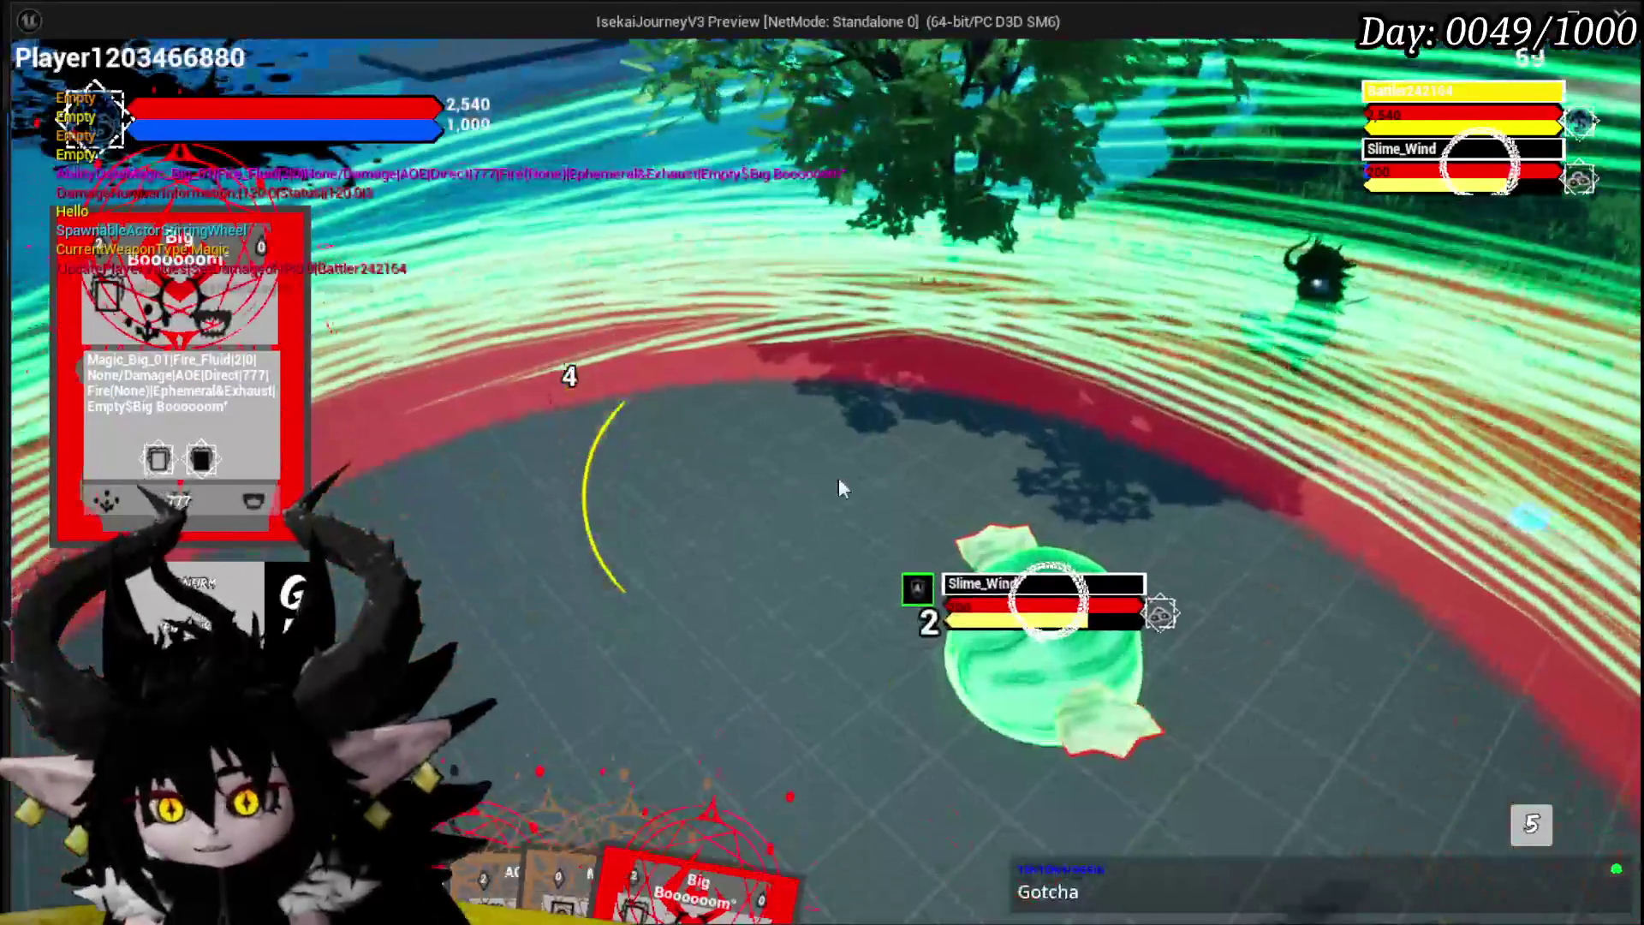
{"action": "key", "text": "Escape"}
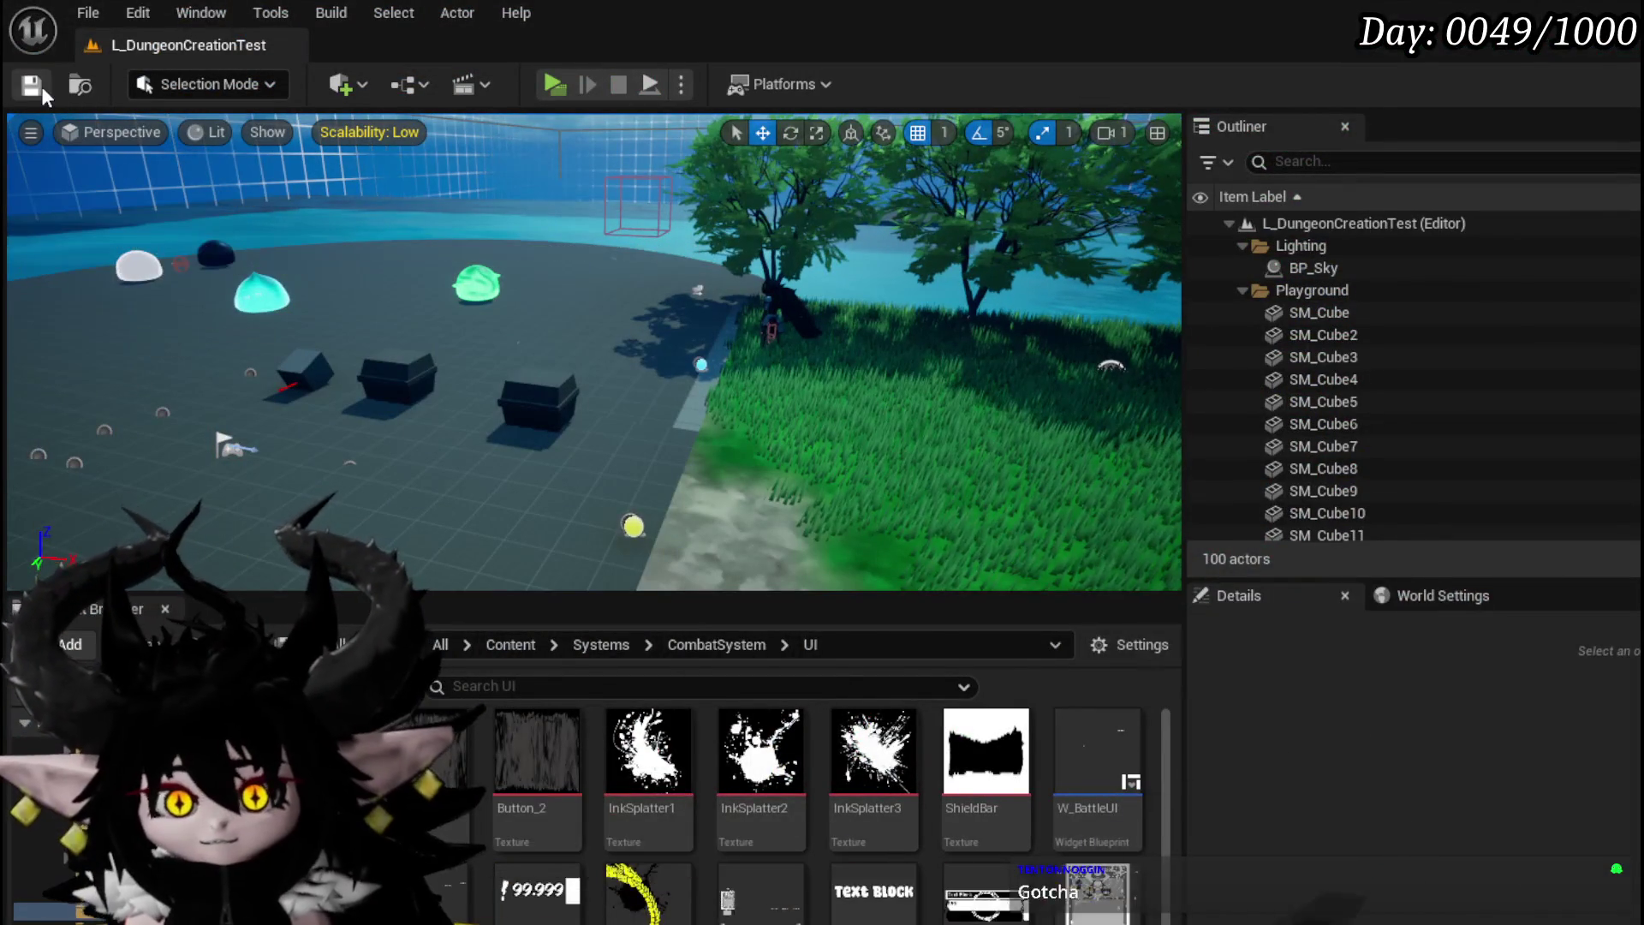
Step: Save the level map and its changed packages
{"action": "left_click", "coordinate": [41, 89]}
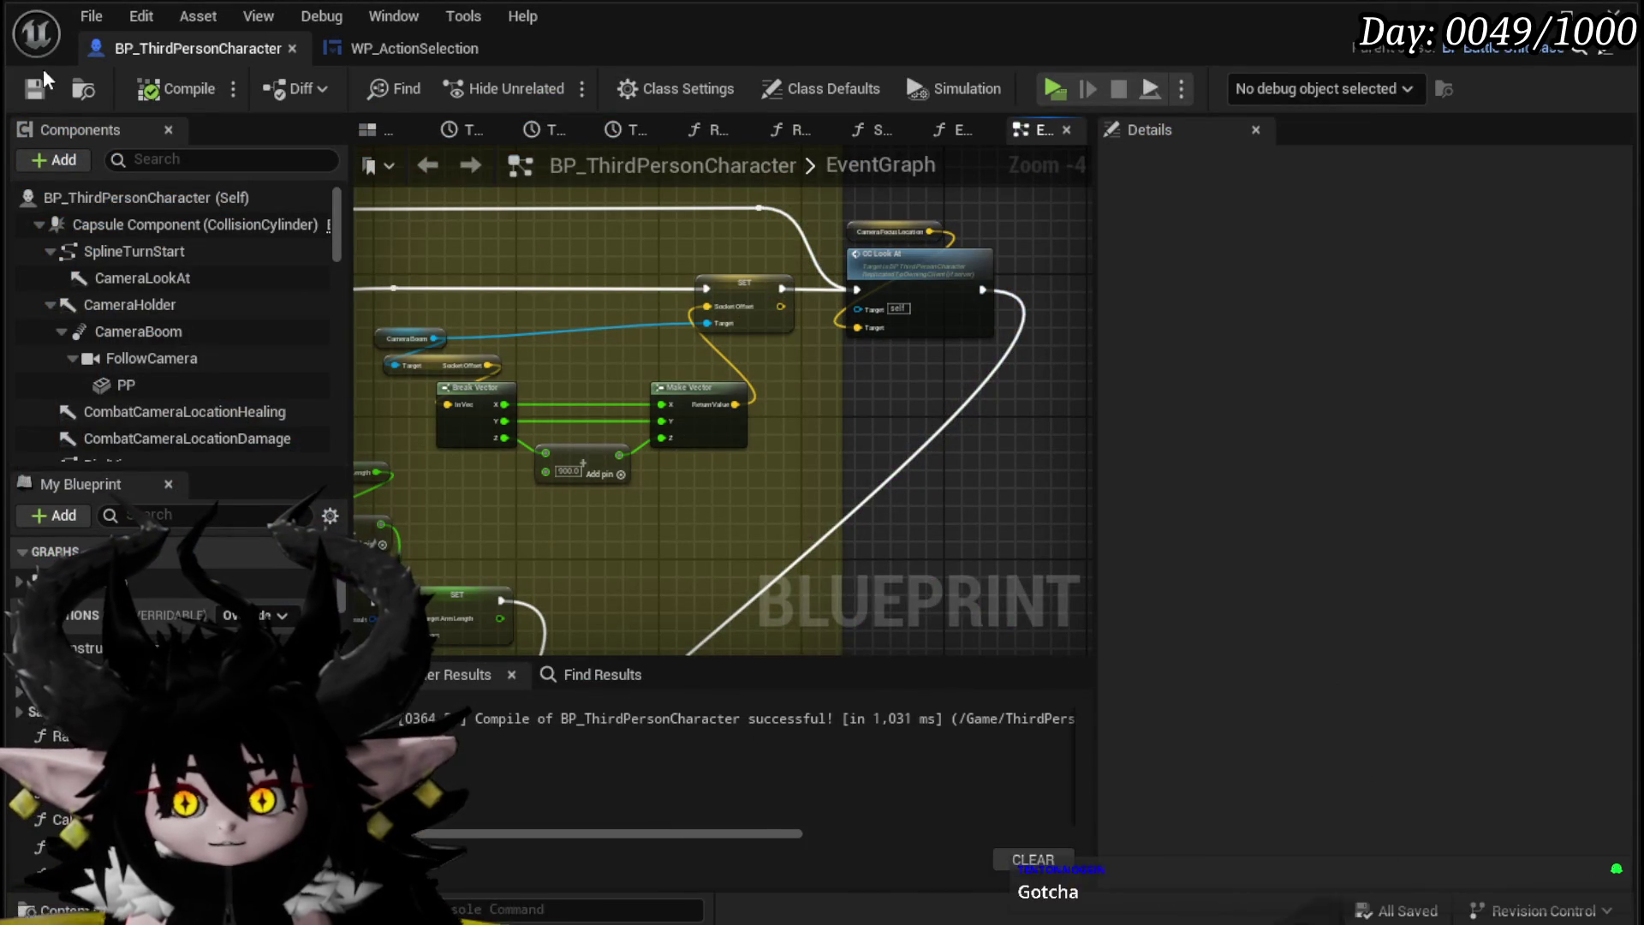
{"action": "left_click", "coordinate": [43, 77]}
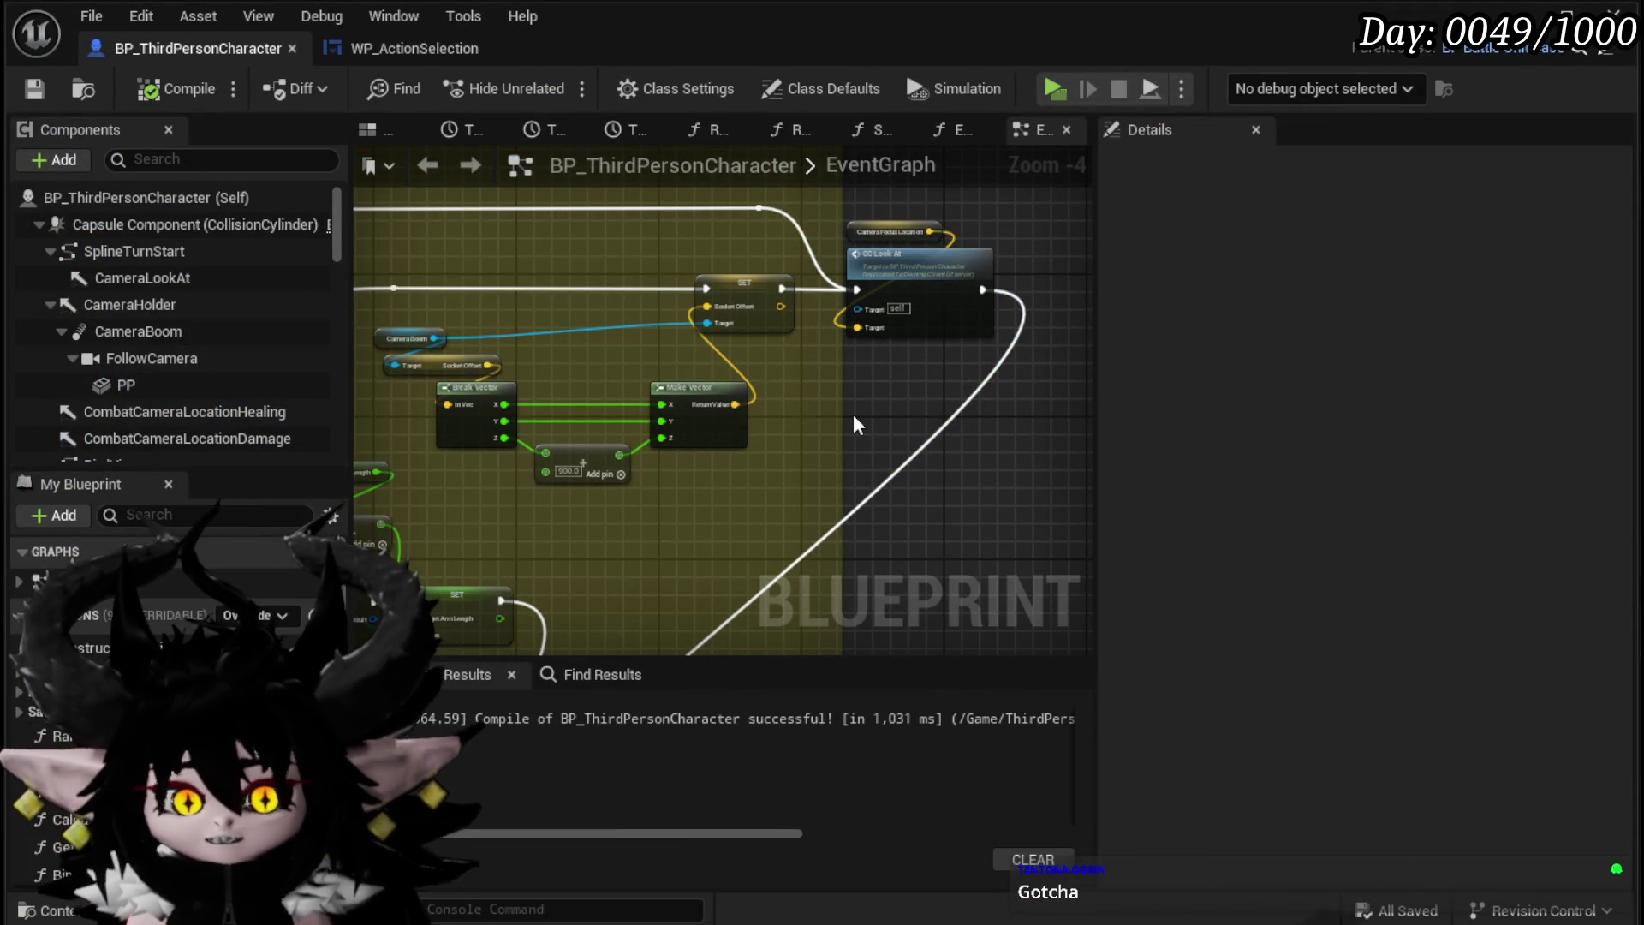
{"action": "scroll", "coordinate": [645, 286], "scroll_direction": "down", "scroll_amount": 2}
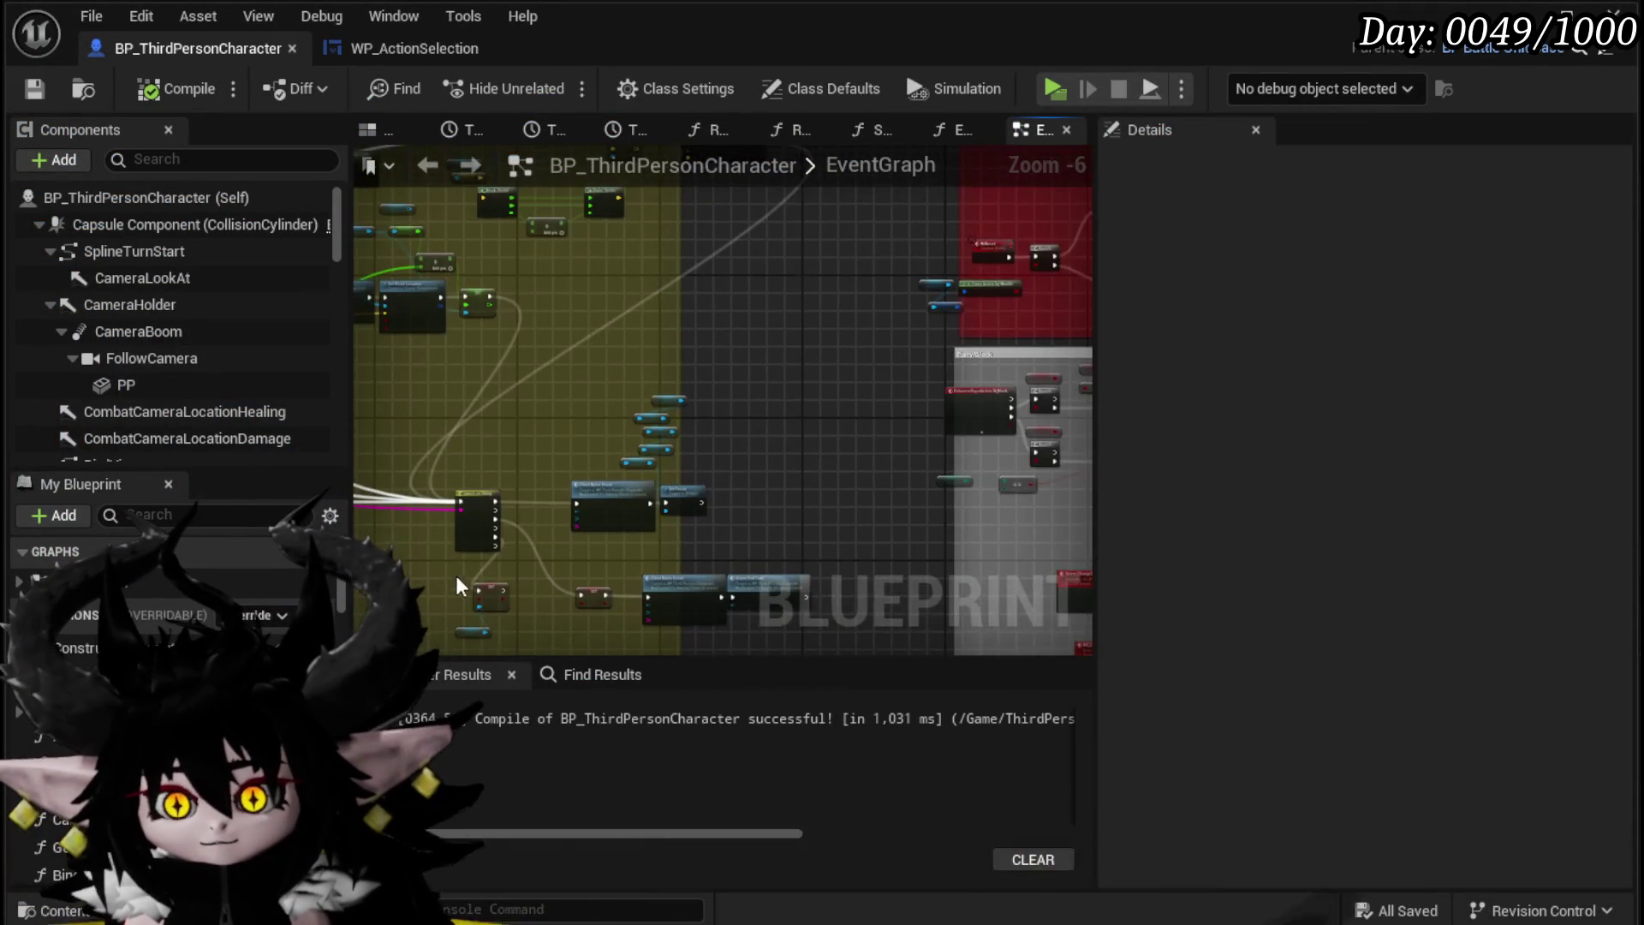
{"action": "left_click_drag", "start_coordinate": [456, 575], "coordinate": [520, 542]}
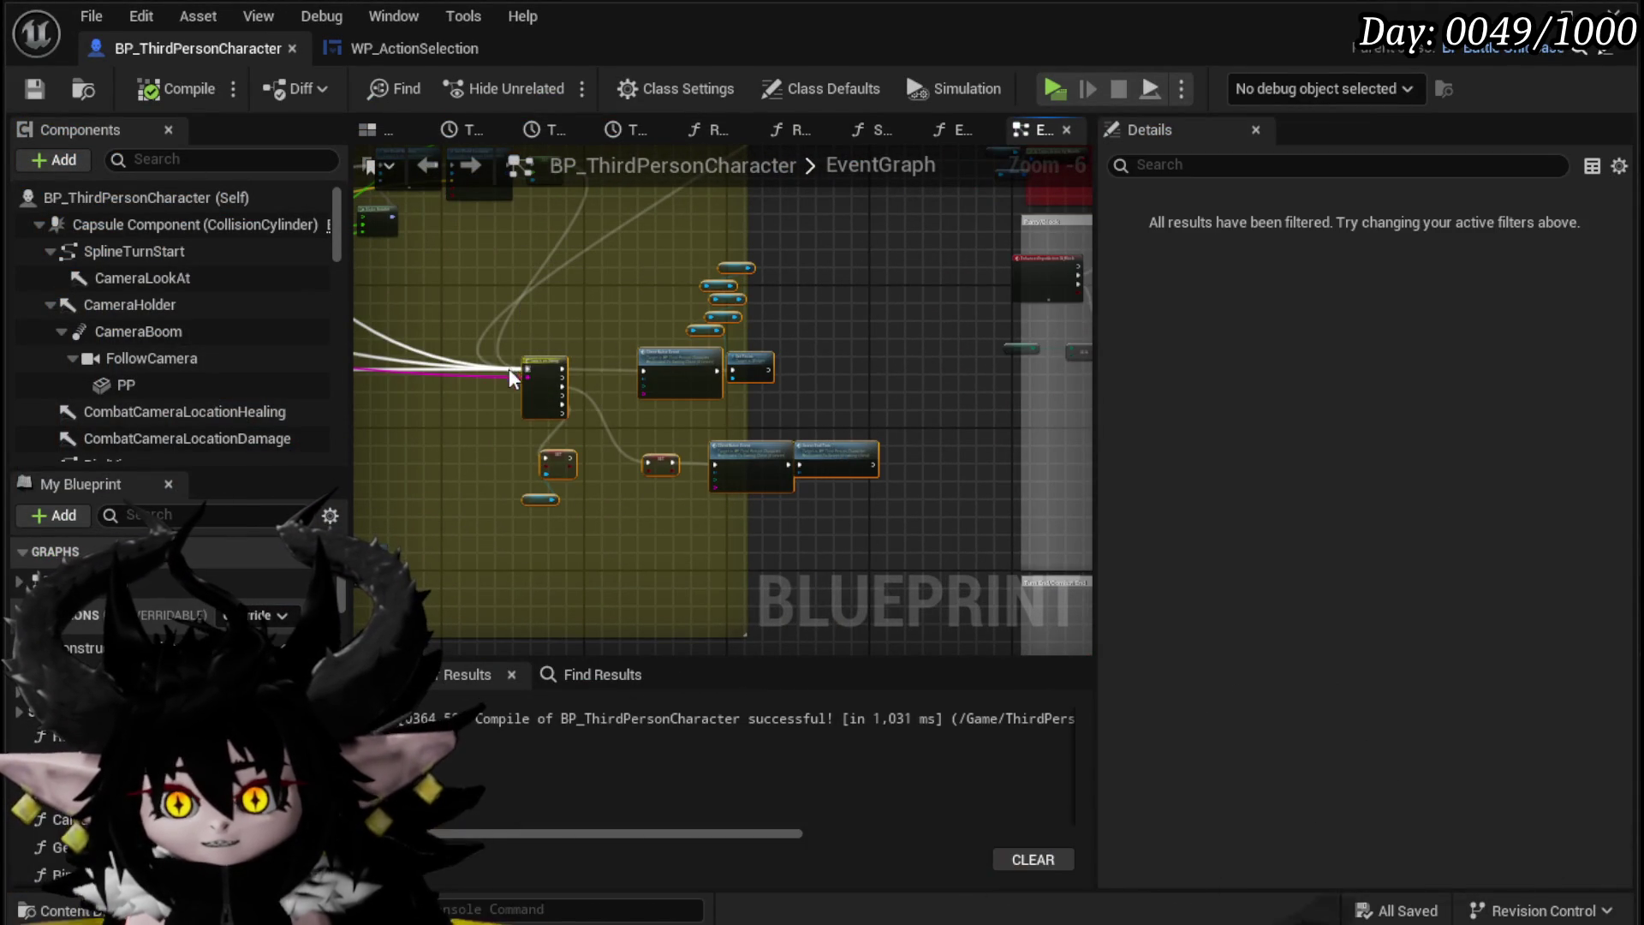
Step: Select the camera nodes in the EventGraph, clear the selection, and save BP_ThirdPersonCharacter
{"action": "left_click_drag", "start_coordinate": [702, 366], "coordinate": [665, 367]}
{"action": "mouse_move", "coordinate": [691, 295]}
{"action": "left_mouse_down"}
{"action": "mouse_move", "coordinate": [709, 435]}
{"action": "mouse_move", "coordinate": [671, 378]}
{"action": "mouse_move", "coordinate": [631, 524]}
{"action": "left_mouse_up"}
{"action": "mouse_move", "coordinate": [685, 415]}
{"action": "left_mouse_down"}
{"action": "mouse_move", "coordinate": [649, 496]}
{"action": "mouse_move", "coordinate": [696, 531]}
{"action": "left_mouse_up"}
{"action": "mouse_move", "coordinate": [552, 503]}
{"action": "left_mouse_down"}
{"action": "mouse_move", "coordinate": [820, 372]}
{"action": "mouse_move", "coordinate": [927, 300]}
{"action": "mouse_move", "coordinate": [932, 278]}
{"action": "left_mouse_up"}
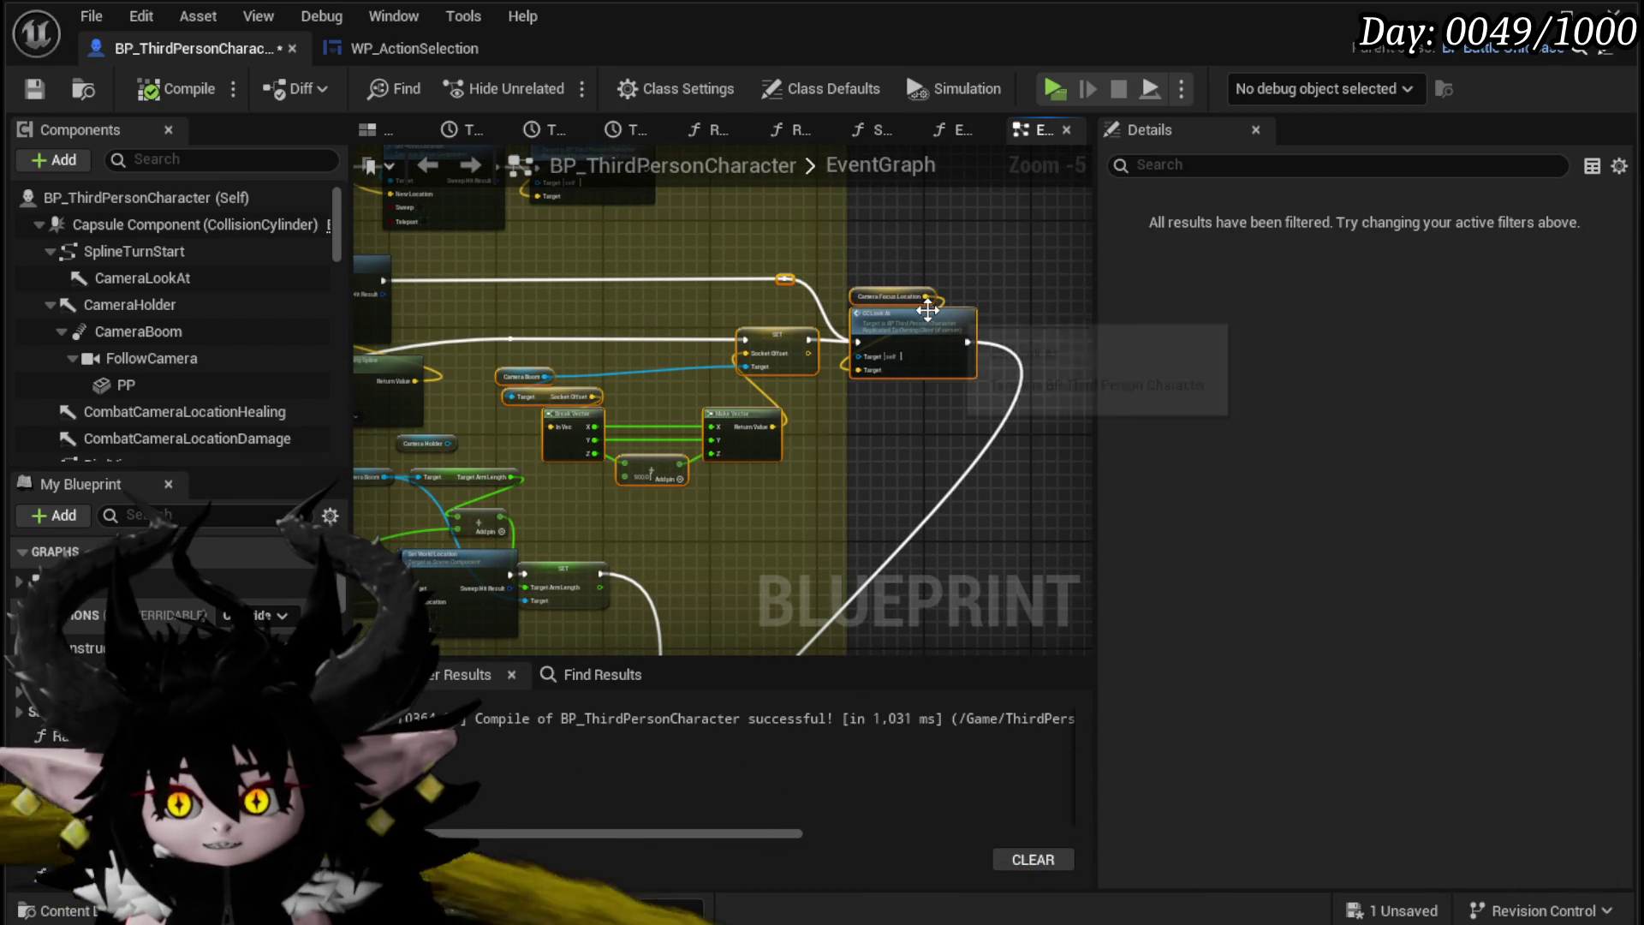
{"action": "left_click", "coordinate": [666, 302]}
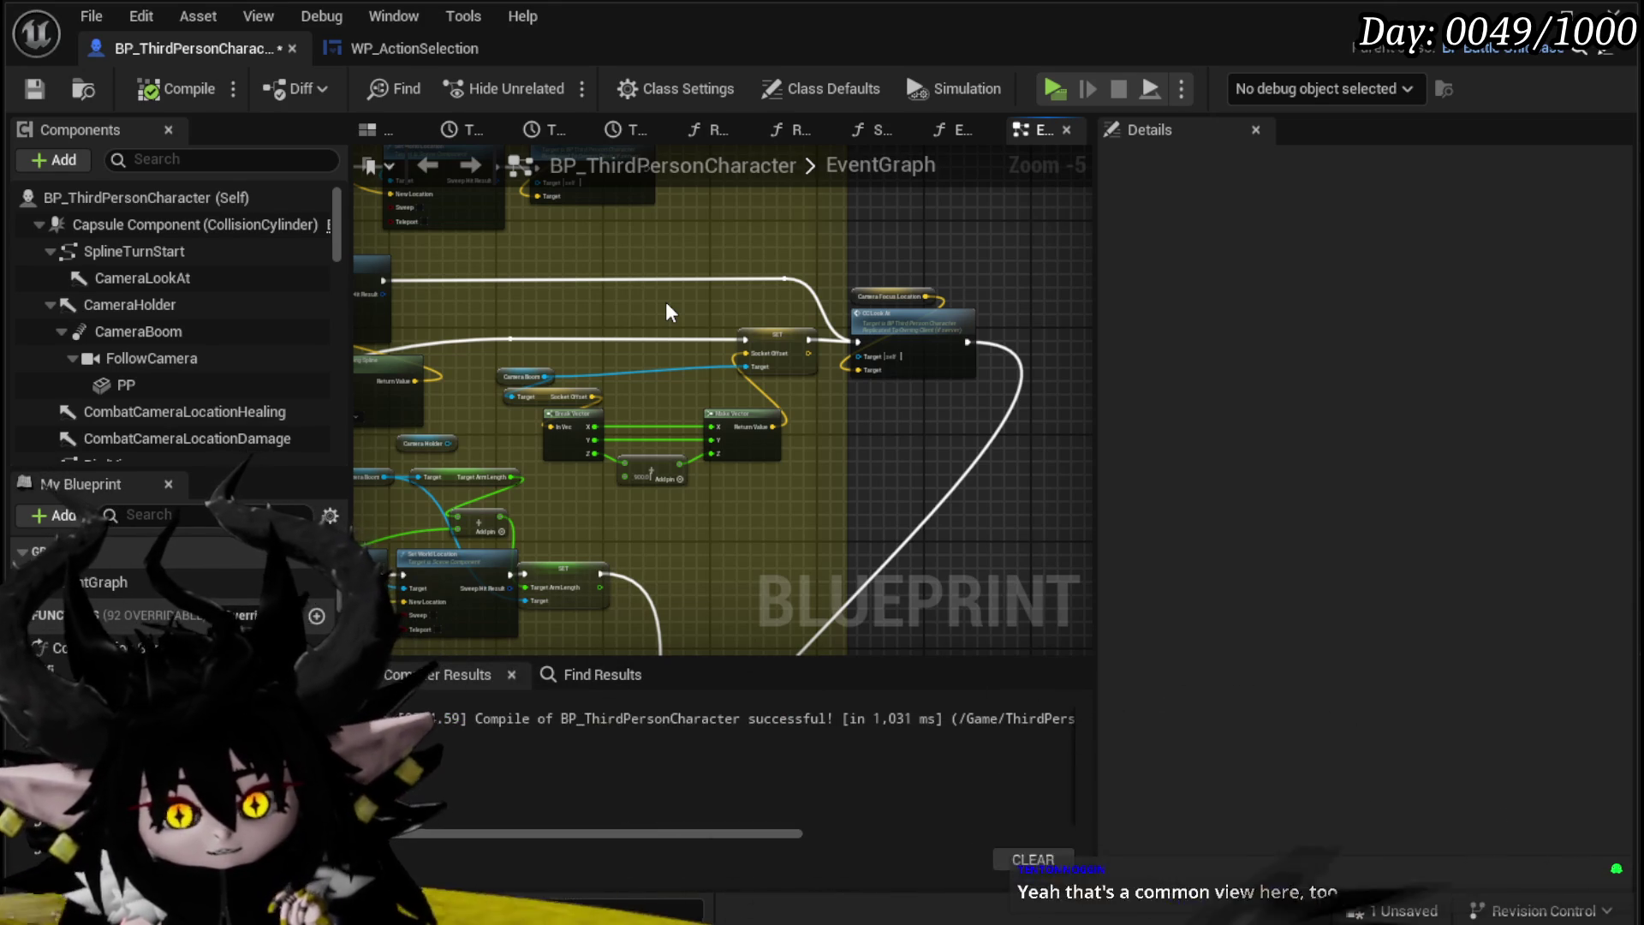
{"action": "left_click", "coordinate": [40, 84]}
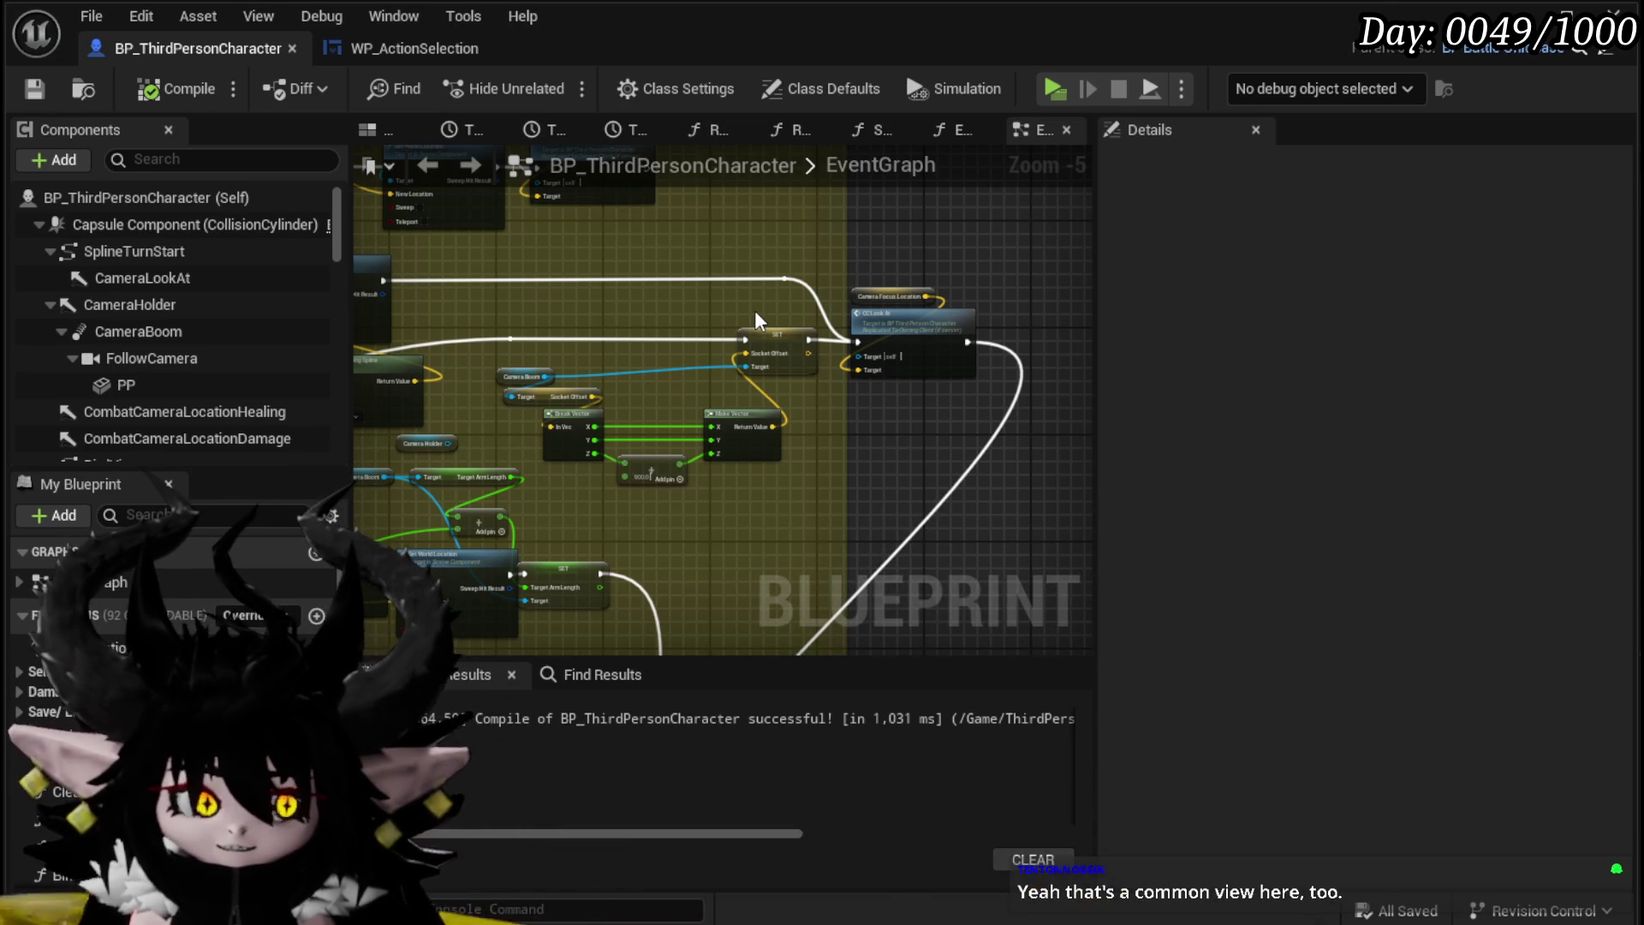
{"action": "mouse_move", "coordinate": [685, 300]}
{"action": "left_mouse_down"}
{"action": "mouse_move", "coordinate": [976, 283]}
{"action": "mouse_move", "coordinate": [664, 441]}
{"action": "mouse_move", "coordinate": [882, 361]}
{"action": "mouse_move", "coordinate": [947, 378]}
{"action": "mouse_move", "coordinate": [866, 484]}
{"action": "left_mouse_up"}
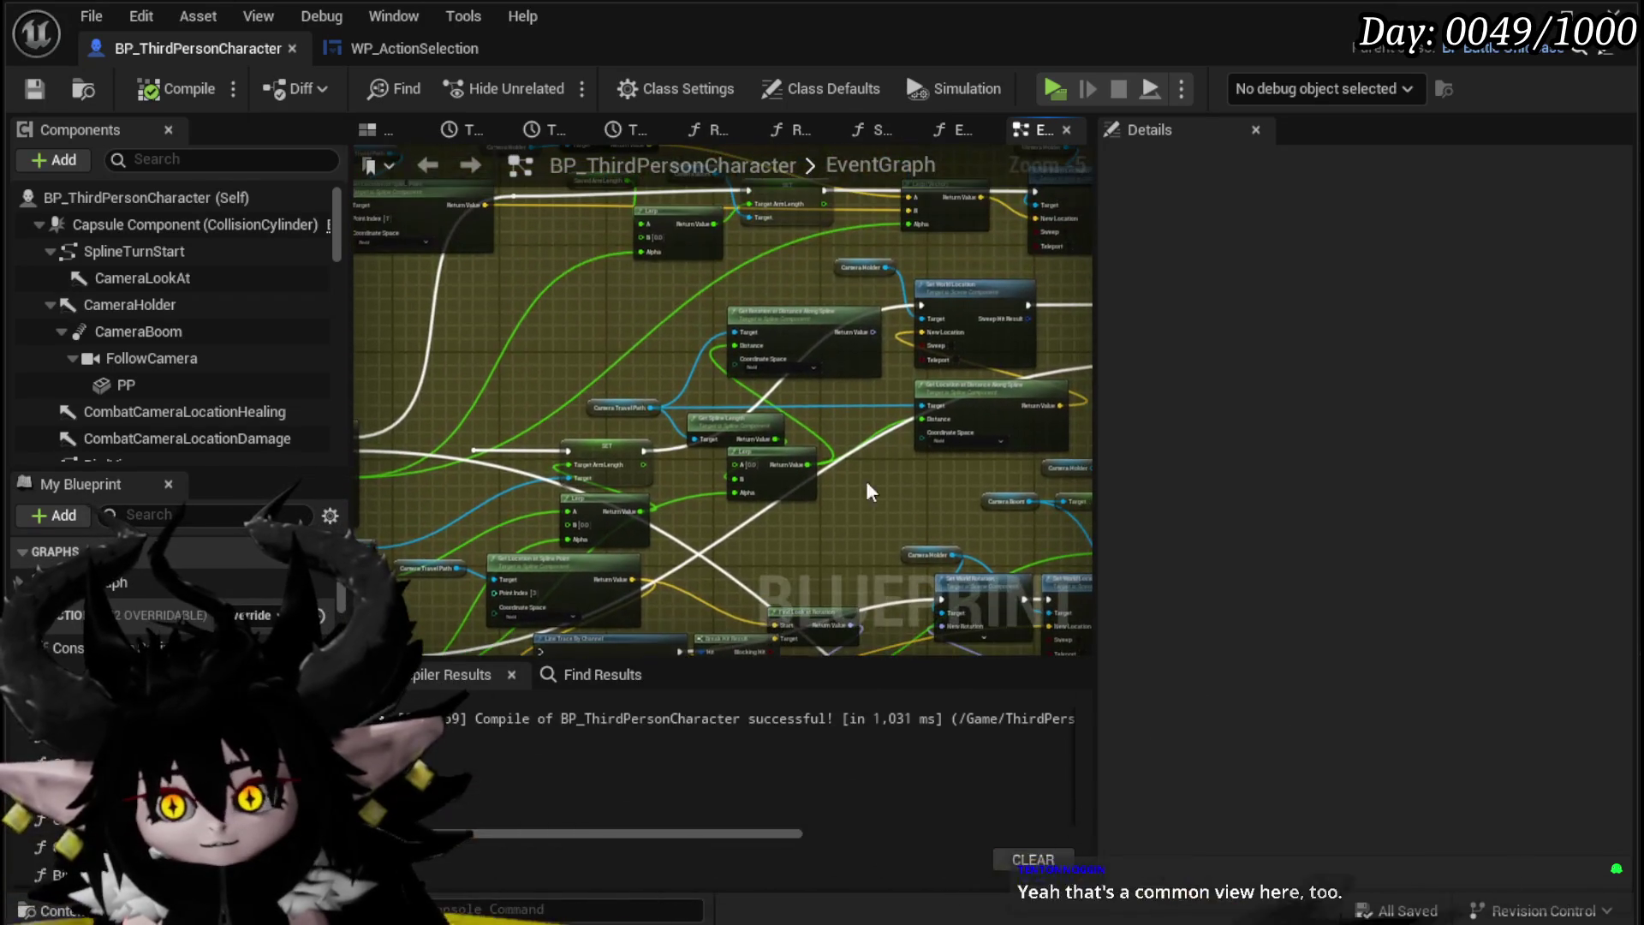
Step: Drag the Saved Arm Length getter up beside the Lerp node's A input
{"action": "left_click_drag", "start_coordinate": [503, 348], "coordinate": [430, 351]}
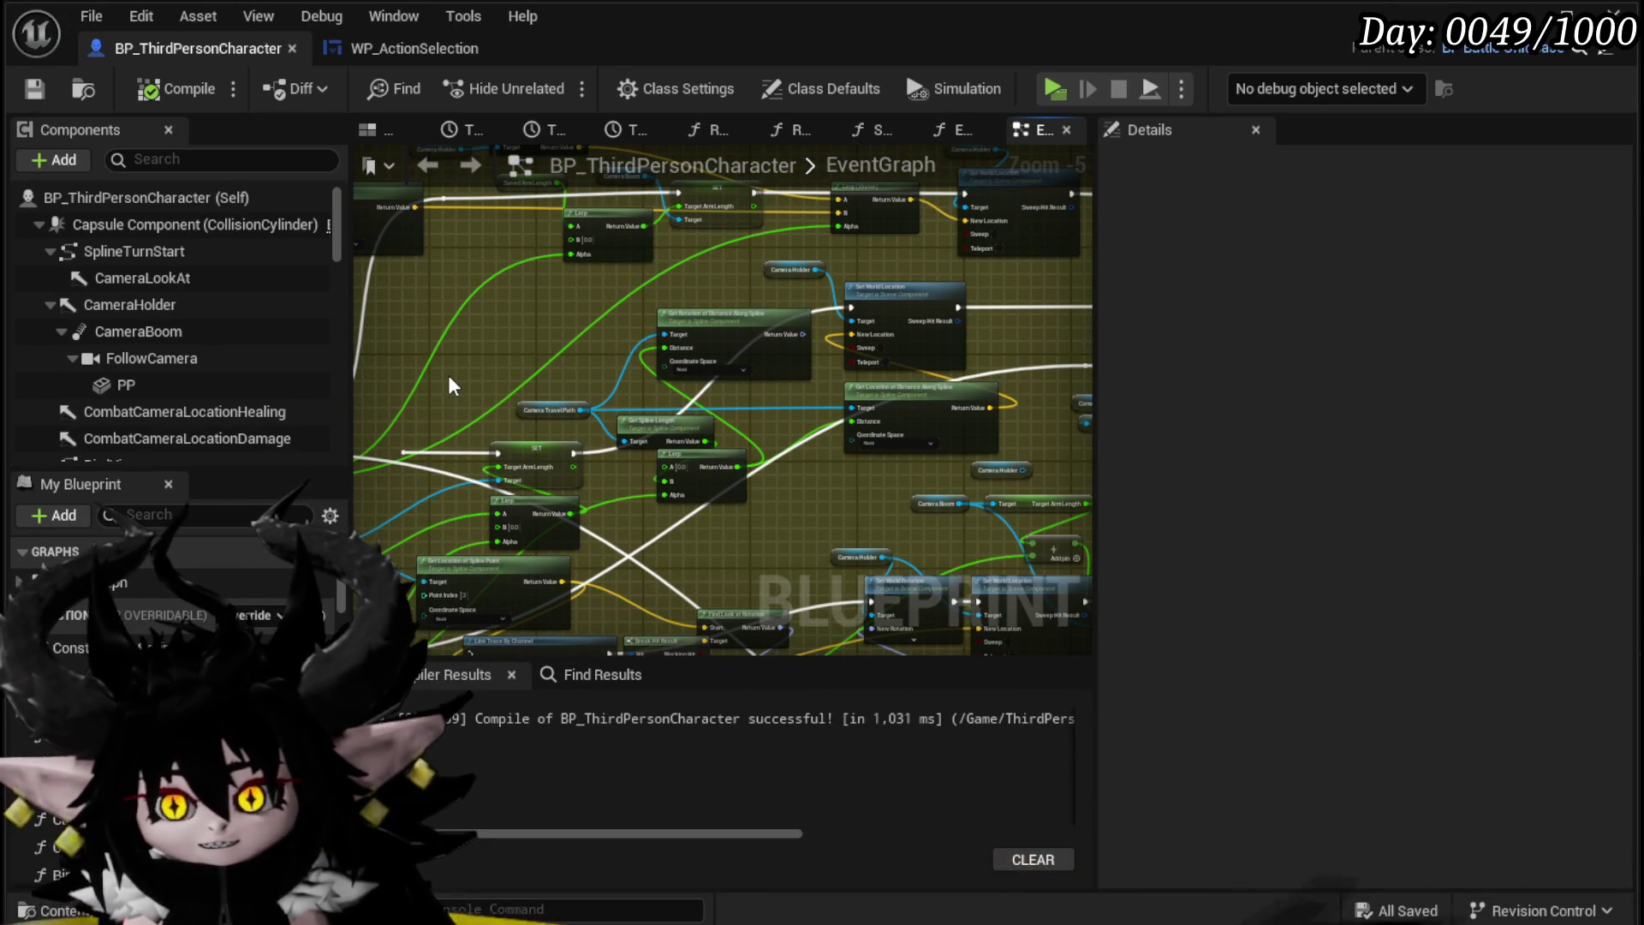
{"action": "left_click_drag", "start_coordinate": [449, 374], "coordinate": [486, 315]}
{"action": "mouse_move", "coordinate": [655, 415]}
{"action": "left_mouse_down"}
{"action": "mouse_move", "coordinate": [696, 490]}
{"action": "mouse_move", "coordinate": [614, 485]}
{"action": "mouse_move", "coordinate": [916, 426]}
{"action": "left_mouse_up"}
{"action": "scroll", "coordinate": [562, 487], "scroll_direction": "up", "scroll_amount": 3}
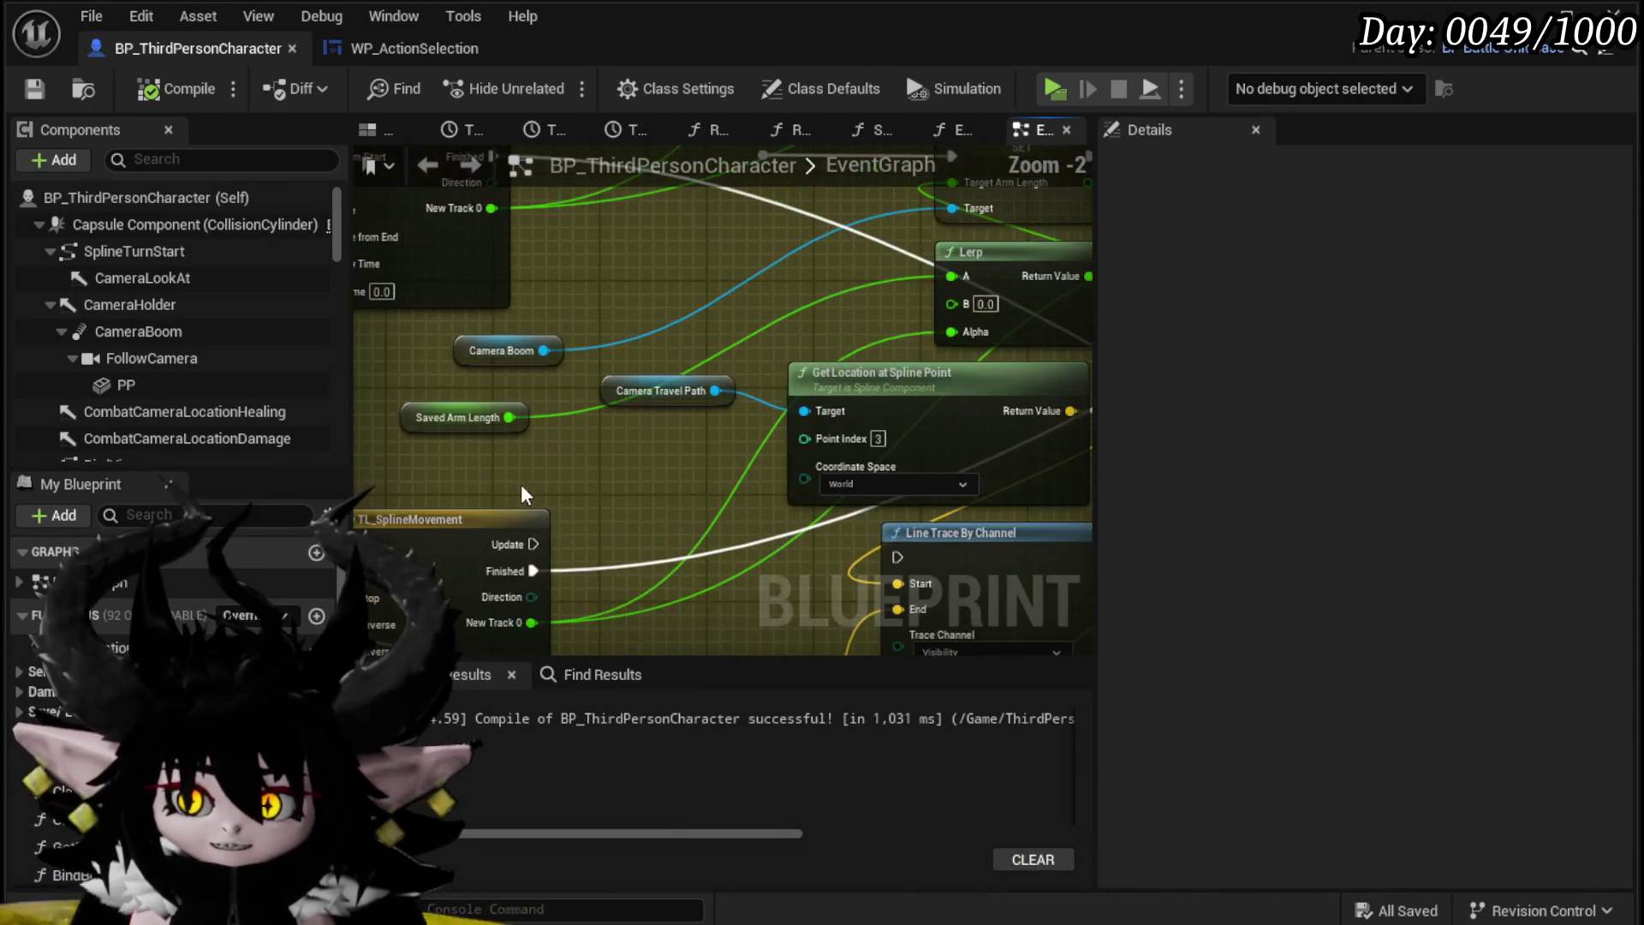
{"action": "left_click_drag", "start_coordinate": [412, 417], "coordinate": [664, 339]}
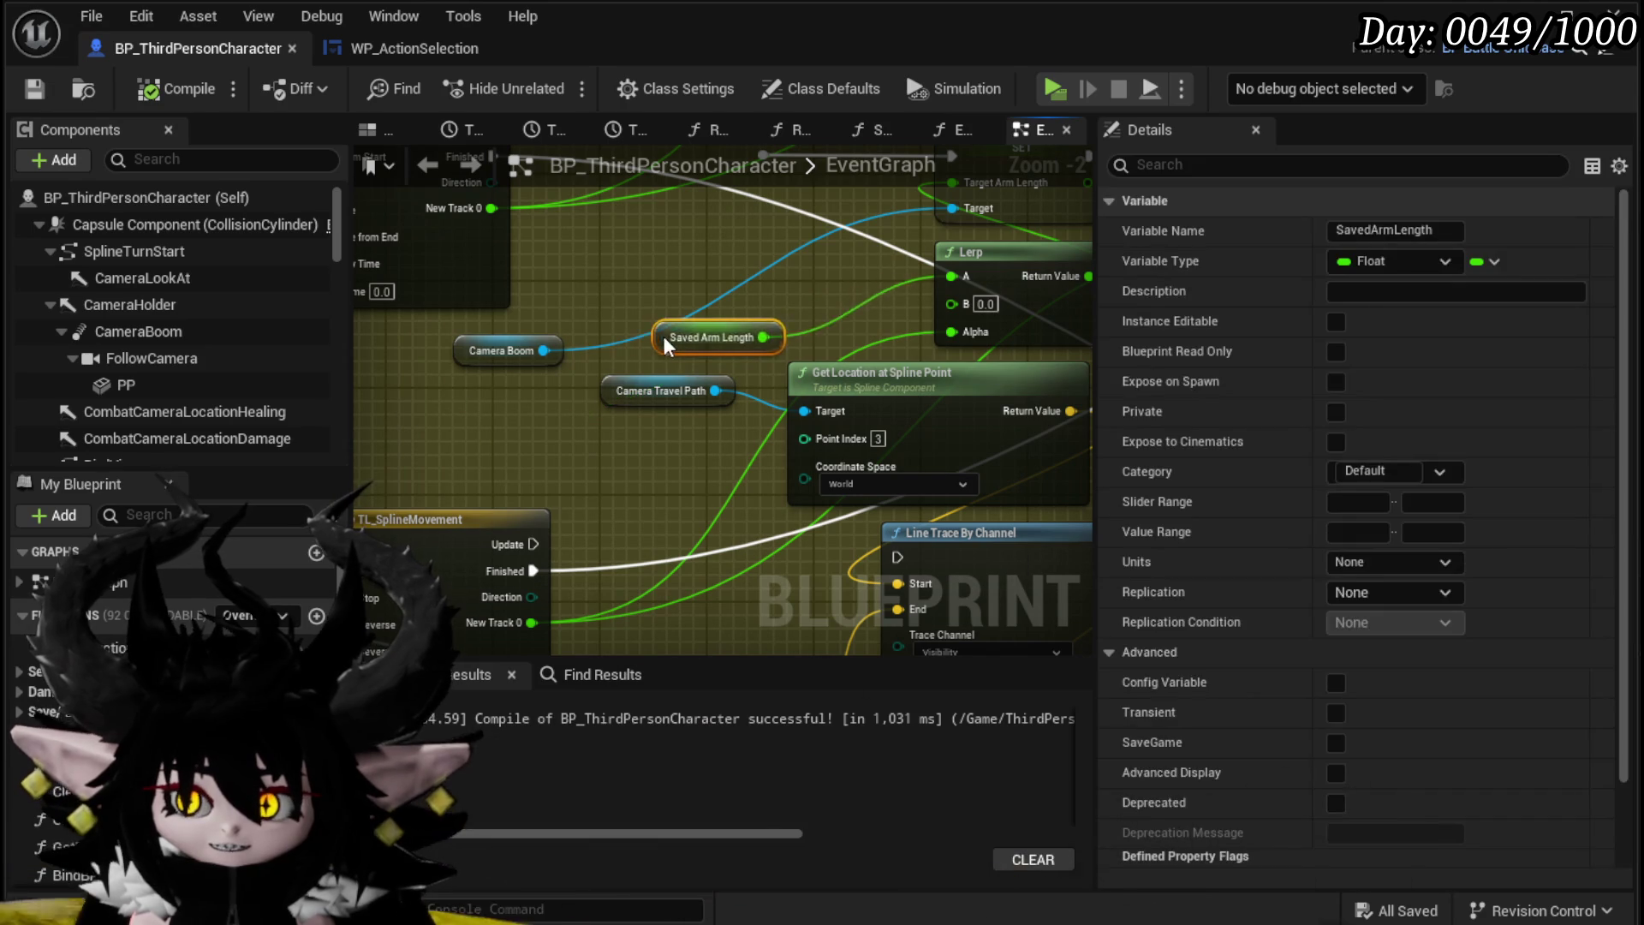
{"action": "scroll", "coordinate": [428, 464], "scroll_direction": "down", "scroll_amount": 2}
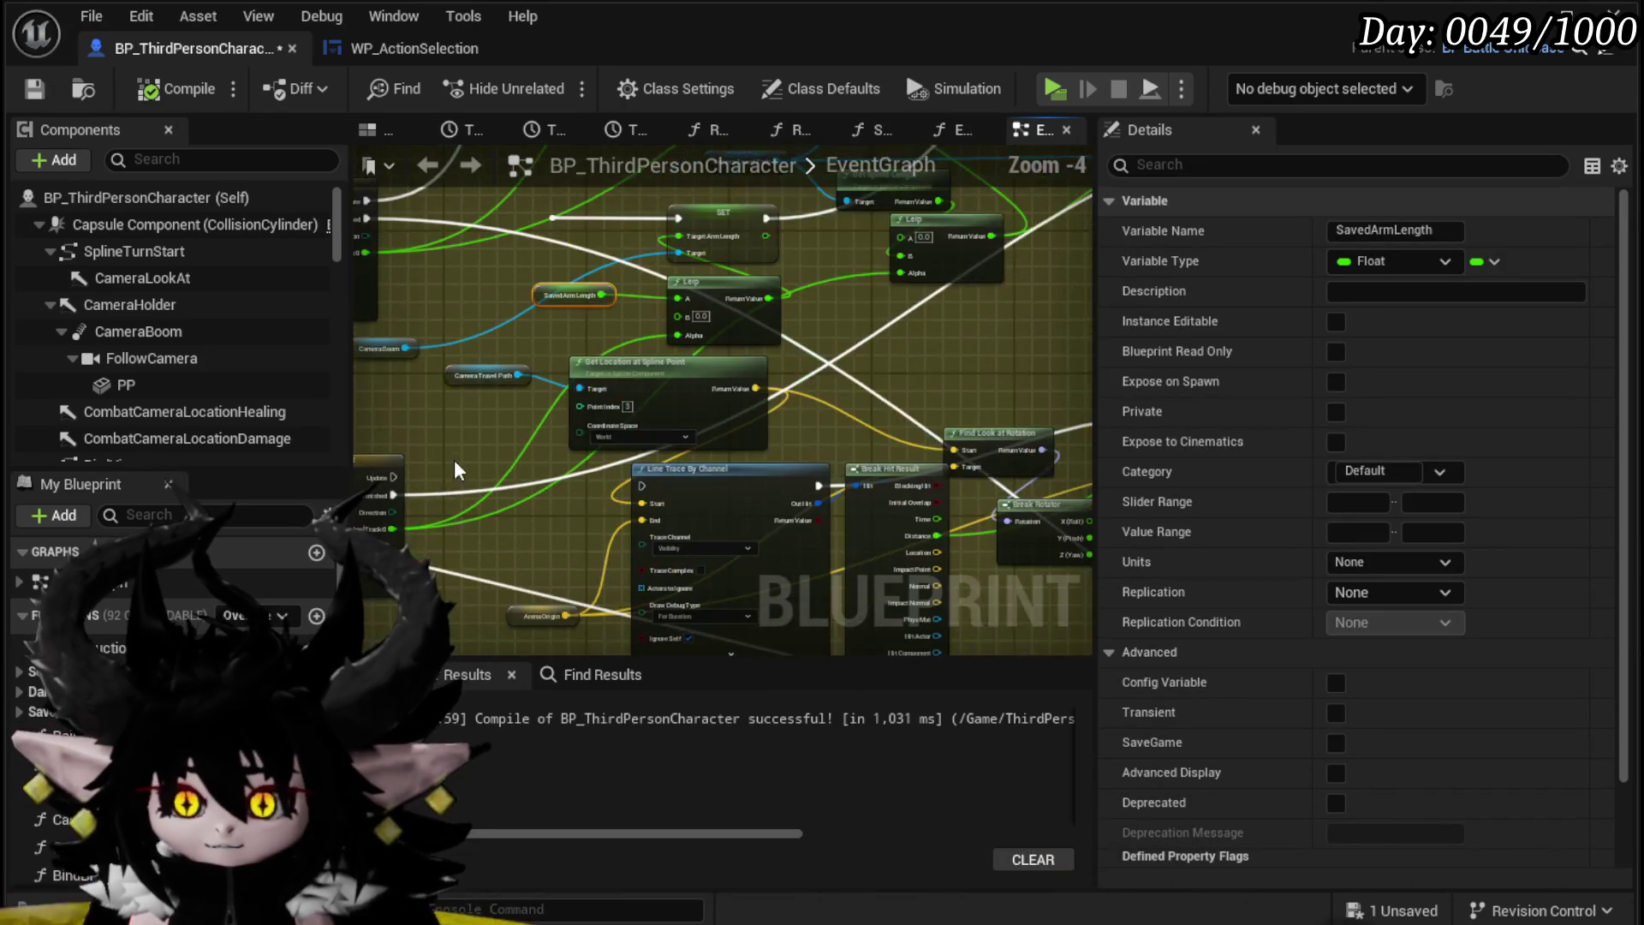
{"action": "left_click_drag", "start_coordinate": [454, 460], "coordinate": [393, 422]}
{"action": "mouse_move", "coordinate": [516, 557]}
{"action": "left_mouse_down"}
{"action": "mouse_move", "coordinate": [745, 469]}
{"action": "mouse_move", "coordinate": [464, 485]}
{"action": "left_mouse_up"}
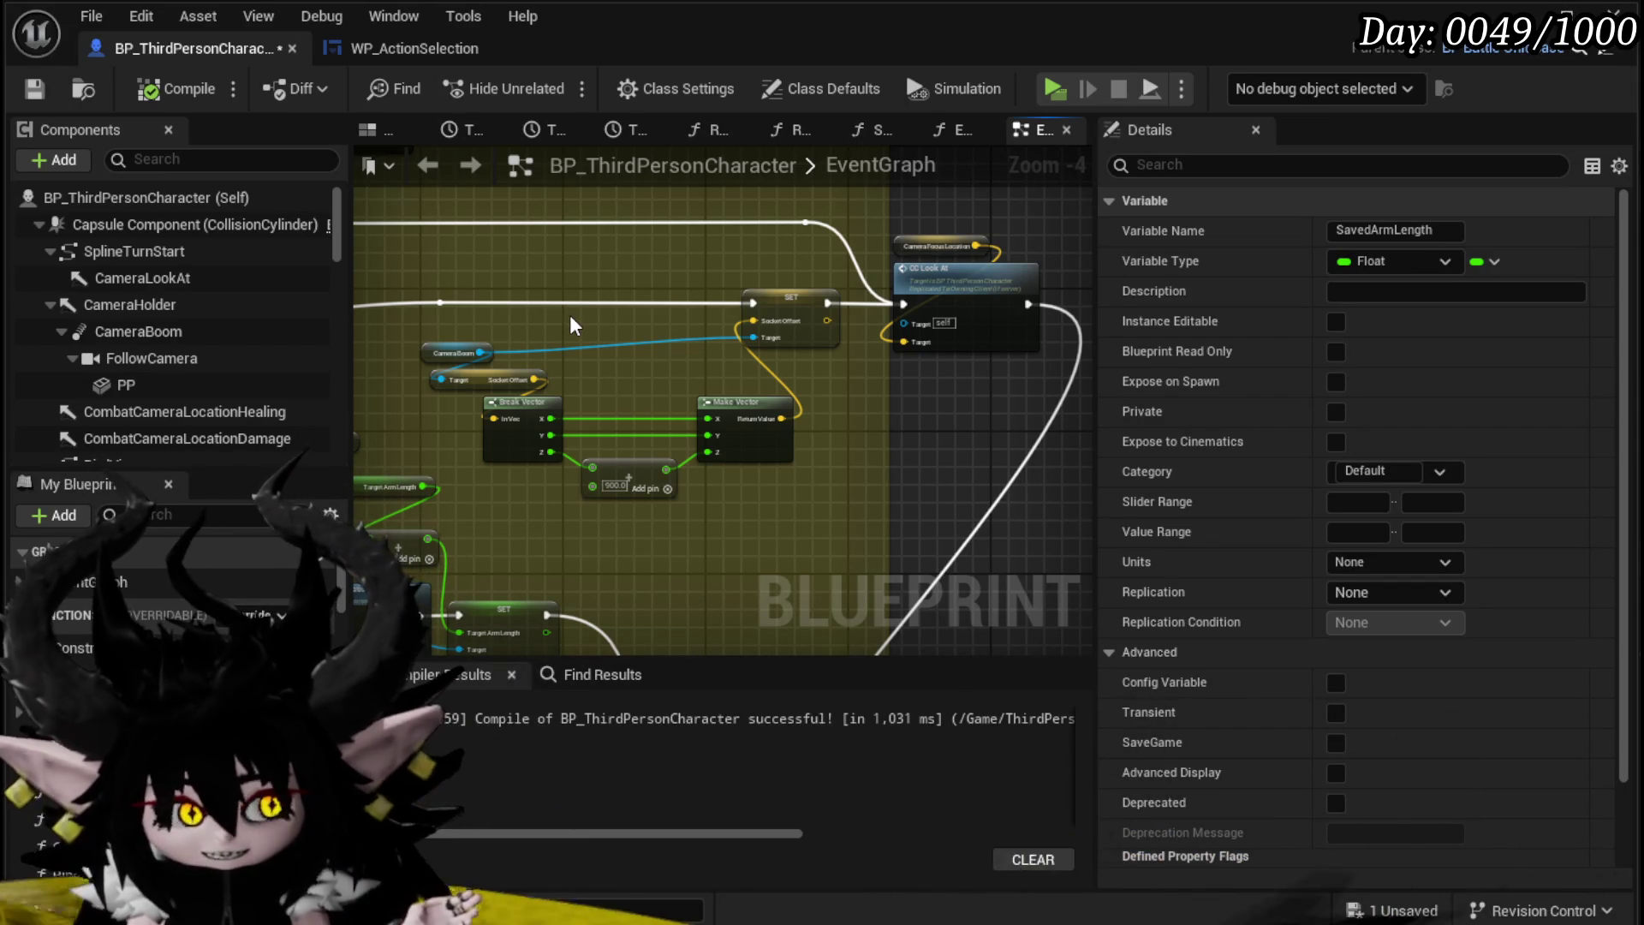
{"action": "mouse_move", "coordinate": [568, 311]}
{"action": "left_mouse_down"}
{"action": "mouse_move", "coordinate": [697, 316]}
{"action": "mouse_move", "coordinate": [732, 339]}
{"action": "mouse_move", "coordinate": [924, 300]}
{"action": "left_mouse_up"}
{"action": "mouse_move", "coordinate": [531, 462]}
{"action": "left_mouse_down"}
{"action": "mouse_move", "coordinate": [599, 440]}
{"action": "mouse_move", "coordinate": [622, 481]}
{"action": "mouse_move", "coordinate": [376, 475]}
{"action": "left_mouse_up"}
{"action": "mouse_move", "coordinate": [633, 467]}
{"action": "left_mouse_down"}
{"action": "mouse_move", "coordinate": [386, 453]}
{"action": "mouse_move", "coordinate": [632, 506]}
{"action": "mouse_move", "coordinate": [922, 264]}
{"action": "mouse_move", "coordinate": [746, 308]}
{"action": "left_mouse_up"}
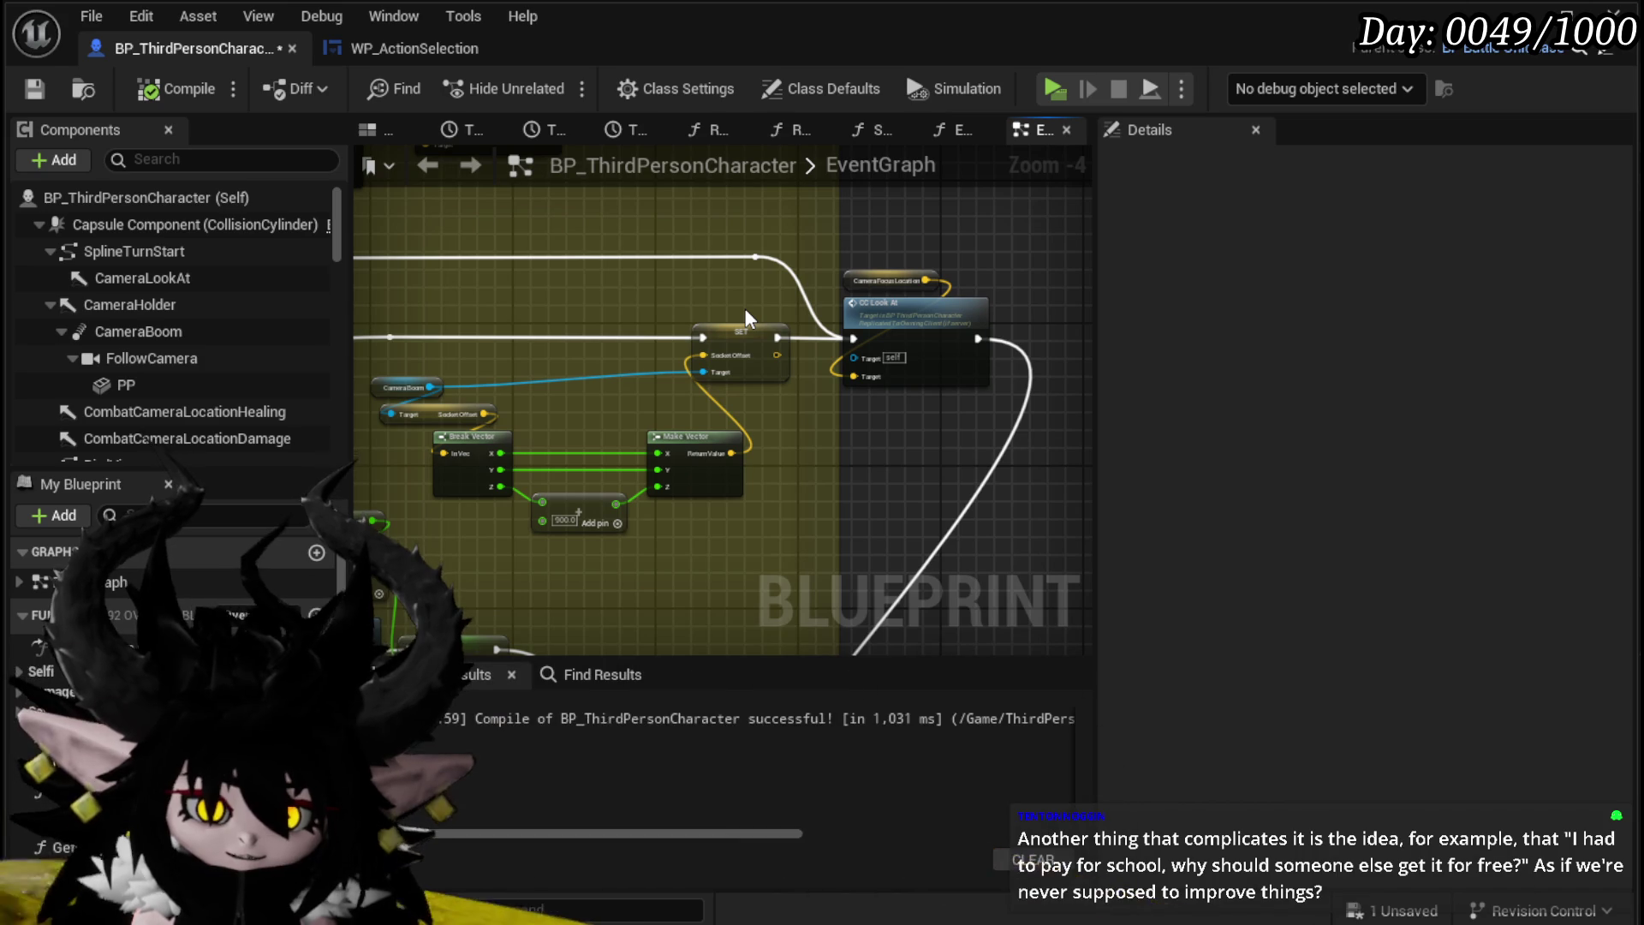
{"action": "mouse_move", "coordinate": [584, 296]}
{"action": "left_mouse_down"}
{"action": "mouse_move", "coordinate": [666, 424]}
{"action": "mouse_move", "coordinate": [742, 390]}
{"action": "left_mouse_up"}
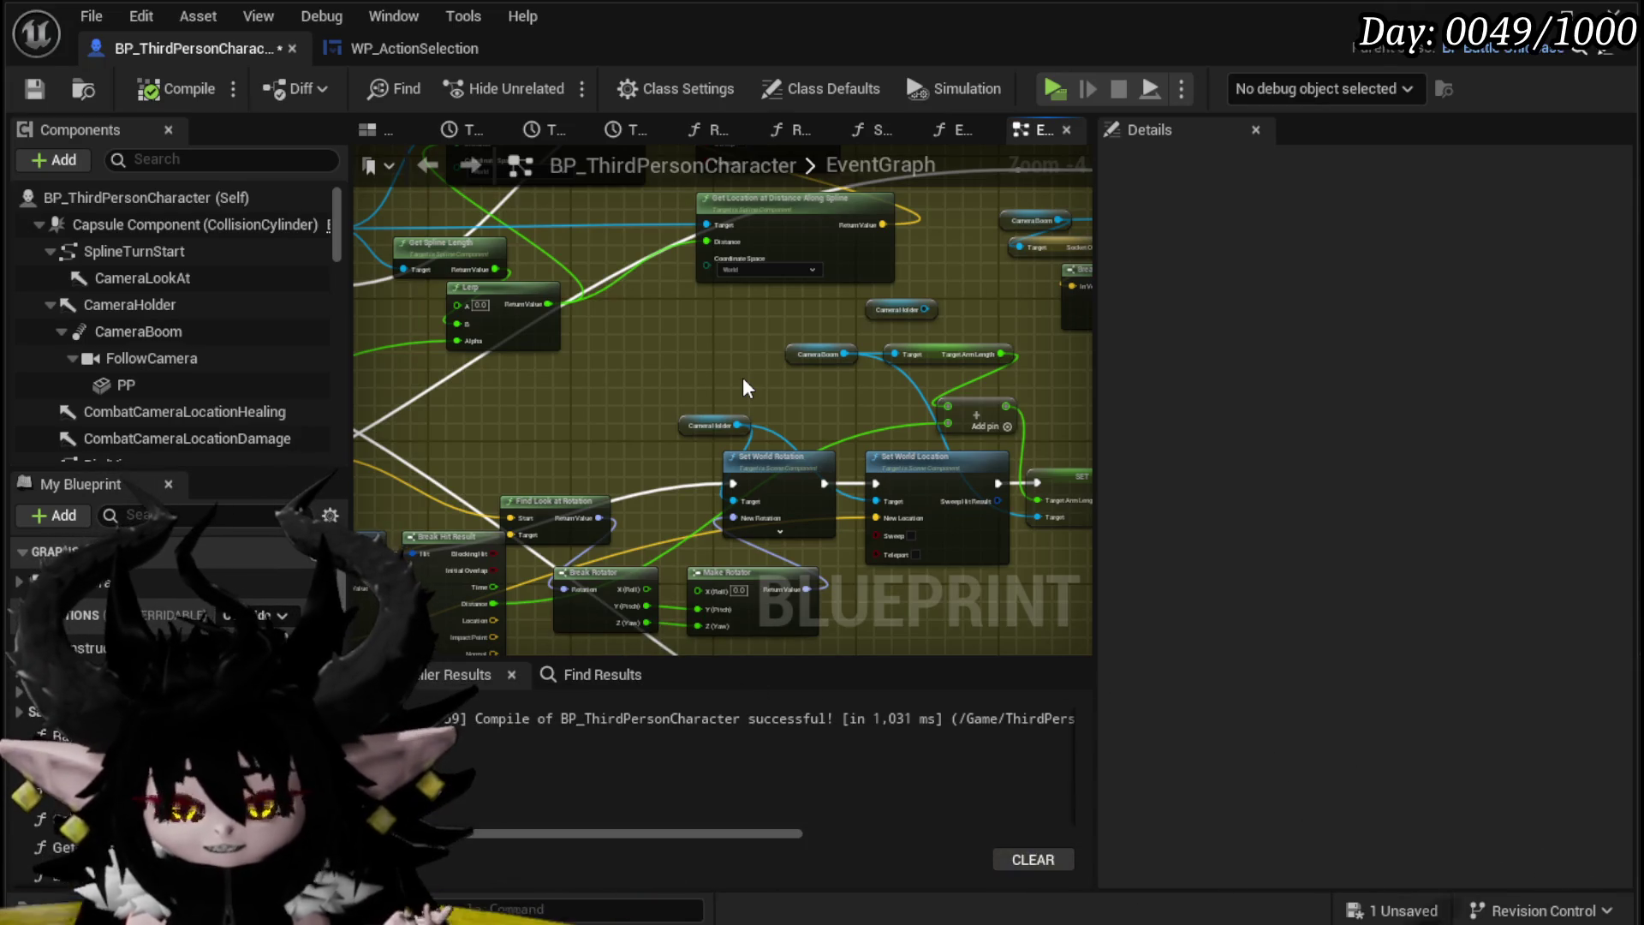
{"action": "mouse_move", "coordinate": [576, 378]}
{"action": "left_mouse_down"}
{"action": "mouse_move", "coordinate": [764, 358]}
{"action": "mouse_move", "coordinate": [718, 385]}
{"action": "mouse_move", "coordinate": [621, 367]}
{"action": "mouse_move", "coordinate": [460, 430]}
{"action": "left_mouse_up"}
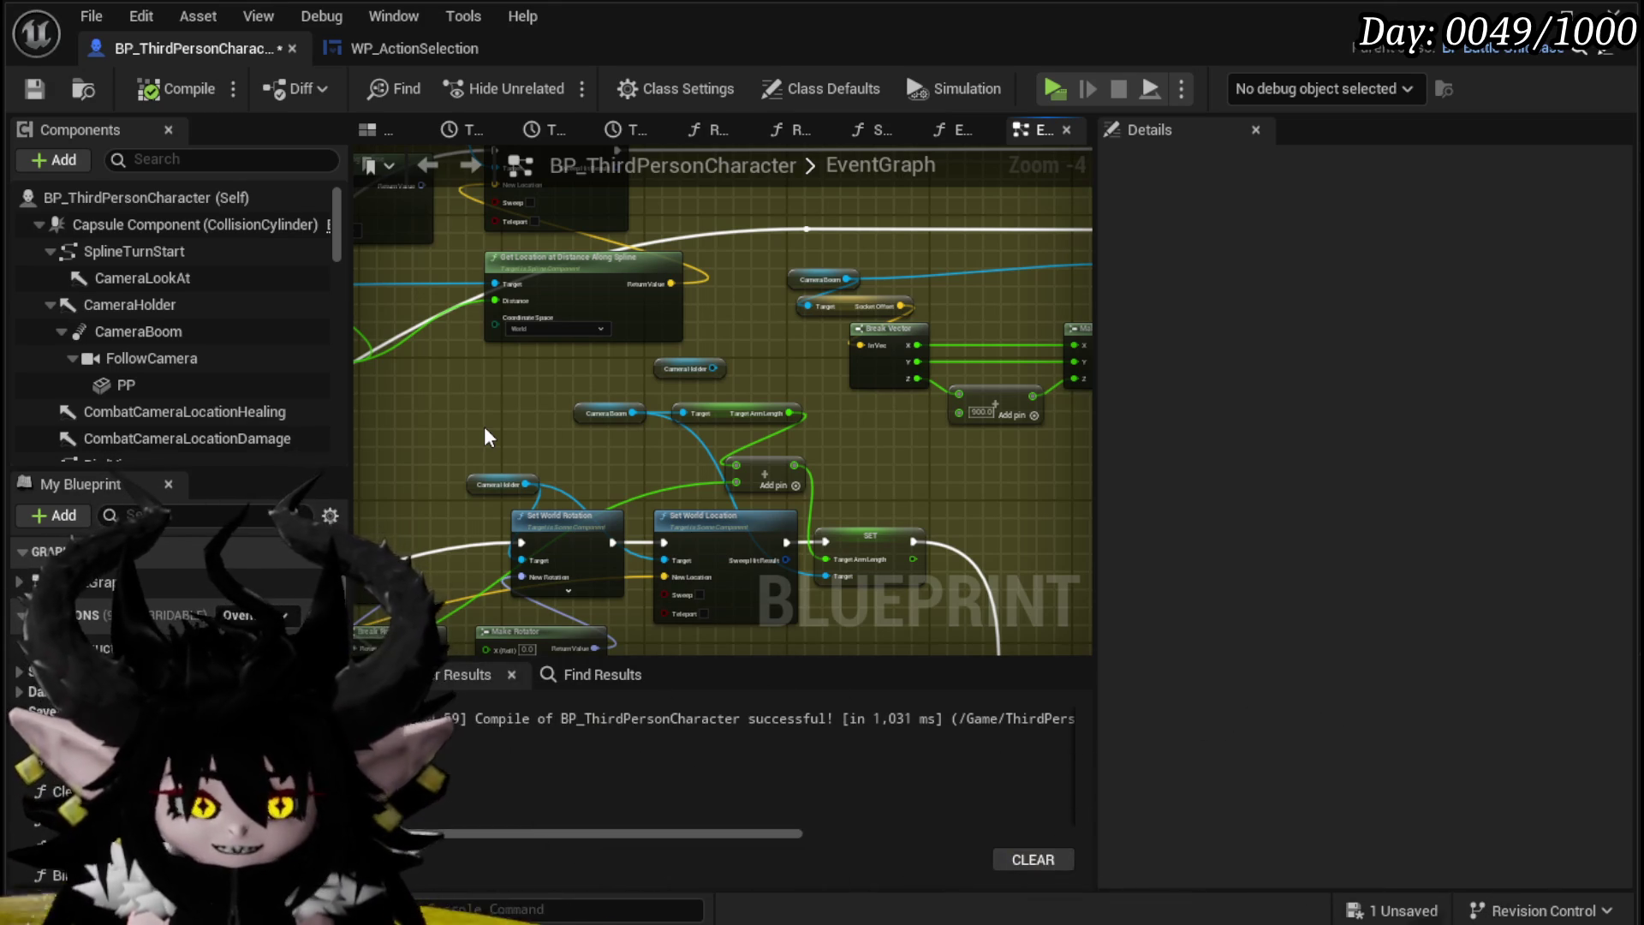
Step: Shift the Camera Boom getter slightly left and save the character blueprint
{"action": "mouse_move", "coordinate": [589, 422]}
{"action": "left_mouse_down"}
{"action": "mouse_move", "coordinate": [351, 402]}
{"action": "mouse_move", "coordinate": [628, 459]}
{"action": "mouse_move", "coordinate": [735, 507]}
{"action": "mouse_move", "coordinate": [454, 409]}
{"action": "left_mouse_up"}
{"action": "scroll", "coordinate": [415, 409], "scroll_direction": "up", "scroll_amount": 3}
{"action": "left_click", "coordinate": [424, 317]}
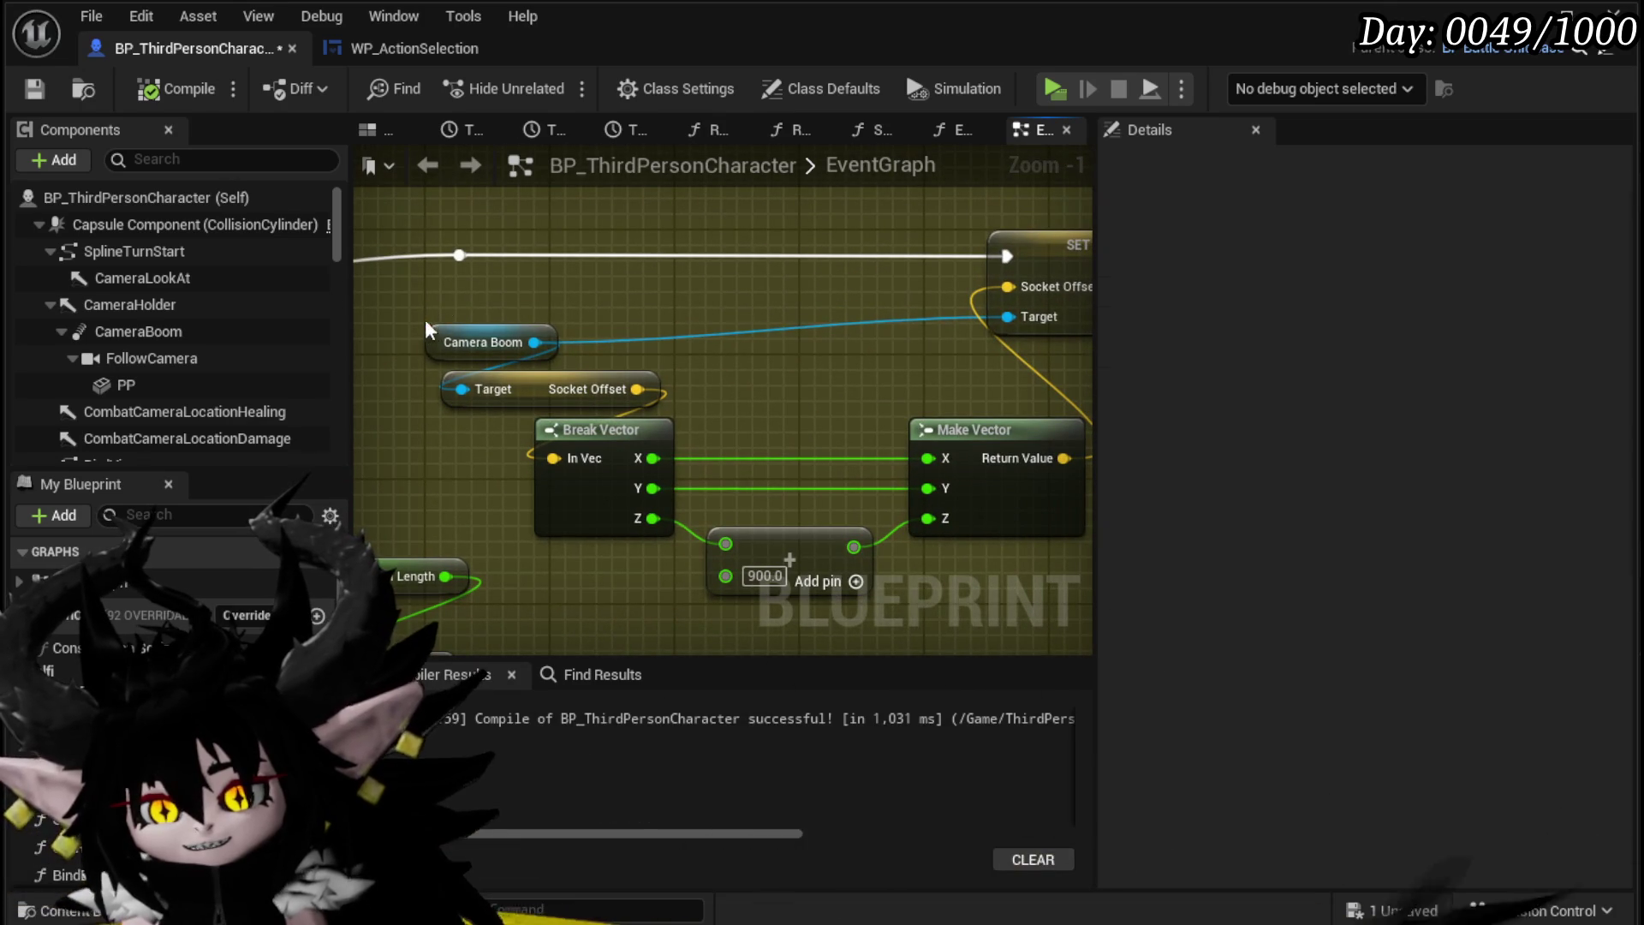
{"action": "mouse_move", "coordinate": [417, 310]}
{"action": "left_mouse_down"}
{"action": "mouse_move", "coordinate": [671, 342]}
{"action": "mouse_move", "coordinate": [388, 330]}
{"action": "mouse_move", "coordinate": [619, 361]}
{"action": "left_mouse_up"}
{"action": "left_click", "coordinate": [772, 367]}
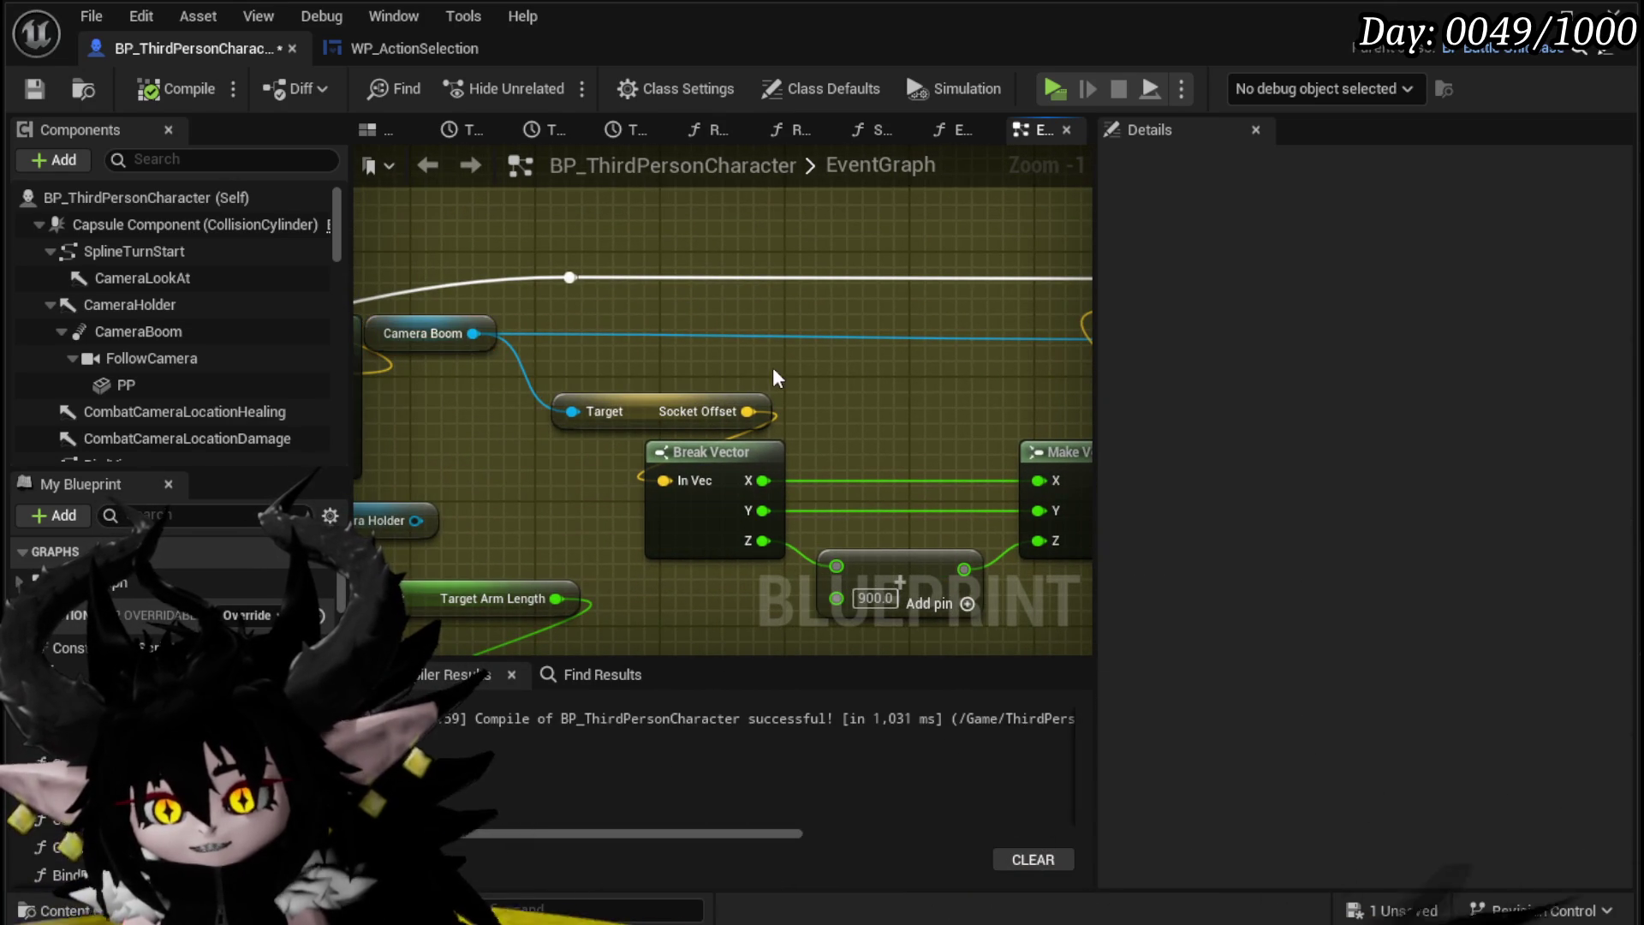
{"action": "left_click", "coordinate": [371, 328]}
{"action": "left_click", "coordinate": [801, 372]}
{"action": "mouse_move", "coordinate": [802, 372]}
{"action": "left_mouse_down"}
{"action": "mouse_move", "coordinate": [649, 320]}
{"action": "mouse_move", "coordinate": [580, 341]}
{"action": "mouse_move", "coordinate": [750, 342]}
{"action": "left_mouse_up"}
{"action": "scroll", "coordinate": [653, 330], "scroll_direction": "down", "scroll_amount": 3}
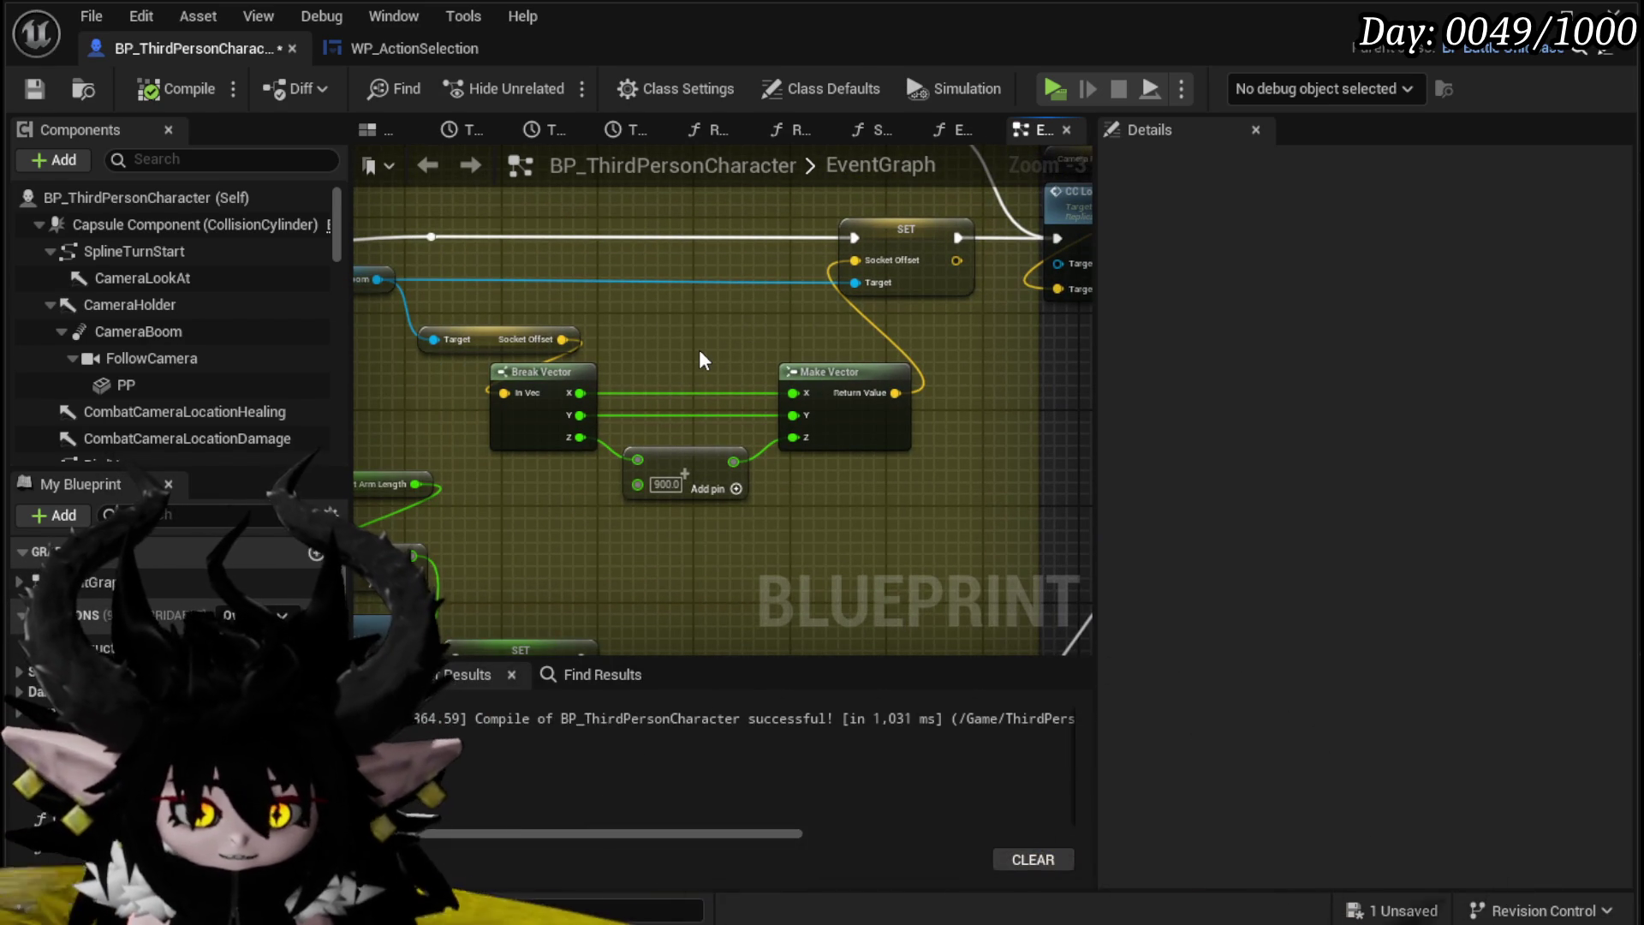
{"action": "left_click", "coordinate": [26, 85]}
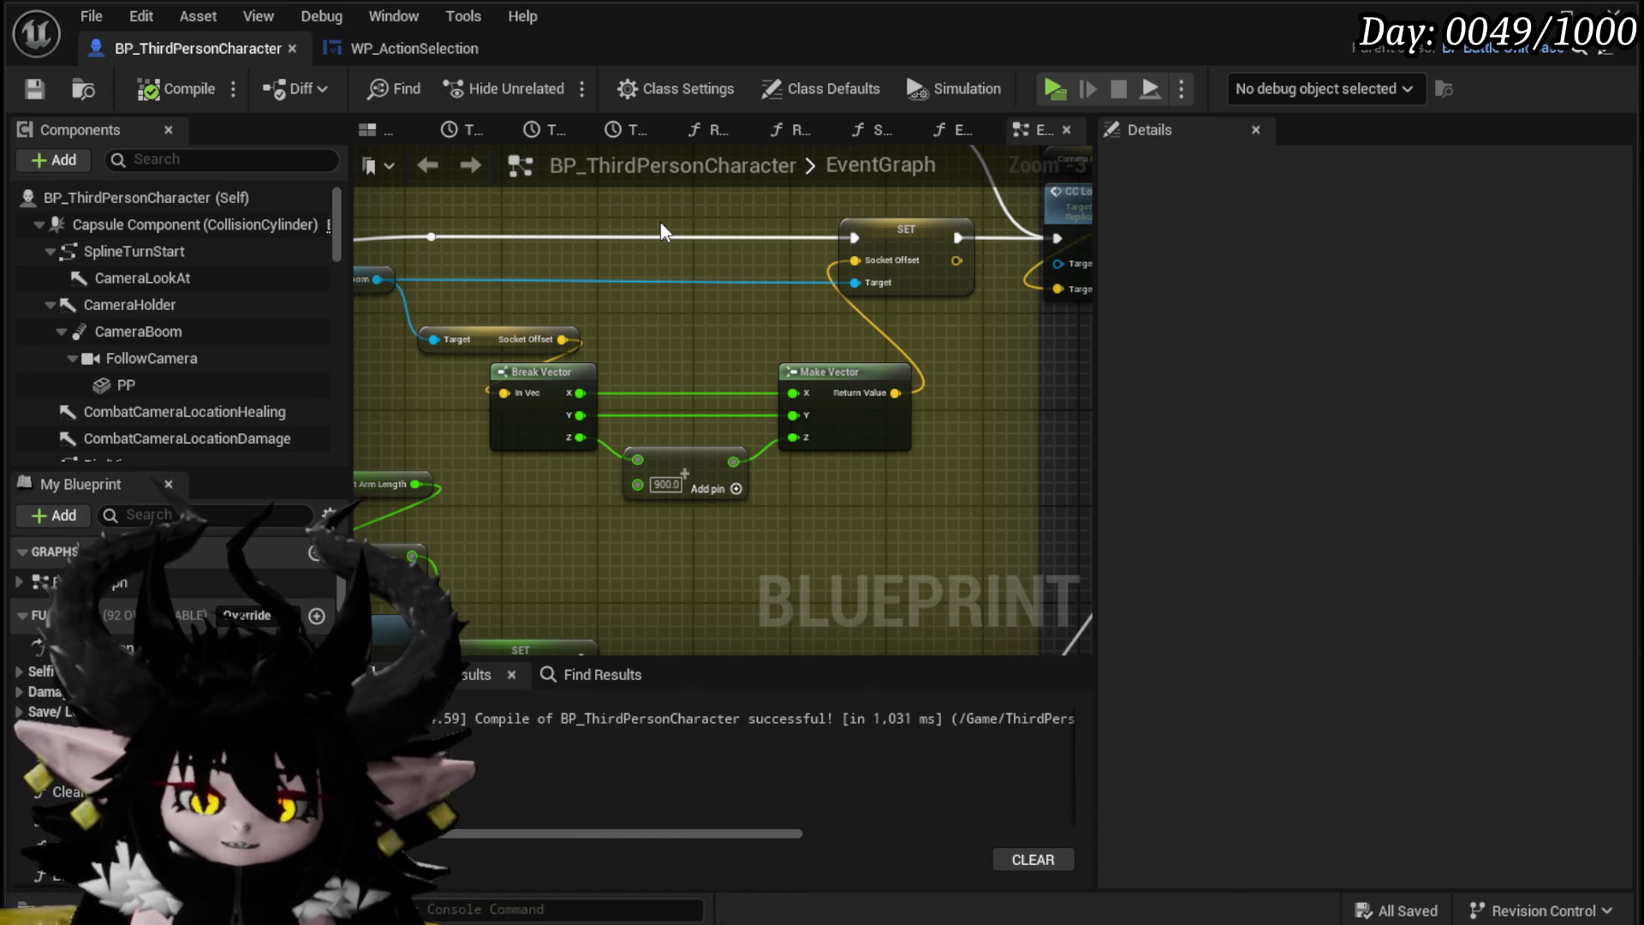
Step: Move the 900.0 Add node under Break Vector, pull Make Vector beside it, and save
{"action": "scroll", "coordinate": [685, 473], "scroll_direction": "up", "scroll_amount": 2}
{"action": "left_click_drag", "start_coordinate": [681, 478], "coordinate": [503, 513]}
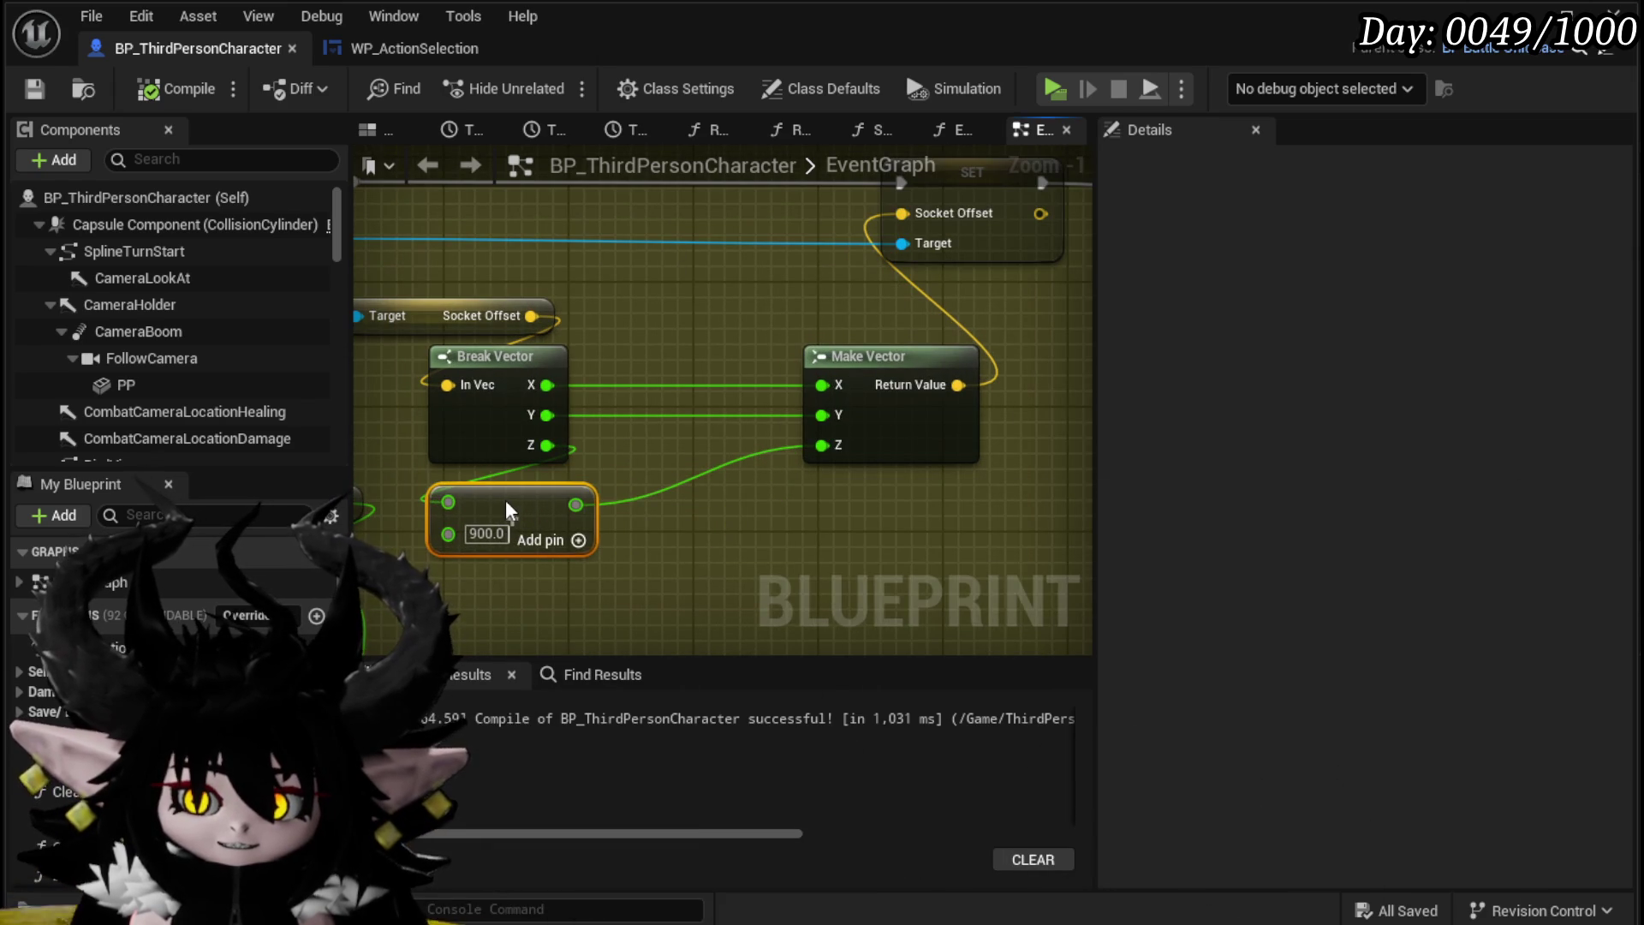
{"action": "mouse_move", "coordinate": [869, 359]}
{"action": "left_mouse_down"}
{"action": "mouse_move", "coordinate": [664, 357]}
{"action": "mouse_move", "coordinate": [710, 344]}
{"action": "mouse_move", "coordinate": [688, 358]}
{"action": "left_mouse_up"}
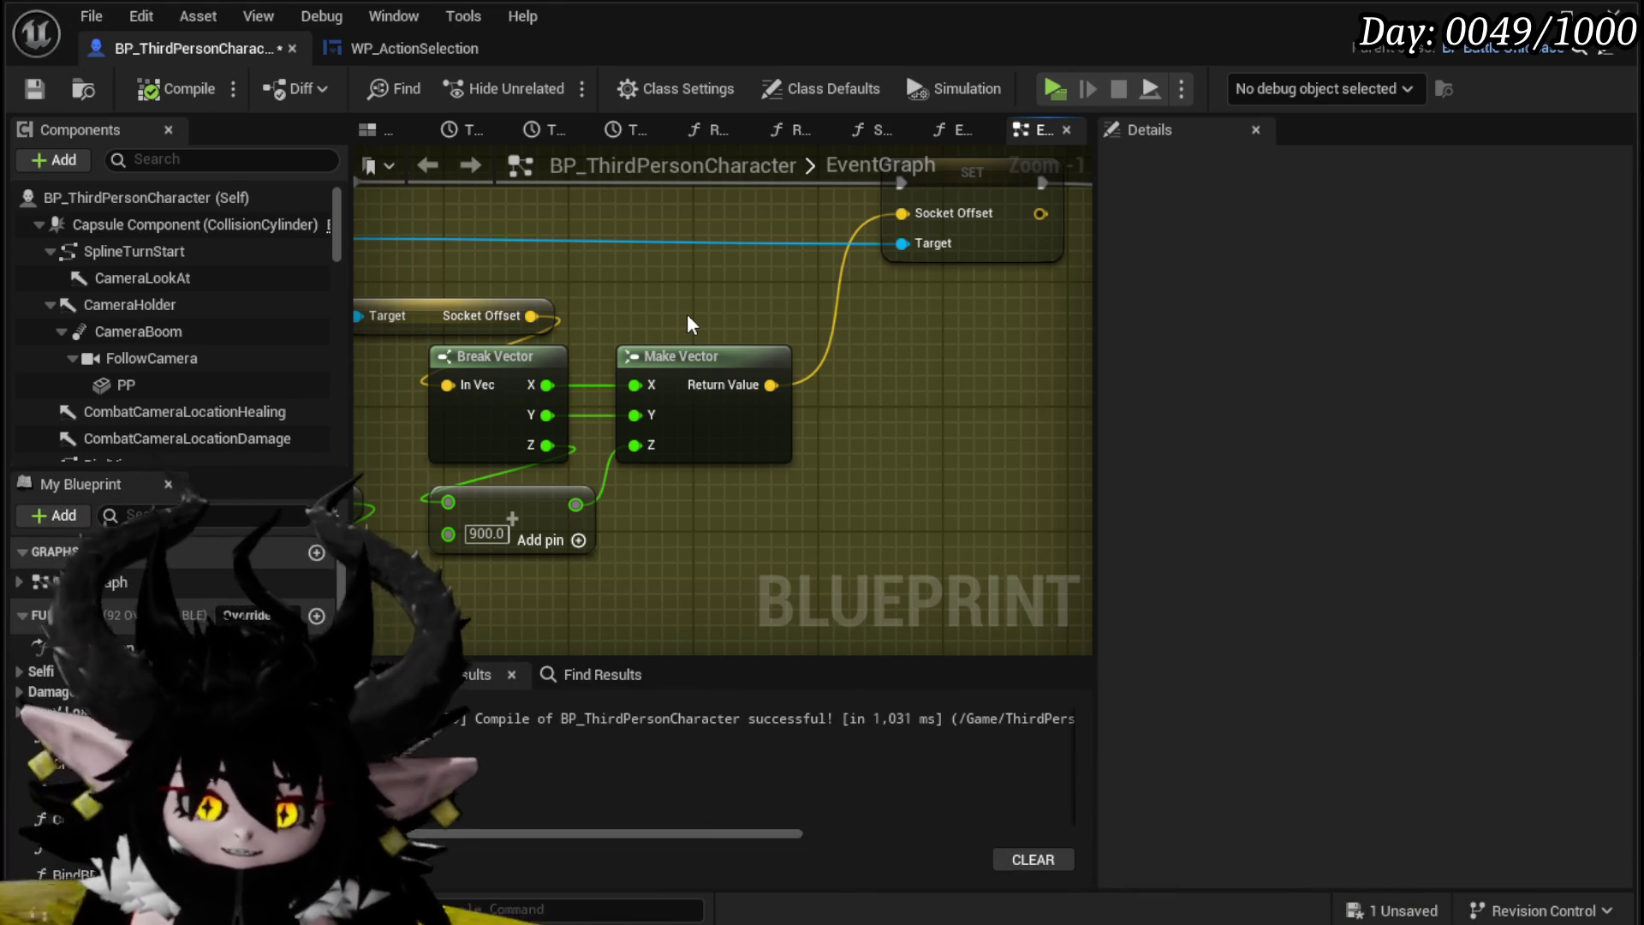
{"action": "scroll", "coordinate": [753, 319], "scroll_direction": "down", "scroll_amount": 1}
{"action": "mouse_move", "coordinate": [754, 319]}
{"action": "left_mouse_down"}
{"action": "mouse_move", "coordinate": [832, 387]}
{"action": "mouse_move", "coordinate": [837, 352]}
{"action": "left_mouse_up"}
{"action": "scroll", "coordinate": [629, 368], "scroll_direction": "down", "scroll_amount": 4}
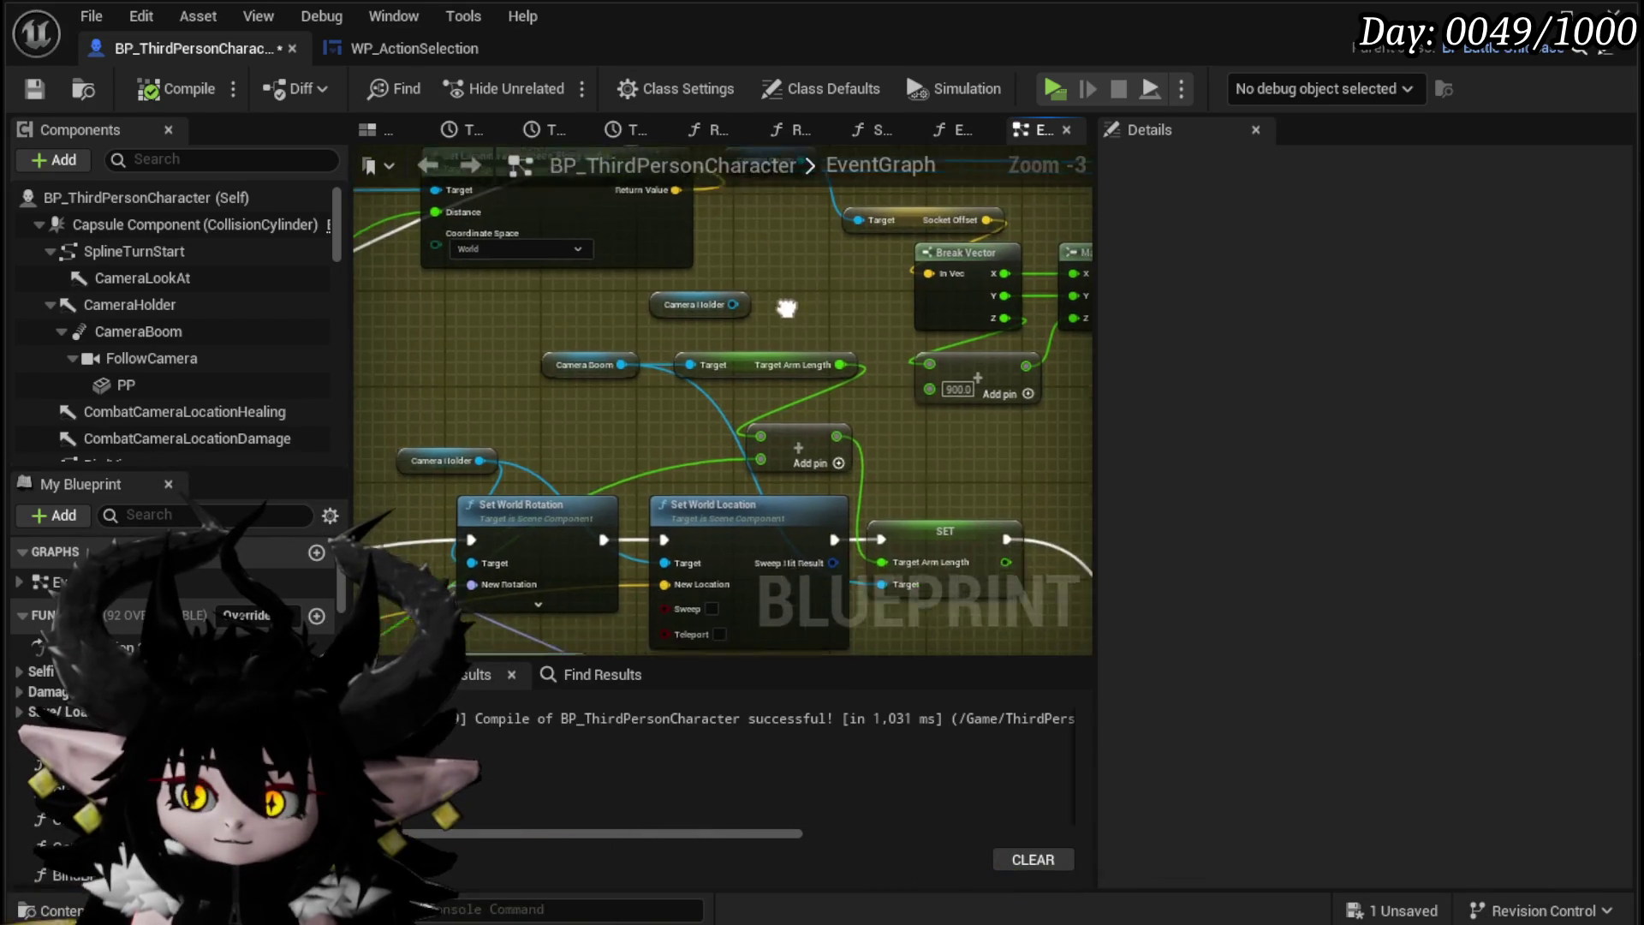
{"action": "key", "text": "ctrl+s"}
{"action": "mouse_move", "coordinate": [690, 346]}
{"action": "left_mouse_down"}
{"action": "mouse_move", "coordinate": [837, 377]}
{"action": "mouse_move", "coordinate": [928, 356]}
{"action": "mouse_move", "coordinate": [802, 356]}
{"action": "left_mouse_up"}
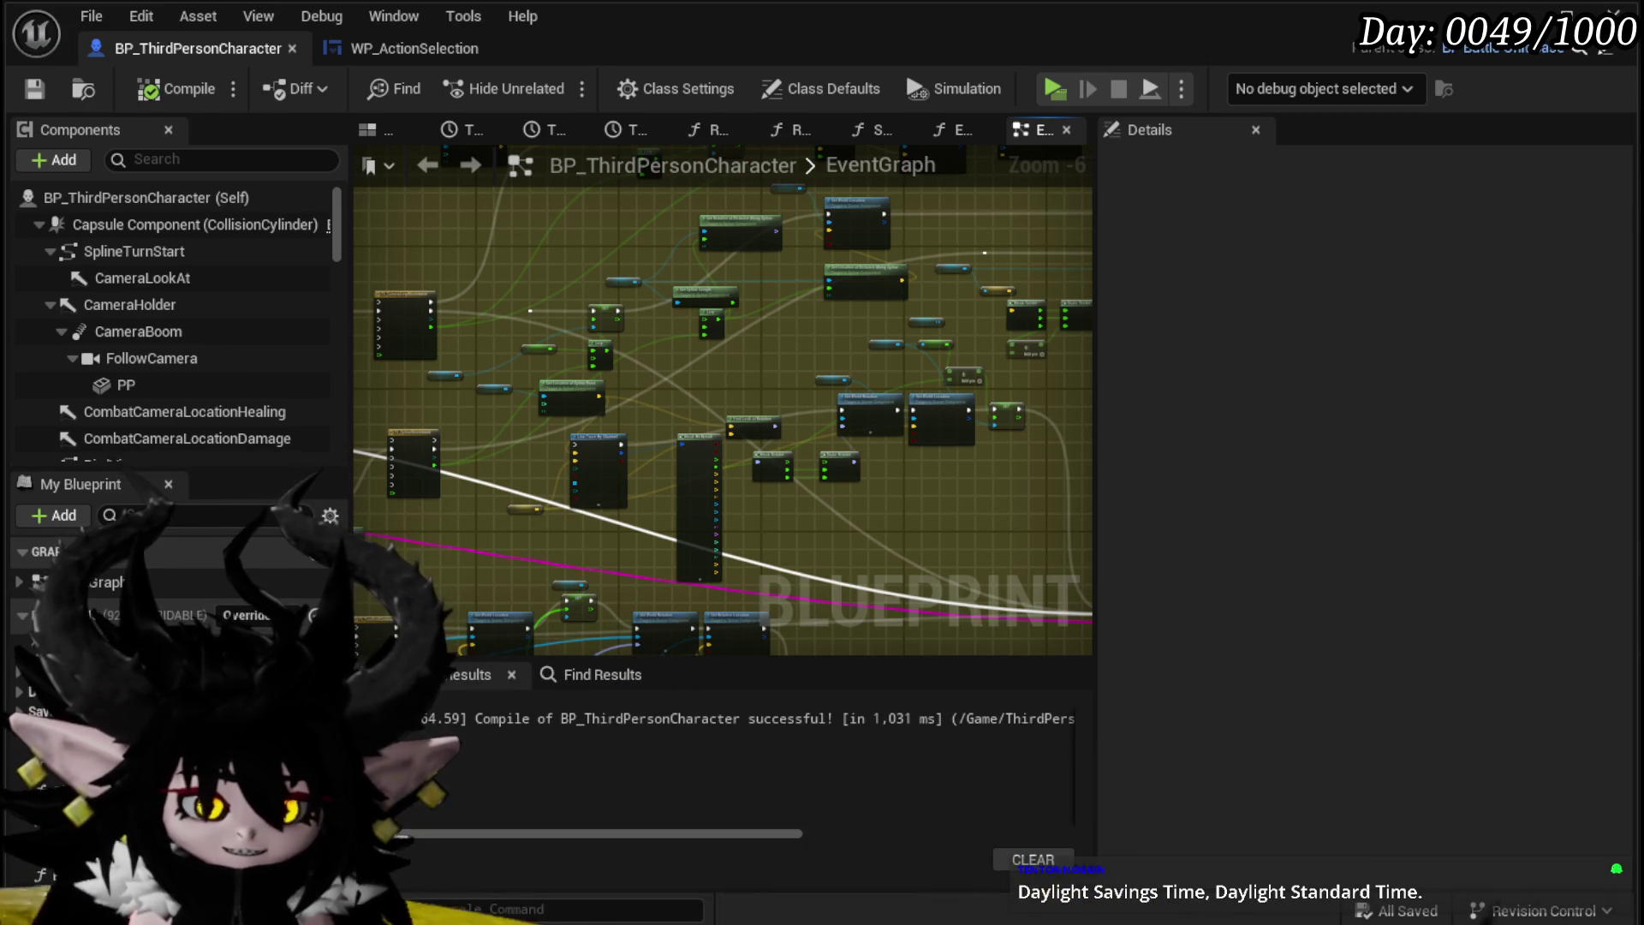
{"action": "key", "text": "alt+Tab"}
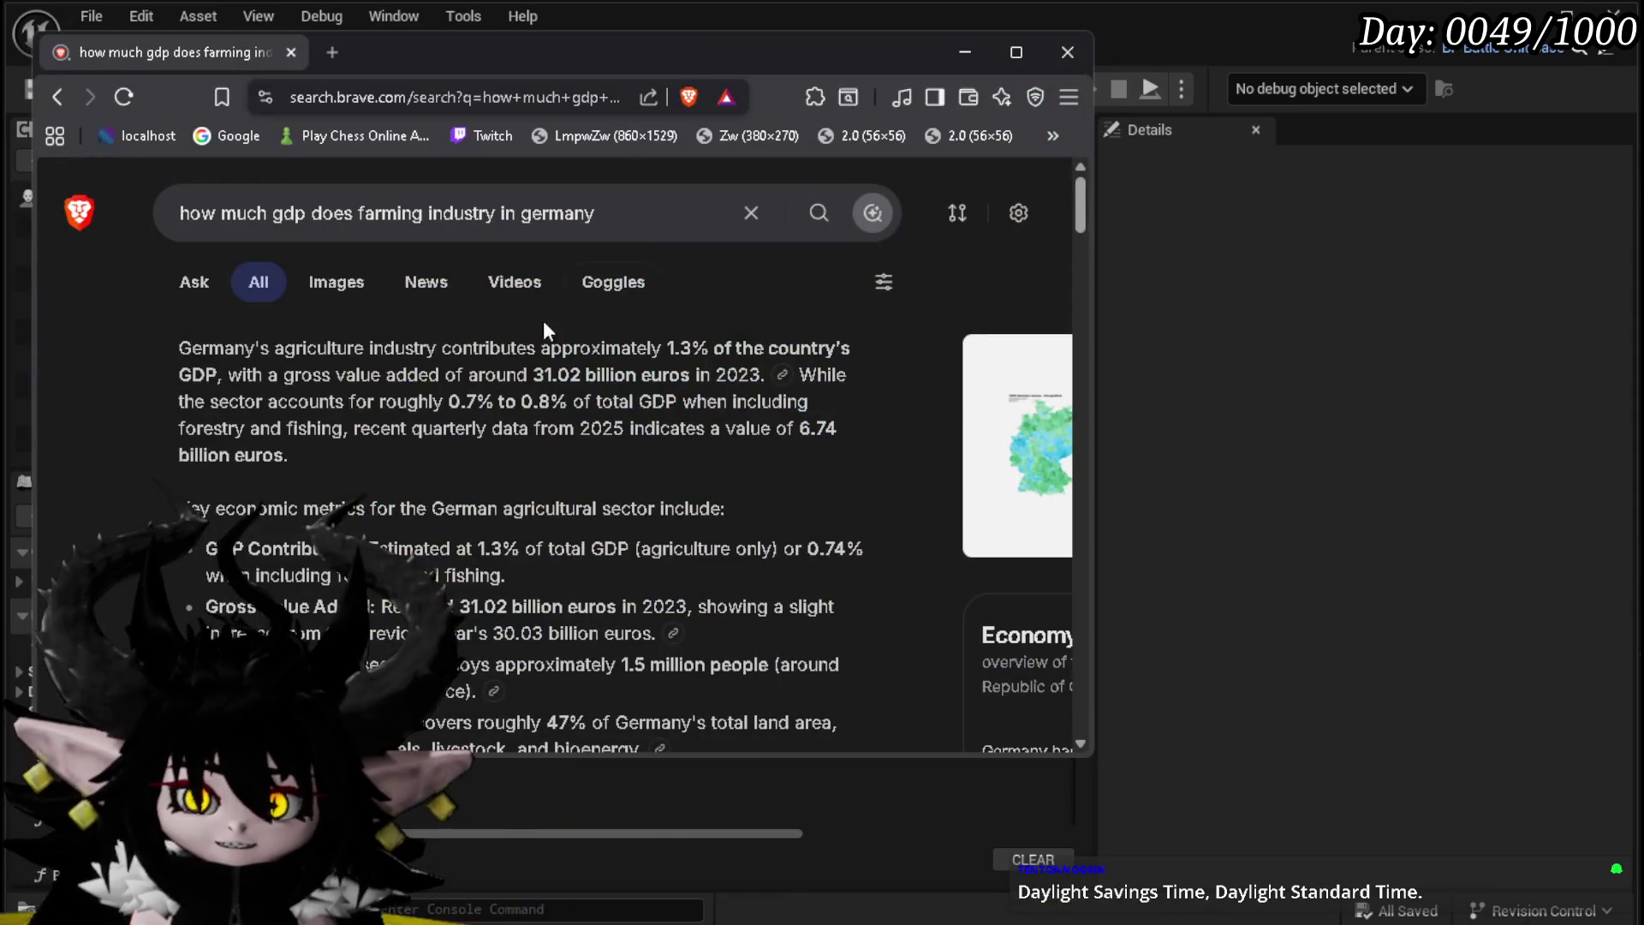
{"action": "left_click_drag", "start_coordinate": [448, 401], "coordinate": [550, 400]}
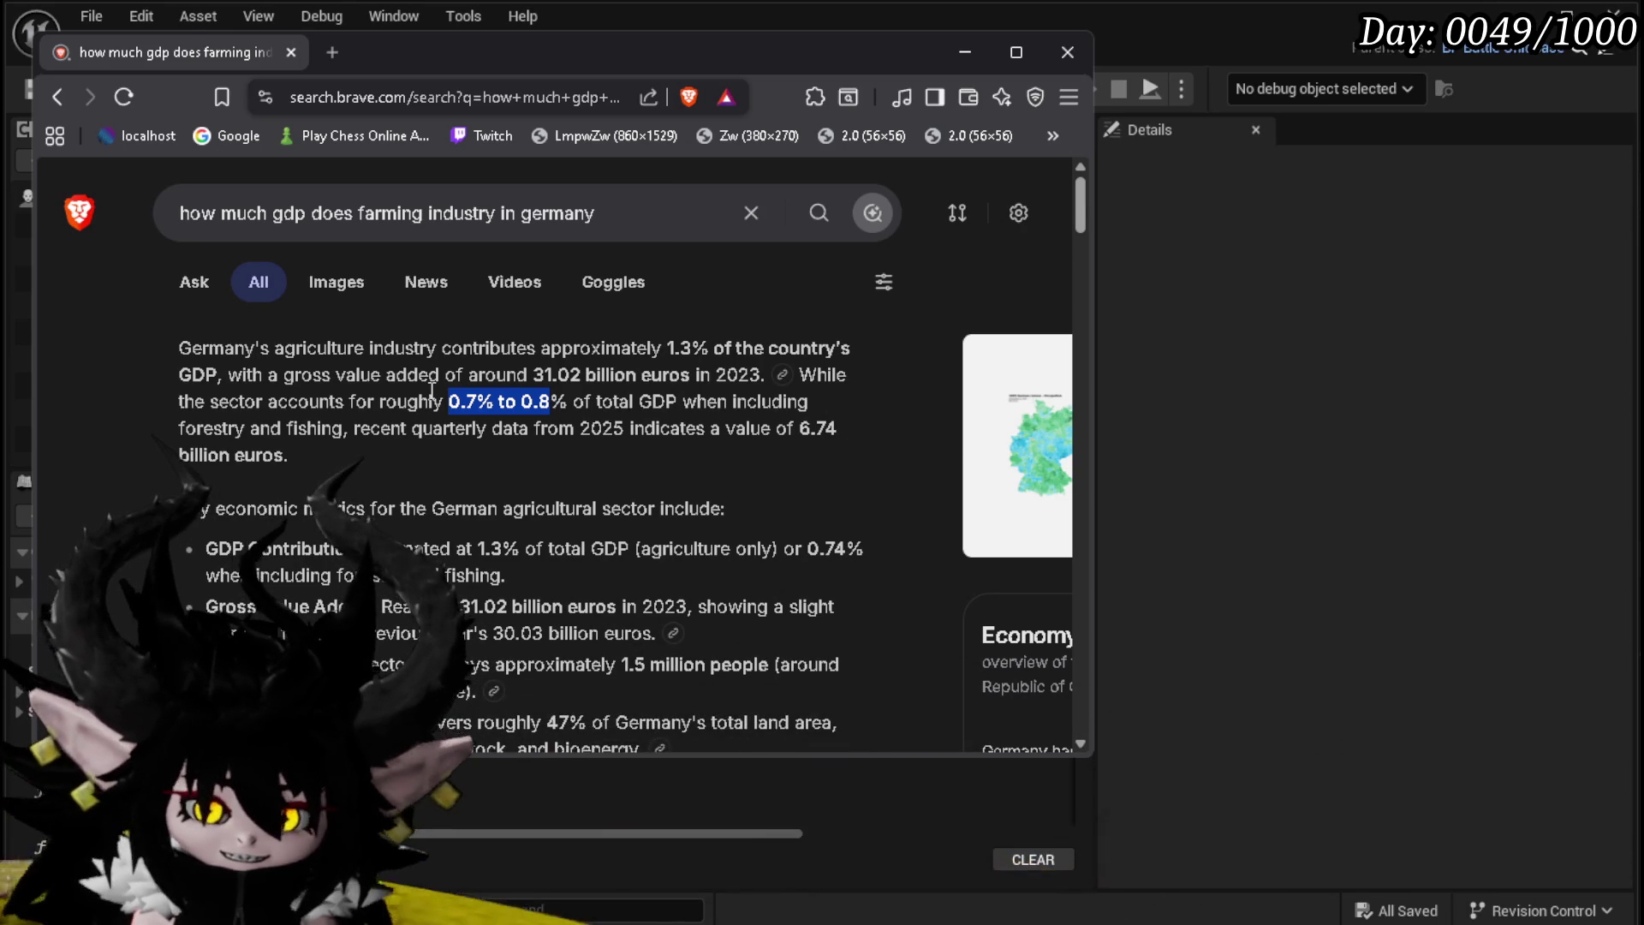
{"action": "left_click_drag", "start_coordinate": [447, 401], "coordinate": [565, 396]}
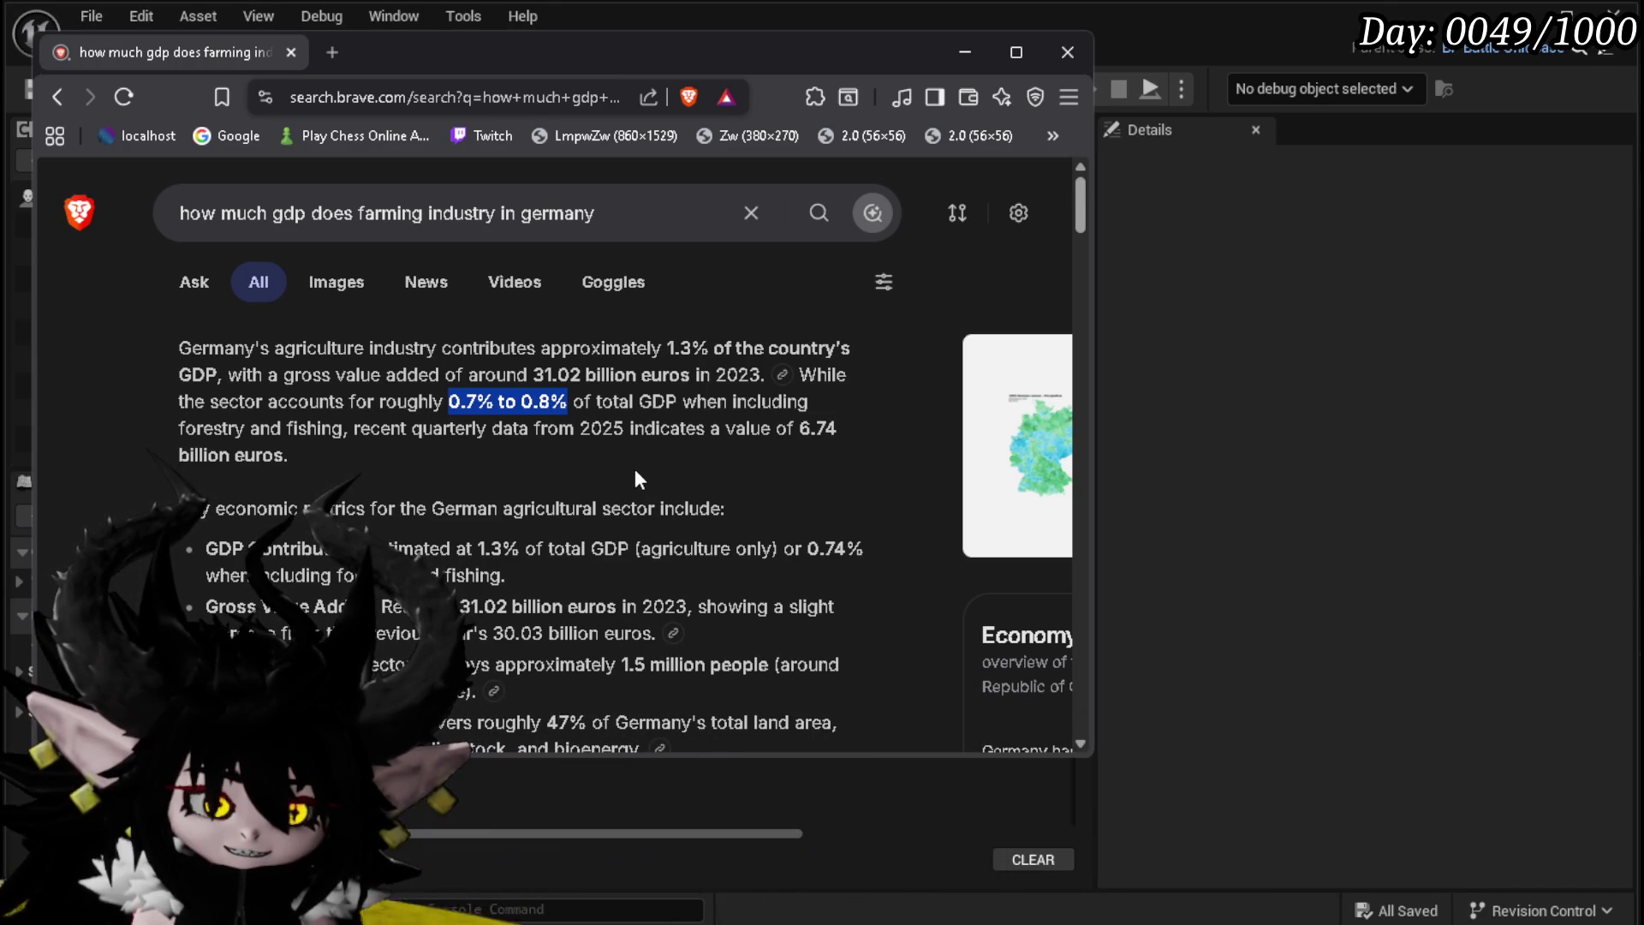
{"action": "key", "text": "Print"}
{"action": "key", "text": "alt+Tab"}
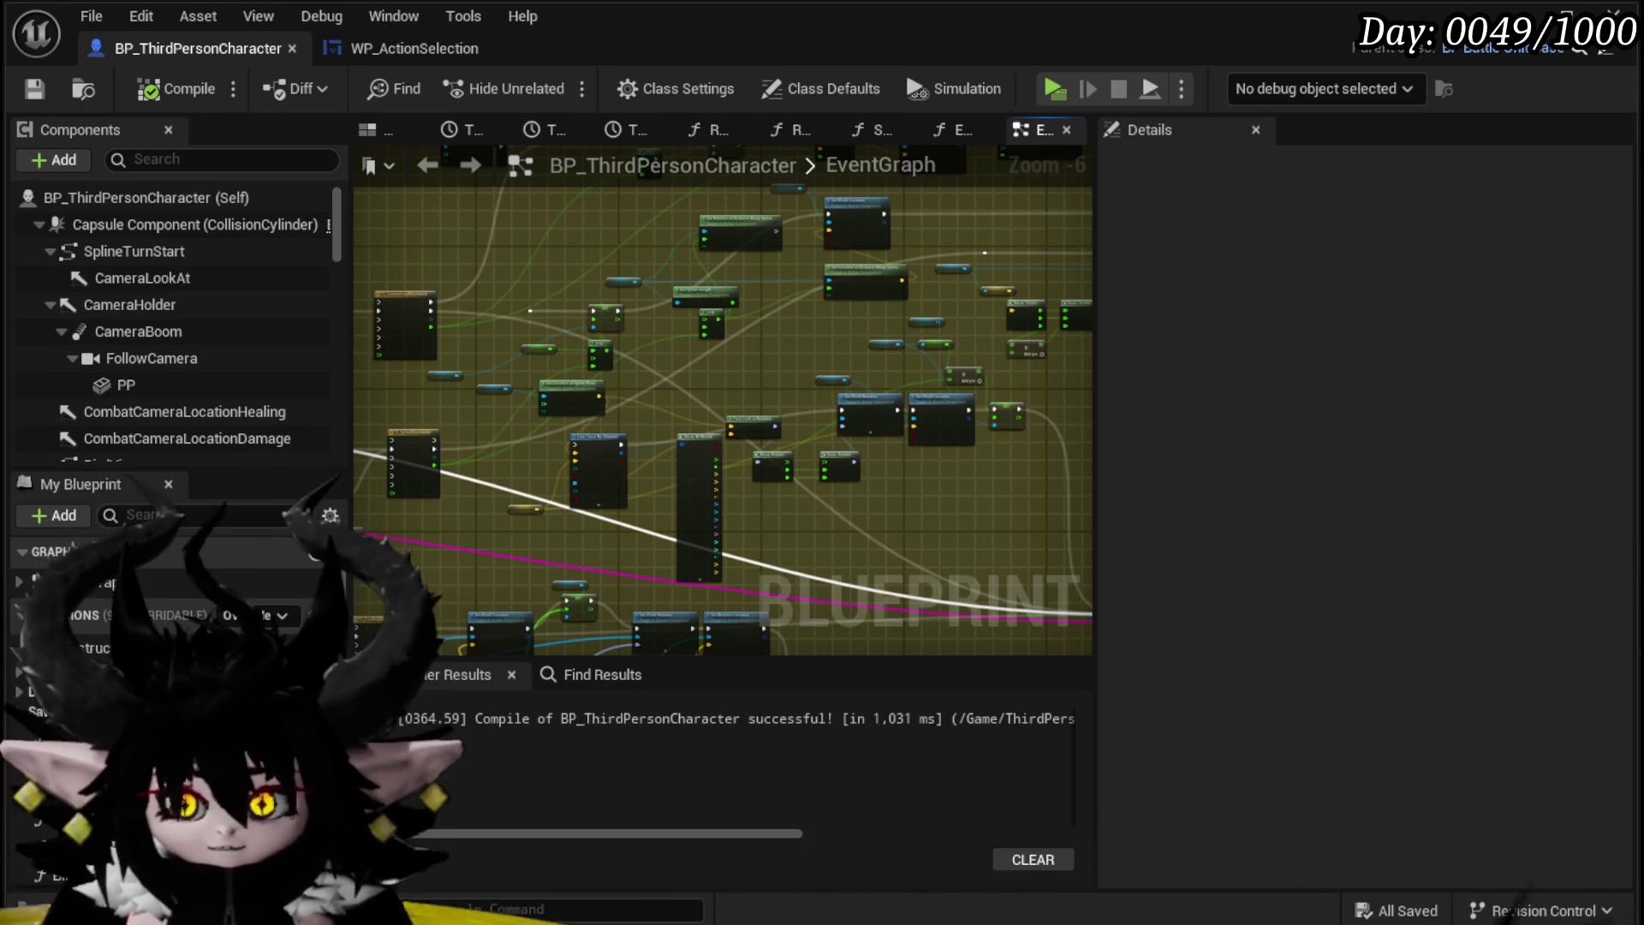
Step: Move the selected SET node and its getter to a new spot and save
{"action": "mouse_move", "coordinate": [1087, 411]}
{"action": "left_mouse_down"}
{"action": "mouse_move", "coordinate": [727, 399]}
{"action": "mouse_move", "coordinate": [714, 339]}
{"action": "mouse_move", "coordinate": [779, 343]}
{"action": "mouse_move", "coordinate": [554, 323]}
{"action": "mouse_move", "coordinate": [645, 399]}
{"action": "left_mouse_up"}
{"action": "left_click_drag", "start_coordinate": [523, 616], "coordinate": [642, 505]}
{"action": "mouse_move", "coordinate": [481, 303]}
{"action": "left_mouse_down"}
{"action": "mouse_move", "coordinate": [686, 466]}
{"action": "mouse_move", "coordinate": [721, 554]}
{"action": "left_mouse_up"}
{"action": "key", "text": "ctrl+s"}
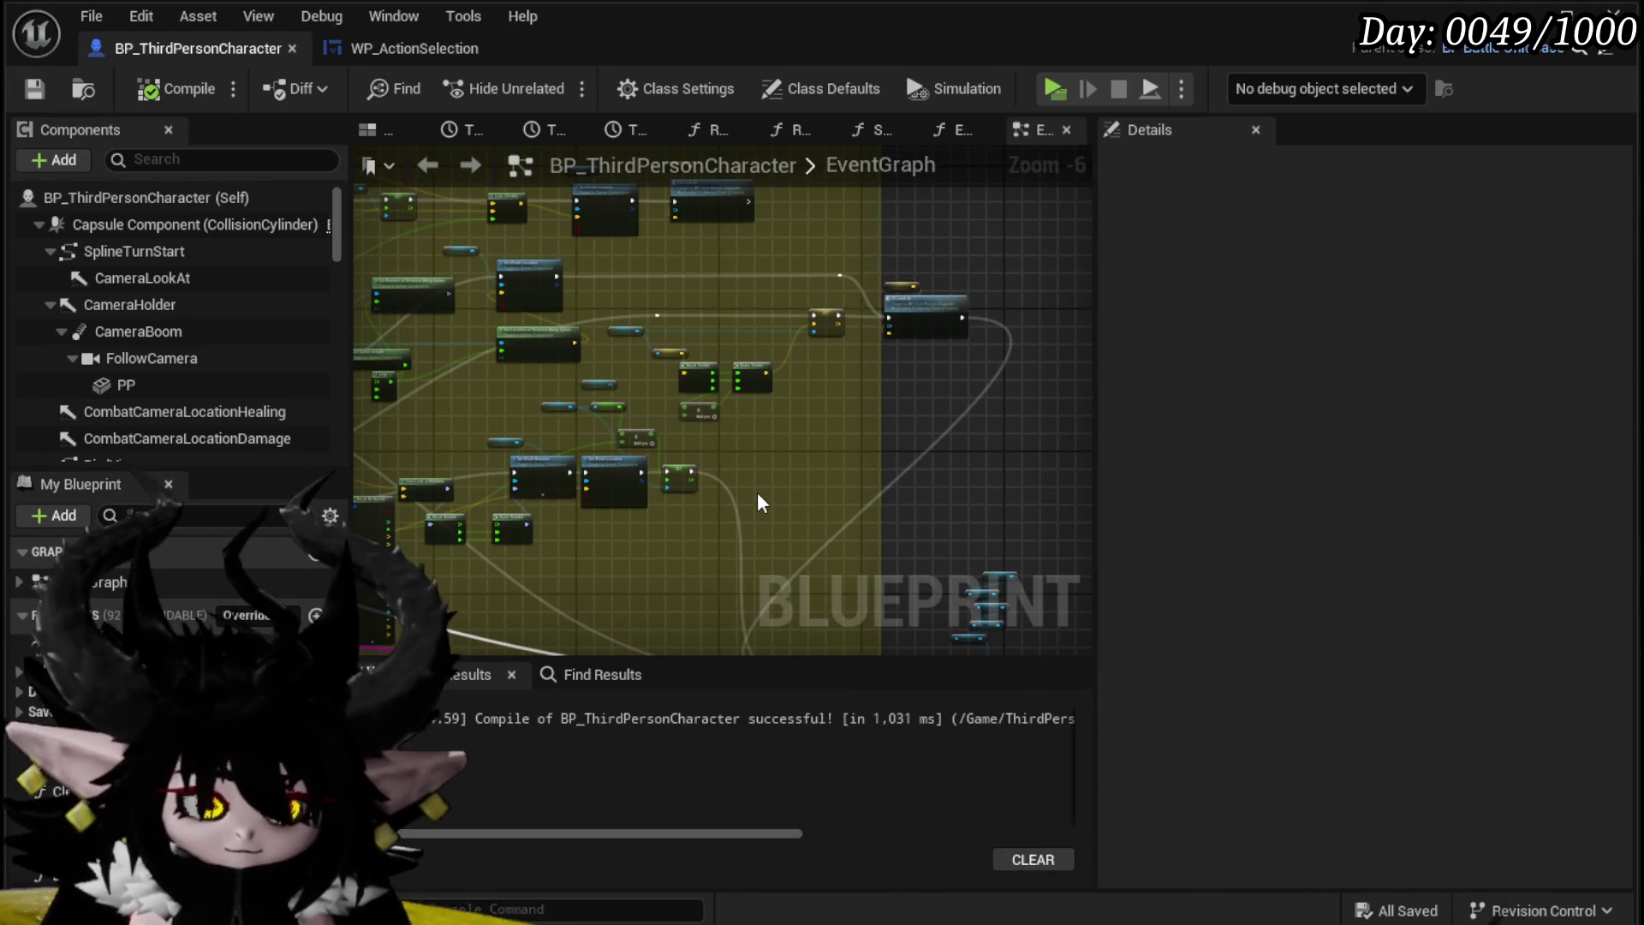
Step: Pan past the Line Trace nodes to the Find Look at Rotation and rotator nodes
{"action": "scroll", "coordinate": [870, 410], "scroll_direction": "up", "scroll_amount": 2}
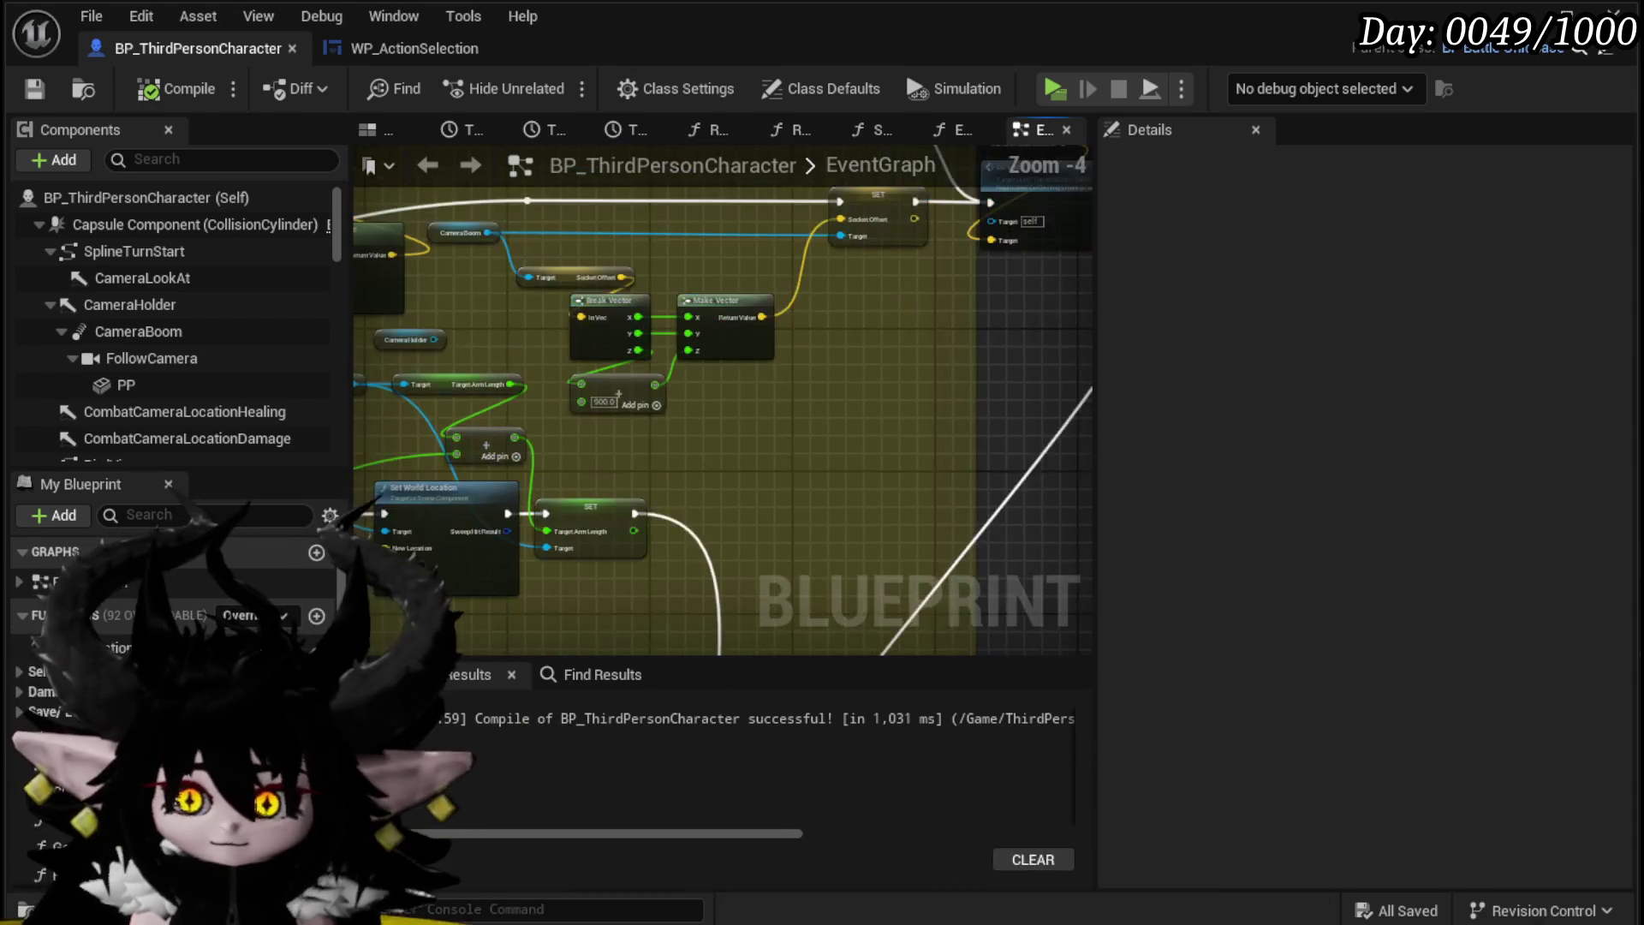
{"action": "scroll", "coordinate": [731, 392], "scroll_direction": "down", "scroll_amount": 2}
{"action": "scroll", "coordinate": [527, 419], "scroll_direction": "up", "scroll_amount": 2}
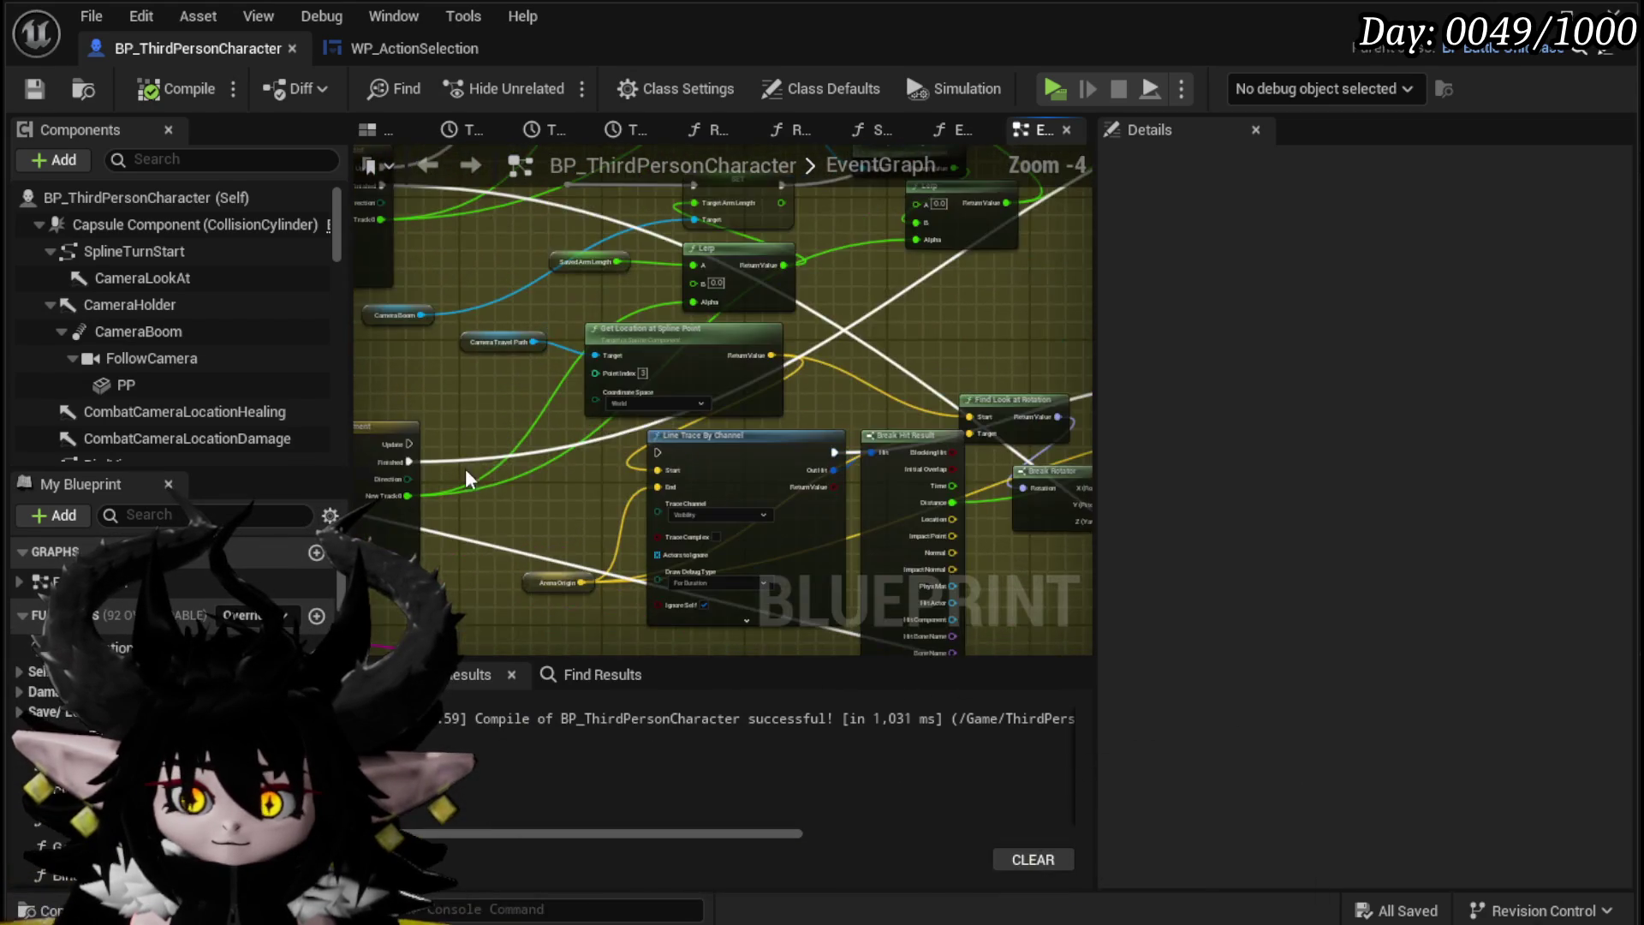
{"action": "left_click_drag", "start_coordinate": [877, 333], "coordinate": [834, 344]}
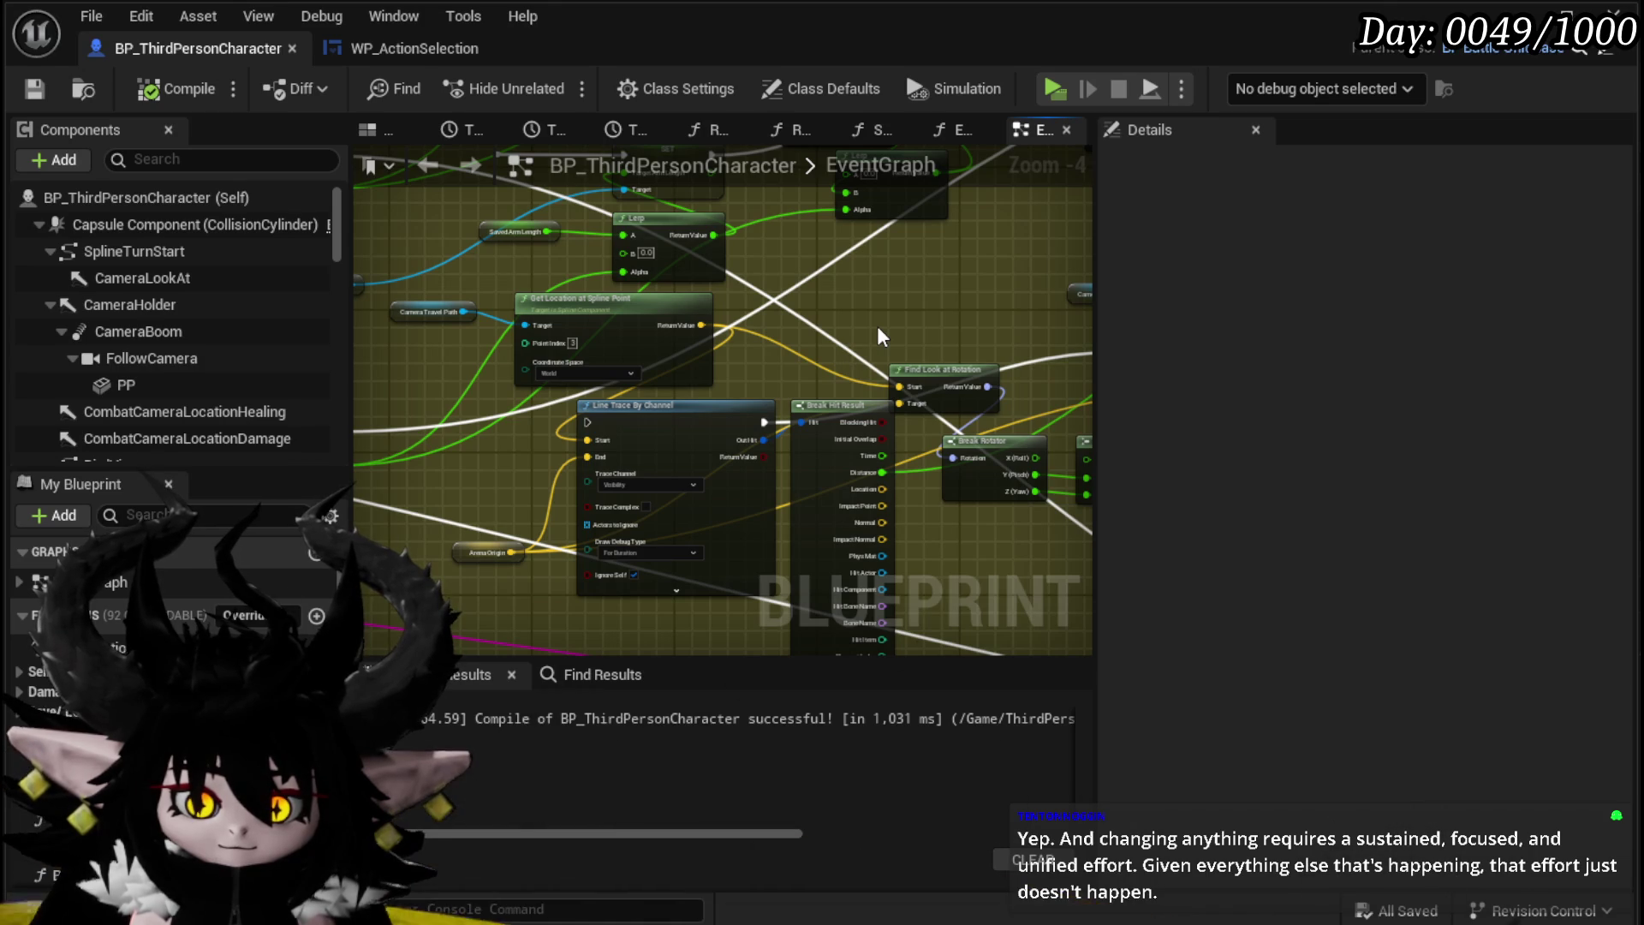
{"action": "scroll", "coordinate": [876, 326], "scroll_direction": "down", "scroll_amount": 3}
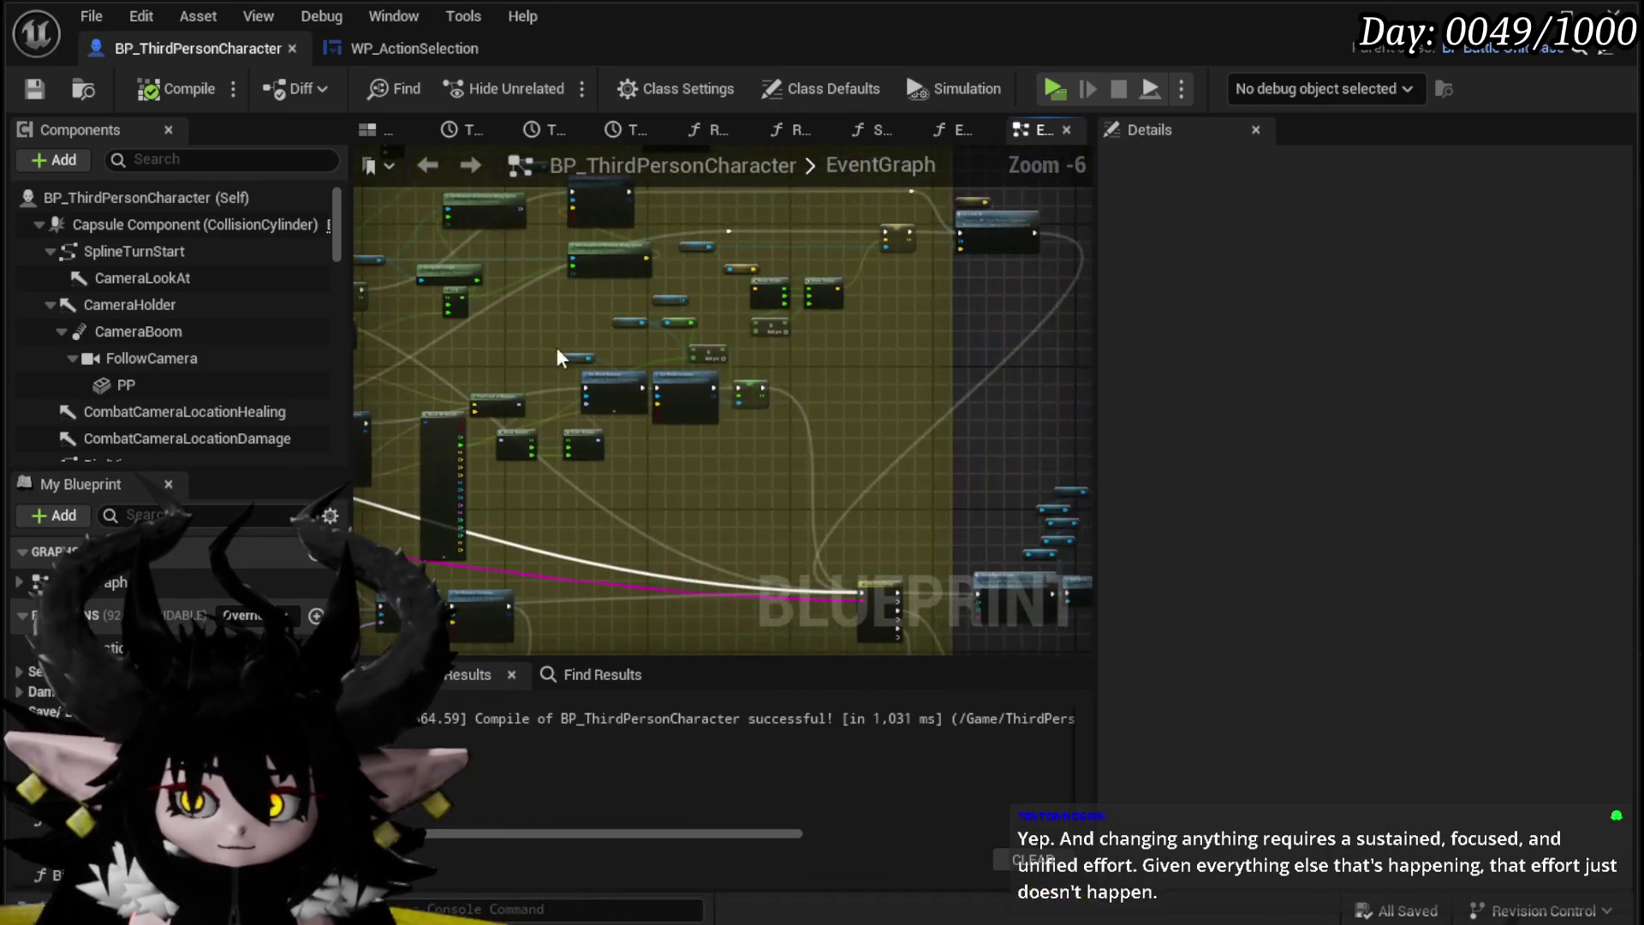
{"action": "scroll", "coordinate": [607, 343], "scroll_direction": "up", "scroll_amount": 3}
{"action": "left_click_drag", "start_coordinate": [607, 353], "coordinate": [966, 231]}
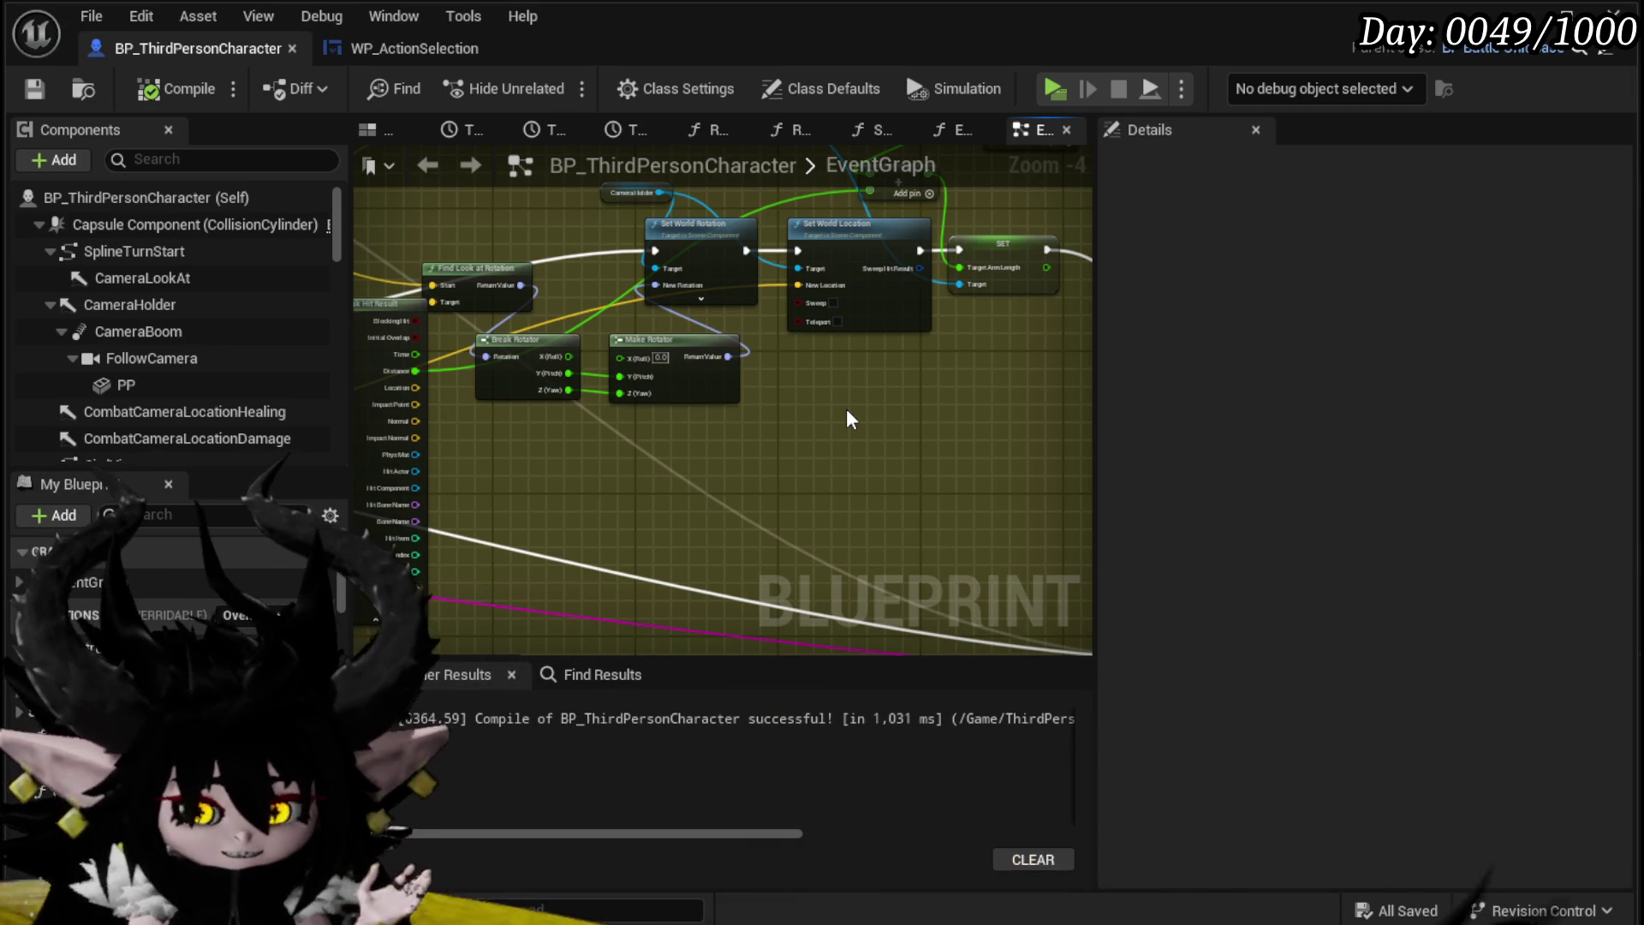
{"action": "mouse_move", "coordinate": [847, 411]}
{"action": "left_mouse_down"}
{"action": "mouse_move", "coordinate": [789, 440]}
{"action": "mouse_move", "coordinate": [737, 514]}
{"action": "left_mouse_up"}
{"action": "left_click_drag", "start_coordinate": [946, 320], "coordinate": [727, 448]}
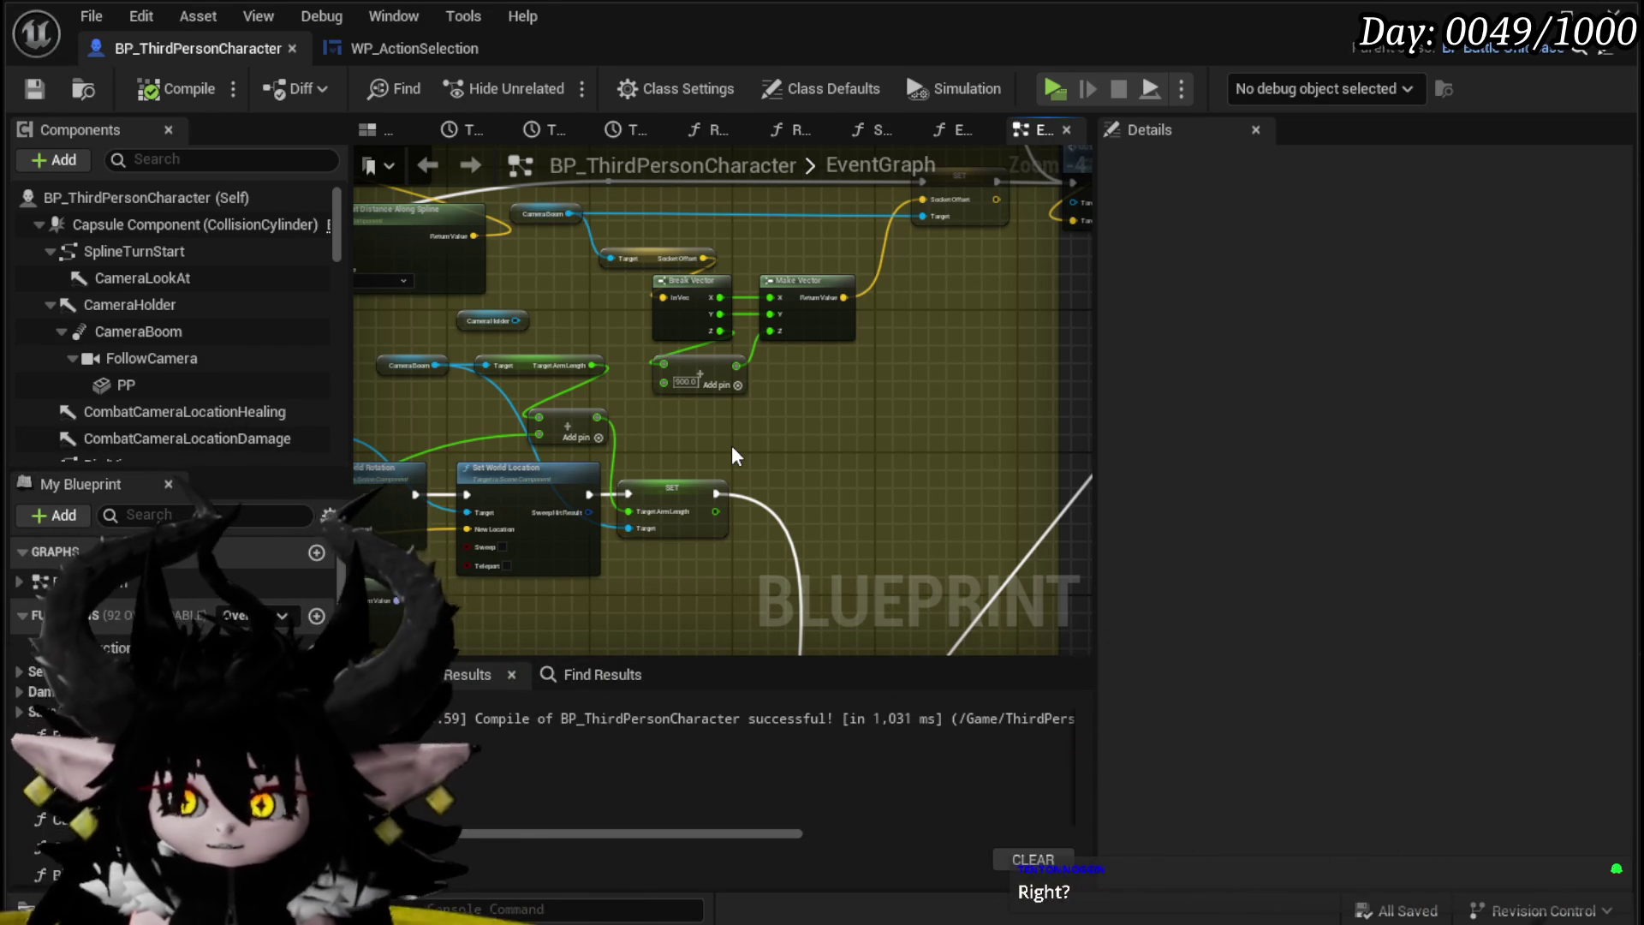
{"action": "left_click_drag", "start_coordinate": [871, 401], "coordinate": [784, 521]}
{"action": "scroll", "coordinate": [786, 527], "scroll_direction": "up", "scroll_amount": 2}
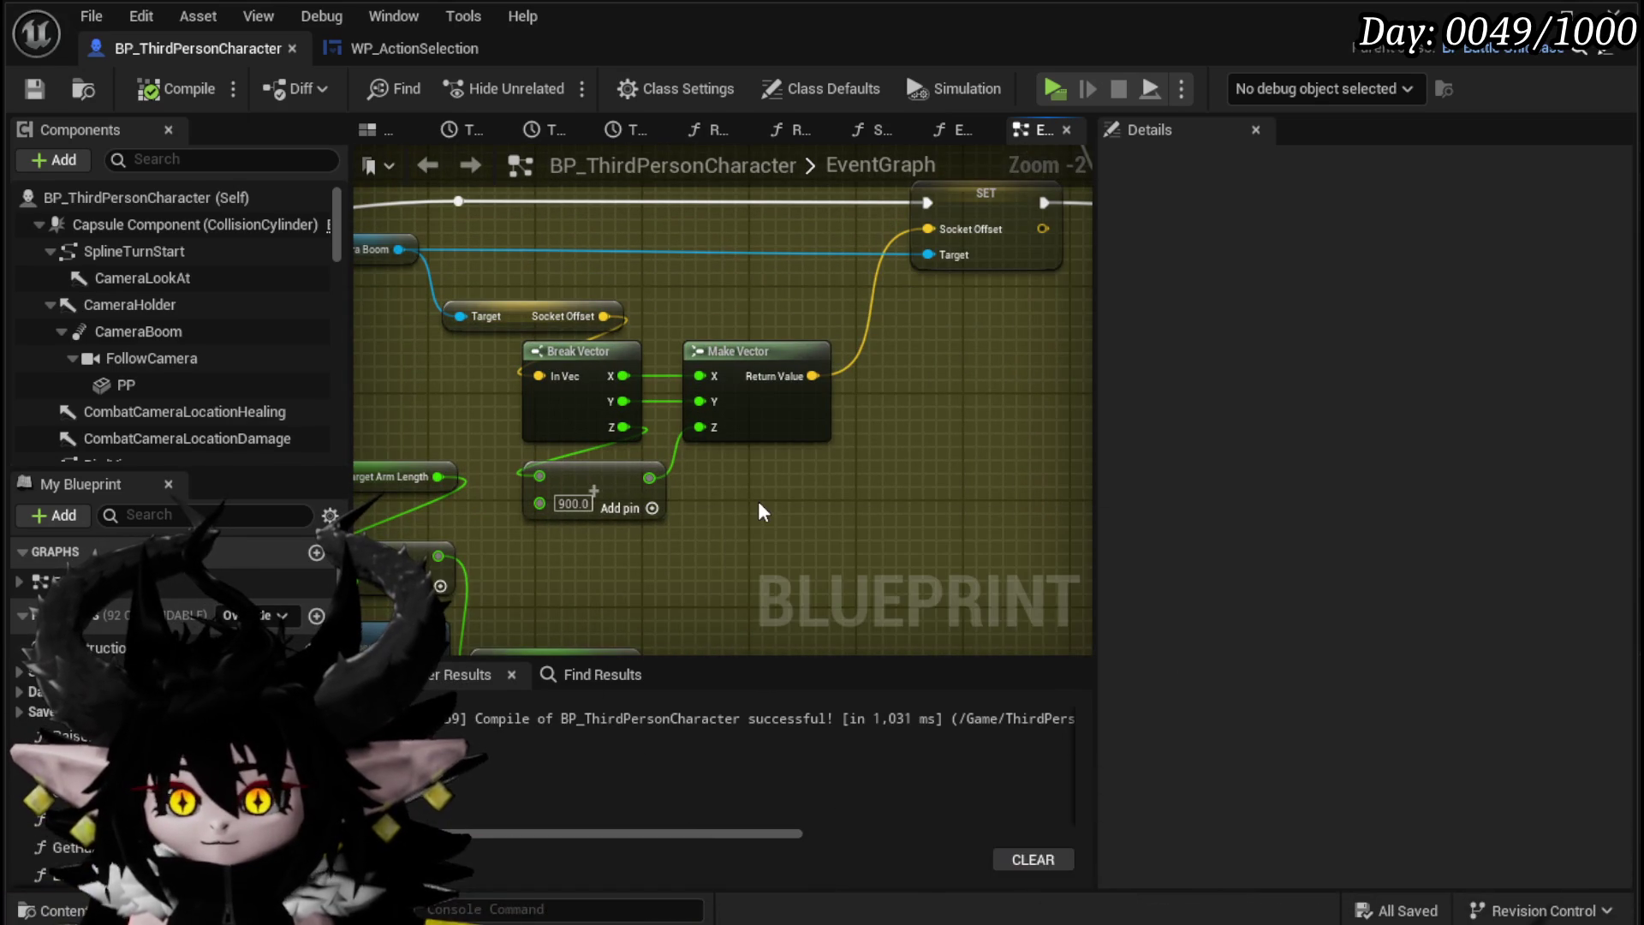
{"action": "scroll", "coordinate": [758, 501], "scroll_direction": "down", "scroll_amount": 3}
{"action": "mouse_move", "coordinate": [758, 501]}
{"action": "left_mouse_down"}
{"action": "mouse_move", "coordinate": [700, 492]}
{"action": "mouse_move", "coordinate": [771, 485]}
{"action": "mouse_move", "coordinate": [654, 451]}
{"action": "mouse_move", "coordinate": [599, 410]}
{"action": "mouse_move", "coordinate": [445, 428]}
{"action": "left_mouse_up"}
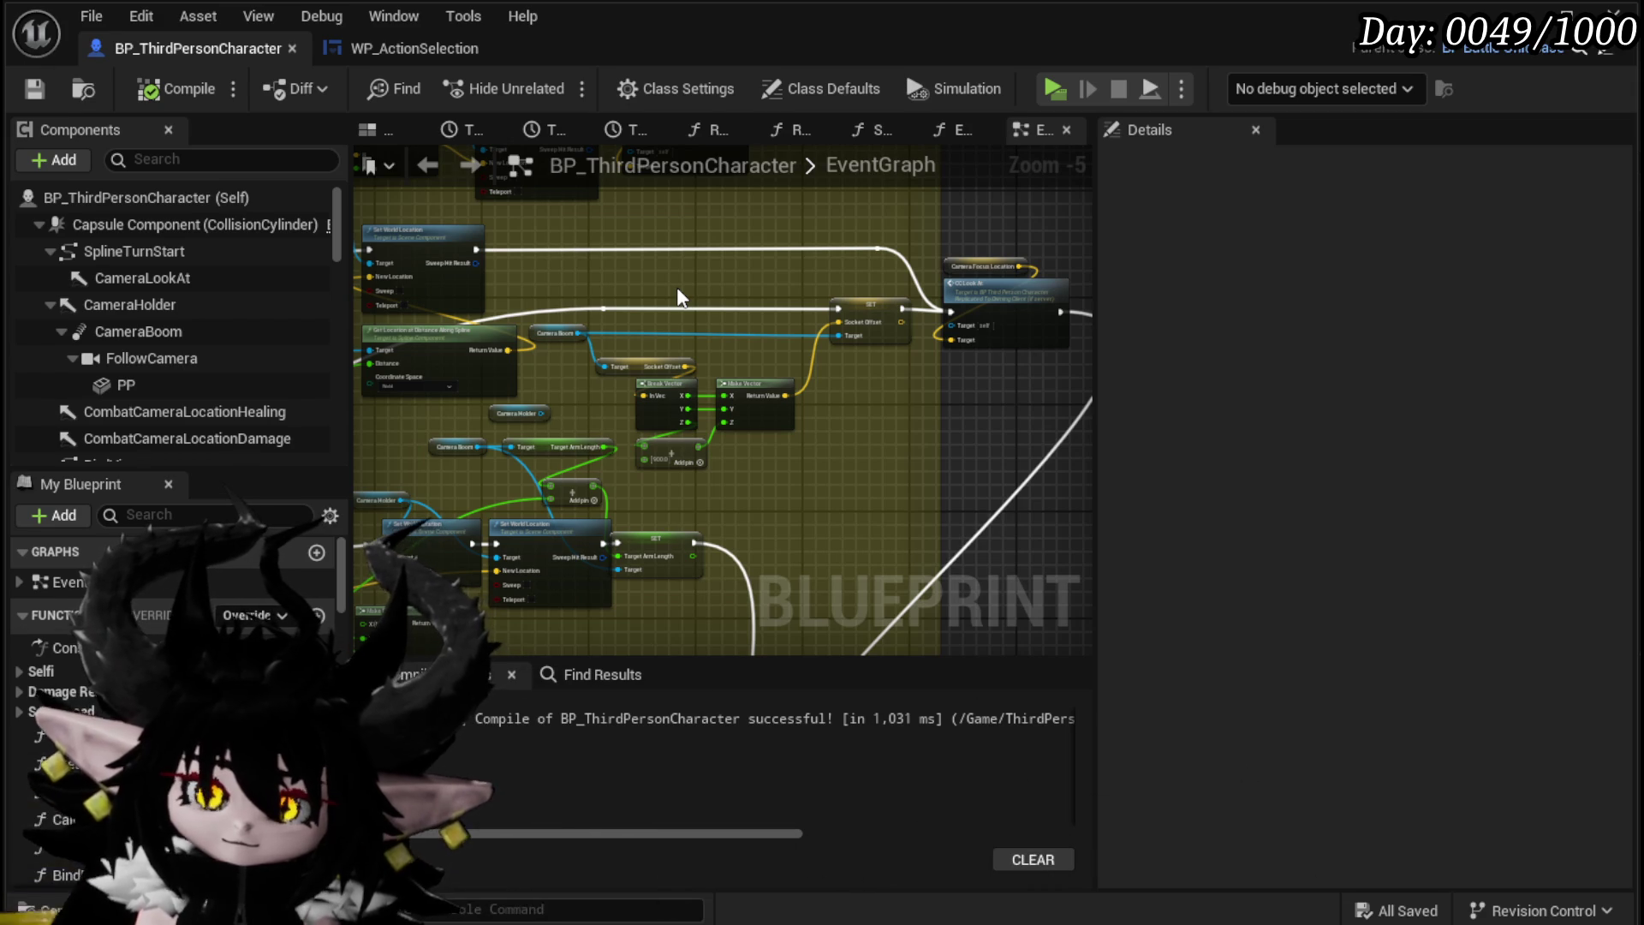
{"action": "key", "text": "ctrl+s"}
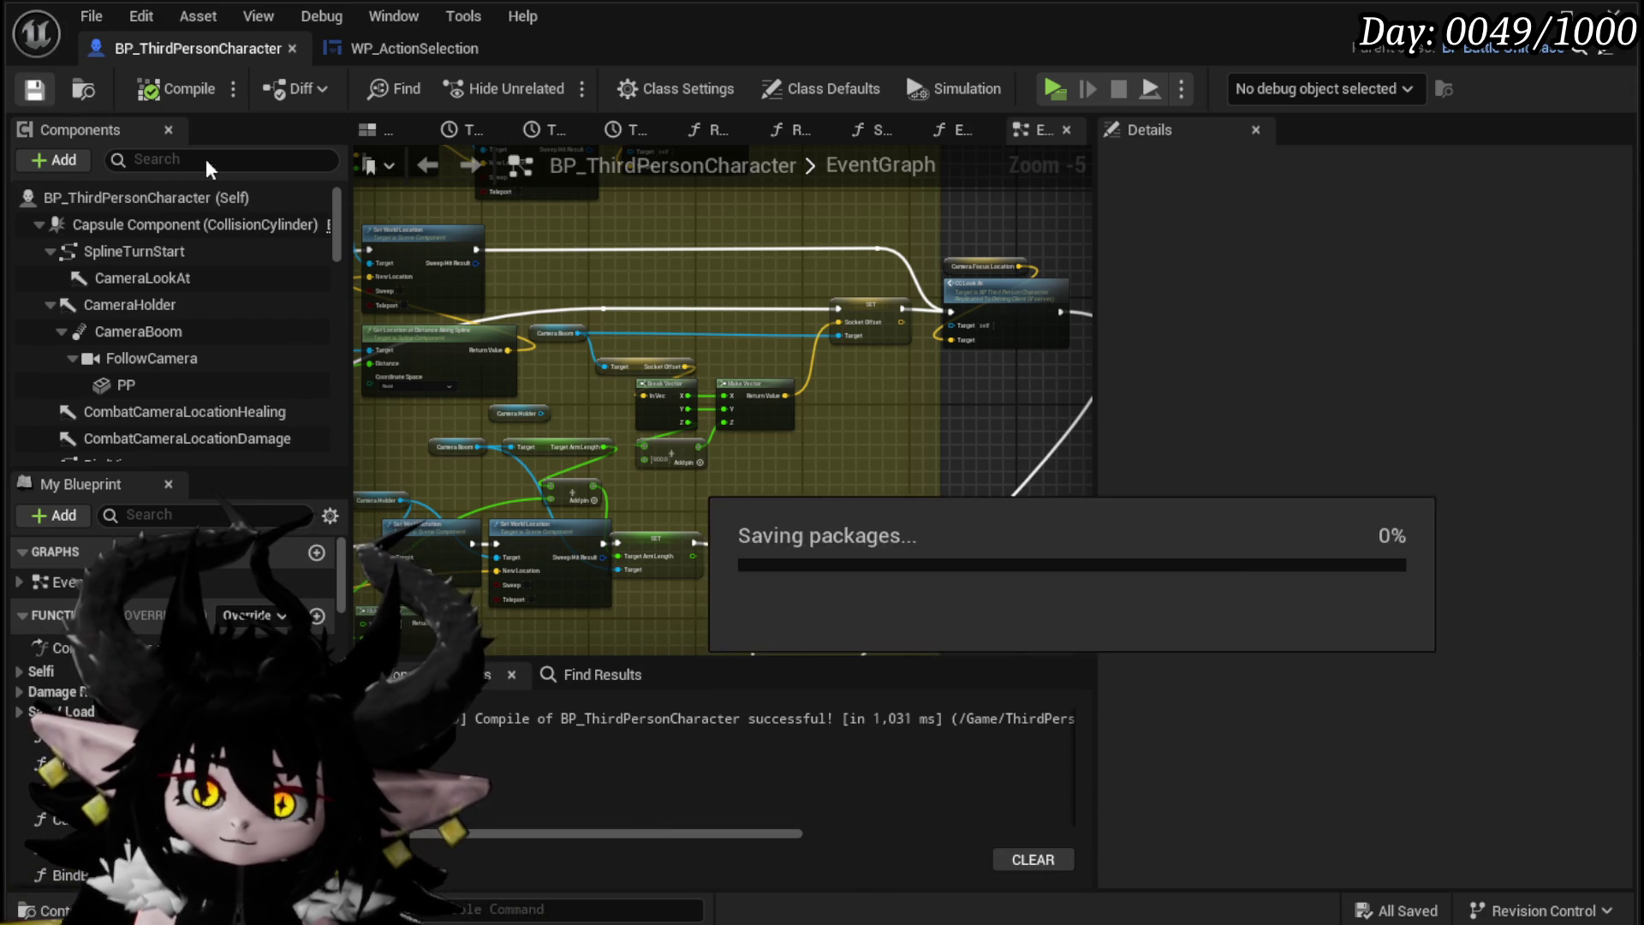
{"action": "left_click_drag", "start_coordinate": [628, 289], "coordinate": [502, 240]}
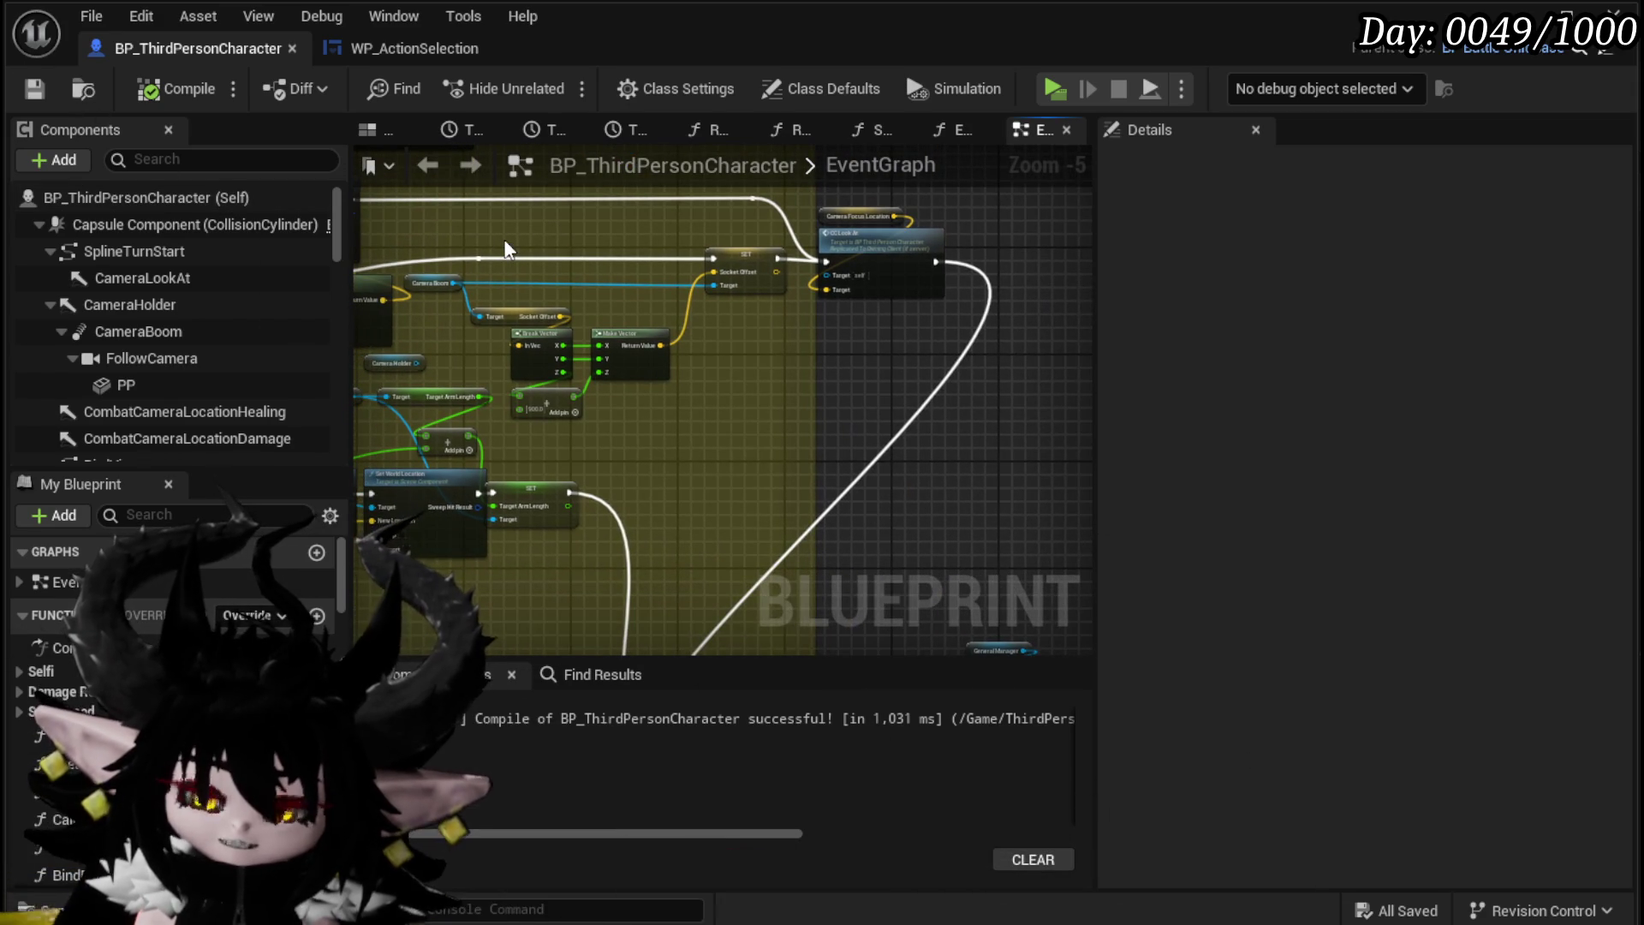
{"action": "scroll", "coordinate": [521, 252], "scroll_direction": "up", "scroll_amount": 3}
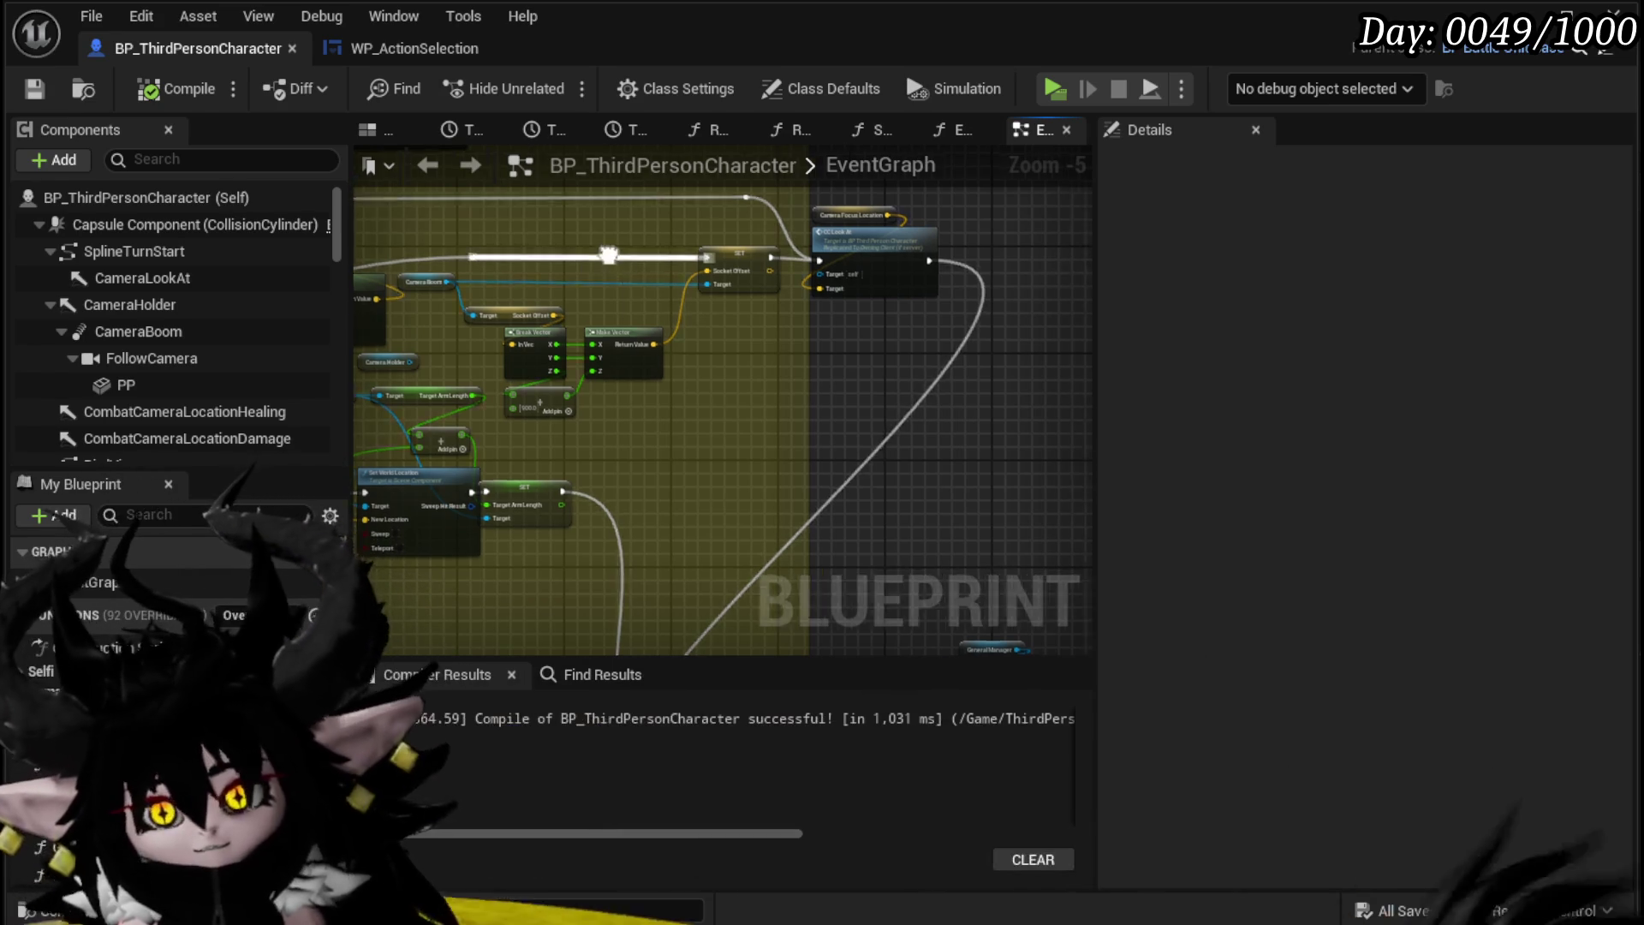
{"action": "left_click_drag", "start_coordinate": [591, 250], "coordinate": [639, 276]}
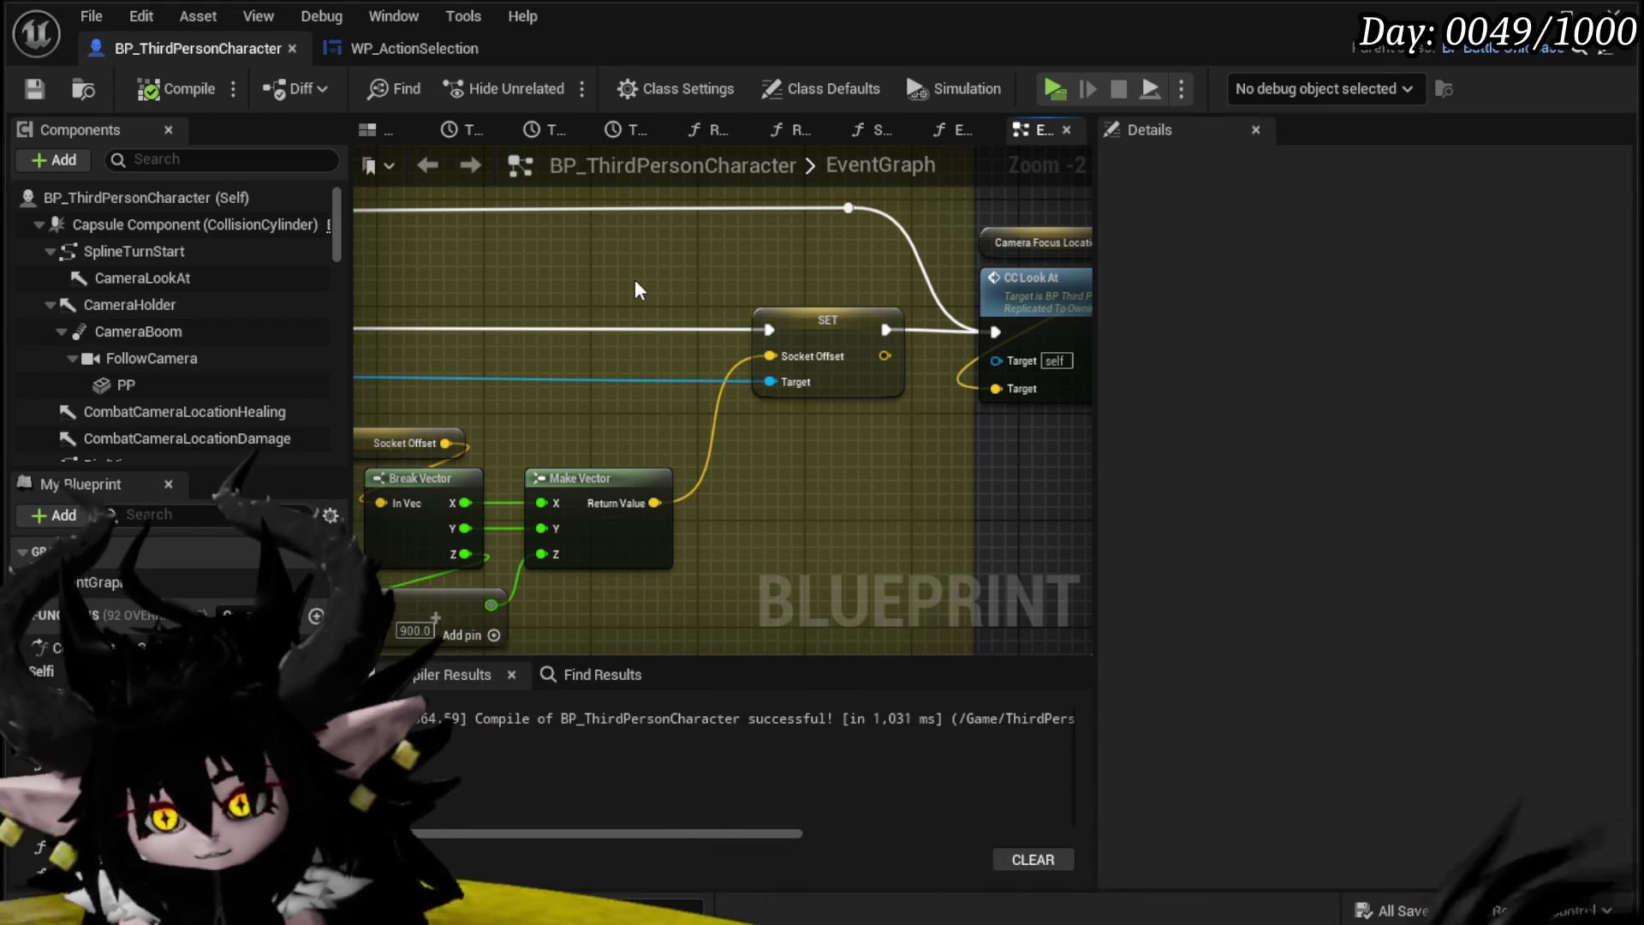
{"action": "scroll", "coordinate": [634, 279], "scroll_direction": "down", "scroll_amount": 2}
{"action": "scroll", "coordinate": [601, 341], "scroll_direction": "down", "scroll_amount": 2}
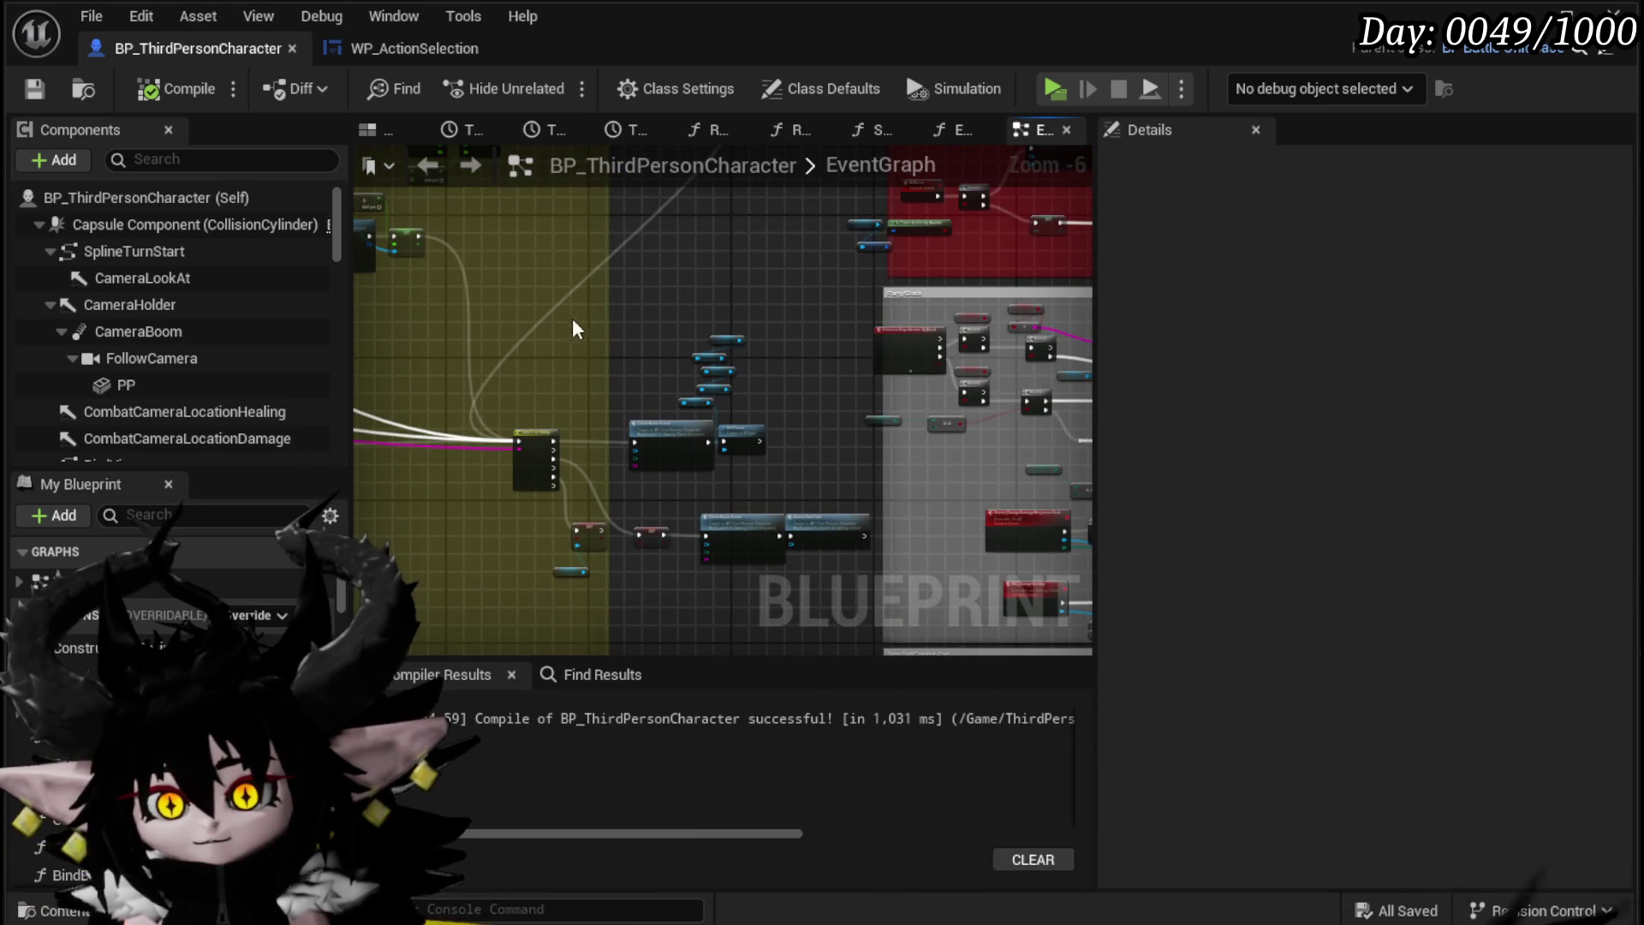
Step: Move the Use Pawn Control Rotation SET and Camera Boom nodes to the left
{"action": "left_click_drag", "start_coordinate": [767, 325], "coordinate": [701, 351]}
{"action": "scroll", "coordinate": [634, 495], "scroll_direction": "up", "scroll_amount": 4}
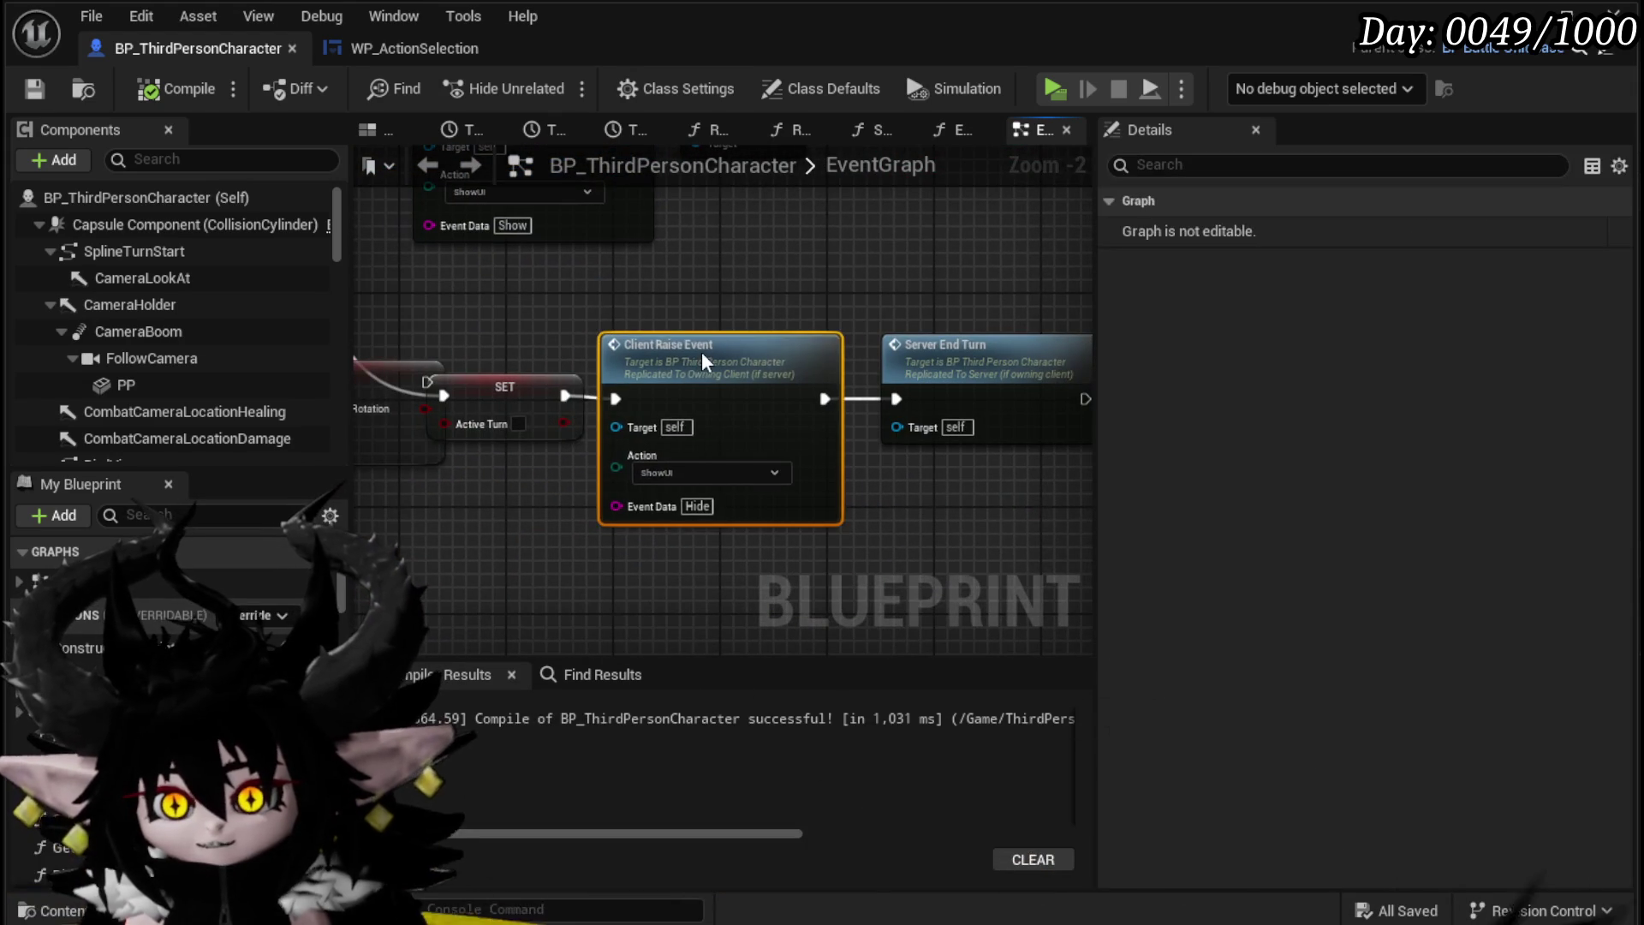
{"action": "left_click", "coordinate": [555, 369]}
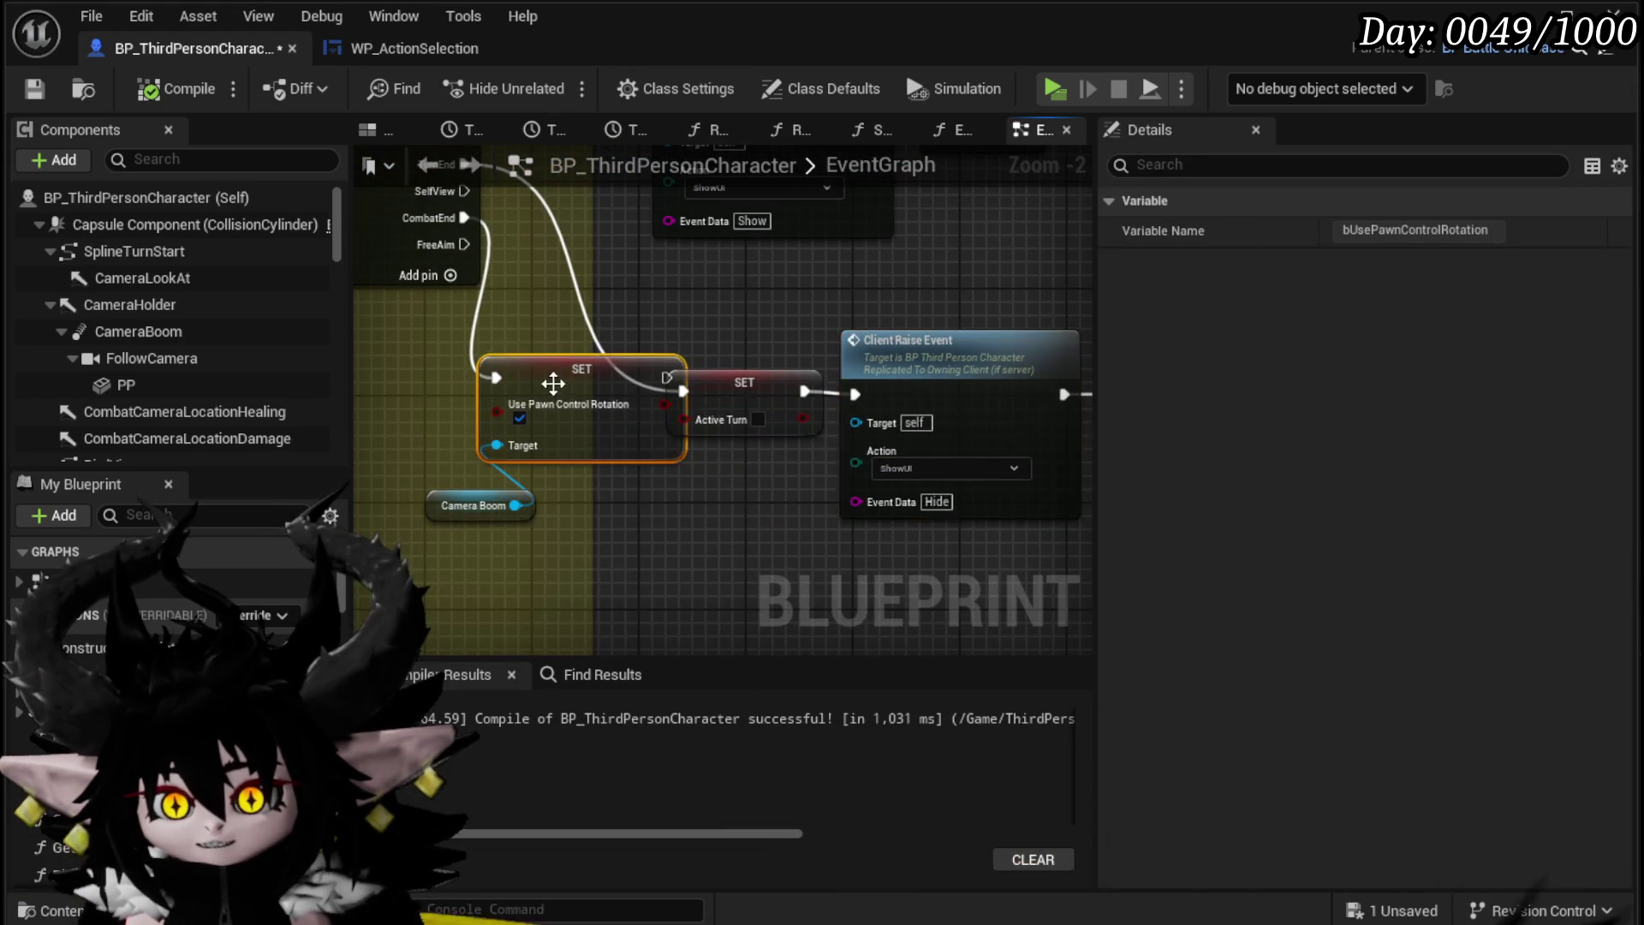
{"action": "left_click", "coordinate": [473, 505], "text": "ctrl"}
{"action": "mouse_move", "coordinate": [554, 369]}
{"action": "left_mouse_down"}
{"action": "mouse_move", "coordinate": [408, 342]}
{"action": "mouse_move", "coordinate": [394, 325]}
{"action": "left_mouse_up"}
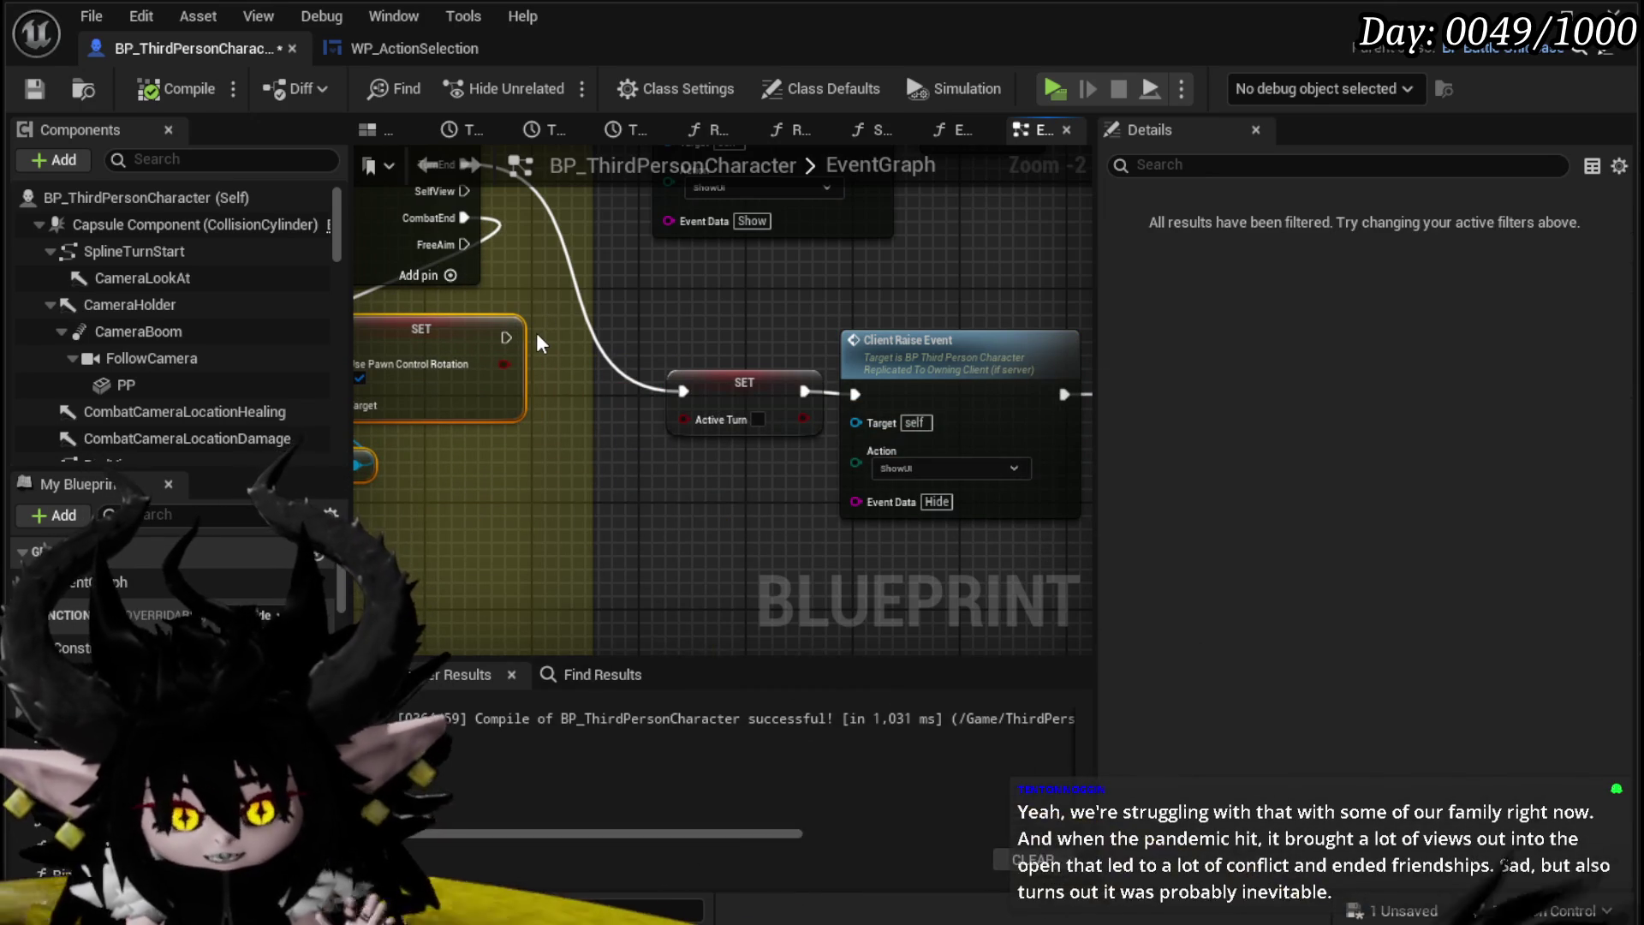
{"action": "mouse_move", "coordinate": [535, 332]}
{"action": "left_mouse_down"}
{"action": "mouse_move", "coordinate": [526, 306]}
{"action": "mouse_move", "coordinate": [452, 310]}
{"action": "left_mouse_up"}
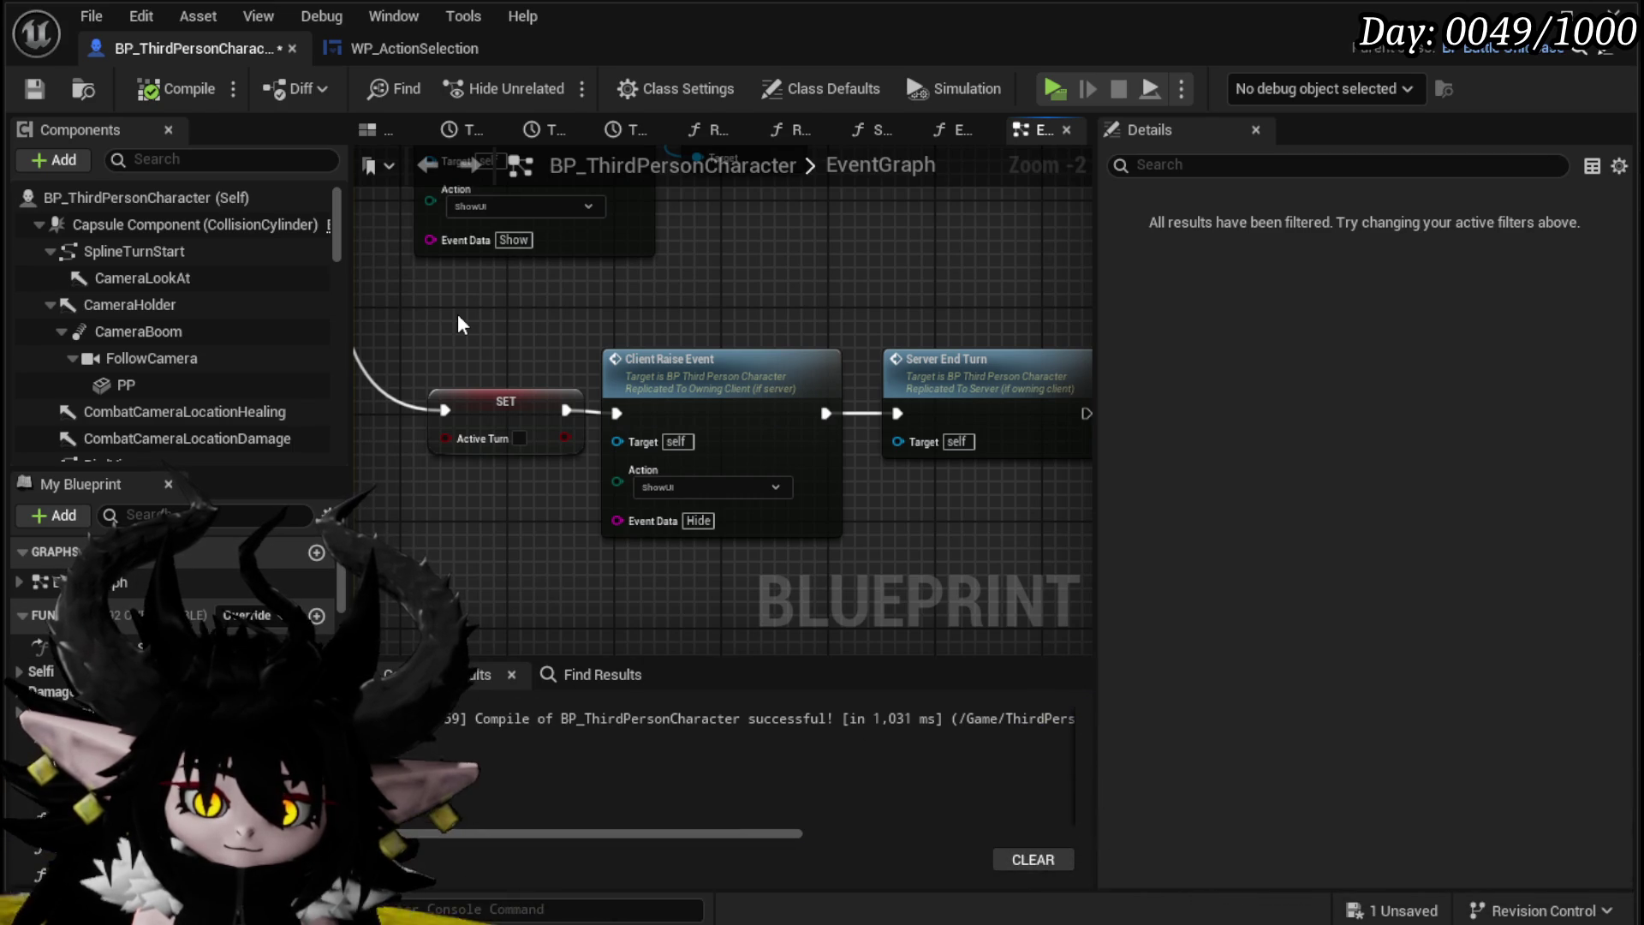
Step: Pan and zoom the EventGraph to the CameraBoom Socket Offset and Target Arm Length nodes
{"action": "mouse_move", "coordinate": [603, 173]}
{"action": "left_mouse_down"}
{"action": "mouse_move", "coordinate": [788, 268]}
{"action": "mouse_move", "coordinate": [496, 506]}
{"action": "mouse_move", "coordinate": [491, 547]}
{"action": "mouse_move", "coordinate": [983, 349]}
{"action": "mouse_move", "coordinate": [906, 327]}
{"action": "left_mouse_up"}
{"action": "left_click", "coordinate": [846, 245]}
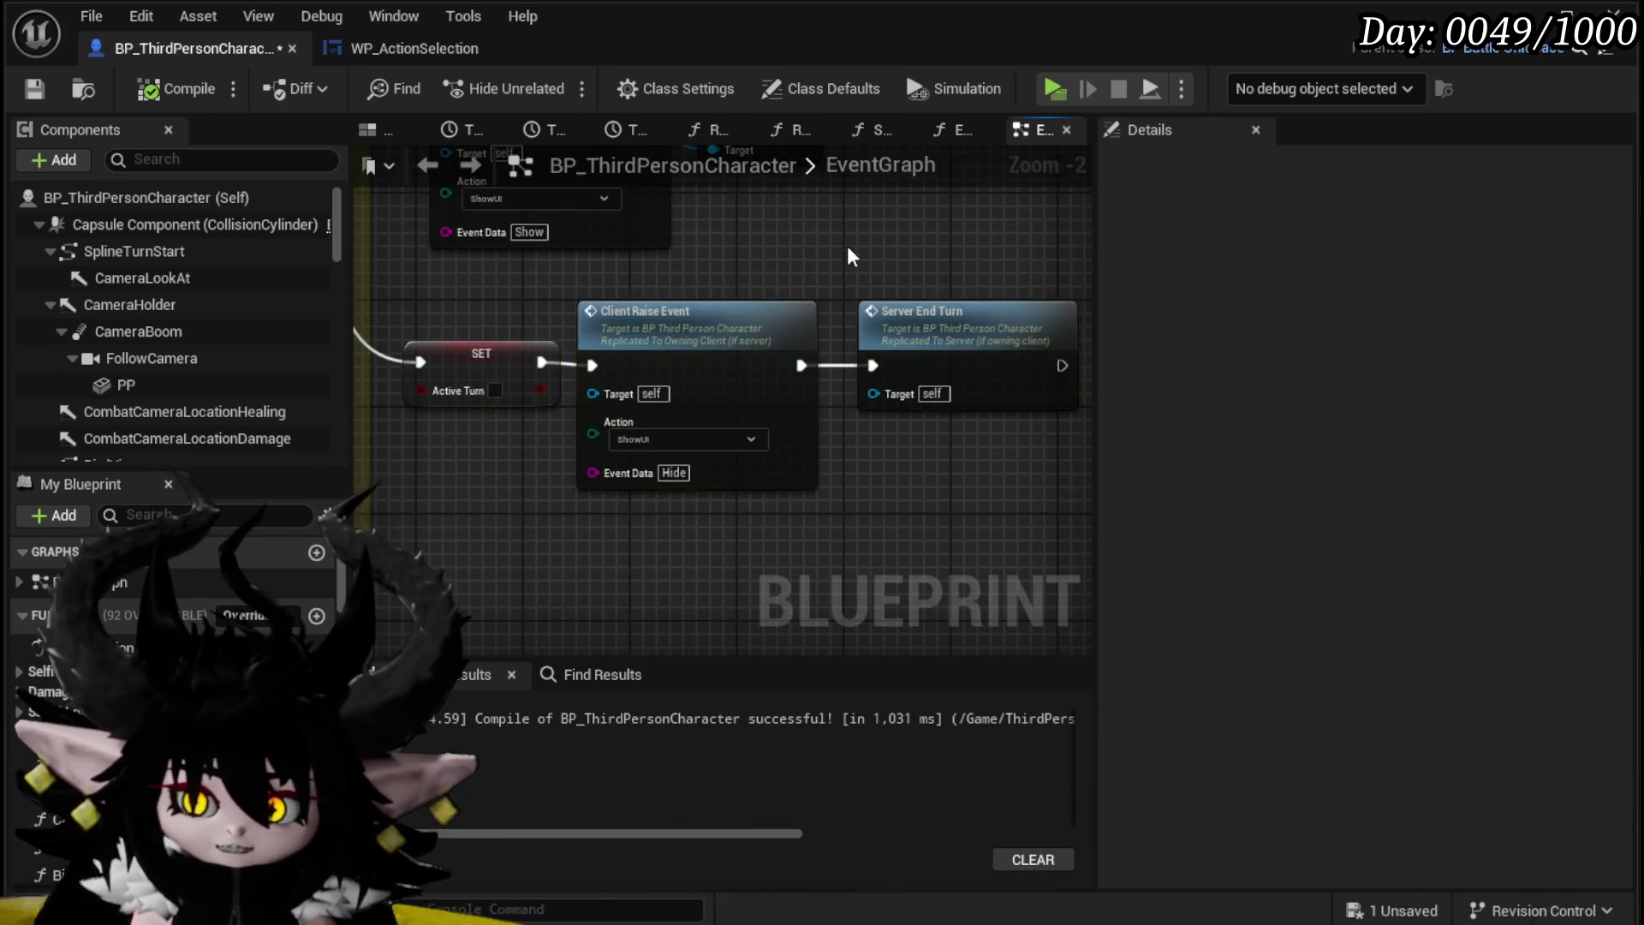
{"action": "scroll", "coordinate": [793, 477], "scroll_direction": "down", "scroll_amount": 5}
{"action": "scroll", "coordinate": [793, 477], "scroll_direction": "up", "scroll_amount": 4}
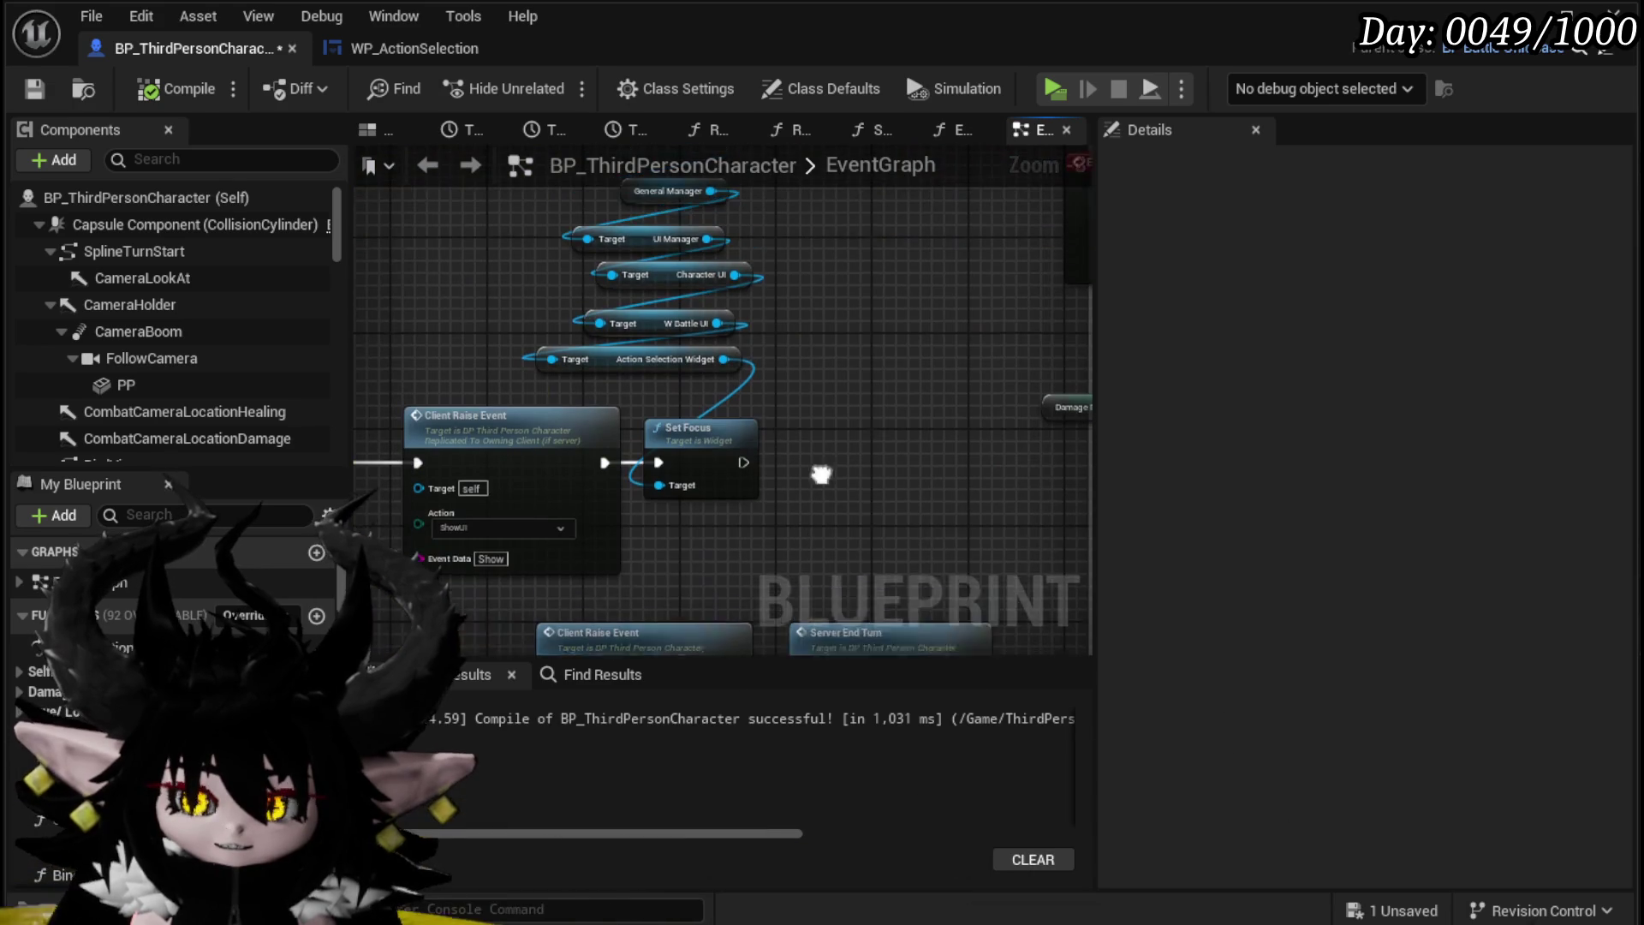
{"action": "left_click_drag", "start_coordinate": [685, 387], "coordinate": [627, 419]}
{"action": "scroll", "coordinate": [491, 341], "scroll_direction": "down", "scroll_amount": 2}
{"action": "mouse_move", "coordinate": [492, 341]}
{"action": "left_mouse_down"}
{"action": "mouse_move", "coordinate": [848, 540]}
{"action": "mouse_move", "coordinate": [631, 424]}
{"action": "mouse_move", "coordinate": [899, 495]}
{"action": "mouse_move", "coordinate": [841, 497]}
{"action": "left_mouse_up"}
{"action": "scroll", "coordinate": [841, 497], "scroll_direction": "down", "scroll_amount": 1}
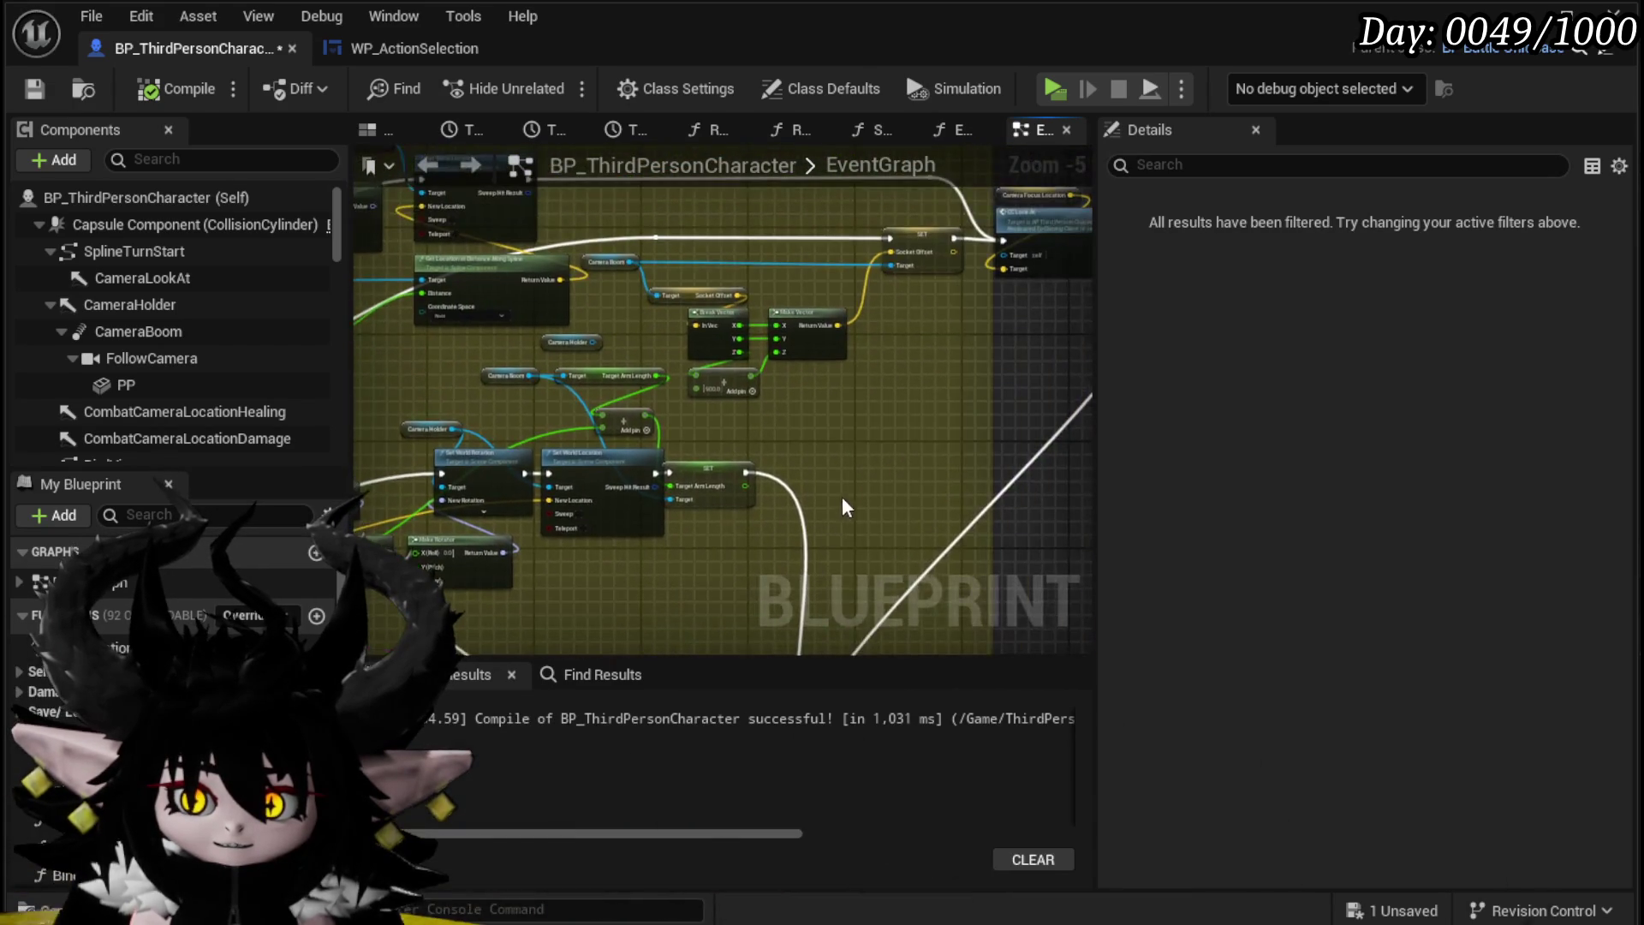
Step: Save BP_ThirdPersonCharacter and pan right to the SET and TL_SplineMovement nodes
{"action": "left_click", "coordinate": [51, 79]}
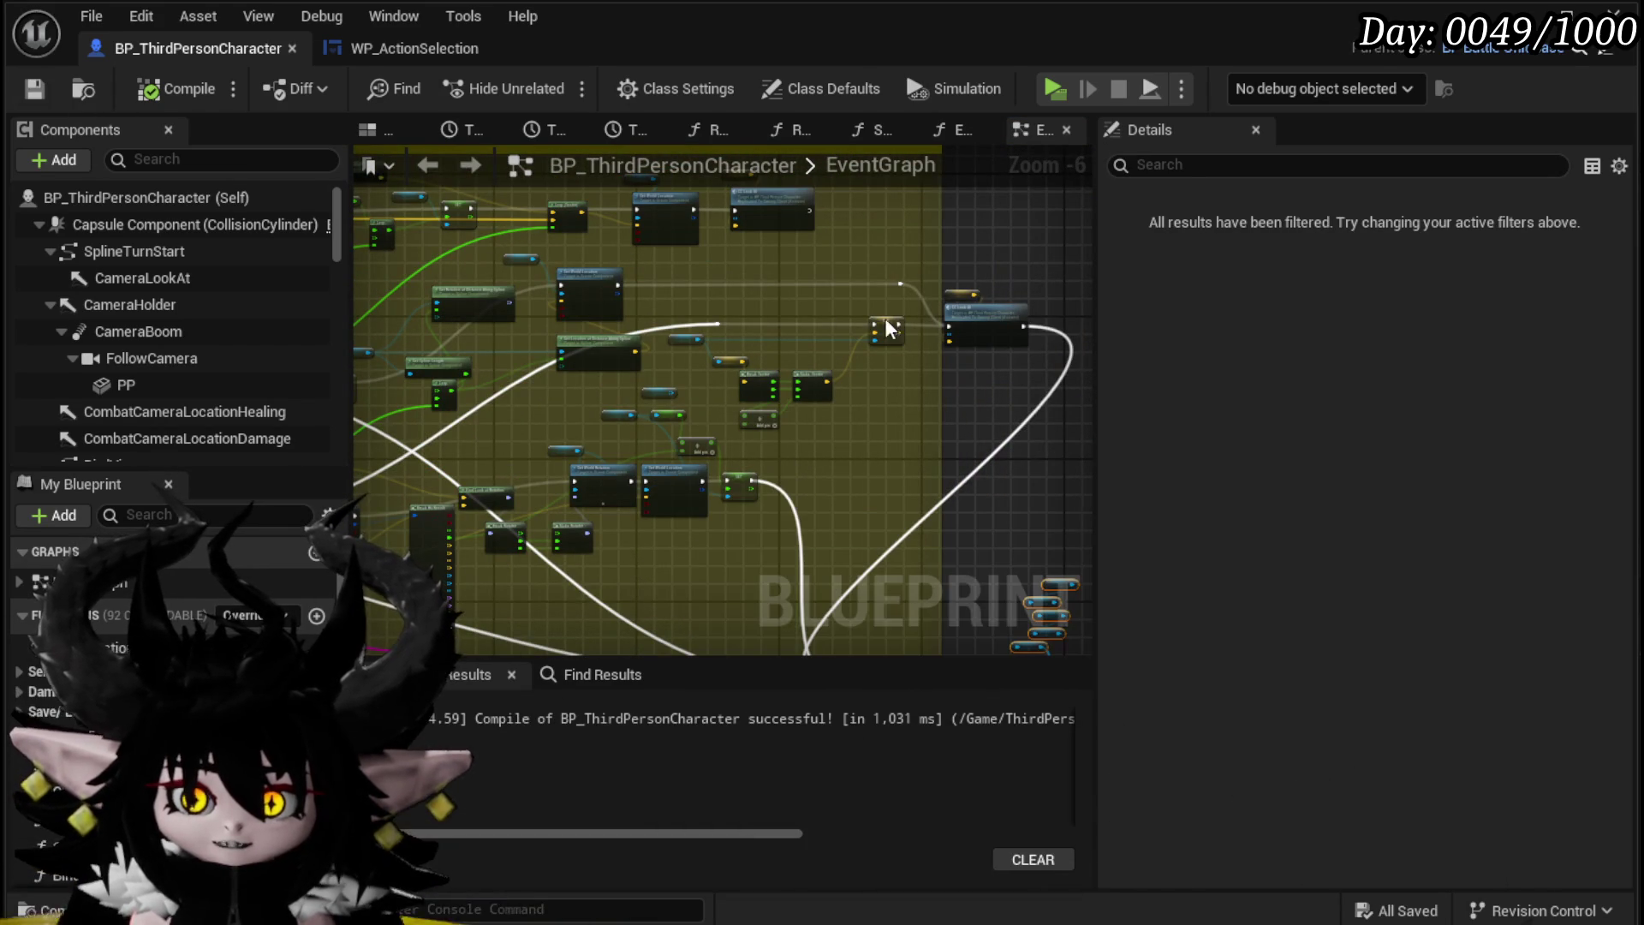
{"action": "mouse_move", "coordinate": [853, 383]}
{"action": "left_mouse_down"}
{"action": "mouse_move", "coordinate": [726, 367]}
{"action": "mouse_move", "coordinate": [824, 267]}
{"action": "mouse_move", "coordinate": [624, 425]}
{"action": "mouse_move", "coordinate": [910, 411]}
{"action": "mouse_move", "coordinate": [927, 404]}
{"action": "mouse_move", "coordinate": [654, 404]}
{"action": "mouse_move", "coordinate": [921, 393]}
{"action": "mouse_move", "coordinate": [796, 301]}
{"action": "mouse_move", "coordinate": [1032, 281]}
{"action": "mouse_move", "coordinate": [635, 353]}
{"action": "left_mouse_up"}
{"action": "scroll", "coordinate": [635, 353], "scroll_direction": "up", "scroll_amount": 1}
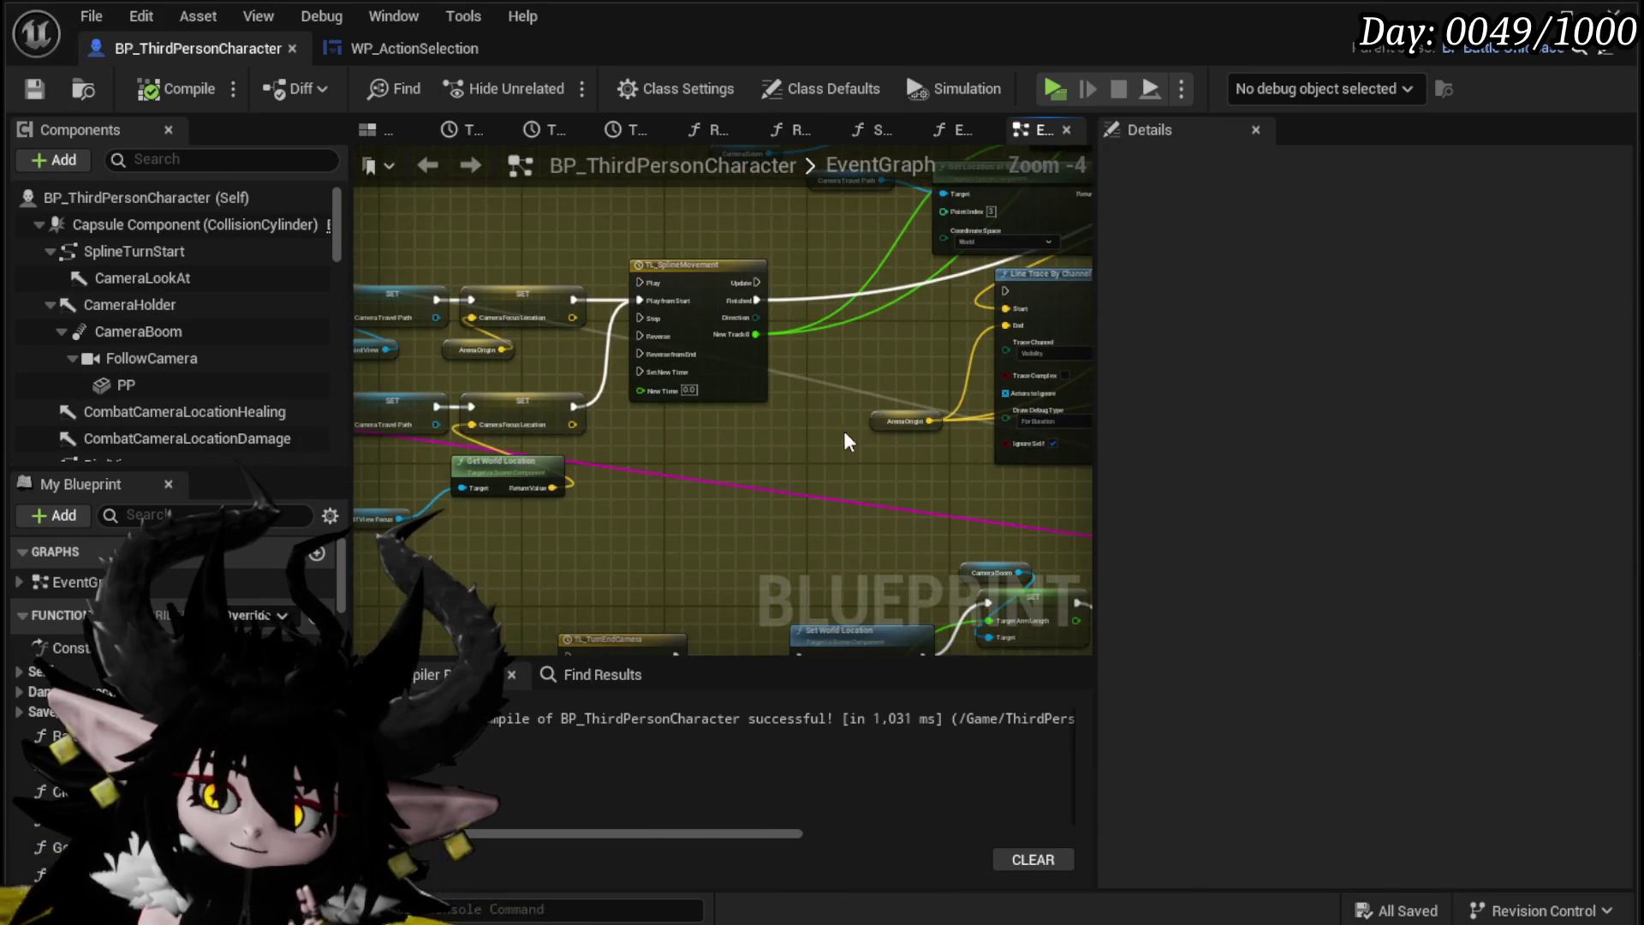
{"action": "scroll", "coordinate": [465, 527], "scroll_direction": "up", "scroll_amount": 1}
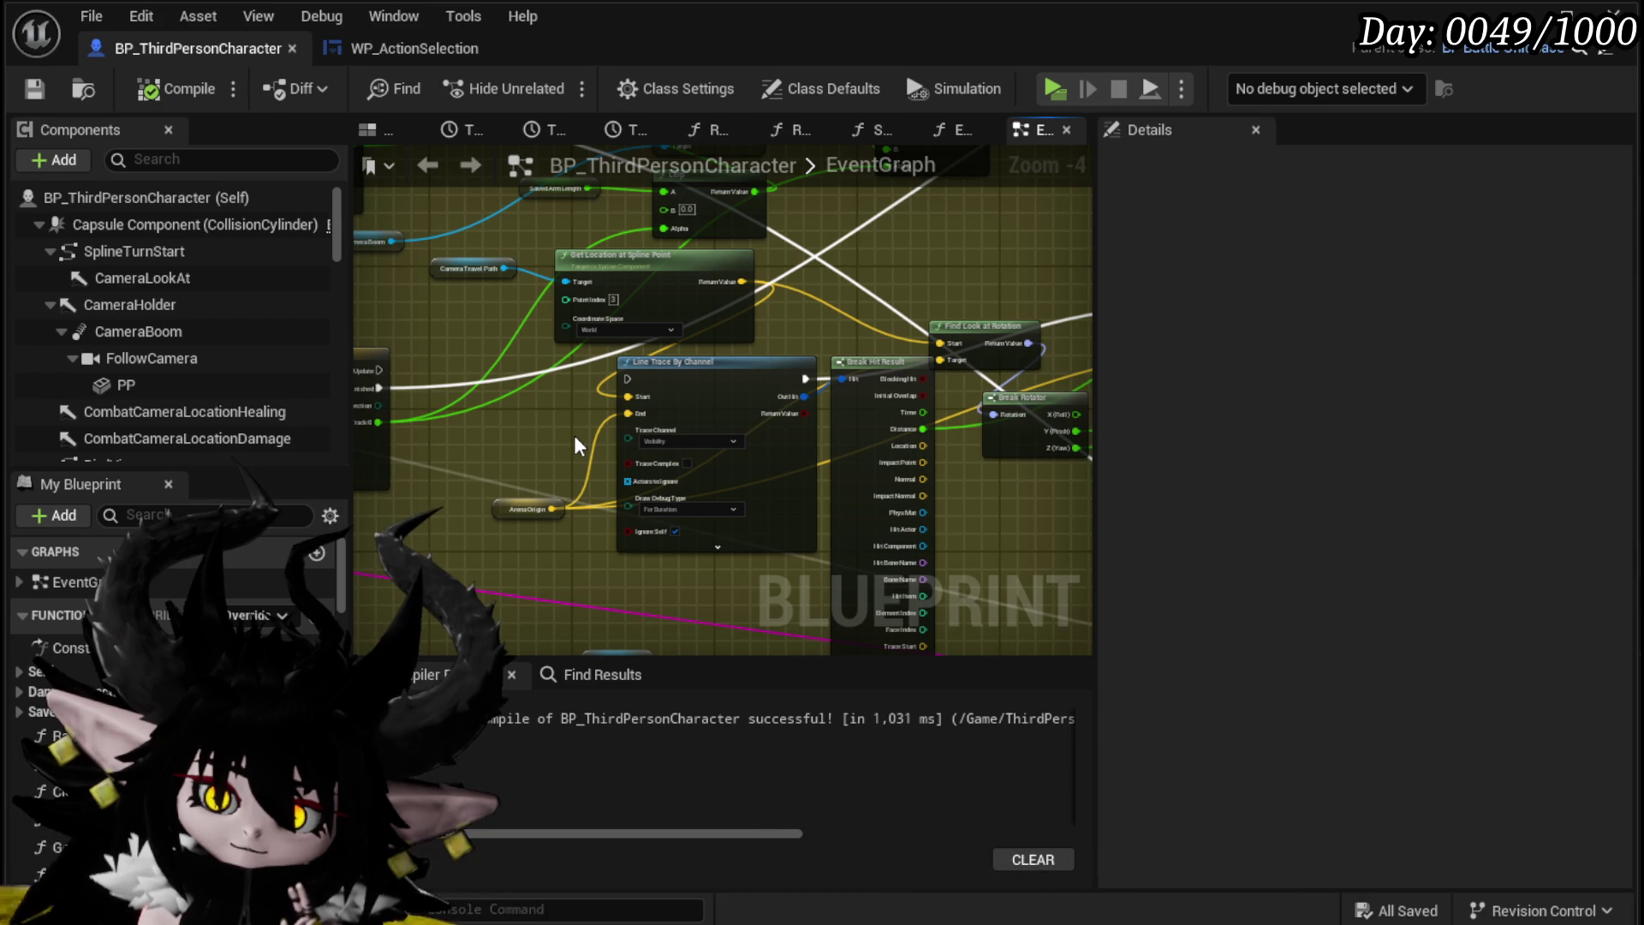
{"action": "mouse_move", "coordinate": [574, 435]}
{"action": "left_mouse_down"}
{"action": "mouse_move", "coordinate": [1113, 448]}
{"action": "mouse_move", "coordinate": [1627, 411]}
{"action": "left_mouse_up"}
Step: Pan to the Target Arm Length SET and select the Line Trace By Channel node
{"action": "left_click_drag", "start_coordinate": [719, 330], "coordinate": [407, 357]}
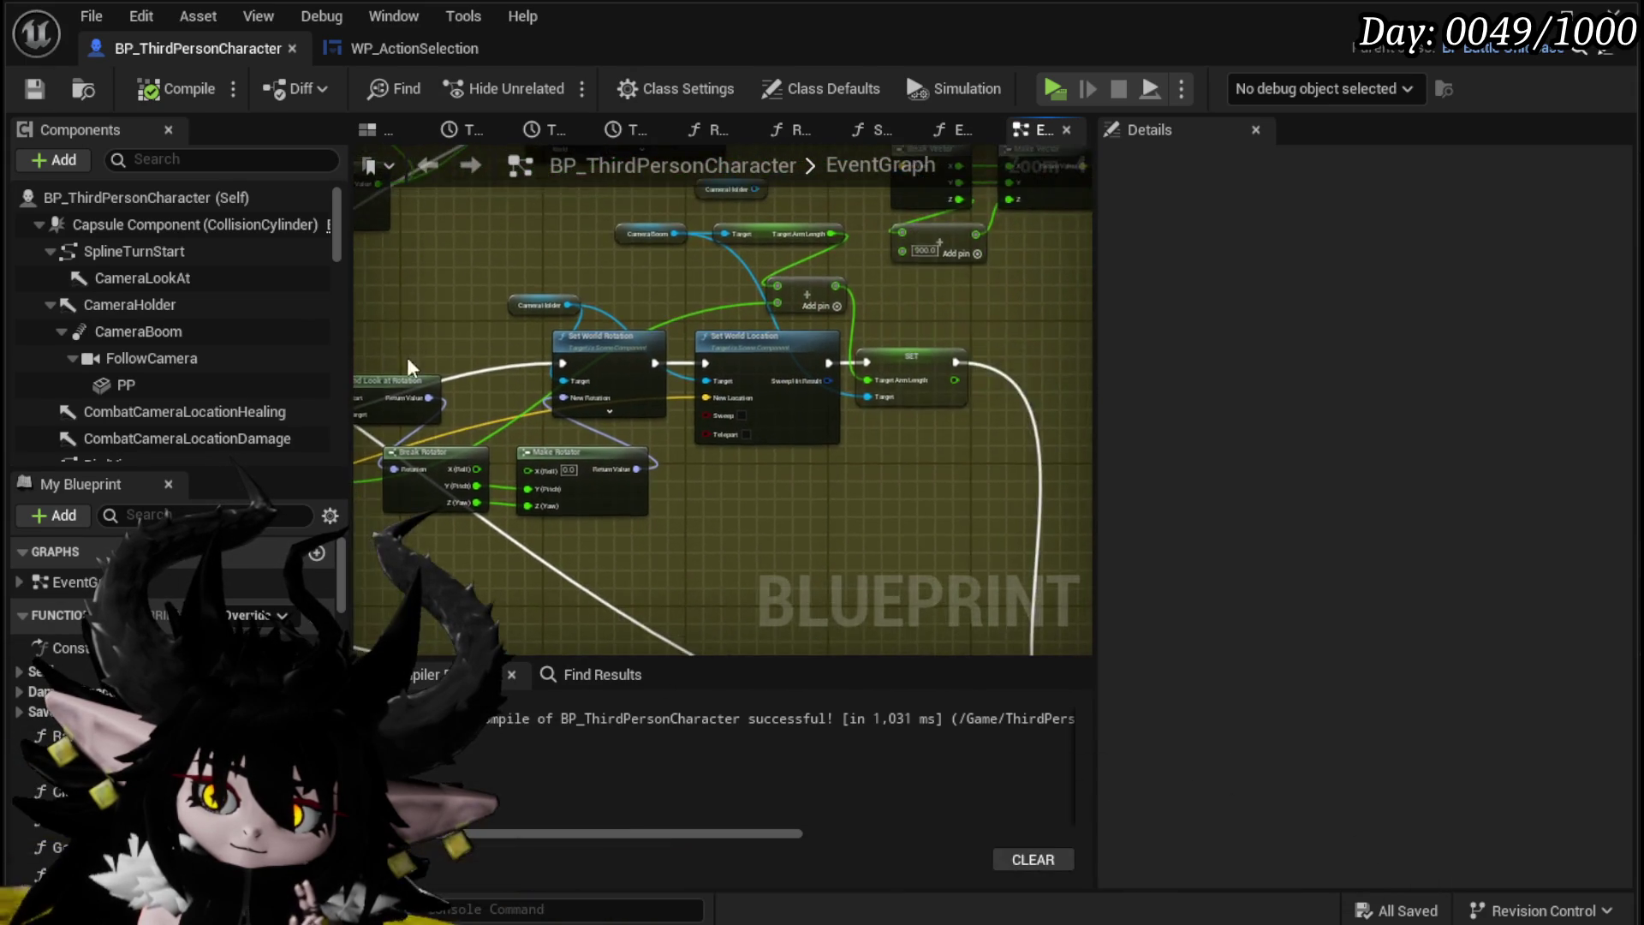
{"action": "scroll", "coordinate": [525, 366], "scroll_direction": "up", "scroll_amount": 2}
{"action": "left_click_drag", "start_coordinate": [772, 446], "coordinate": [378, 408]}
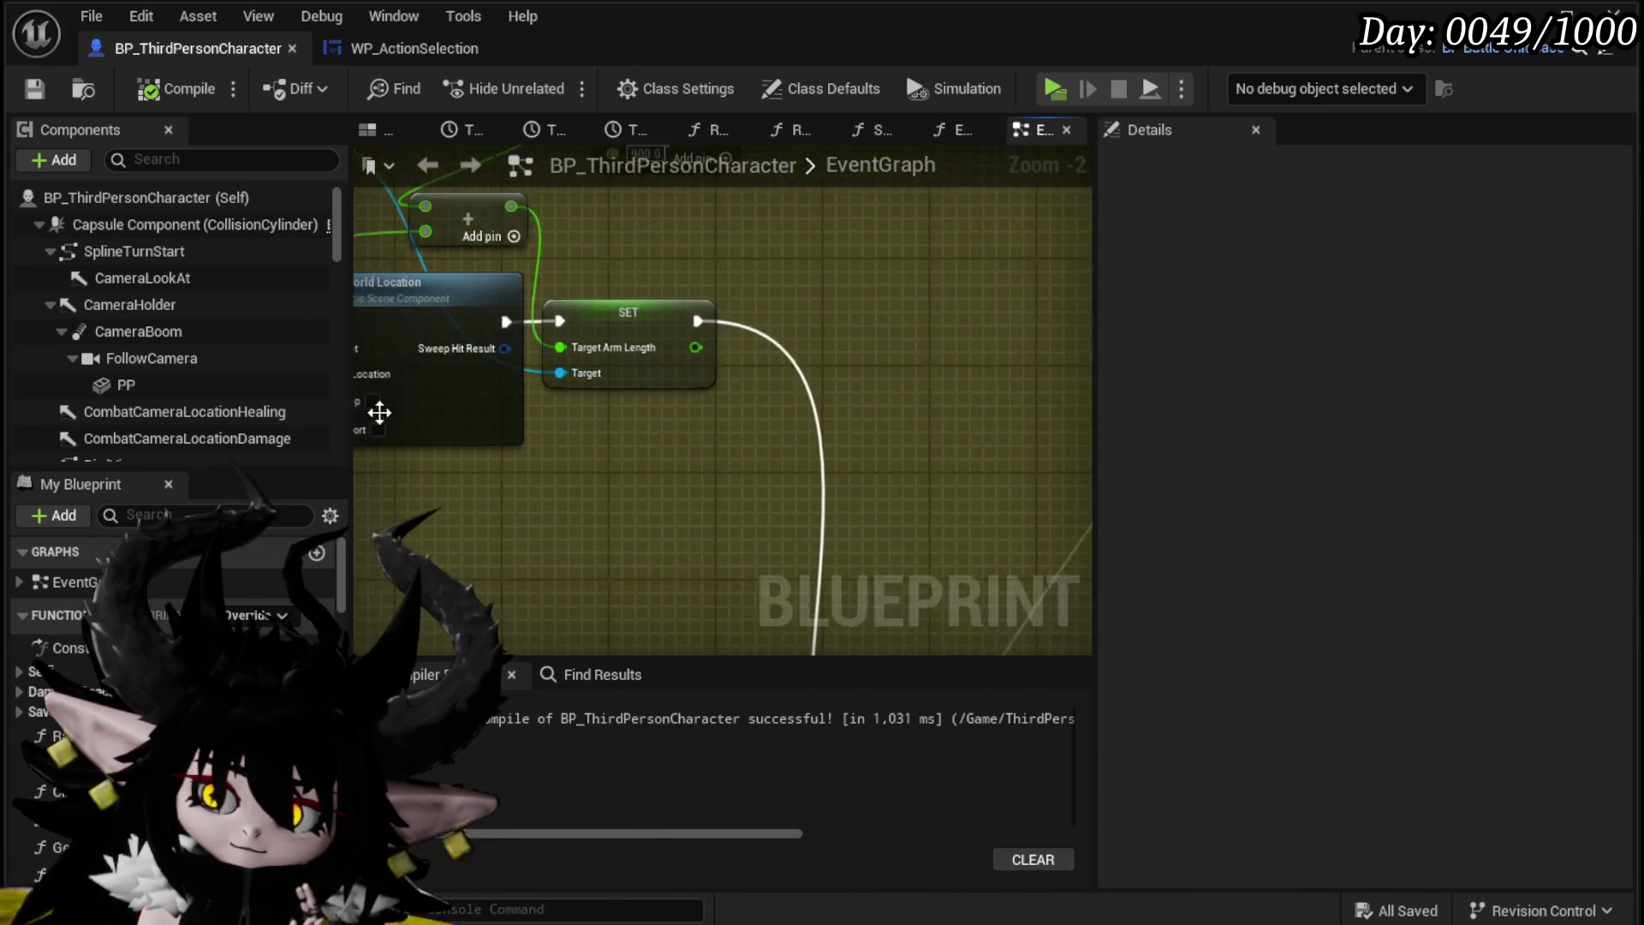
{"action": "scroll", "coordinate": [609, 444], "scroll_direction": "down", "scroll_amount": 3}
{"action": "mouse_move", "coordinate": [609, 444]}
{"action": "left_mouse_down"}
{"action": "mouse_move", "coordinate": [998, 448]}
{"action": "mouse_move", "coordinate": [814, 471]}
{"action": "mouse_move", "coordinate": [607, 456]}
{"action": "left_mouse_up"}
{"action": "left_click", "coordinate": [607, 455]}
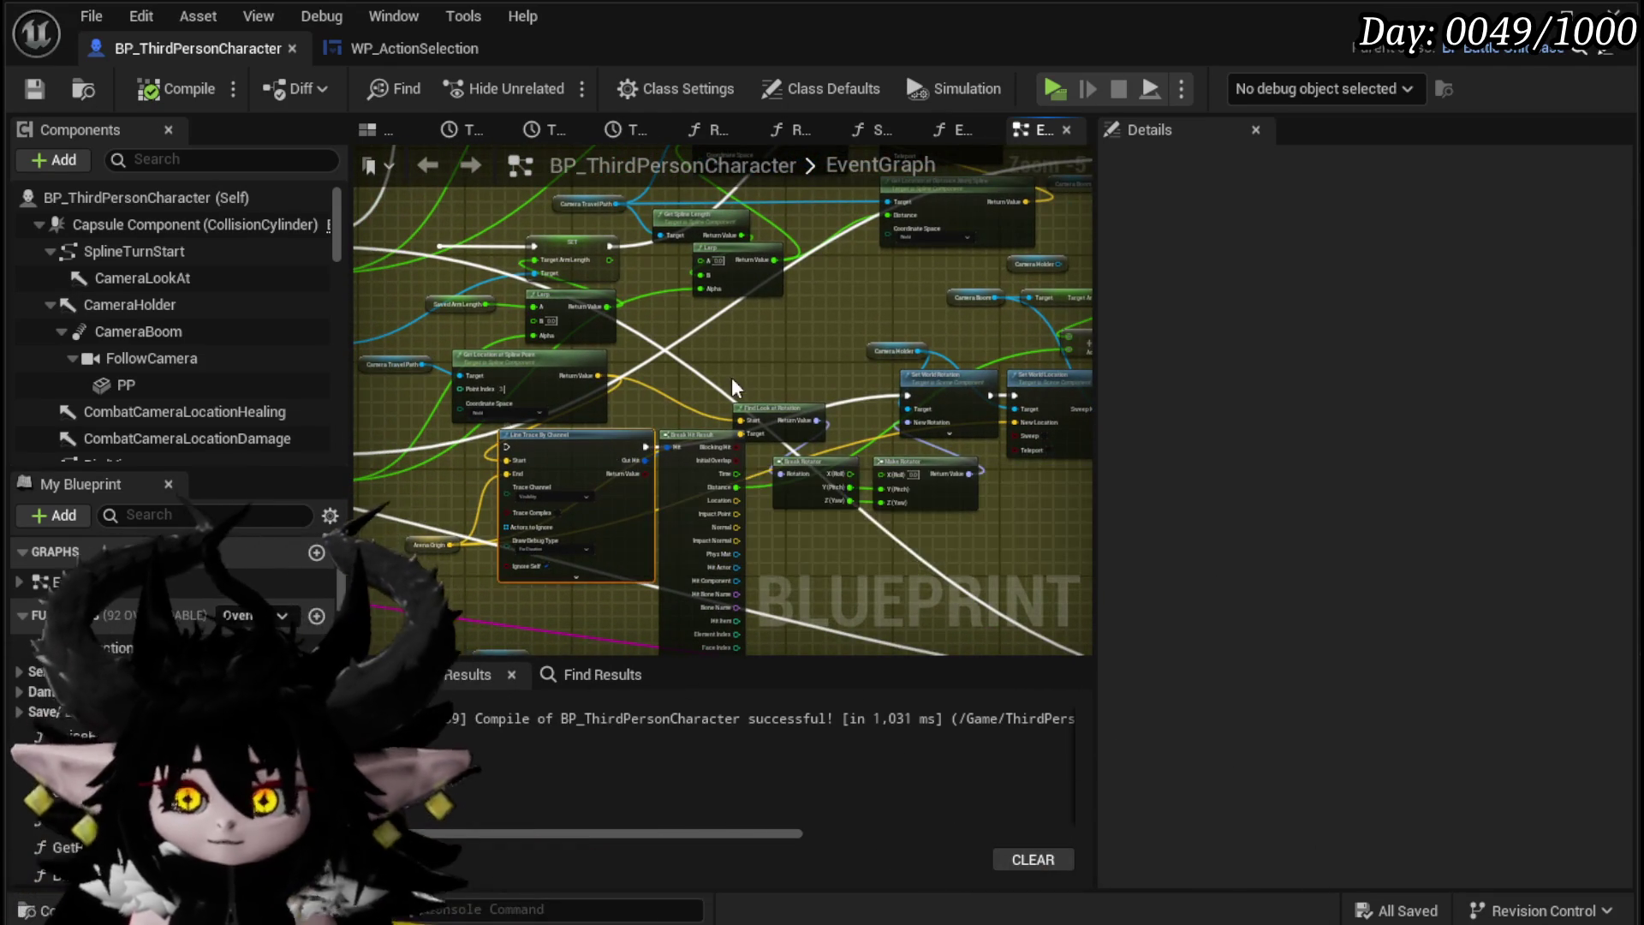
Step: Delete the Line Trace By Channel, Break Hit Result and Get Location at Spline Point nodes
{"action": "left_click_drag", "start_coordinate": [731, 377], "coordinate": [769, 291]}
{"action": "key", "text": "Delete"}
{"action": "left_click_drag", "start_coordinate": [543, 359], "coordinate": [617, 343]}
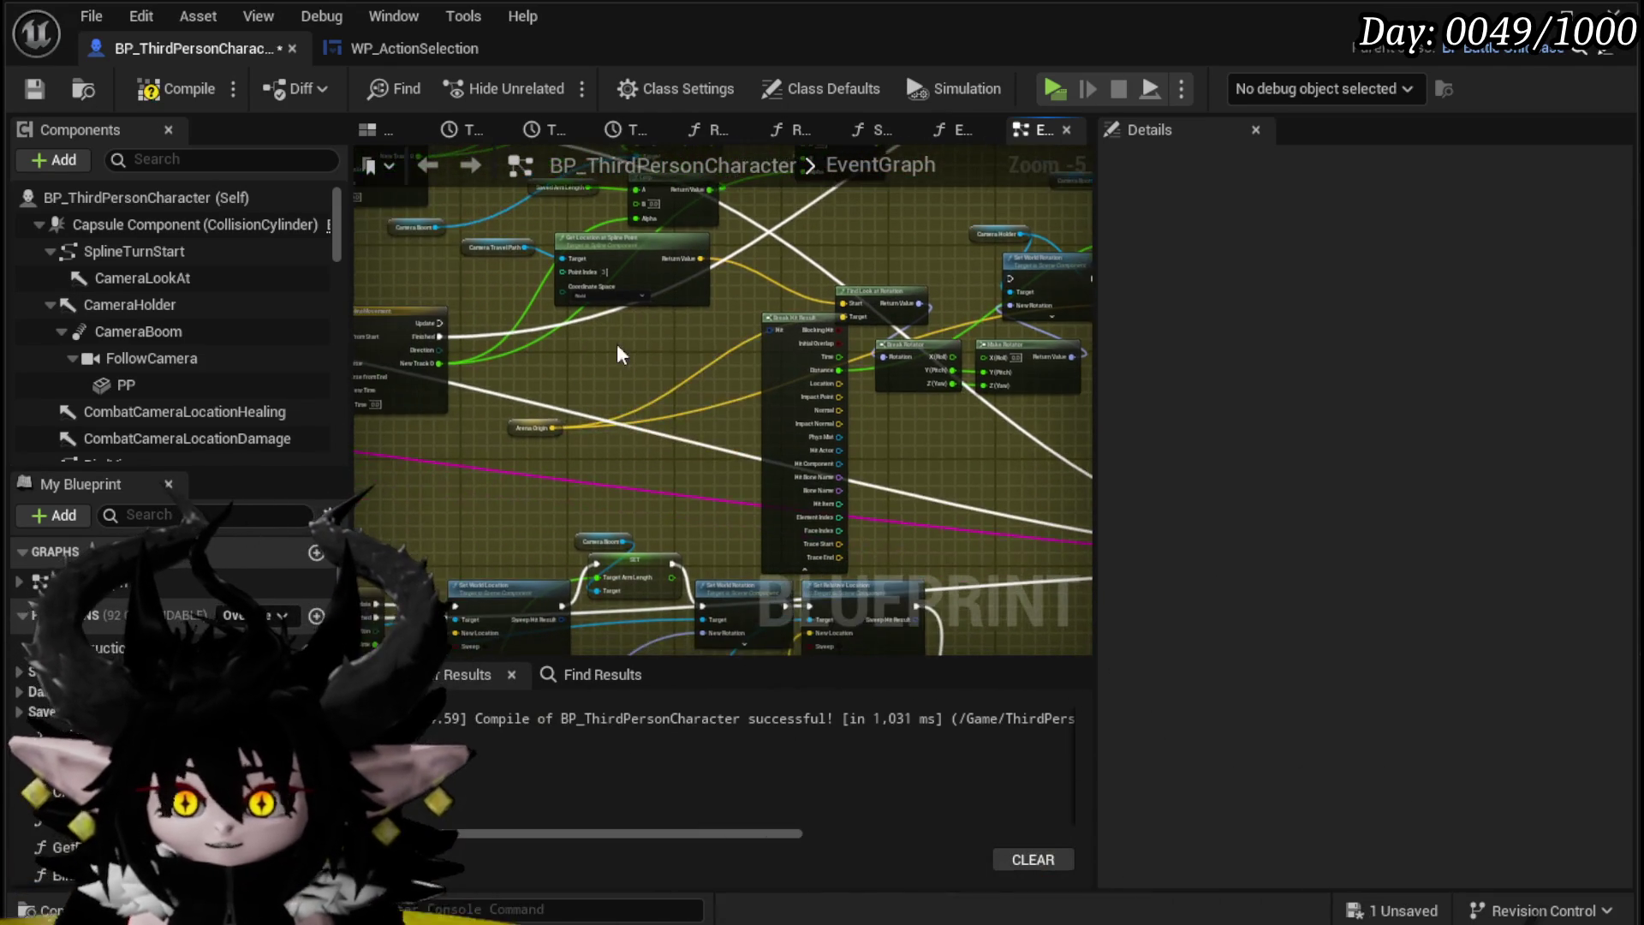
{"action": "left_click", "coordinate": [784, 322]}
{"action": "key", "text": "Delete"}
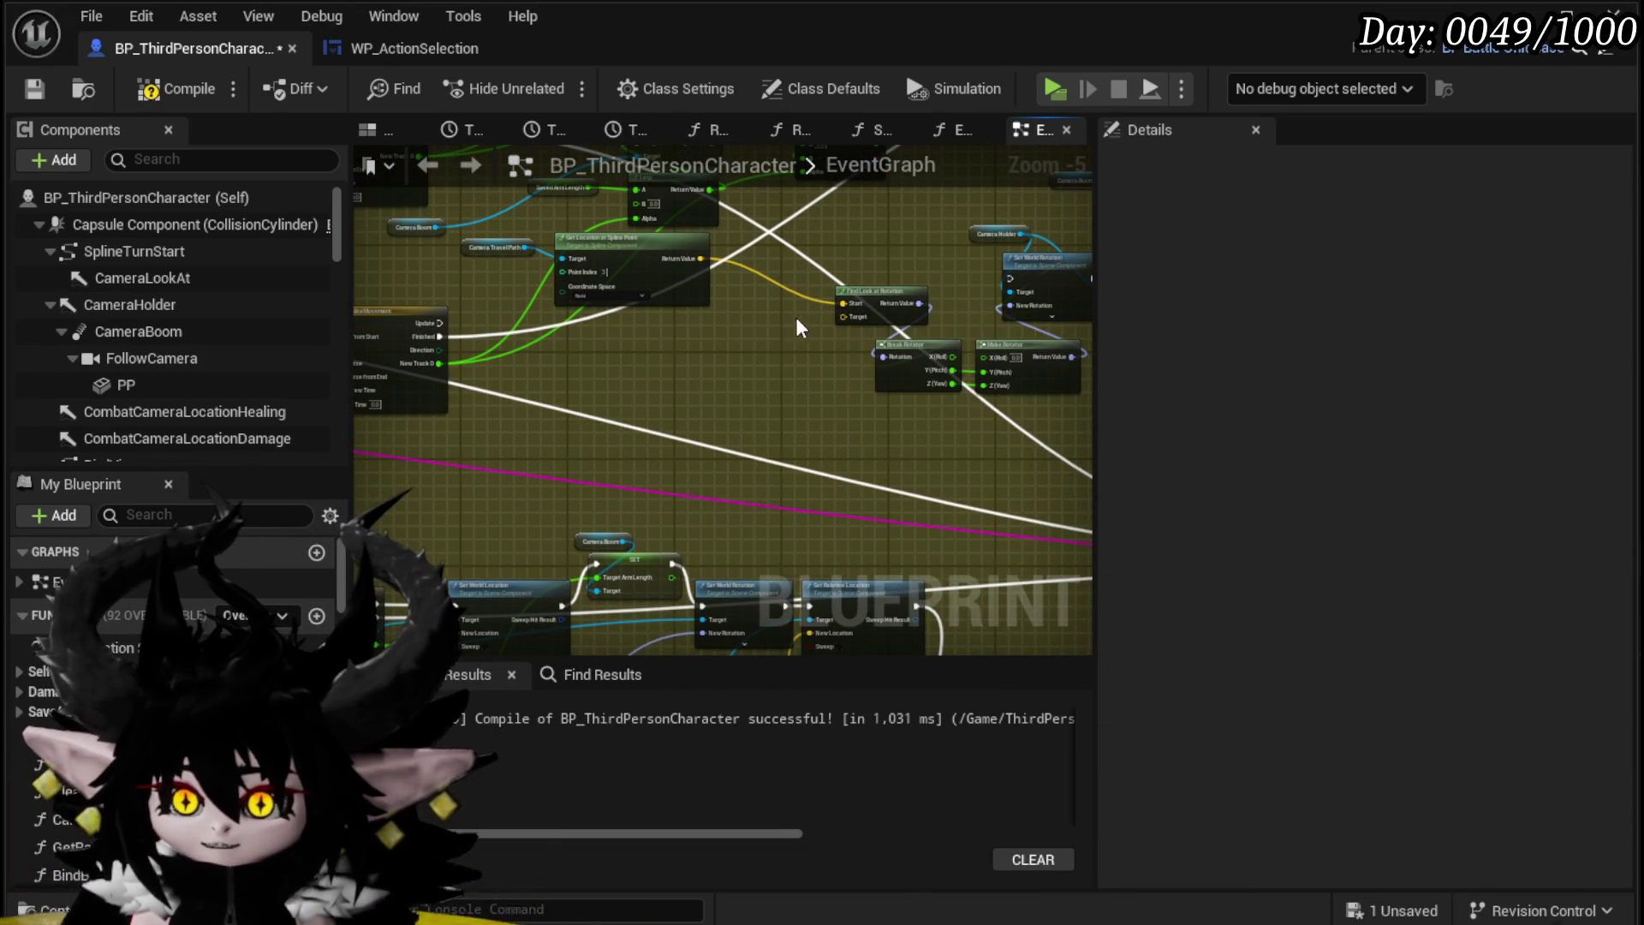
{"action": "left_click", "coordinate": [680, 300]}
{"action": "key", "text": "Delete"}
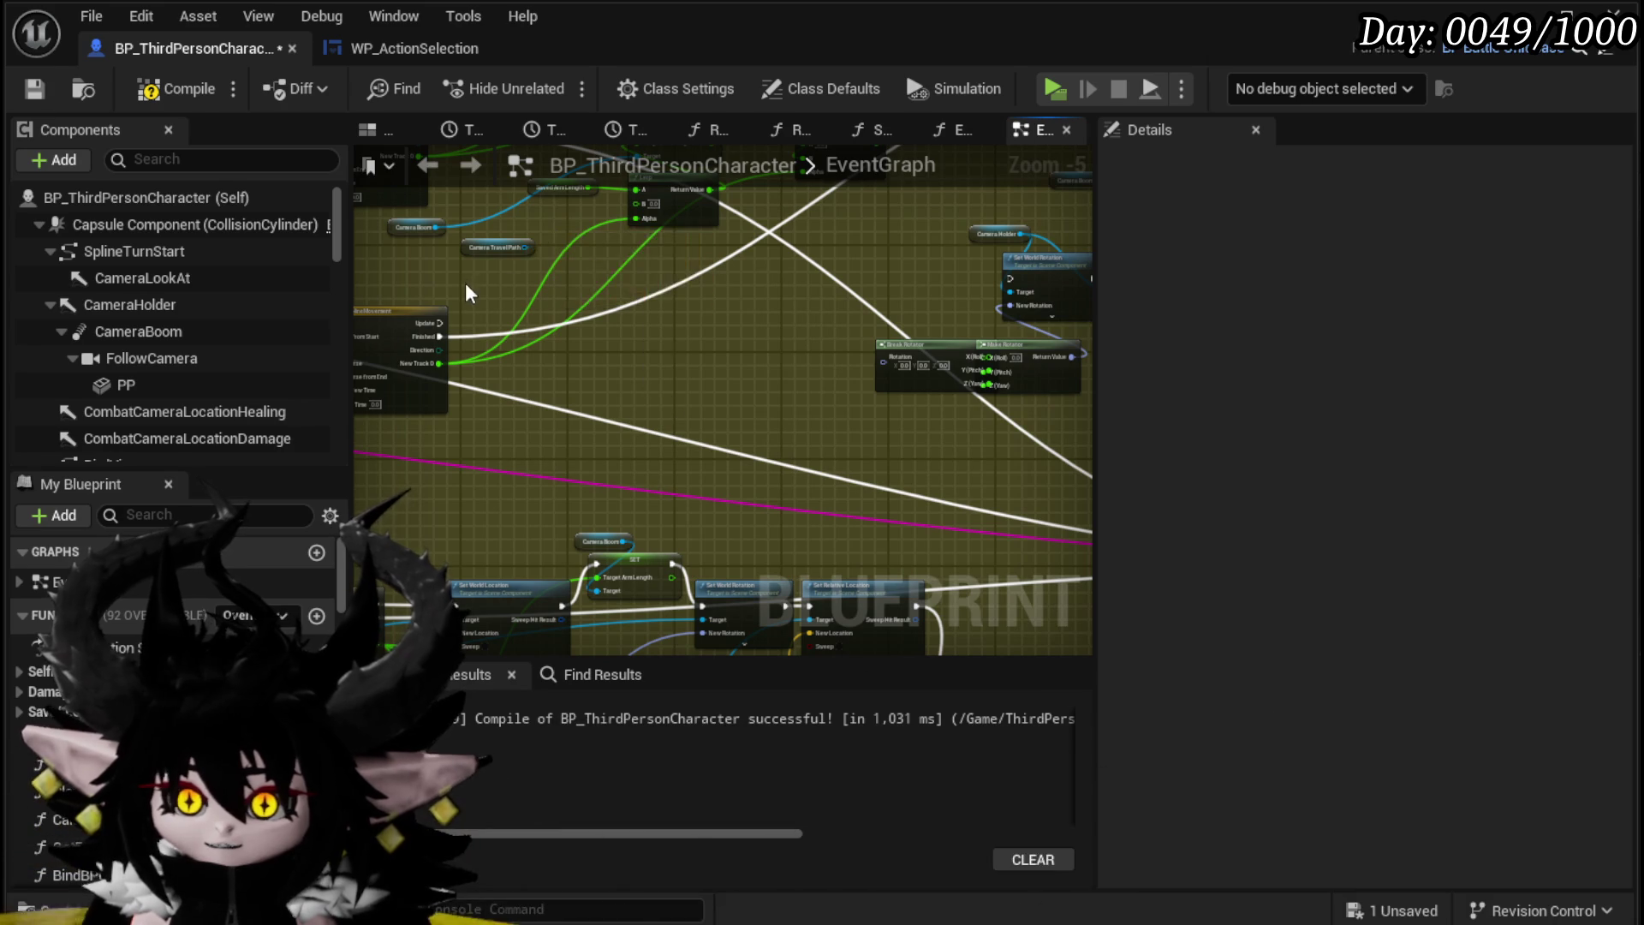
Step: Delete the Break/Make Rotator nodes and the world rotation, location and arm-length setters
{"action": "left_click_drag", "start_coordinate": [772, 322], "coordinate": [460, 364]}
{"action": "key", "text": "Delete"}
{"action": "mouse_move", "coordinate": [721, 402]}
{"action": "left_mouse_down"}
{"action": "mouse_move", "coordinate": [506, 408]}
{"action": "mouse_move", "coordinate": [846, 303]}
{"action": "left_mouse_up"}
{"action": "key", "text": "Delete"}
{"action": "key", "text": "Delete"}
Step: Tidy the Socket Offset math nodes and Camera Boom getter, then compile and save
{"action": "mouse_move", "coordinate": [661, 216]}
{"action": "left_mouse_down"}
{"action": "mouse_move", "coordinate": [584, 435]}
{"action": "mouse_move", "coordinate": [486, 498]}
{"action": "mouse_move", "coordinate": [635, 421]}
{"action": "left_mouse_up"}
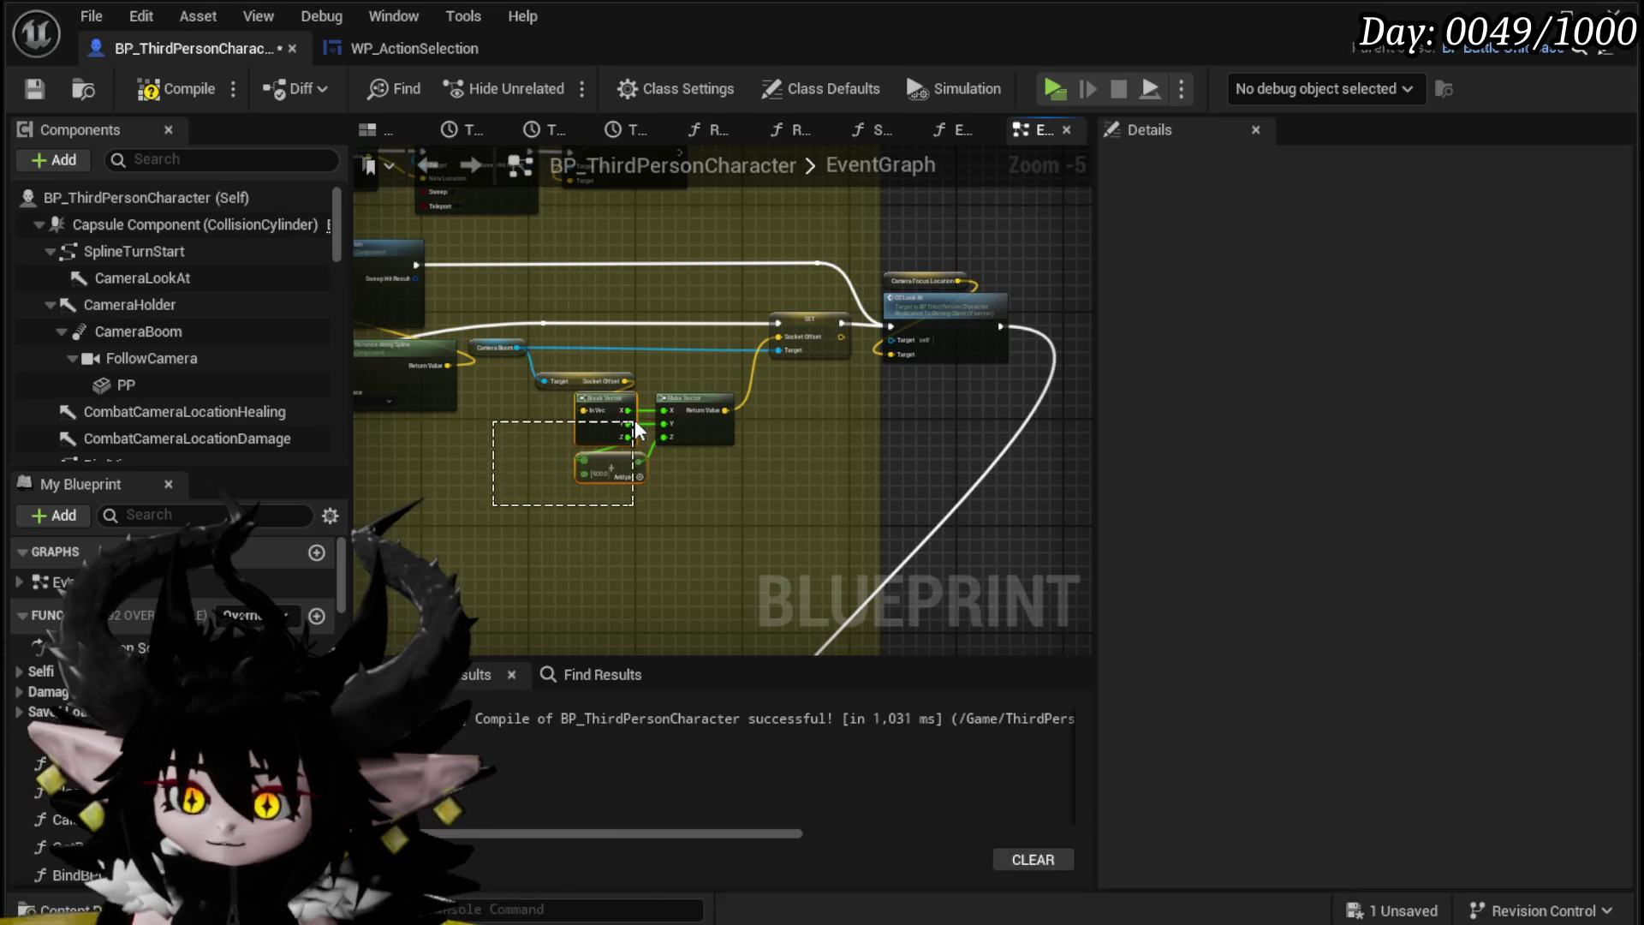
{"action": "left_click_drag", "start_coordinate": [731, 393], "coordinate": [743, 404]}
{"action": "left_click", "coordinate": [708, 364]}
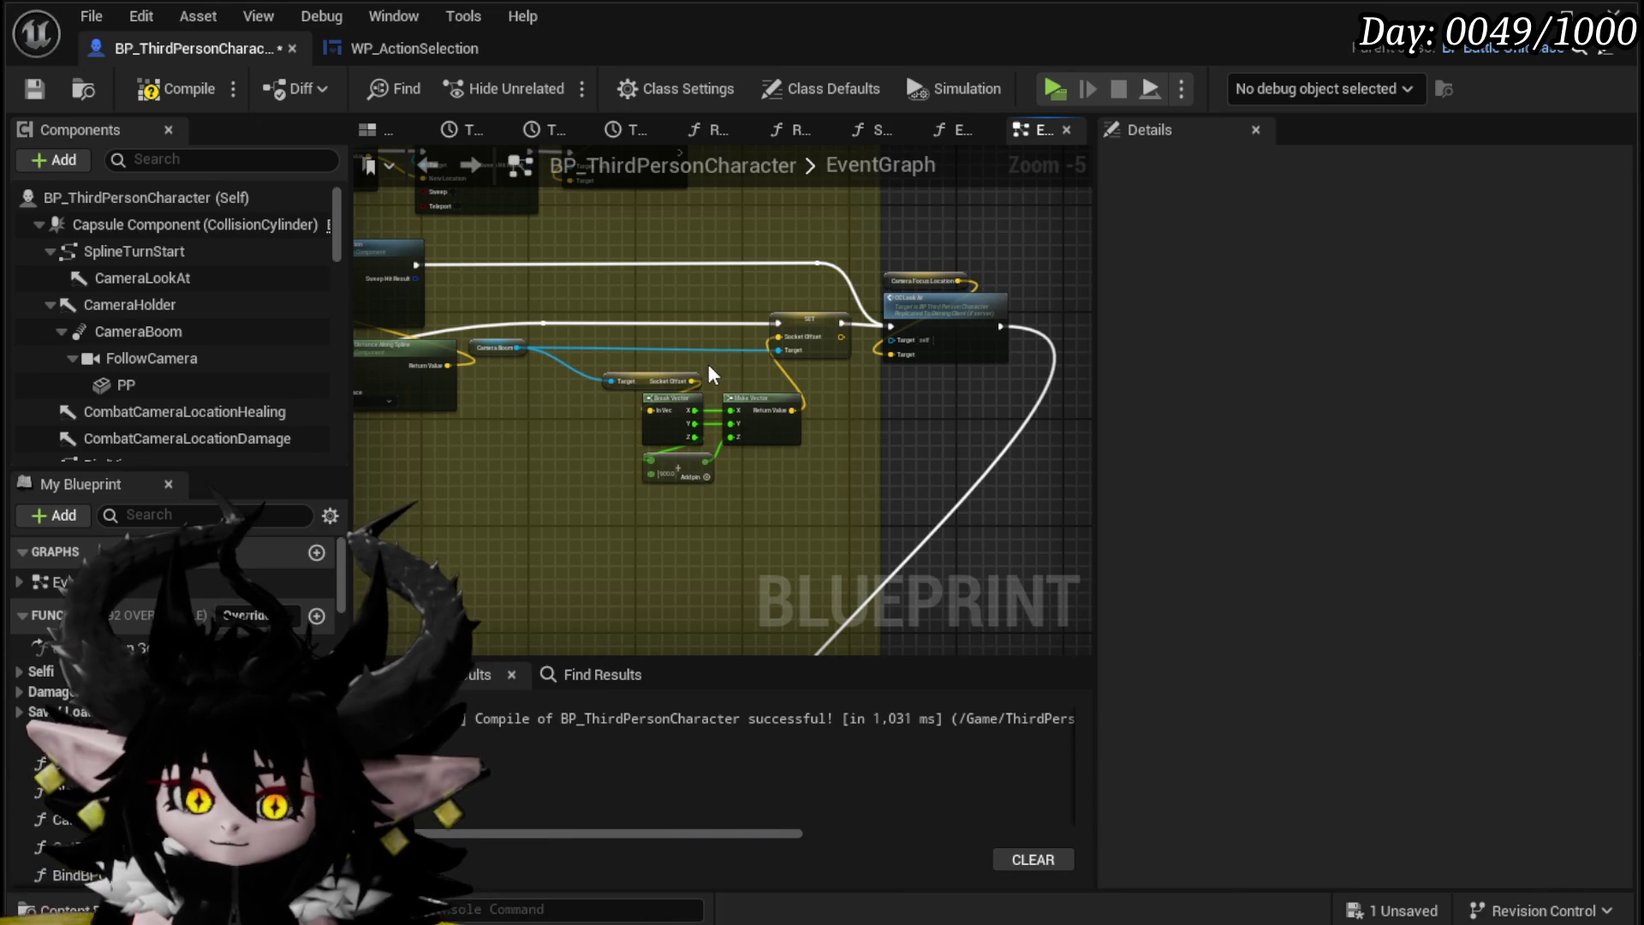
{"action": "scroll", "coordinate": [707, 363], "scroll_direction": "up", "scroll_amount": 2}
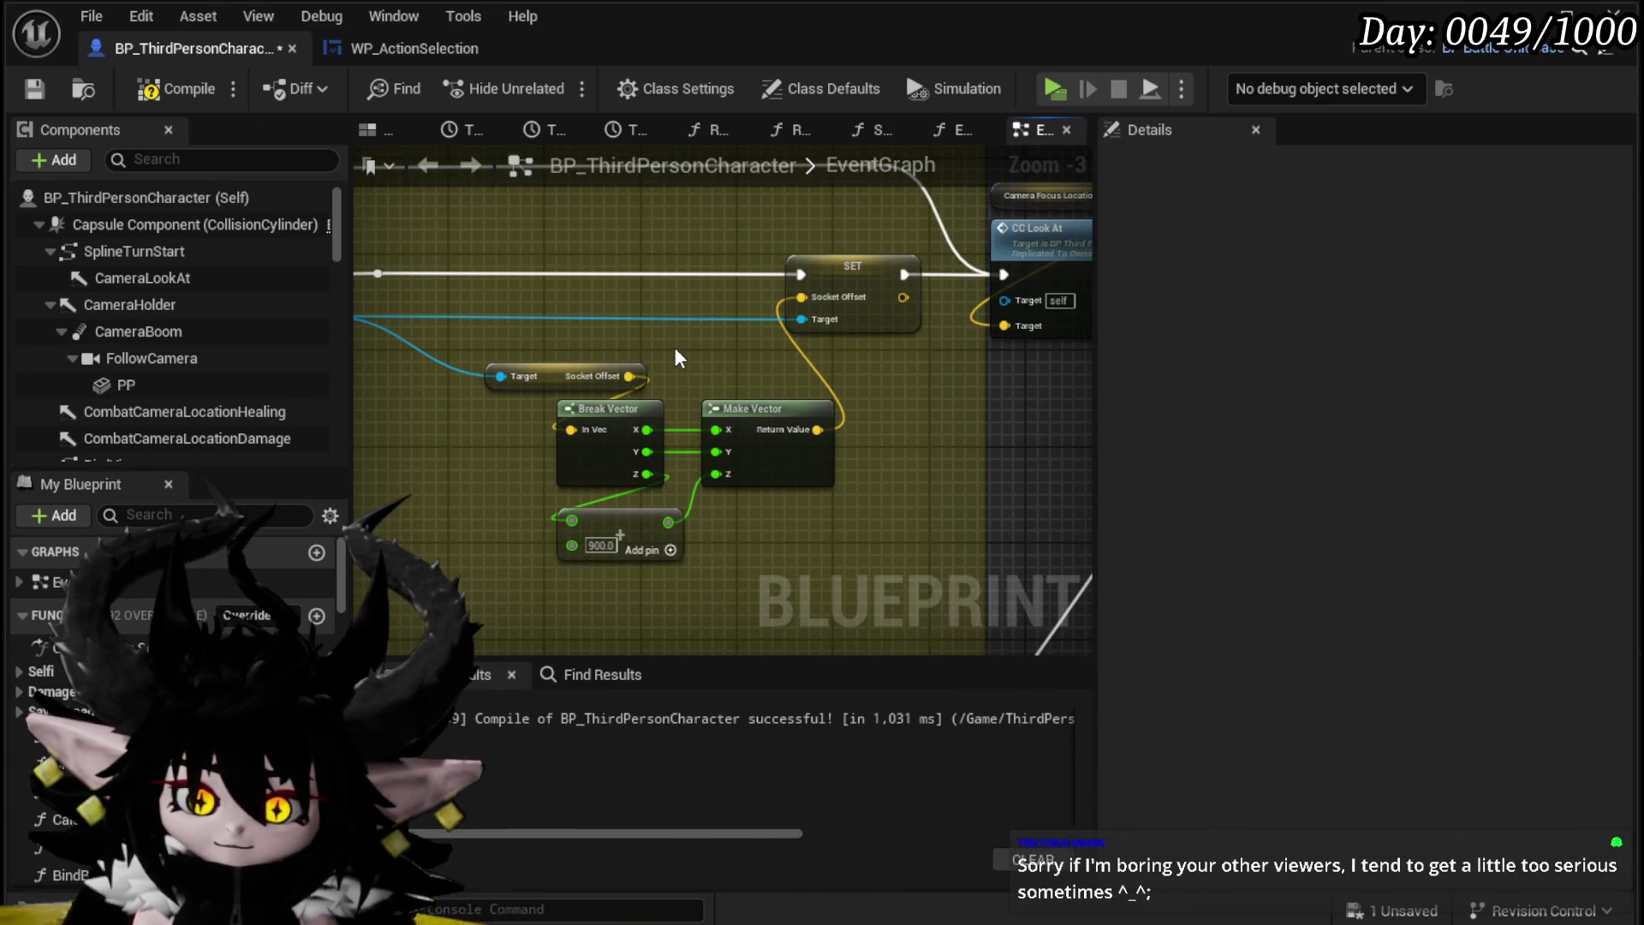
{"action": "scroll", "coordinate": [673, 351], "scroll_direction": "up", "scroll_amount": 2}
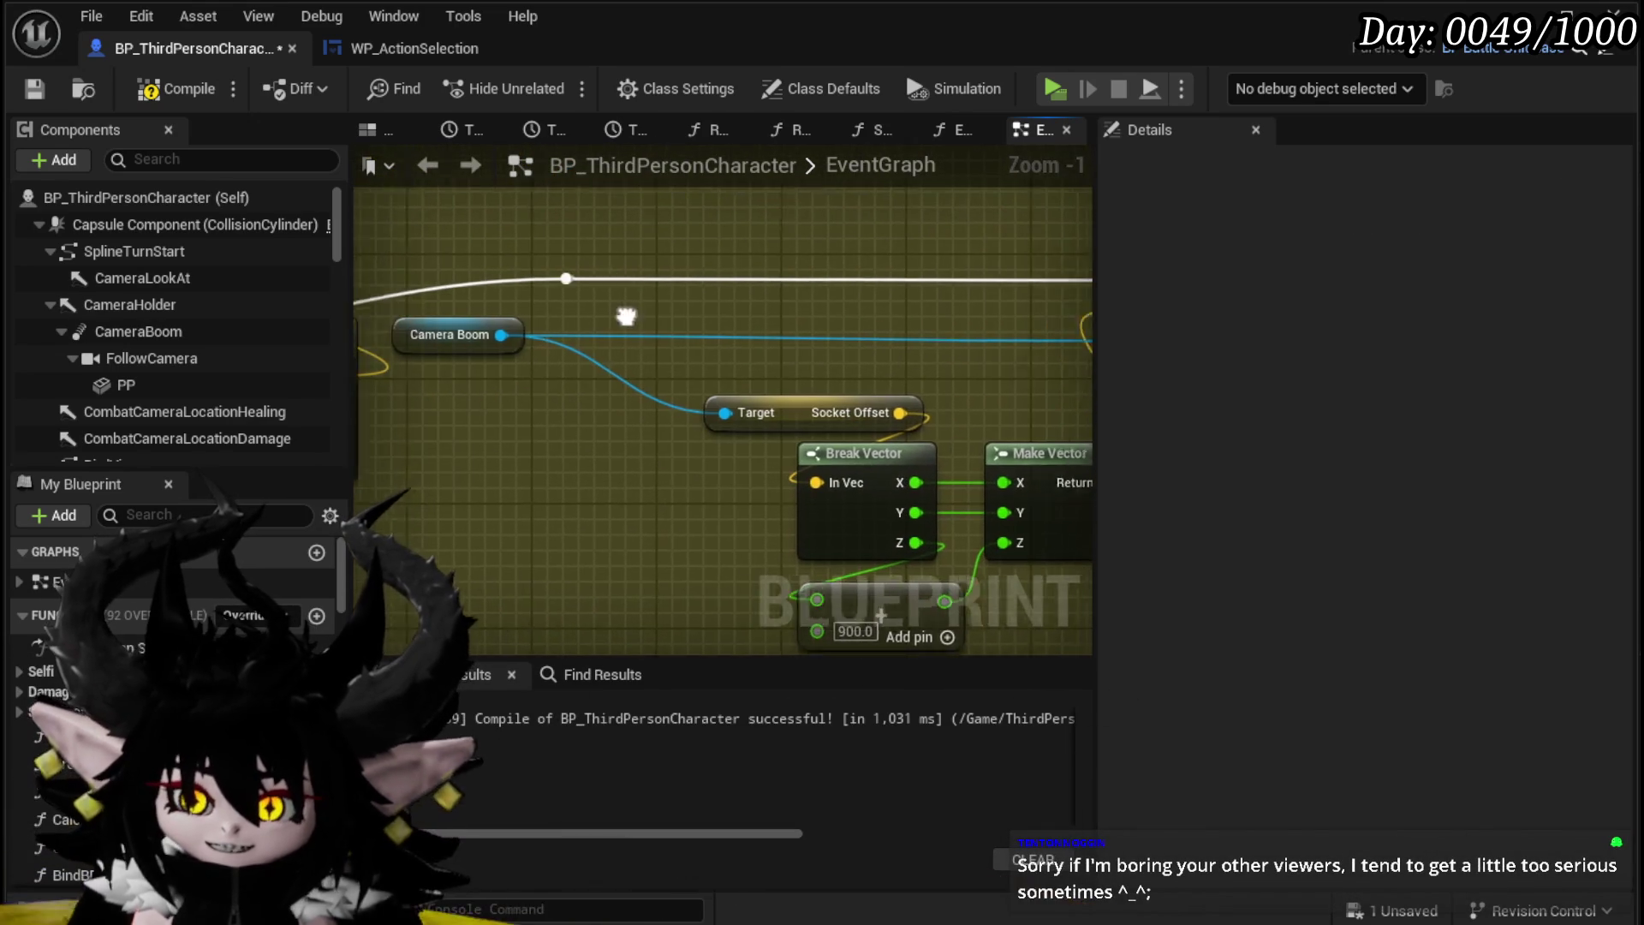
{"action": "left_click_drag", "start_coordinate": [533, 336], "coordinate": [850, 346]}
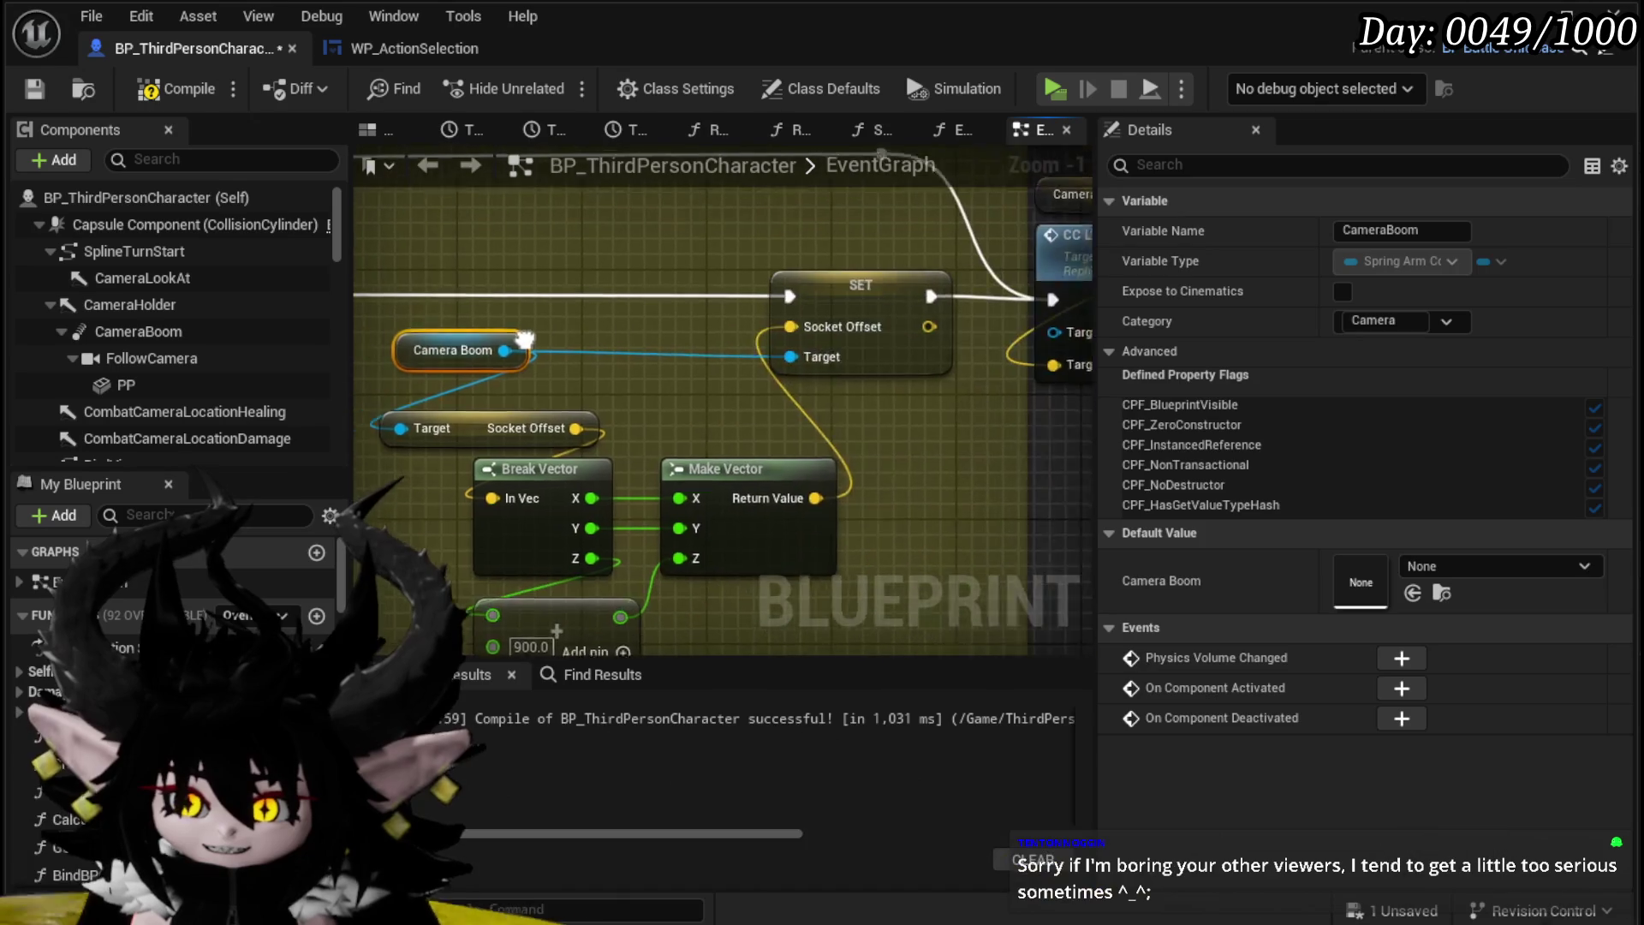
{"action": "left_click", "coordinate": [33, 85]}
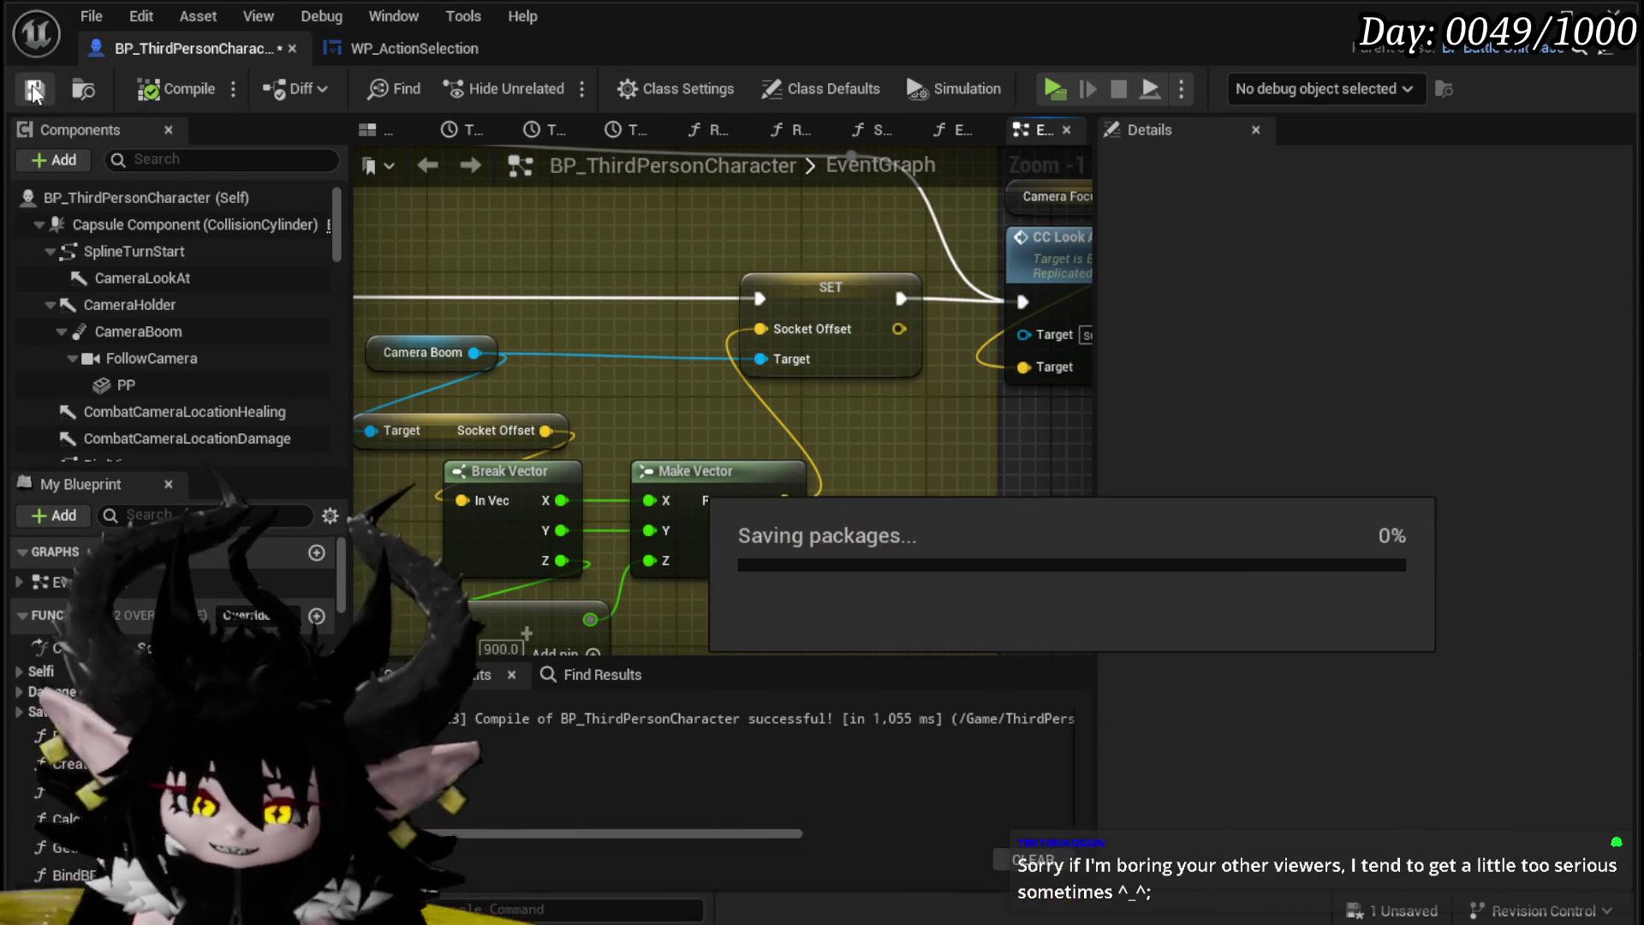
Step: Reposition the TL_SplineMovement timeline node and save the blueprint with Ctrl+S
{"action": "mouse_move", "coordinate": [644, 377]}
{"action": "left_mouse_down"}
{"action": "mouse_move", "coordinate": [451, 364]}
{"action": "mouse_move", "coordinate": [474, 362]}
{"action": "left_mouse_up"}
{"action": "scroll", "coordinate": [733, 440], "scroll_direction": "down", "scroll_amount": 2}
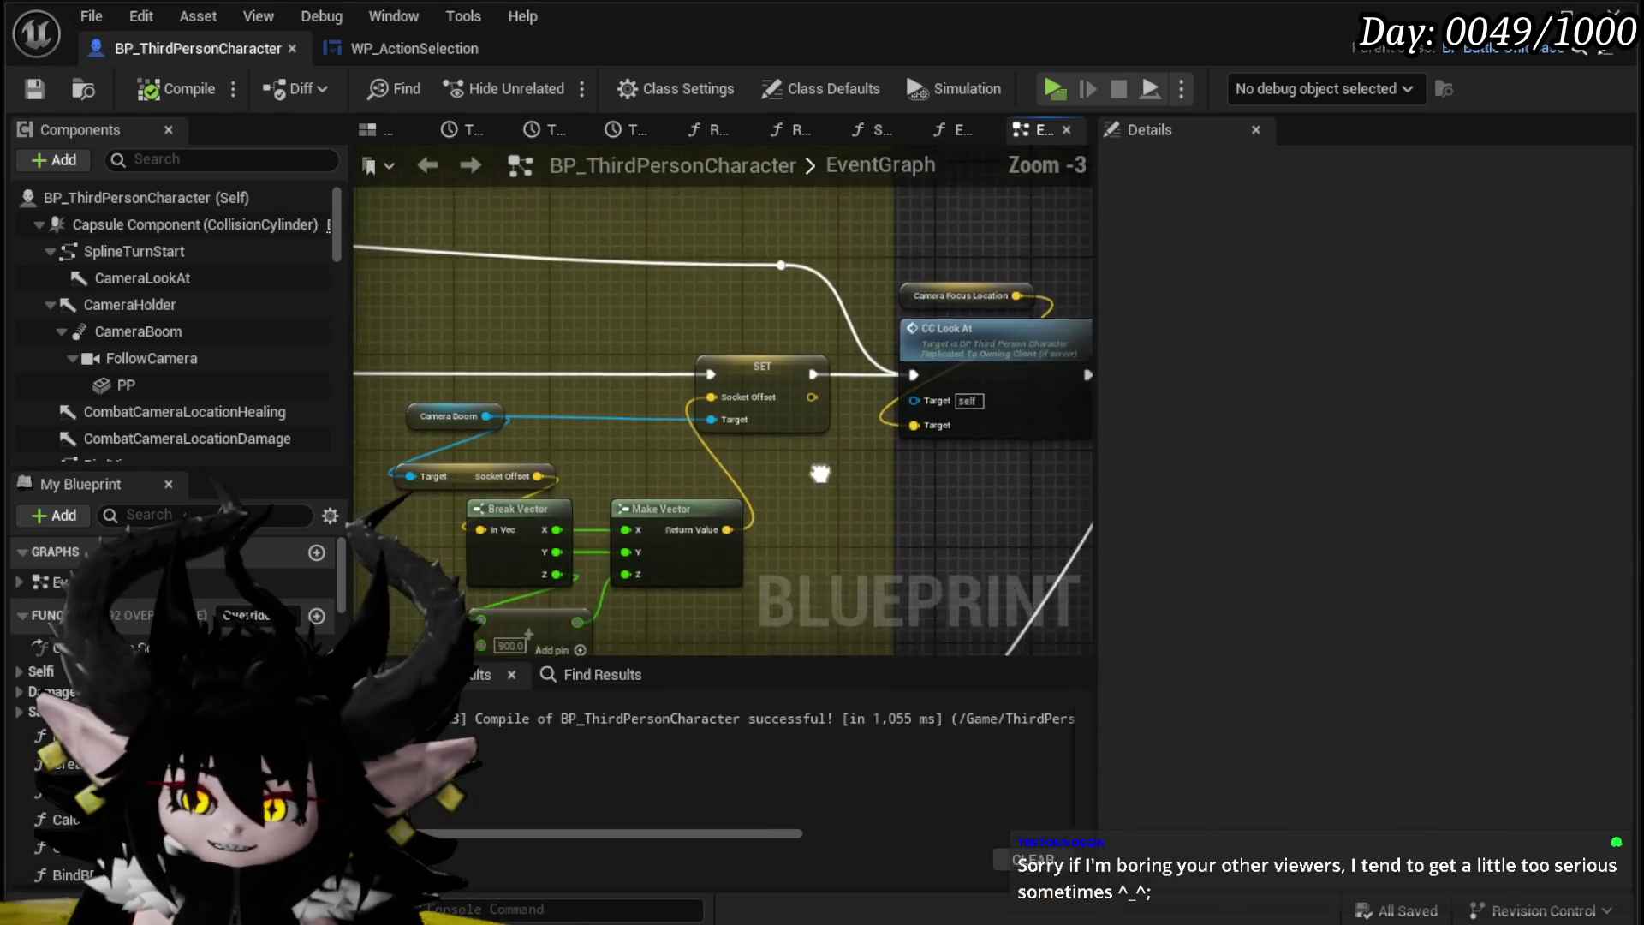
{"action": "mouse_move", "coordinate": [604, 461]}
{"action": "left_mouse_down"}
{"action": "mouse_move", "coordinate": [814, 423]}
{"action": "mouse_move", "coordinate": [722, 496]}
{"action": "mouse_move", "coordinate": [704, 444]}
{"action": "mouse_move", "coordinate": [751, 451]}
{"action": "mouse_move", "coordinate": [605, 436]}
{"action": "left_mouse_up"}
{"action": "scroll", "coordinate": [771, 445], "scroll_direction": "down", "scroll_amount": 1}
{"action": "mouse_move", "coordinate": [526, 351]}
{"action": "left_mouse_down"}
{"action": "mouse_move", "coordinate": [642, 346]}
{"action": "mouse_move", "coordinate": [437, 372]}
{"action": "mouse_move", "coordinate": [553, 560]}
{"action": "mouse_move", "coordinate": [502, 393]}
{"action": "mouse_move", "coordinate": [393, 228]}
{"action": "left_mouse_up"}
{"action": "scroll", "coordinate": [665, 363], "scroll_direction": "down", "scroll_amount": 3}
{"action": "mouse_move", "coordinate": [664, 363]}
{"action": "left_mouse_down"}
{"action": "mouse_move", "coordinate": [917, 382]}
{"action": "mouse_move", "coordinate": [887, 445]}
{"action": "left_mouse_up"}
{"action": "scroll", "coordinate": [664, 455], "scroll_direction": "up", "scroll_amount": 4}
{"action": "key", "text": "ctrl+s"}
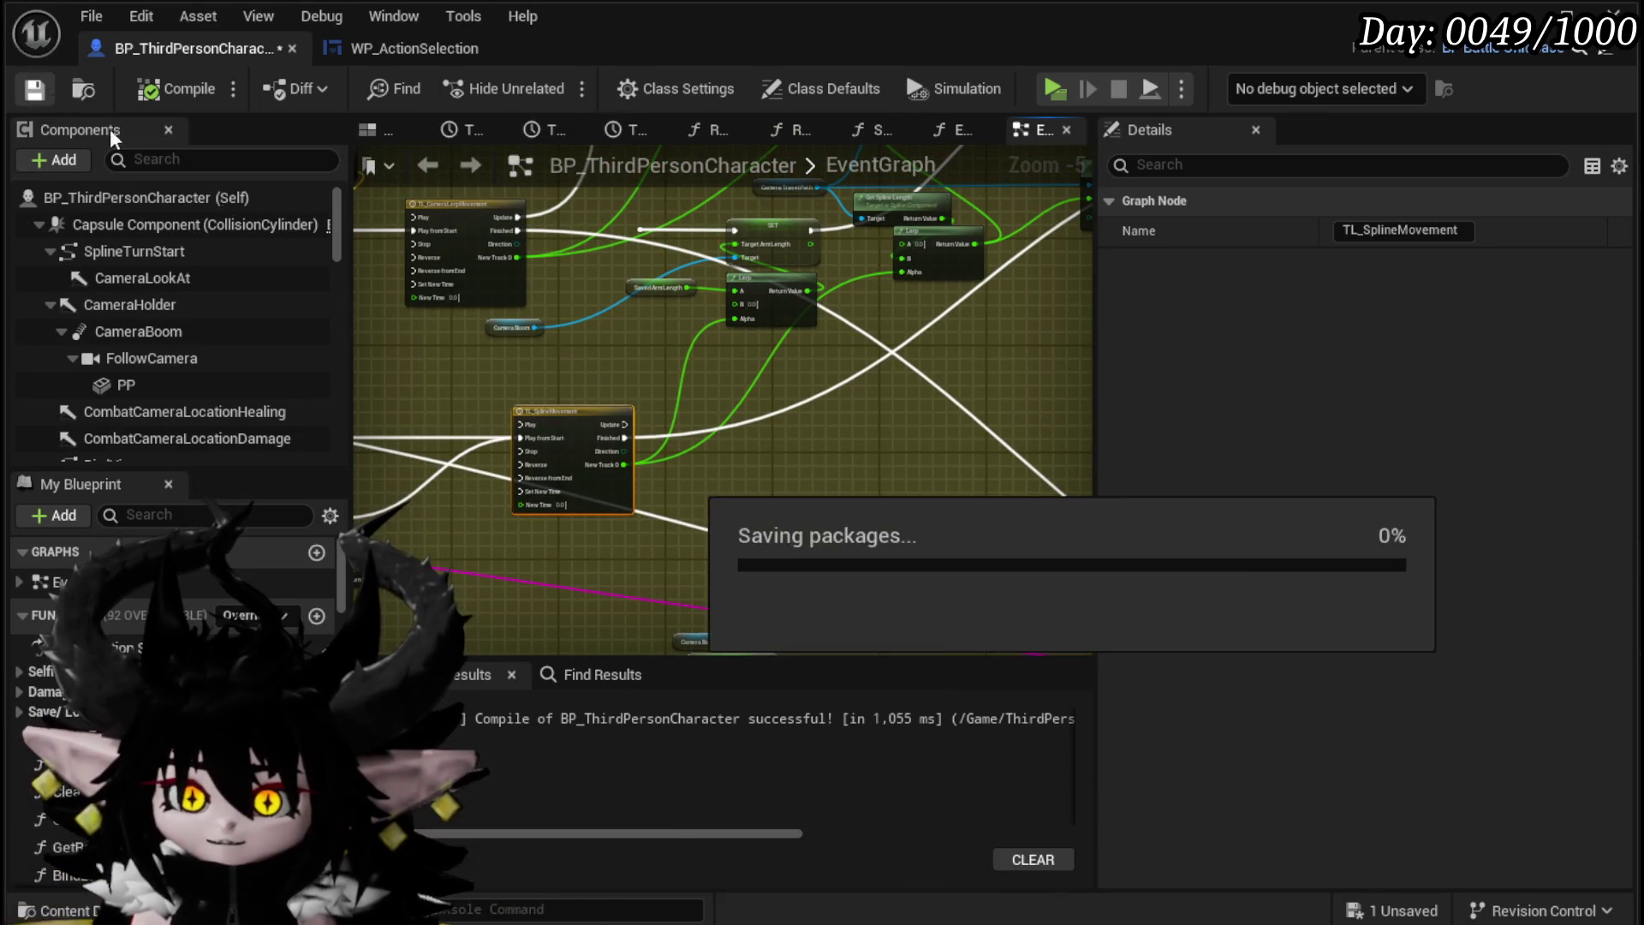
{"action": "scroll", "coordinate": [645, 475], "scroll_direction": "down", "scroll_amount": 3}
{"action": "mouse_move", "coordinate": [779, 378]}
{"action": "left_mouse_down"}
{"action": "mouse_move", "coordinate": [769, 431]}
{"action": "mouse_move", "coordinate": [469, 421]}
{"action": "mouse_move", "coordinate": [842, 252]}
{"action": "mouse_move", "coordinate": [863, 289]}
{"action": "left_mouse_up"}
{"action": "scroll", "coordinate": [690, 414], "scroll_direction": "up", "scroll_amount": 1}
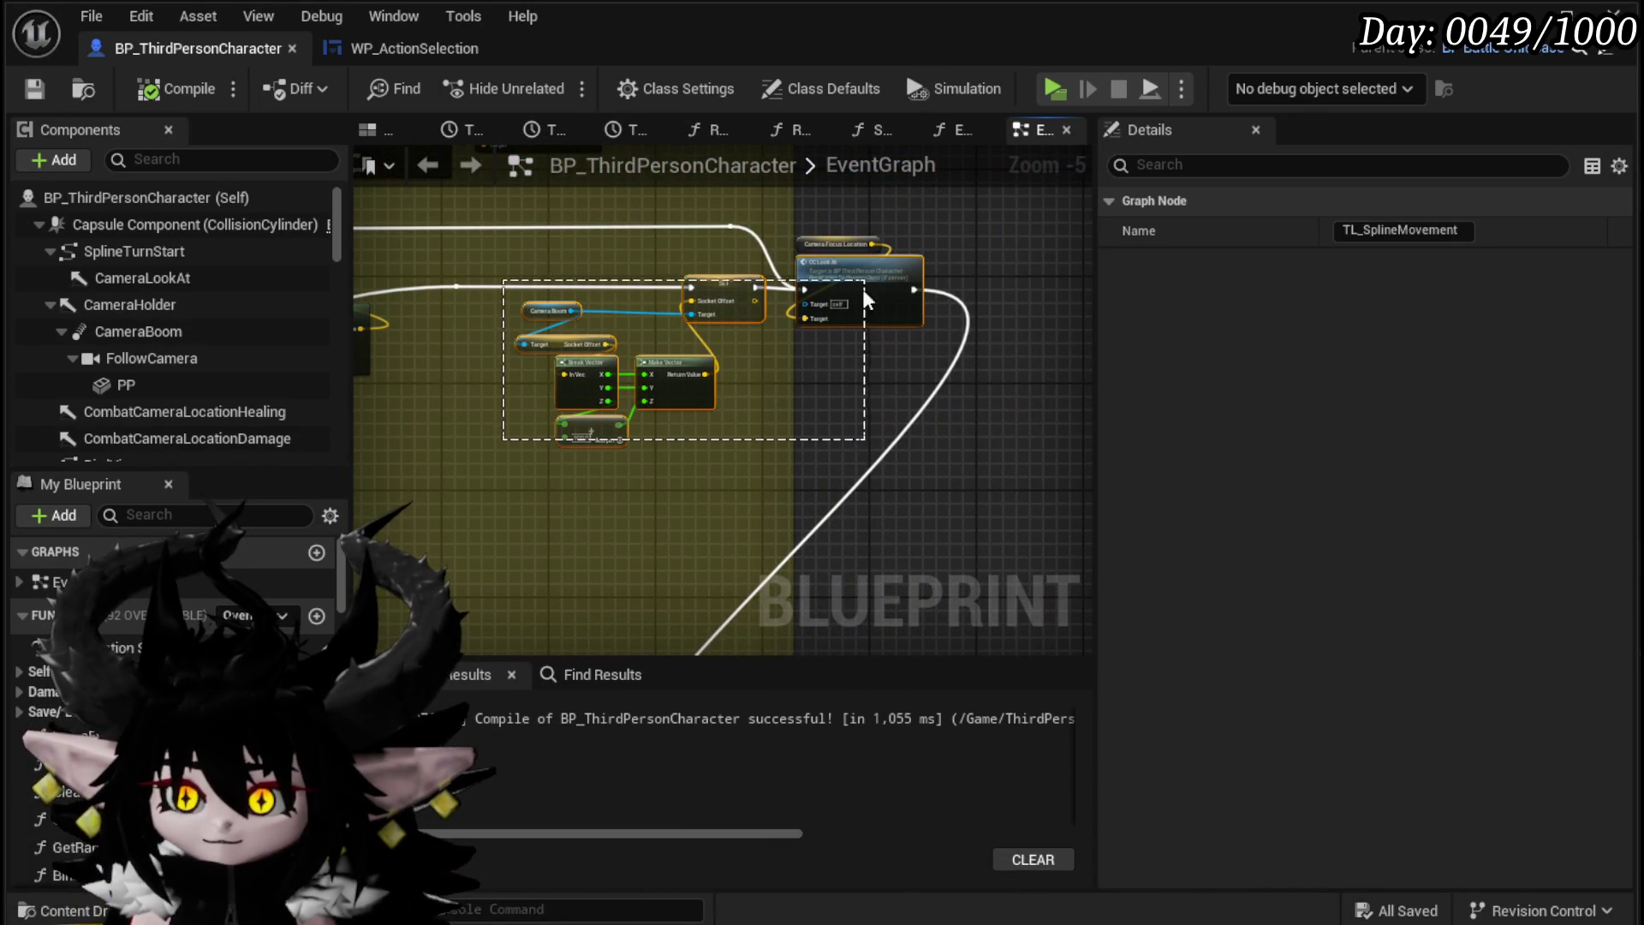
Step: Connect the Socket Offset SET's execution pin into the CC Look At chain
{"action": "left_click_drag", "start_coordinate": [789, 395], "coordinate": [788, 394]}
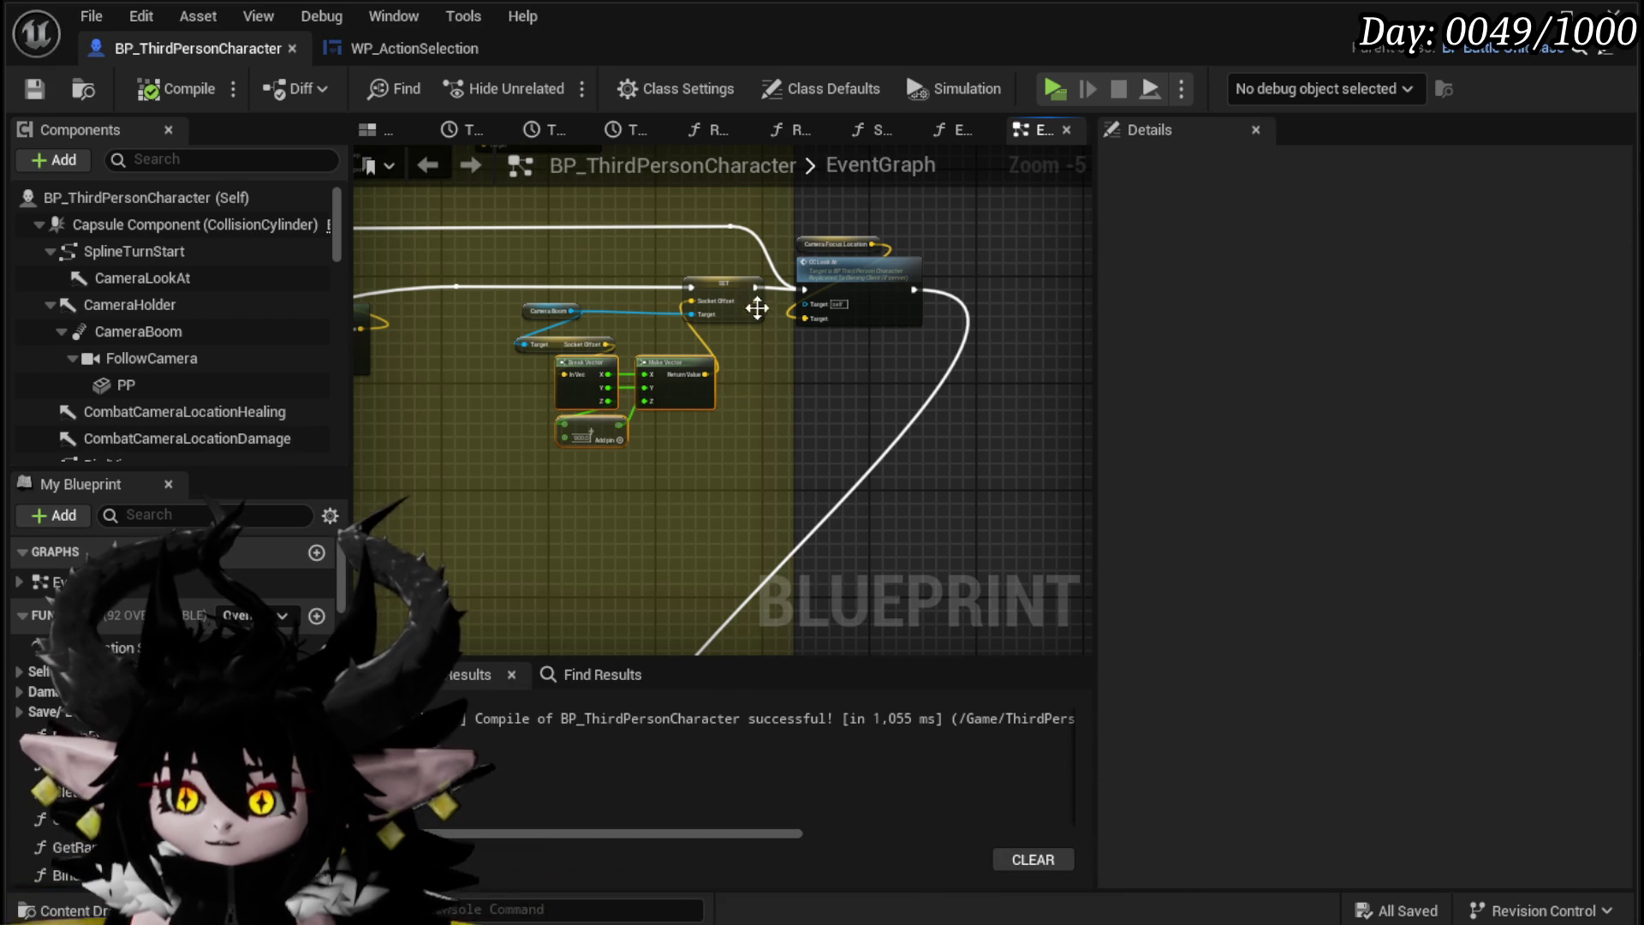
{"action": "left_click_drag", "start_coordinate": [757, 291], "coordinate": [916, 289]}
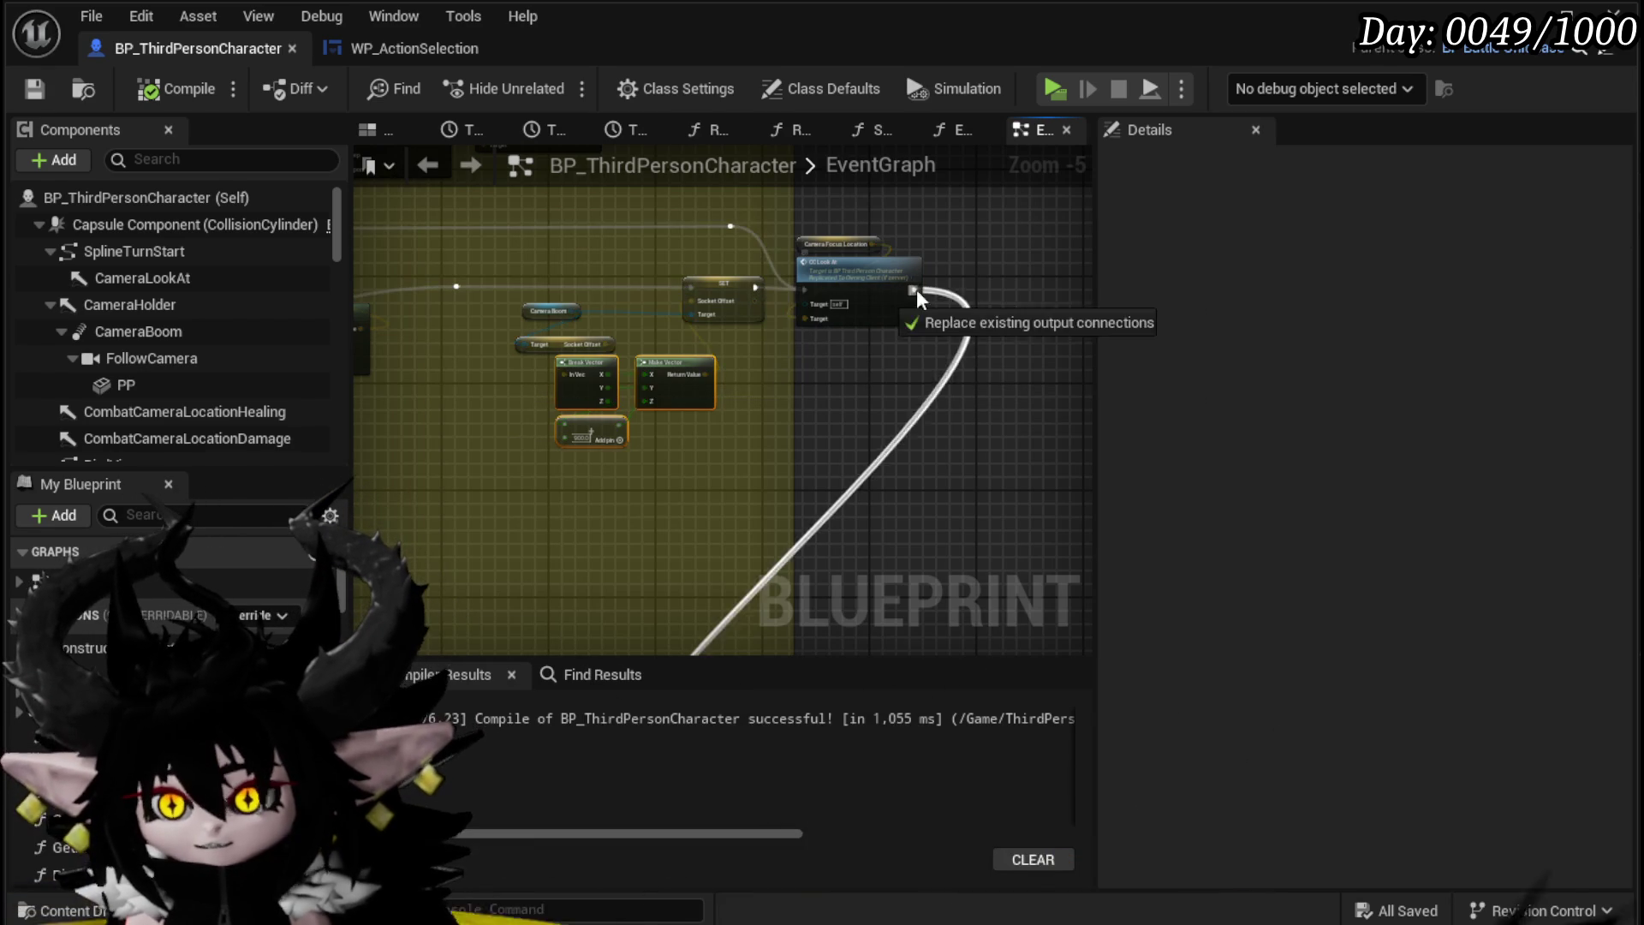
{"action": "left_click_drag", "start_coordinate": [753, 301], "coordinate": [753, 295]}
Step: Compile the blueprint and launch a play-test of the level
{"action": "left_click_drag", "start_coordinate": [477, 349], "coordinate": [690, 465]}
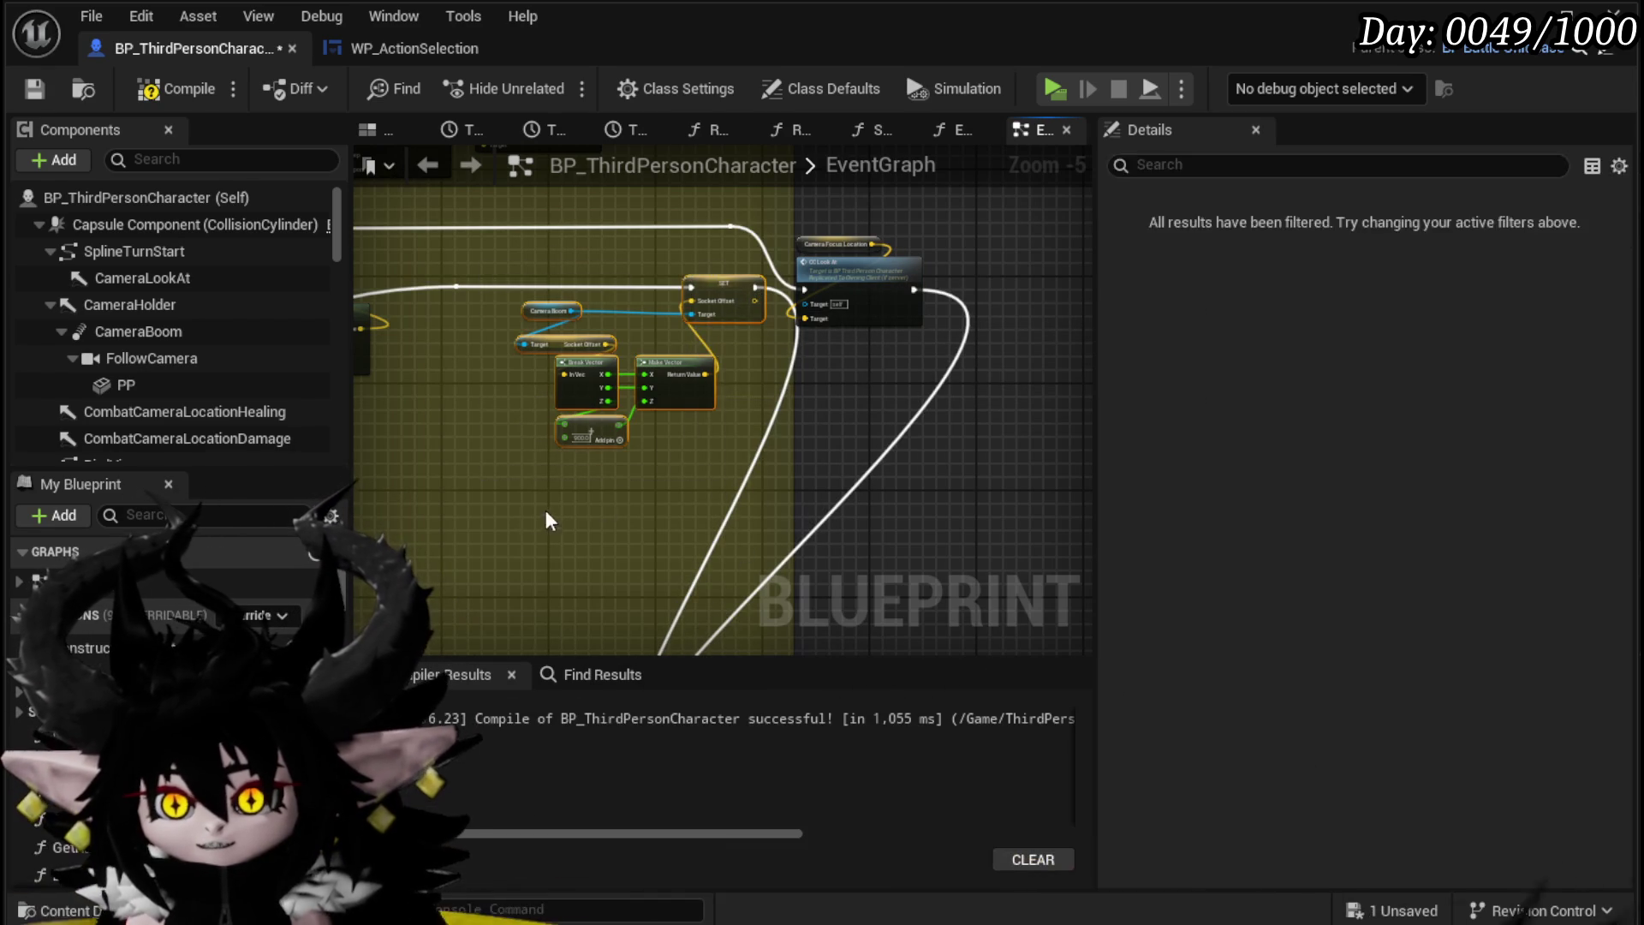
{"action": "left_click_drag", "start_coordinate": [545, 433], "coordinate": [614, 417]}
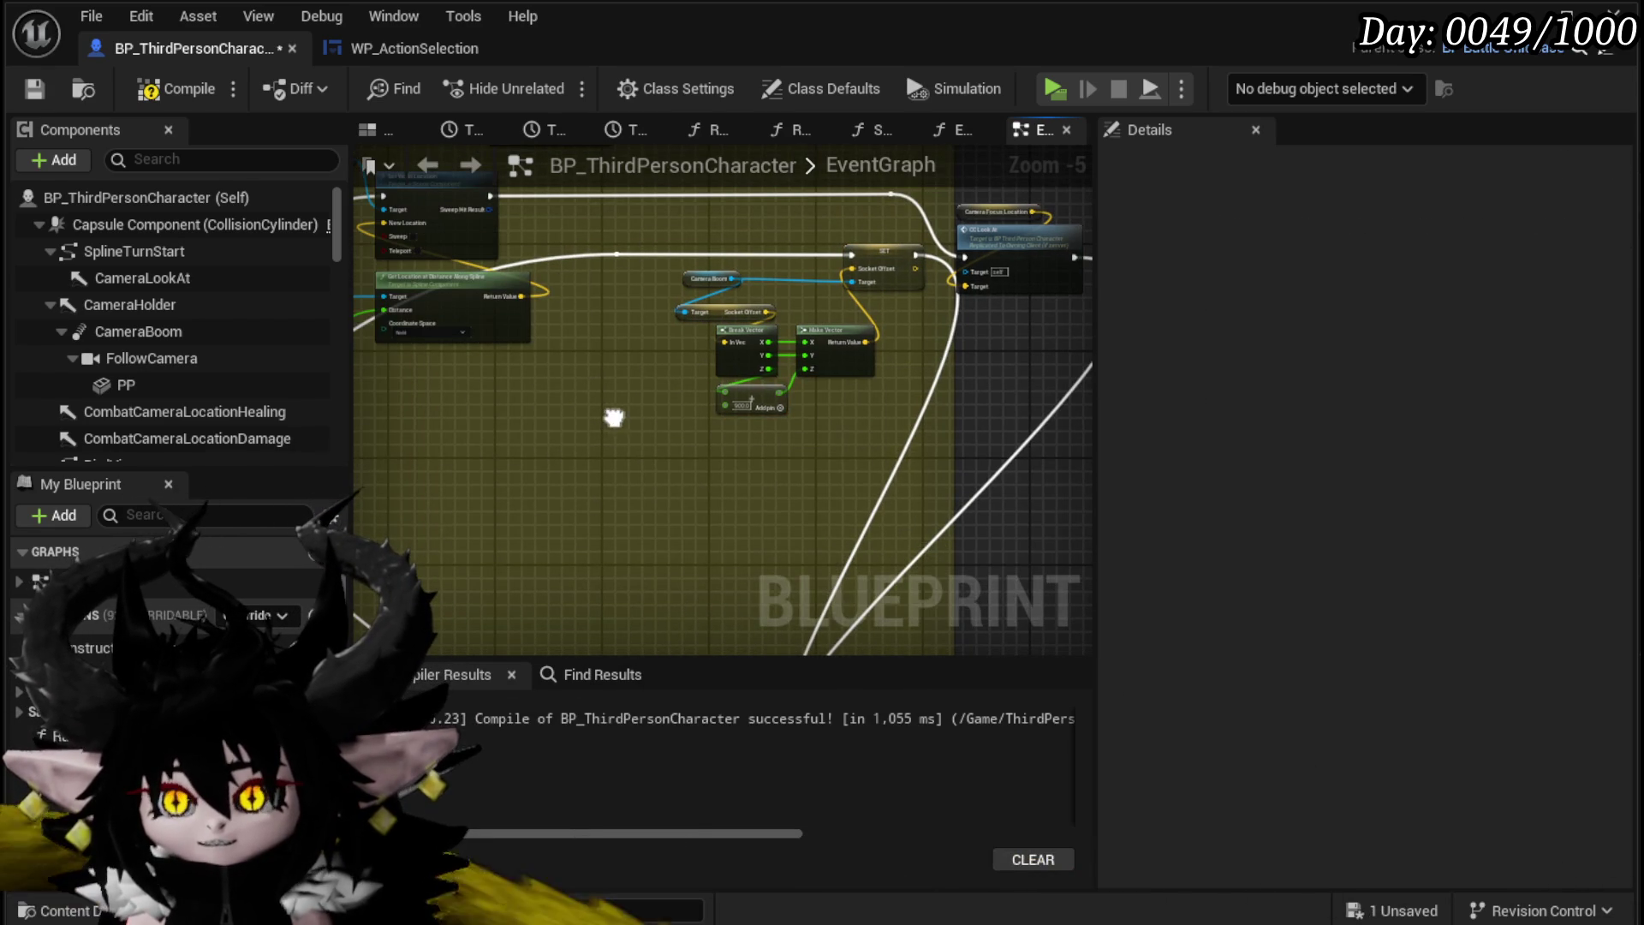
{"action": "left_click", "coordinate": [167, 86]}
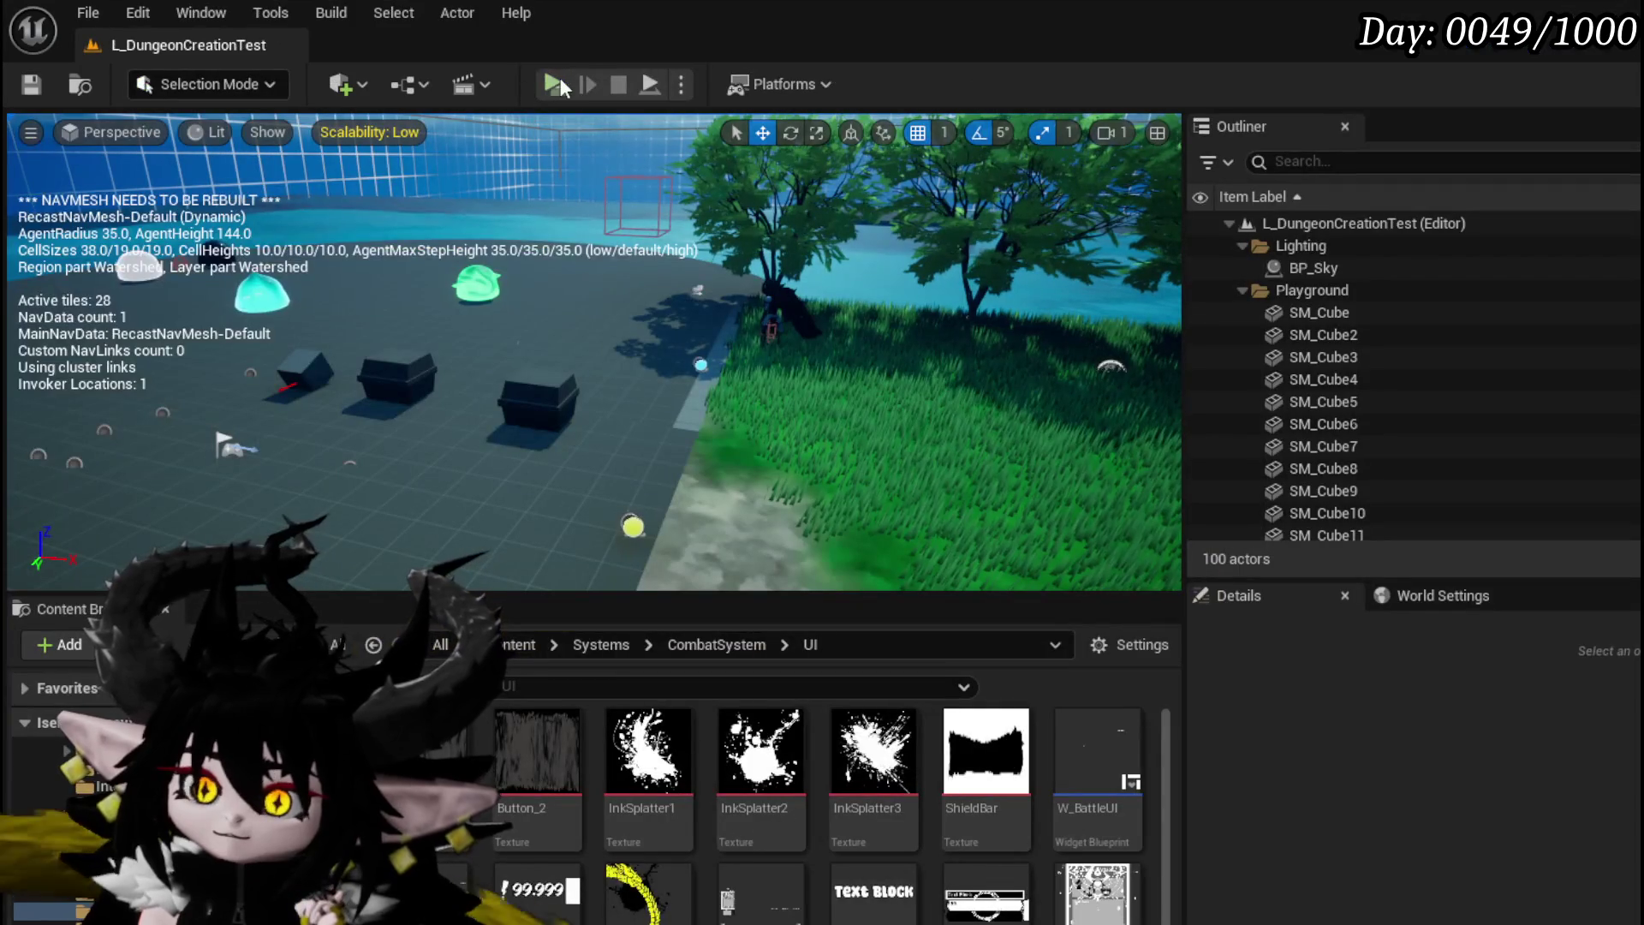
{"action": "left_click", "coordinate": [561, 86]}
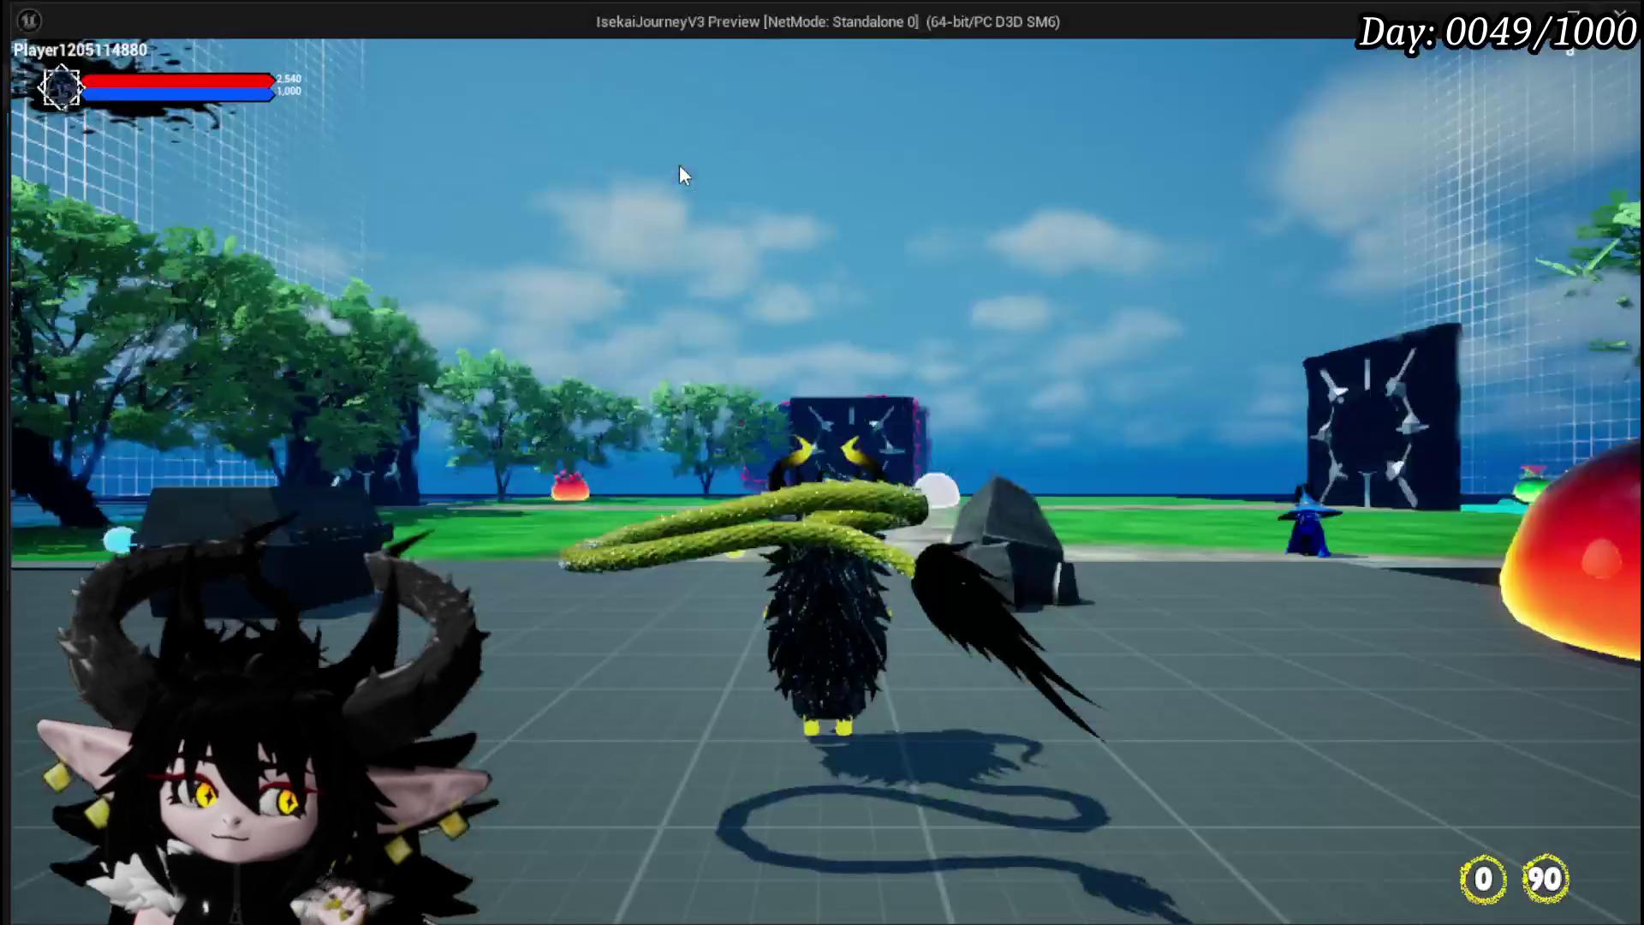
Step: Walk the character forward to test the camera, then return and save L_DungeonCreationTest
{"action": "key", "text": "w"}
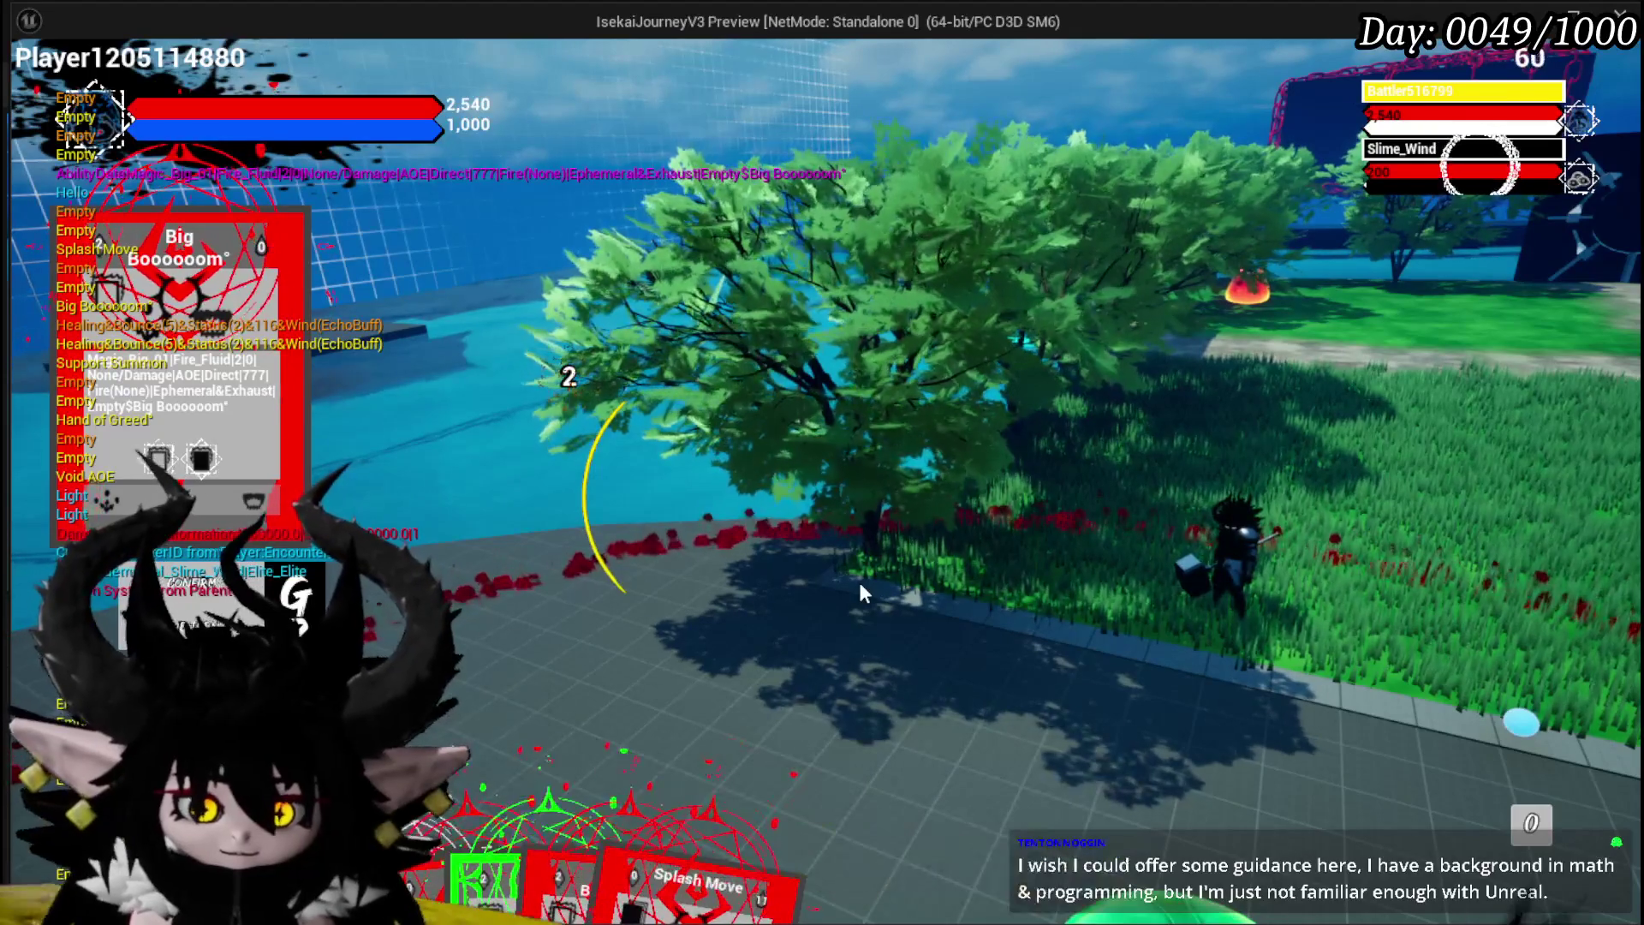
{"action": "key", "text": "alt+Tab"}
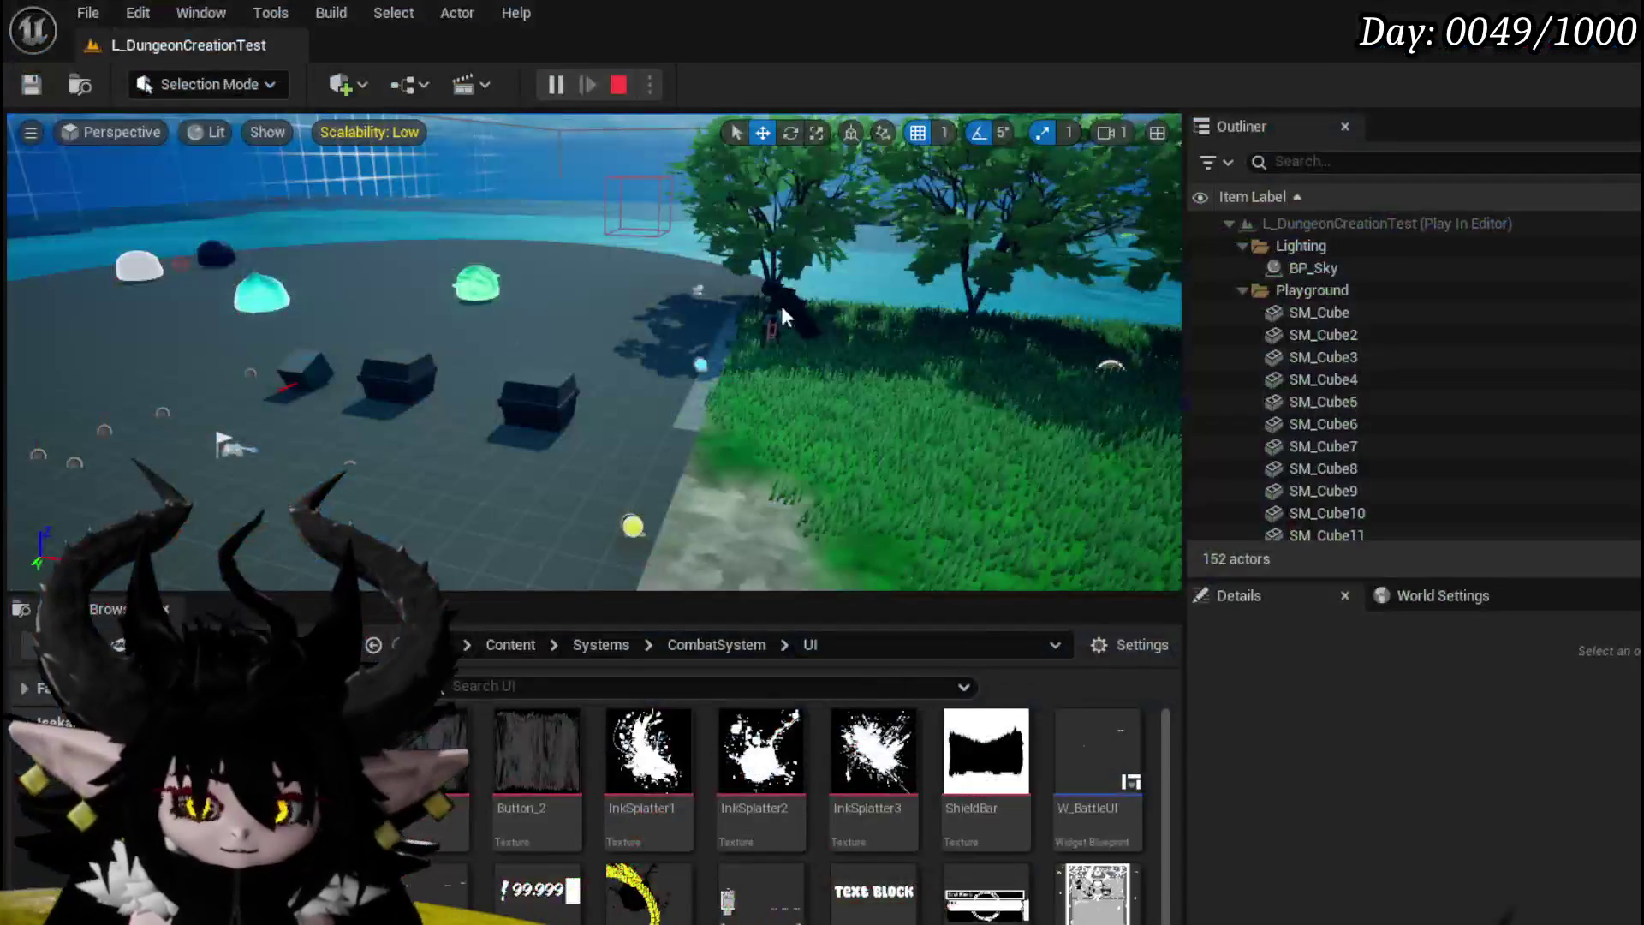
{"action": "left_click", "coordinate": [35, 80]}
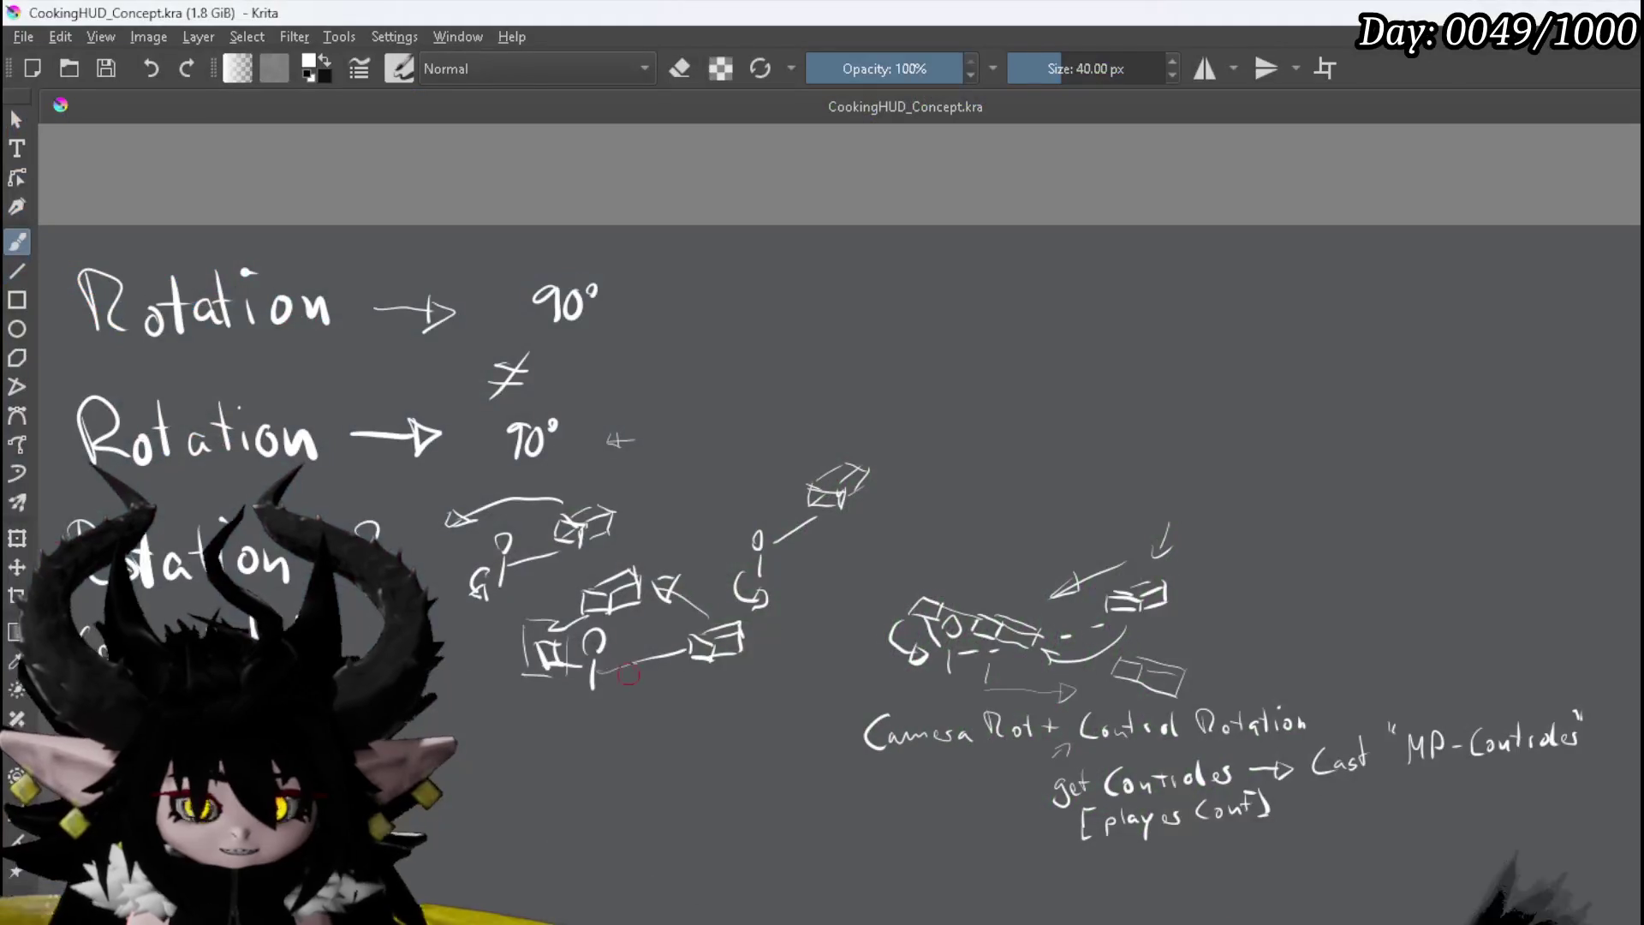
{"action": "scroll", "coordinate": [715, 571], "scroll_direction": "left", "scroll_amount": 5}
{"action": "scroll", "coordinate": [624, 402], "scroll_direction": "down", "scroll_amount": 2}
{"action": "scroll", "coordinate": [623, 402], "scroll_direction": "up", "scroll_amount": 2}
{"action": "scroll", "coordinate": [623, 401], "scroll_direction": "down", "scroll_amount": 2}
{"action": "scroll", "coordinate": [623, 402], "scroll_direction": "right", "scroll_amount": 3}
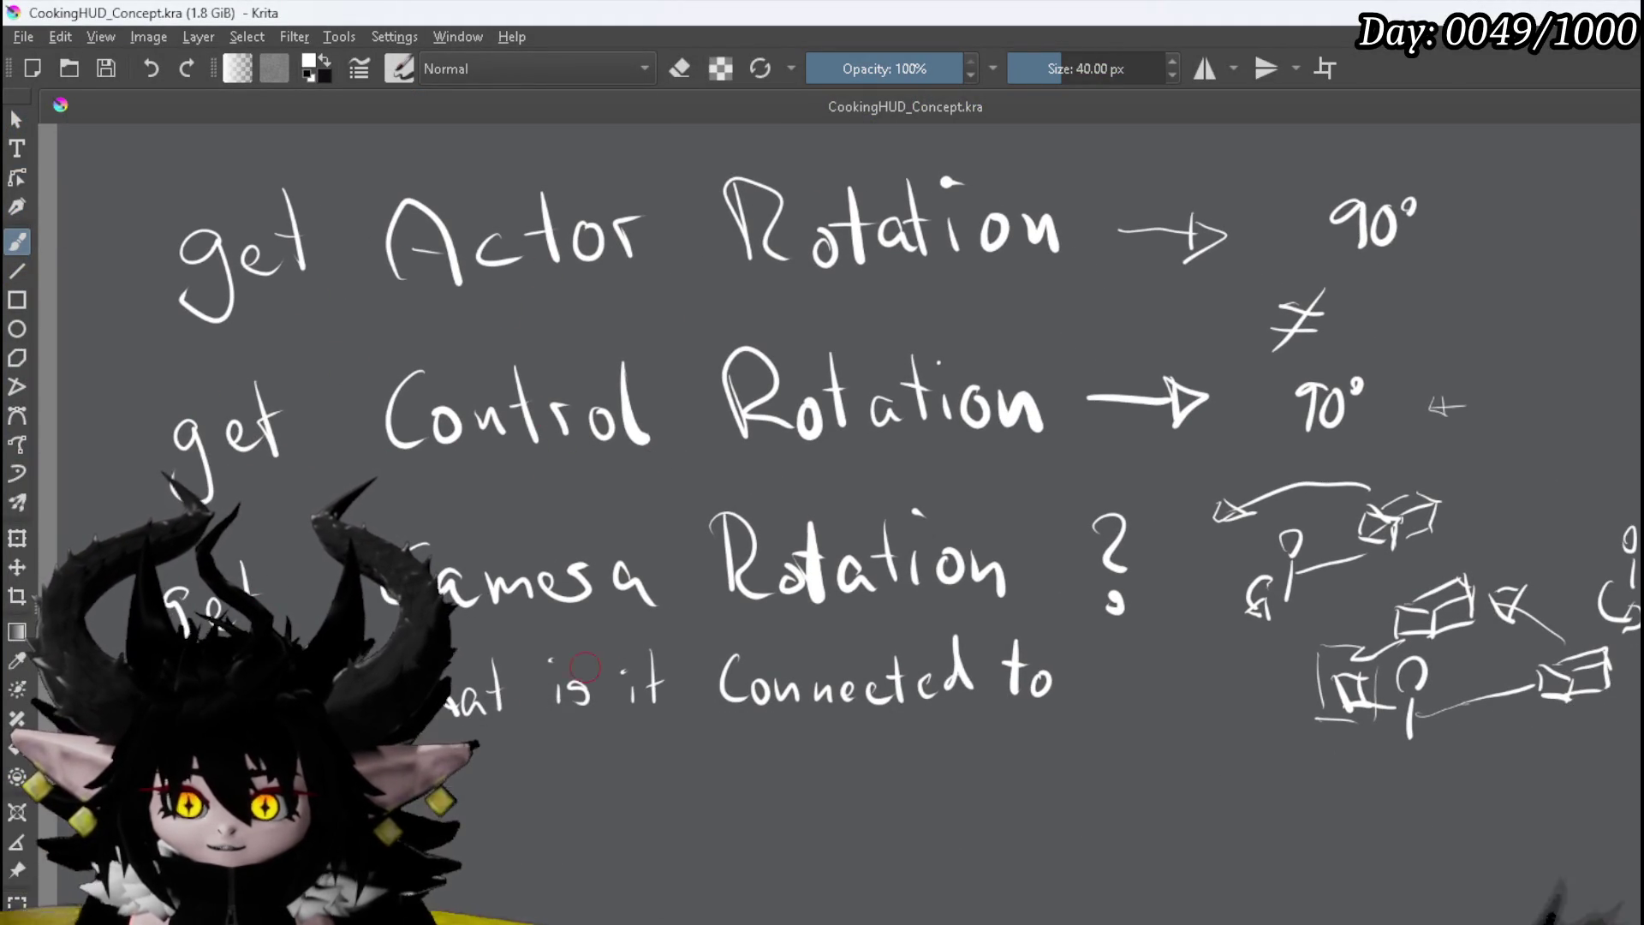
{"action": "scroll", "coordinate": [640, 463], "scroll_direction": "right", "scroll_amount": 3}
{"action": "scroll", "coordinate": [273, 559], "scroll_direction": "left", "scroll_amount": 3}
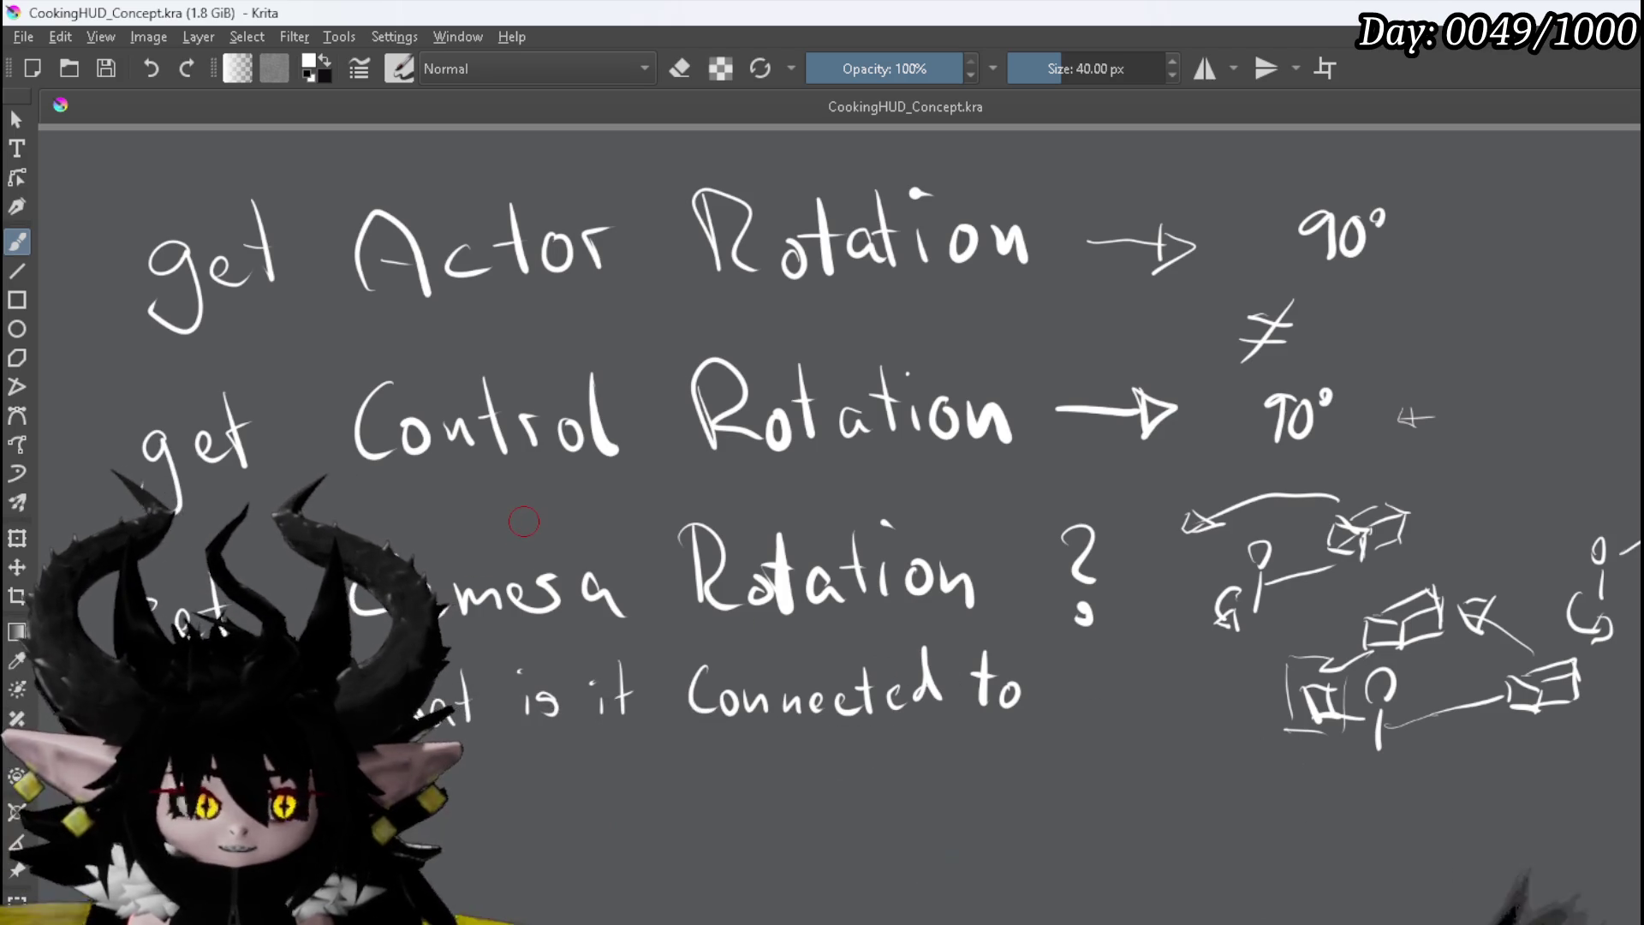
{"action": "scroll", "coordinate": [517, 514], "scroll_direction": "down", "scroll_amount": 5}
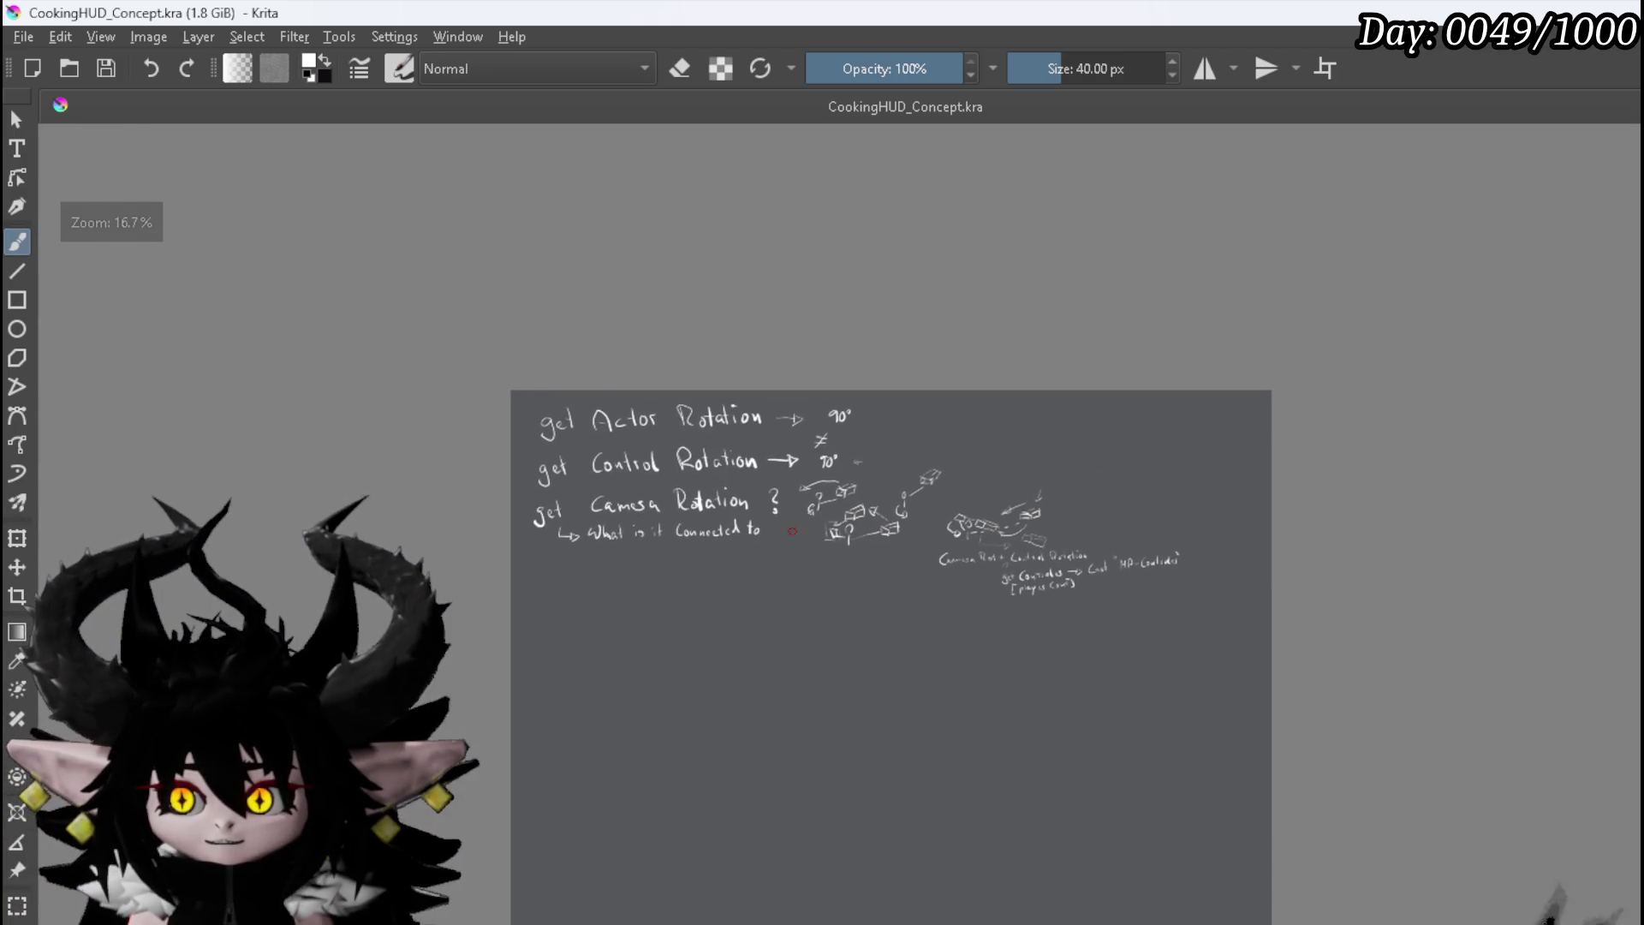
{"action": "scroll", "coordinate": [835, 604], "scroll_direction": "up", "scroll_amount": 2}
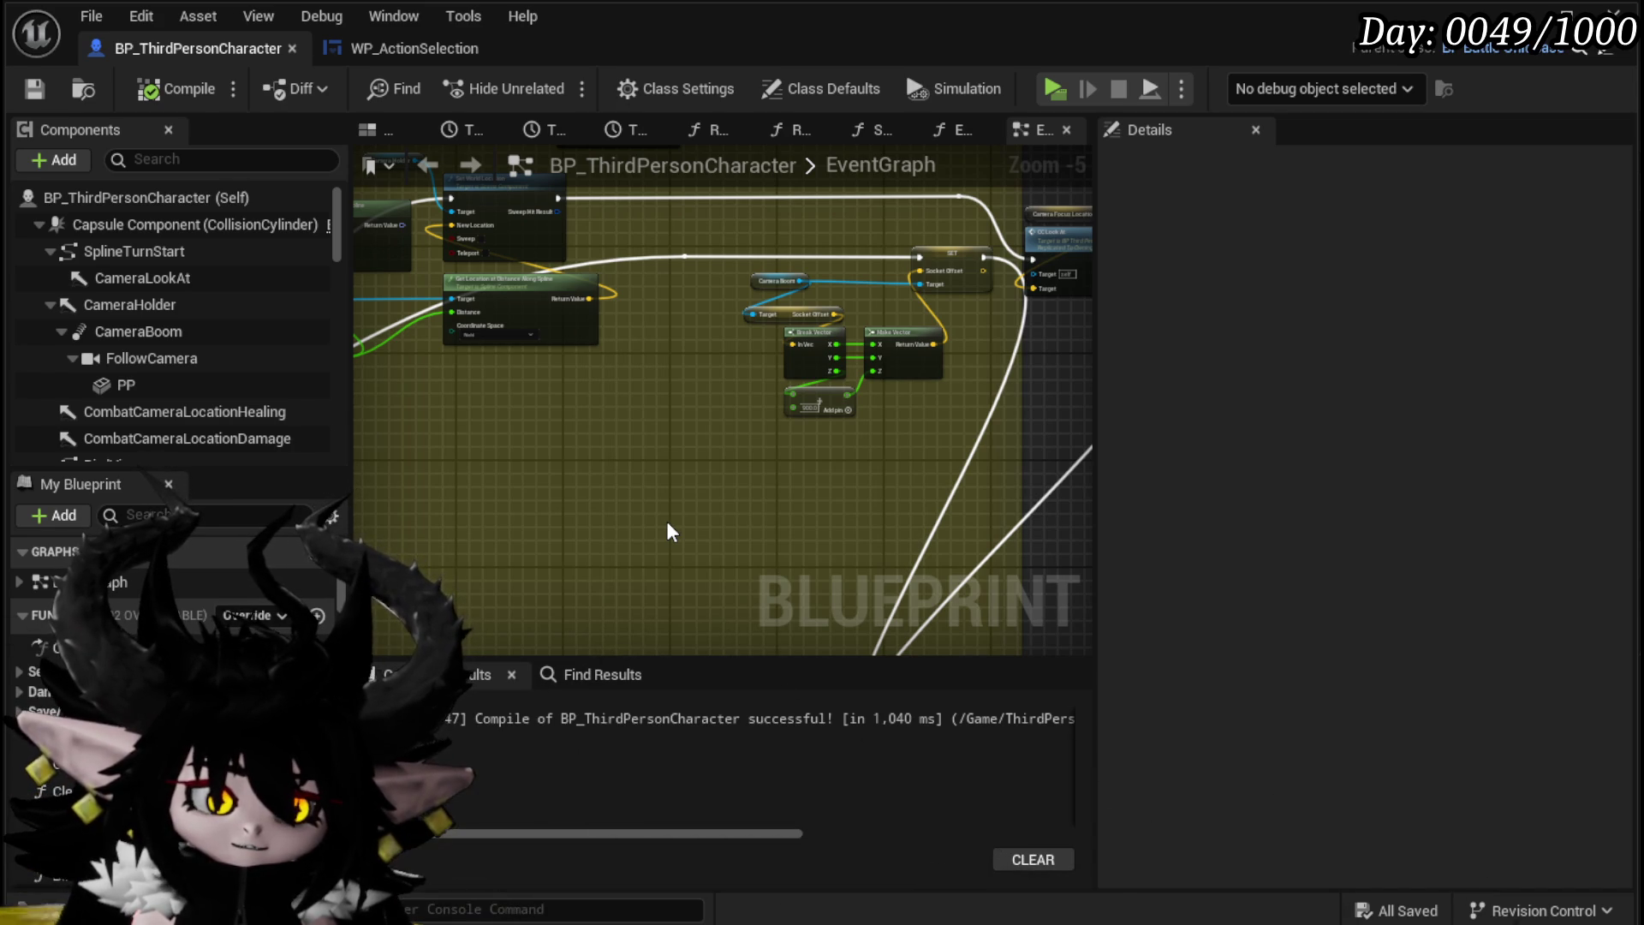
Step: Move the SET Socket Offset node group left and save the blueprint
{"action": "mouse_move", "coordinate": [671, 532]}
{"action": "left_mouse_down"}
{"action": "mouse_move", "coordinate": [877, 455]}
{"action": "mouse_move", "coordinate": [957, 444]}
{"action": "mouse_move", "coordinate": [741, 492]}
{"action": "mouse_move", "coordinate": [631, 488]}
{"action": "mouse_move", "coordinate": [366, 526]}
{"action": "left_mouse_up"}
{"action": "left_click_drag", "start_coordinate": [701, 291], "coordinate": [623, 285]}
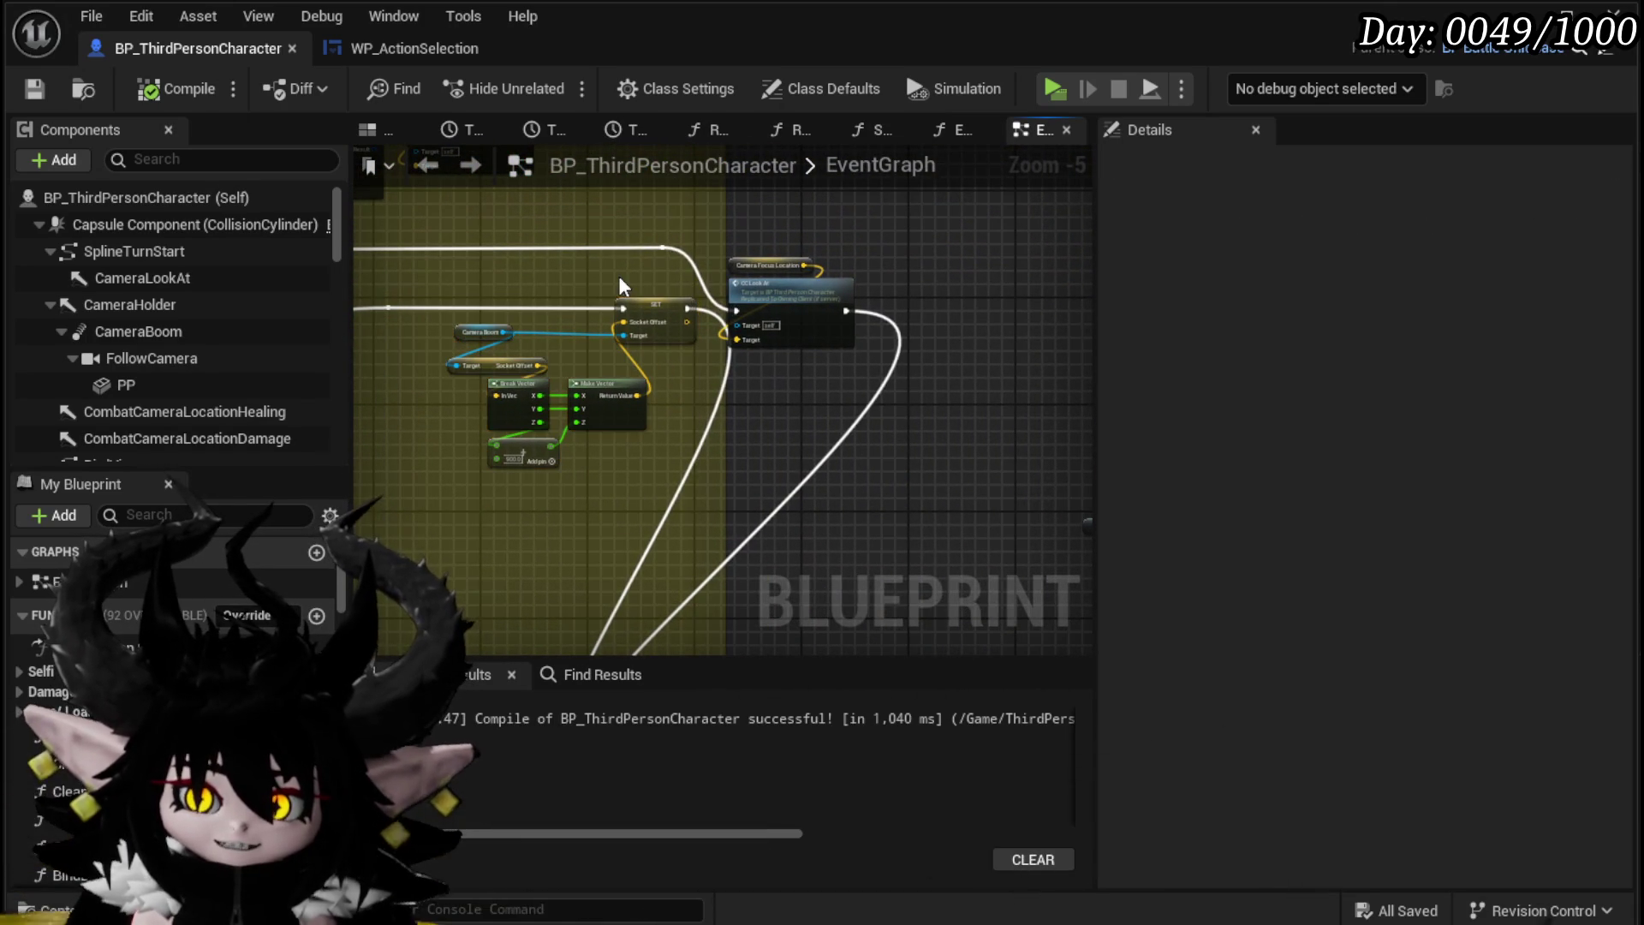
{"action": "mouse_move", "coordinate": [505, 539]}
{"action": "left_mouse_down"}
{"action": "mouse_move", "coordinate": [525, 337]}
{"action": "mouse_move", "coordinate": [562, 558]}
{"action": "left_mouse_up"}
{"action": "mouse_move", "coordinate": [496, 503]}
{"action": "left_mouse_down"}
{"action": "mouse_move", "coordinate": [709, 300]}
{"action": "mouse_move", "coordinate": [603, 334]}
{"action": "mouse_move", "coordinate": [625, 340]}
{"action": "left_mouse_up"}
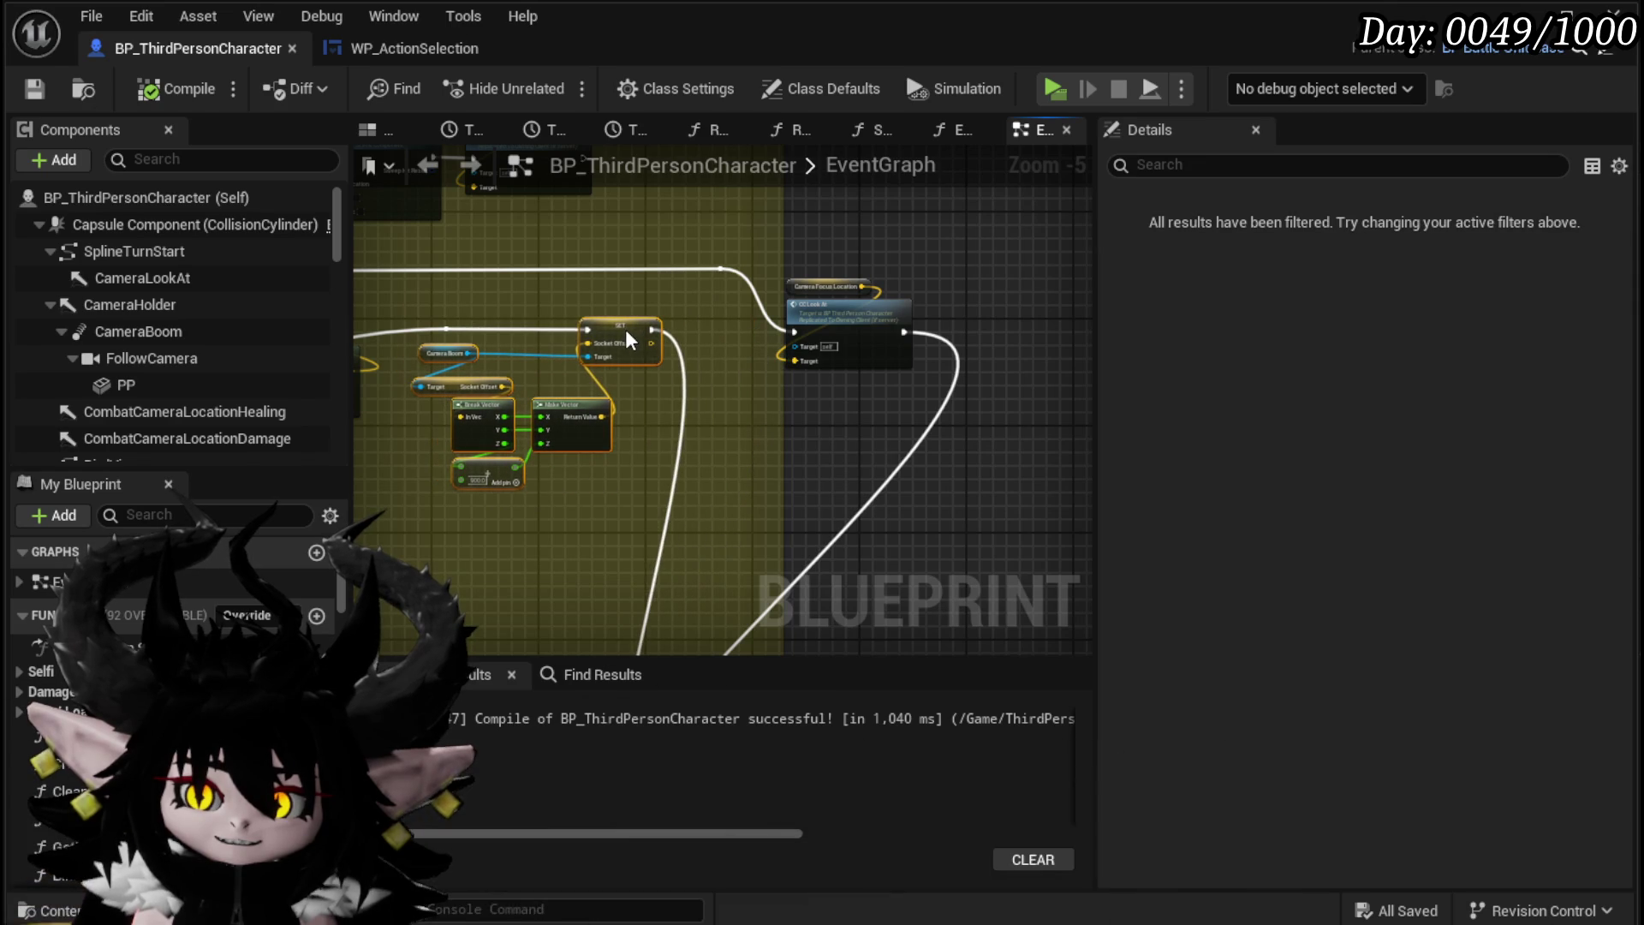
{"action": "left_click", "coordinate": [591, 301]}
{"action": "left_click_drag", "start_coordinate": [490, 538], "coordinate": [634, 443]}
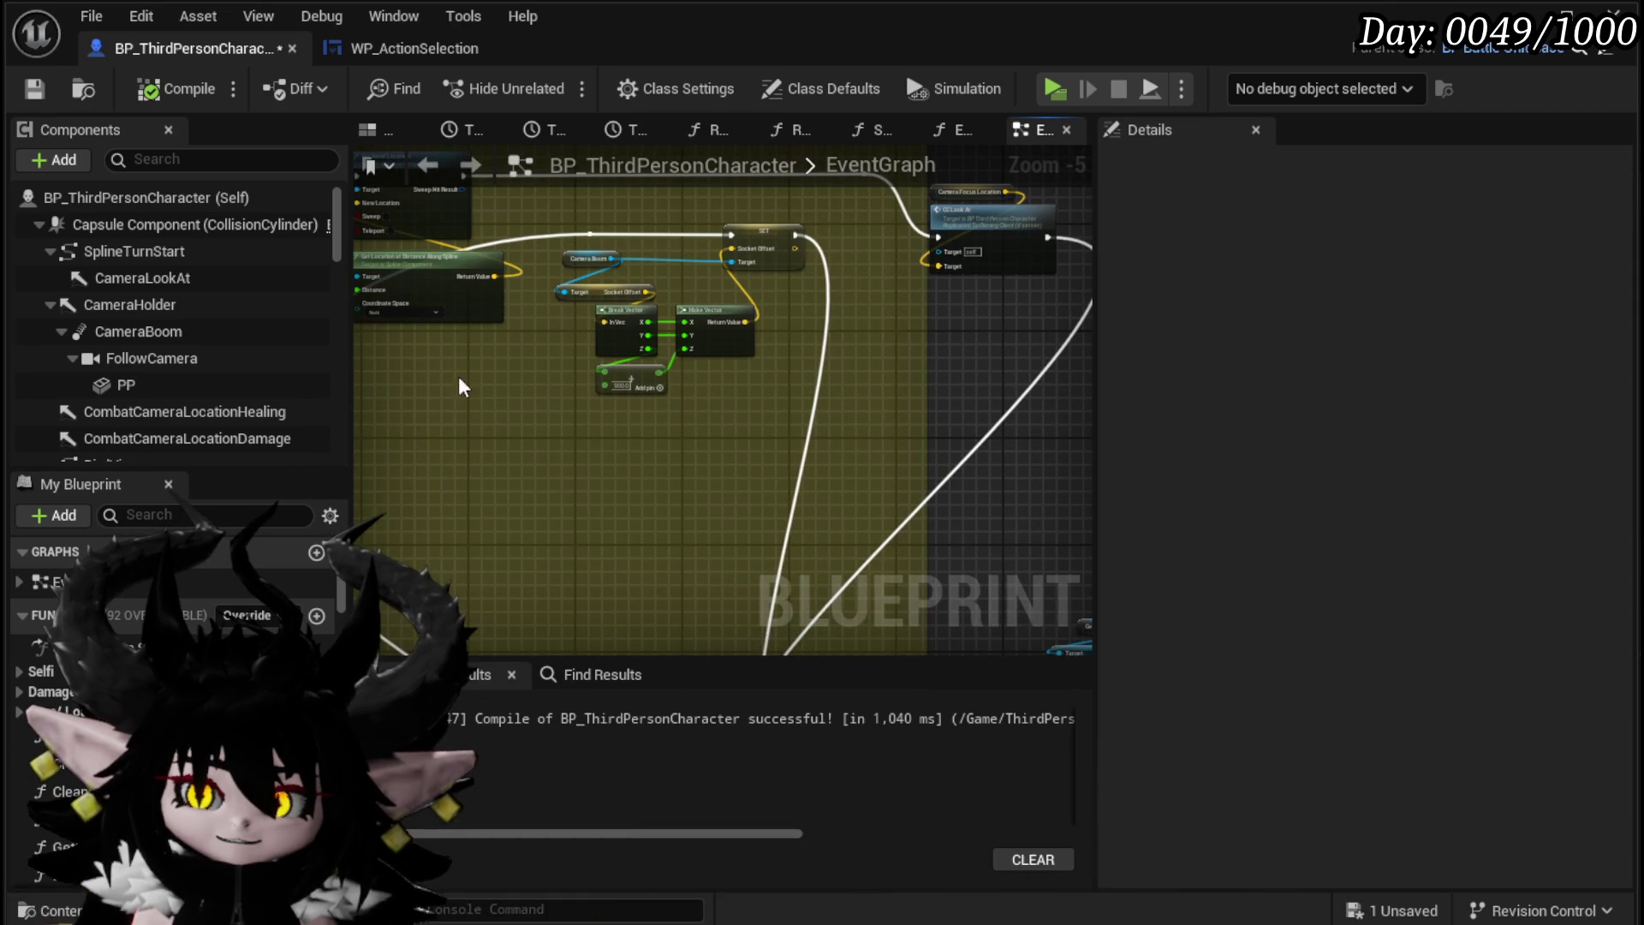
{"action": "left_click", "coordinate": [28, 98]}
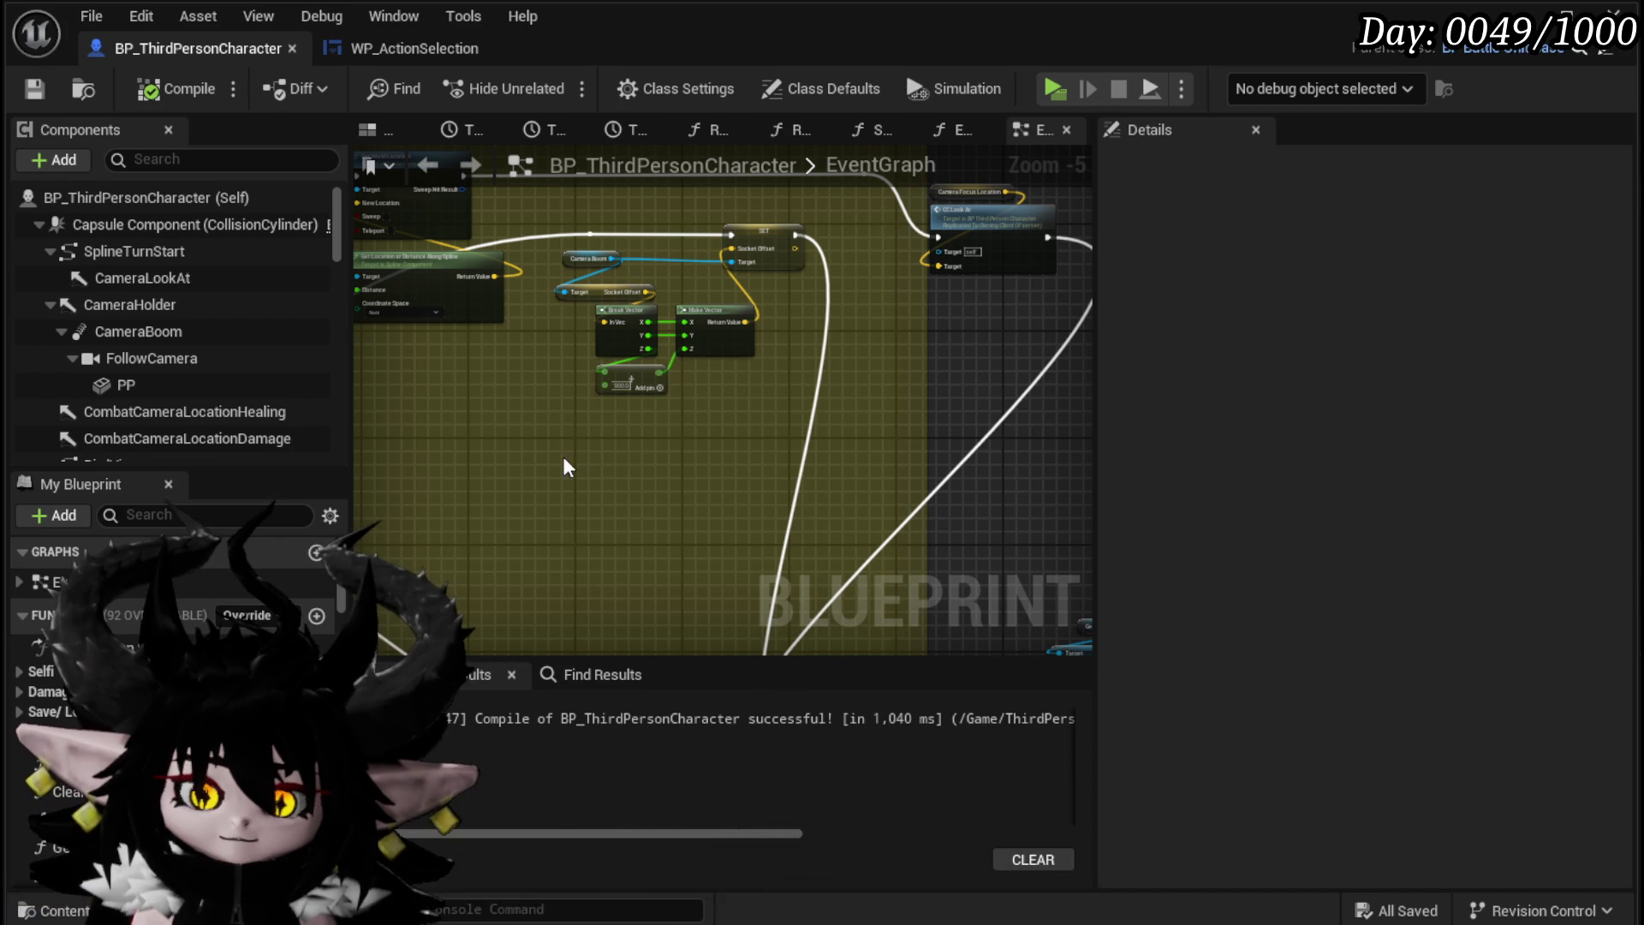
Step: Move the reroute knot lower and wire it into the Switch on String node
{"action": "scroll", "coordinate": [556, 452], "scroll_direction": "down", "scroll_amount": 1}
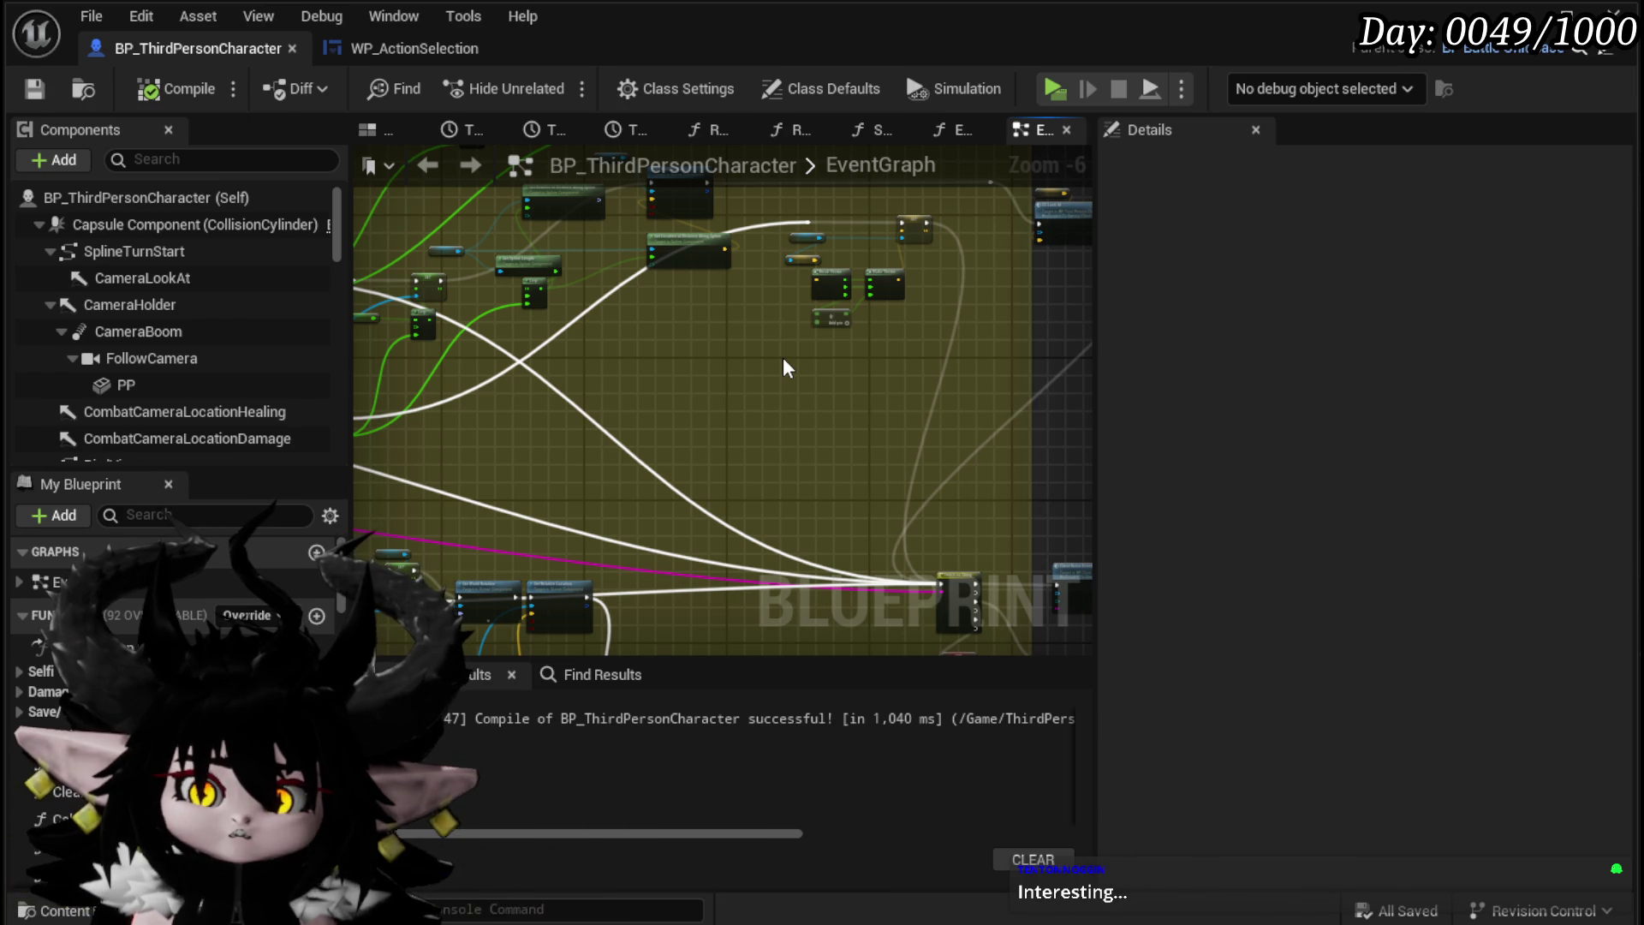
{"action": "scroll", "coordinate": [783, 365], "scroll_direction": "up", "scroll_amount": 3}
{"action": "scroll", "coordinate": [544, 562], "scroll_direction": "down", "scroll_amount": 3}
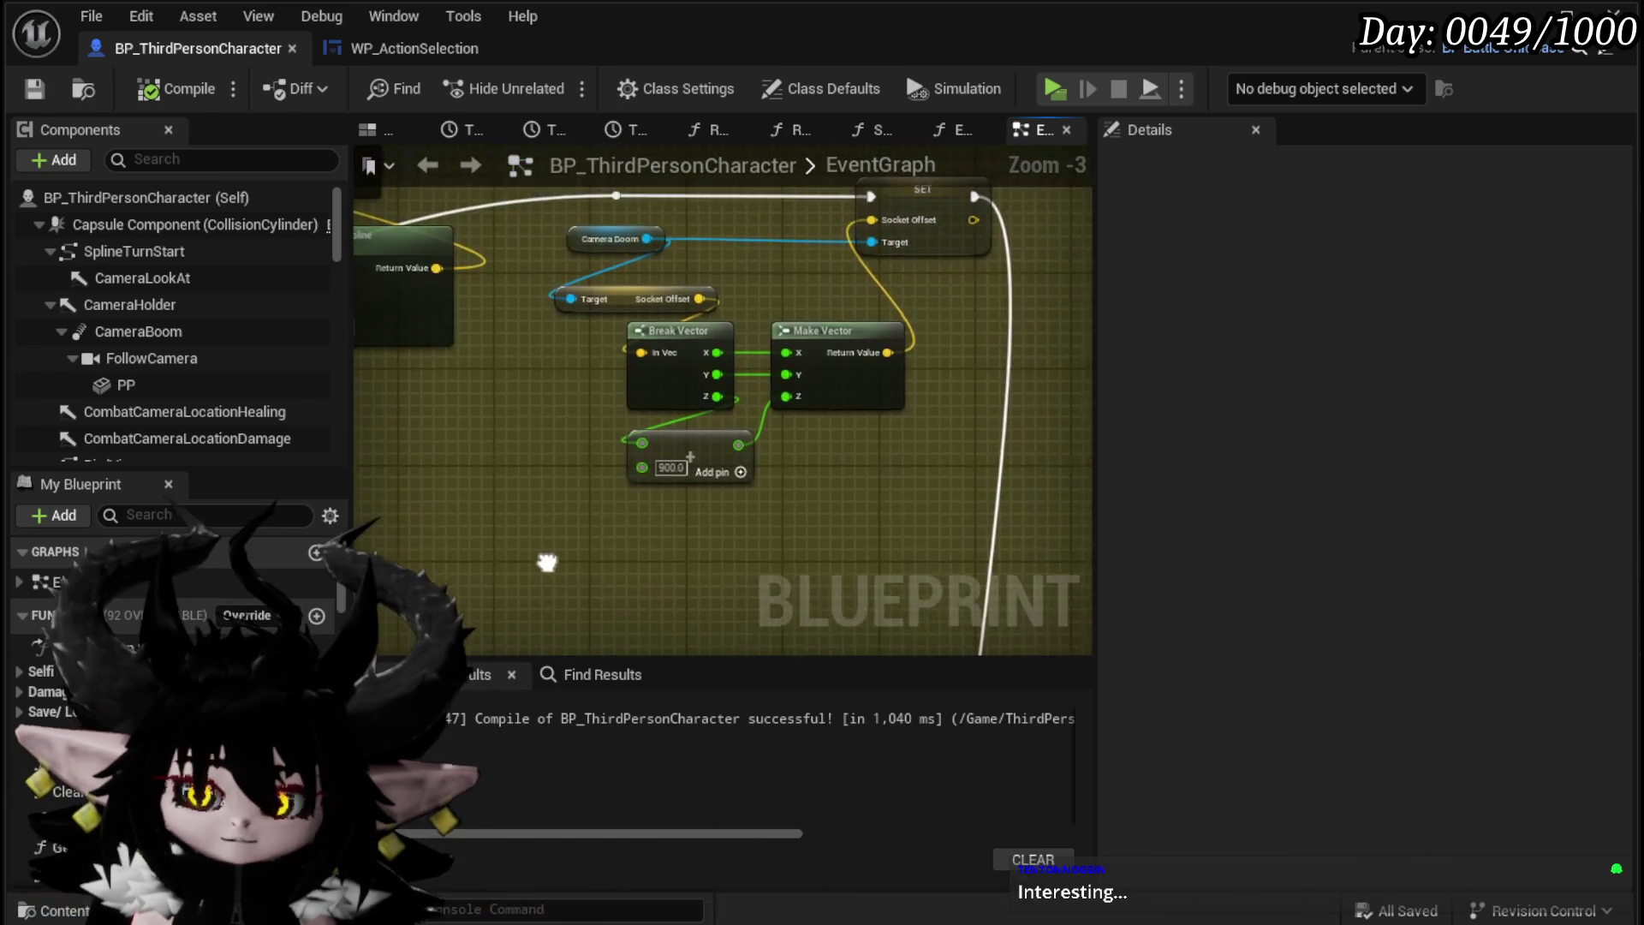
{"action": "left_click_drag", "start_coordinate": [600, 420], "coordinate": [645, 275]}
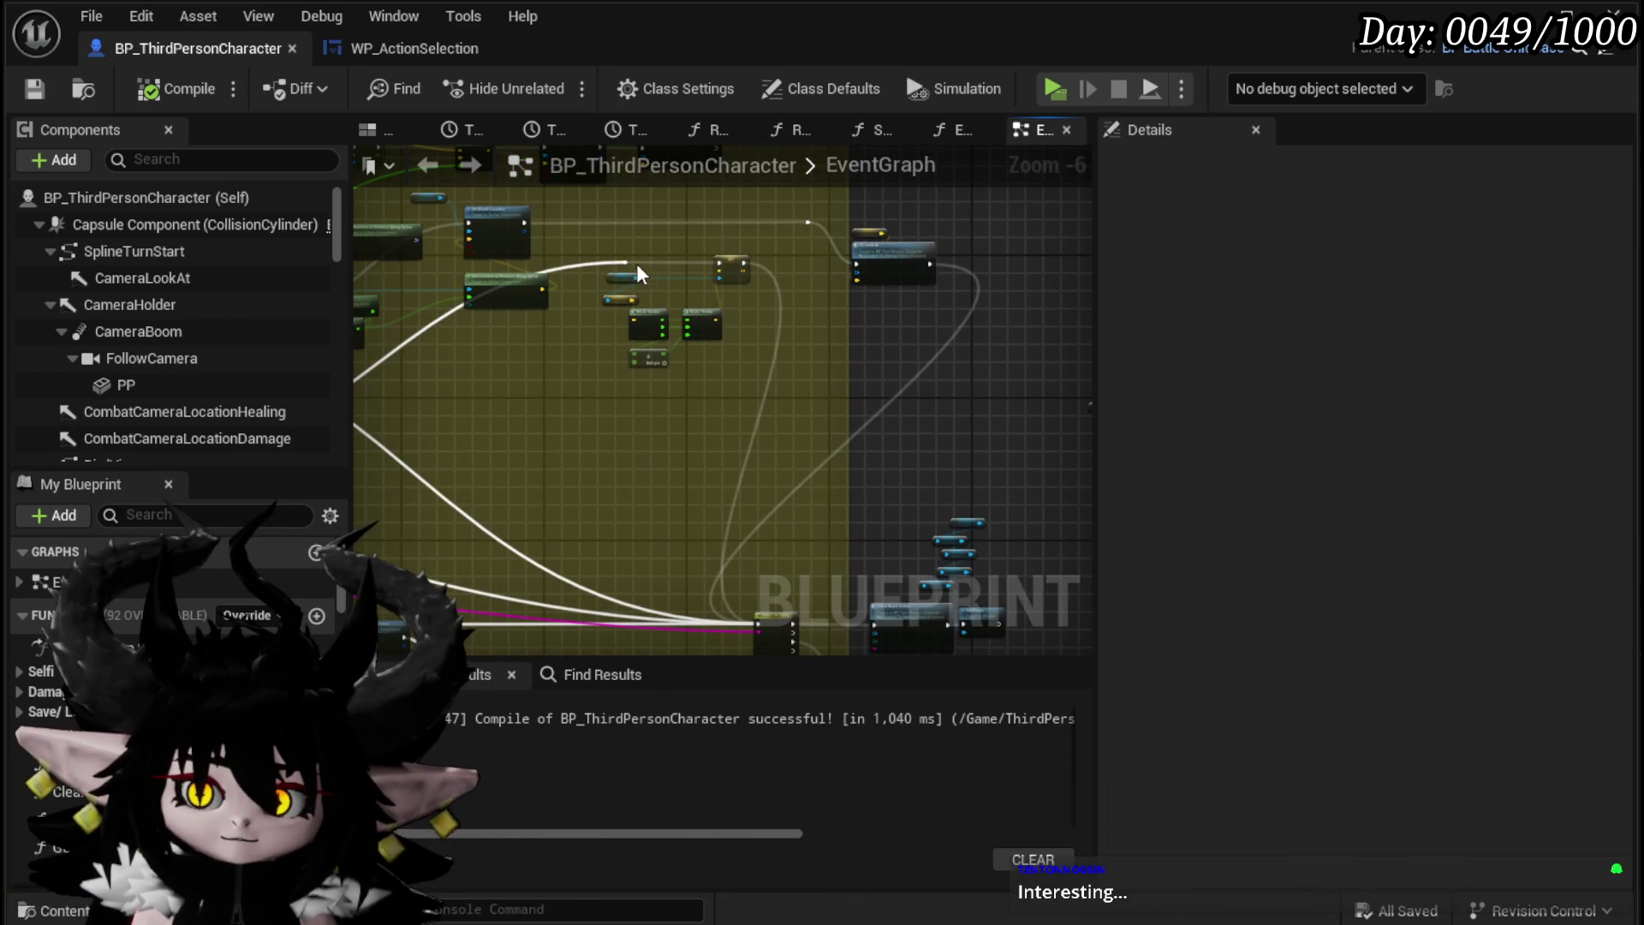
{"action": "left_click_drag", "start_coordinate": [650, 341], "coordinate": [631, 452]}
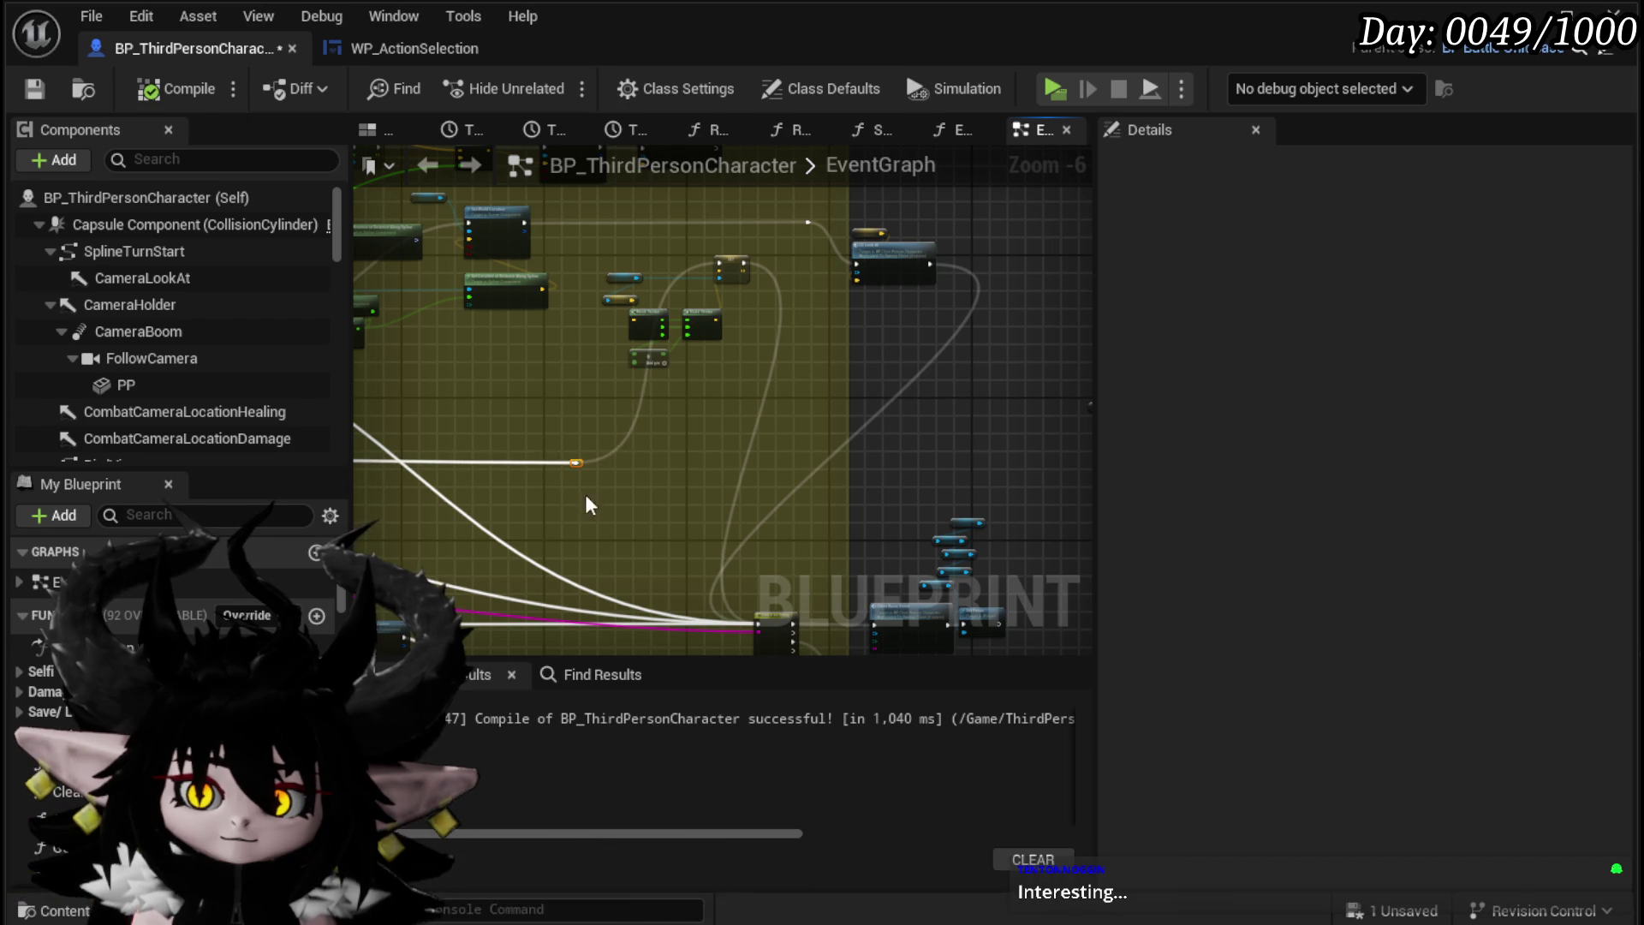
{"action": "scroll", "coordinate": [586, 469], "scroll_direction": "up", "scroll_amount": 3}
{"action": "scroll", "coordinate": [513, 382], "scroll_direction": "down", "scroll_amount": 1}
{"action": "mouse_move", "coordinate": [496, 334]}
{"action": "left_mouse_down"}
{"action": "mouse_move", "coordinate": [800, 587]}
{"action": "mouse_move", "coordinate": [847, 589]}
{"action": "left_mouse_up"}
{"action": "left_click_drag", "start_coordinate": [863, 441], "coordinate": [854, 435]}
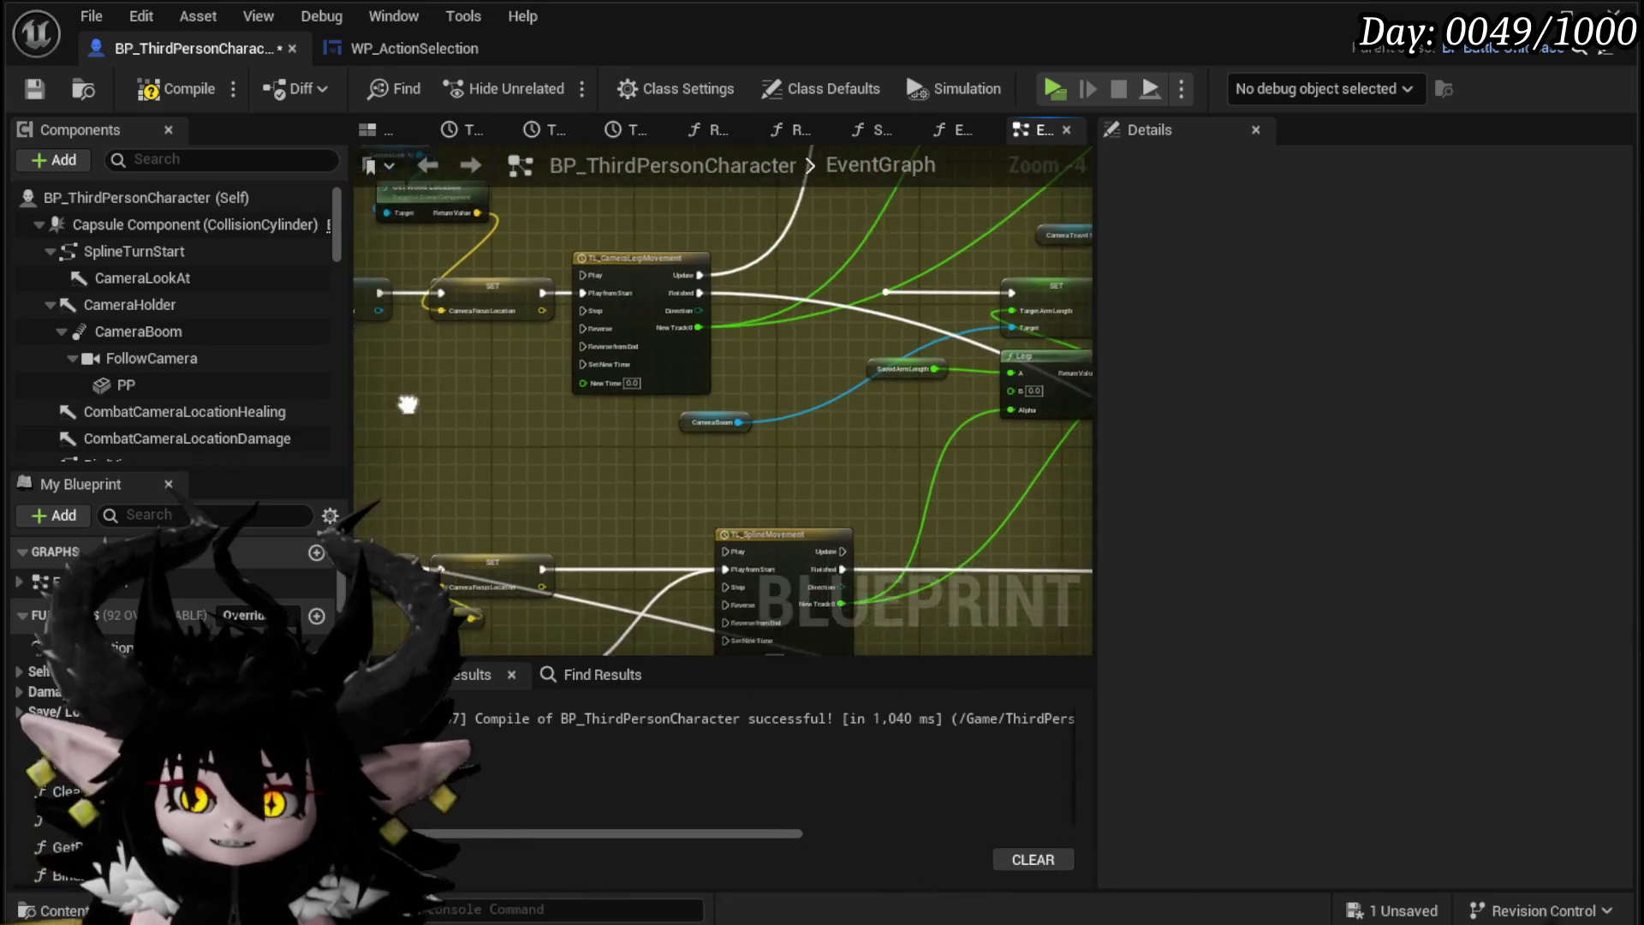
Step: Drop the SET Target Arm Length node onto the exec wire from TL_SplineMovement's Finished pin
{"action": "scroll", "coordinate": [621, 327], "scroll_direction": "up", "scroll_amount": 3}
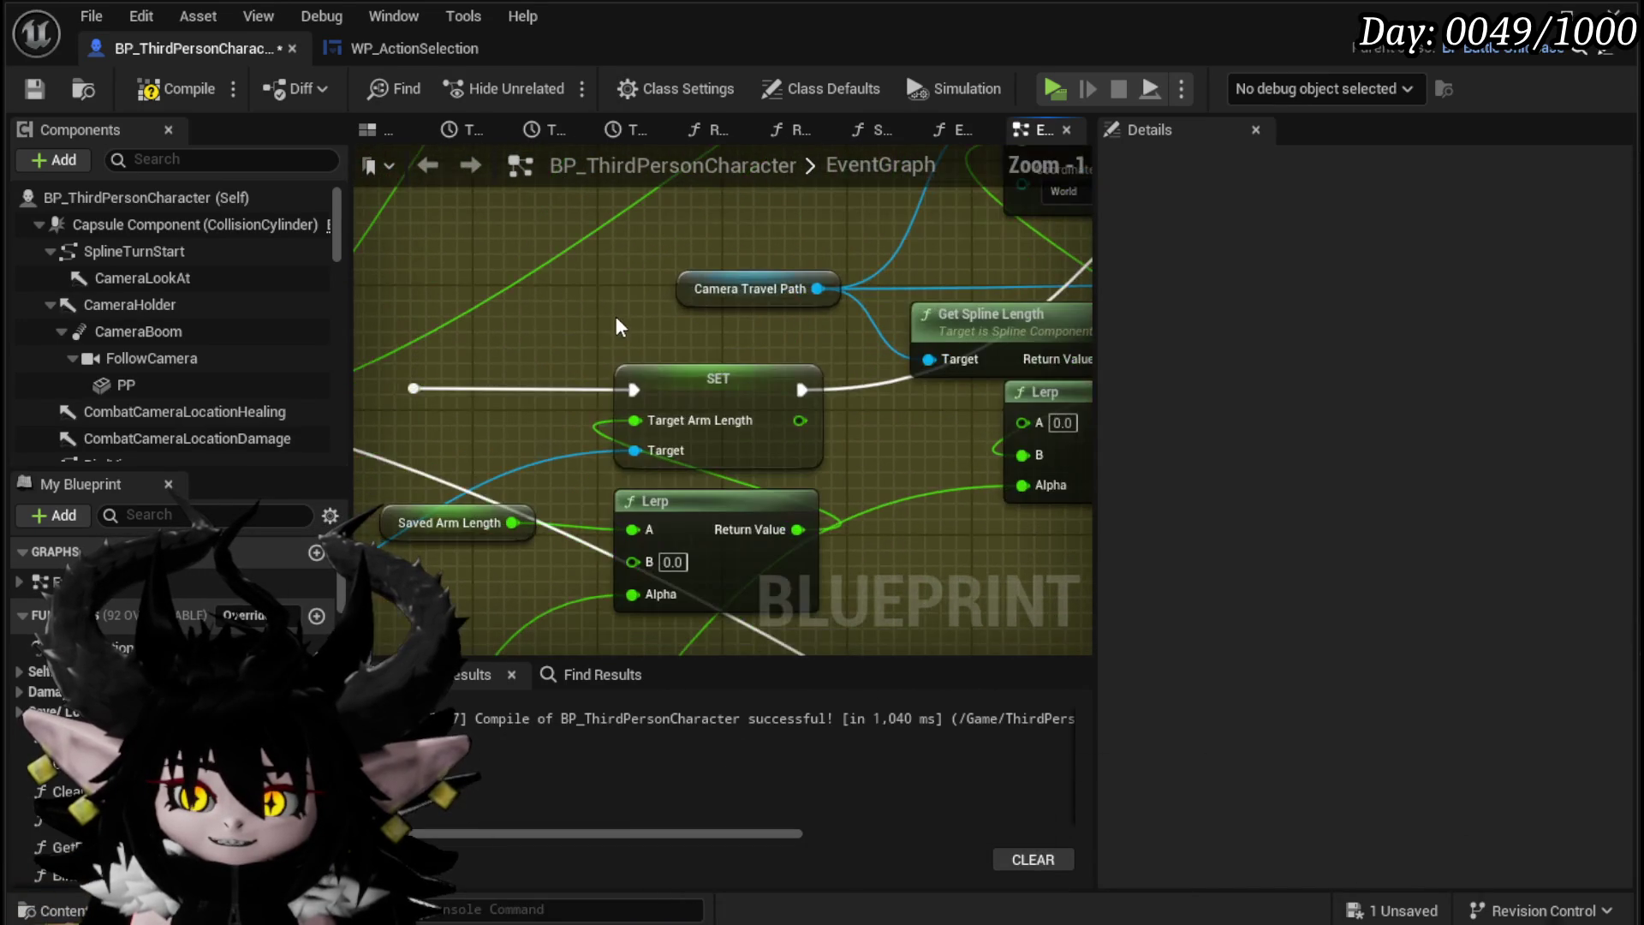
{"action": "left_click", "coordinate": [655, 421]}
{"action": "scroll", "coordinate": [655, 421], "scroll_direction": "down", "scroll_amount": 2}
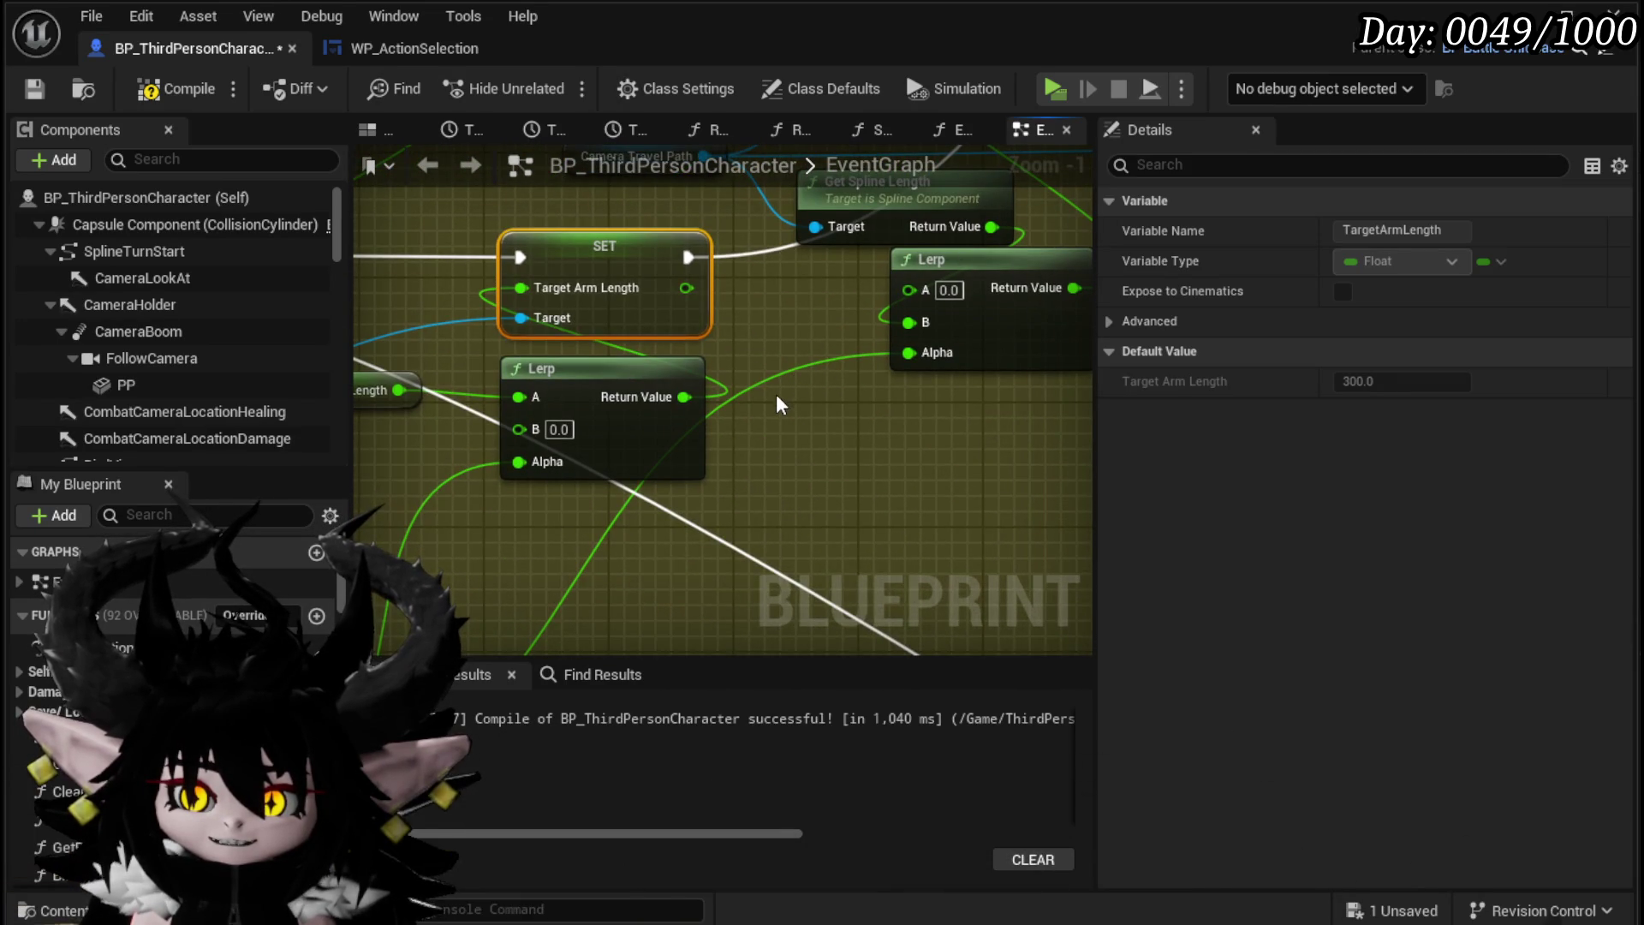
{"action": "scroll", "coordinate": [782, 405], "scroll_direction": "down", "scroll_amount": 3}
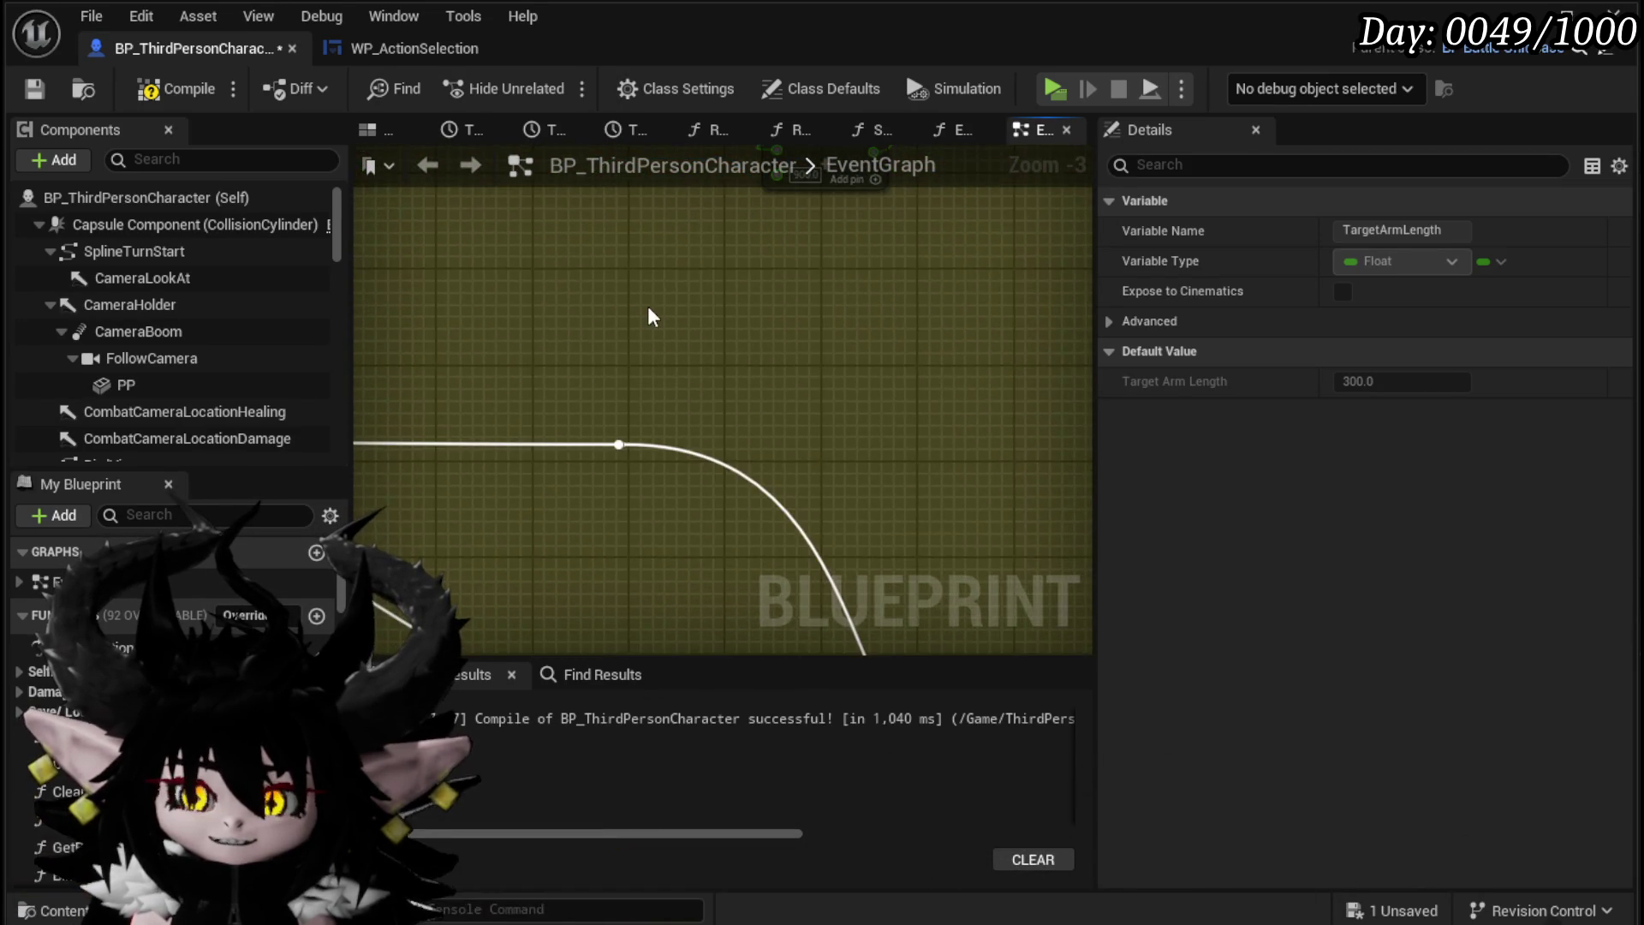
{"action": "left_click", "coordinate": [694, 392]}
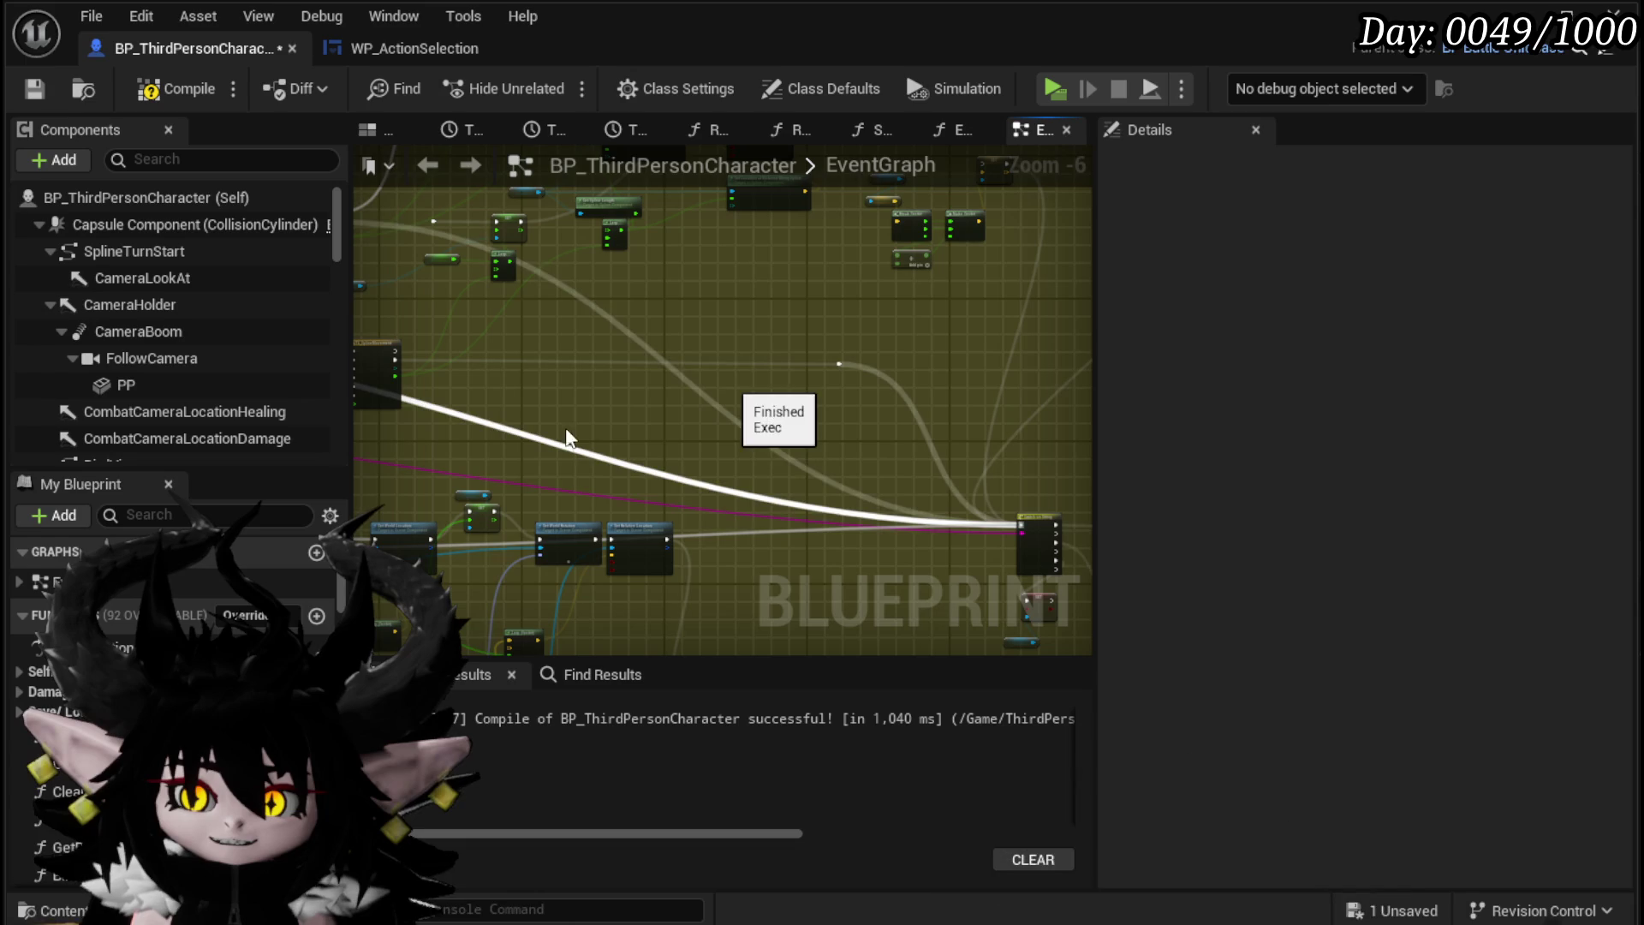
{"action": "left_click", "coordinate": [745, 401]}
{"action": "scroll", "coordinate": [723, 395], "scroll_direction": "up", "scroll_amount": 4}
{"action": "mouse_move", "coordinate": [718, 395]}
{"action": "left_mouse_down"}
{"action": "mouse_move", "coordinate": [773, 362]}
{"action": "mouse_move", "coordinate": [463, 366]}
{"action": "mouse_move", "coordinate": [852, 381]}
{"action": "left_mouse_up"}
{"action": "scroll", "coordinate": [683, 360], "scroll_direction": "down", "scroll_amount": 2}
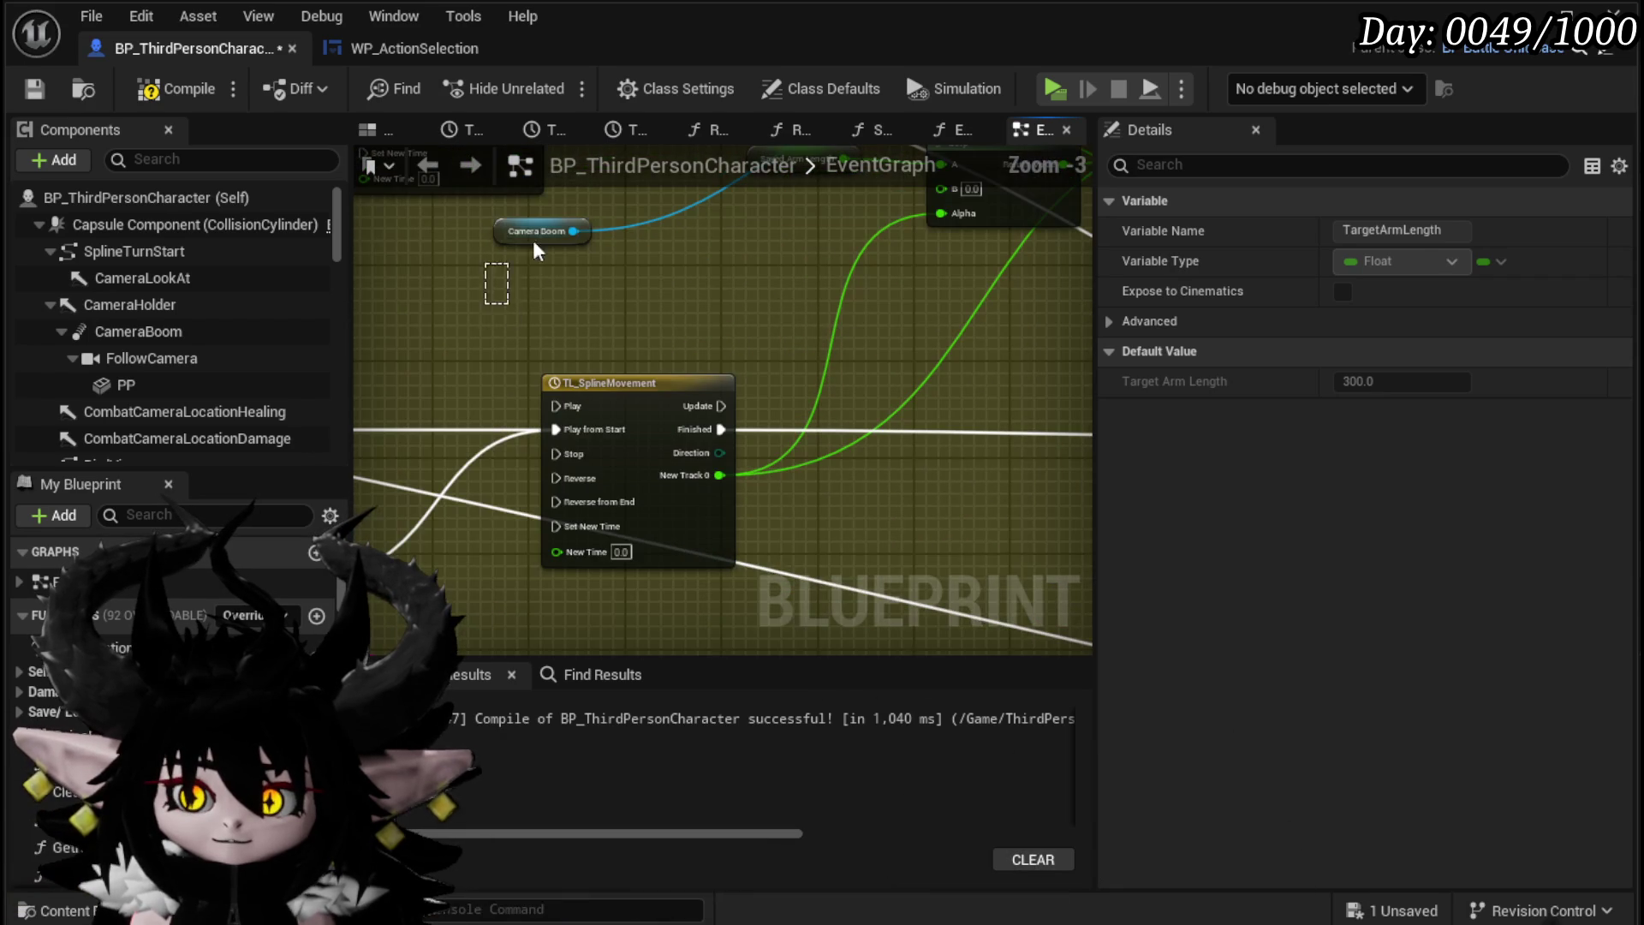
Step: Add a Camera Boom reference and place it beside the SET Target Arm Length node
{"action": "left_click", "coordinate": [539, 230]}
{"action": "mouse_move", "coordinate": [744, 292]}
{"action": "left_mouse_down"}
{"action": "mouse_move", "coordinate": [557, 325]}
{"action": "mouse_move", "coordinate": [479, 316]}
{"action": "left_mouse_up"}
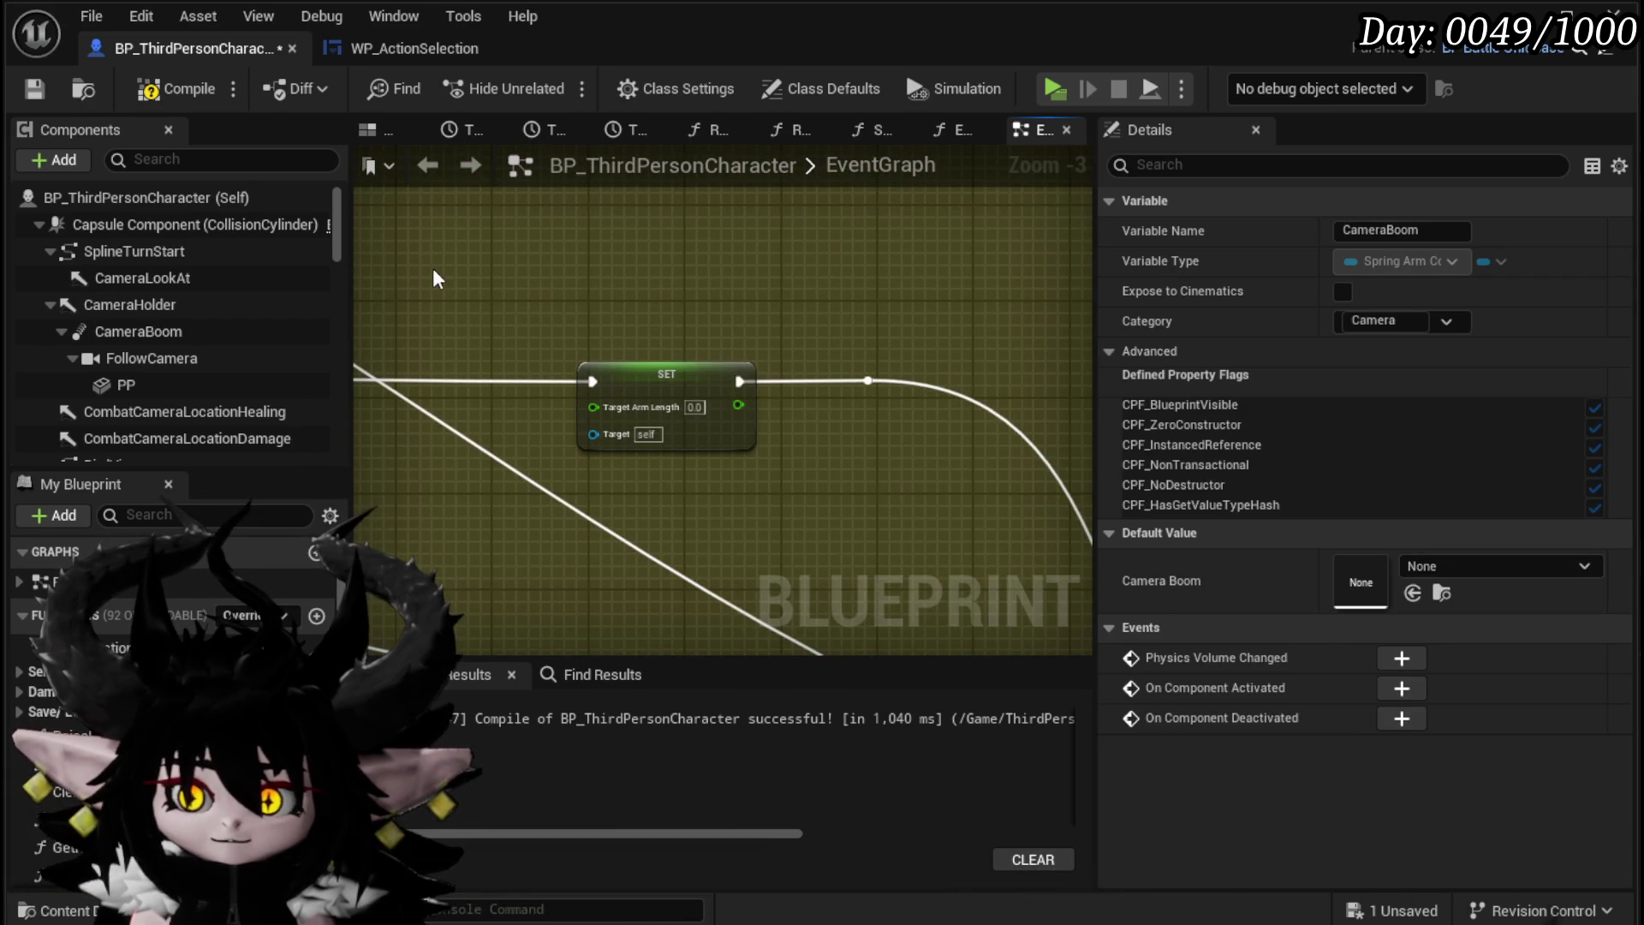
{"action": "left_click", "coordinate": [479, 317]}
{"action": "left_click_drag", "start_coordinate": [138, 330], "coordinate": [479, 279]}
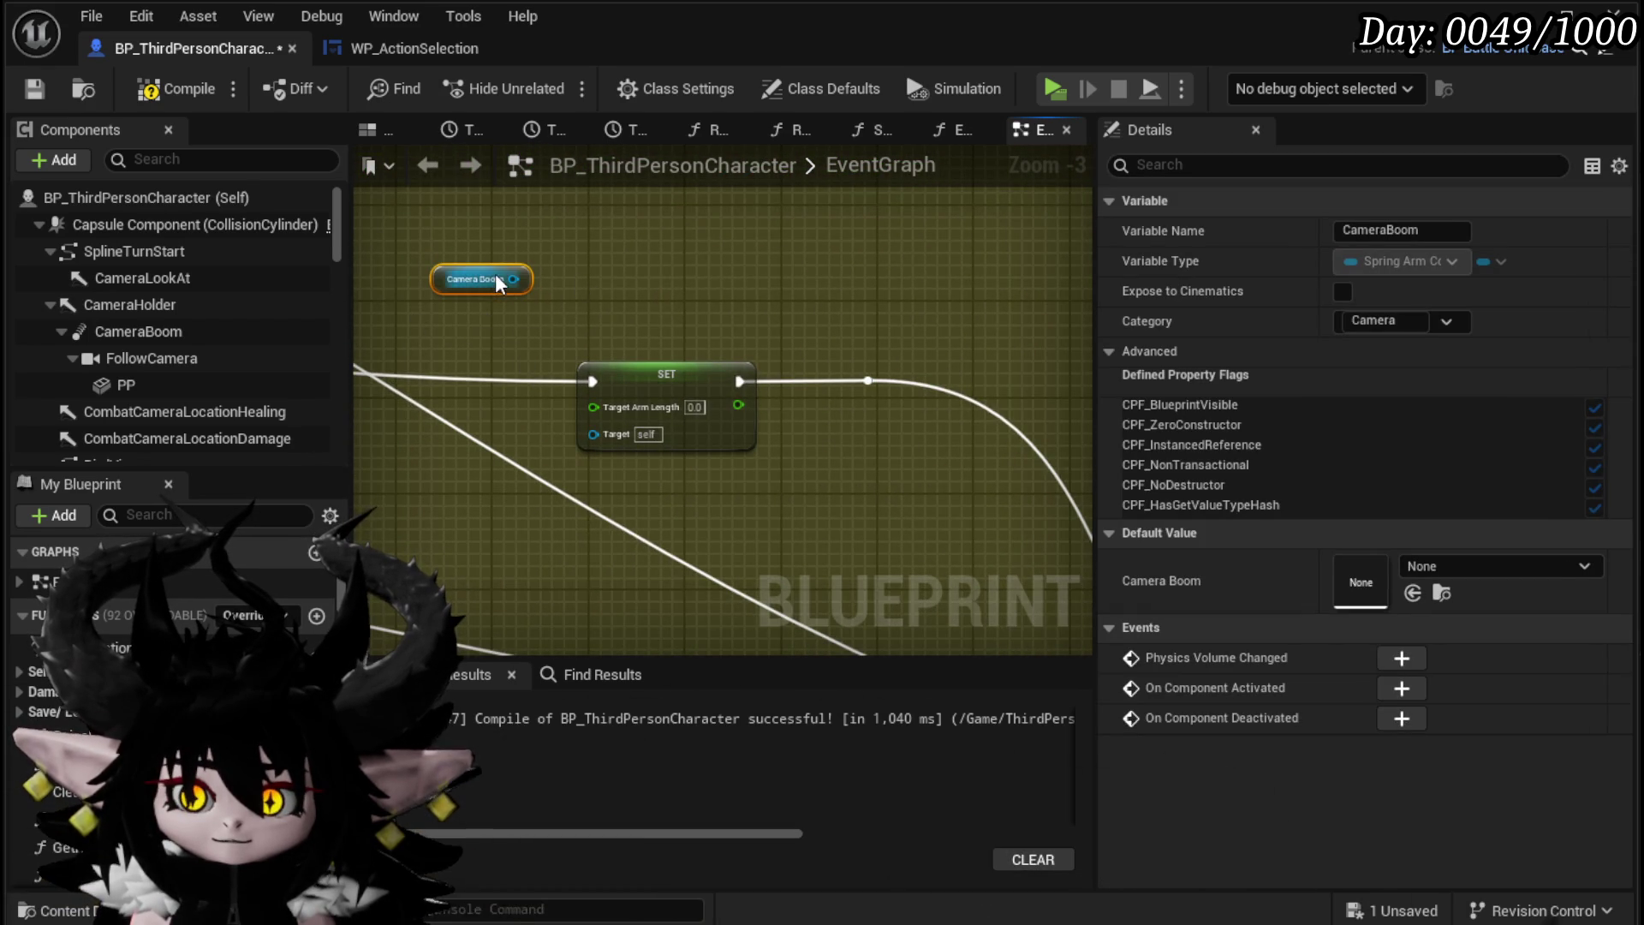
{"action": "left_click_drag", "start_coordinate": [477, 454], "coordinate": [578, 411]}
{"action": "left_click_drag", "start_coordinate": [575, 237], "coordinate": [721, 284]}
{"action": "left_click", "coordinate": [698, 426]}
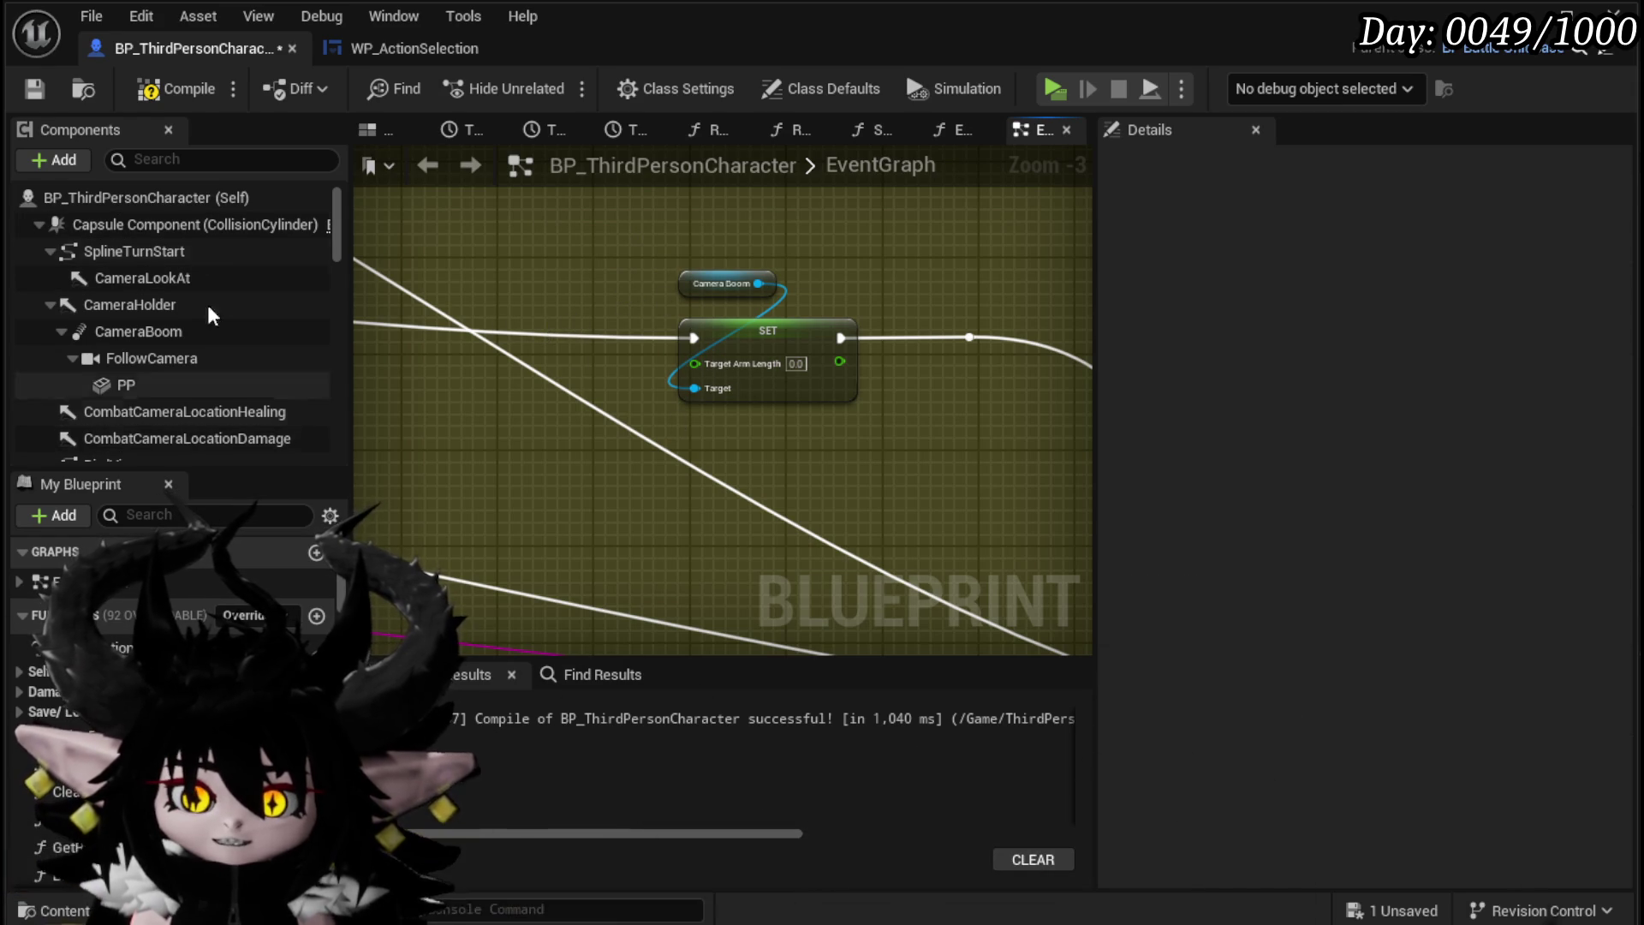
Step: Wire Camera Boom to the setter's Target, set arm length to 8000.0, and save
{"action": "mouse_move", "coordinate": [624, 454]}
{"action": "left_mouse_down"}
{"action": "mouse_move", "coordinate": [668, 389]}
{"action": "mouse_move", "coordinate": [660, 429]}
{"action": "left_mouse_up"}
{"action": "left_click_drag", "start_coordinate": [734, 342], "coordinate": [585, 420]}
{"action": "mouse_move", "coordinate": [664, 256]}
{"action": "left_mouse_down"}
{"action": "mouse_move", "coordinate": [766, 299]}
{"action": "mouse_move", "coordinate": [796, 276]}
{"action": "left_mouse_up"}
{"action": "left_click", "coordinate": [745, 343]}
{"action": "left_click", "coordinate": [630, 365]}
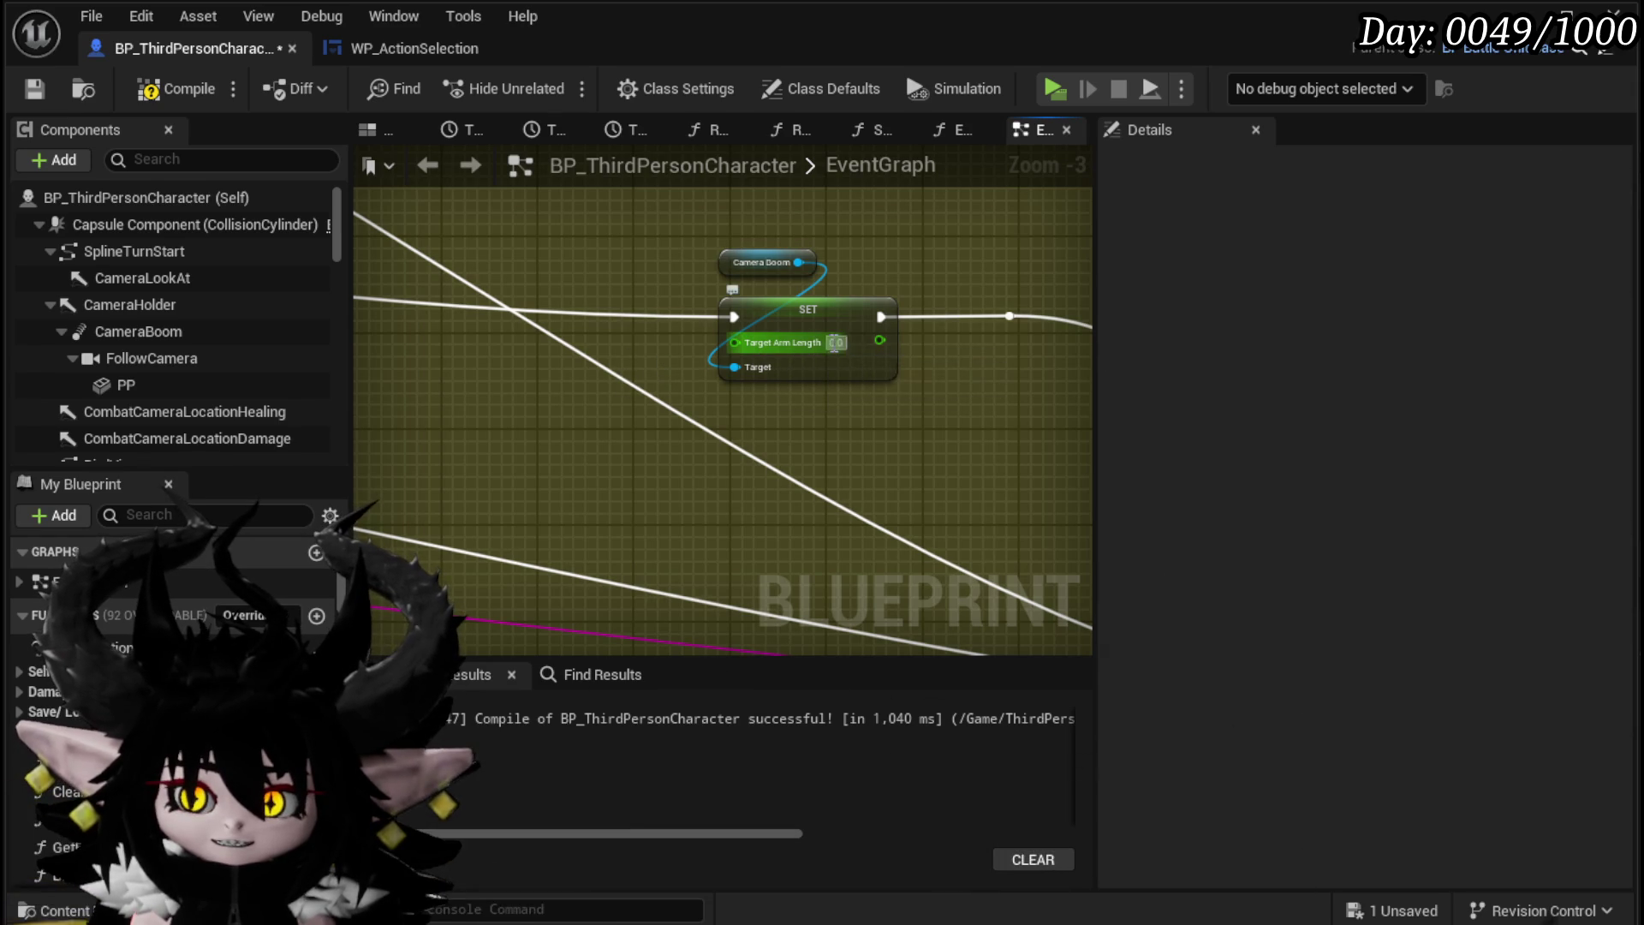
{"action": "type", "text": "20"}
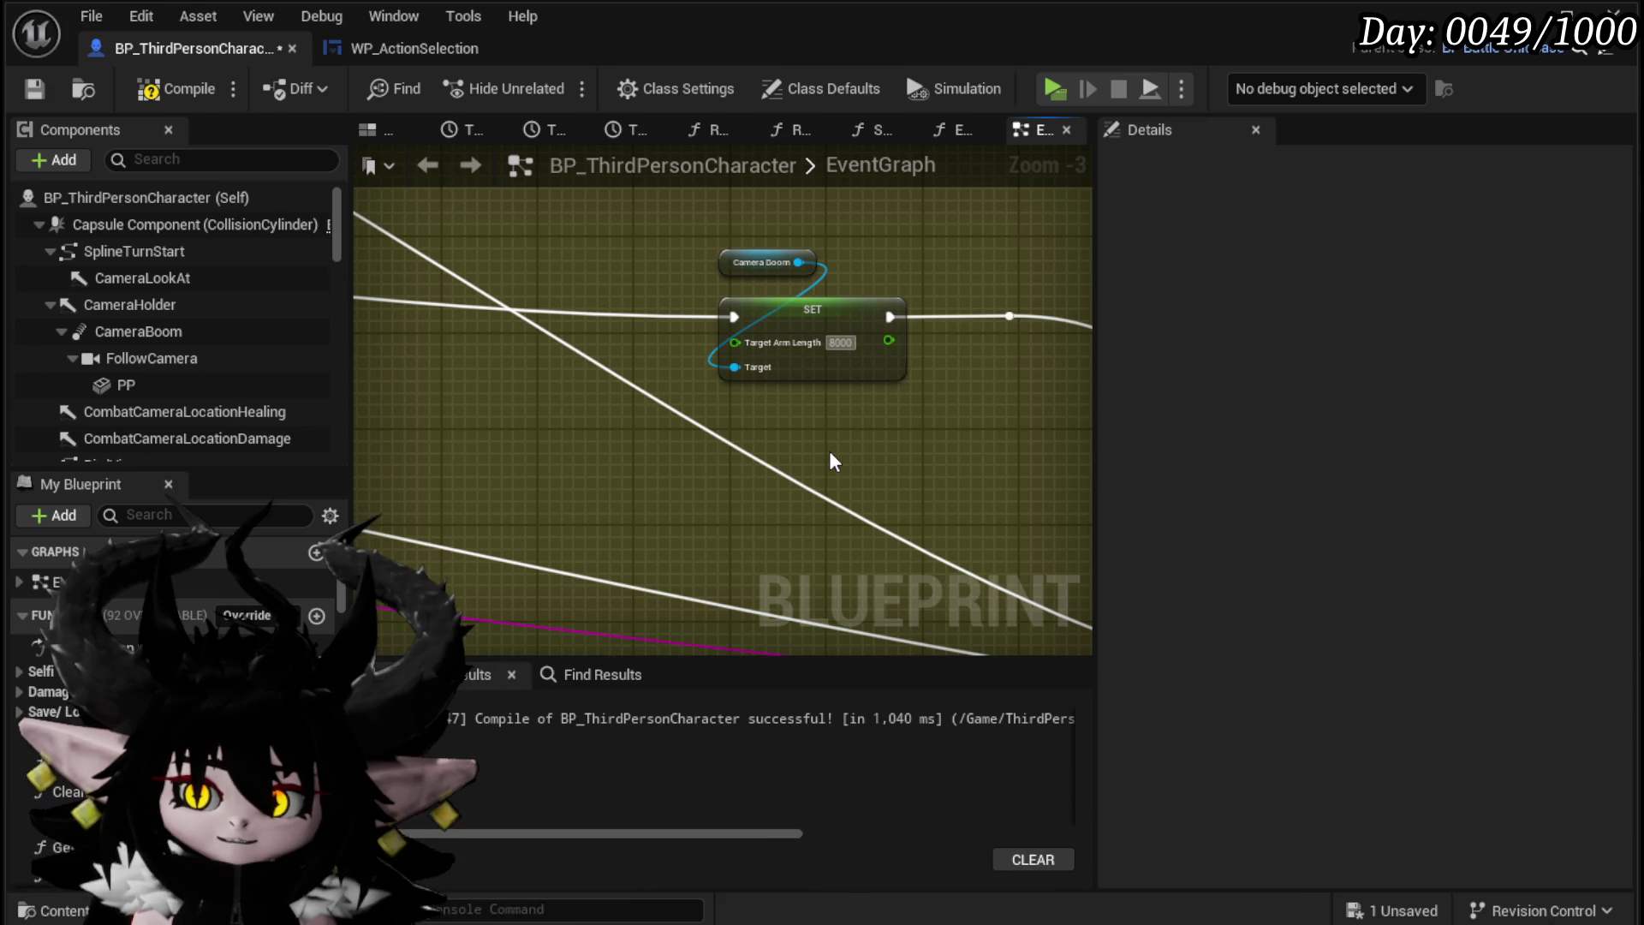
{"action": "left_click", "coordinate": [32, 89]}
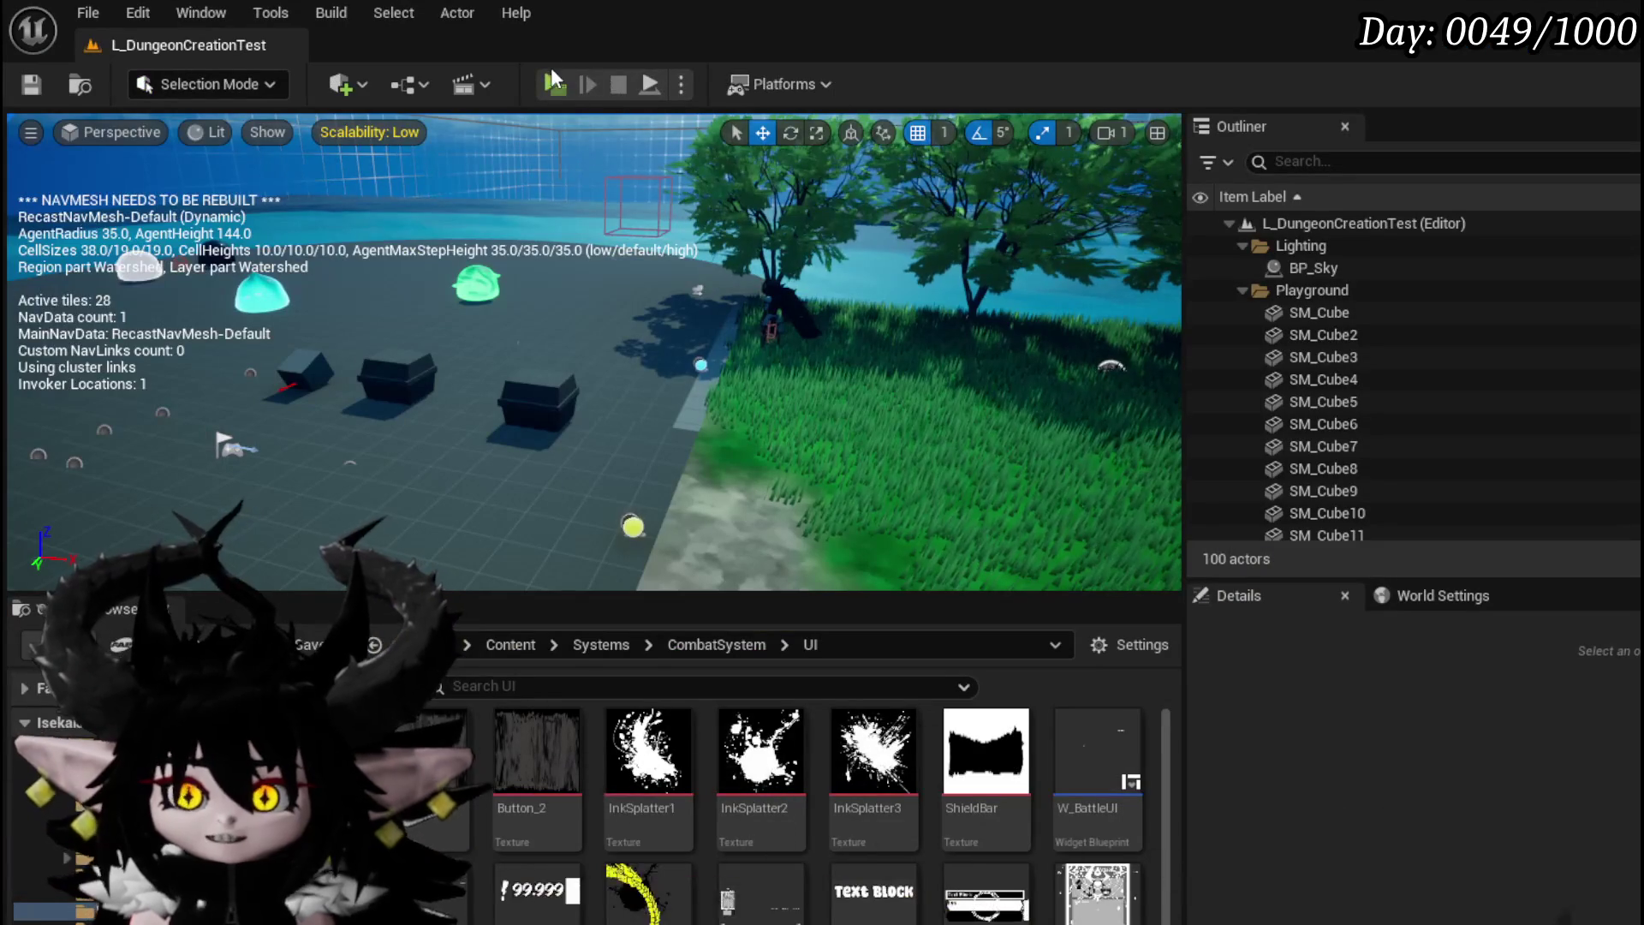
Step: Launch the standalone preview and attack Slime_Wind with a fire spell and the area fire card
{"action": "left_click", "coordinate": [731, 122]}
{"action": "left_click", "coordinate": [644, 181]}
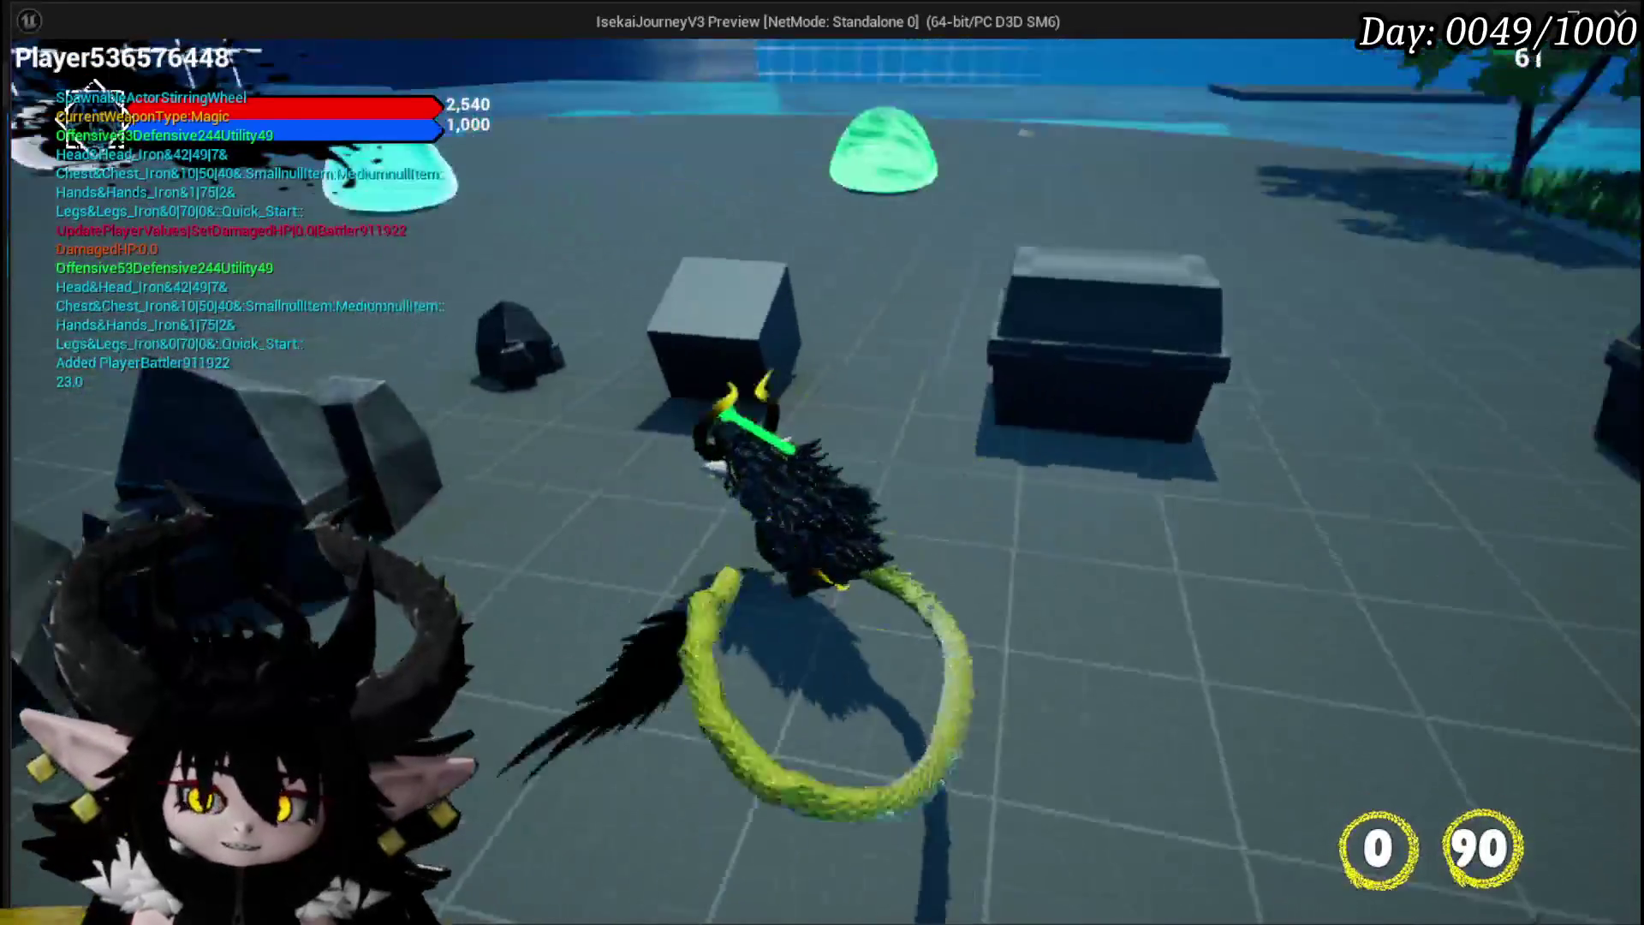
{"action": "key", "text": "w"}
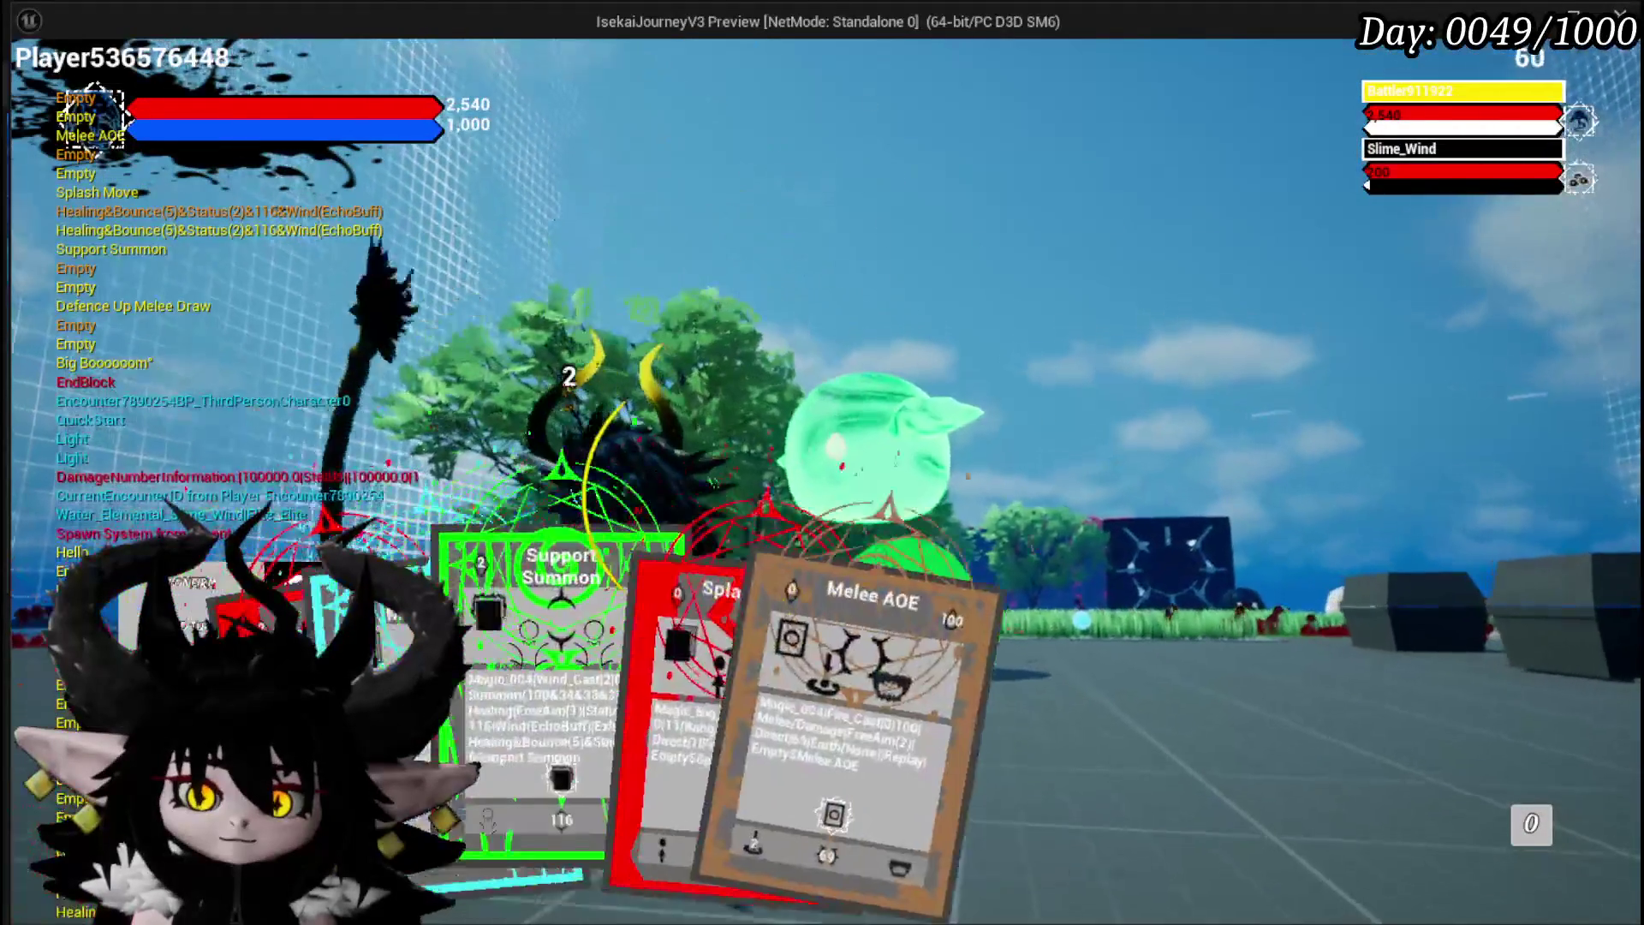
{"action": "left_click", "coordinate": [514, 676]}
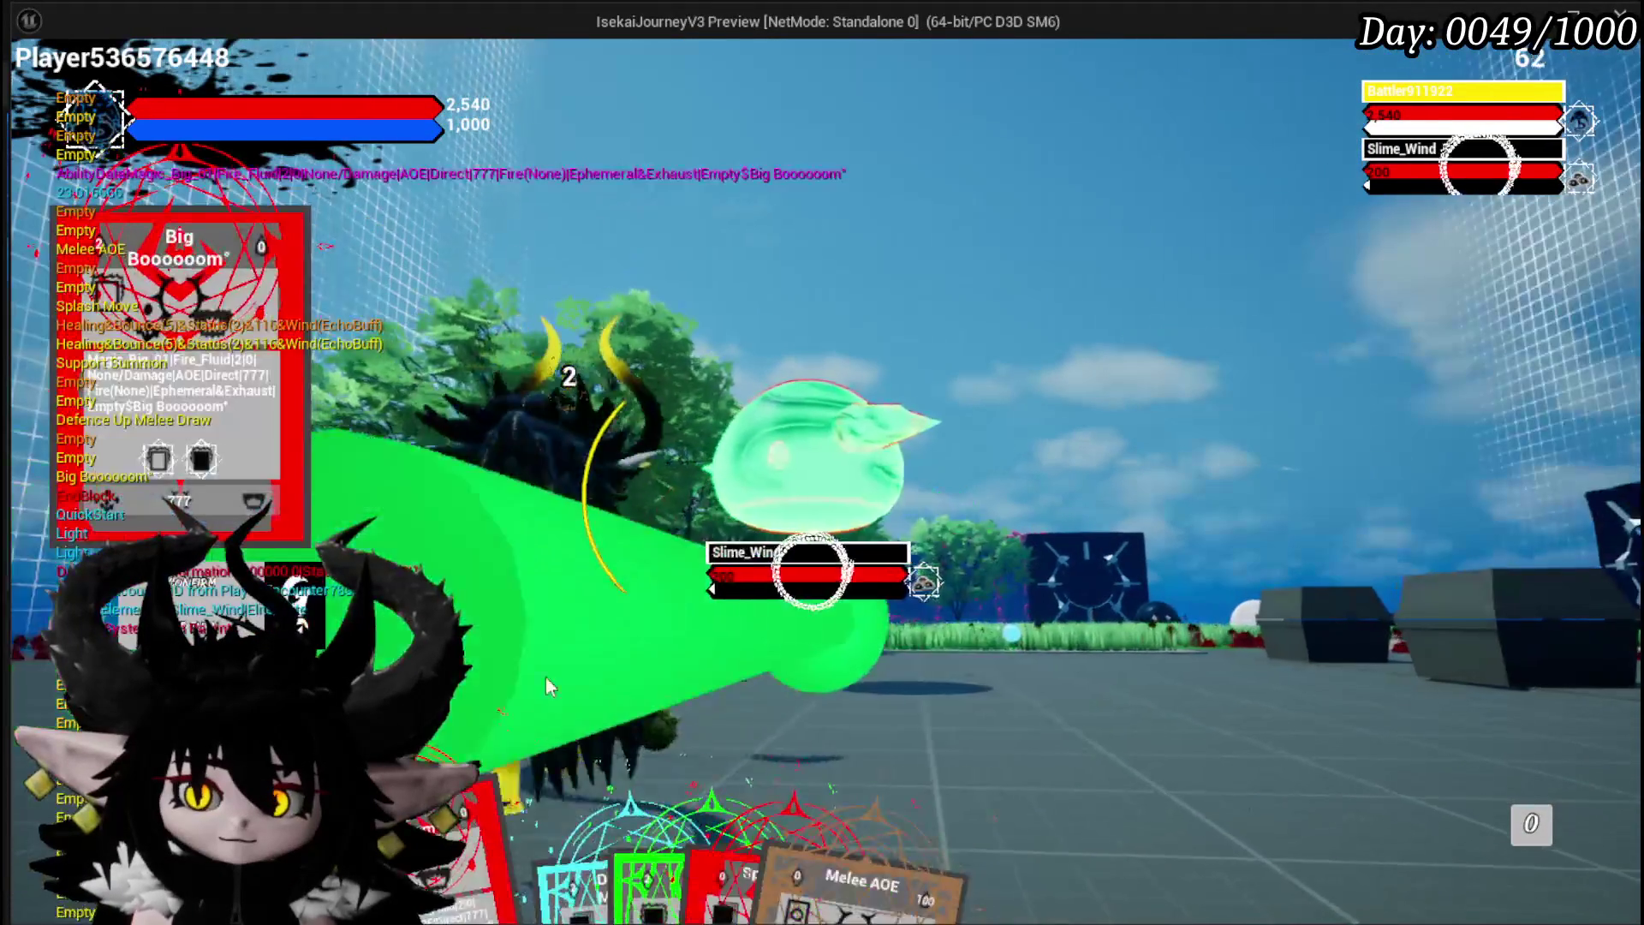
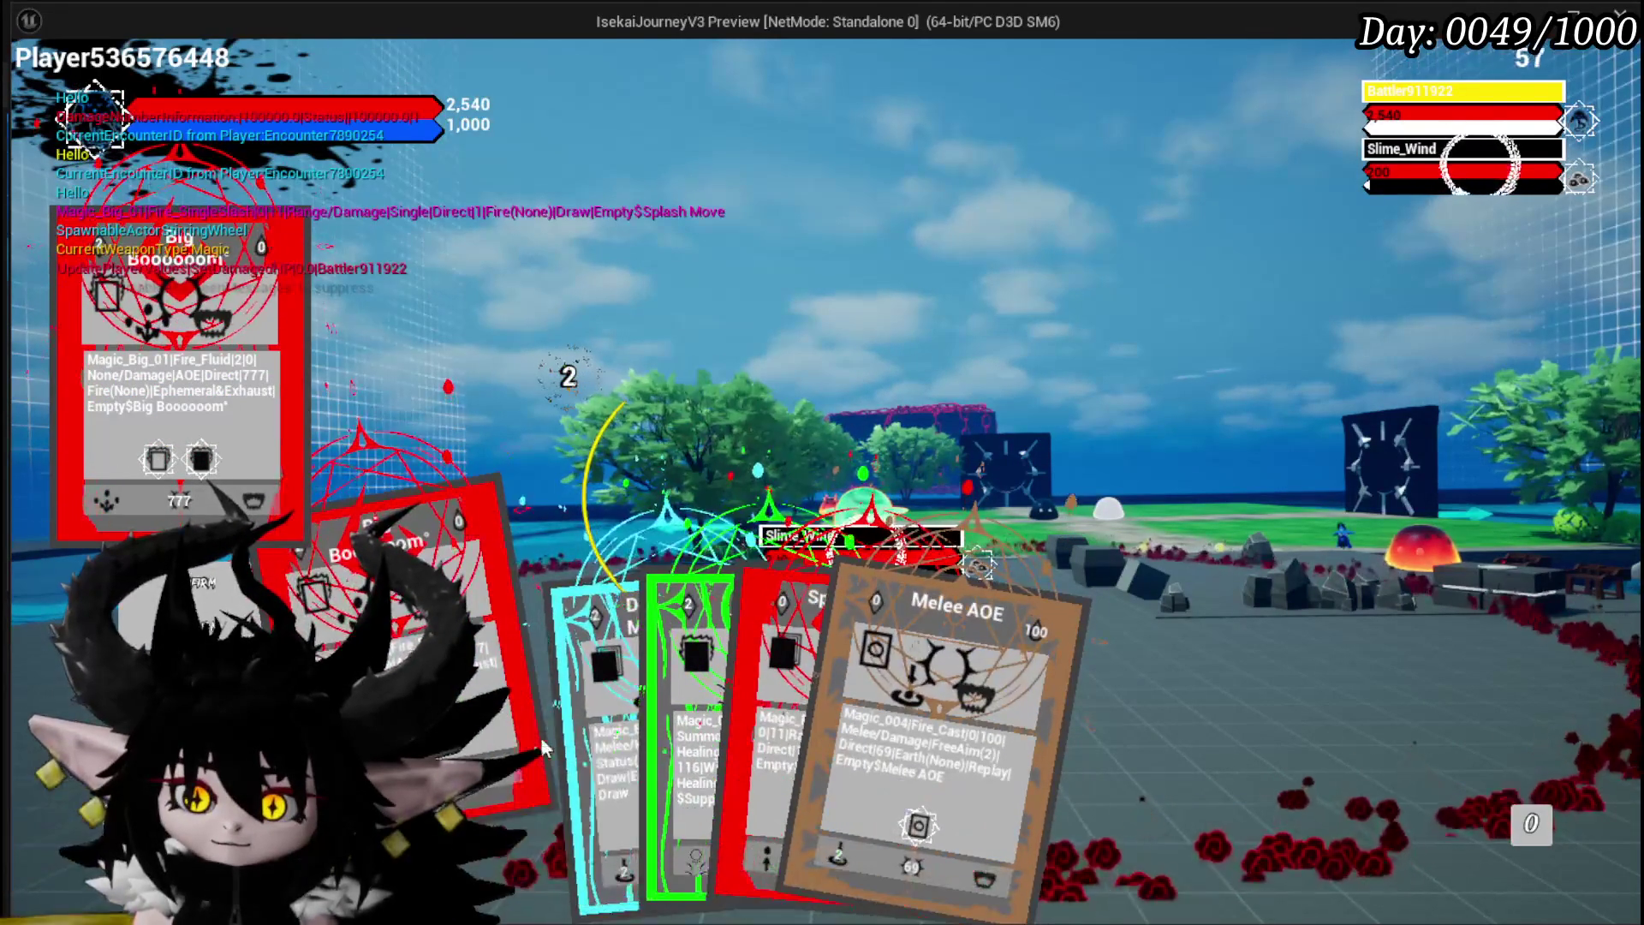
Step: Play the Big Booooom card against Slime_Wind, then stop the playtest and save the level
{"action": "mouse_move", "coordinate": [543, 748]}
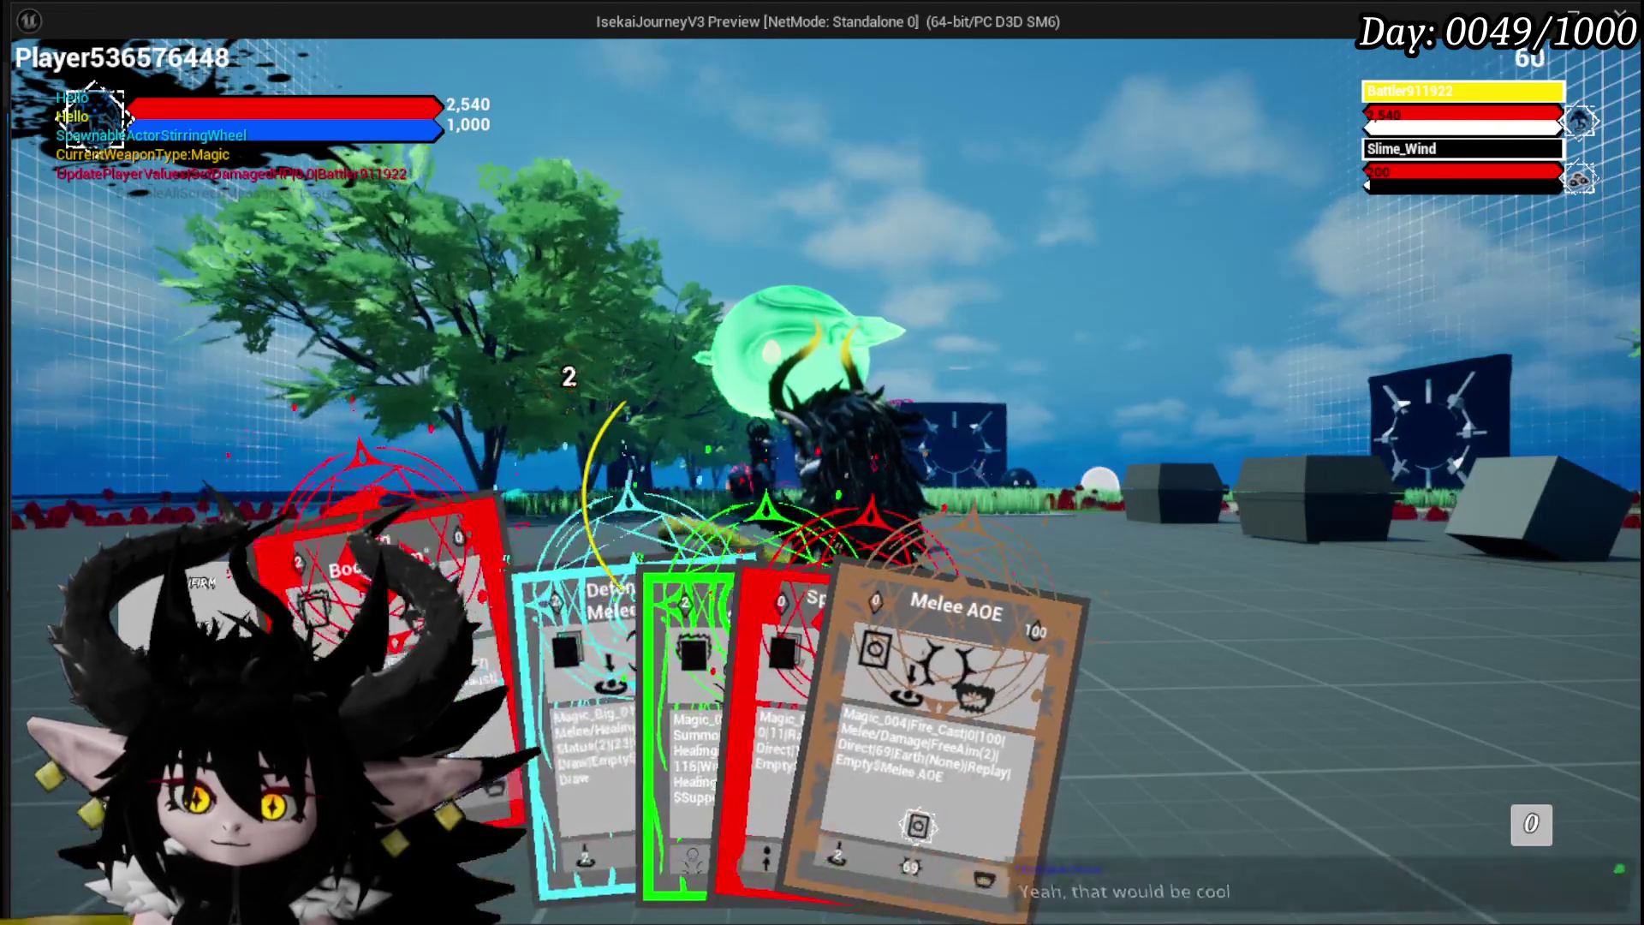
{"action": "left_click", "coordinate": [744, 685]}
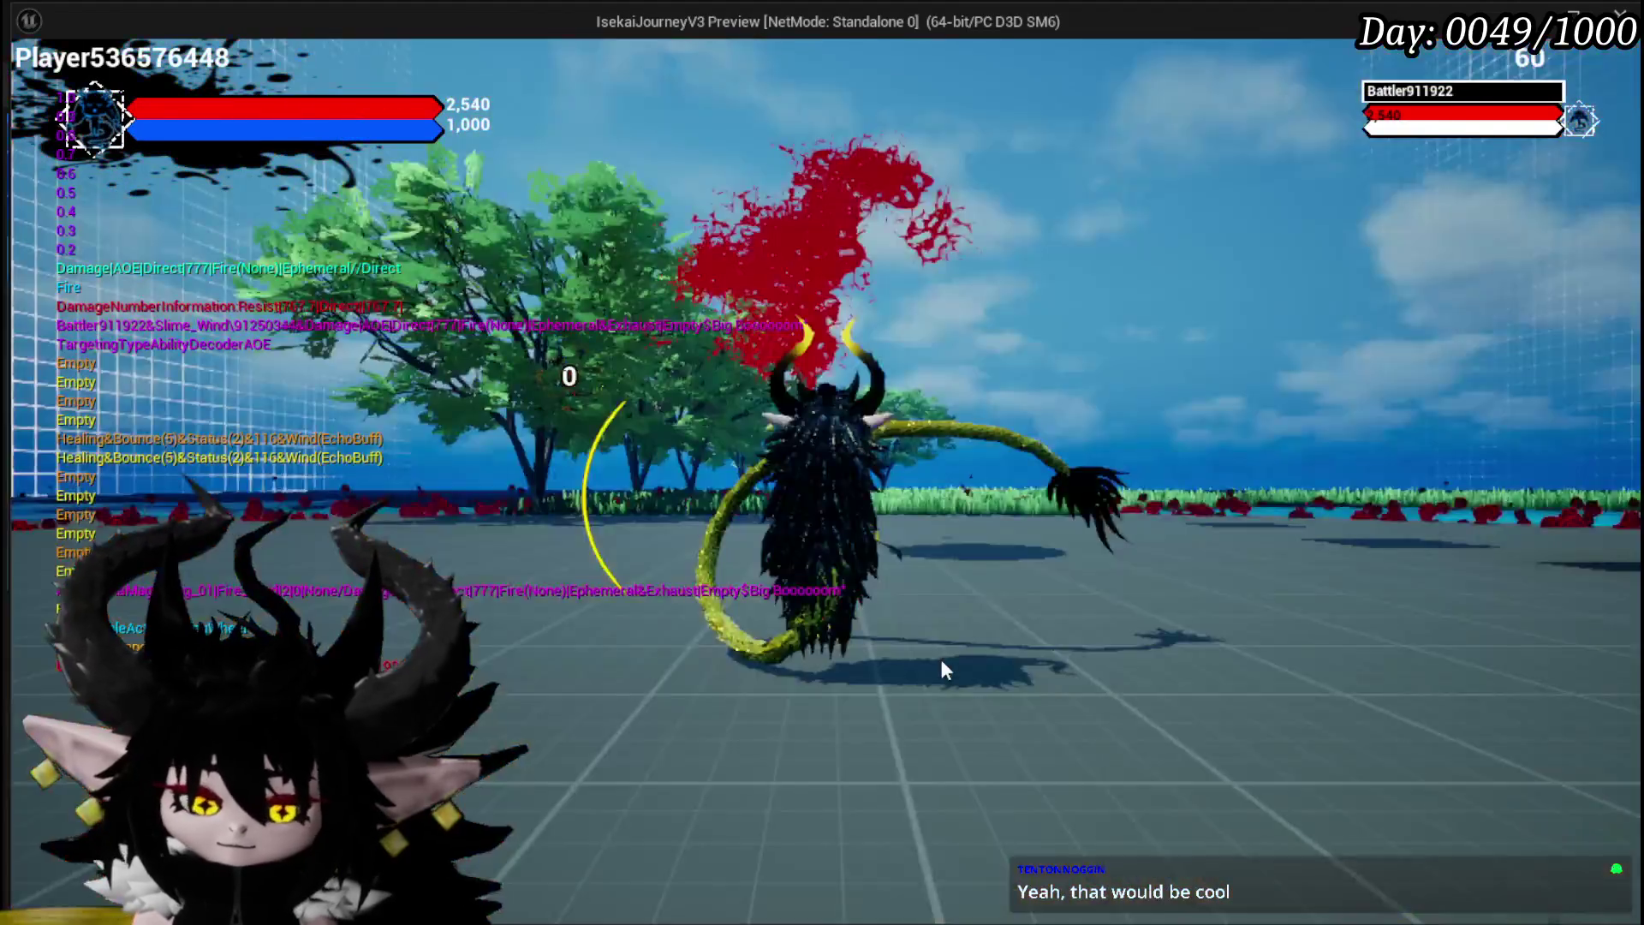
{"action": "key", "text": "Escape"}
{"action": "key", "text": "ctrl+s"}
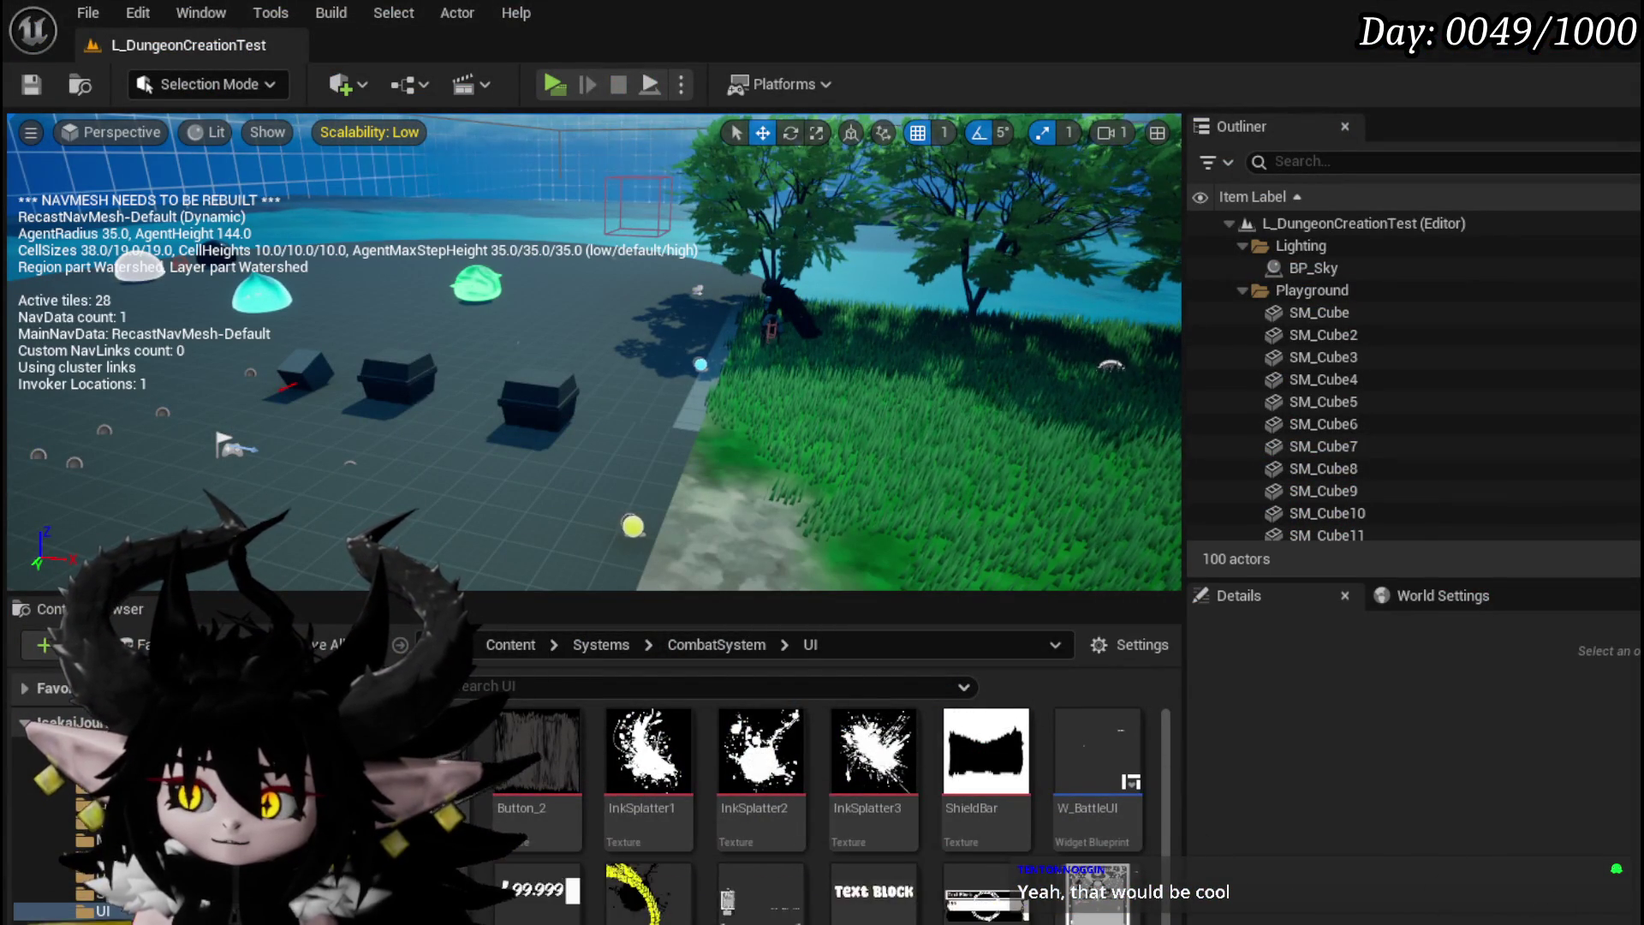
Step: Glance at BP_ThirdPersonCharacter and start a new play session of the level
{"action": "key", "text": "alt+Tab"}
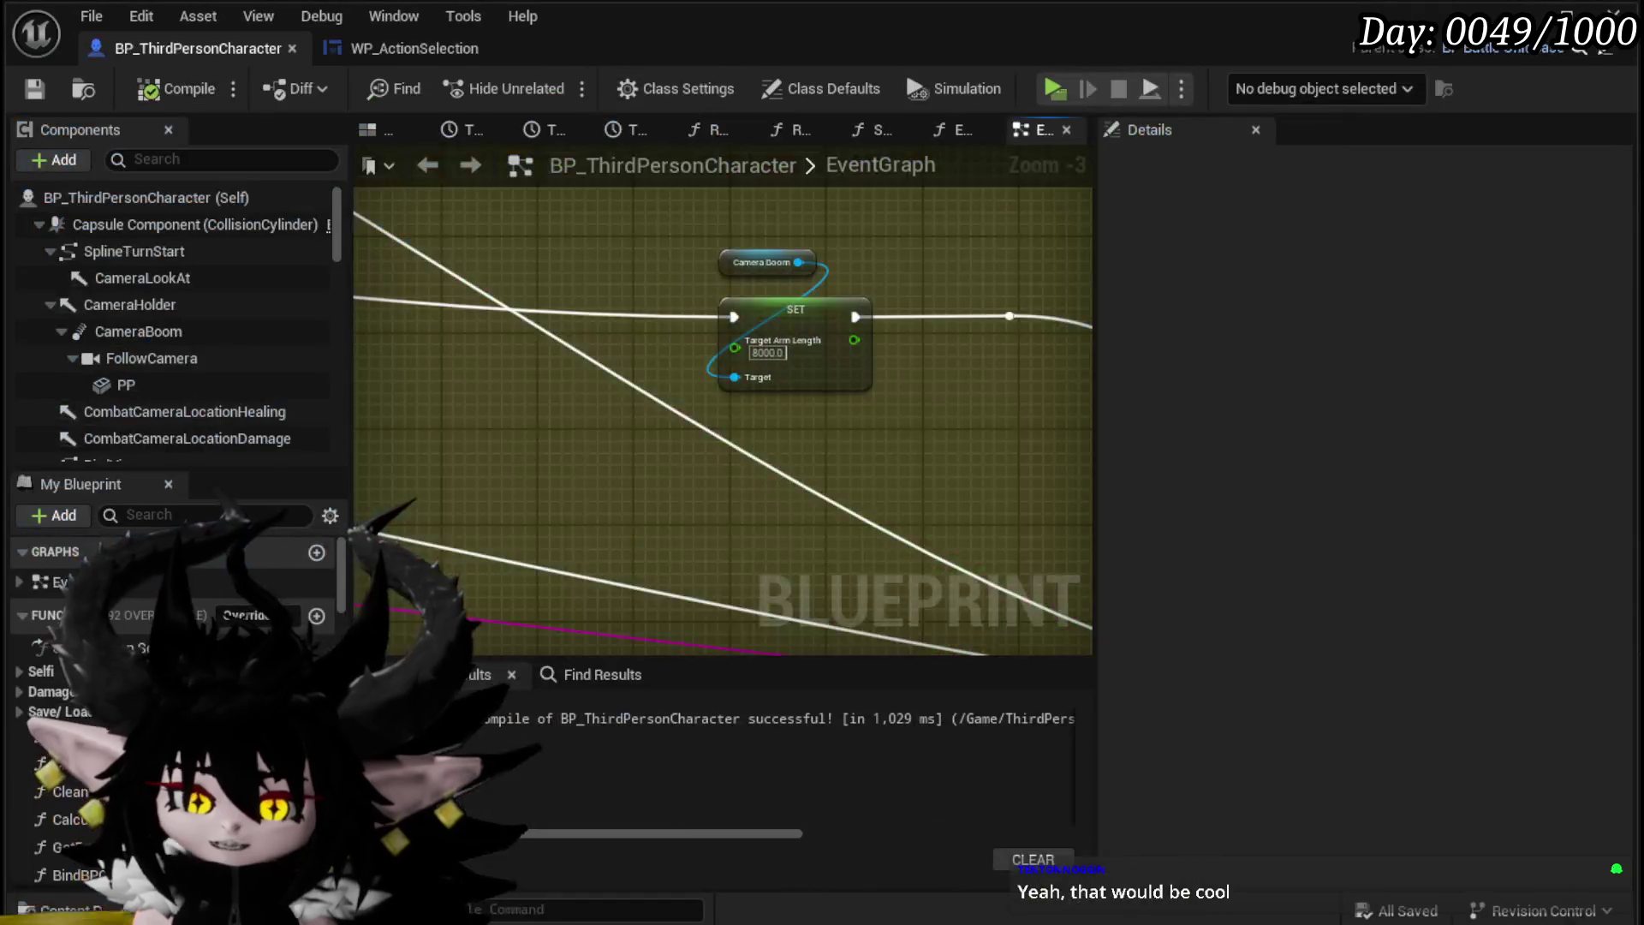
{"action": "scroll", "coordinate": [718, 470], "scroll_direction": "down", "scroll_amount": 3}
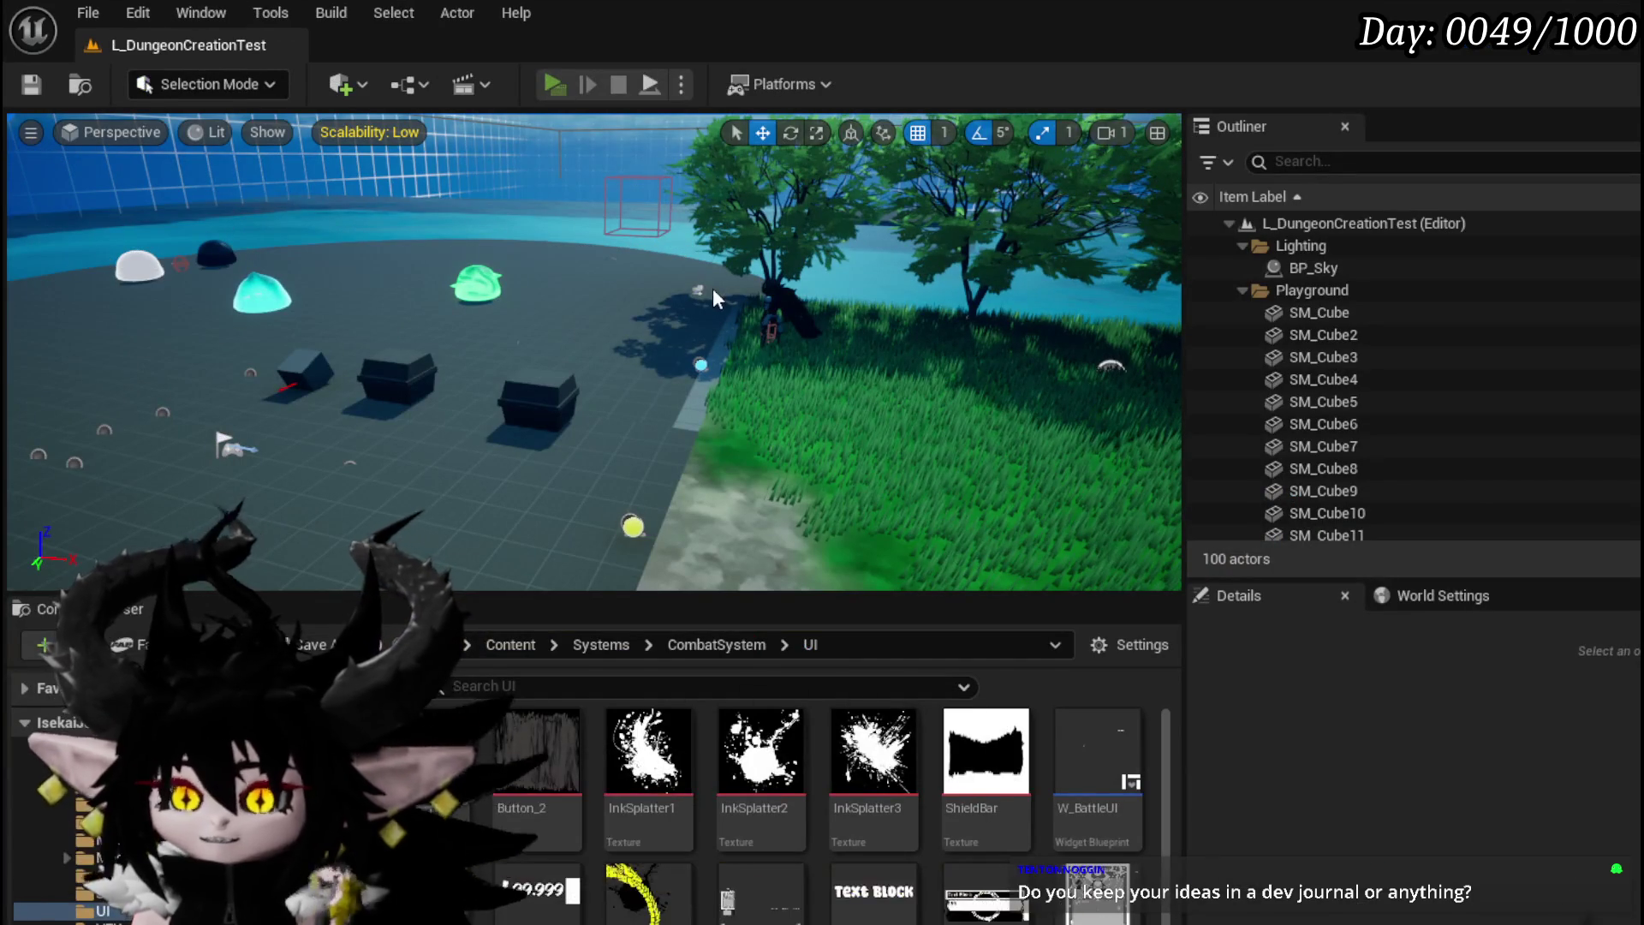
{"action": "key", "text": "Tab"}
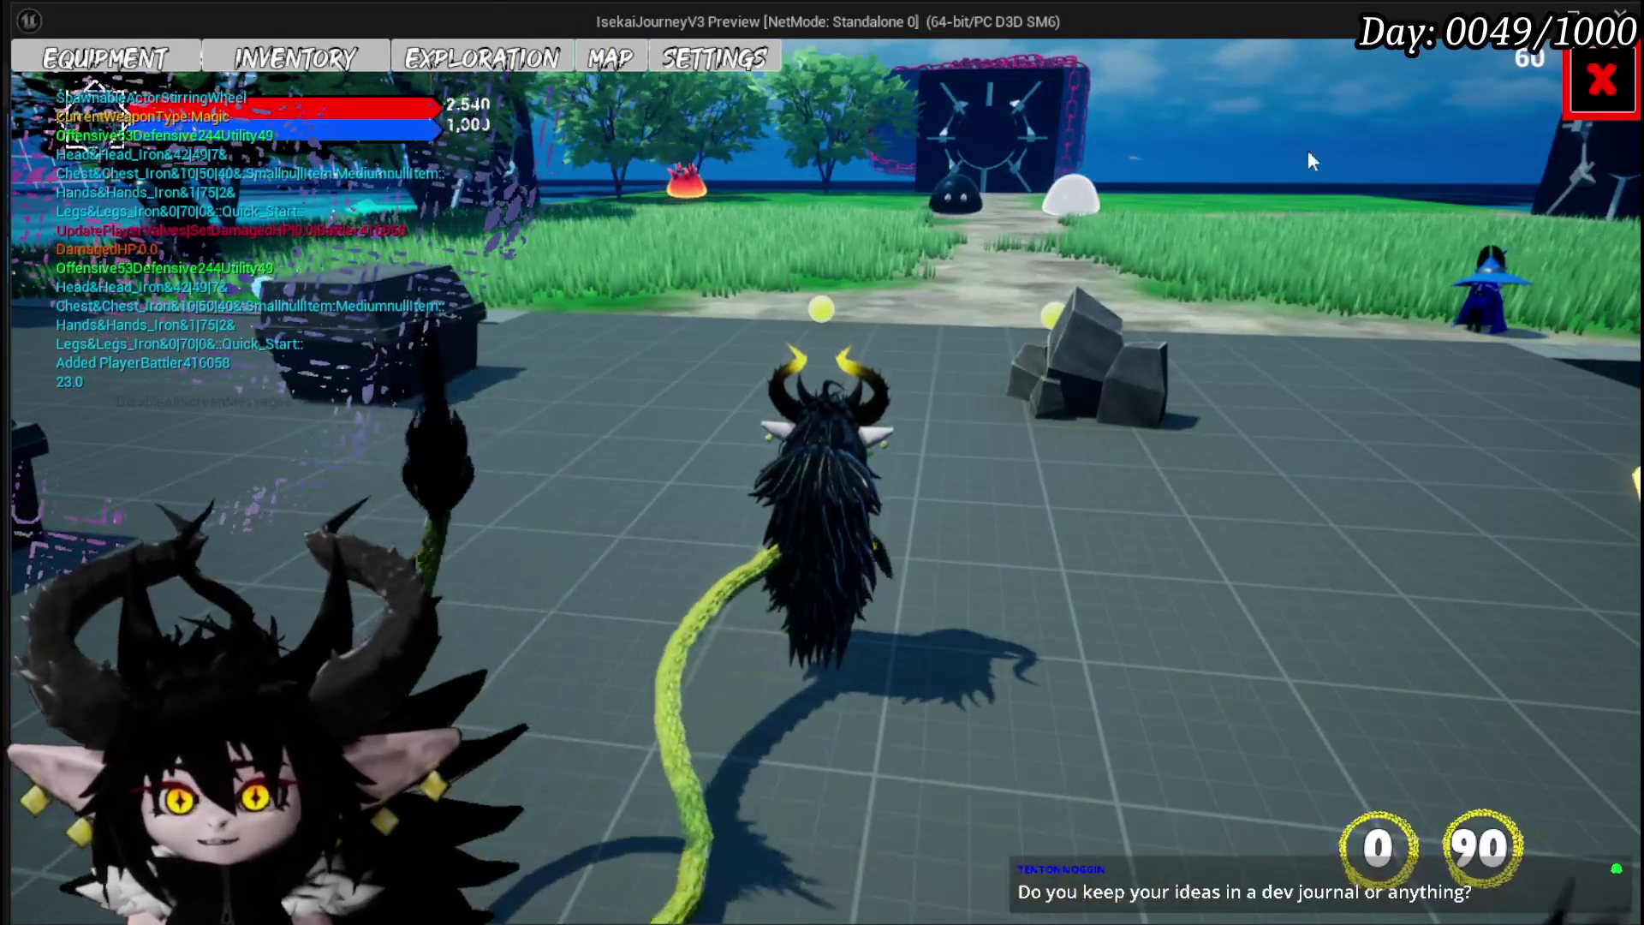
Step: Add 'Let Player set color of widget Elements settings' to the in-game To Do List, then close the menu
{"action": "left_click", "coordinate": [1582, 92]}
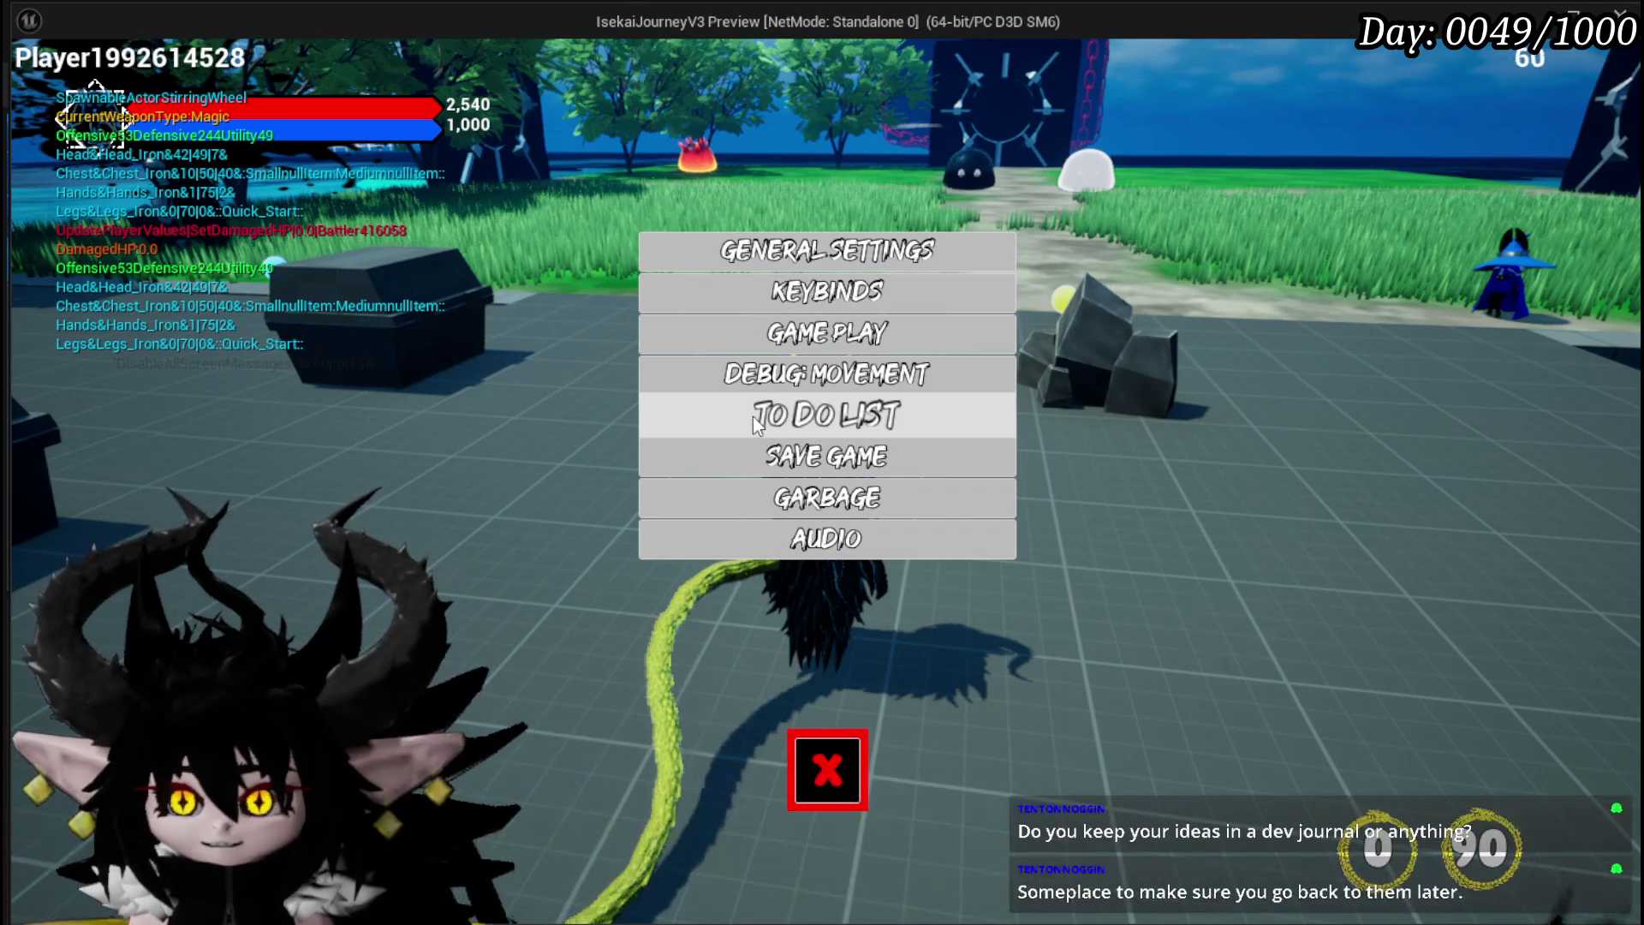
{"action": "left_click", "coordinate": [846, 418]}
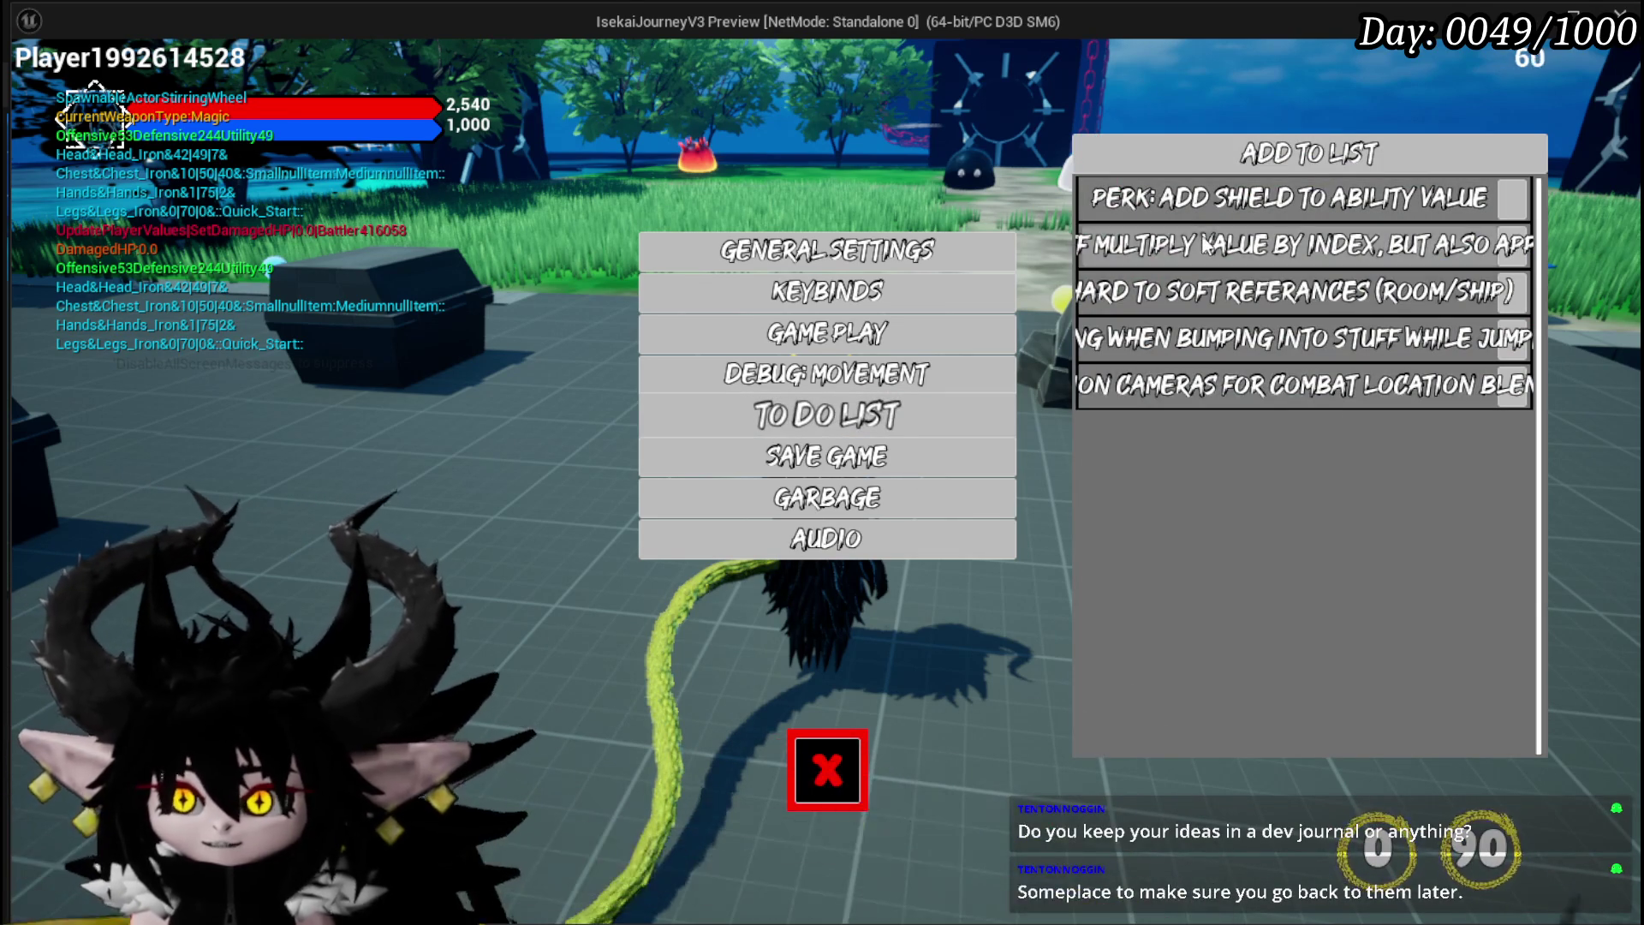
{"action": "left_click", "coordinate": [1309, 154]}
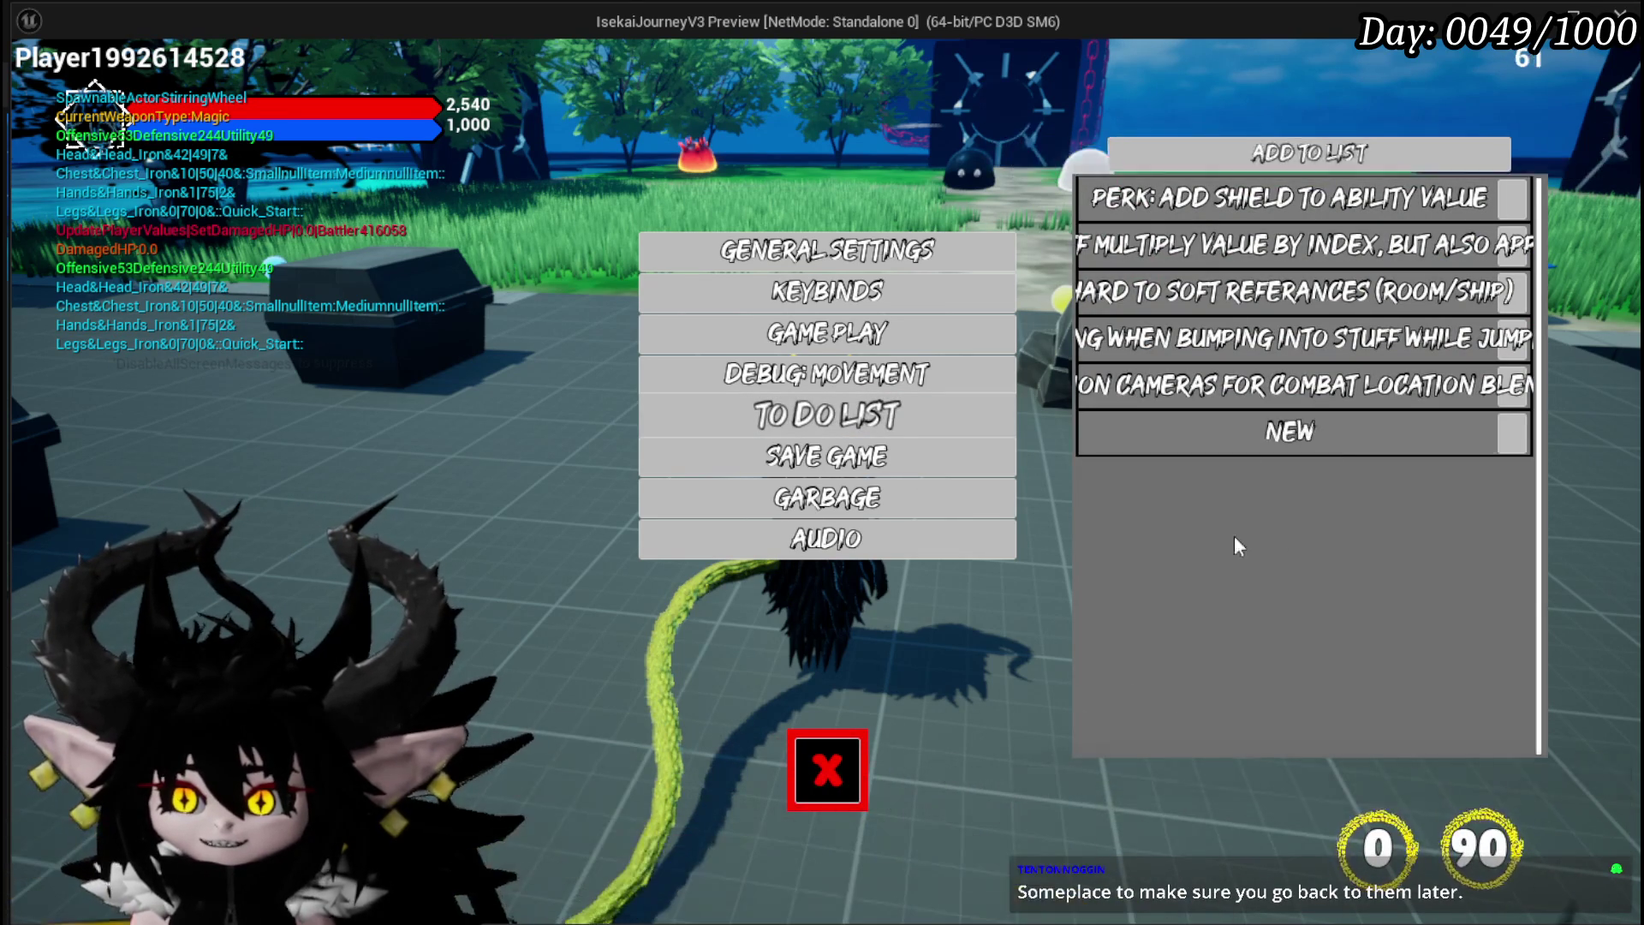
{"action": "left_click", "coordinate": [1263, 441]}
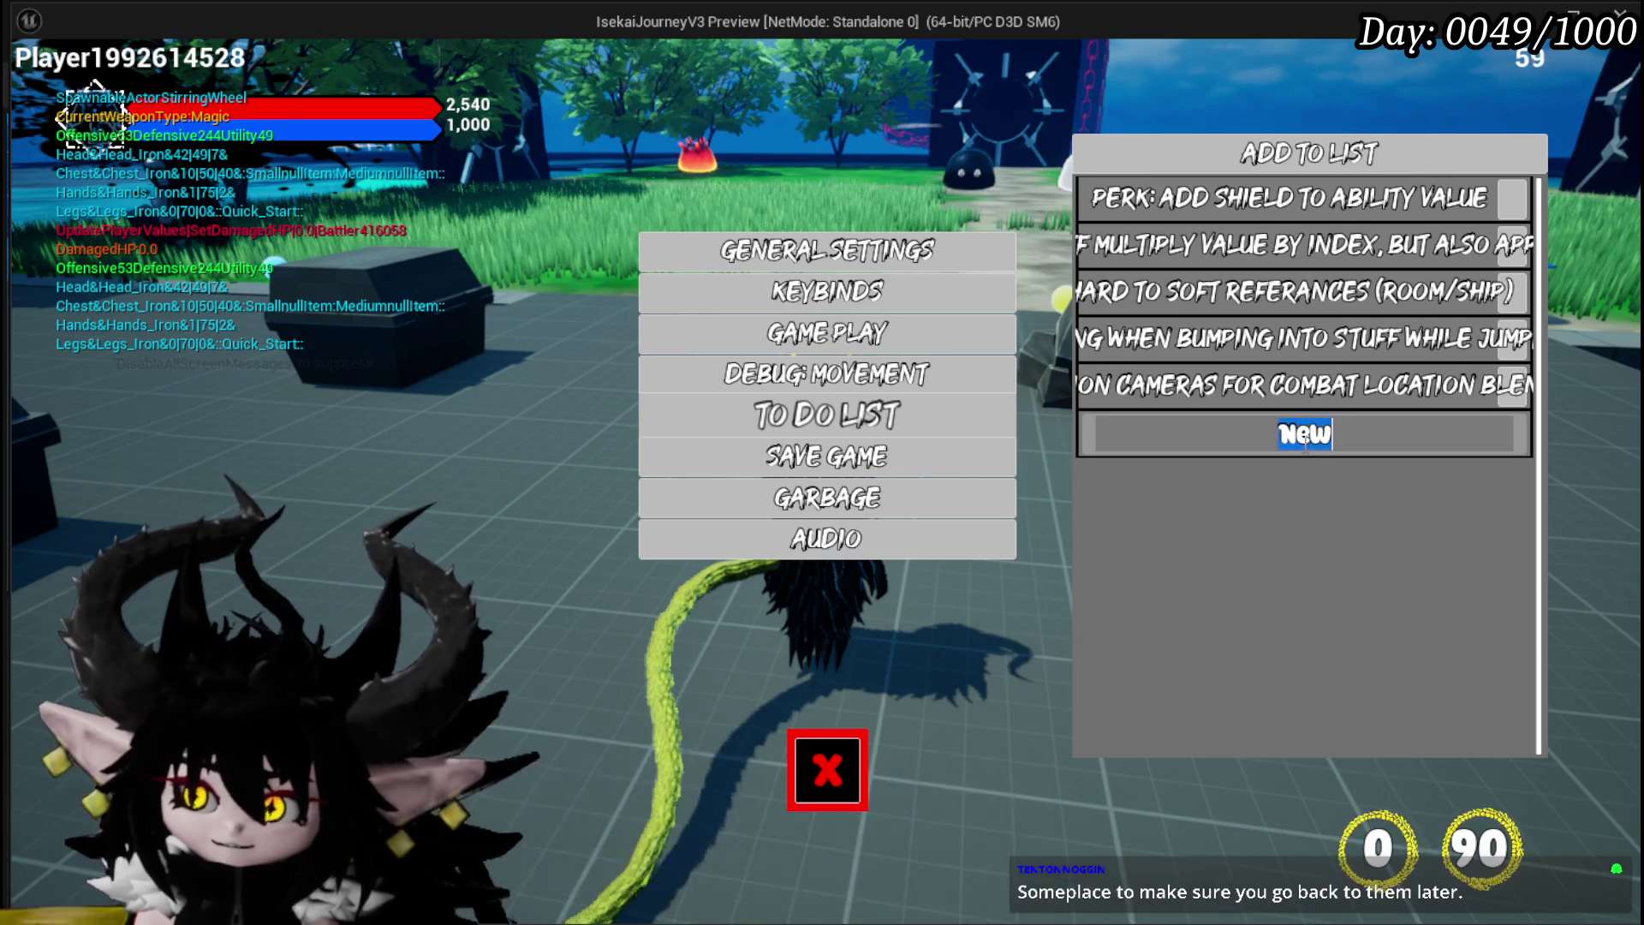
{"action": "type", "text": "Let Player set "}
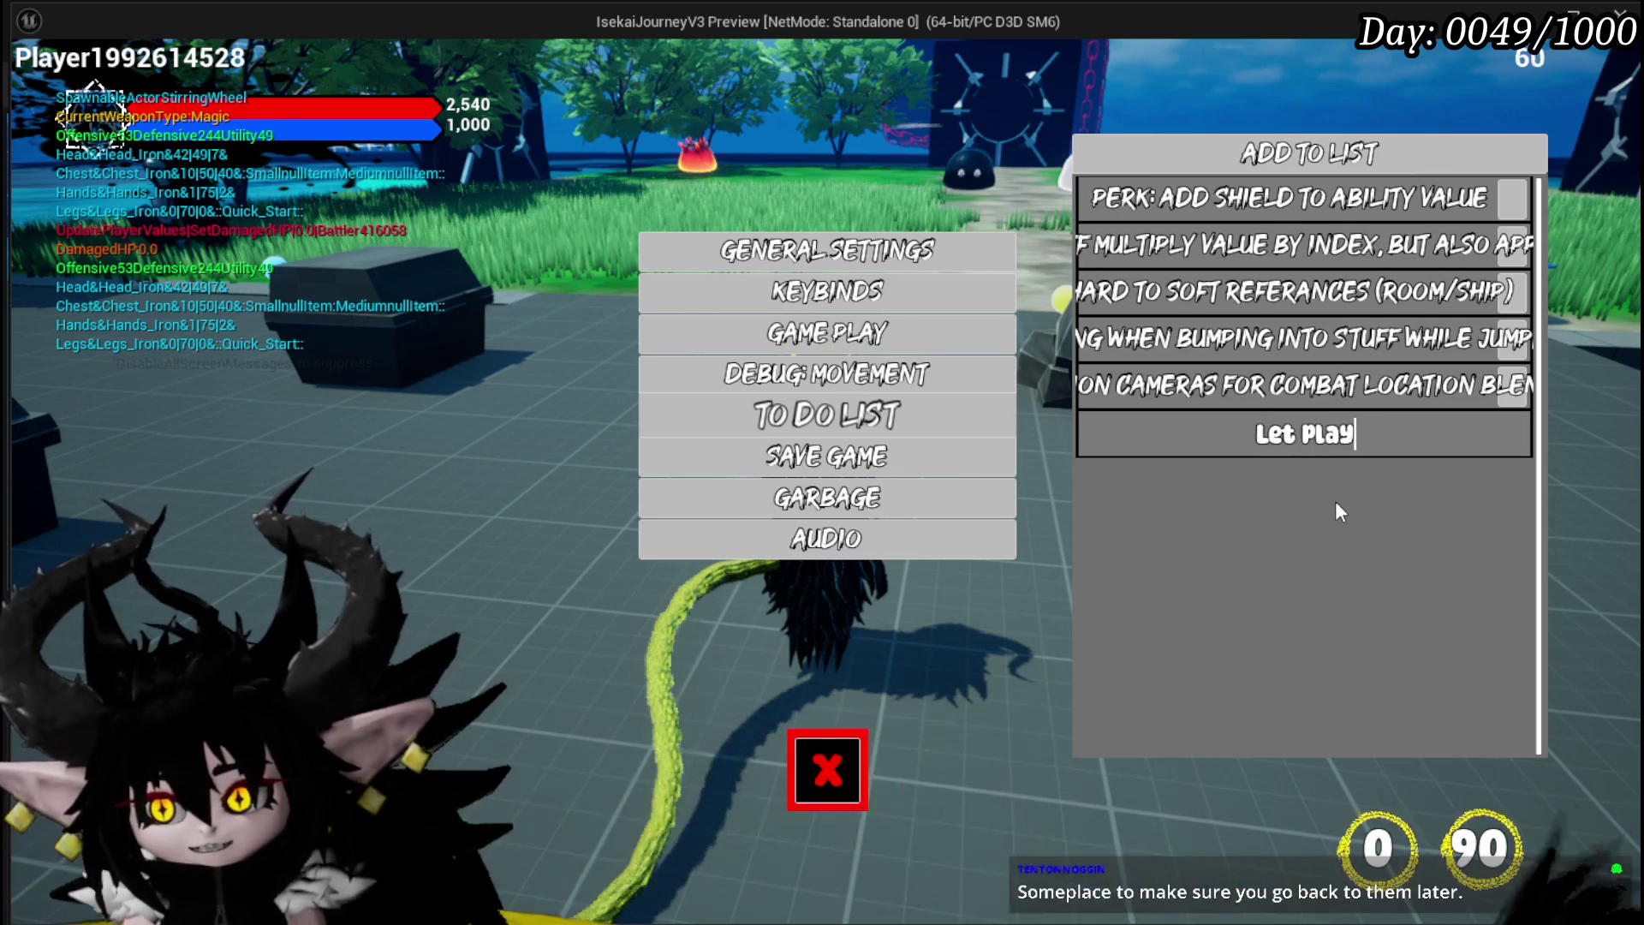
{"action": "type", "text": "color of widget Elem"}
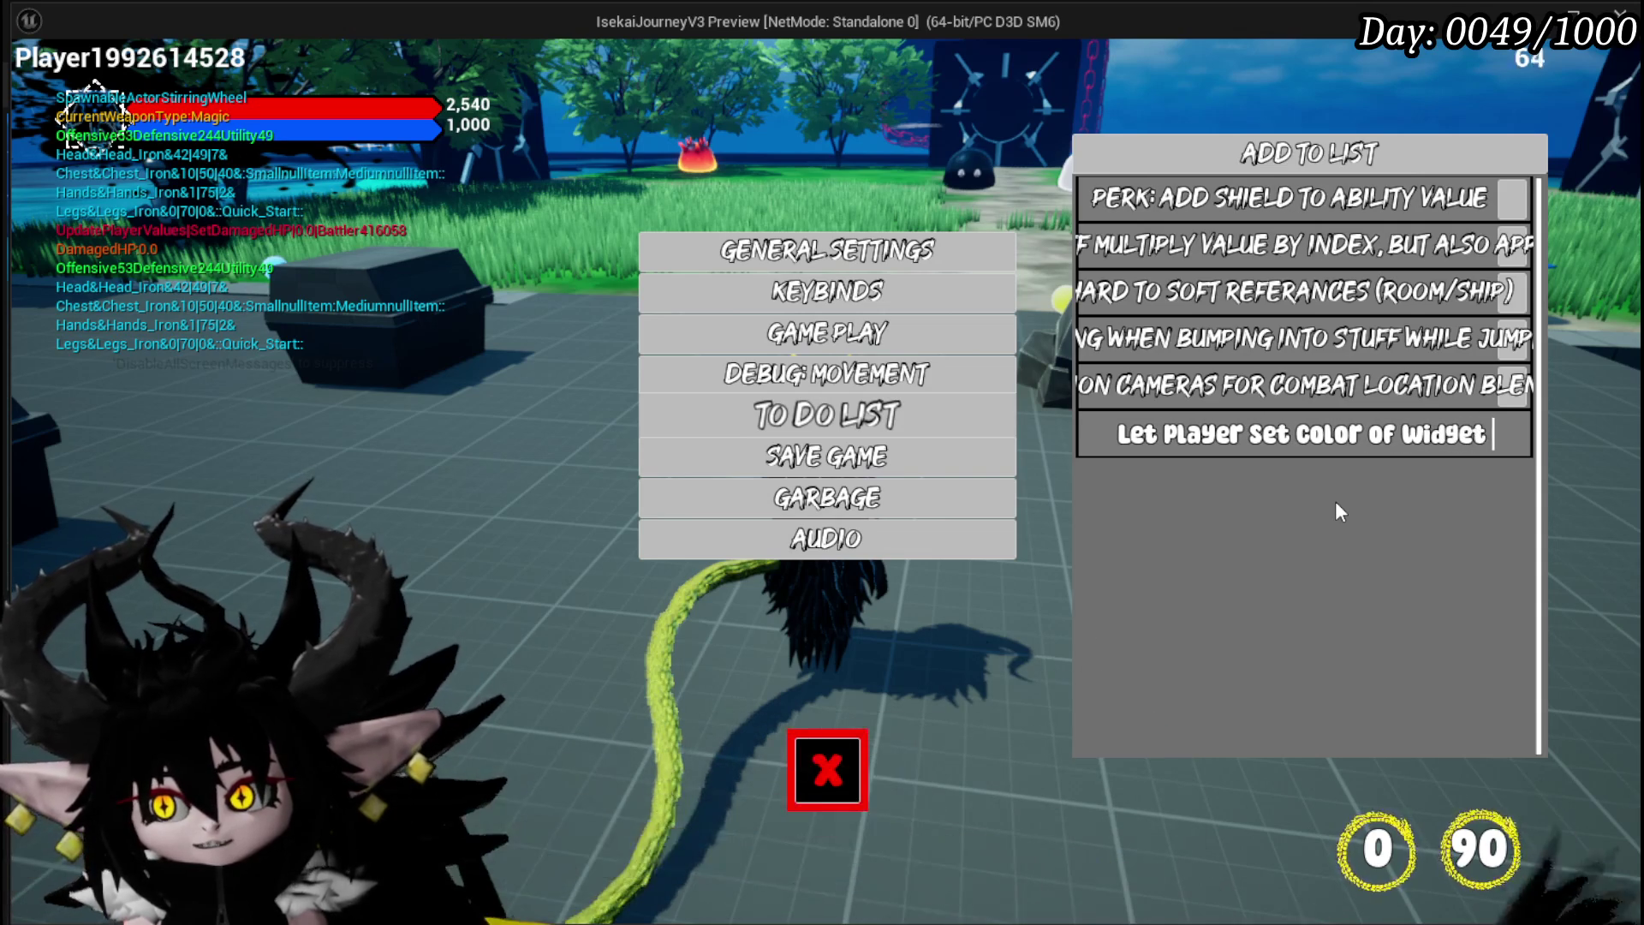
{"action": "type", "text": "ents settings"}
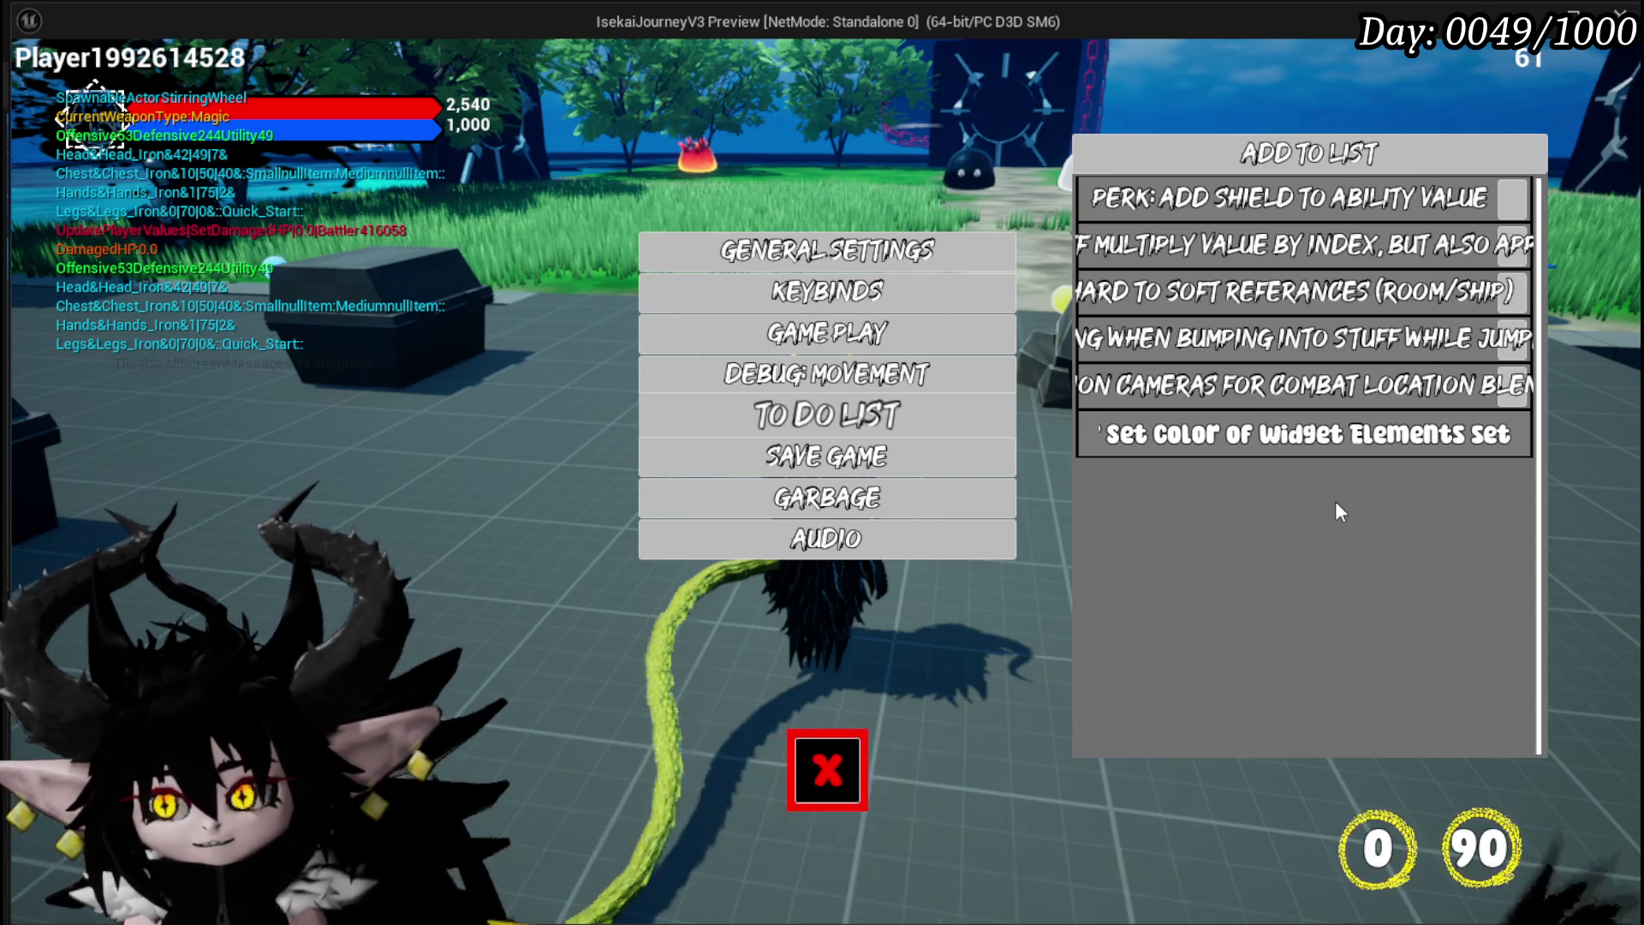
{"action": "key", "text": "Return"}
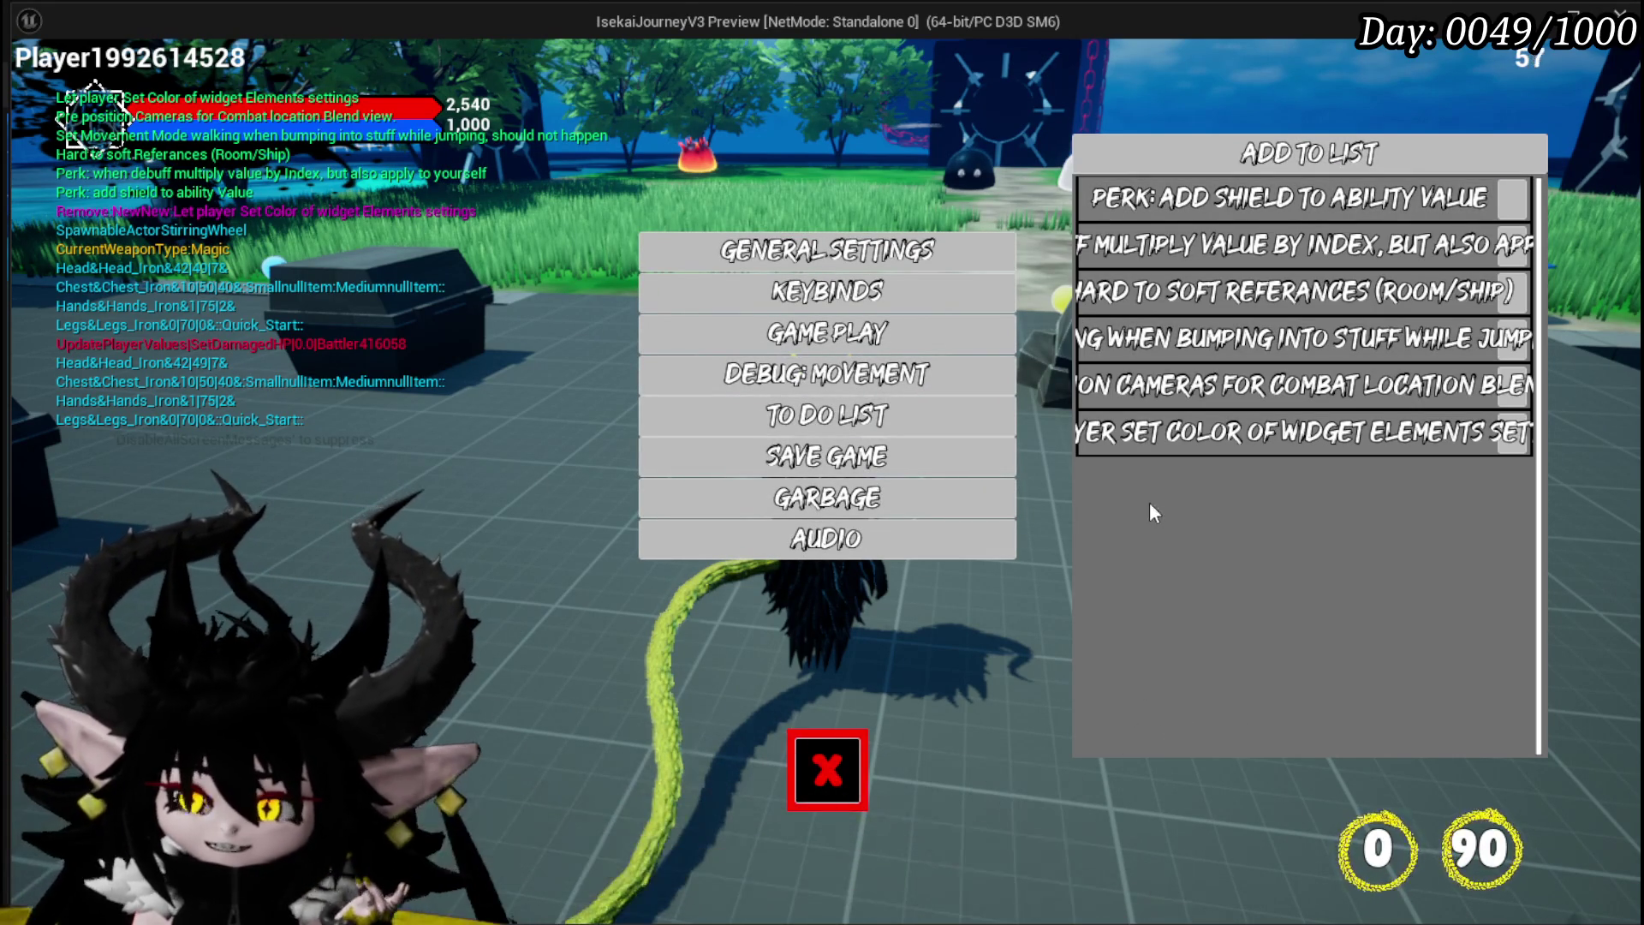
{"action": "left_click", "coordinate": [835, 753]}
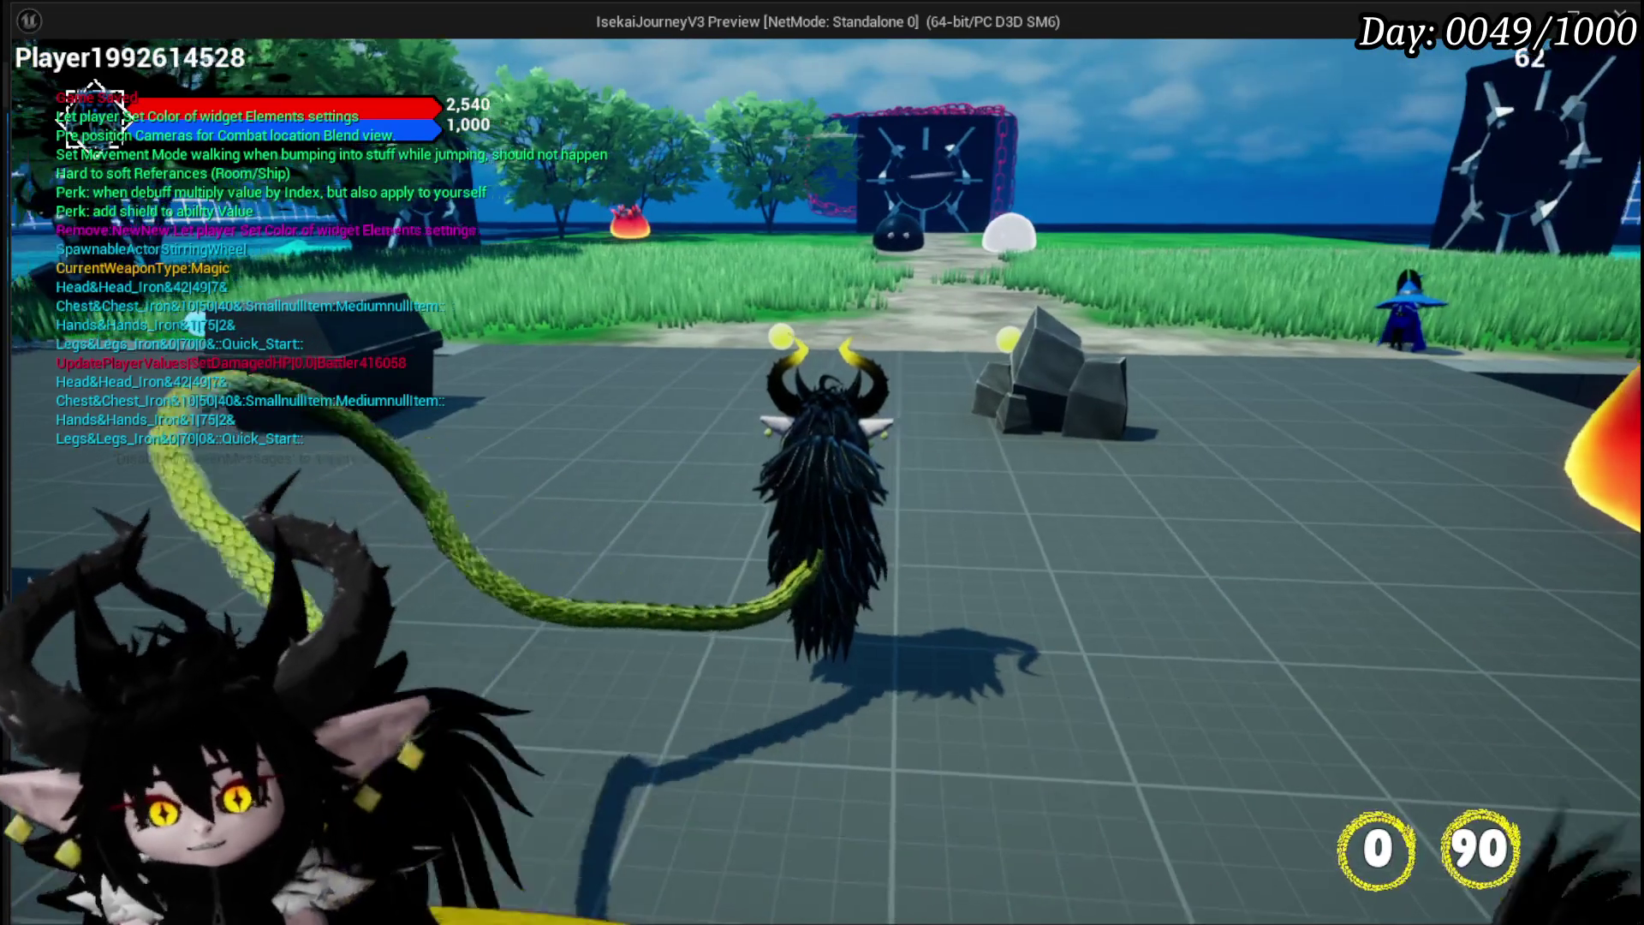
Step: Run the character briefly, stop the play session, and save the level
{"action": "key", "text": "a"}
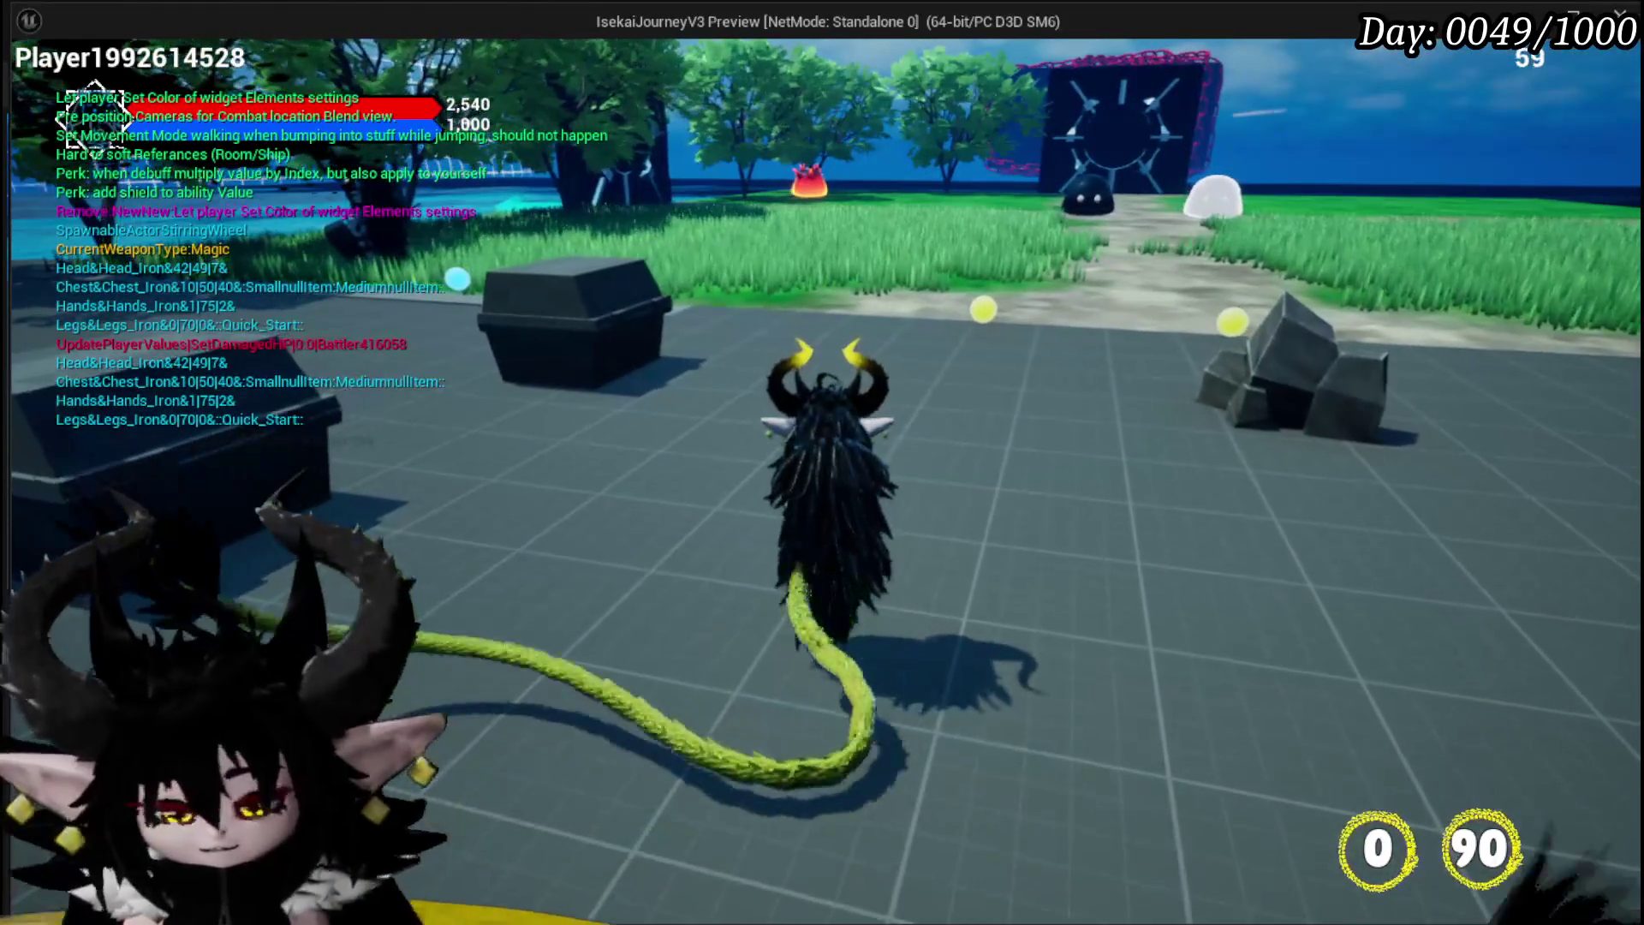
{"action": "key", "text": "Escape"}
{"action": "left_click", "coordinate": [25, 90]}
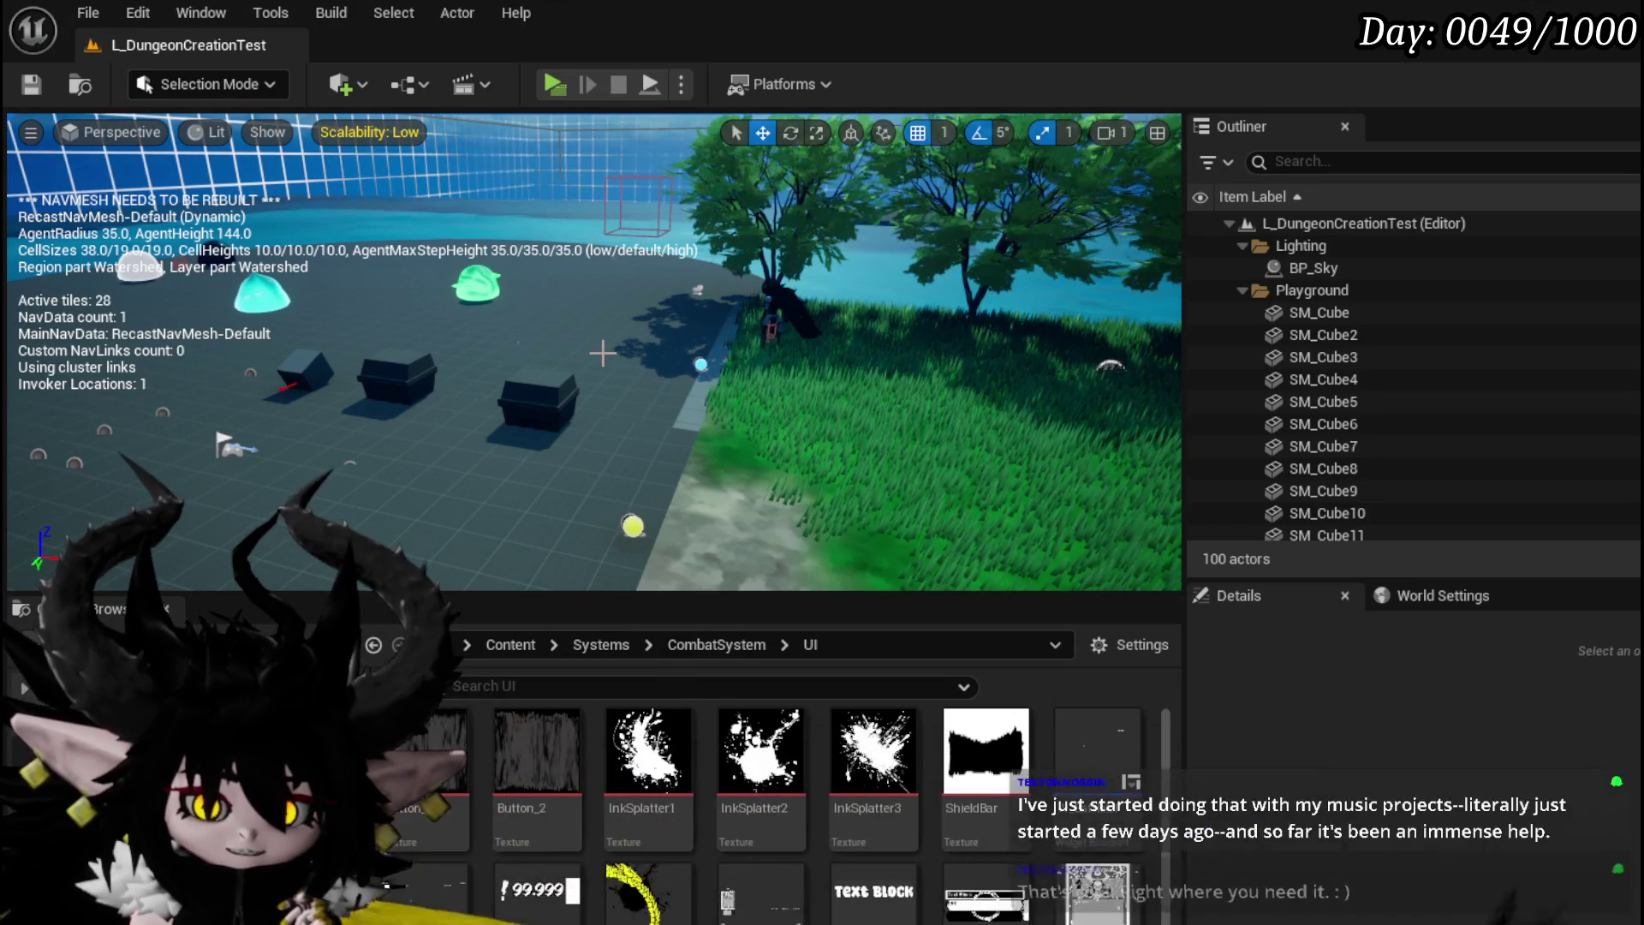
{"action": "key", "text": "ctrl+s"}
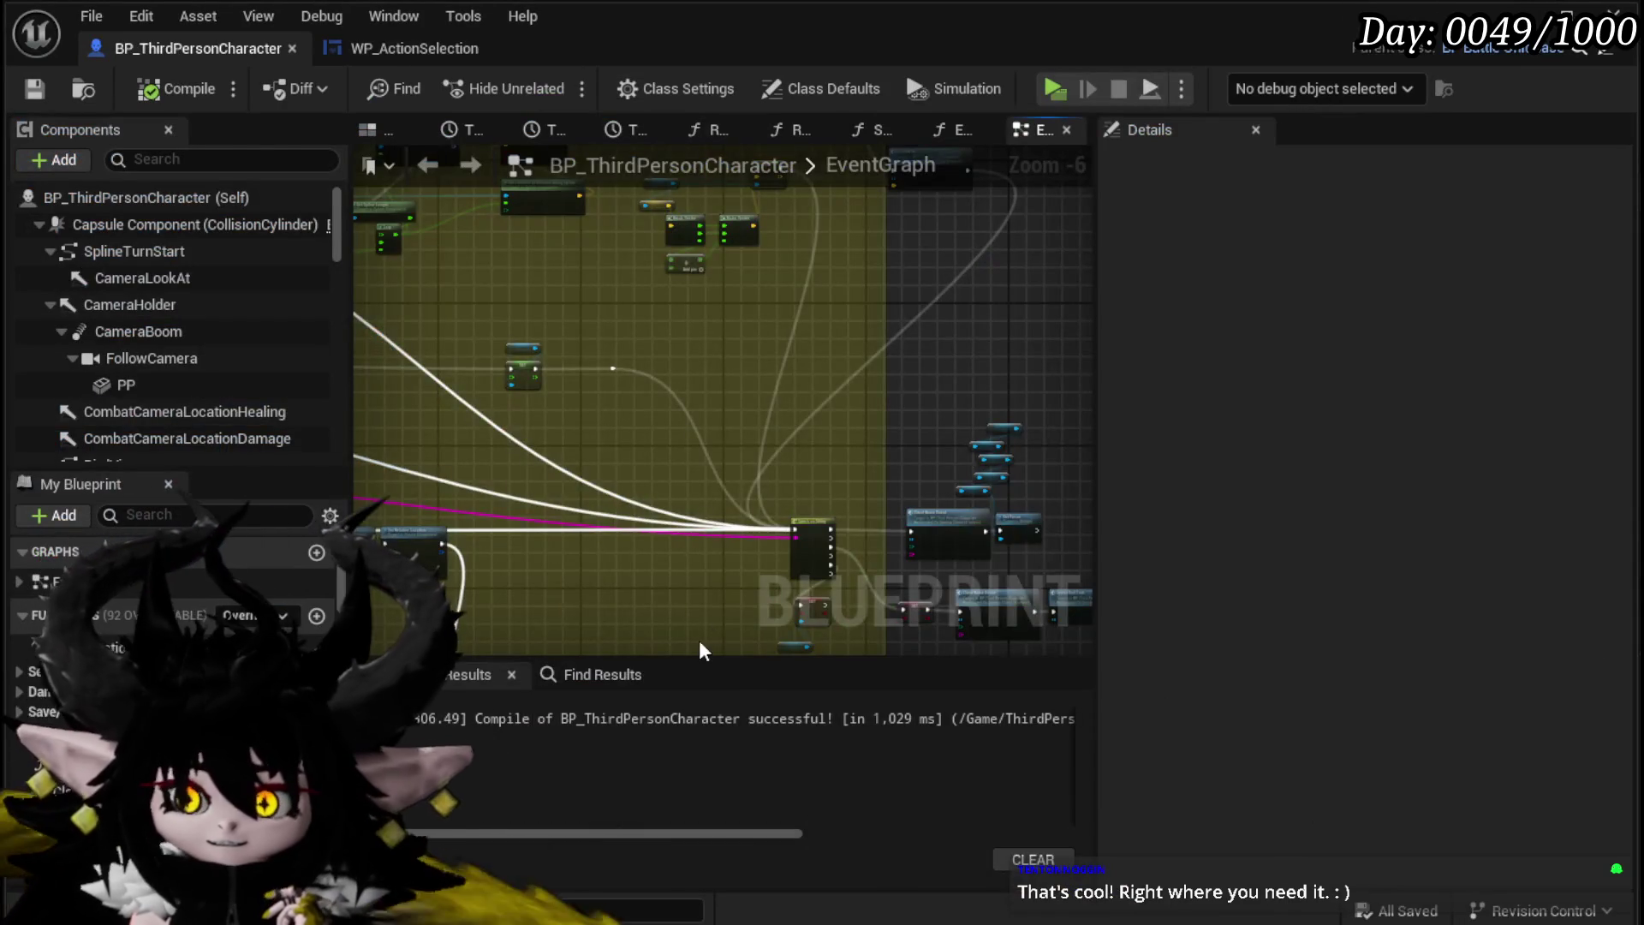
Step: Navigate the EventGraph back to the CameraBoom SET Target Arm Length 8000 node
{"action": "scroll", "coordinate": [999, 440], "scroll_direction": "up", "scroll_amount": 4}
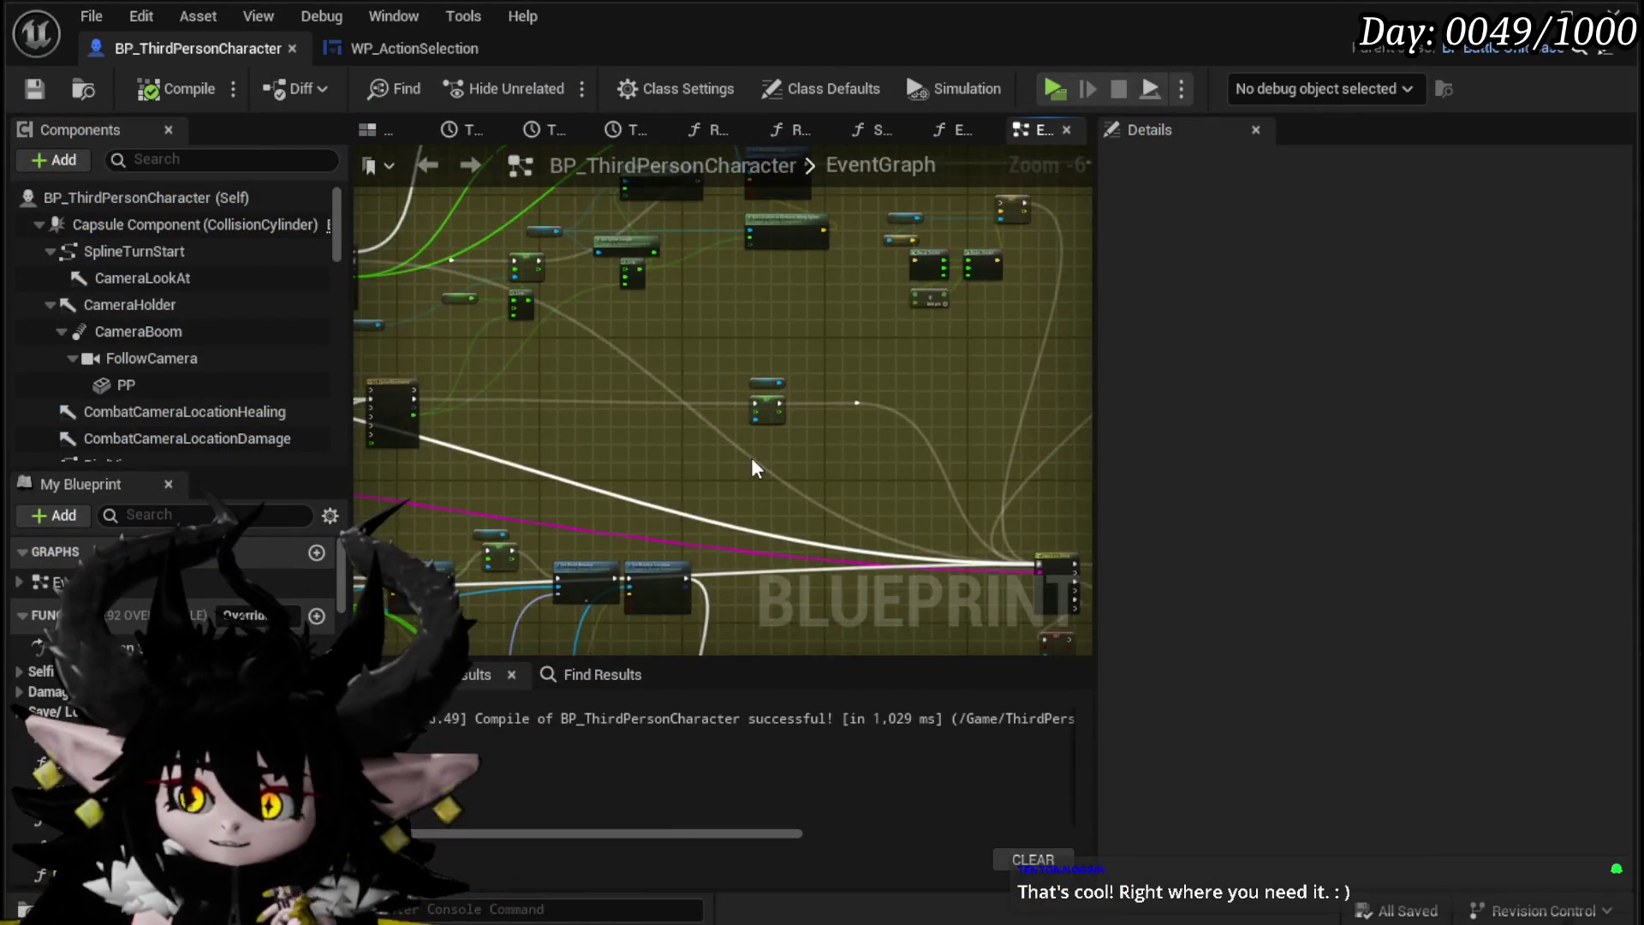
{"action": "scroll", "coordinate": [657, 476], "scroll_direction": "down", "scroll_amount": 4}
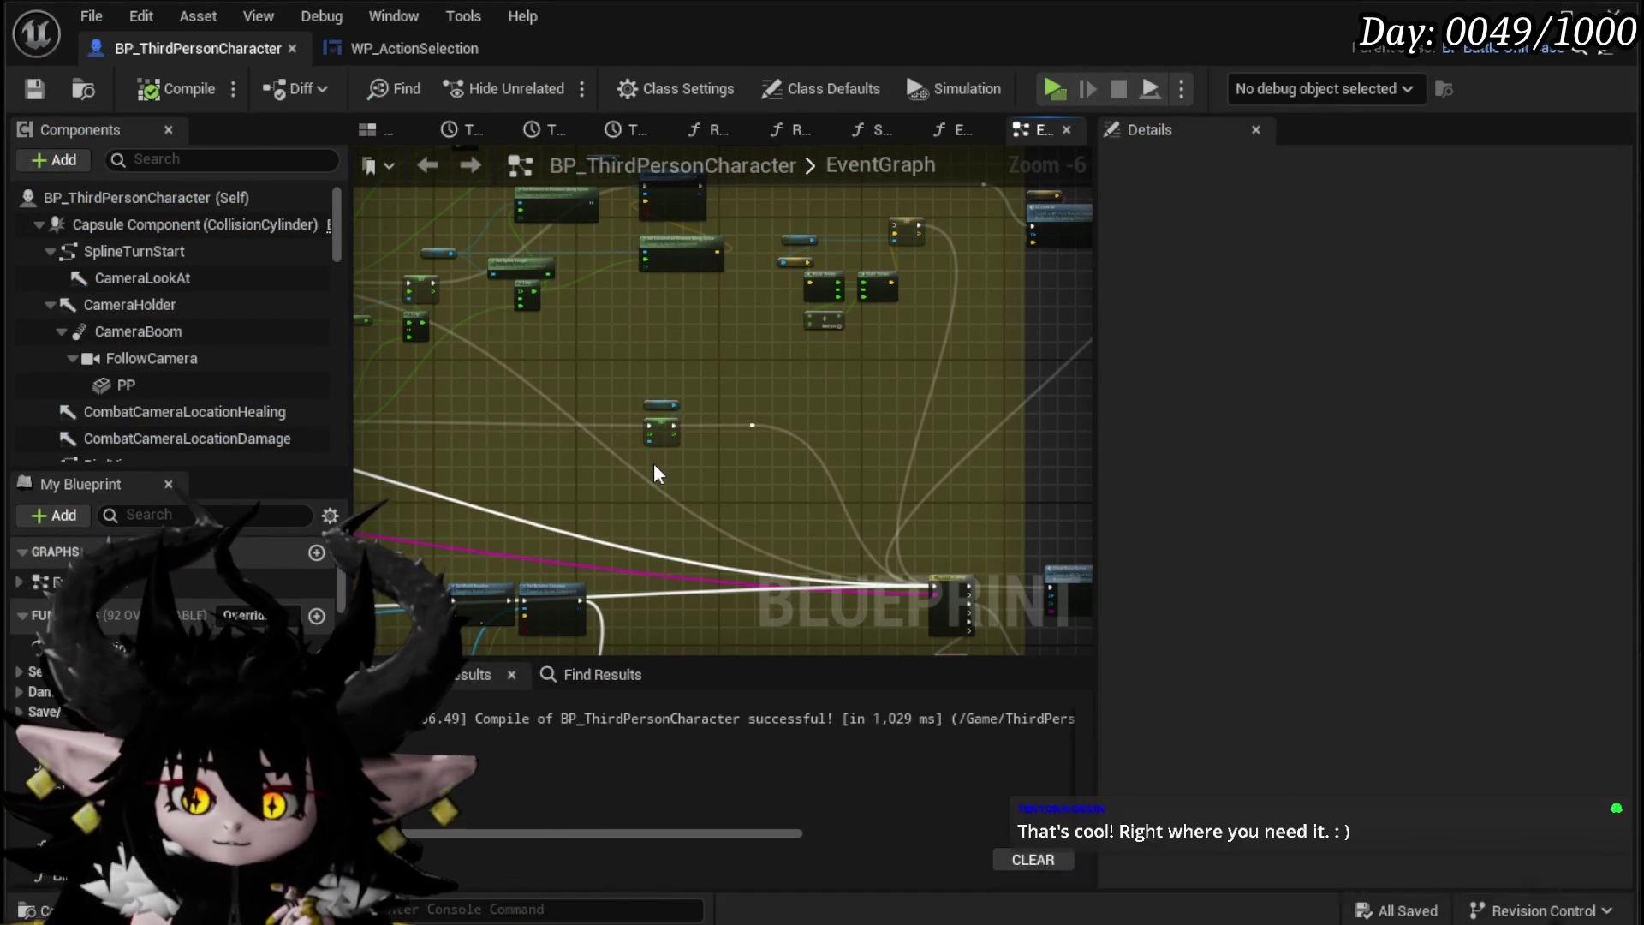
{"action": "mouse_move", "coordinate": [658, 473]}
{"action": "left_mouse_down"}
{"action": "mouse_move", "coordinate": [836, 462]}
{"action": "mouse_move", "coordinate": [737, 445]}
{"action": "mouse_move", "coordinate": [774, 455]}
{"action": "mouse_move", "coordinate": [693, 499]}
{"action": "mouse_move", "coordinate": [642, 477]}
{"action": "mouse_move", "coordinate": [713, 480]}
{"action": "mouse_move", "coordinate": [675, 493]}
{"action": "left_mouse_up"}
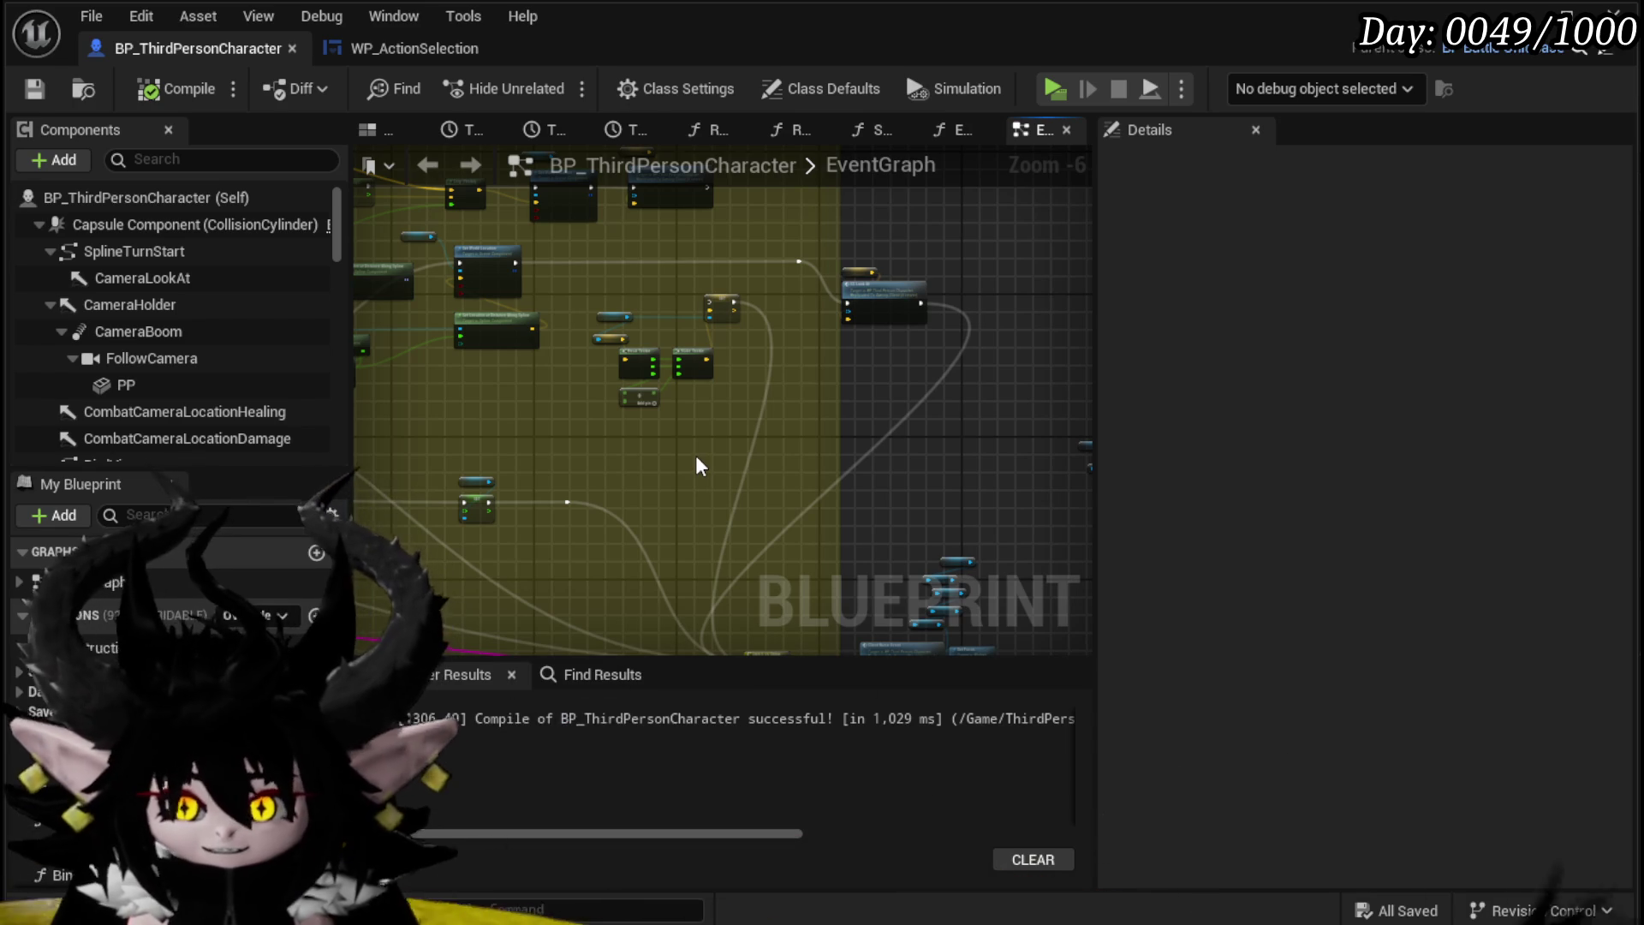
{"action": "scroll", "coordinate": [804, 492], "scroll_direction": "up", "scroll_amount": 4}
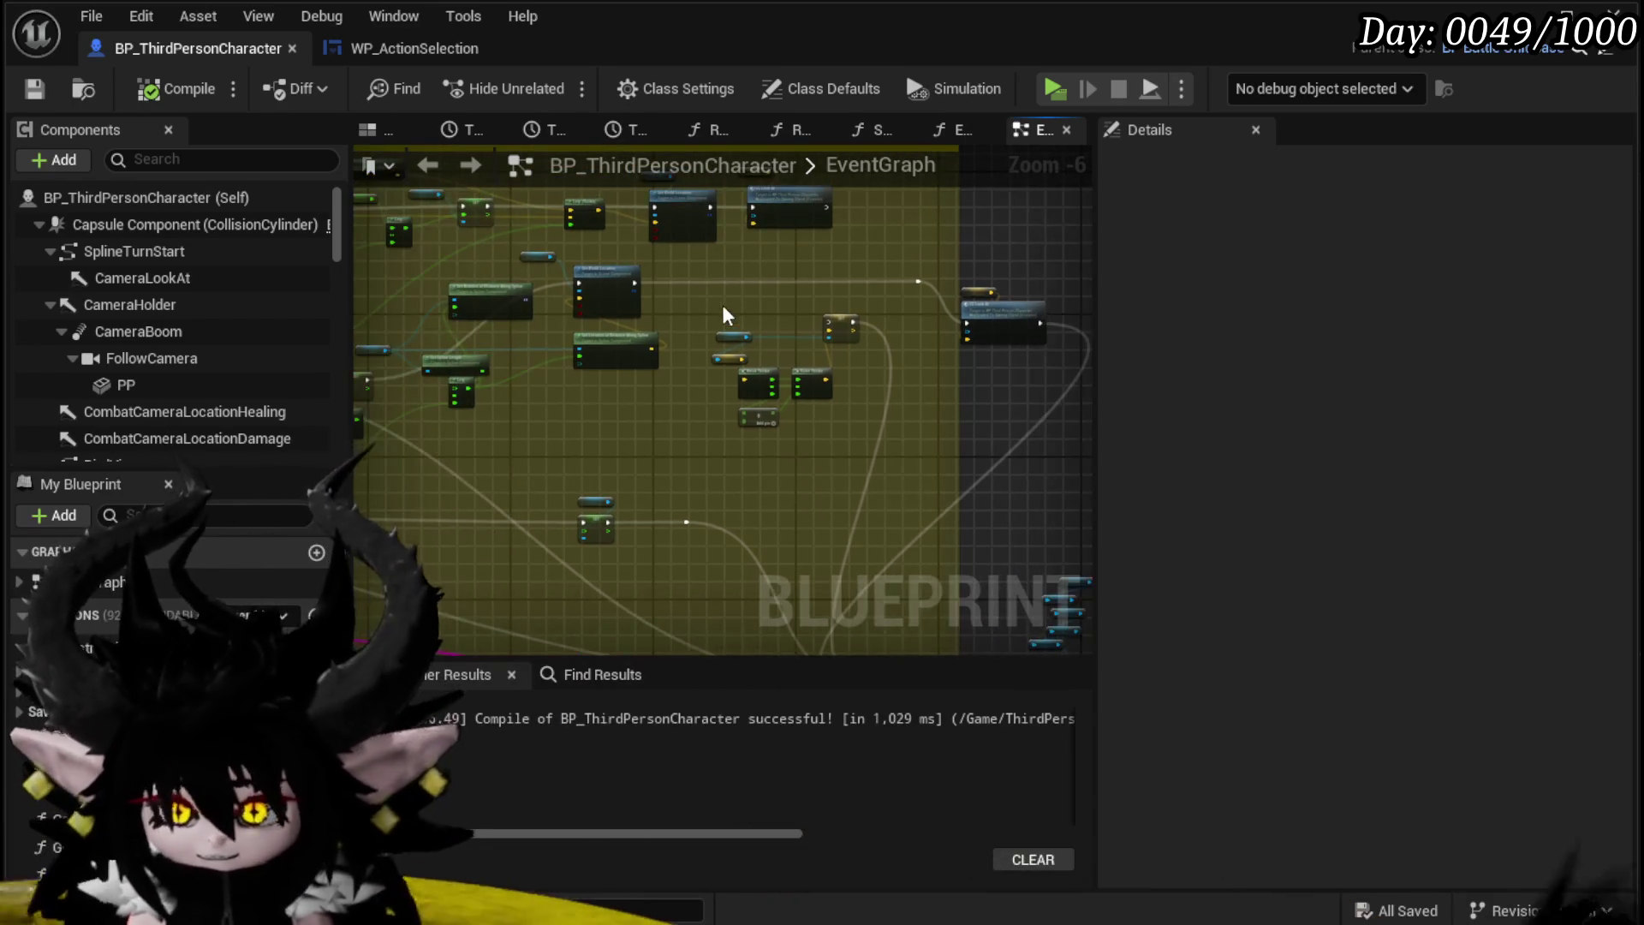
{"action": "scroll", "coordinate": [895, 355], "scroll_direction": "down", "scroll_amount": 2}
{"action": "mouse_move", "coordinate": [559, 533]}
{"action": "left_mouse_down"}
{"action": "mouse_move", "coordinate": [482, 323]}
{"action": "mouse_move", "coordinate": [616, 266]}
{"action": "mouse_move", "coordinate": [690, 356]}
{"action": "left_mouse_up"}
{"action": "scroll", "coordinate": [690, 356], "scroll_direction": "down", "scroll_amount": 4}
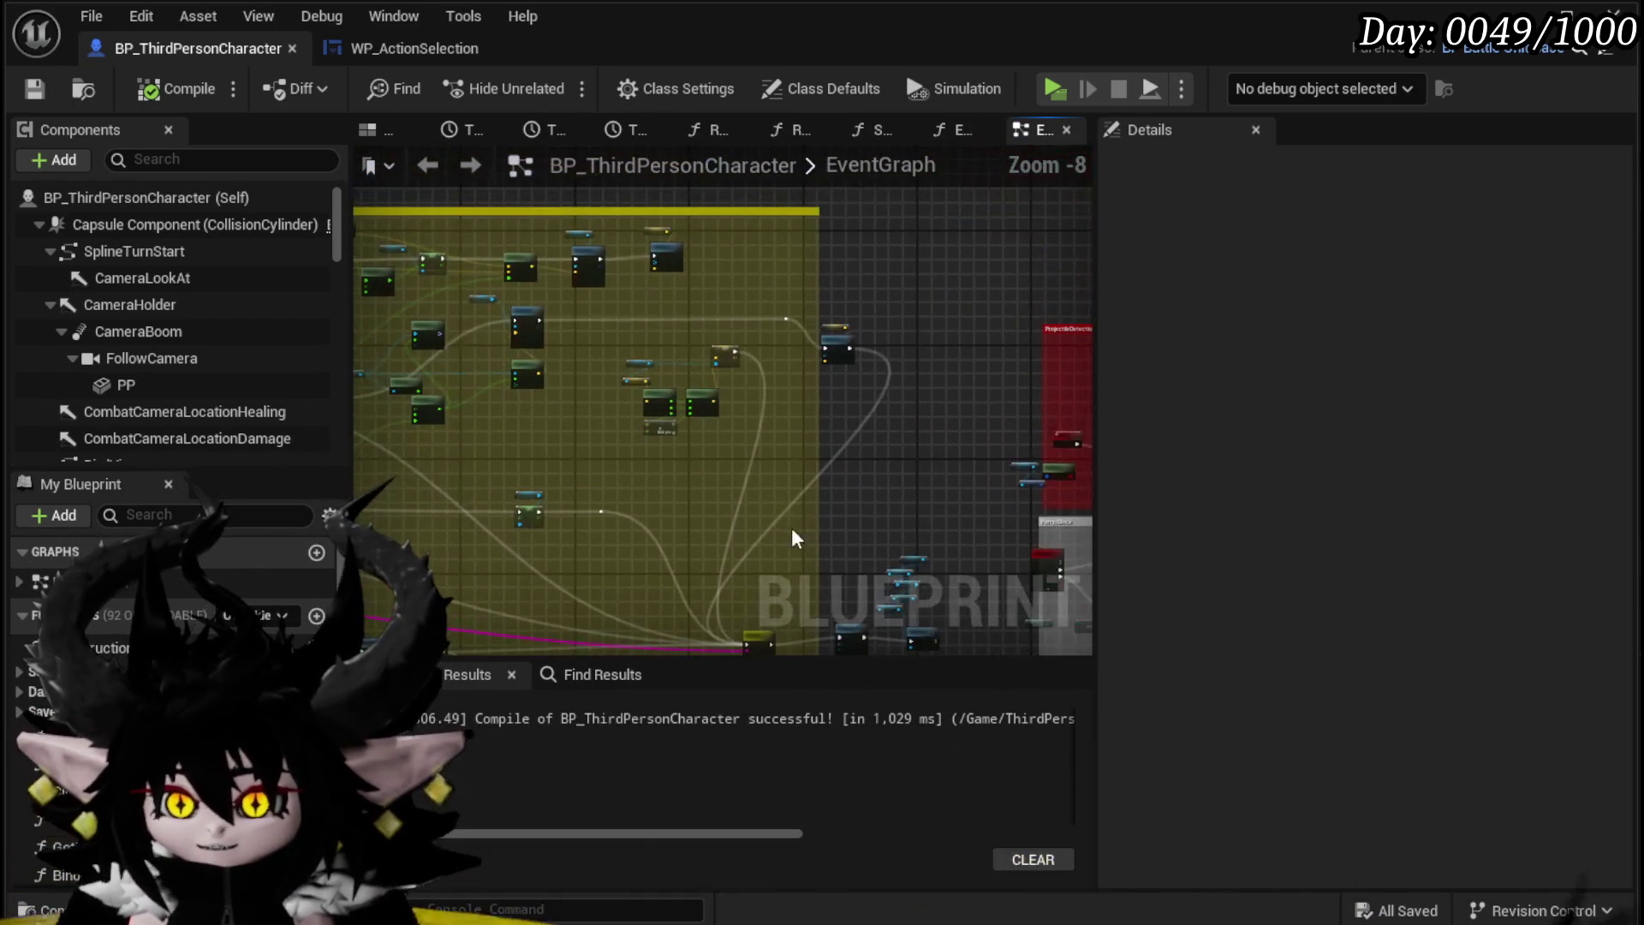
{"action": "scroll", "coordinate": [624, 475], "scroll_direction": "up", "scroll_amount": 4}
{"action": "left_click_drag", "start_coordinate": [624, 475], "coordinate": [692, 417]}
{"action": "left_click_drag", "start_coordinate": [721, 351], "coordinate": [745, 355]}
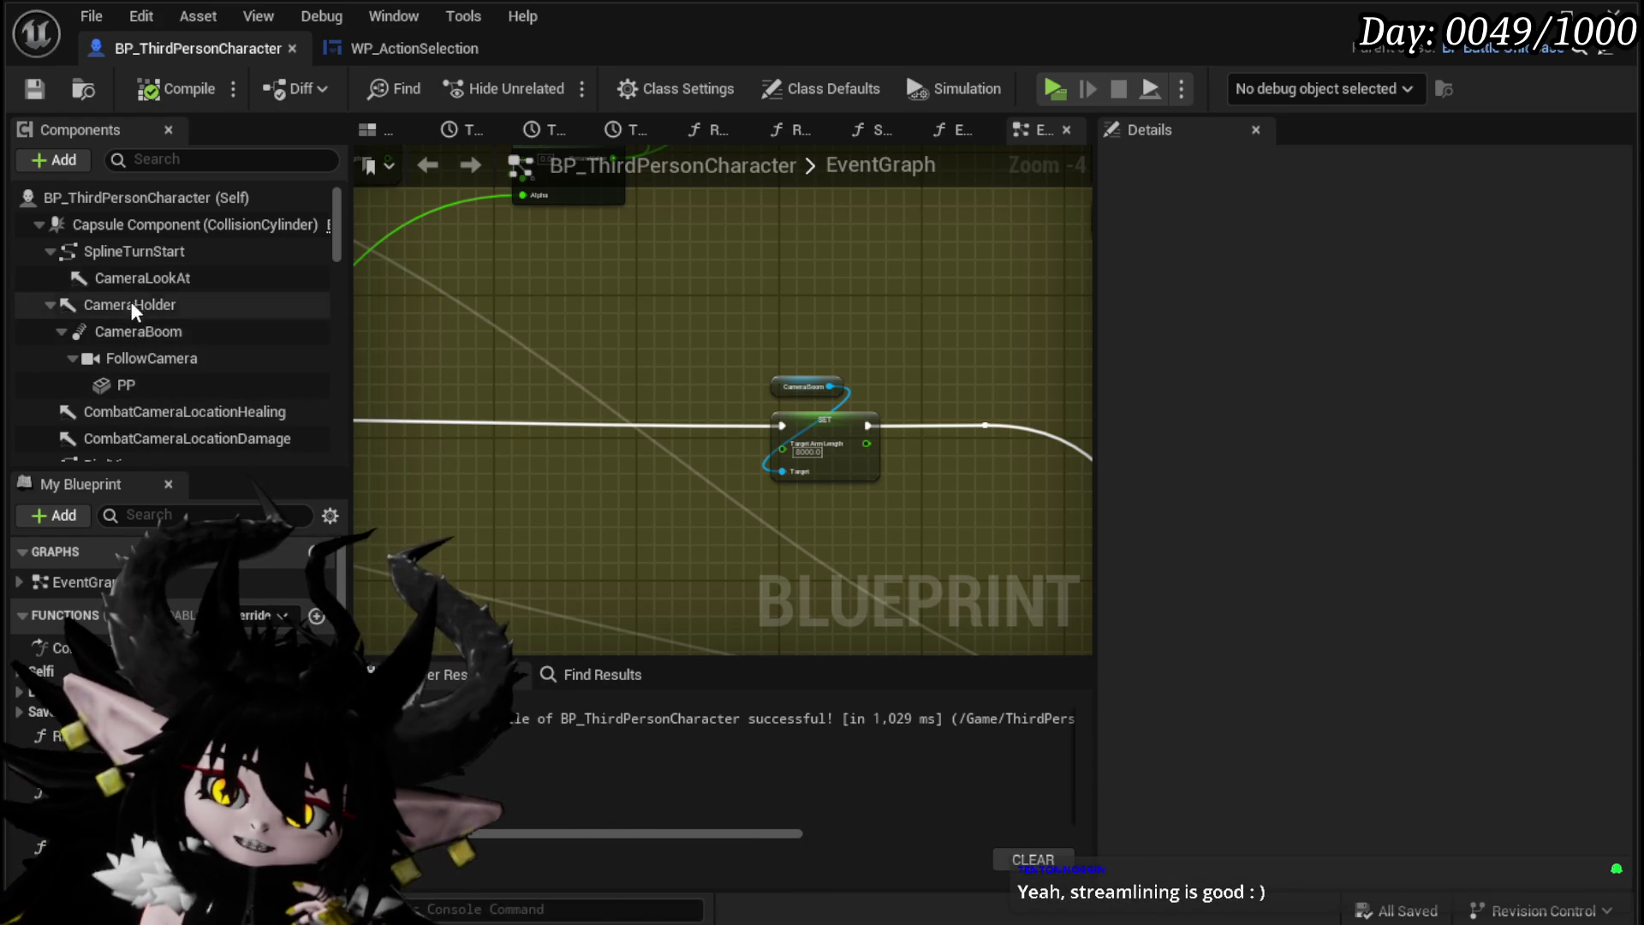
Step: Compare the CameraHolder, CameraBoom and FollowCamera Details, then save the character blueprint
{"action": "left_click", "coordinate": [133, 306]}
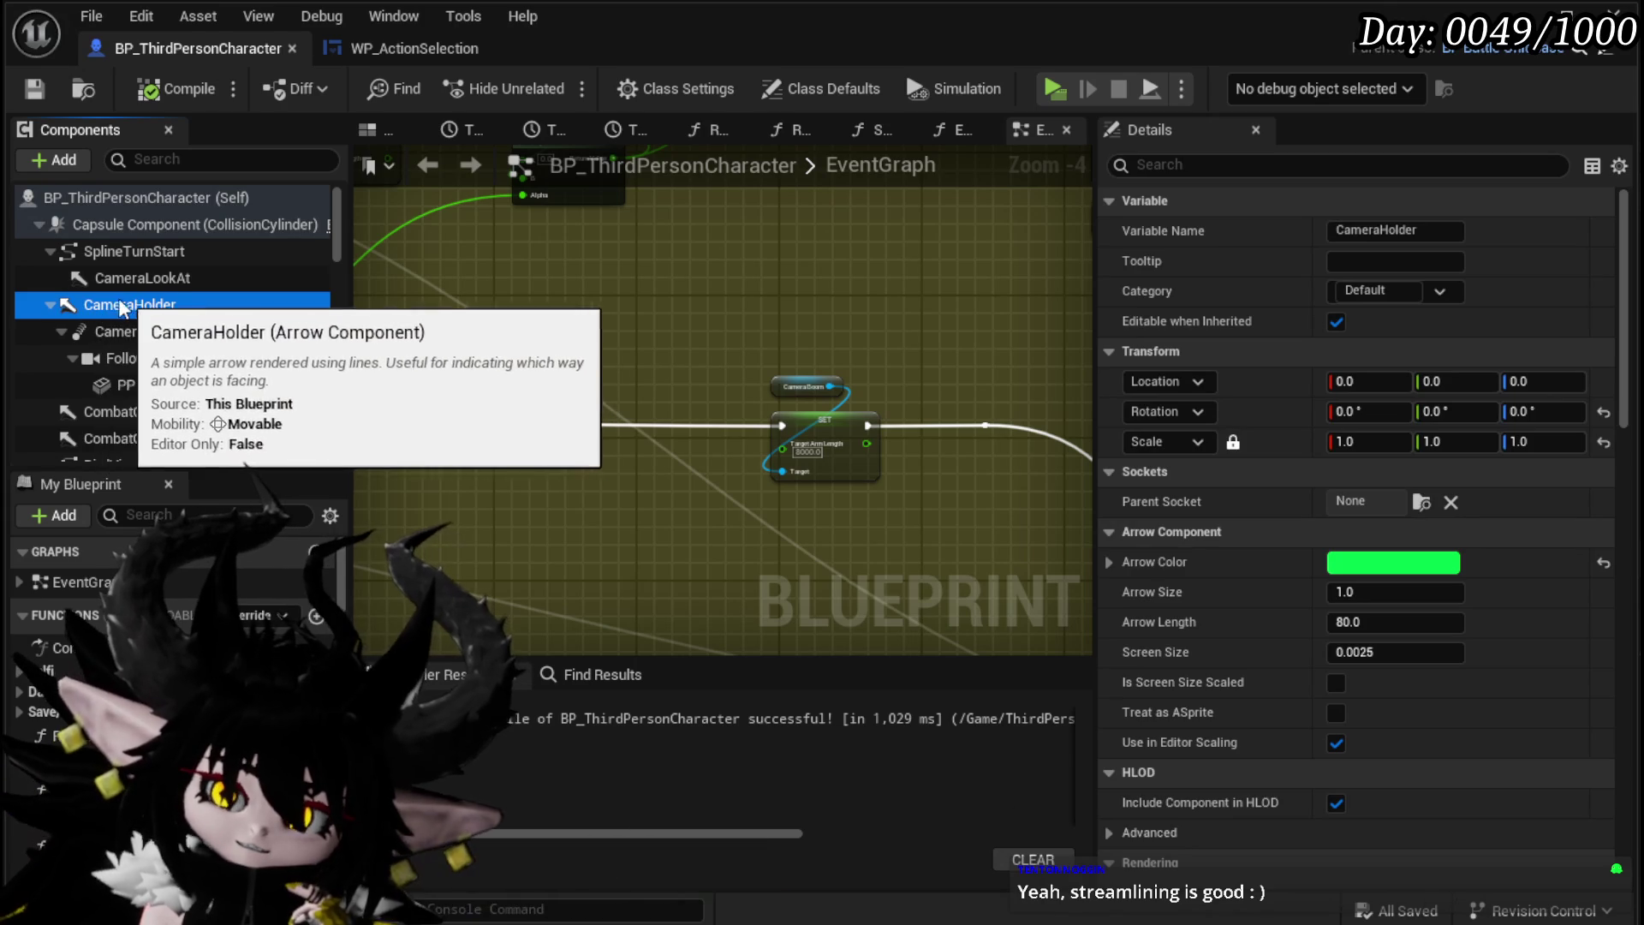
{"action": "left_click", "coordinate": [123, 331]}
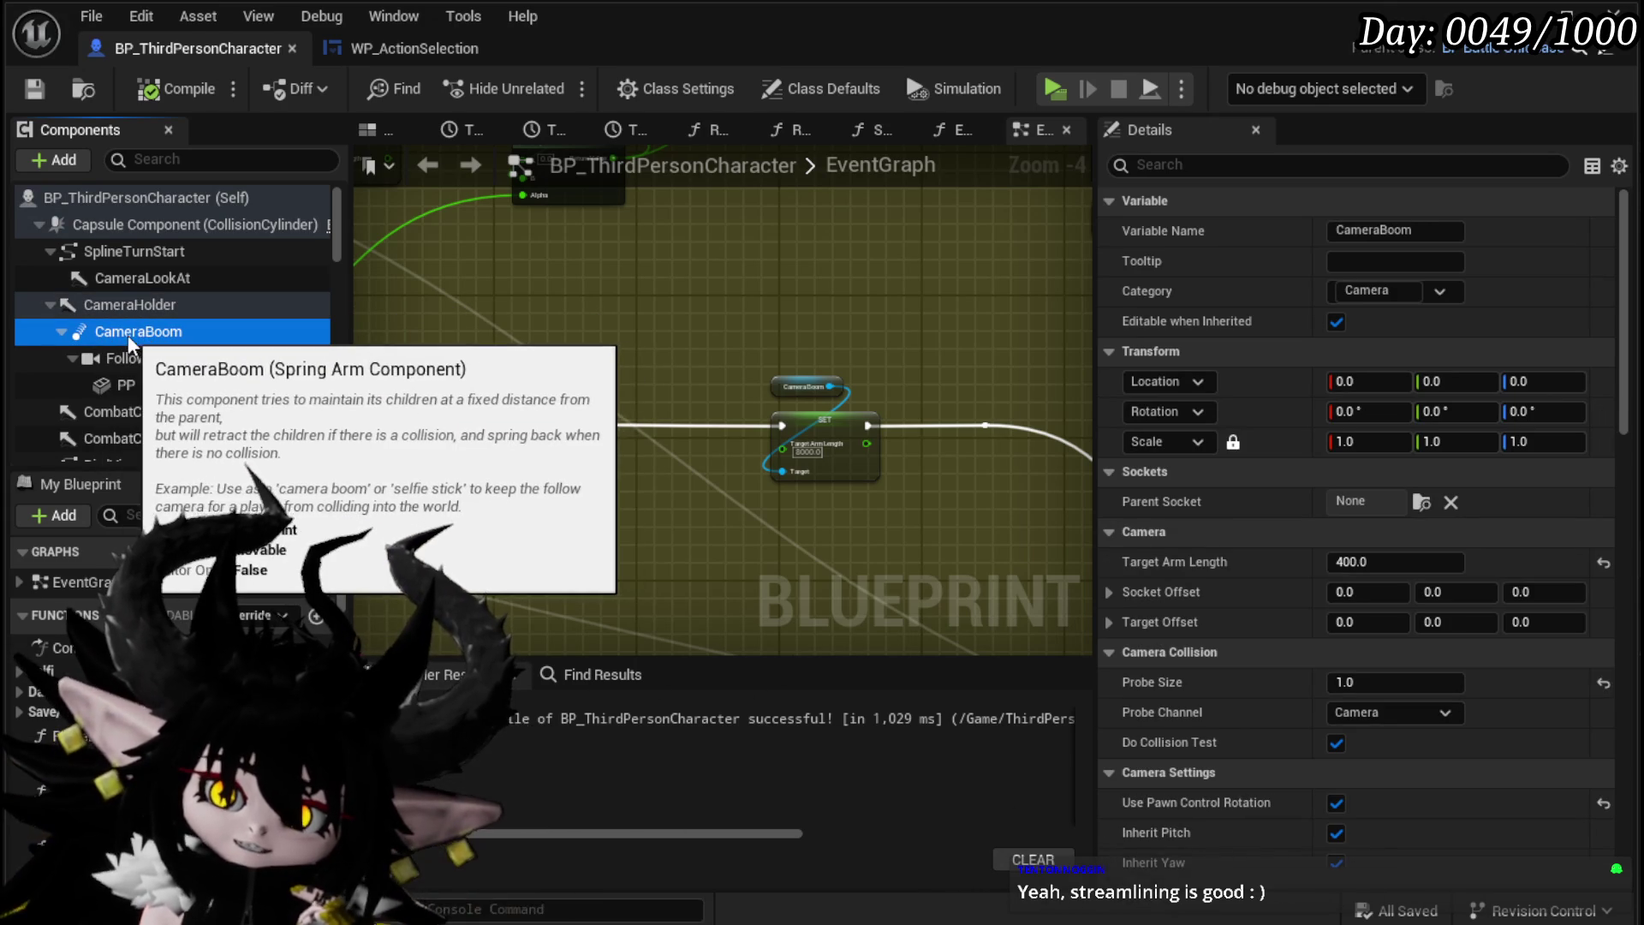
{"action": "left_click", "coordinate": [154, 359]}
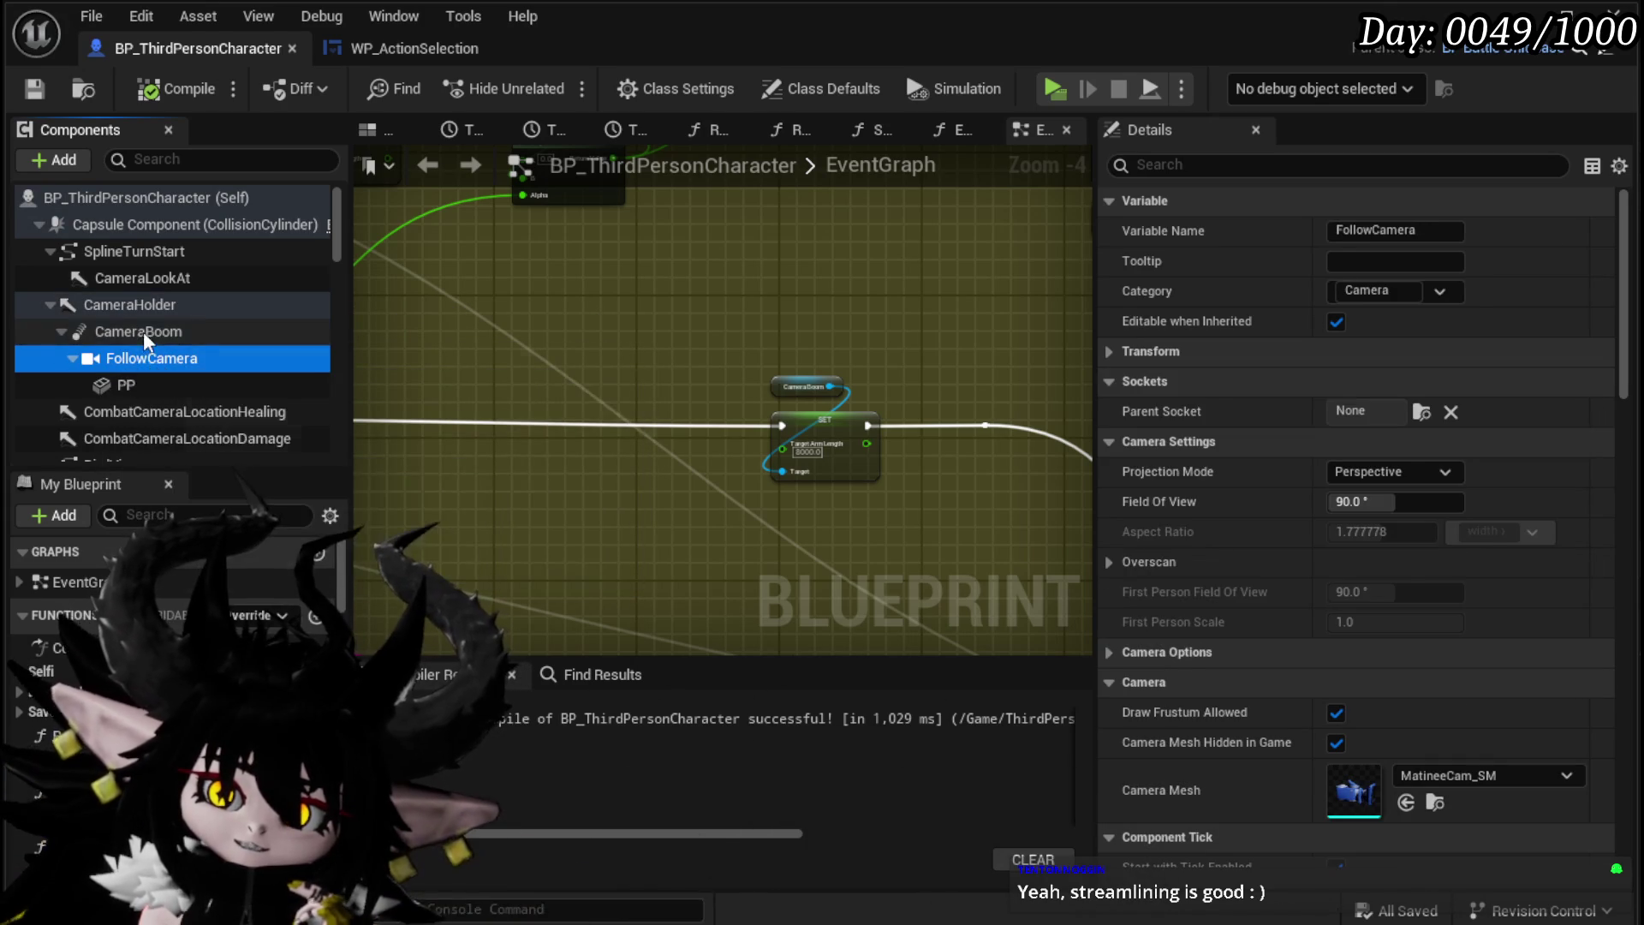
{"action": "left_click", "coordinate": [142, 331]}
{"action": "left_click", "coordinate": [136, 311]}
{"action": "left_click", "coordinate": [129, 354]}
{"action": "left_click", "coordinate": [115, 305]}
{"action": "left_click", "coordinate": [116, 331]}
{"action": "left_click", "coordinate": [145, 357]}
{"action": "left_click", "coordinate": [446, 250]}
{"action": "left_click", "coordinate": [35, 89]}
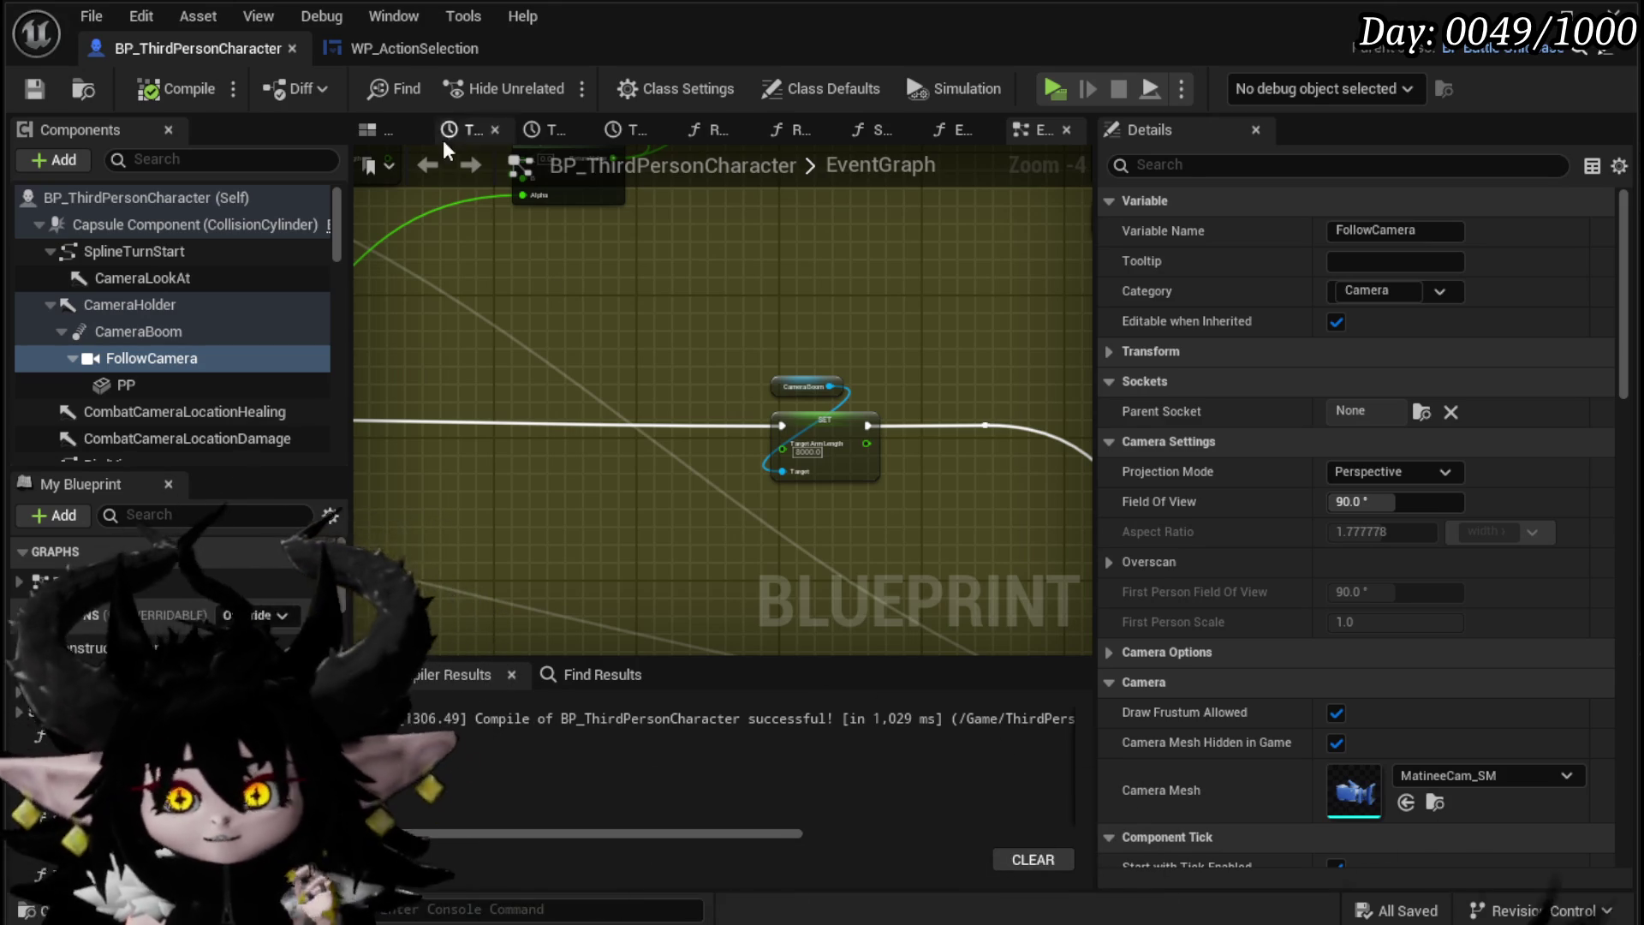
{"action": "left_click", "coordinate": [377, 130]}
Step: Move the CameraHolder up to Z 127 and sideways to Y -99
{"action": "key", "text": "f"}
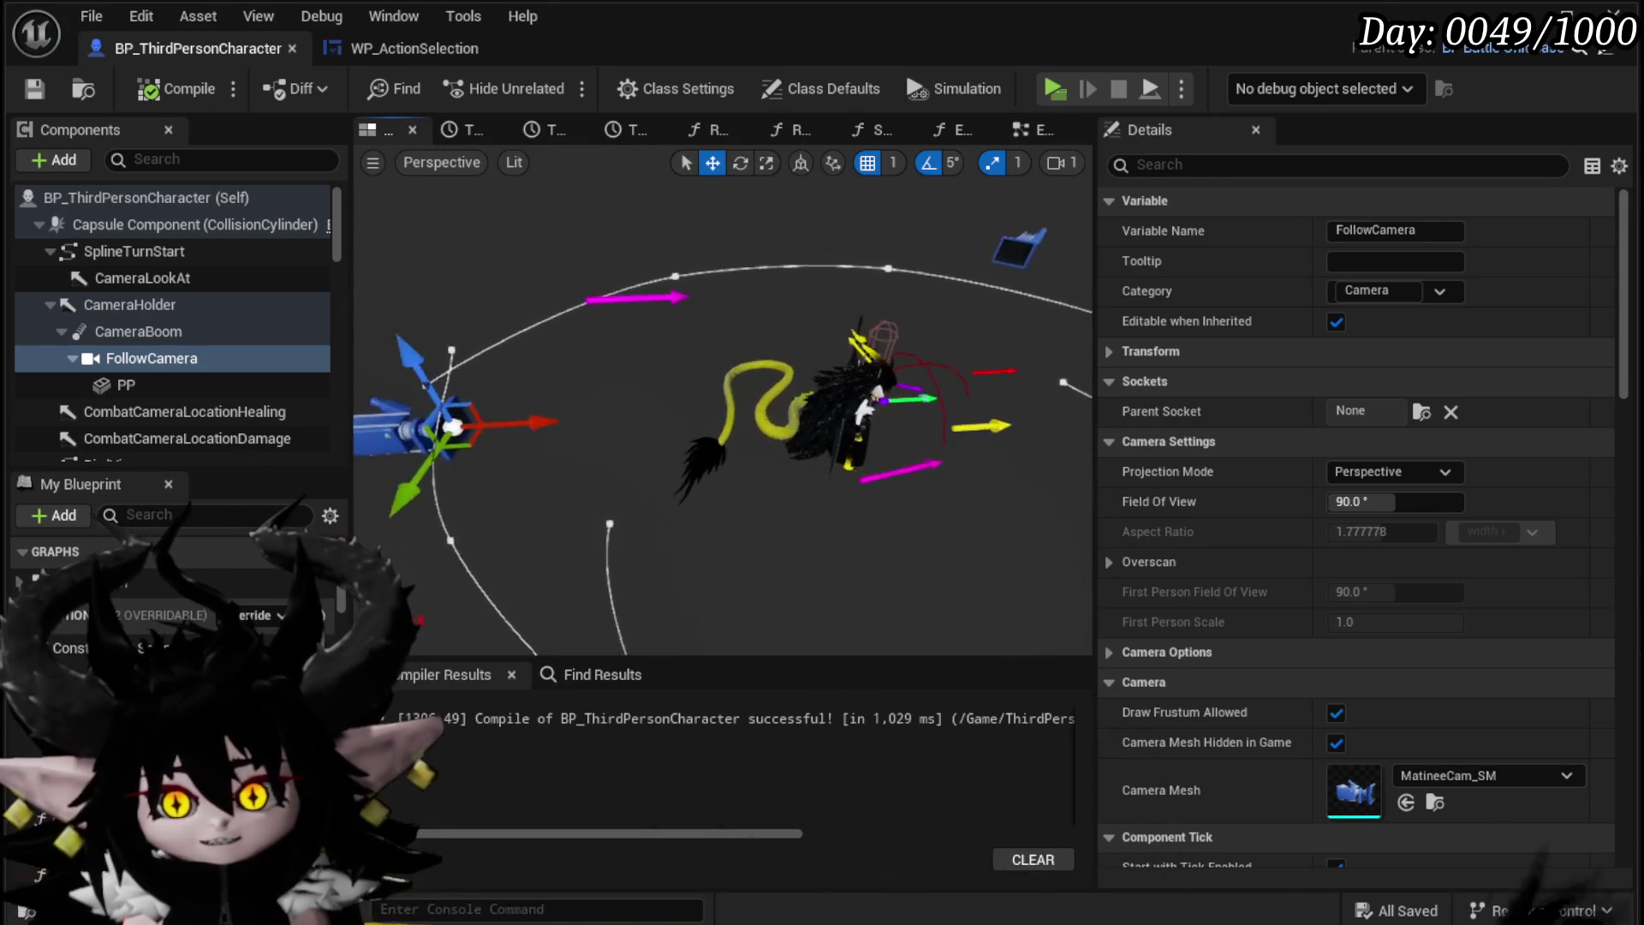
{"action": "left_click", "coordinate": [133, 306]}
{"action": "left_click_drag", "start_coordinate": [865, 341], "coordinate": [846, 203]}
{"action": "mouse_move", "coordinate": [898, 389]}
{"action": "left_mouse_down"}
{"action": "mouse_move", "coordinate": [736, 257]}
{"action": "mouse_move", "coordinate": [826, 329]}
{"action": "mouse_move", "coordinate": [776, 289]}
{"action": "mouse_move", "coordinate": [822, 402]}
{"action": "mouse_move", "coordinate": [859, 302]}
{"action": "mouse_move", "coordinate": [786, 340]}
{"action": "mouse_move", "coordinate": [869, 334]}
{"action": "mouse_move", "coordinate": [731, 318]}
{"action": "left_mouse_up"}
Step: Rotate the CameraBoom's yaw and pitch and the FollowCamera's yaw, then save
{"action": "key", "text": "e"}
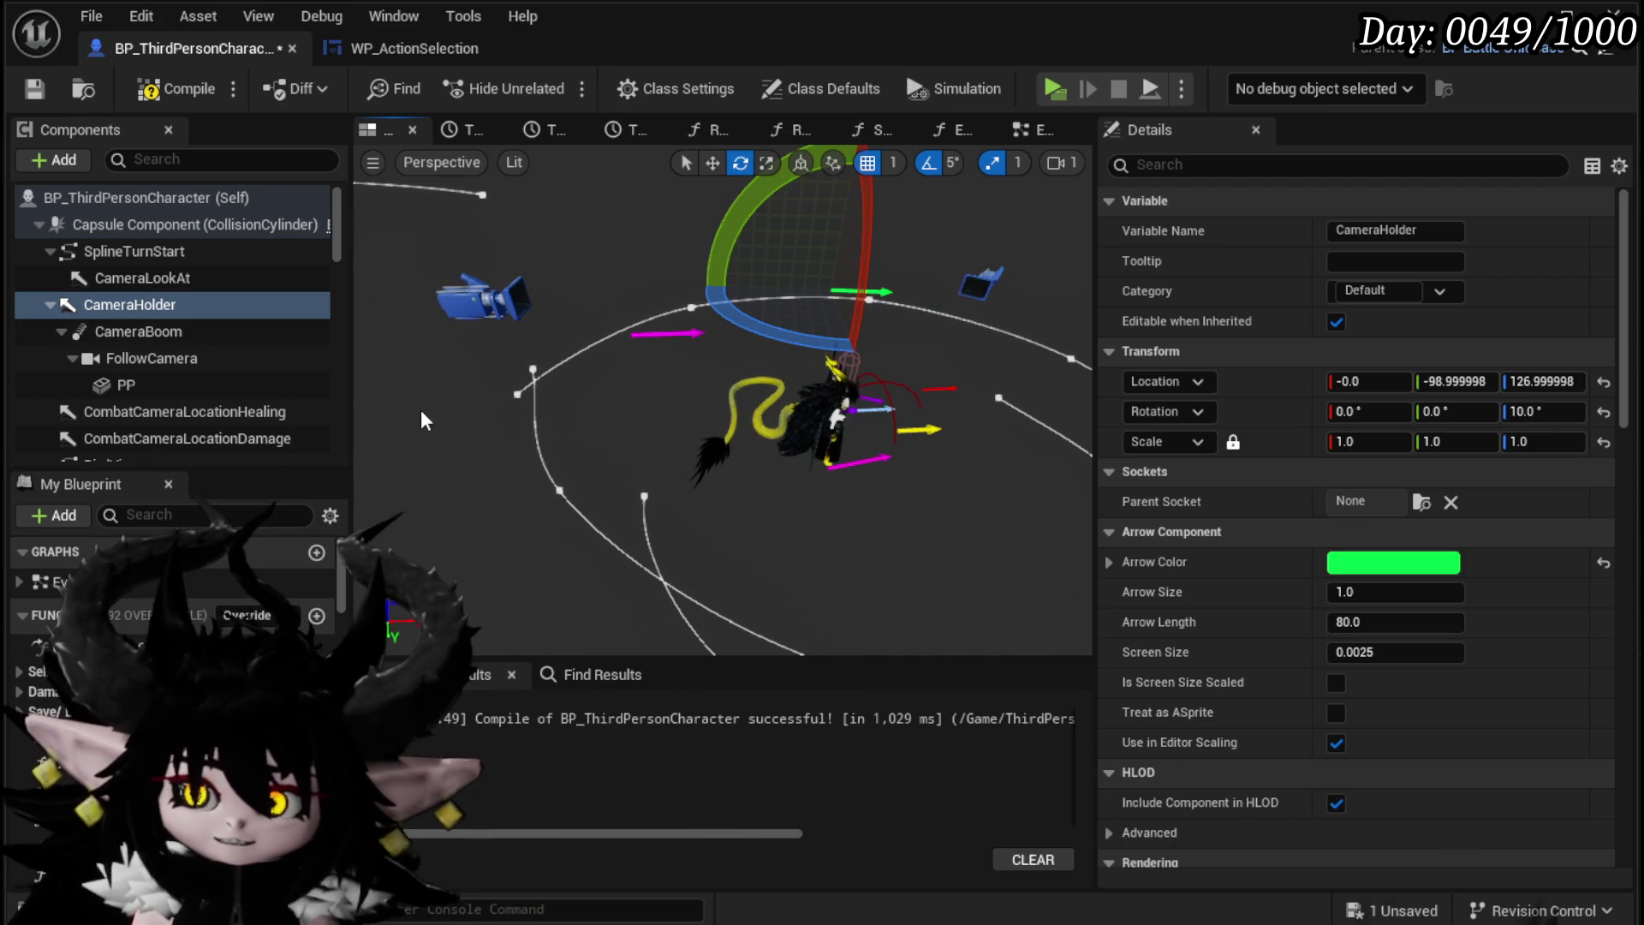
{"action": "left_click", "coordinate": [140, 330]}
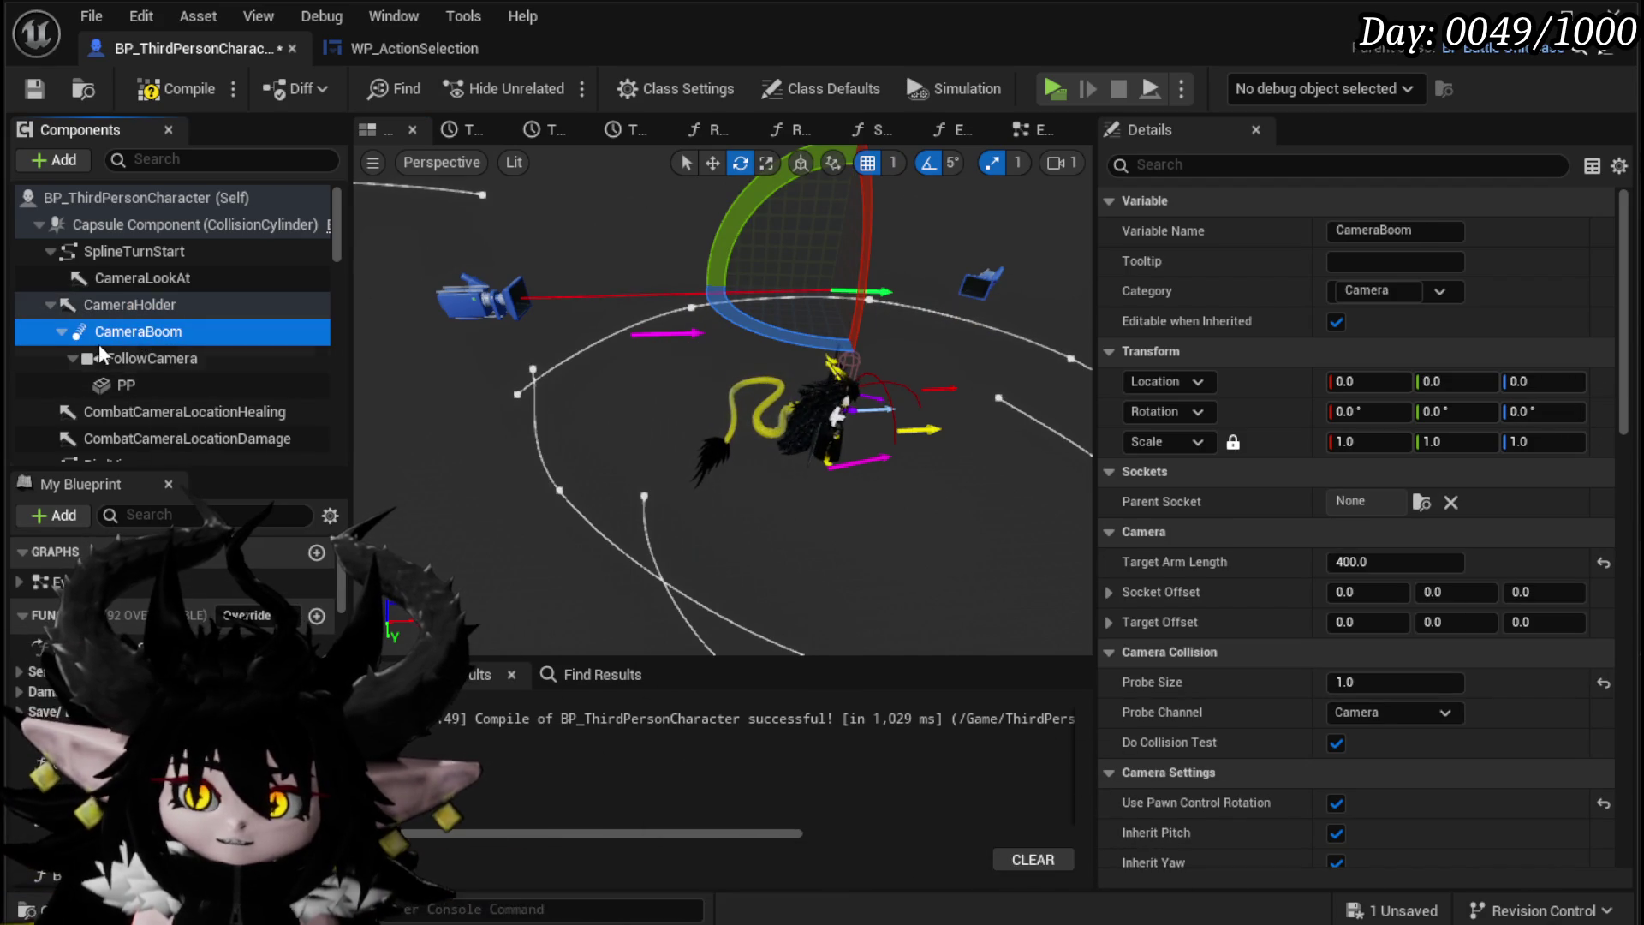
{"action": "left_click_drag", "start_coordinate": [795, 341], "coordinate": [786, 344]}
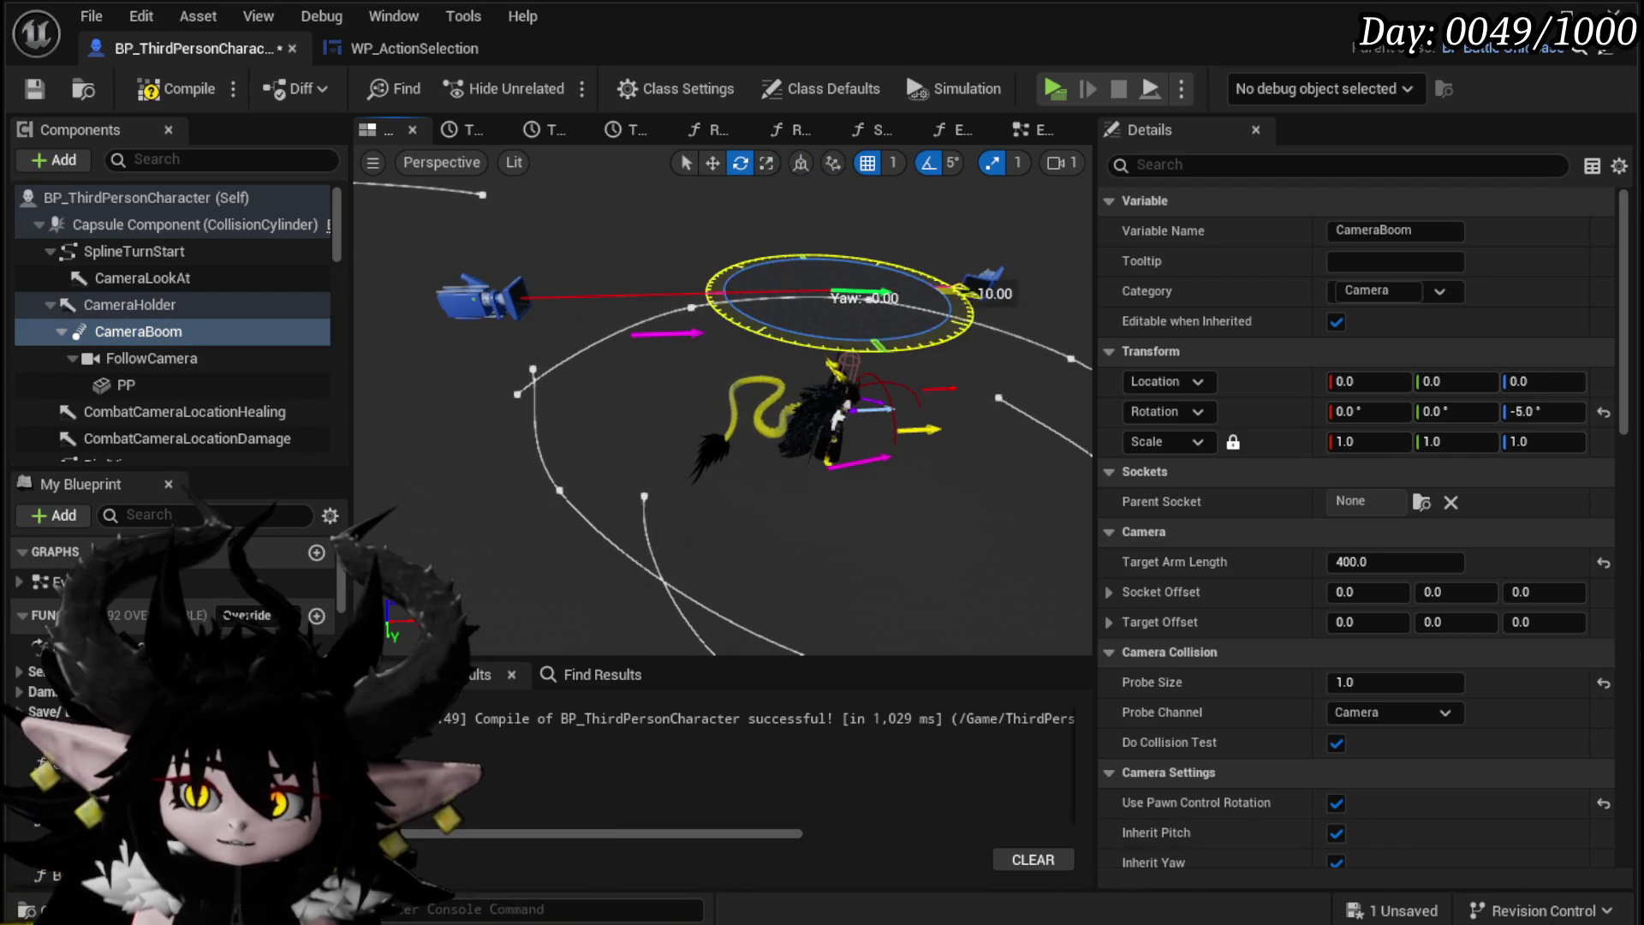
{"action": "left_click_drag", "start_coordinate": [959, 383], "coordinate": [963, 284]}
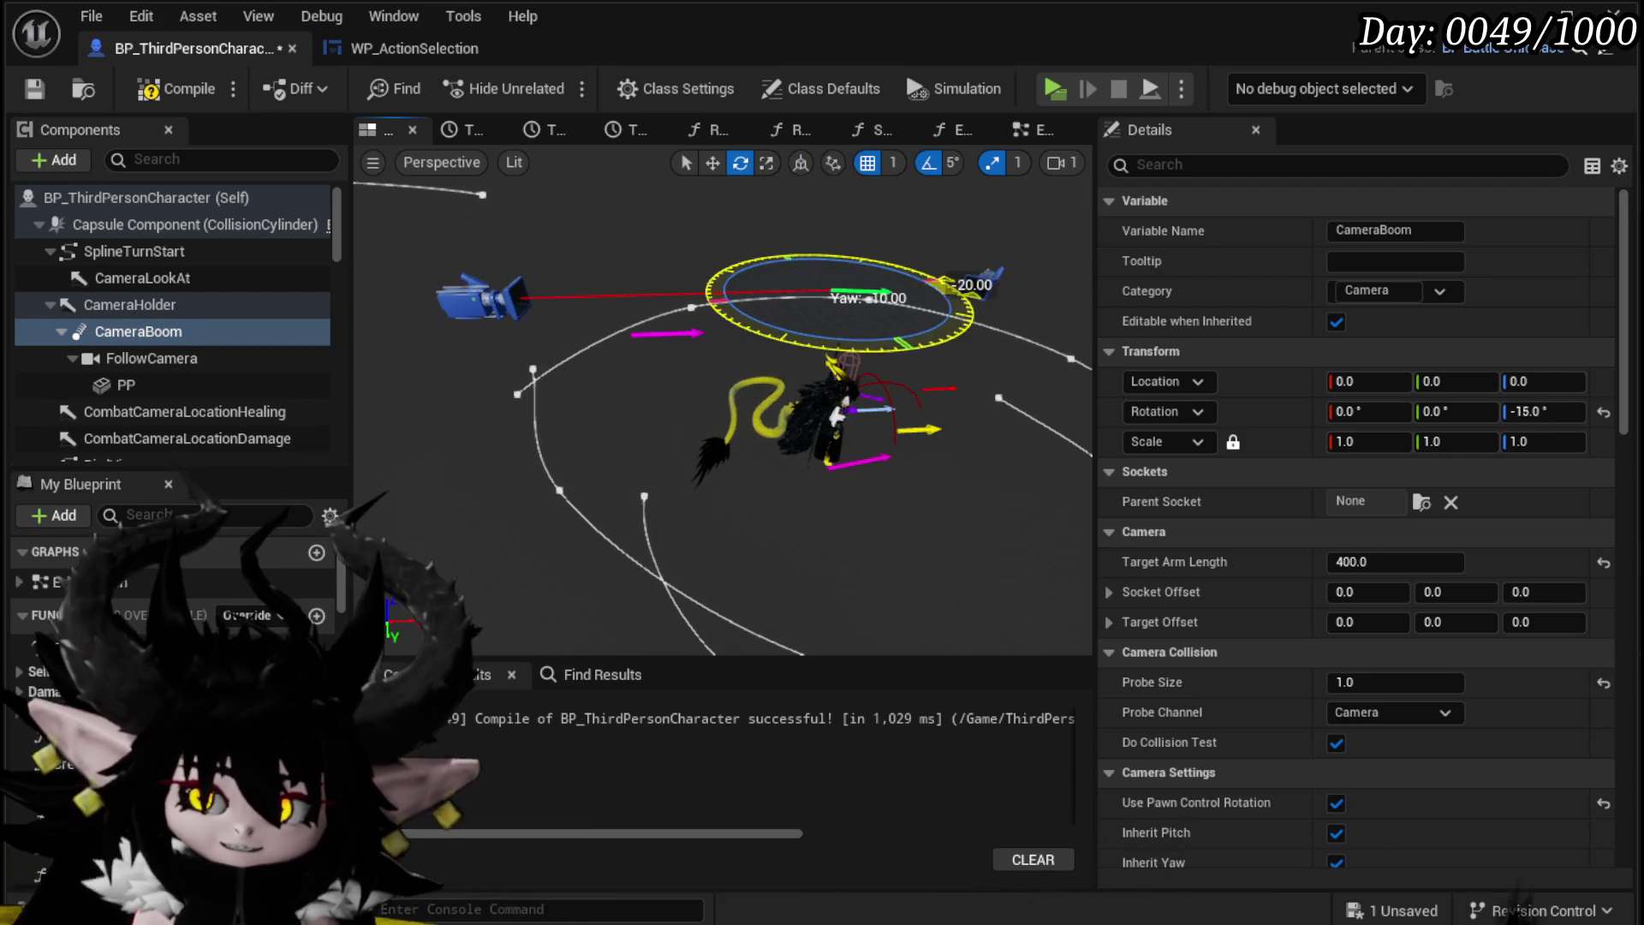
{"action": "left_click_drag", "start_coordinate": [764, 316], "coordinate": [771, 316]}
{"action": "left_click_drag", "start_coordinate": [903, 236], "coordinate": [920, 285]}
{"action": "left_click", "coordinate": [187, 374]}
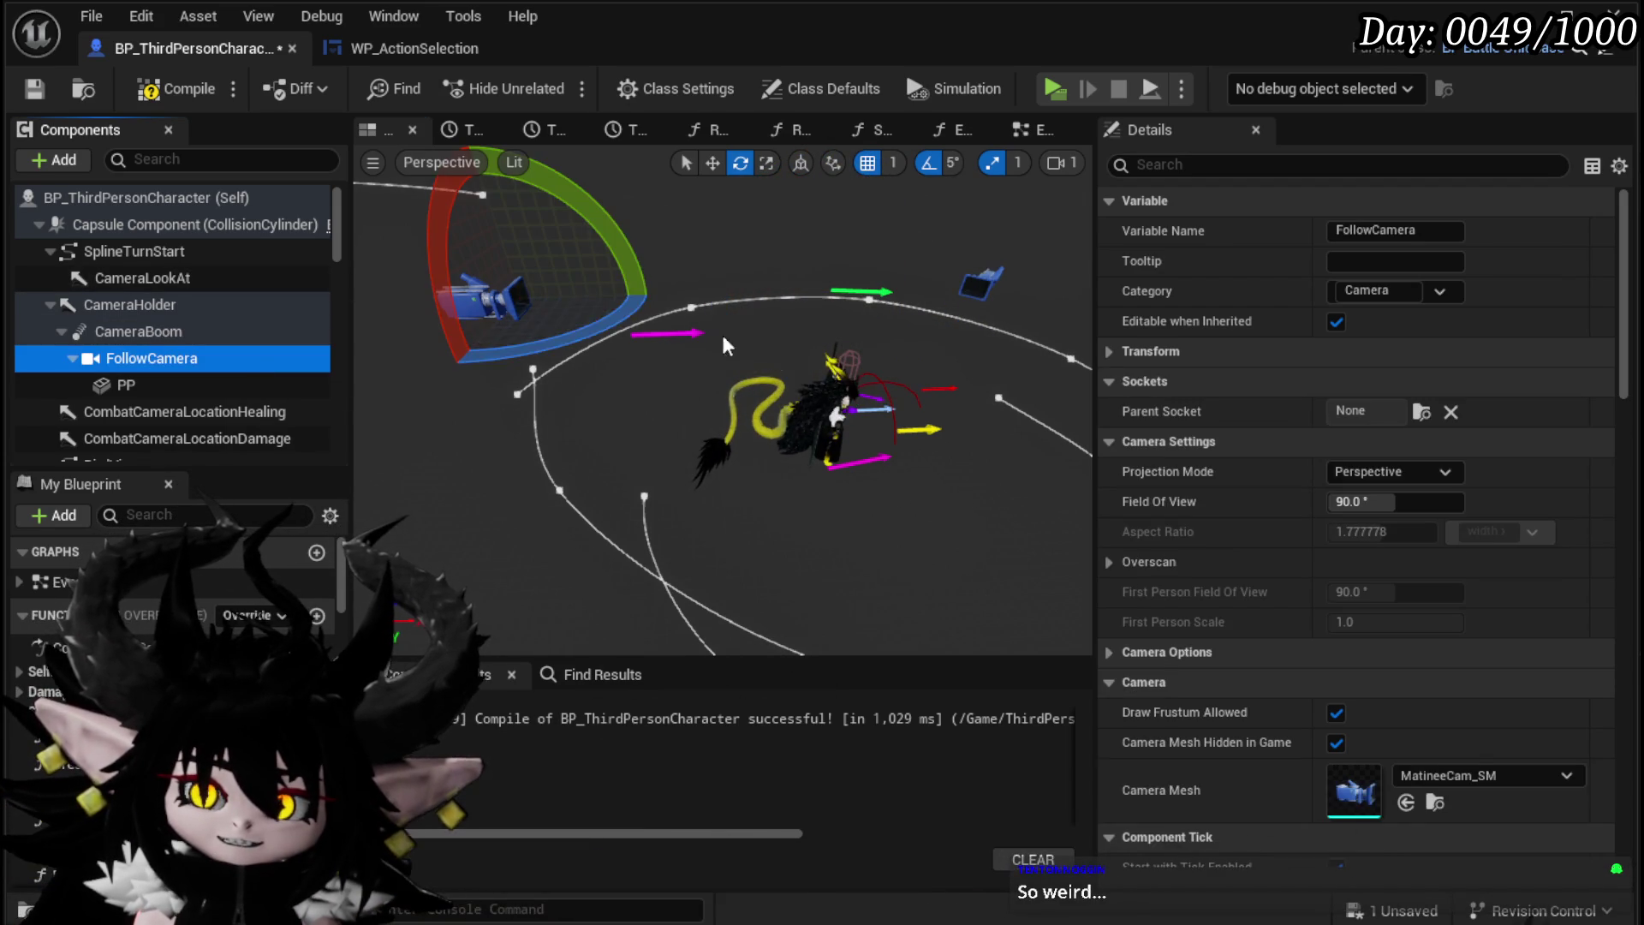
{"action": "mouse_move", "coordinate": [567, 340]}
{"action": "left_mouse_down"}
{"action": "mouse_move", "coordinate": [479, 283]}
{"action": "mouse_move", "coordinate": [548, 325]}
{"action": "mouse_move", "coordinate": [653, 340]}
{"action": "mouse_move", "coordinate": [402, 403]}
{"action": "mouse_move", "coordinate": [445, 274]}
{"action": "mouse_move", "coordinate": [531, 257]}
{"action": "mouse_move", "coordinate": [599, 343]}
{"action": "left_mouse_up"}
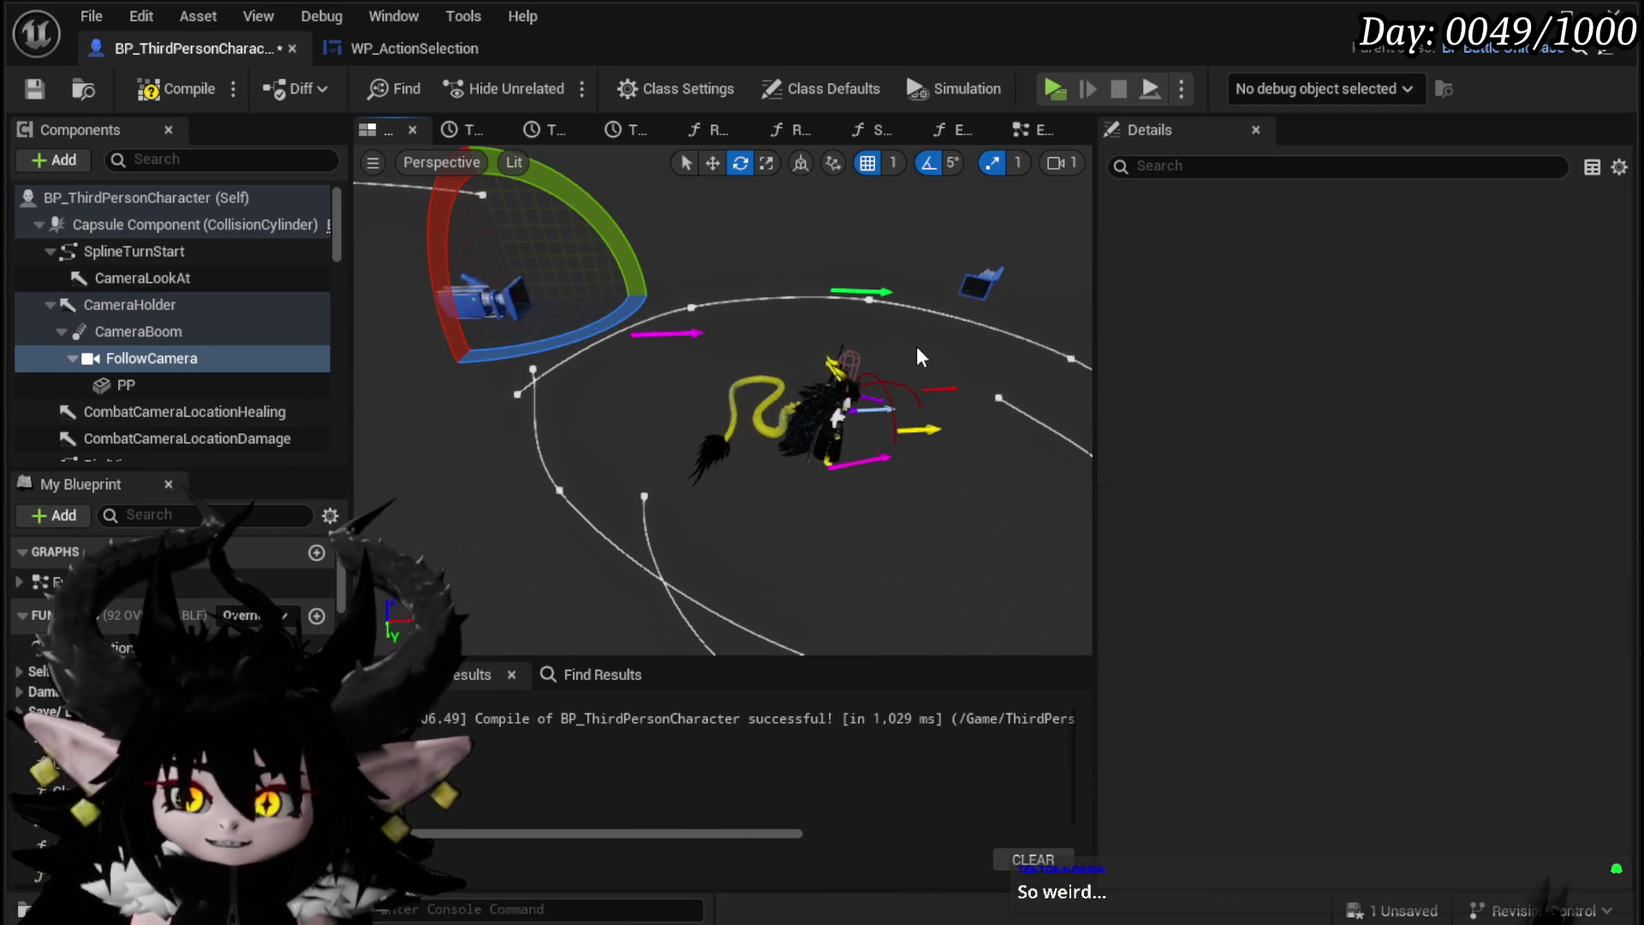
{"action": "key", "text": "ctrl+s"}
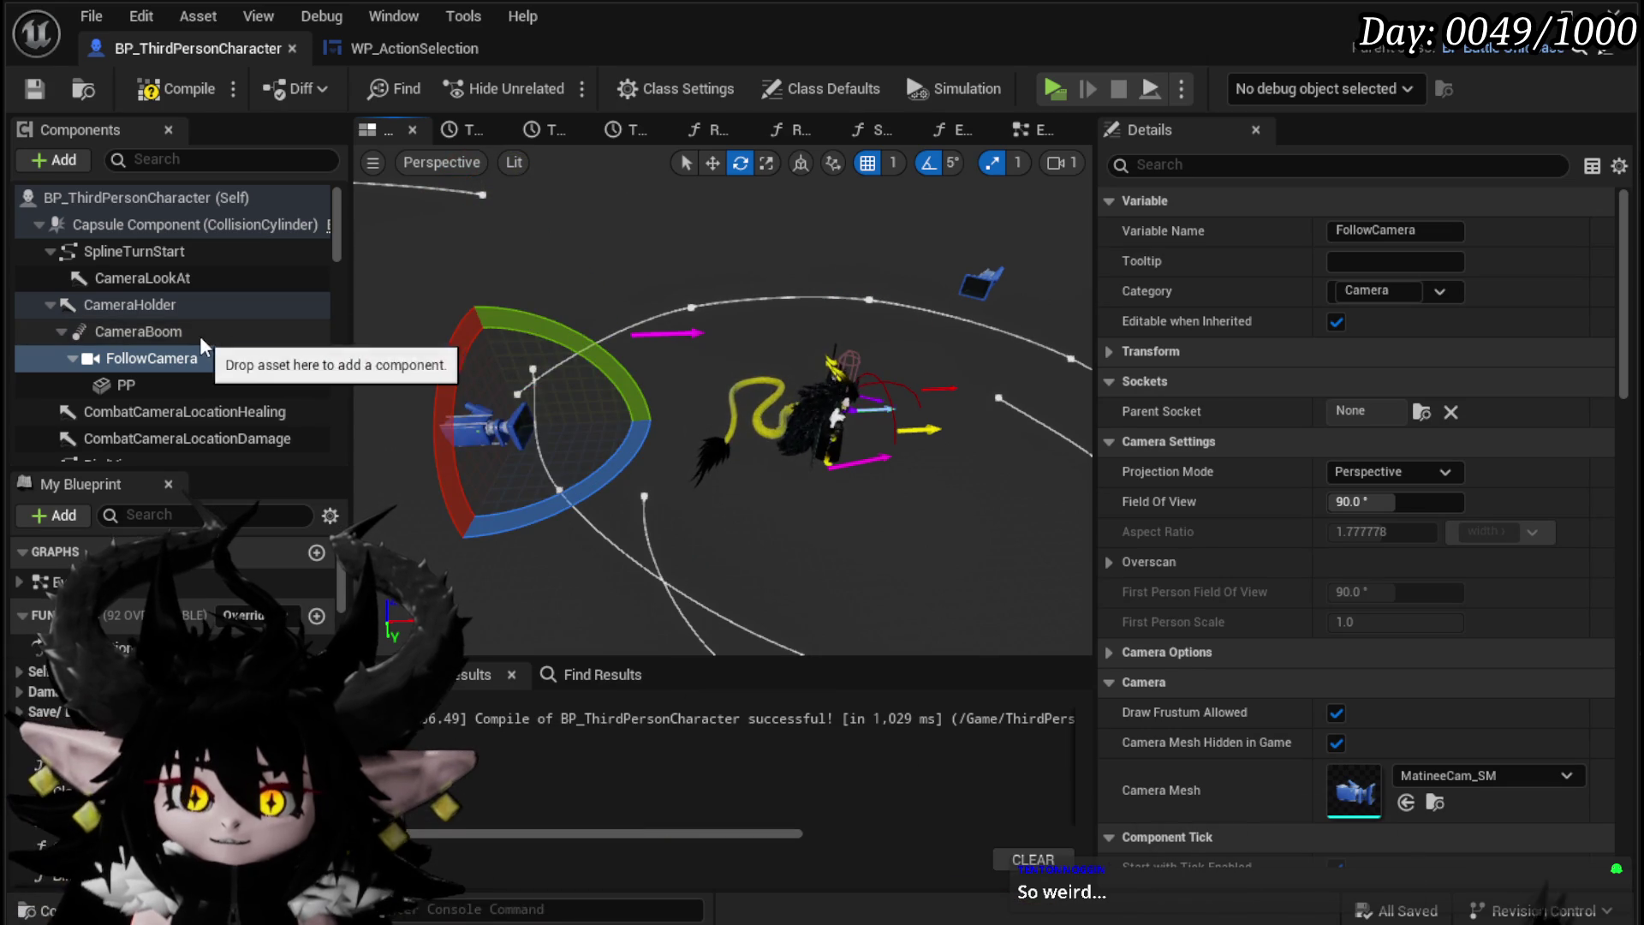
Step: Turn off Use Pawn Control Rotation on the CameraBoom and swing its yaw back to -0.0
{"action": "left_click", "coordinate": [257, 331]}
{"action": "mouse_move", "coordinate": [668, 479]}
{"action": "left_mouse_down"}
{"action": "mouse_move", "coordinate": [630, 450]}
{"action": "mouse_move", "coordinate": [617, 403]}
{"action": "mouse_move", "coordinate": [600, 429]}
{"action": "mouse_move", "coordinate": [616, 445]}
{"action": "left_mouse_up"}
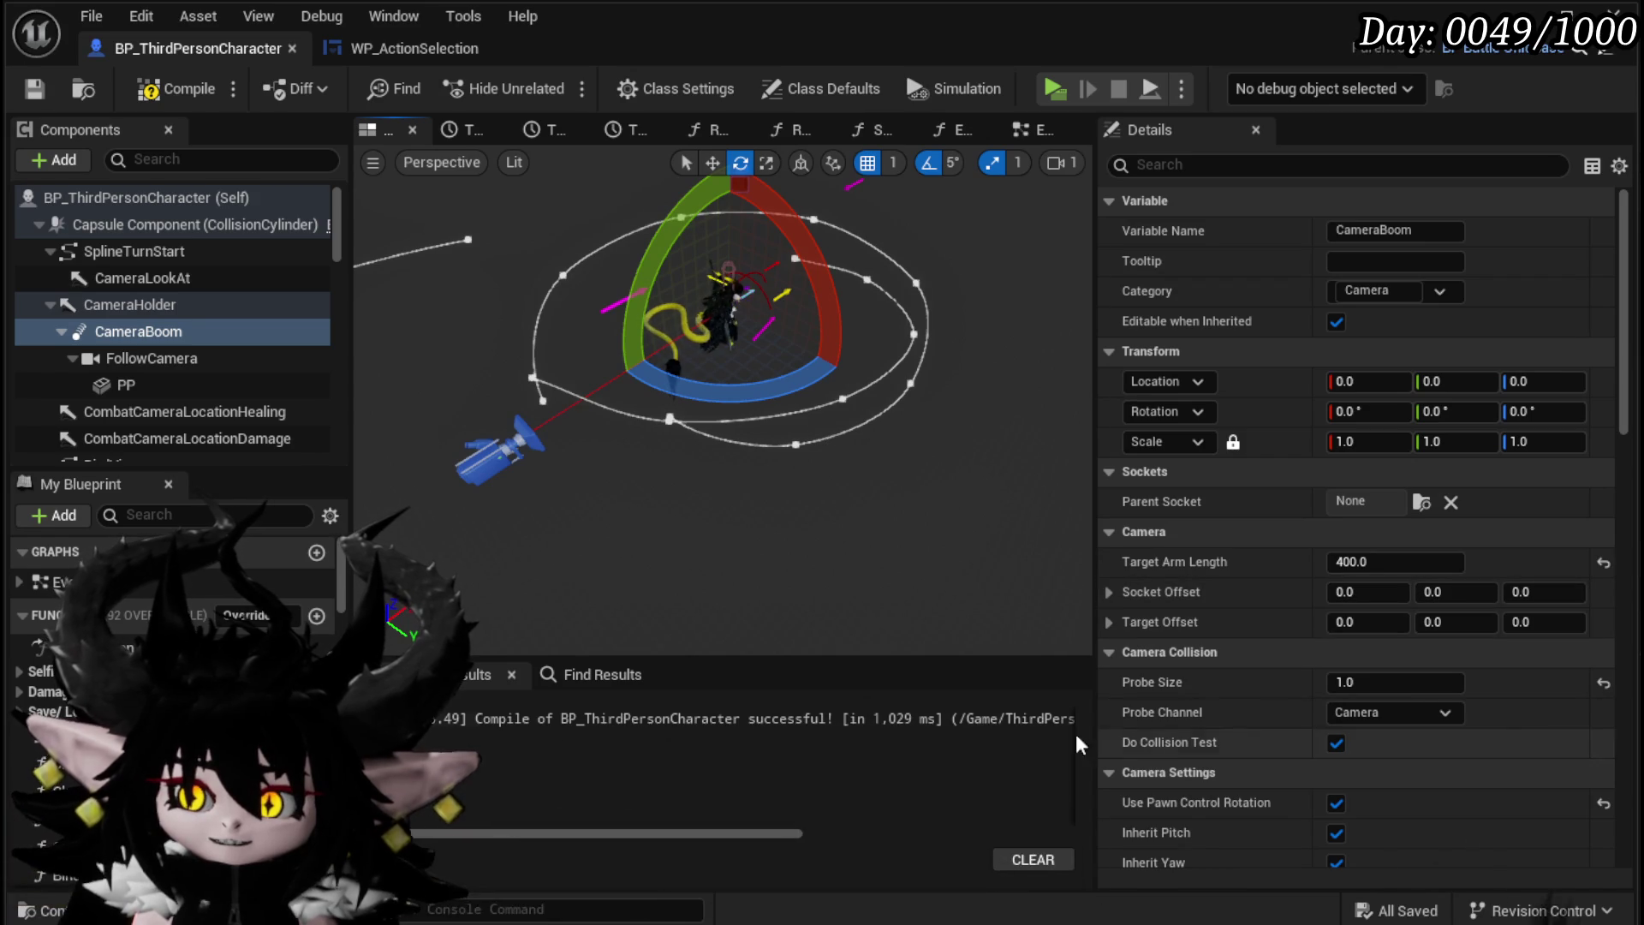
{"action": "left_click", "coordinate": [1334, 802]}
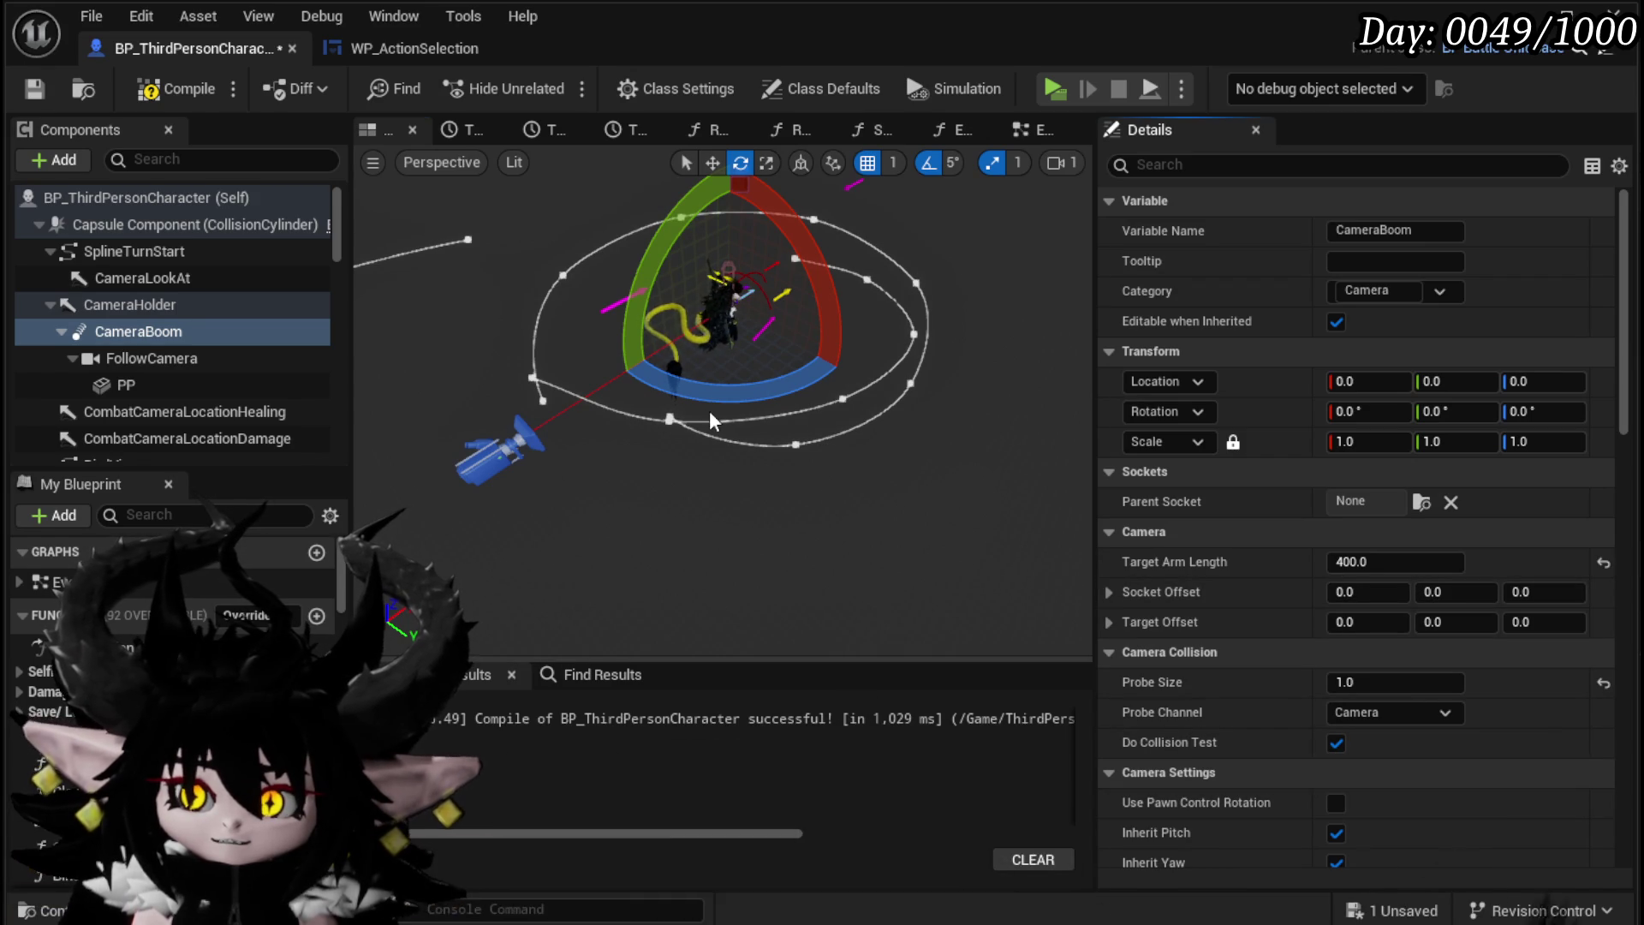
{"action": "left_click_drag", "start_coordinate": [722, 389], "coordinate": [625, 396]}
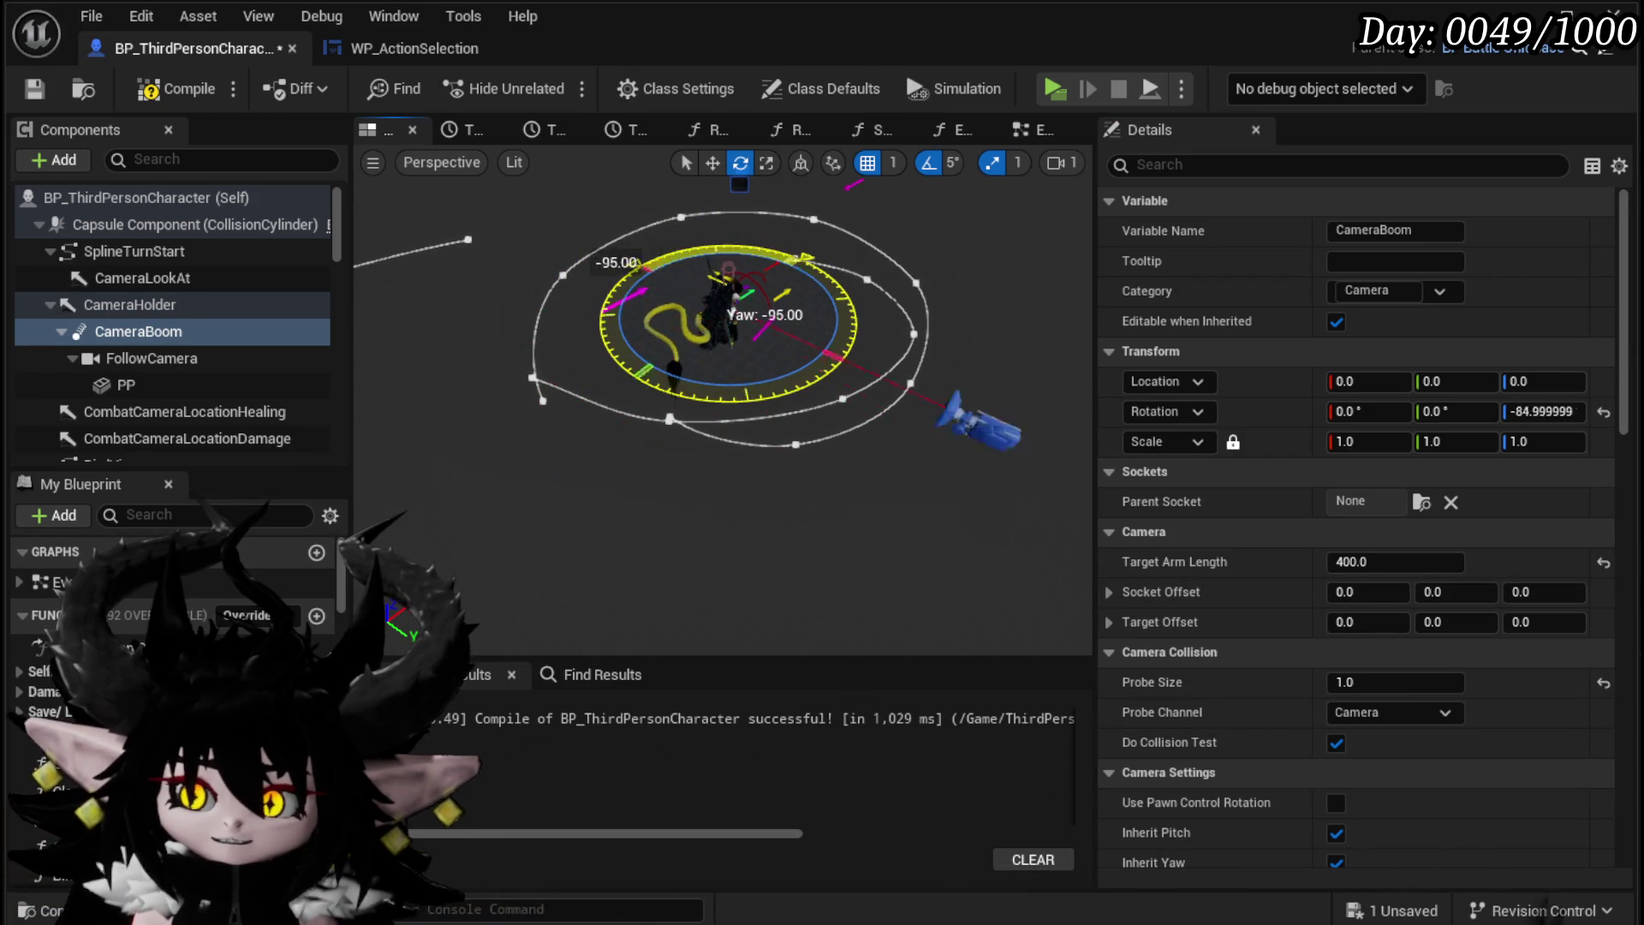
{"action": "left_click_drag", "start_coordinate": [805, 259], "coordinate": [863, 319]}
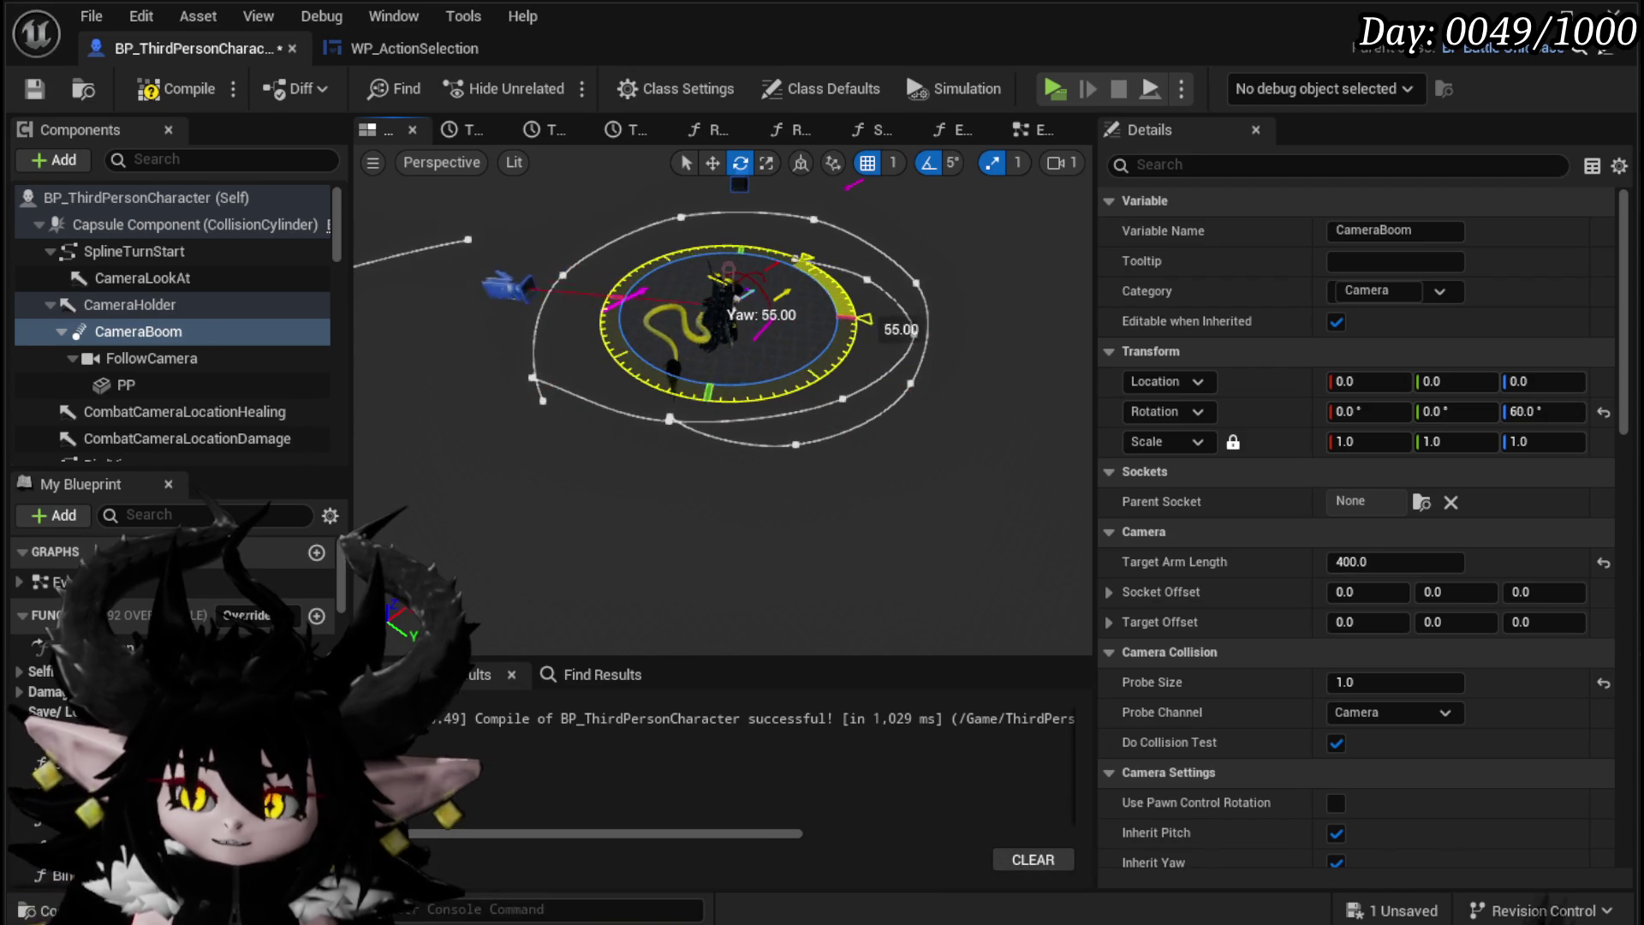
{"action": "left_click_drag", "start_coordinate": [804, 258], "coordinate": [861, 312]}
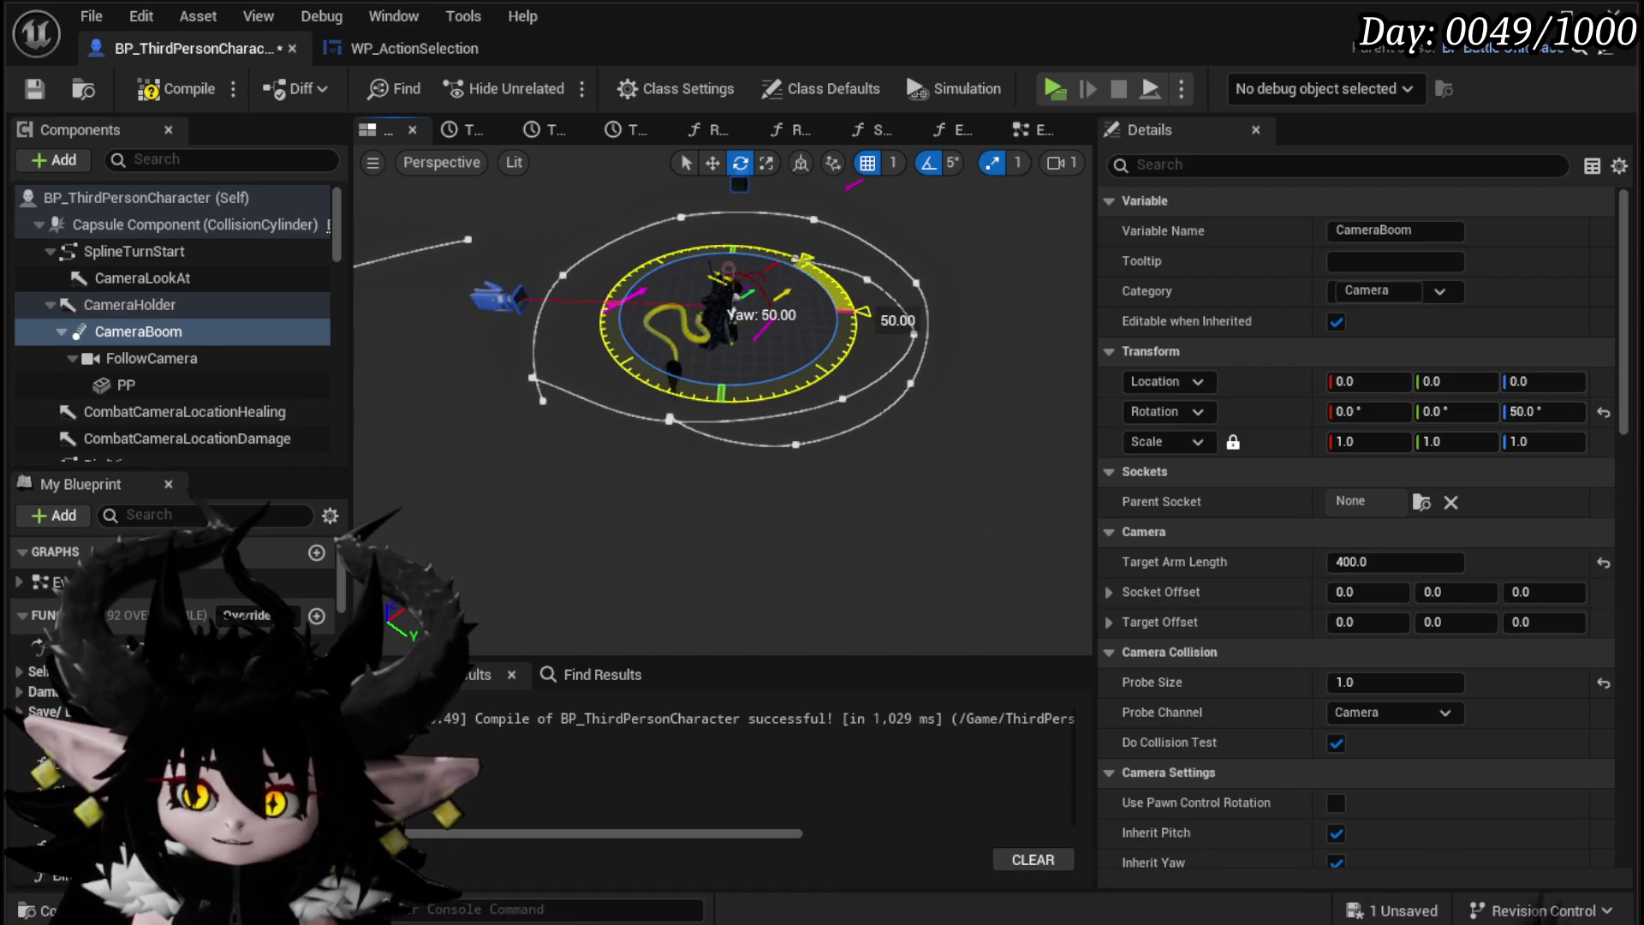
{"action": "mouse_move", "coordinate": [600, 283]}
{"action": "left_mouse_down"}
{"action": "mouse_move", "coordinate": [737, 257]}
{"action": "mouse_move", "coordinate": [856, 296]}
{"action": "mouse_move", "coordinate": [817, 257]}
{"action": "left_mouse_up"}
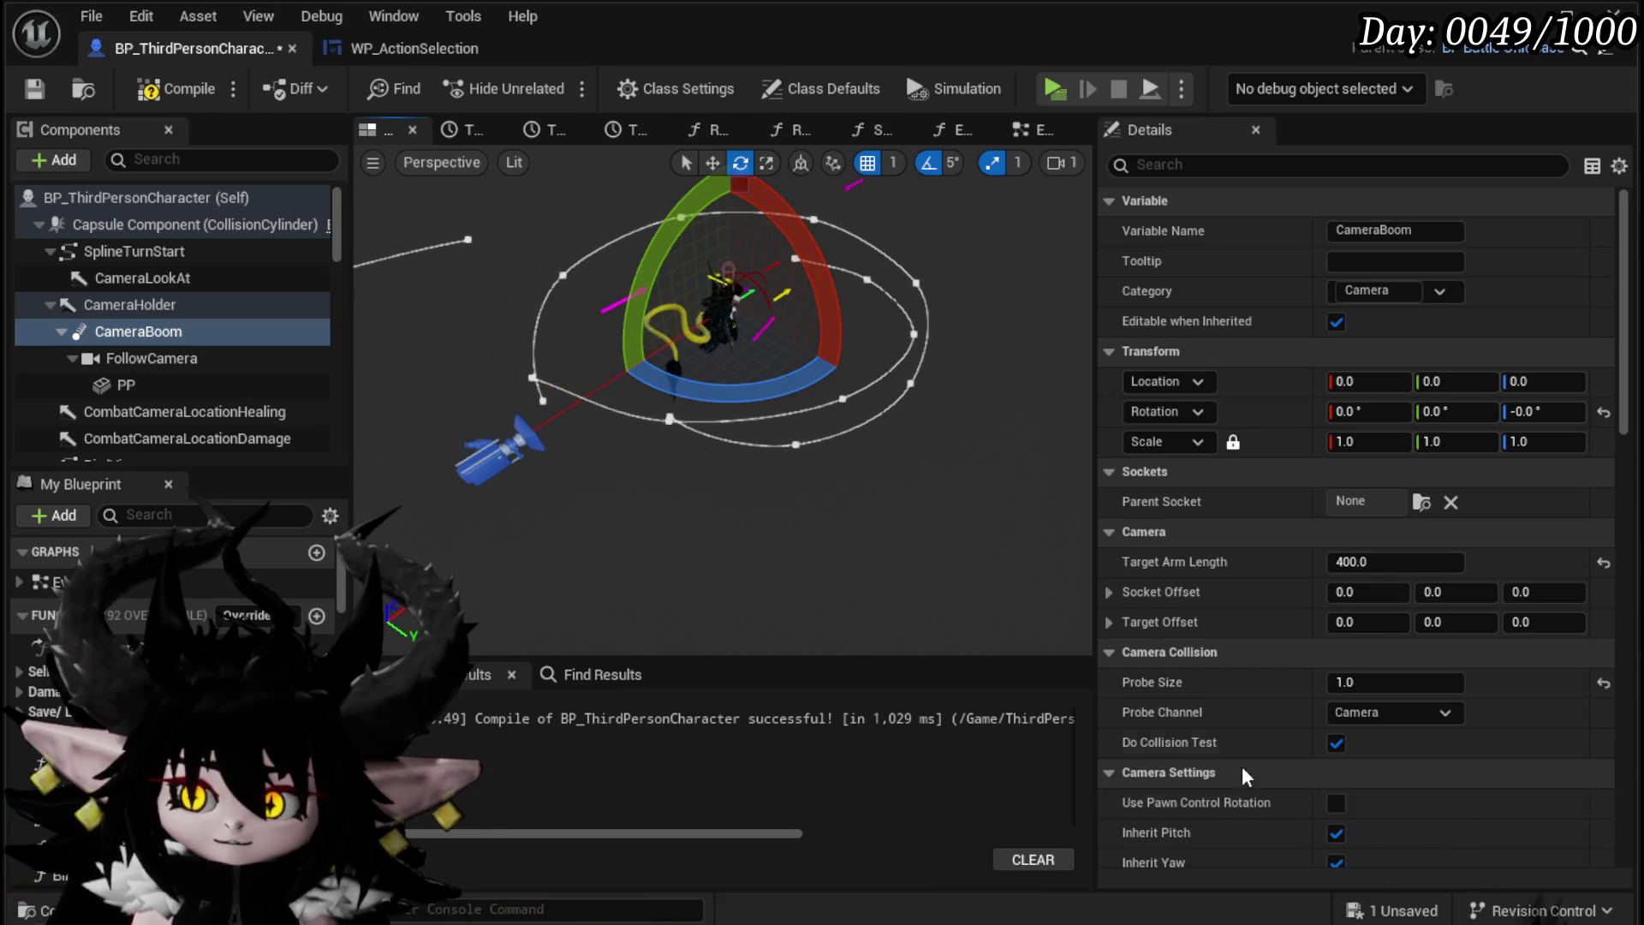
{"action": "scroll", "coordinate": [1242, 765], "scroll_direction": "down", "scroll_amount": 3}
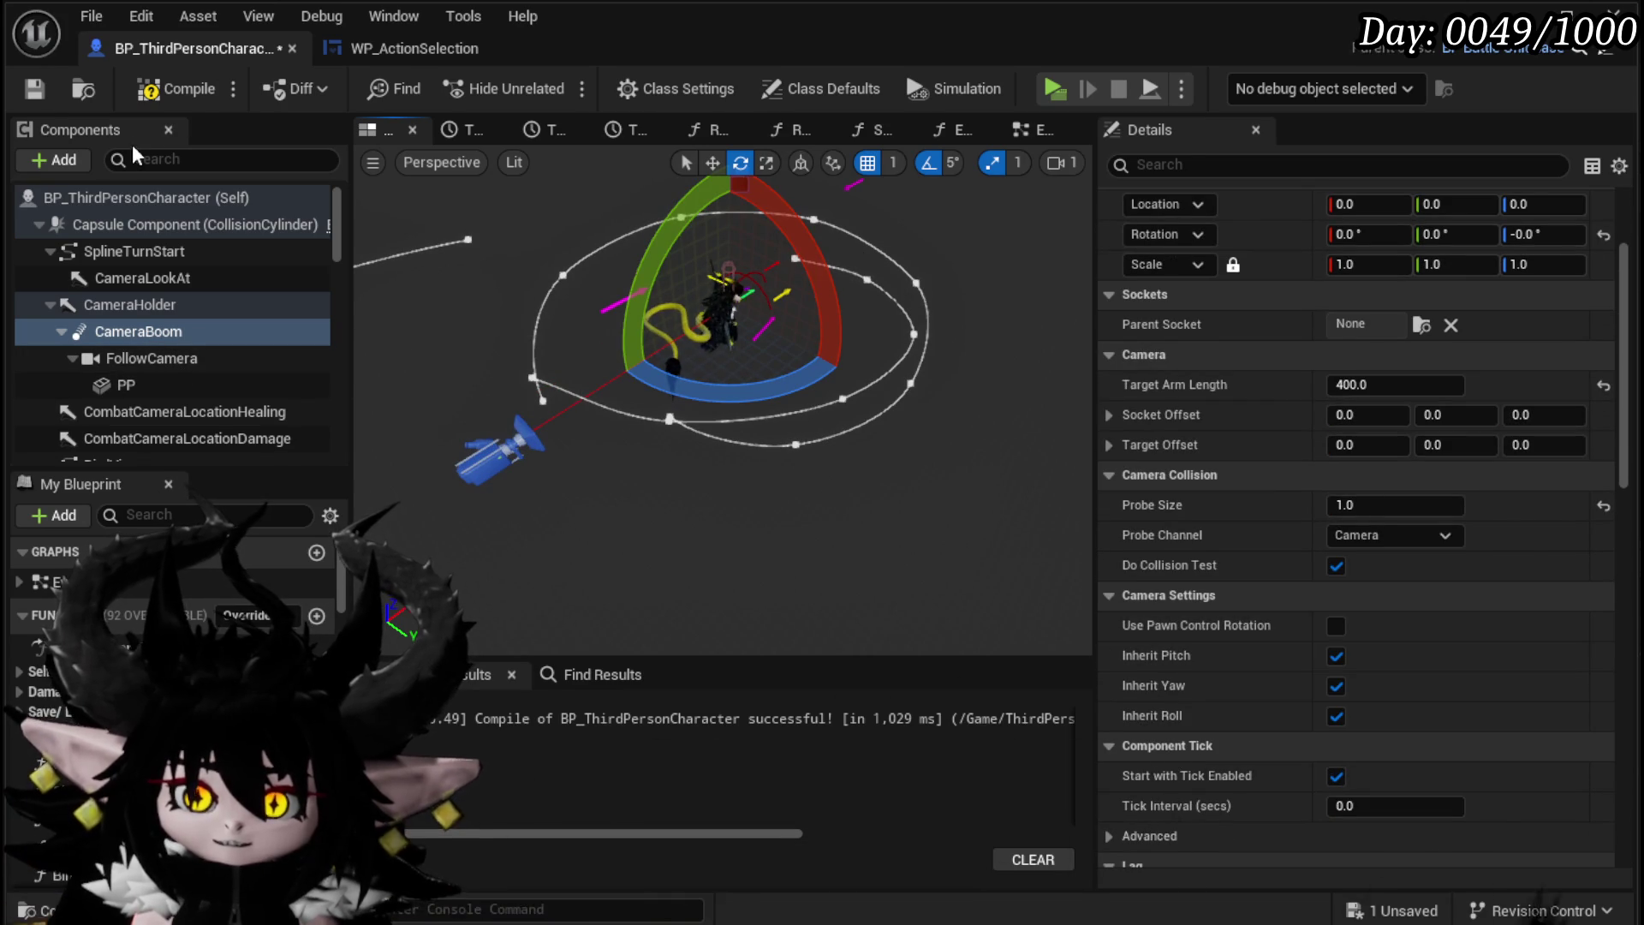
Step: Save the blueprint, run a quick playtest, then return to BP_ThirdPersonCharacter
{"action": "left_click", "coordinate": [28, 98]}
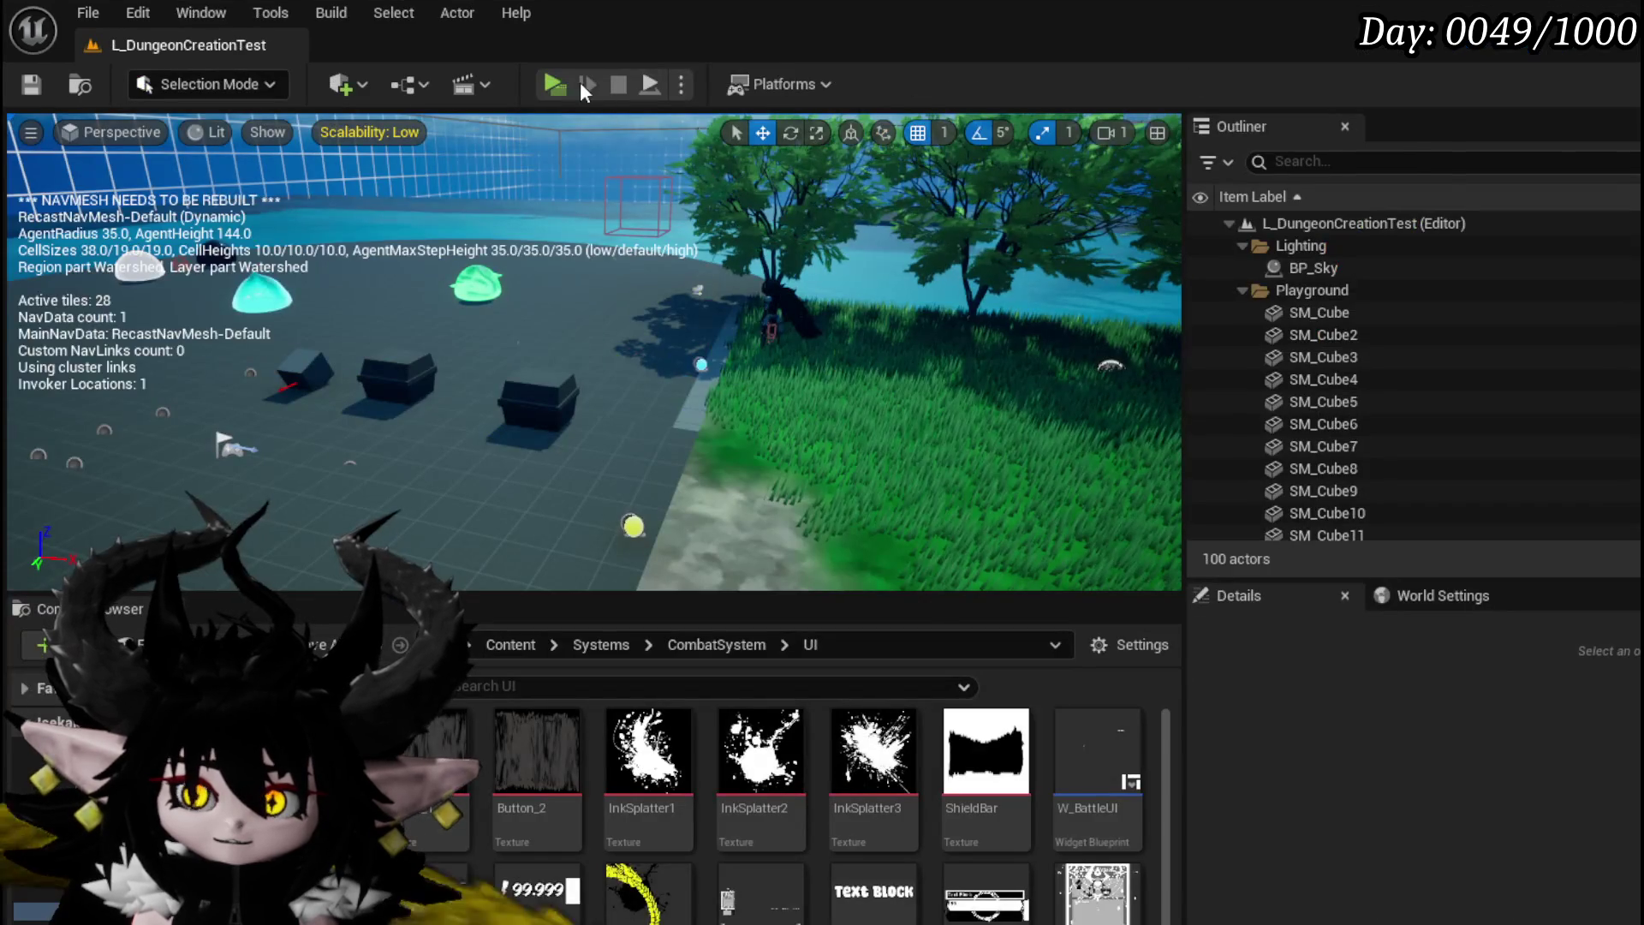
{"action": "left_click", "coordinate": [579, 80]}
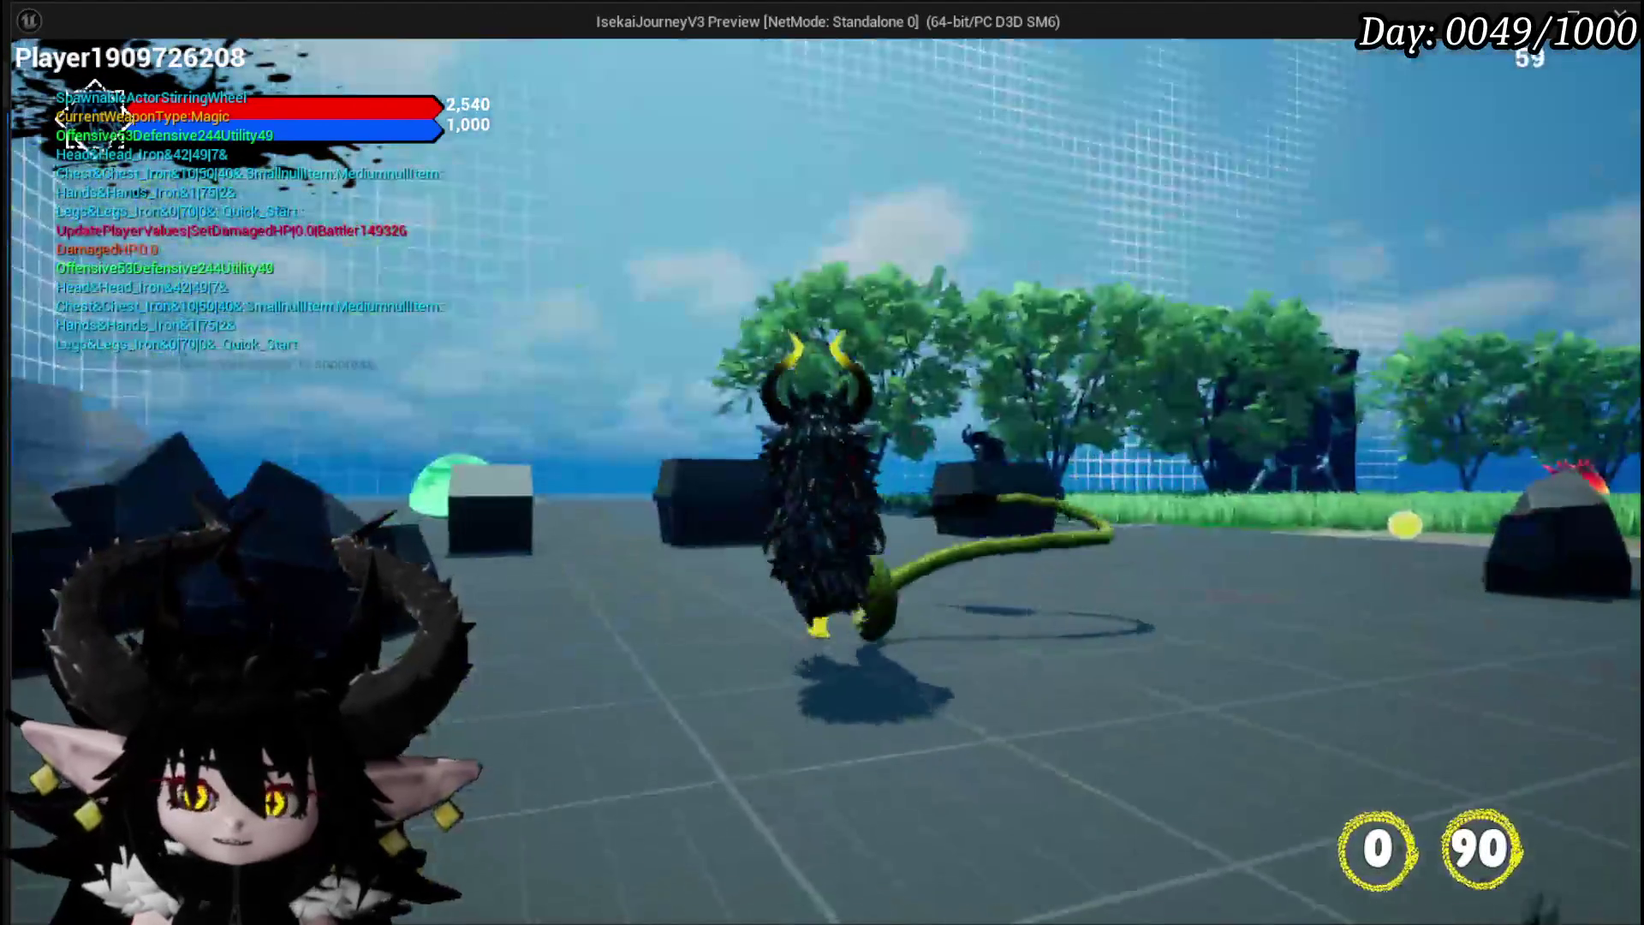
{"action": "key", "text": "Escape"}
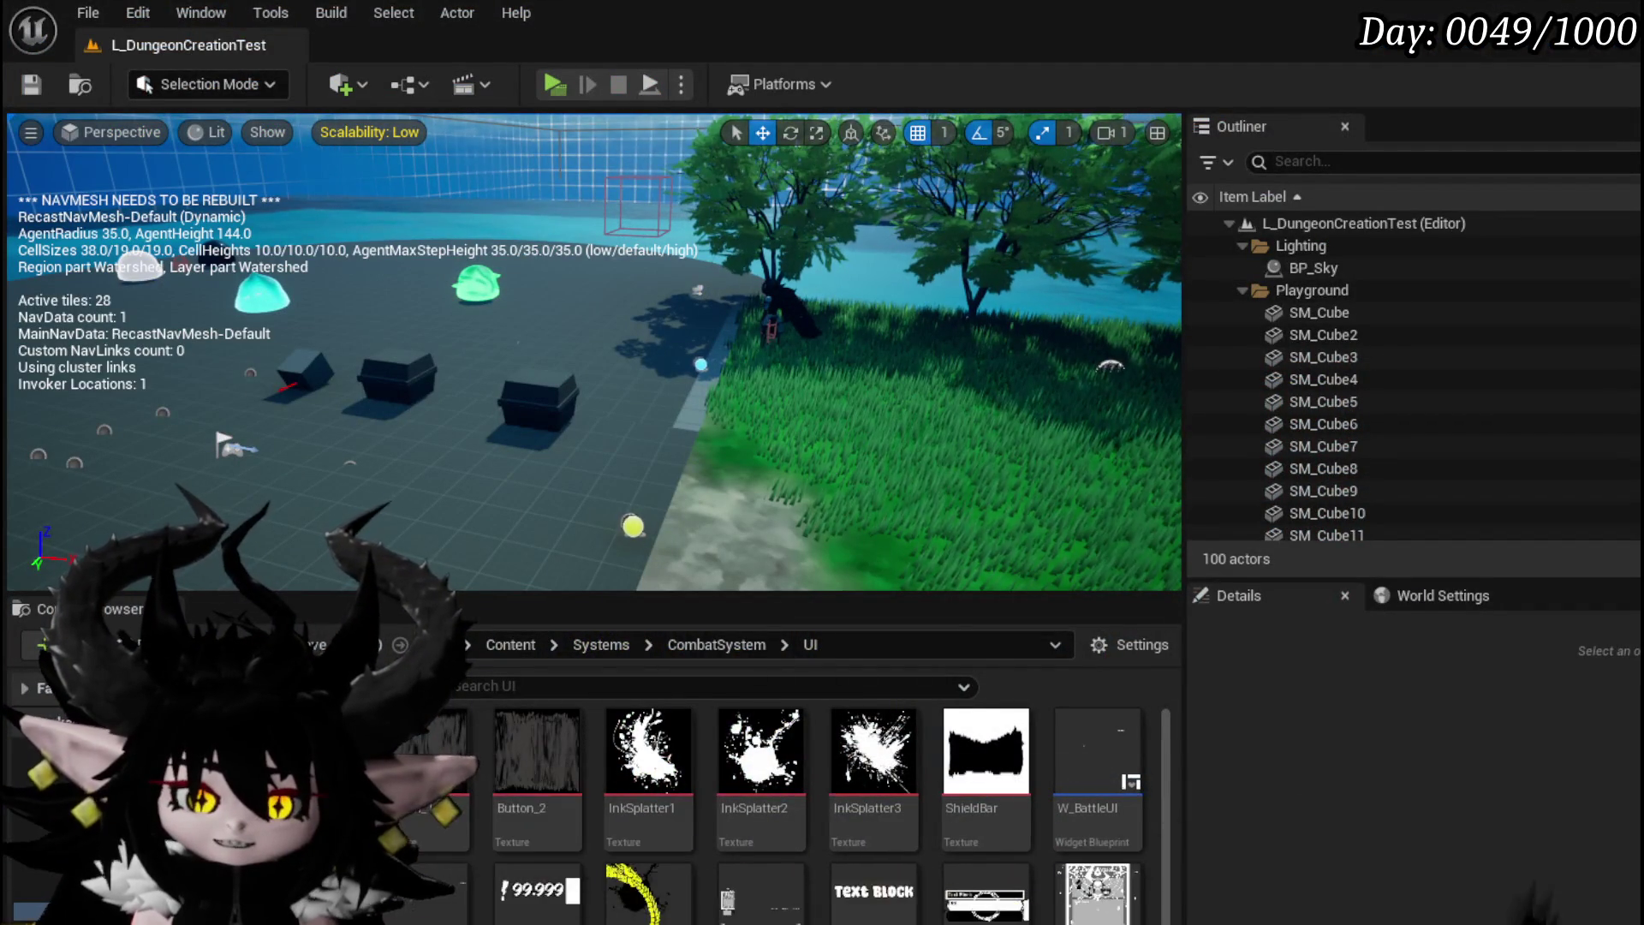
{"action": "key", "text": "alt+Tab"}
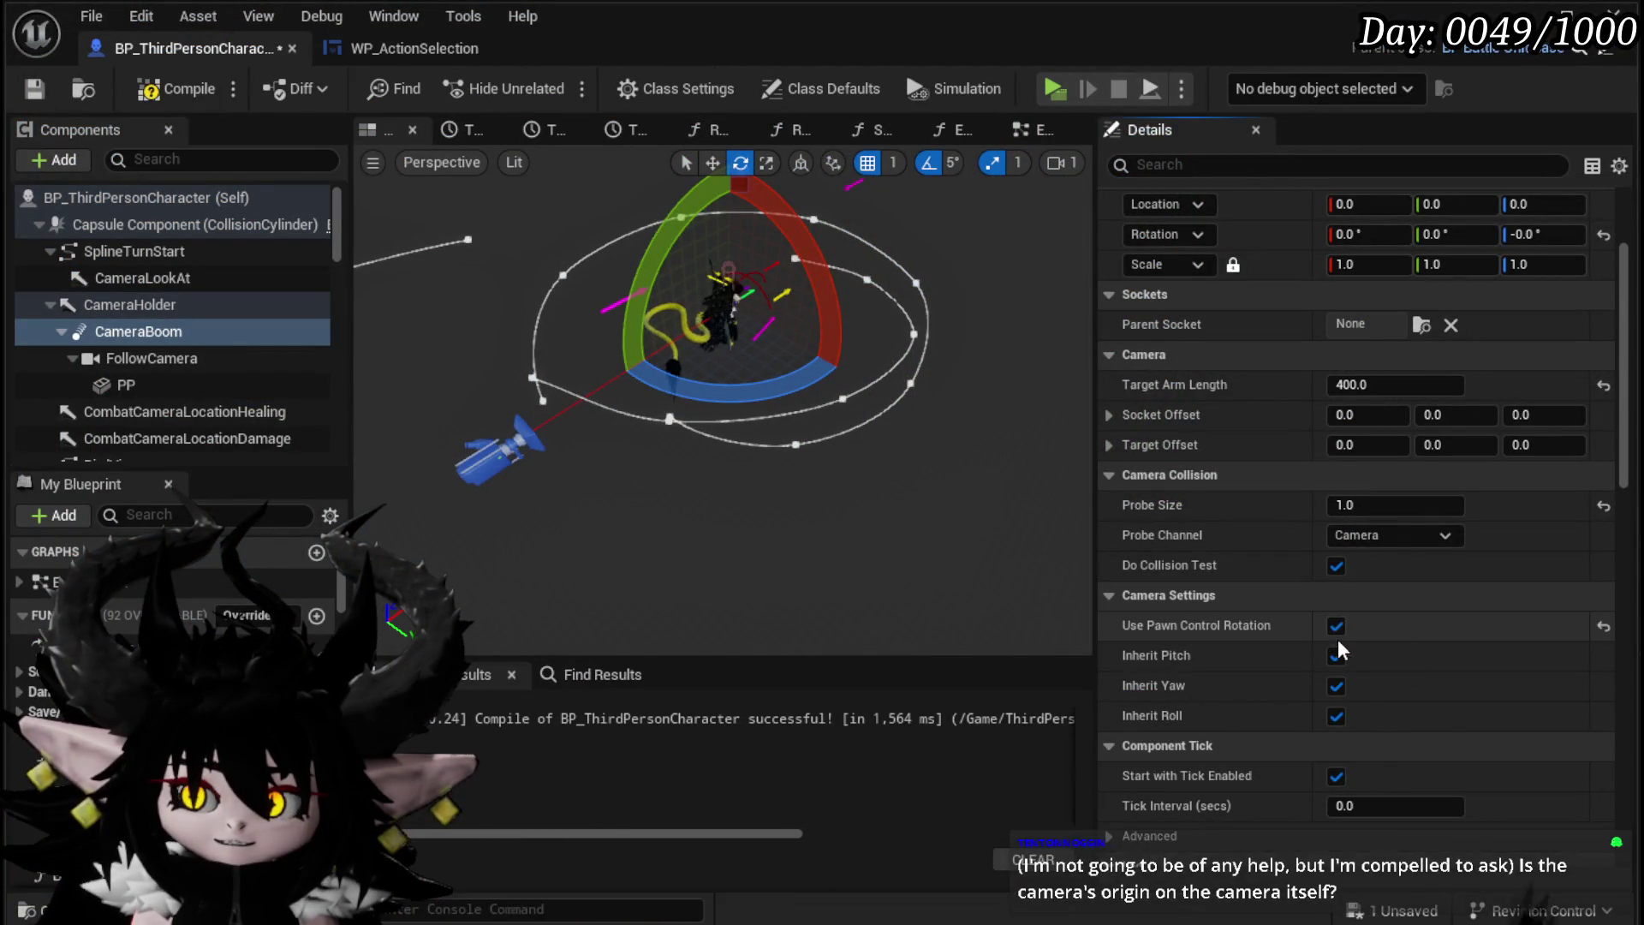
Step: Compile and save, review FollowCamera's perspective projection and 90.0° field of view, then reselect CameraBoom
{"action": "left_click", "coordinate": [25, 96]}
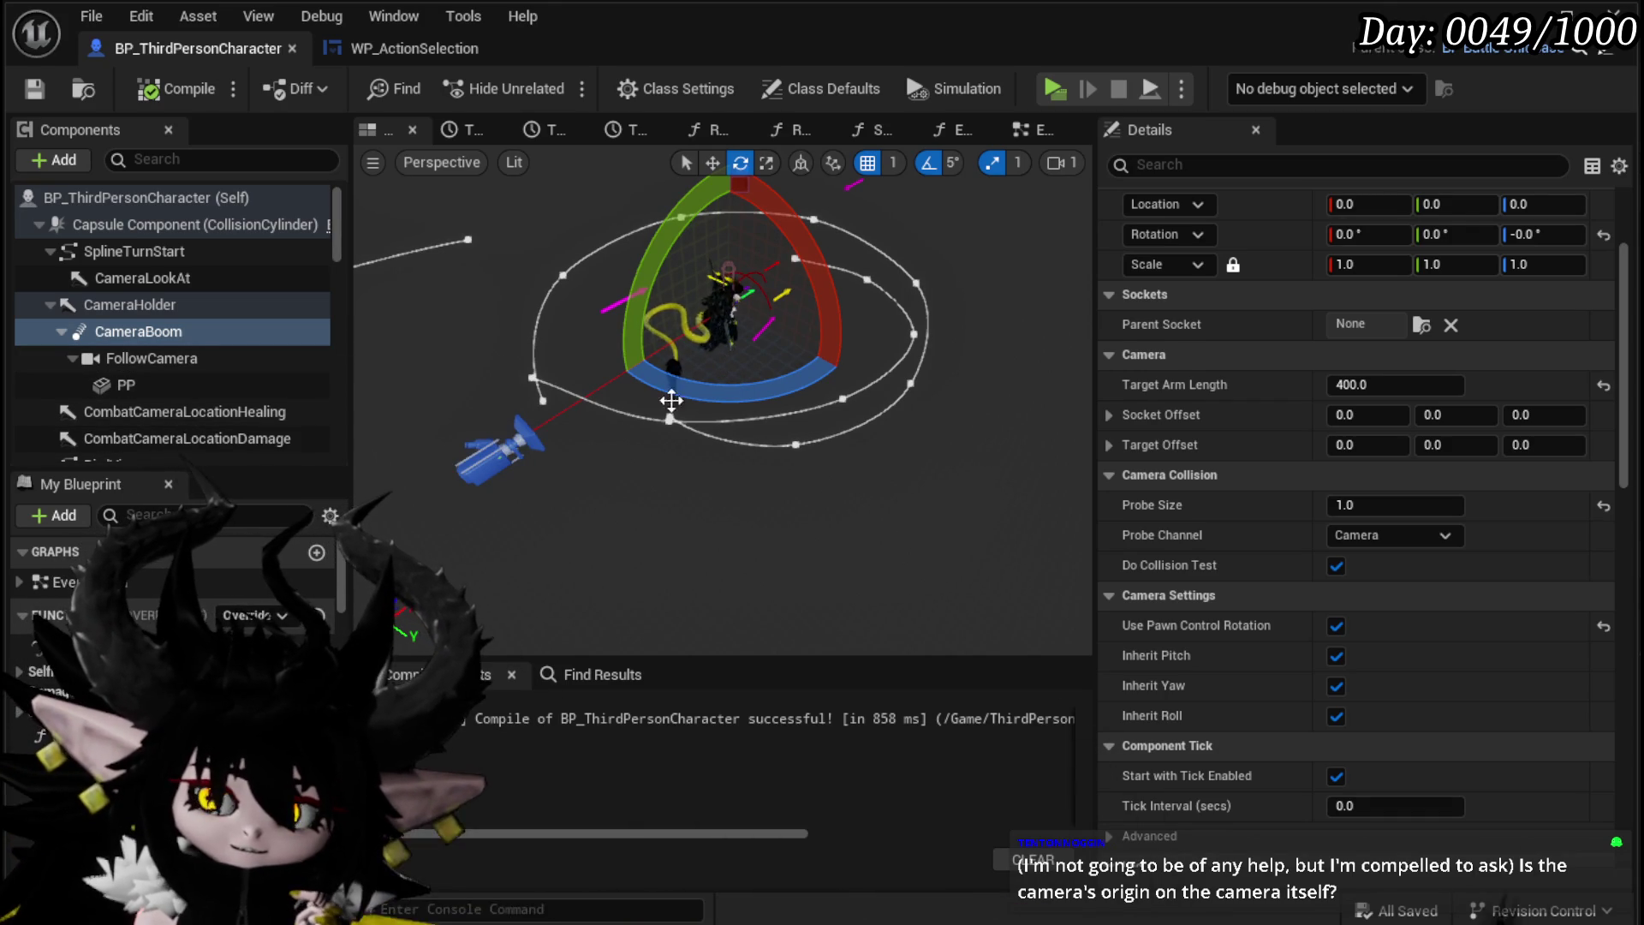
{"action": "left_click", "coordinate": [503, 449]}
{"action": "scroll", "coordinate": [1401, 344], "scroll_direction": "up", "scroll_amount": 5}
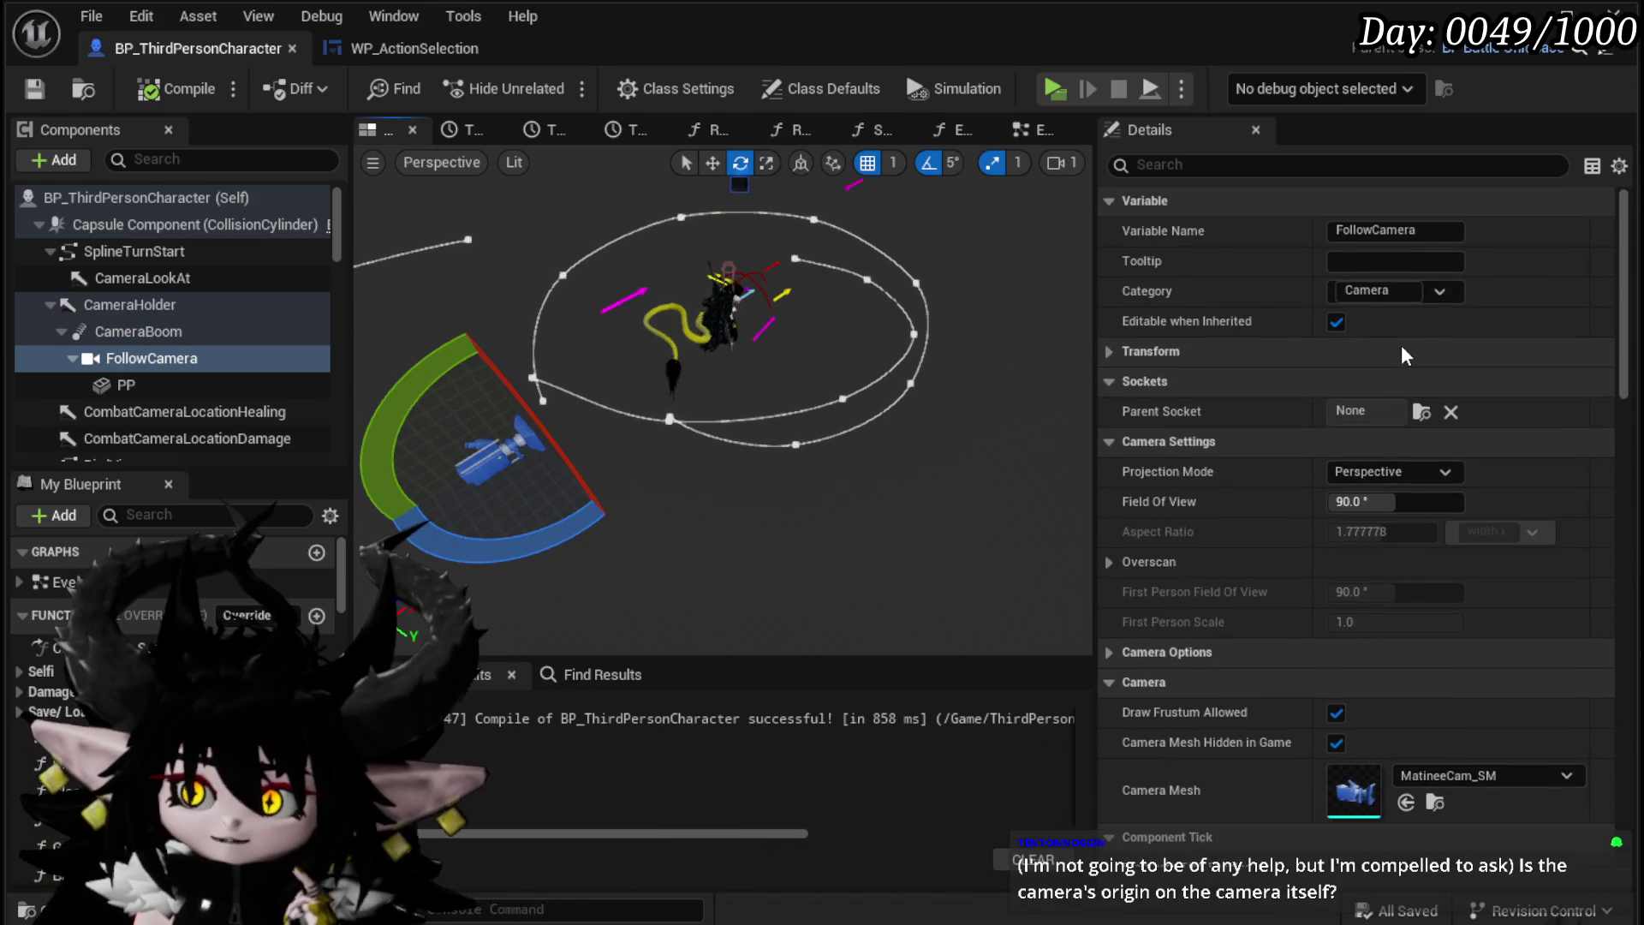
{"action": "scroll", "coordinate": [1400, 346], "scroll_direction": "down", "scroll_amount": 15}
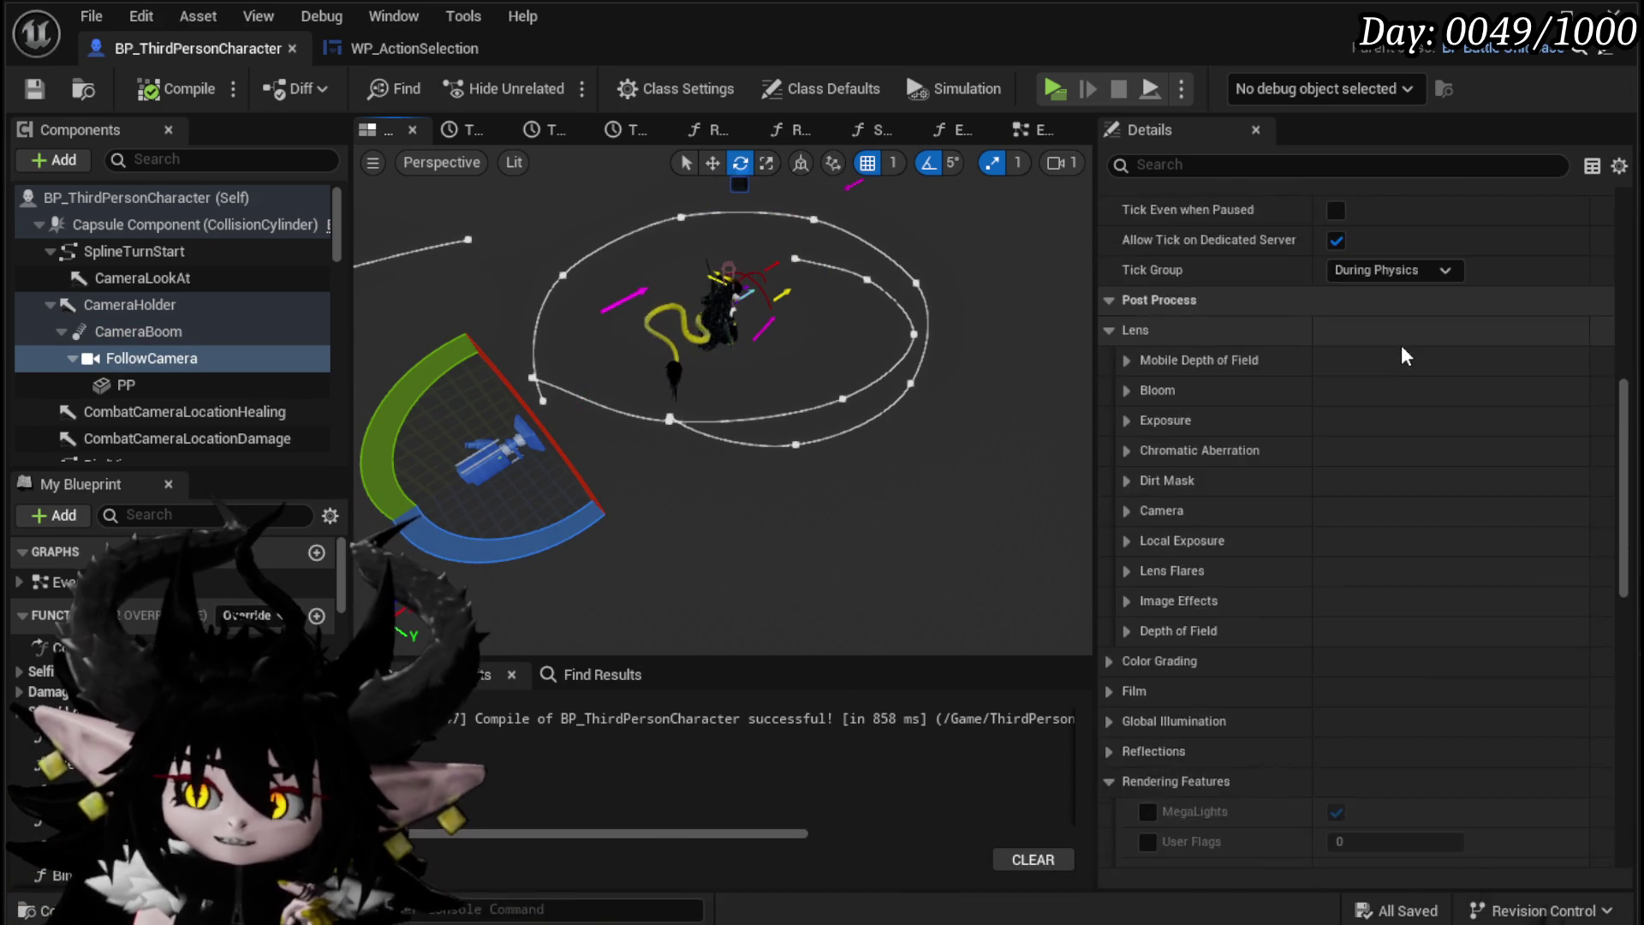
{"action": "scroll", "coordinate": [1401, 346], "scroll_direction": "down", "scroll_amount": 5}
{"action": "scroll", "coordinate": [1401, 346], "scroll_direction": "up", "scroll_amount": 6}
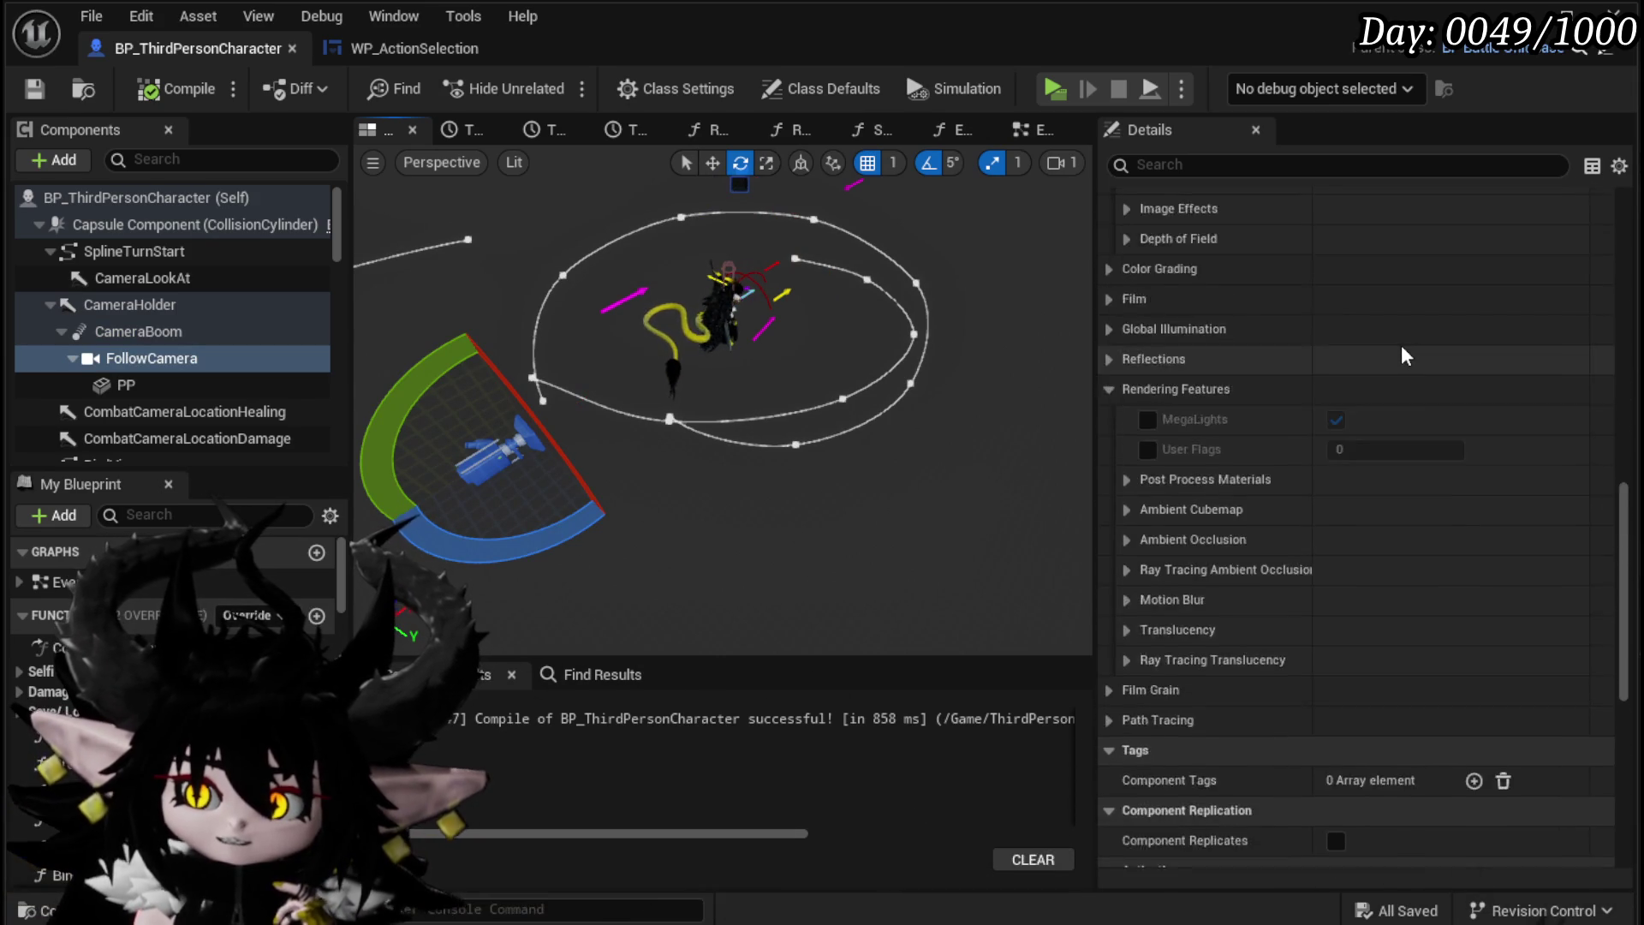
{"action": "scroll", "coordinate": [1401, 346], "scroll_direction": "up", "scroll_amount": 15}
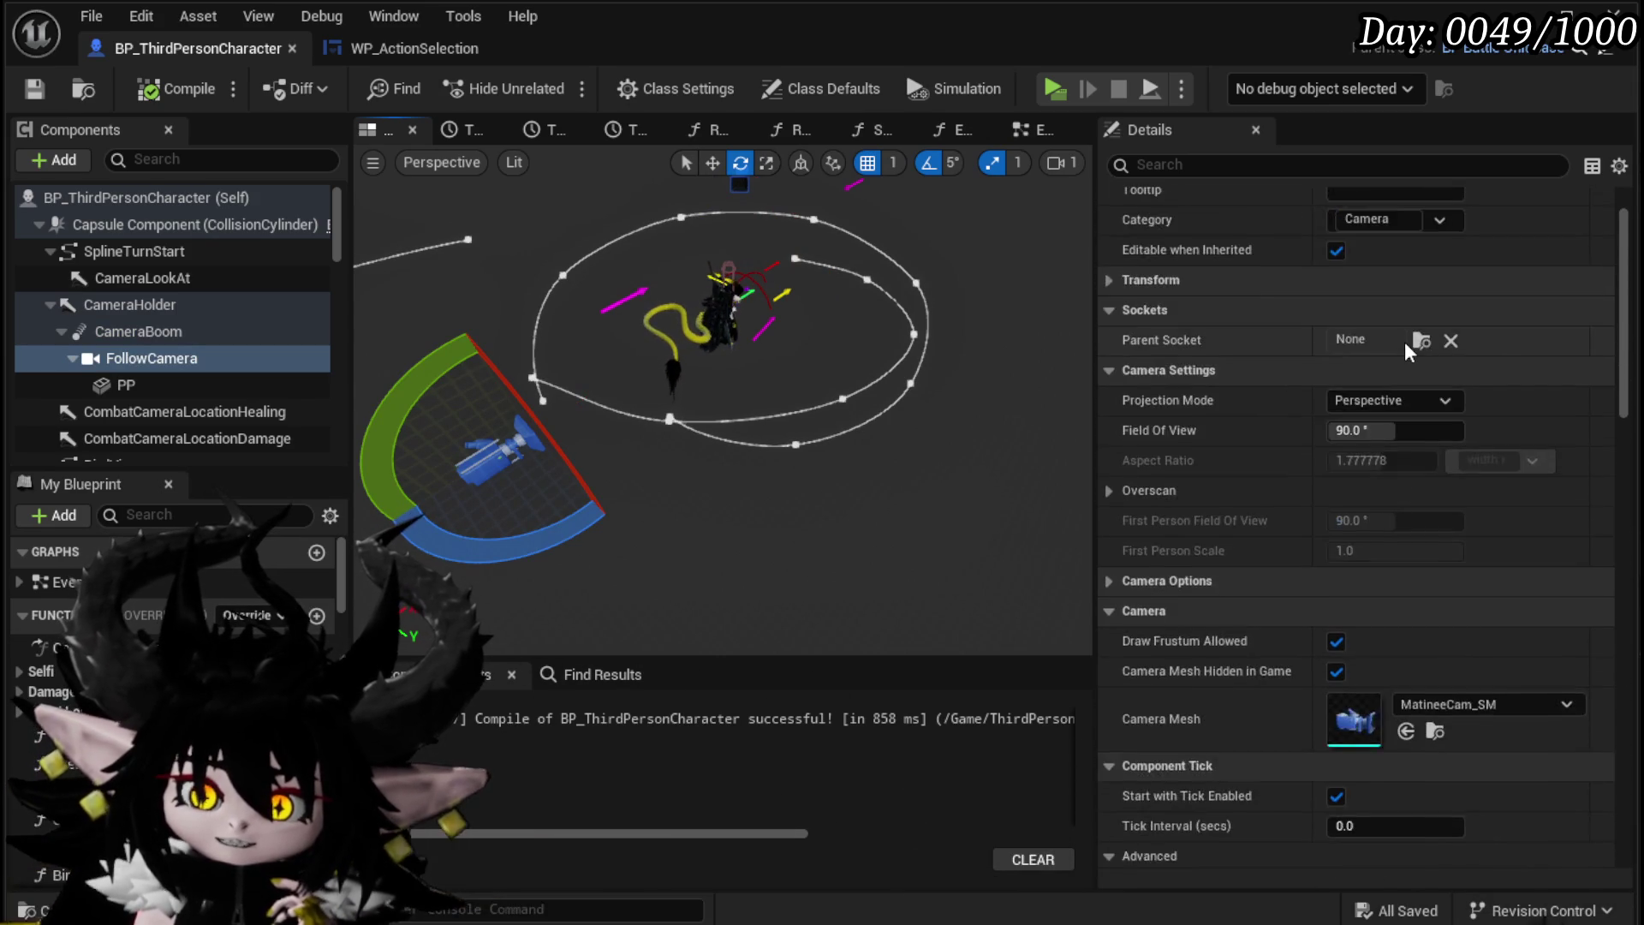
{"action": "left_click", "coordinate": [154, 341]}
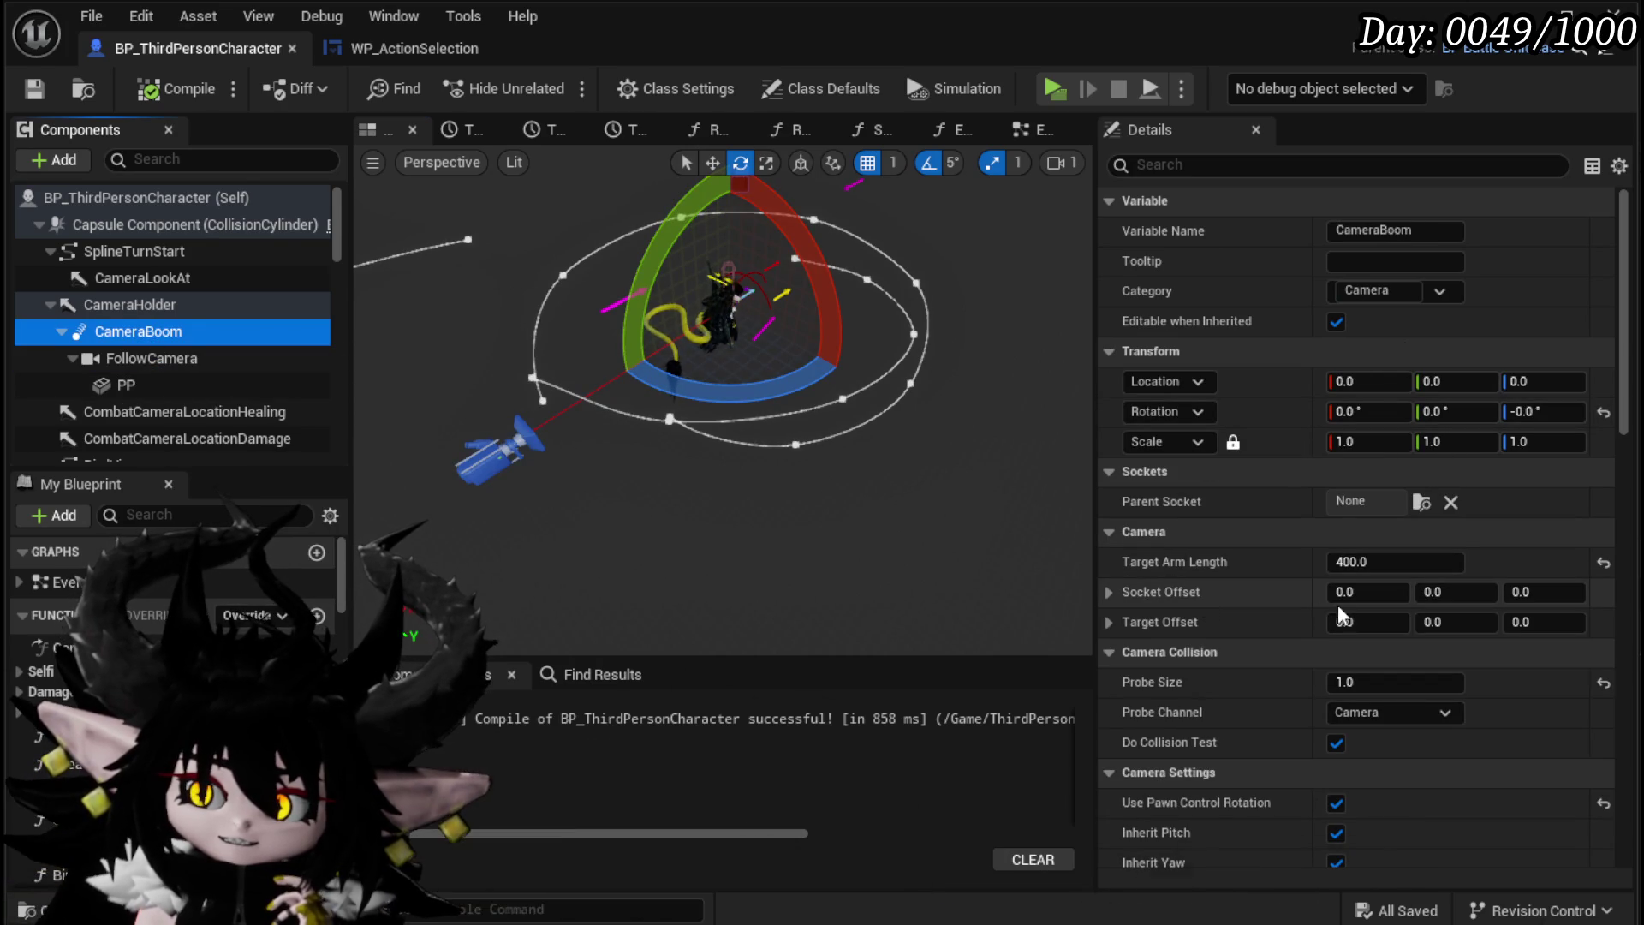
Step: Try out the CameraBoom Socket Offset values, then compile and save the blueprint
{"action": "left_click", "coordinate": [1109, 591]}
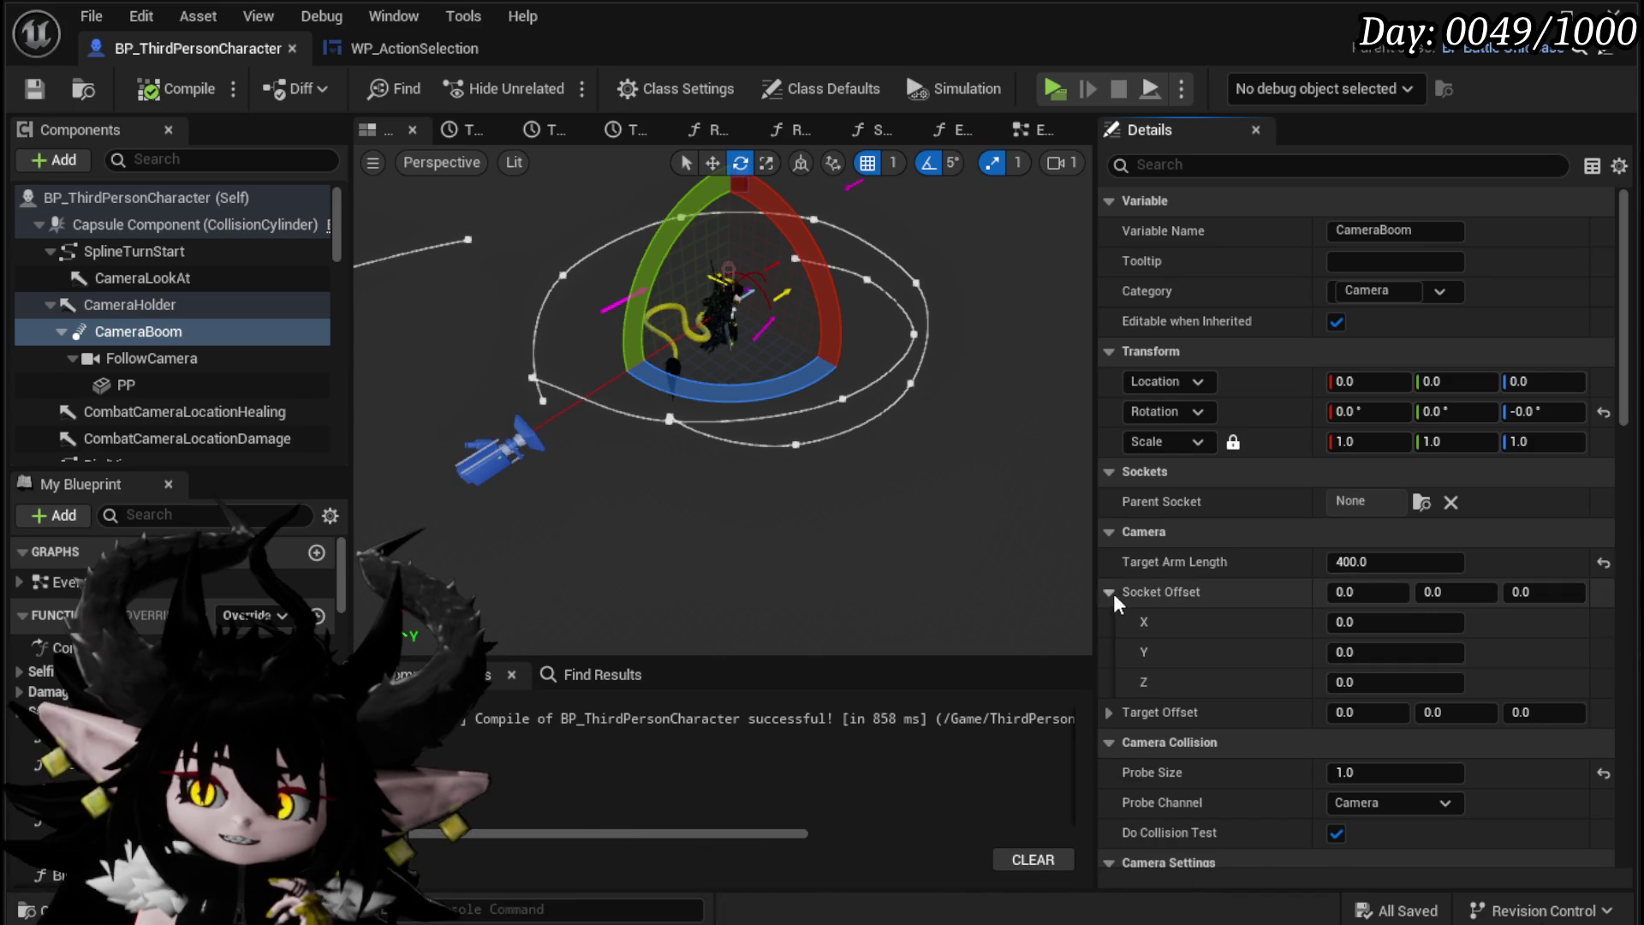
{"action": "left_click", "coordinate": [1109, 592]}
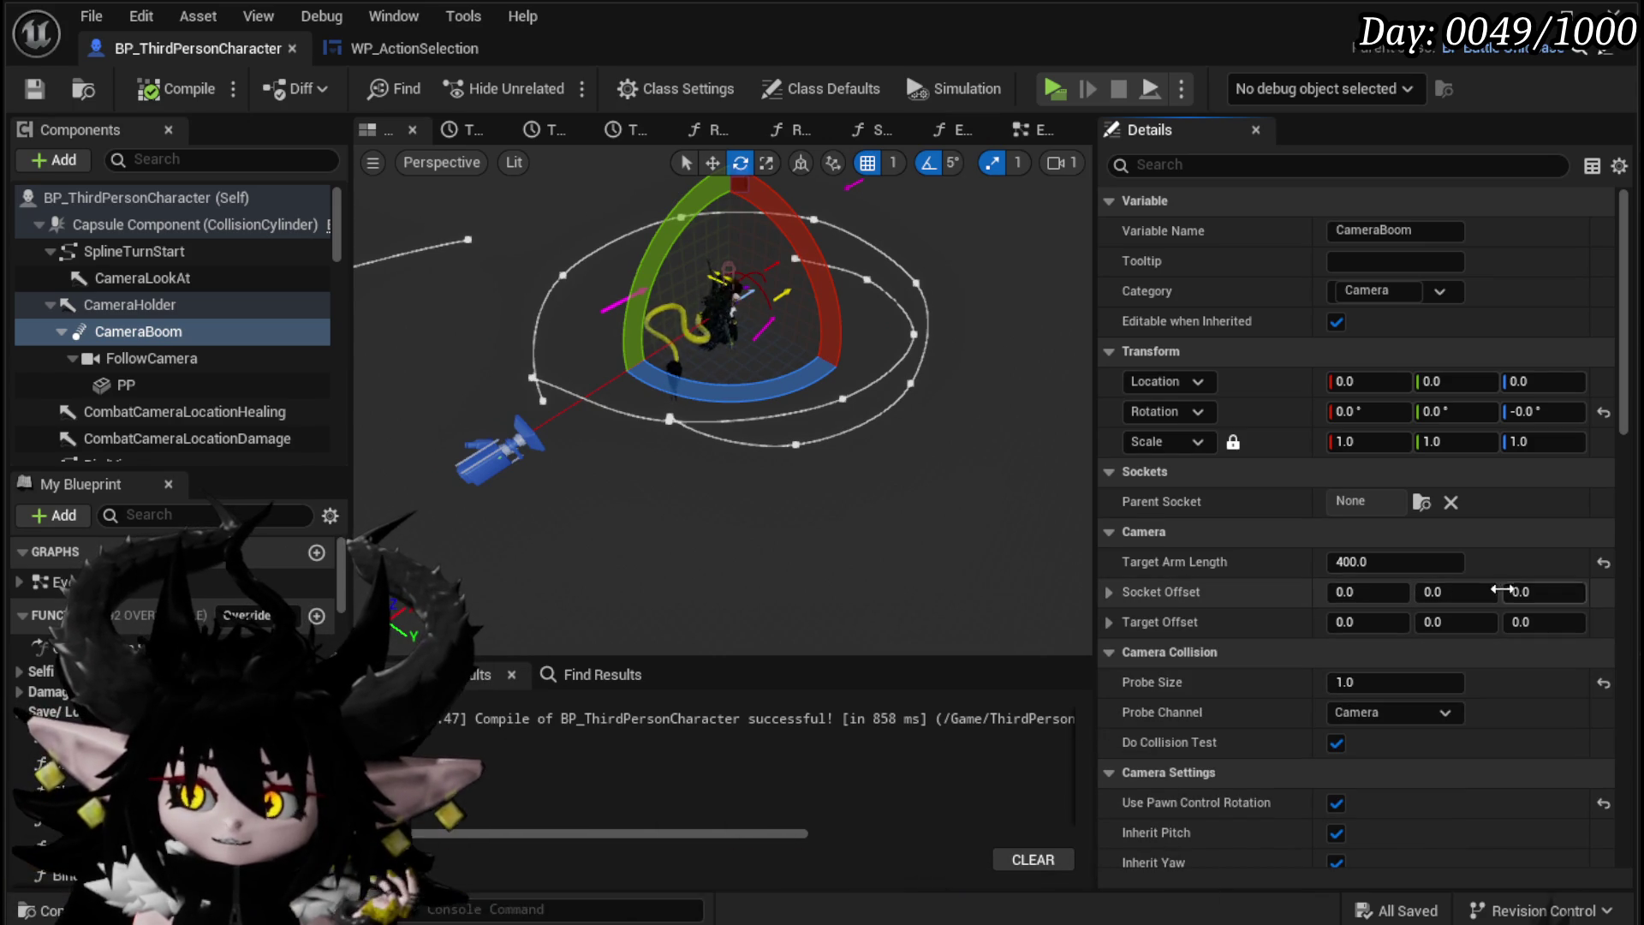
{"action": "type", "text": "800"}
{"action": "key", "text": "Return"}
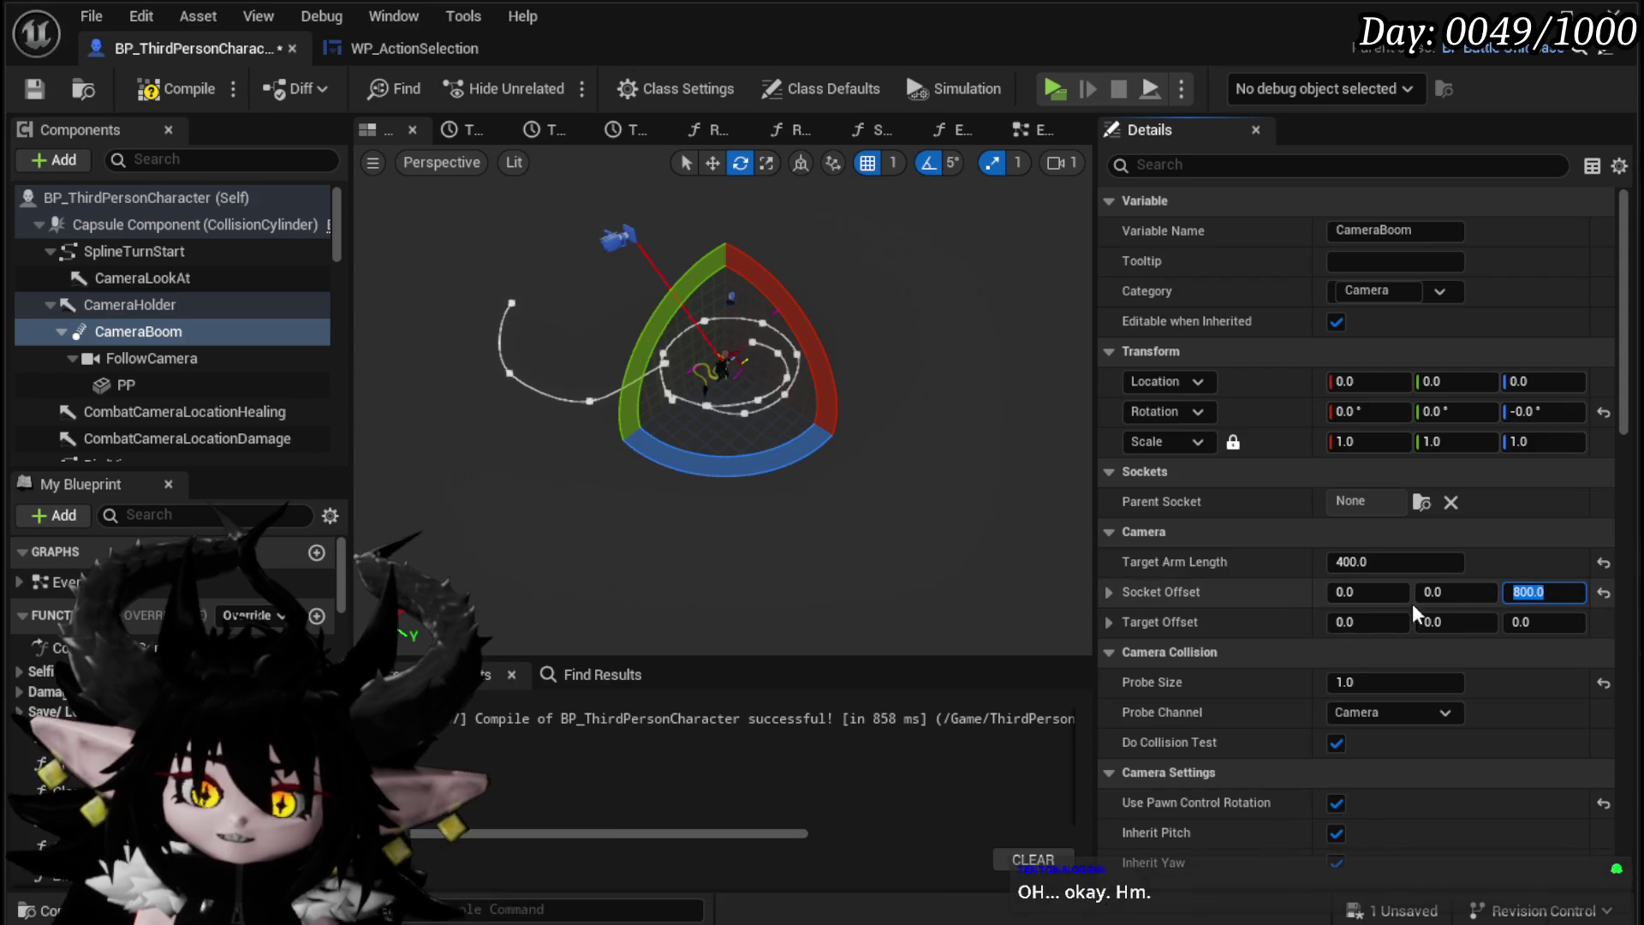
{"action": "type", "text": "400"}
{"action": "key", "text": "Escape"}
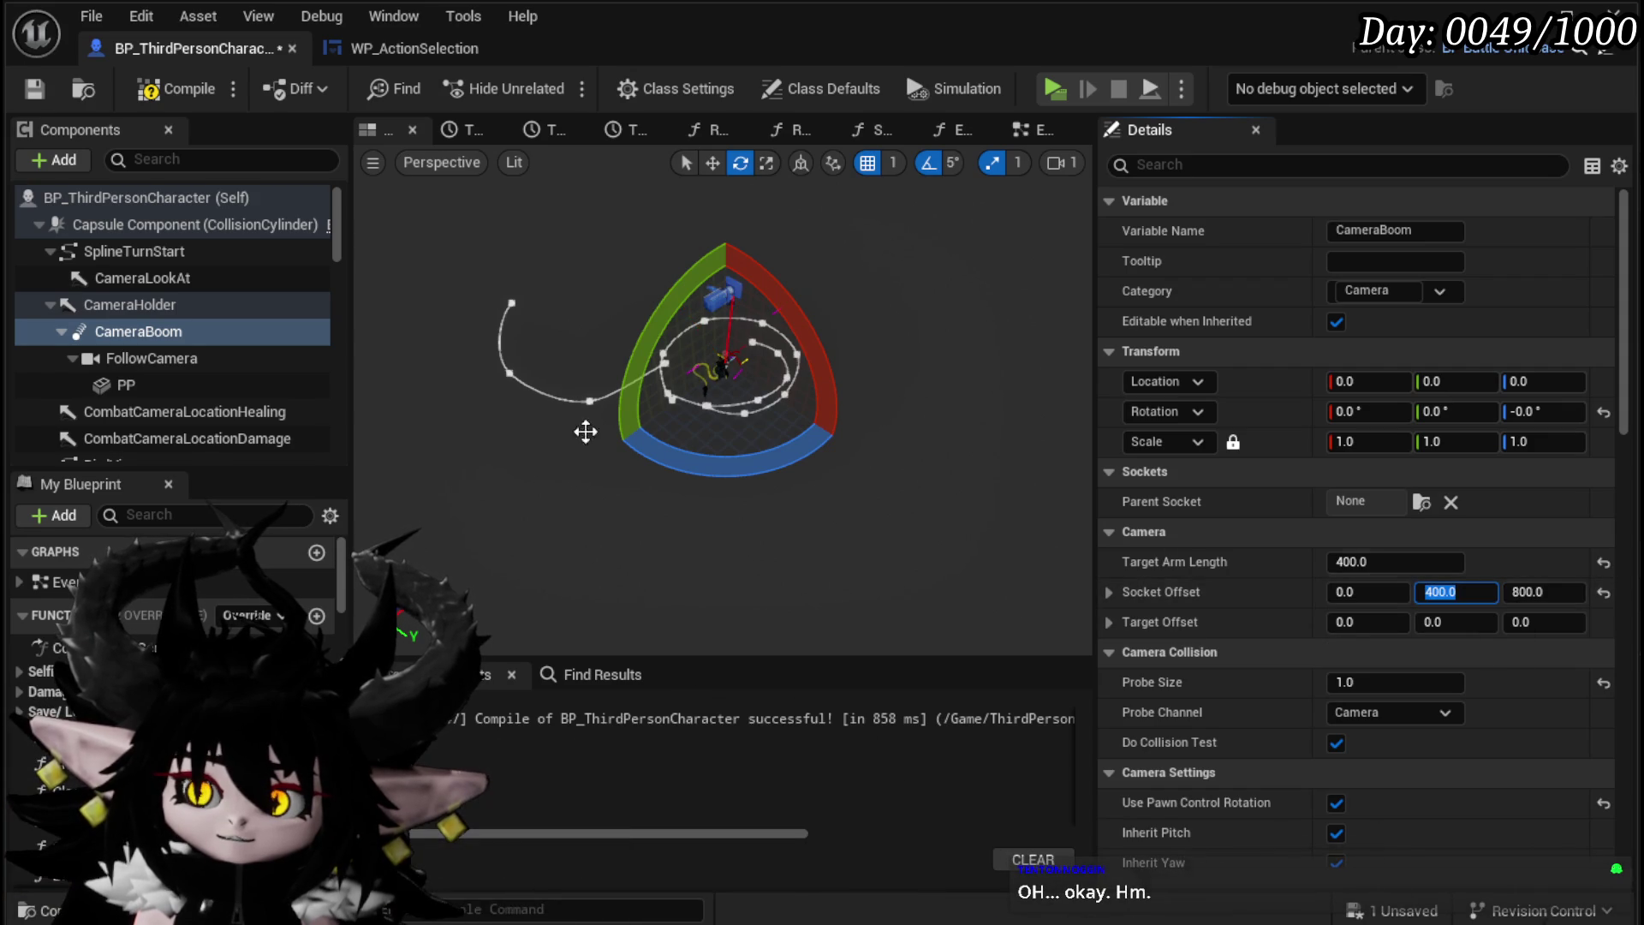
{"action": "key", "text": "Escape"}
{"action": "type", "text": "0"}
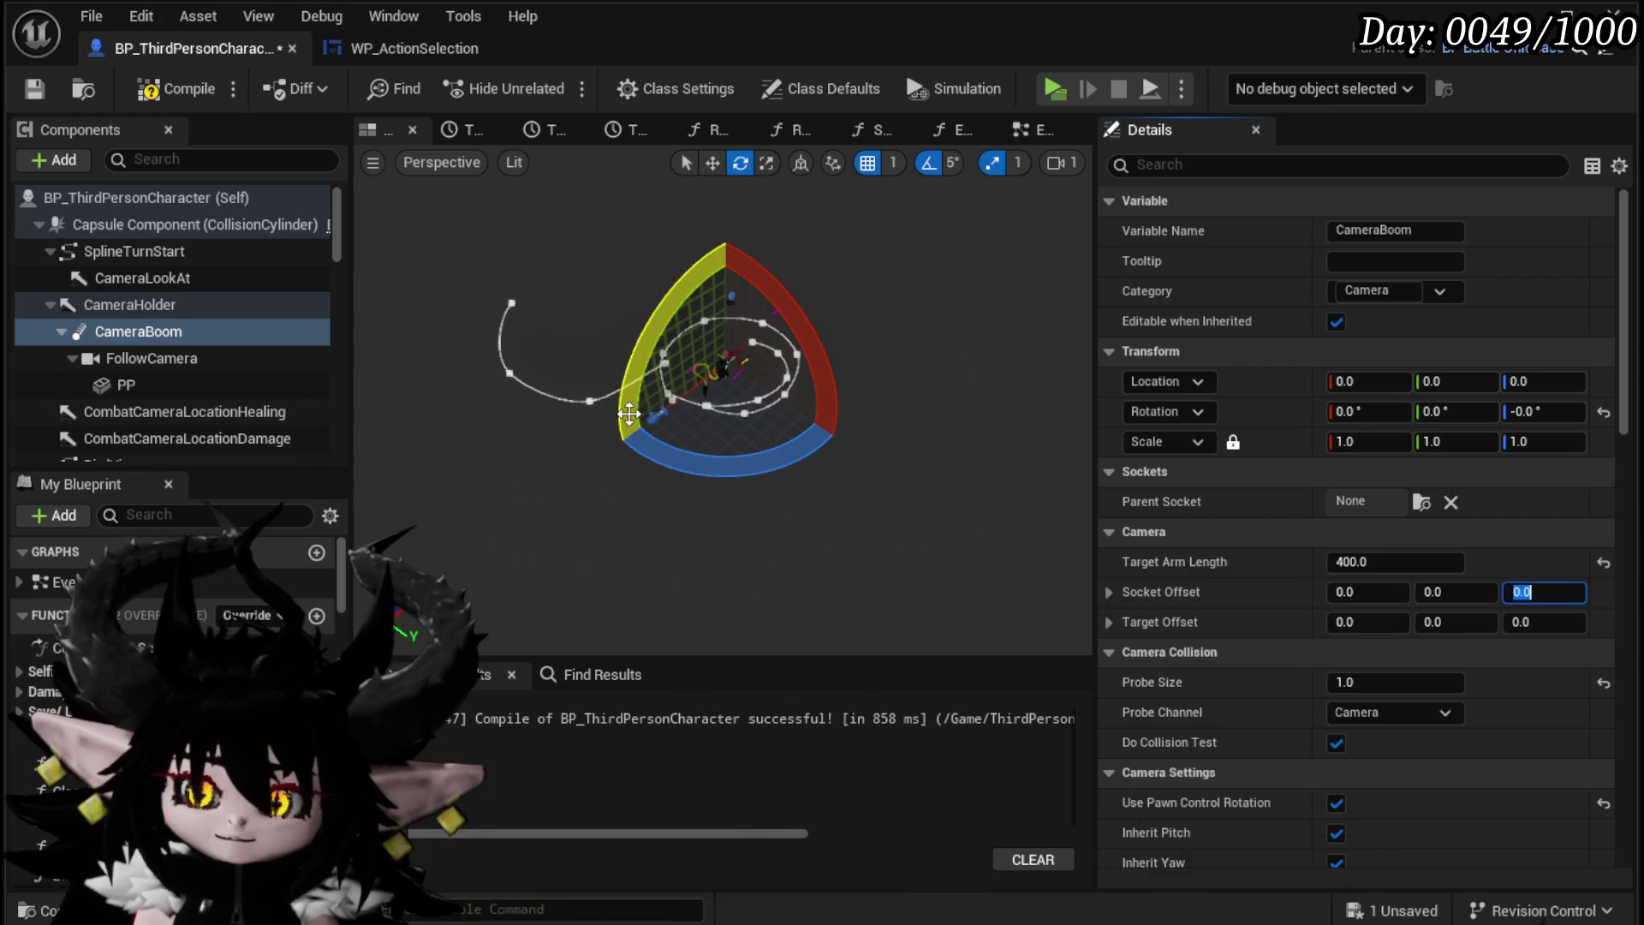
{"action": "left_click", "coordinate": [157, 89]}
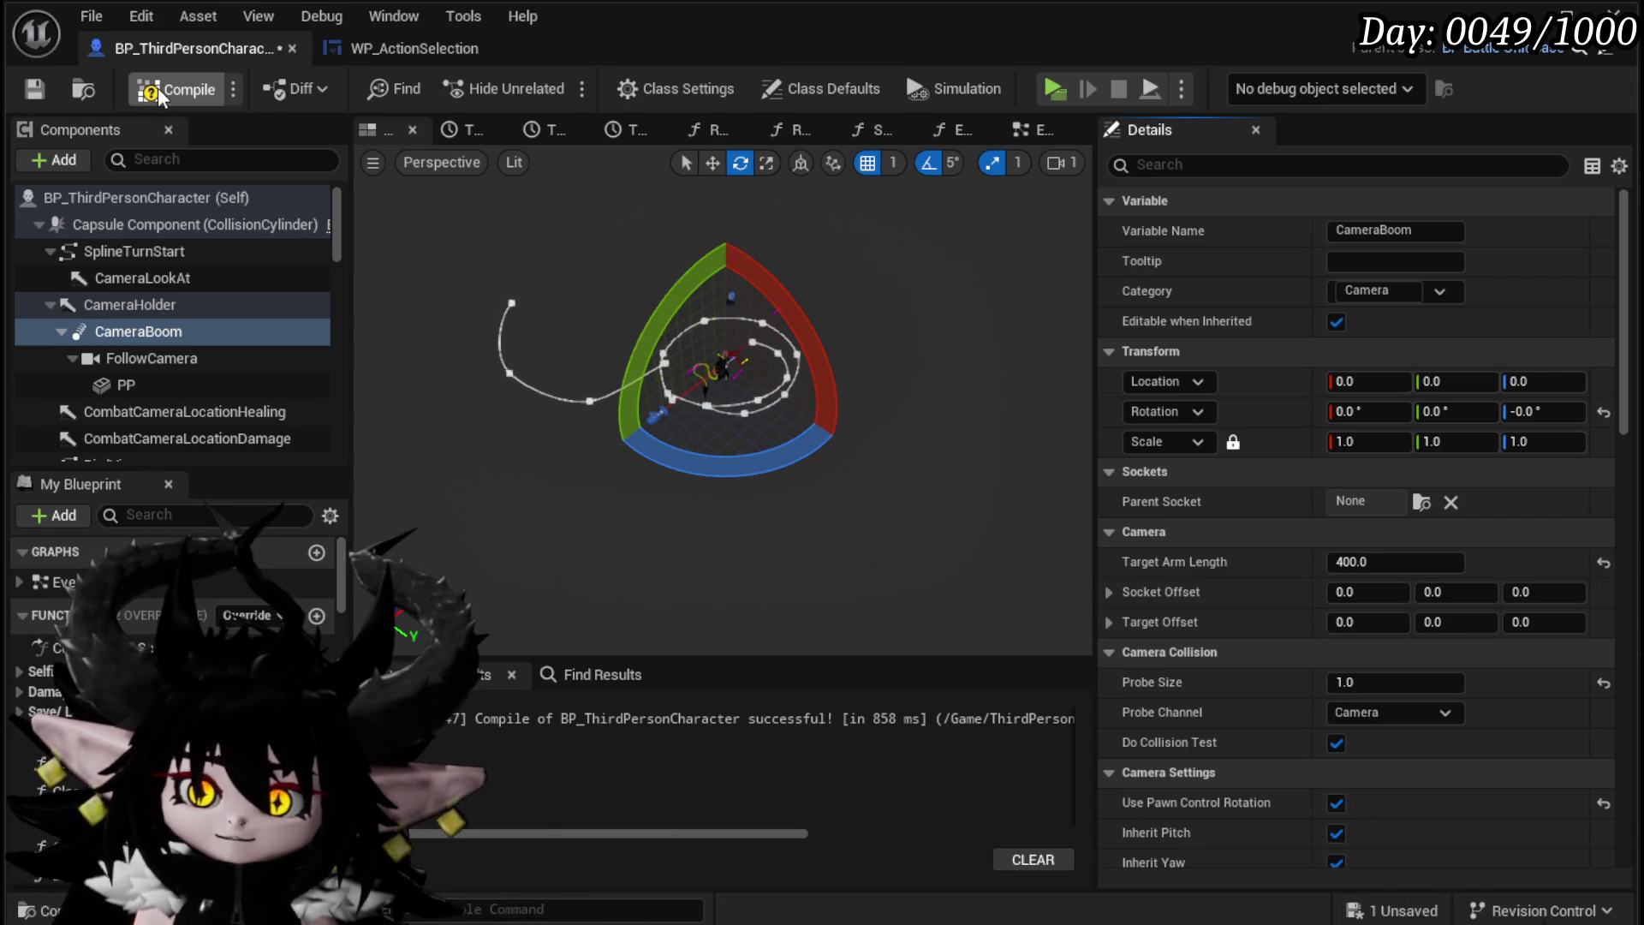
{"action": "left_click", "coordinate": [36, 91]}
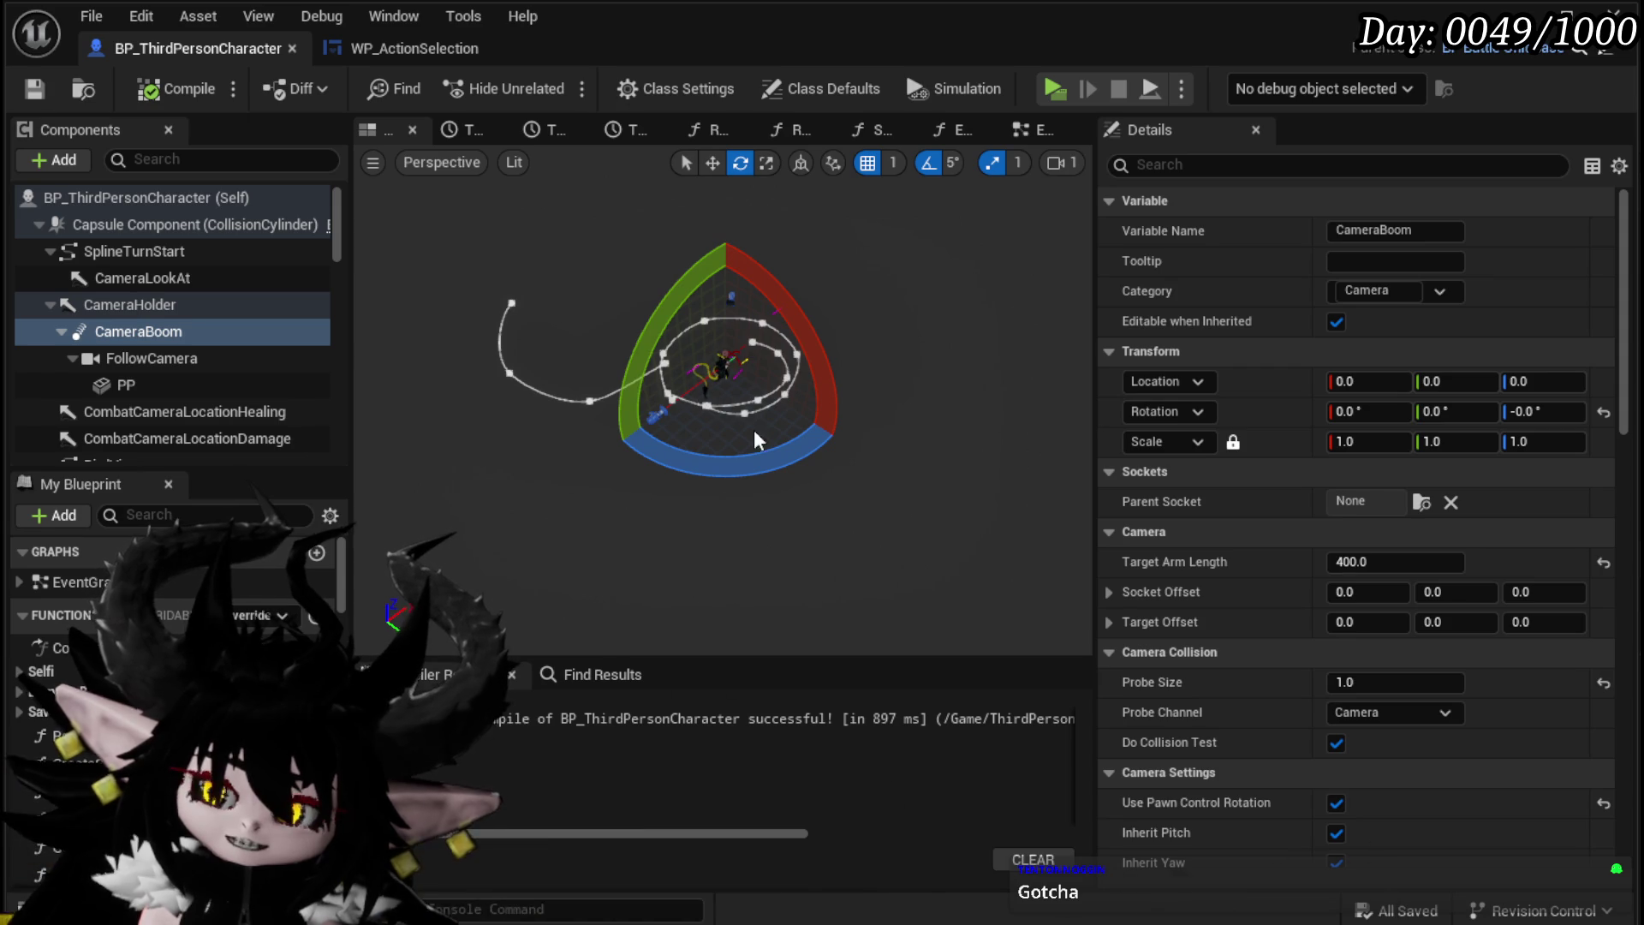
Step: Set the CameraBoom Target Arm Length back to 400.0 and compile and save
{"action": "left_click_drag", "start_coordinate": [1393, 561], "coordinate": [1383, 562]}
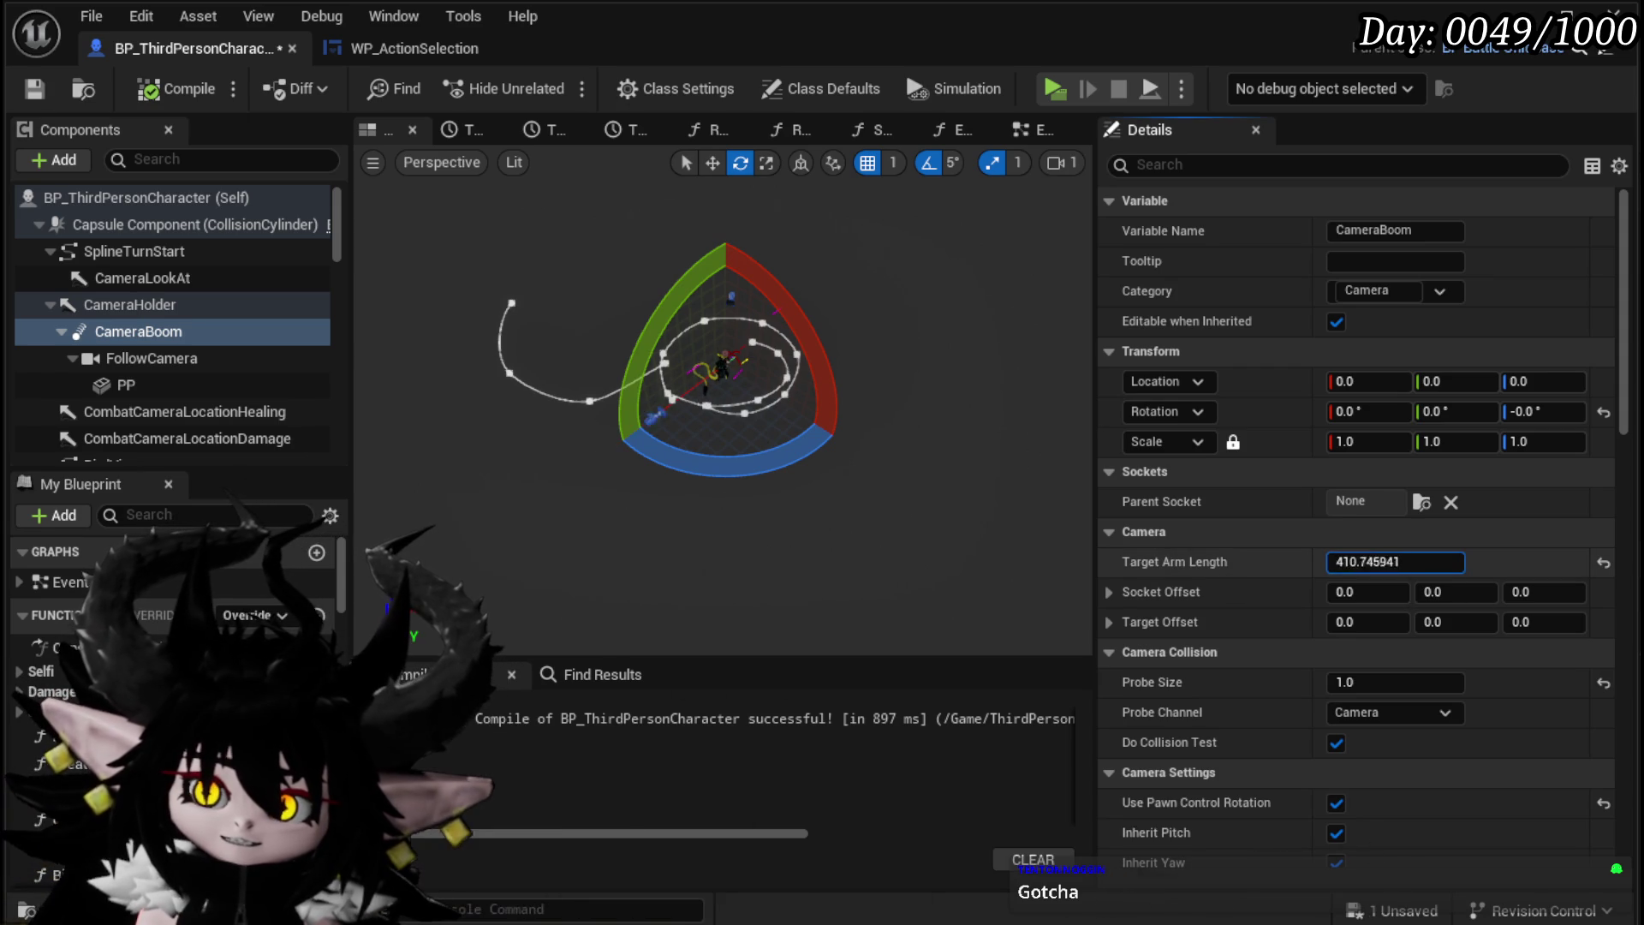
{"action": "type", "text": "00"}
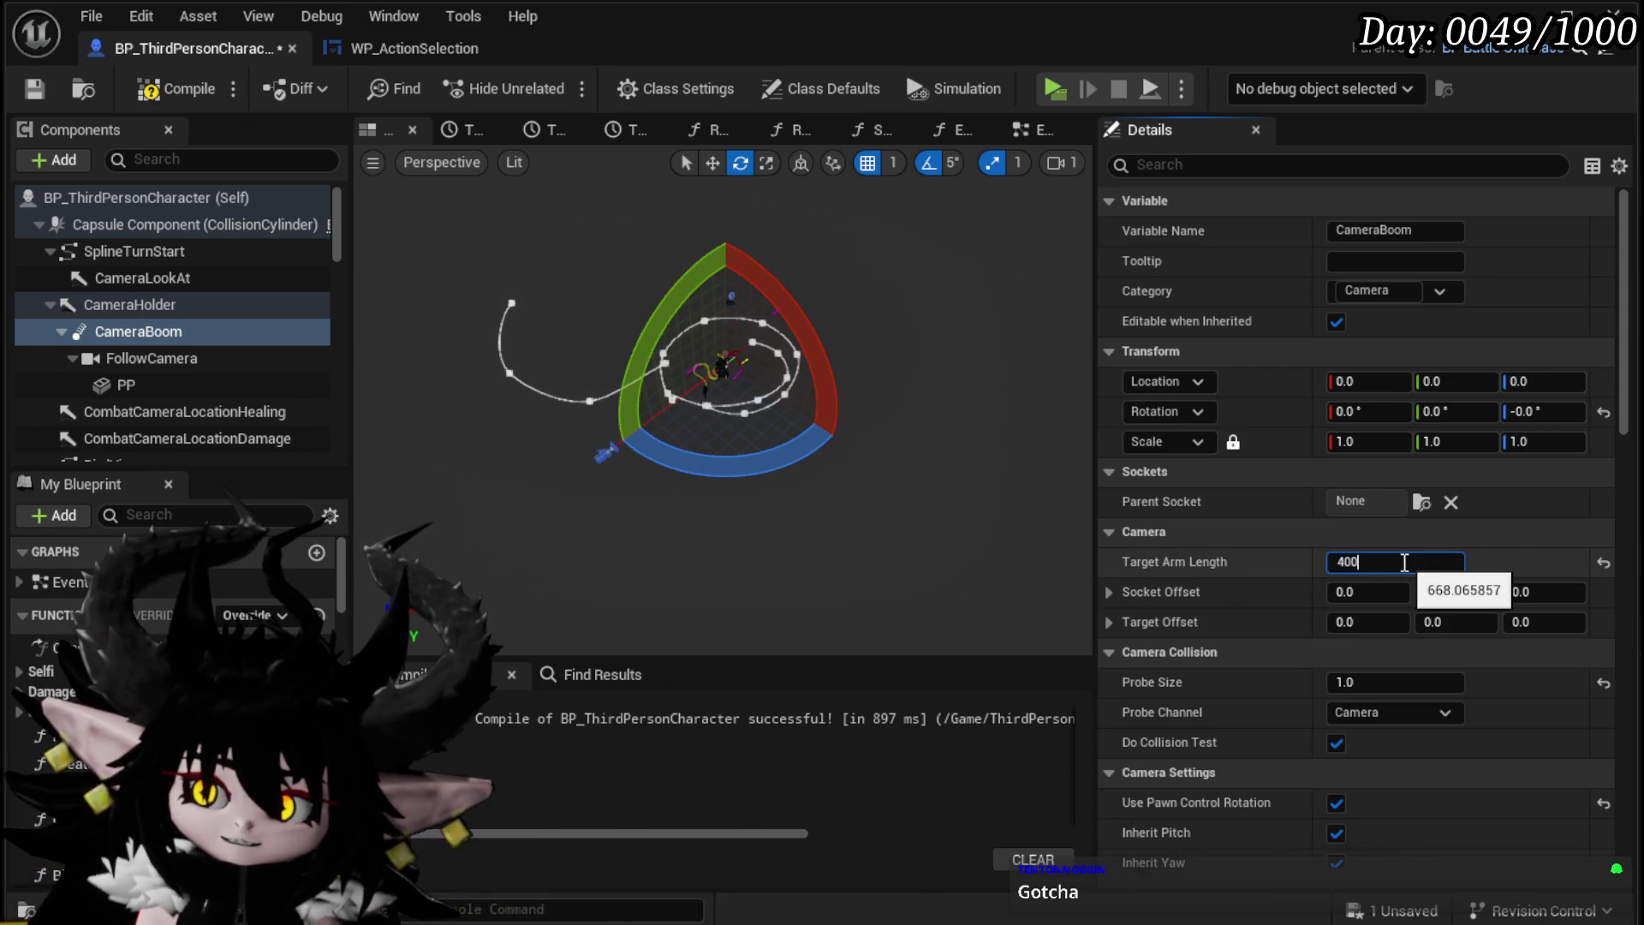
{"action": "key", "text": "Return"}
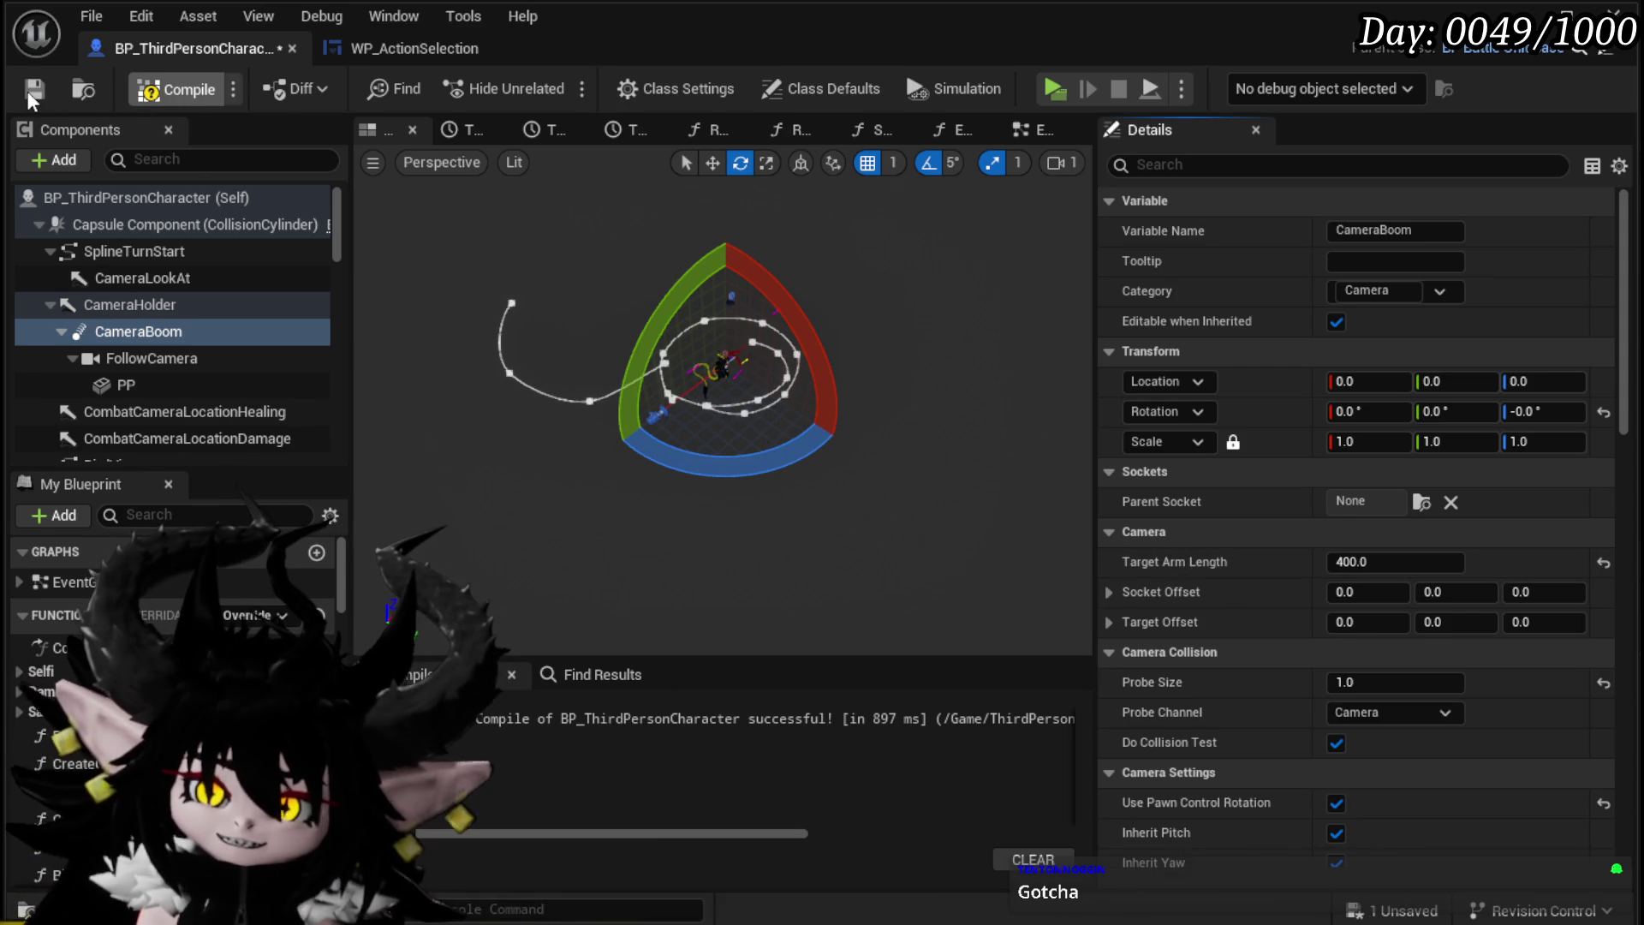
{"action": "left_click", "coordinate": [27, 91]}
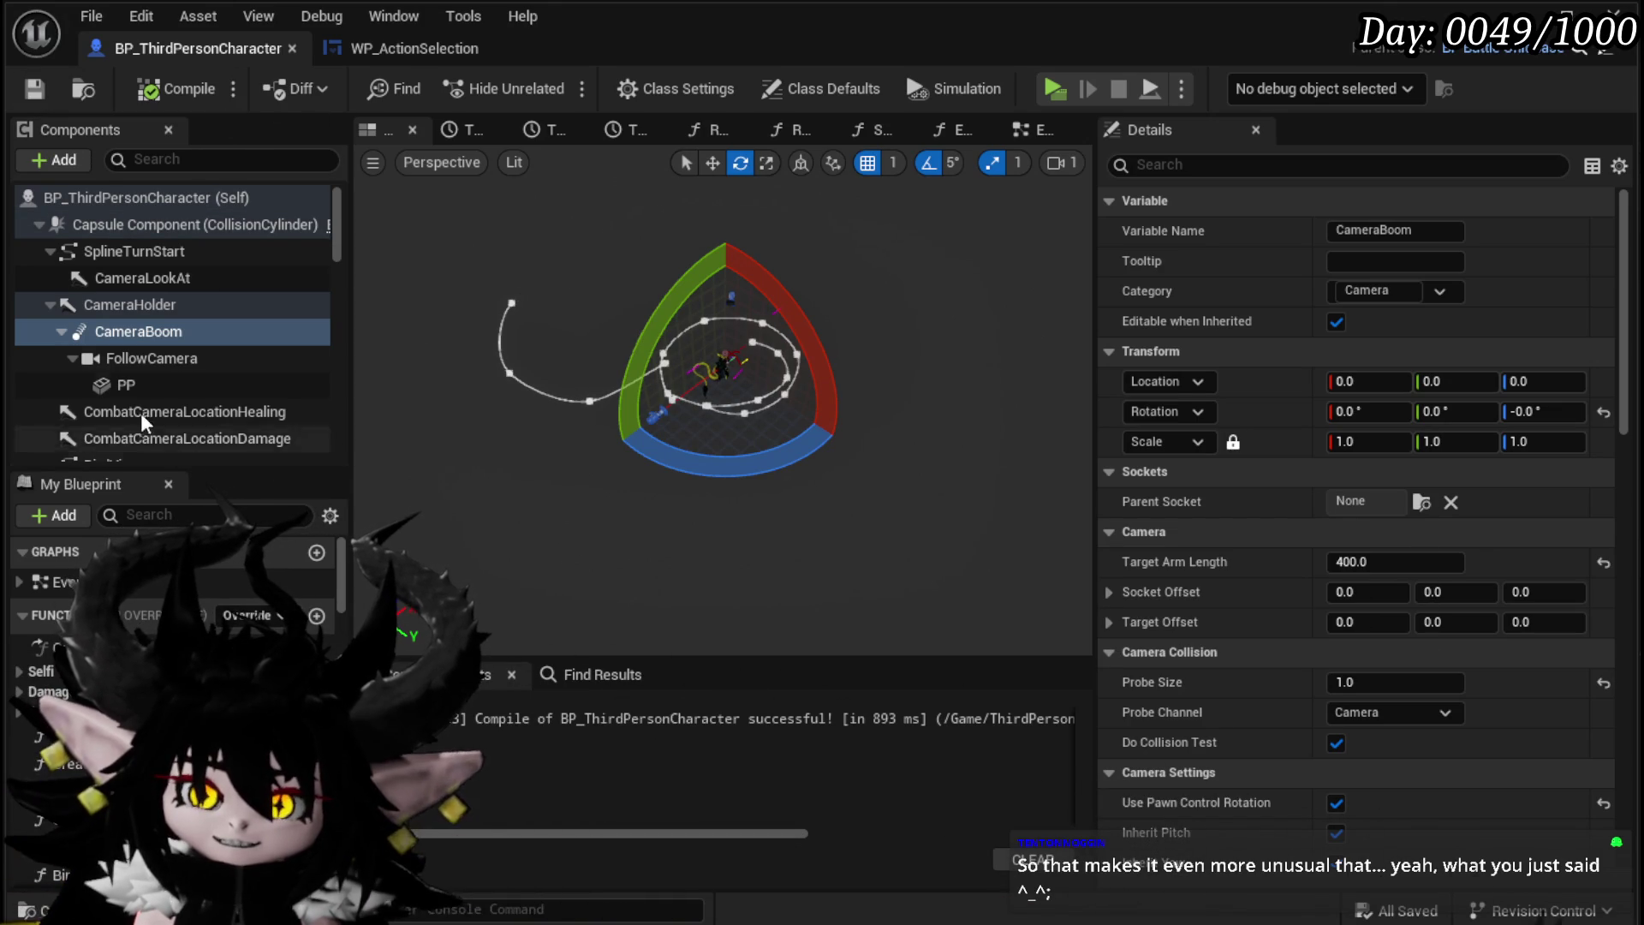
Step: Close the timeline, RotateCamera, ResetCamera, SwitchInputMode and EndTurnSequence graph tabs
{"action": "left_click", "coordinate": [445, 42]}
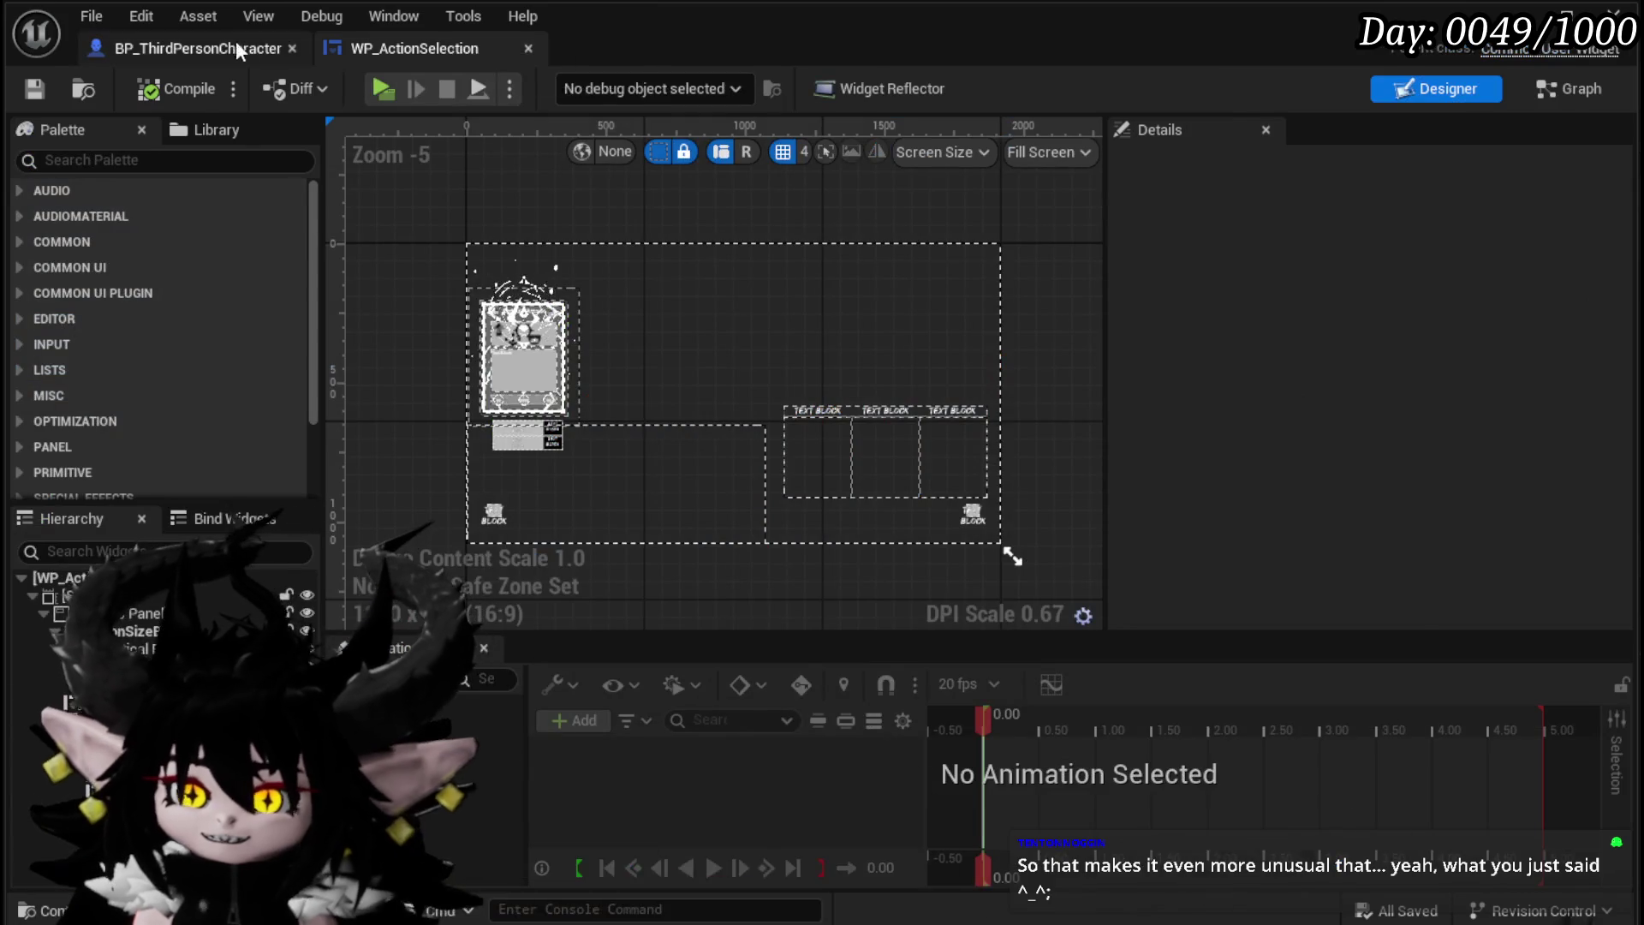
{"action": "left_click", "coordinate": [235, 43]}
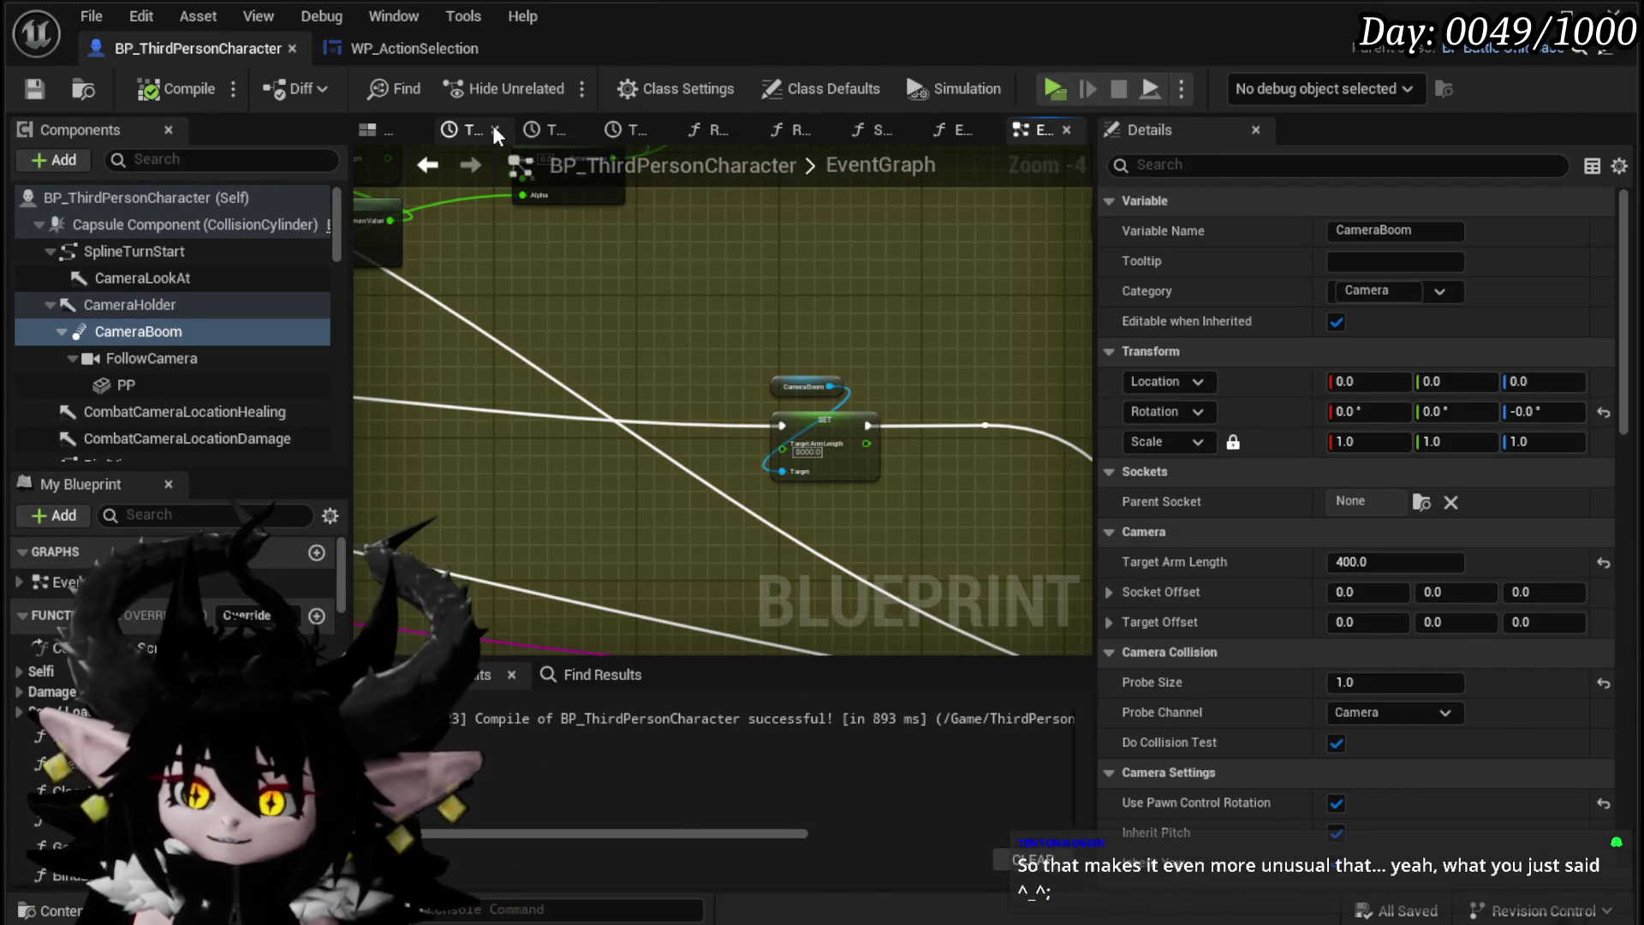
{"action": "left_click", "coordinate": [515, 129]}
{"action": "left_click", "coordinate": [519, 129]}
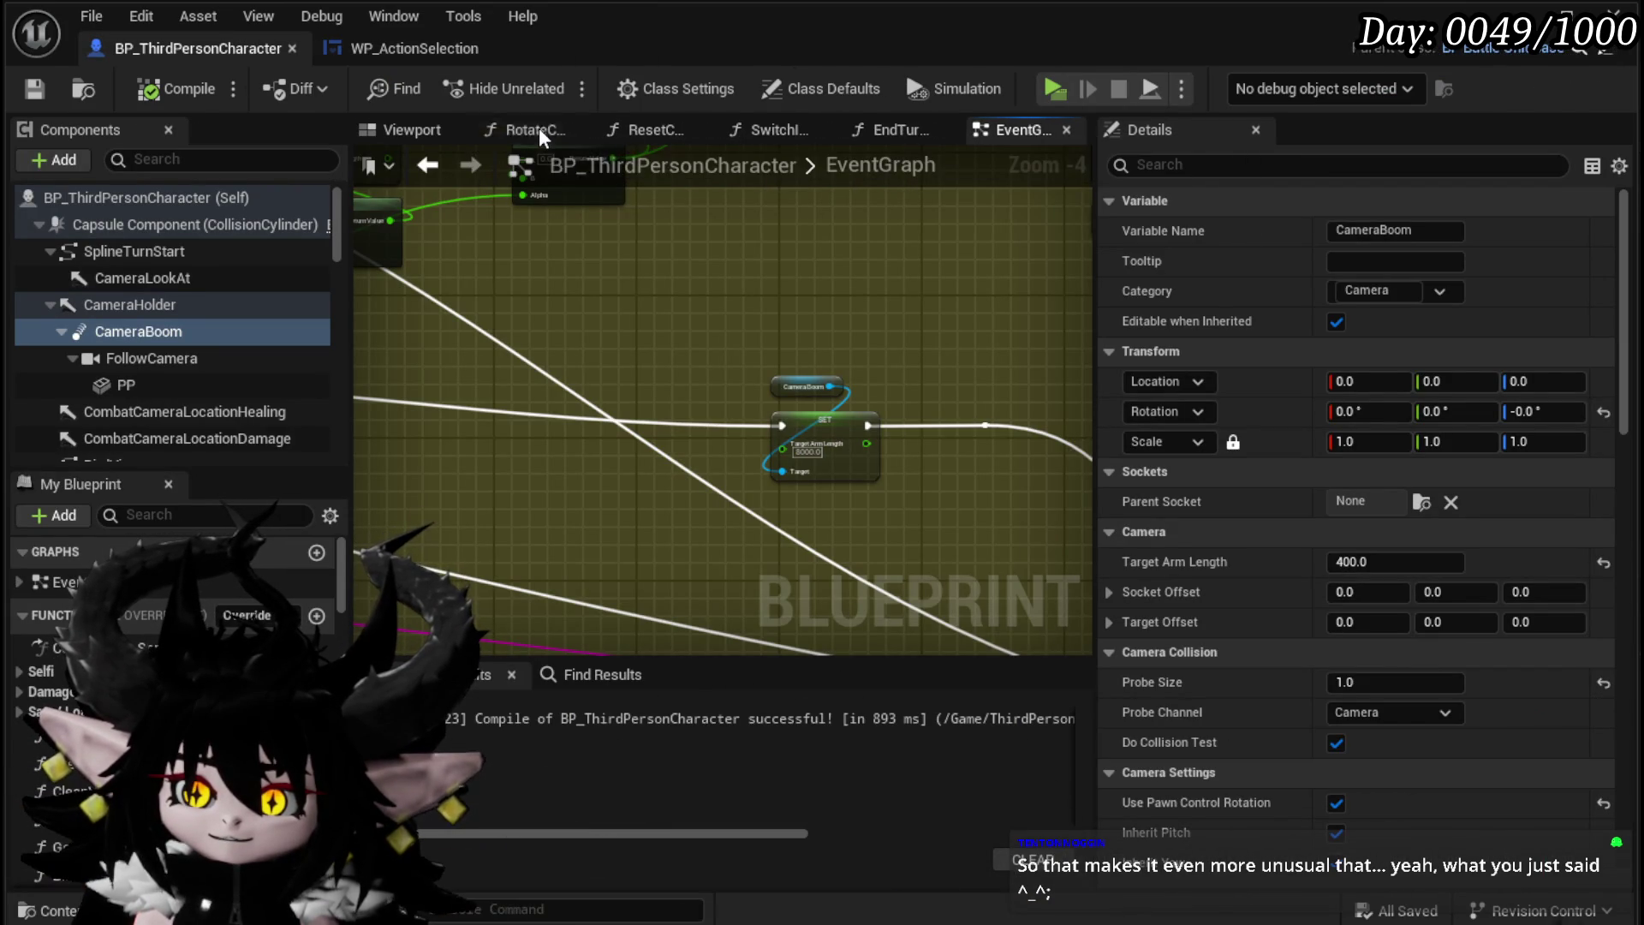
{"action": "left_click", "coordinate": [576, 130]}
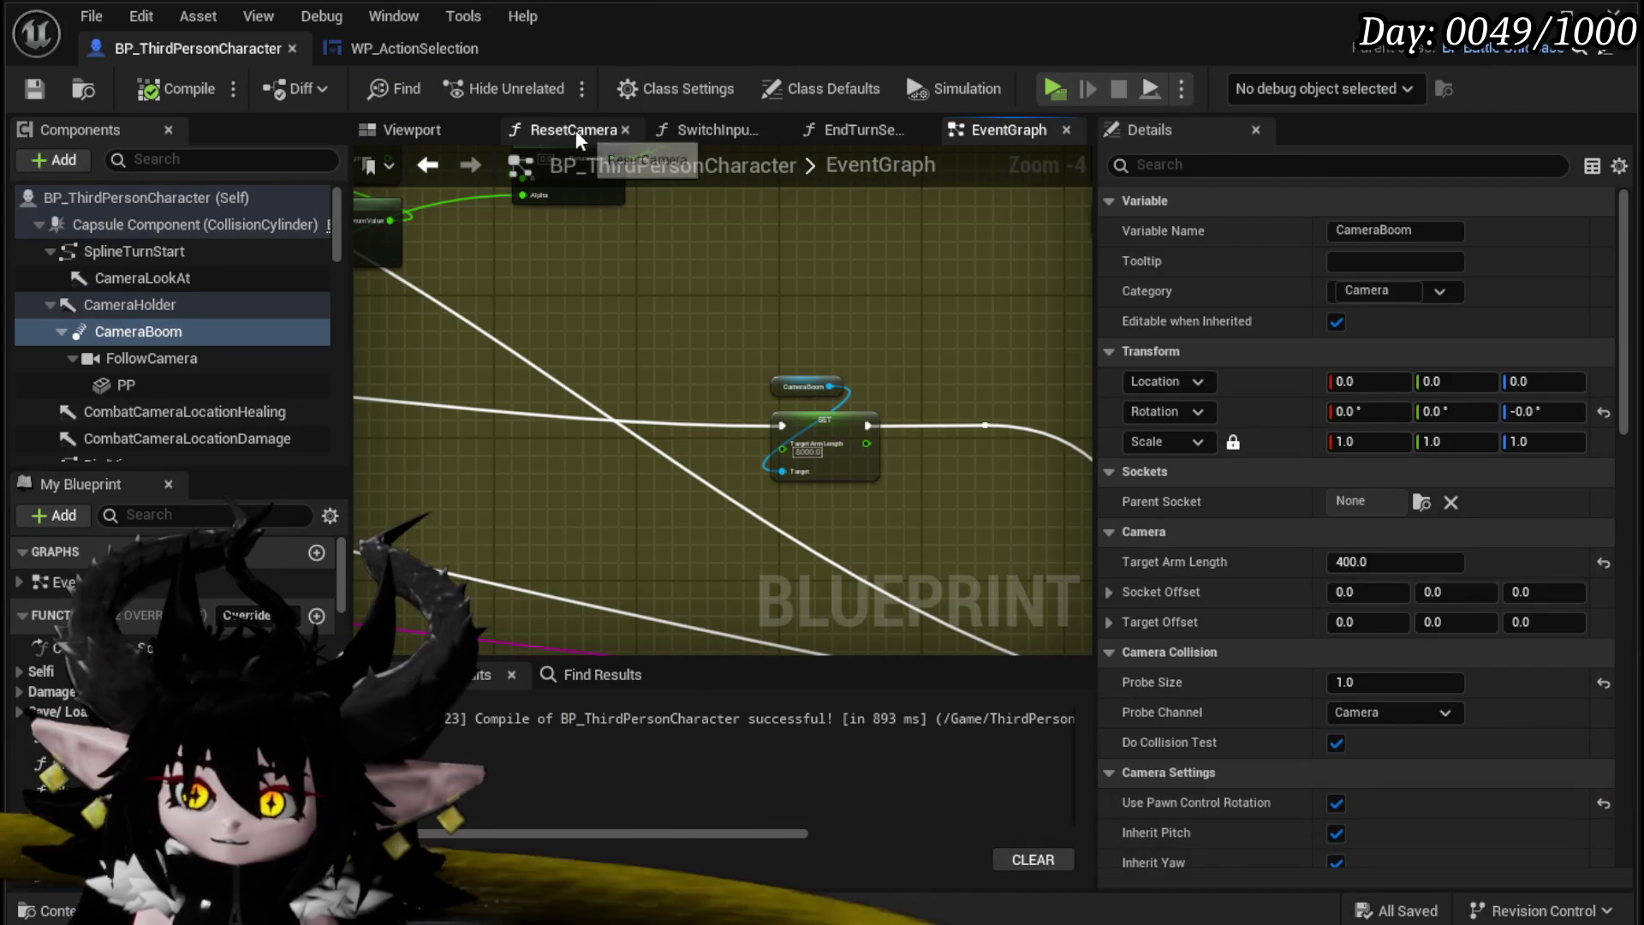
{"action": "left_click", "coordinate": [628, 130]}
{"action": "left_click", "coordinate": [691, 130]}
{"action": "left_click", "coordinate": [692, 130]}
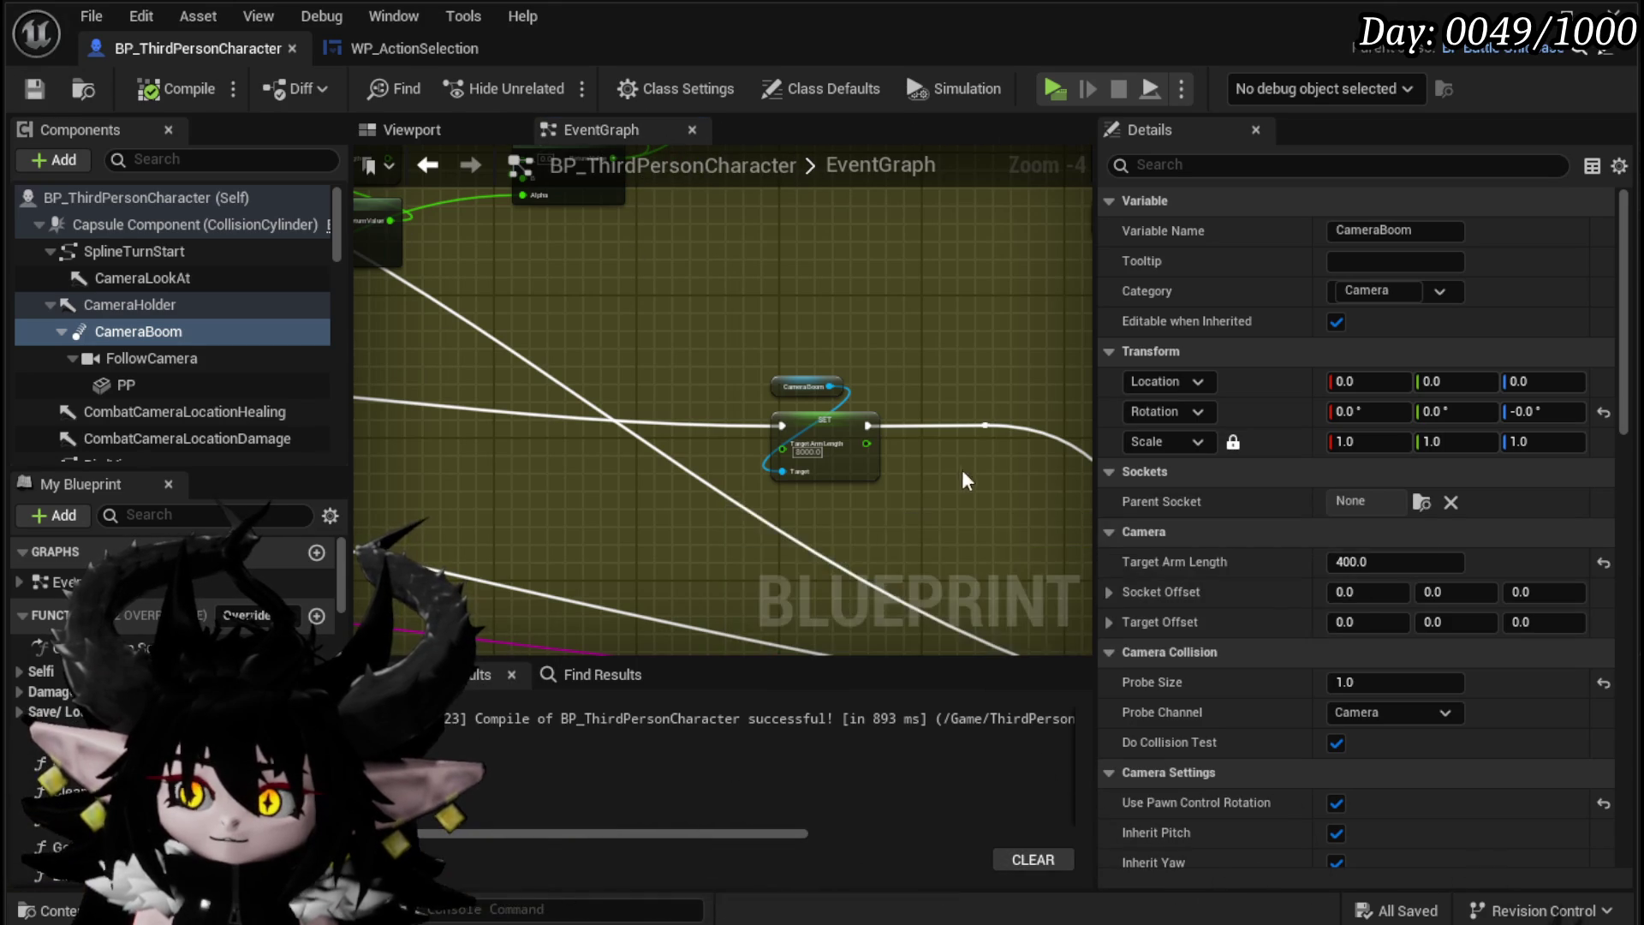
{"action": "mouse_move", "coordinate": [659, 485]}
{"action": "left_mouse_down"}
{"action": "mouse_move", "coordinate": [643, 391]}
{"action": "mouse_move", "coordinate": [716, 334]}
{"action": "mouse_move", "coordinate": [503, 389]}
{"action": "mouse_move", "coordinate": [603, 473]}
{"action": "left_mouse_up"}
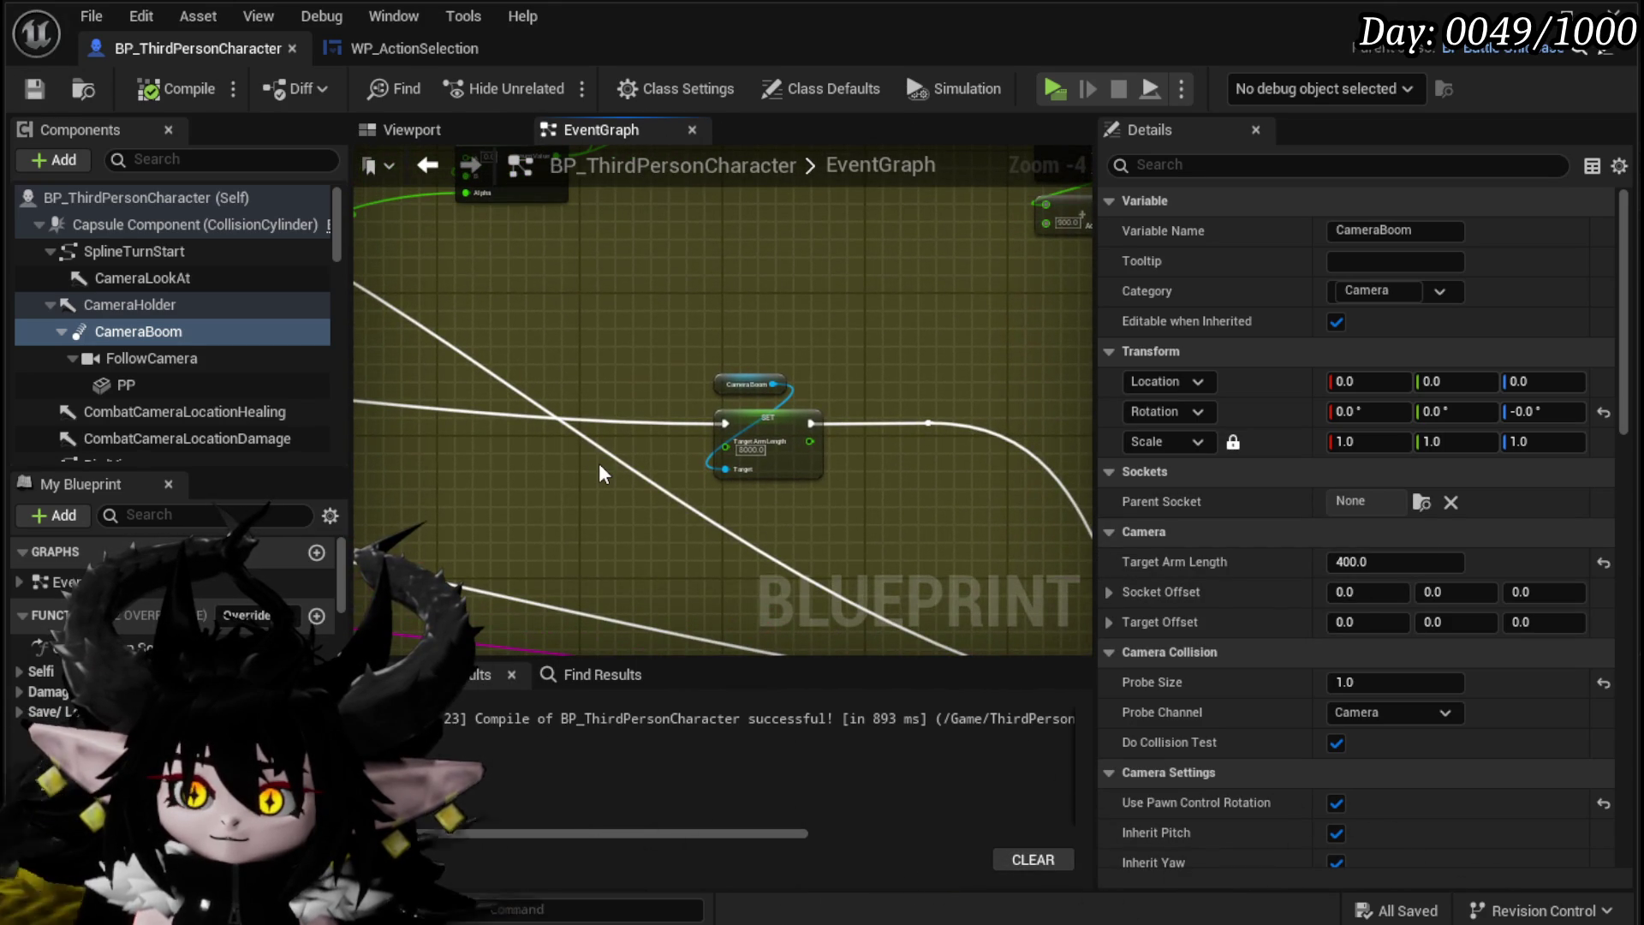
Step: Uncheck Use Pawn Control Rotation on the CameraBoom and view the character in the 3D viewport
{"action": "left_click", "coordinate": [130, 306]}
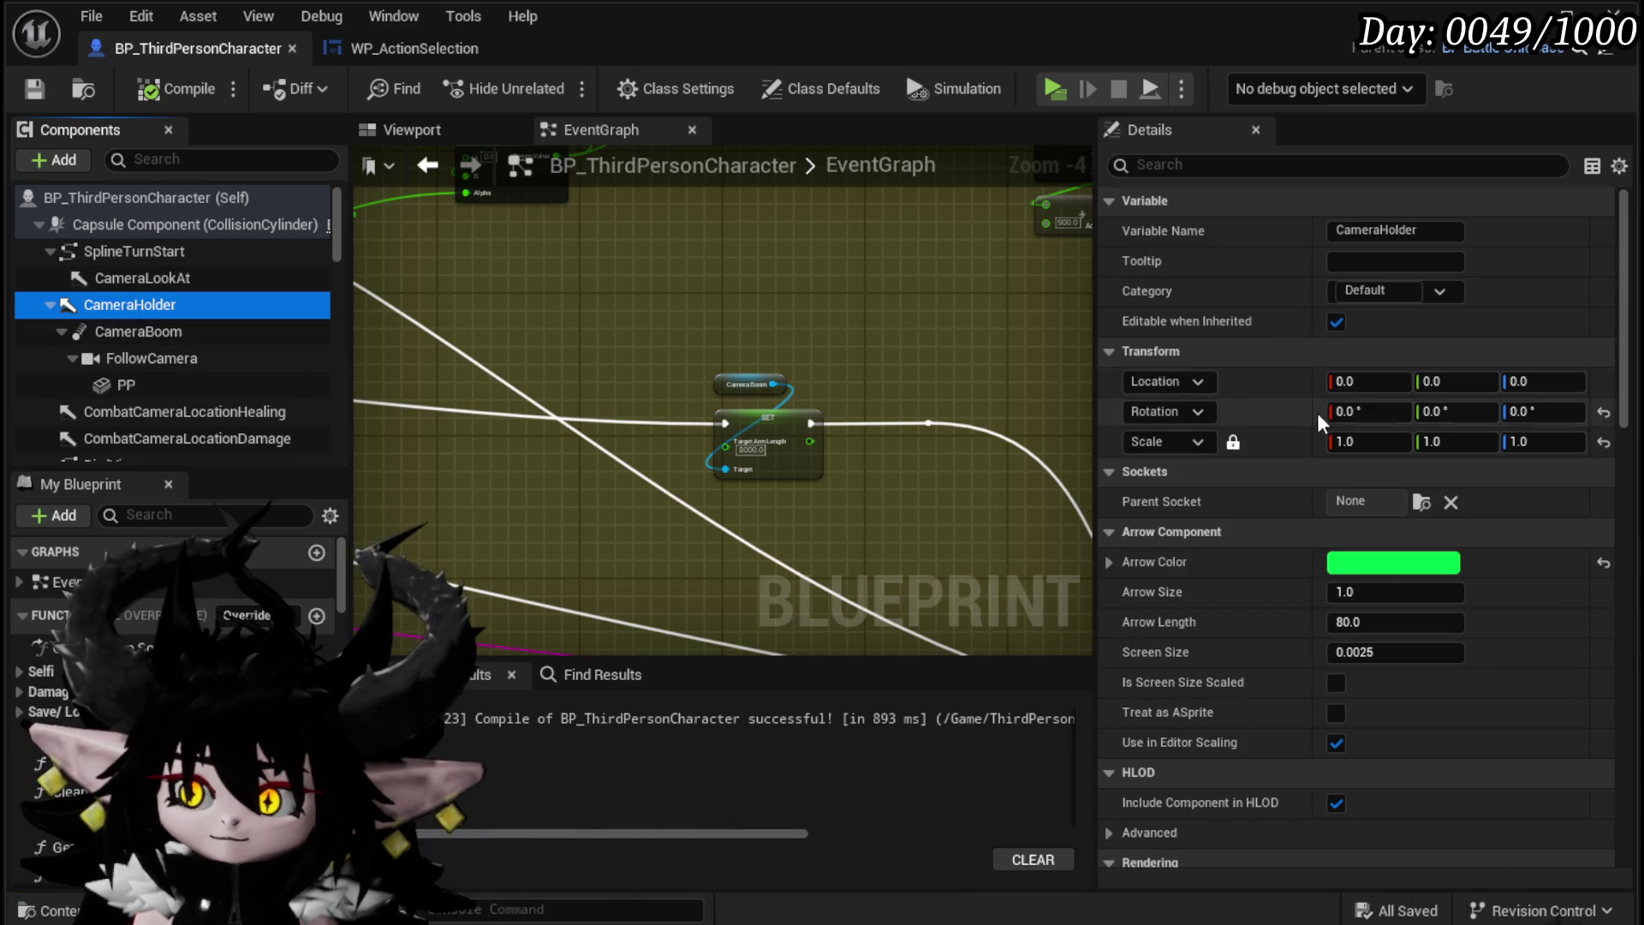
{"action": "left_click", "coordinate": [149, 335]}
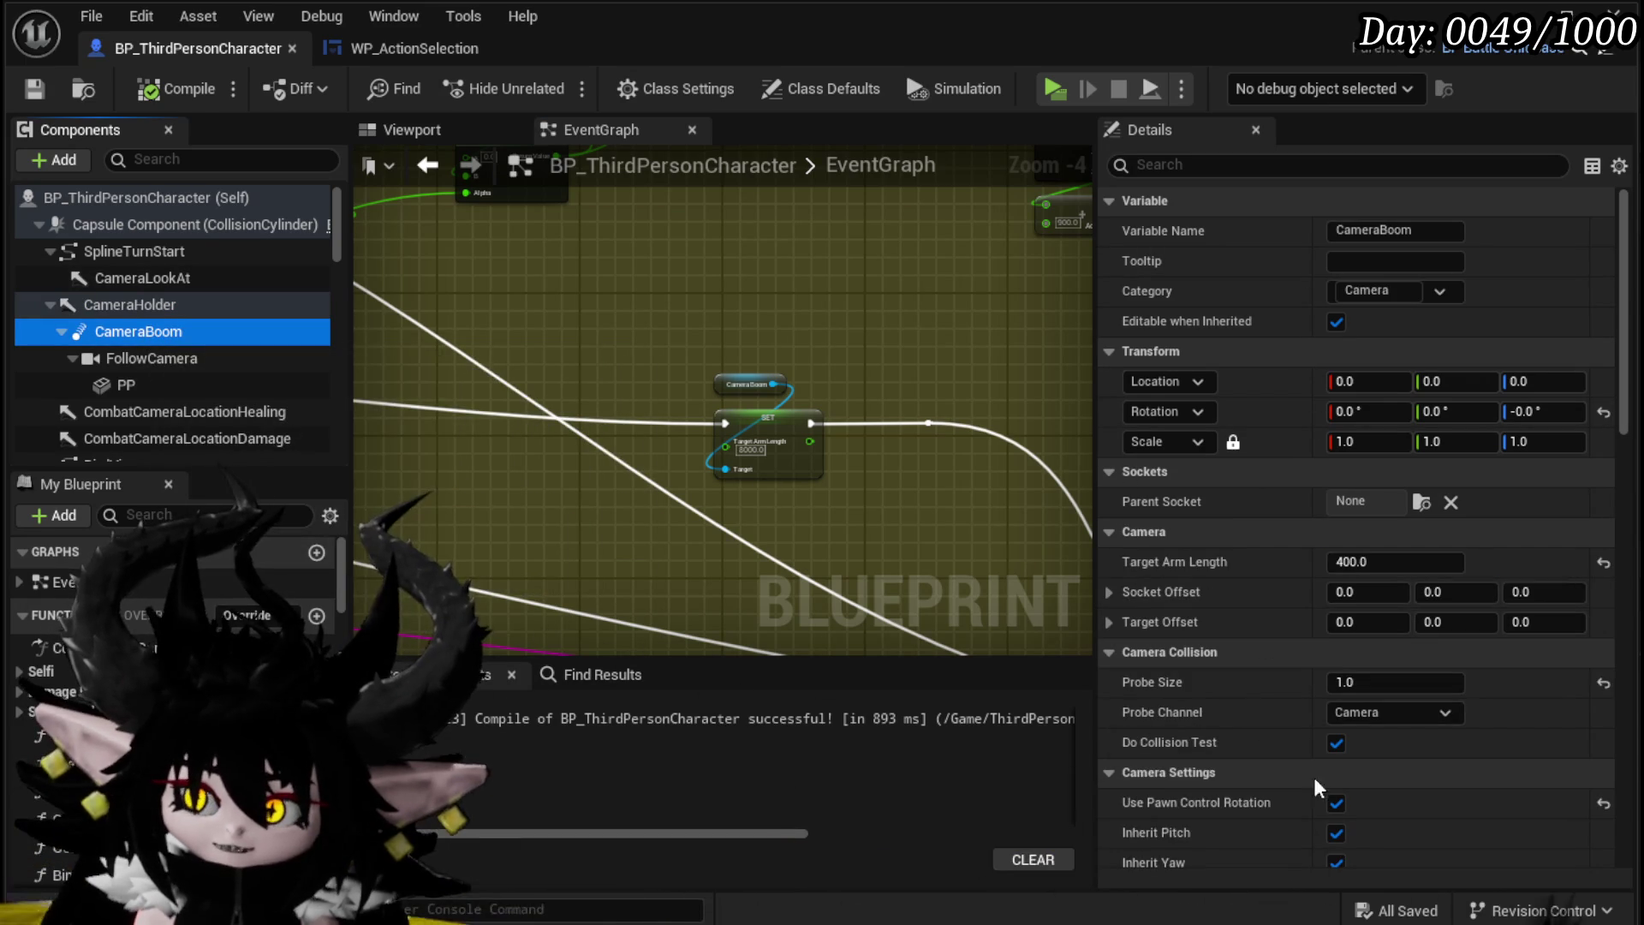
{"action": "left_click", "coordinate": [1345, 802]}
{"action": "left_click", "coordinate": [1345, 802]}
{"action": "left_click", "coordinate": [404, 125]}
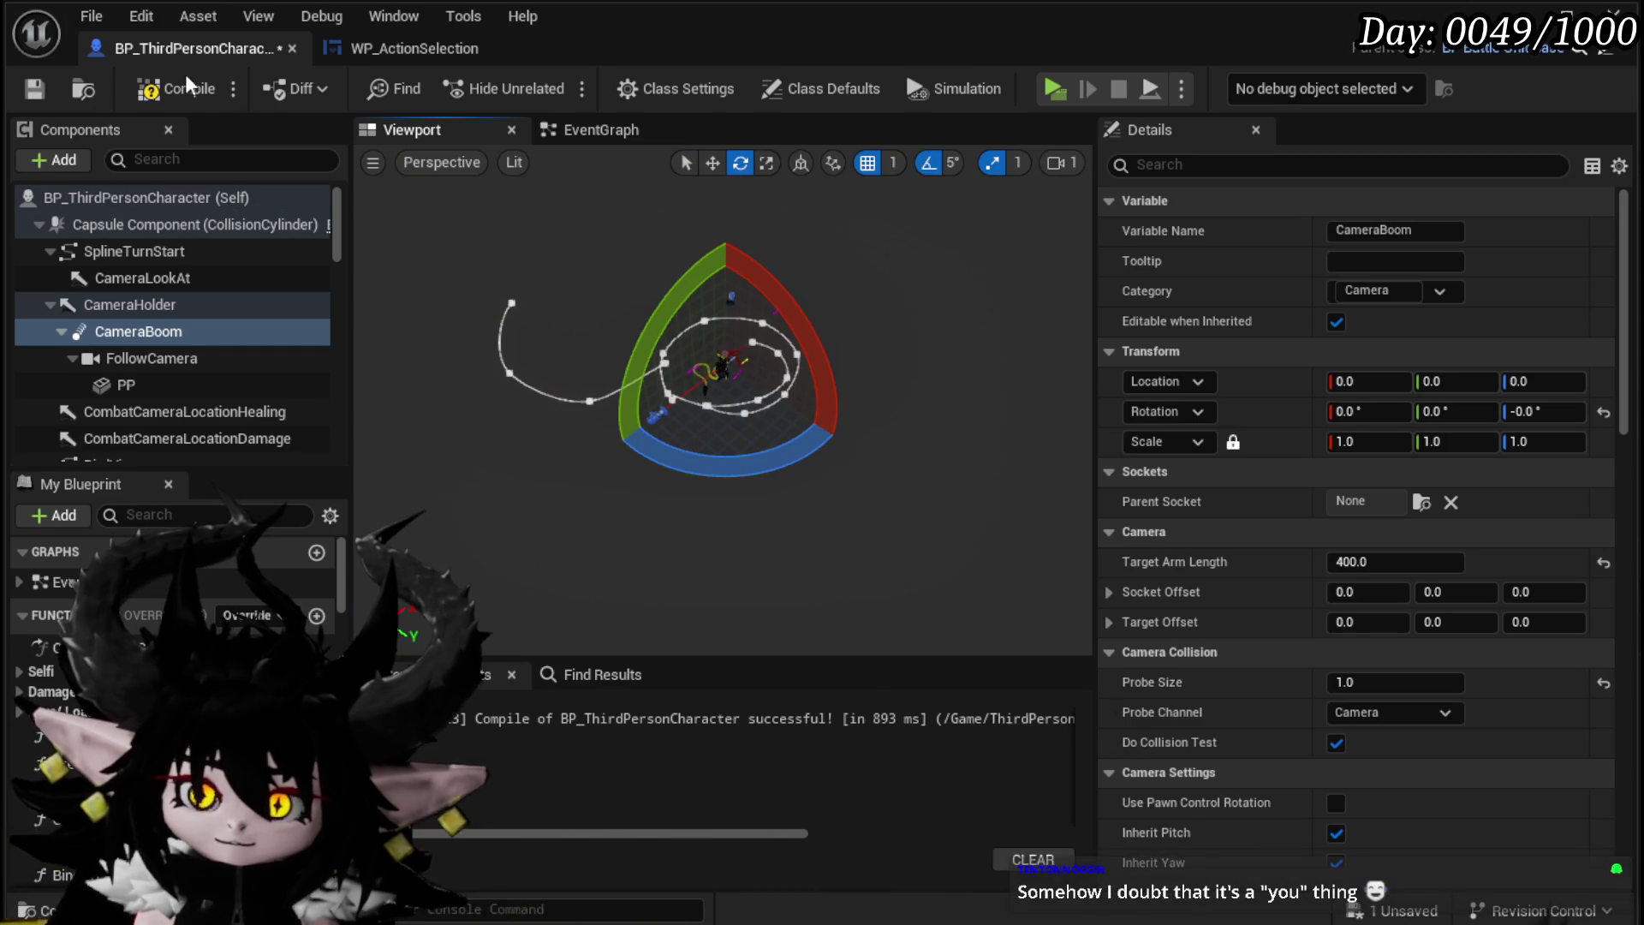
Step: Compile and save BP_ThirdPersonCharacter, trial-turn CameraHolder's yaw, then undo it back to 0
{"action": "left_click", "coordinate": [34, 89]}
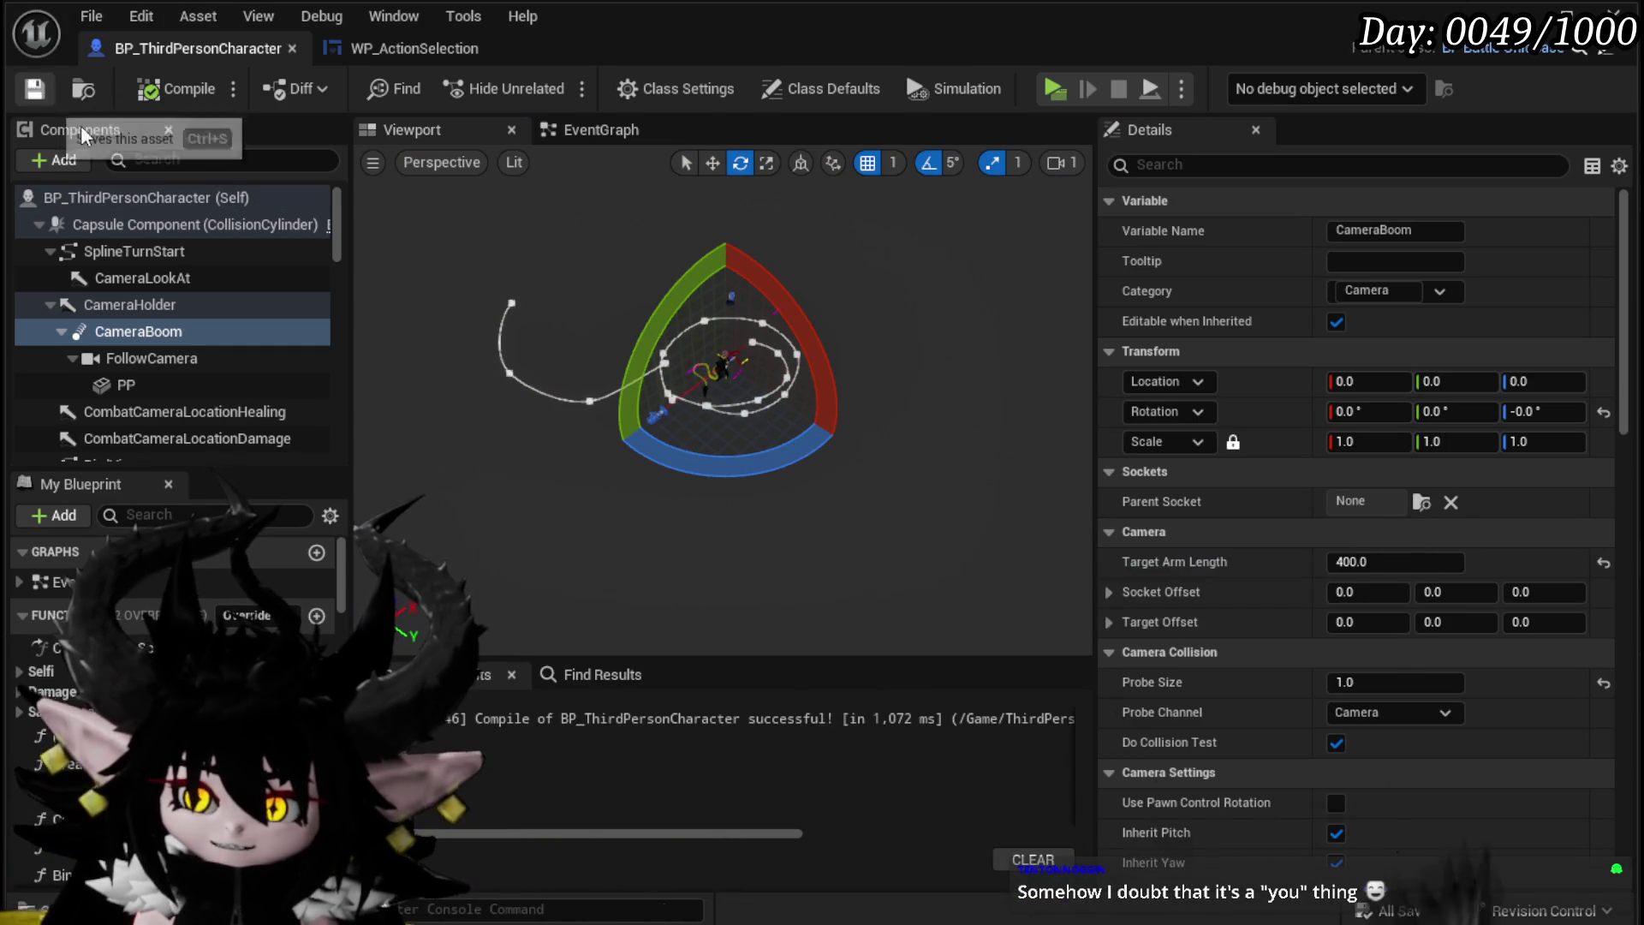
{"action": "left_click", "coordinate": [136, 310]}
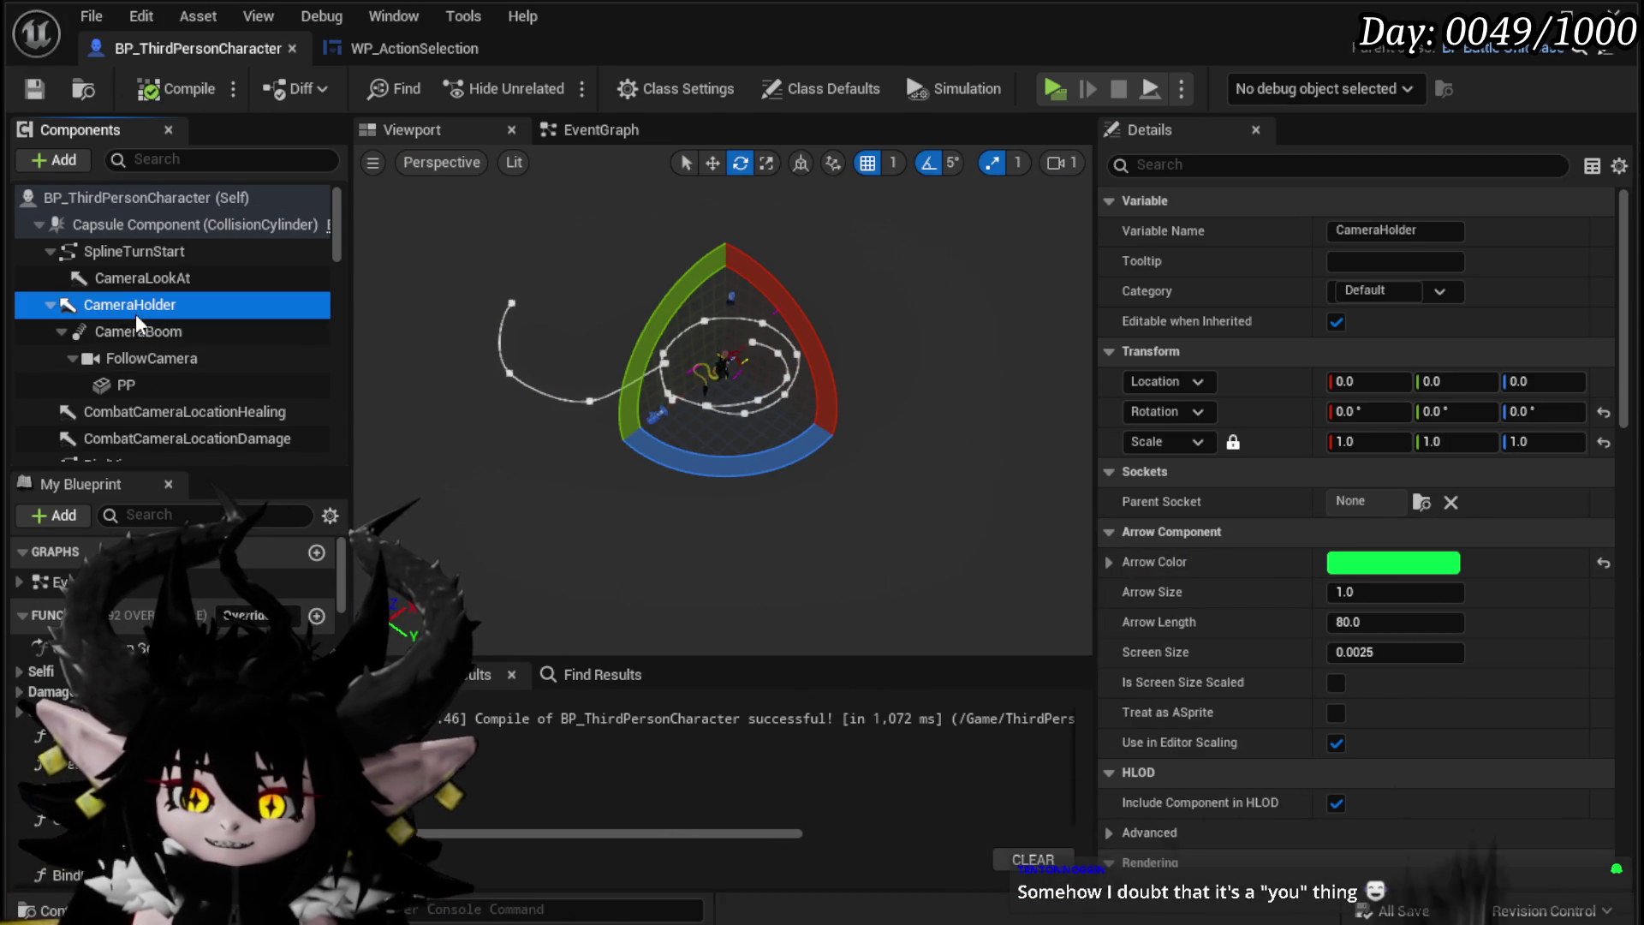
{"action": "left_click_drag", "start_coordinate": [739, 470], "coordinate": [743, 478]}
{"action": "mouse_move", "coordinate": [822, 313]}
{"action": "left_mouse_down"}
{"action": "mouse_move", "coordinate": [873, 351]}
{"action": "mouse_move", "coordinate": [878, 473]}
{"action": "mouse_move", "coordinate": [803, 308]}
{"action": "left_mouse_up"}
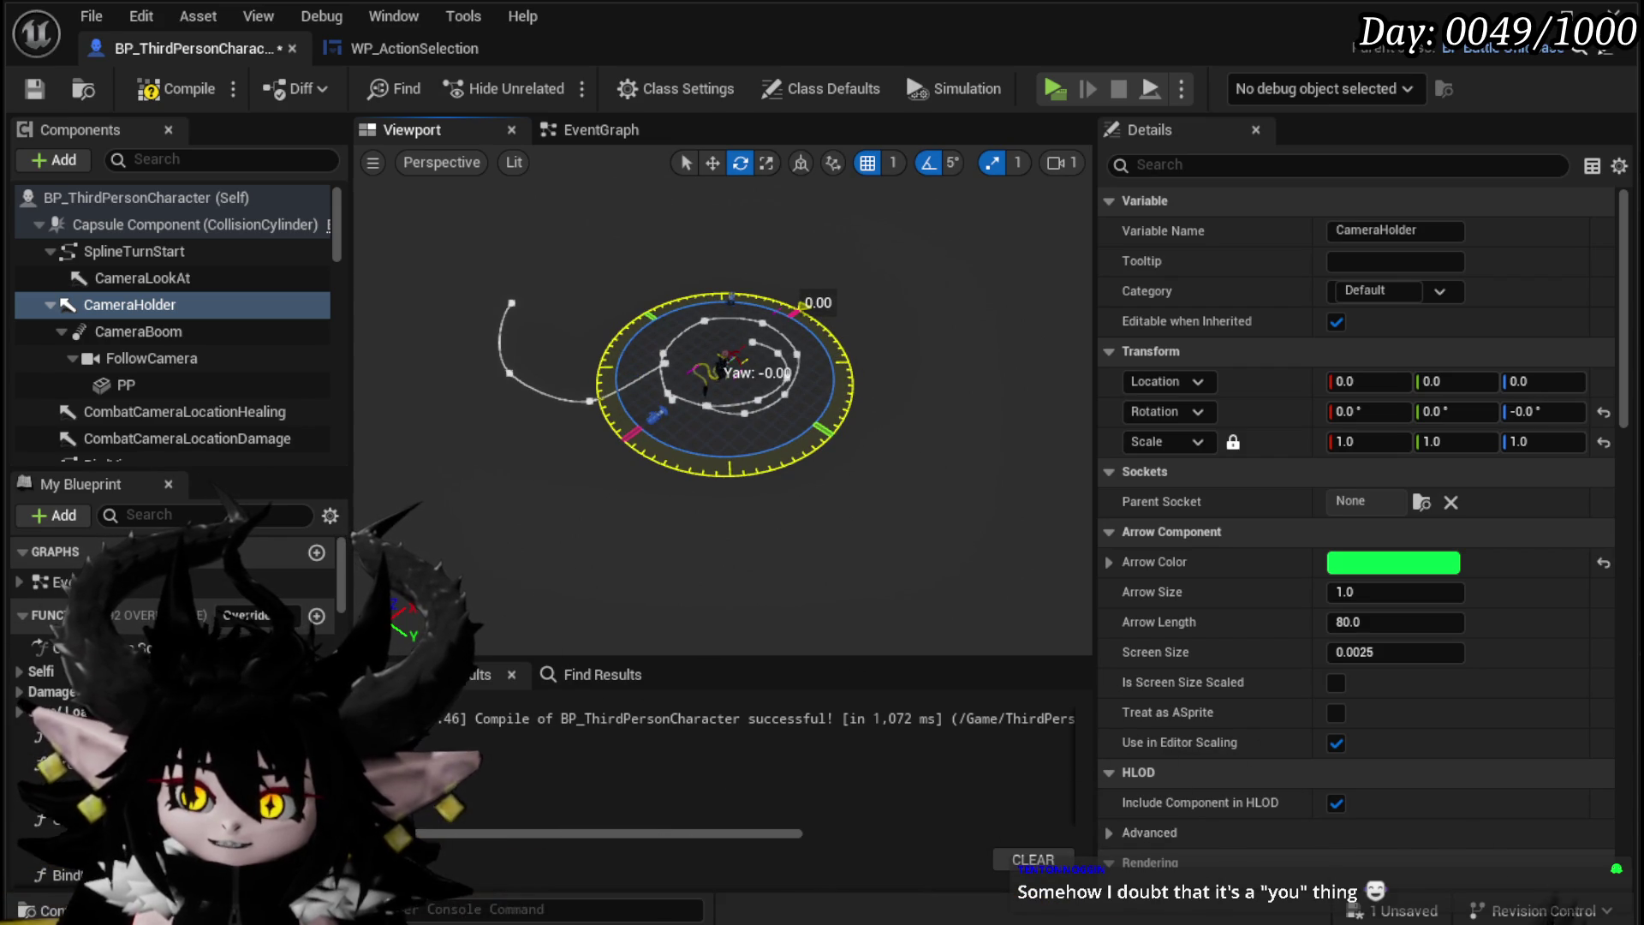
{"action": "left_click_drag", "start_coordinate": [795, 305], "coordinate": [795, 307]}
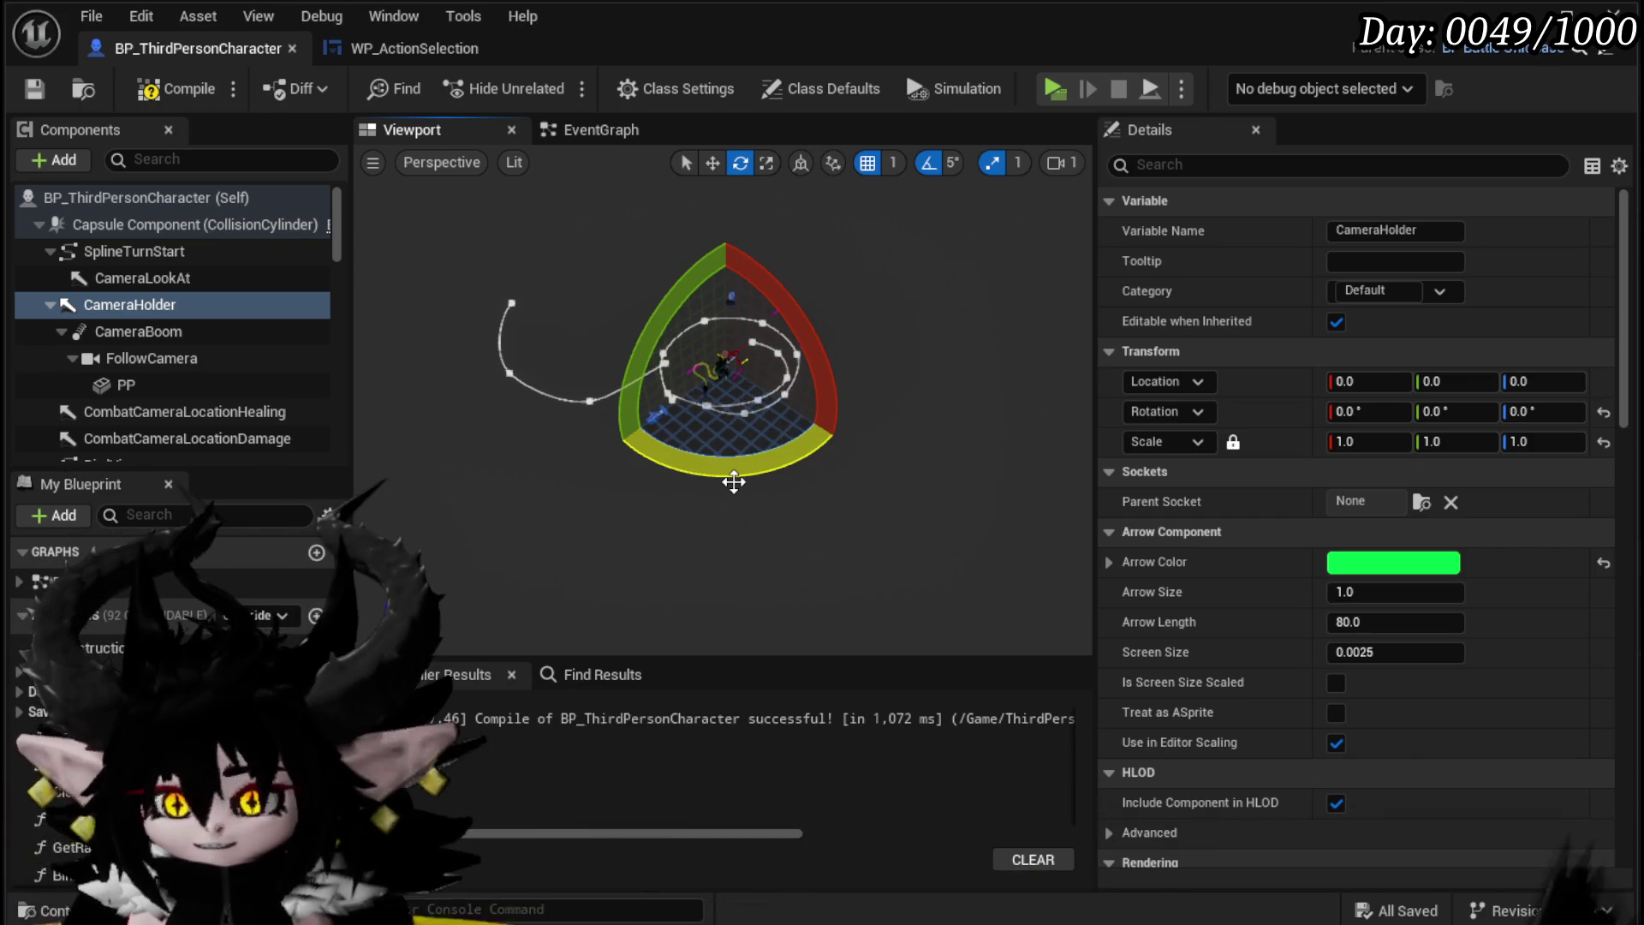
{"action": "key", "text": "ctrl+z"}
{"action": "left_click", "coordinate": [166, 332]}
{"action": "left_click", "coordinate": [403, 48]}
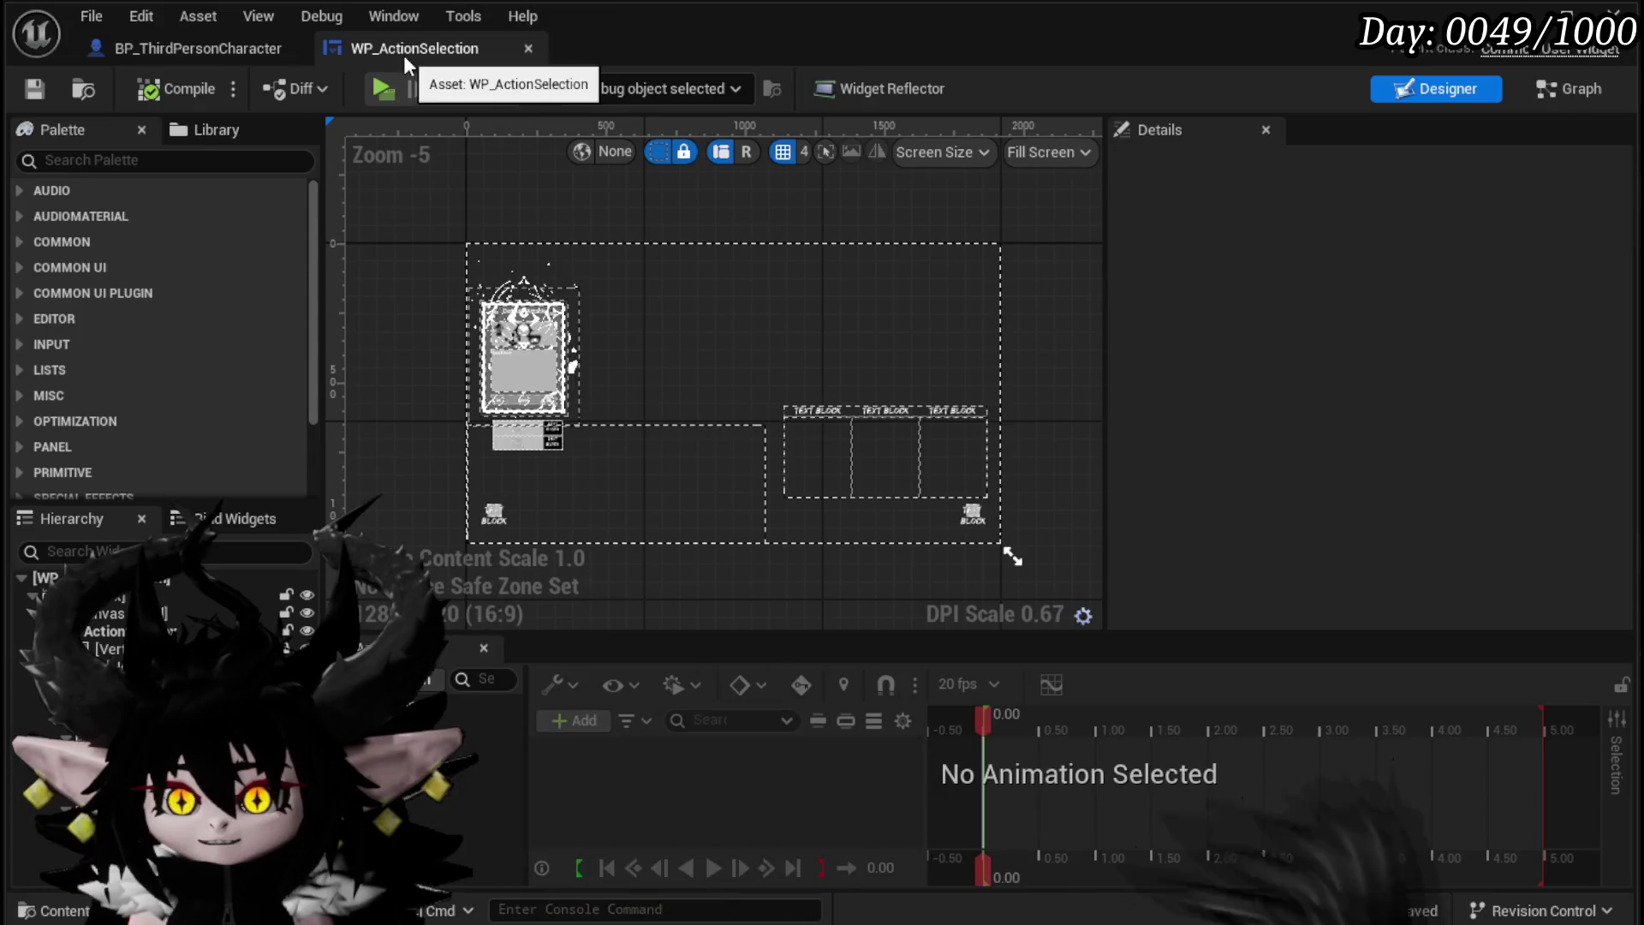
Step: Switch from the character's CameraBoom settings to the WP_ActionSelection widget's Graph view
{"action": "left_click", "coordinate": [180, 48]}
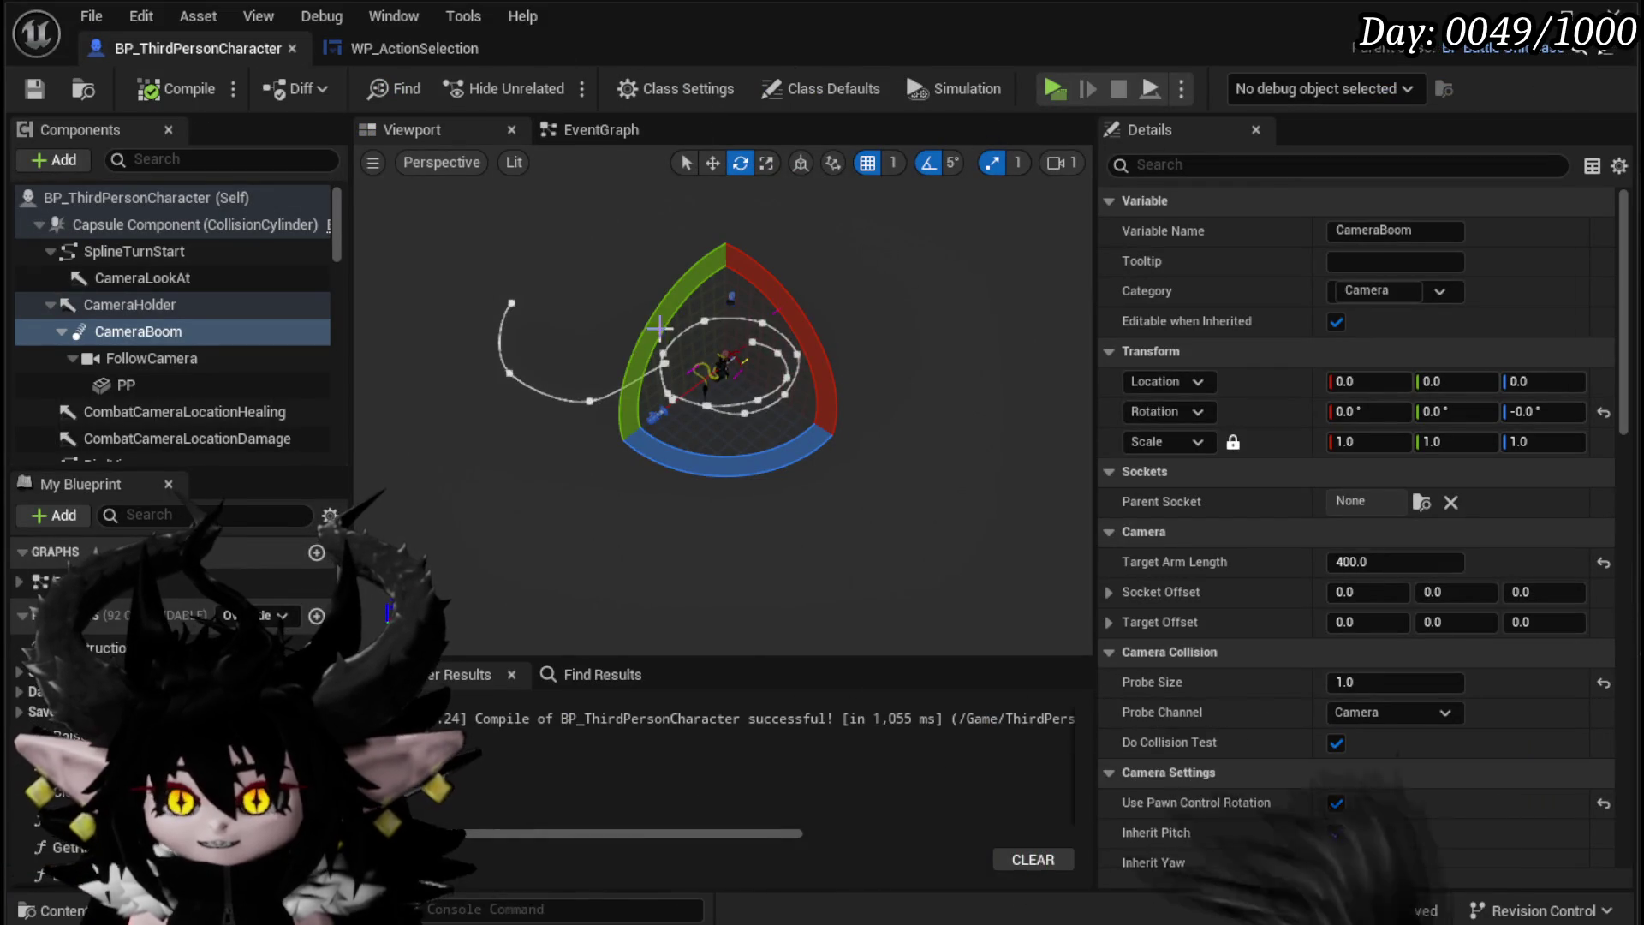
{"action": "key", "text": "ctrl+Tab"}
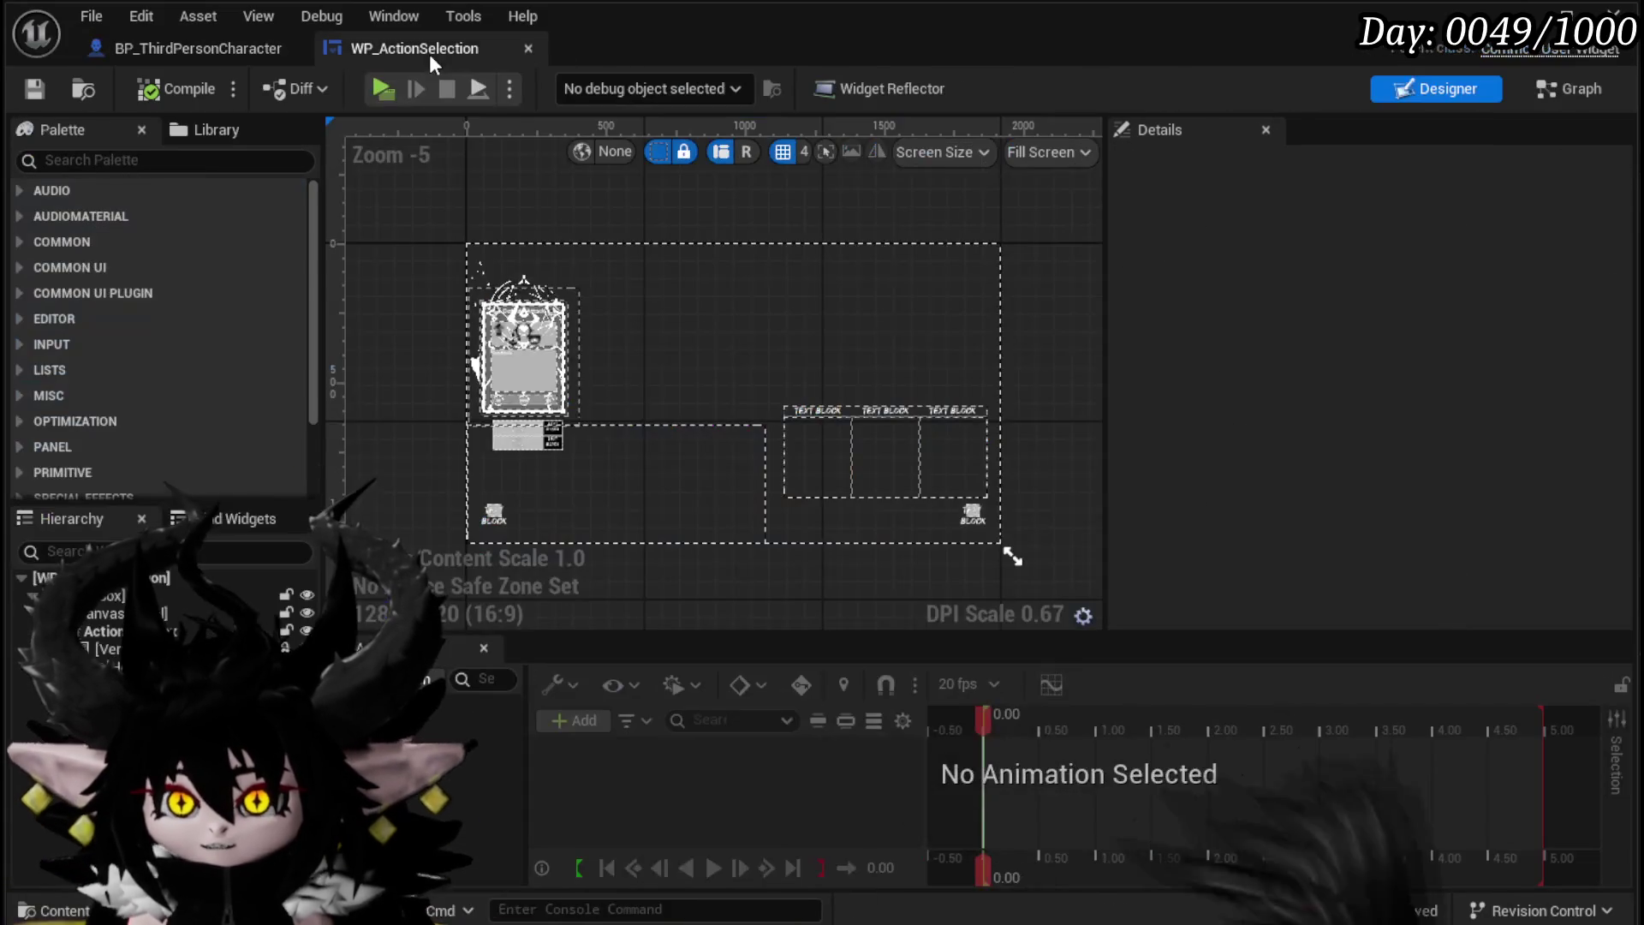
{"action": "left_click", "coordinate": [1579, 91]}
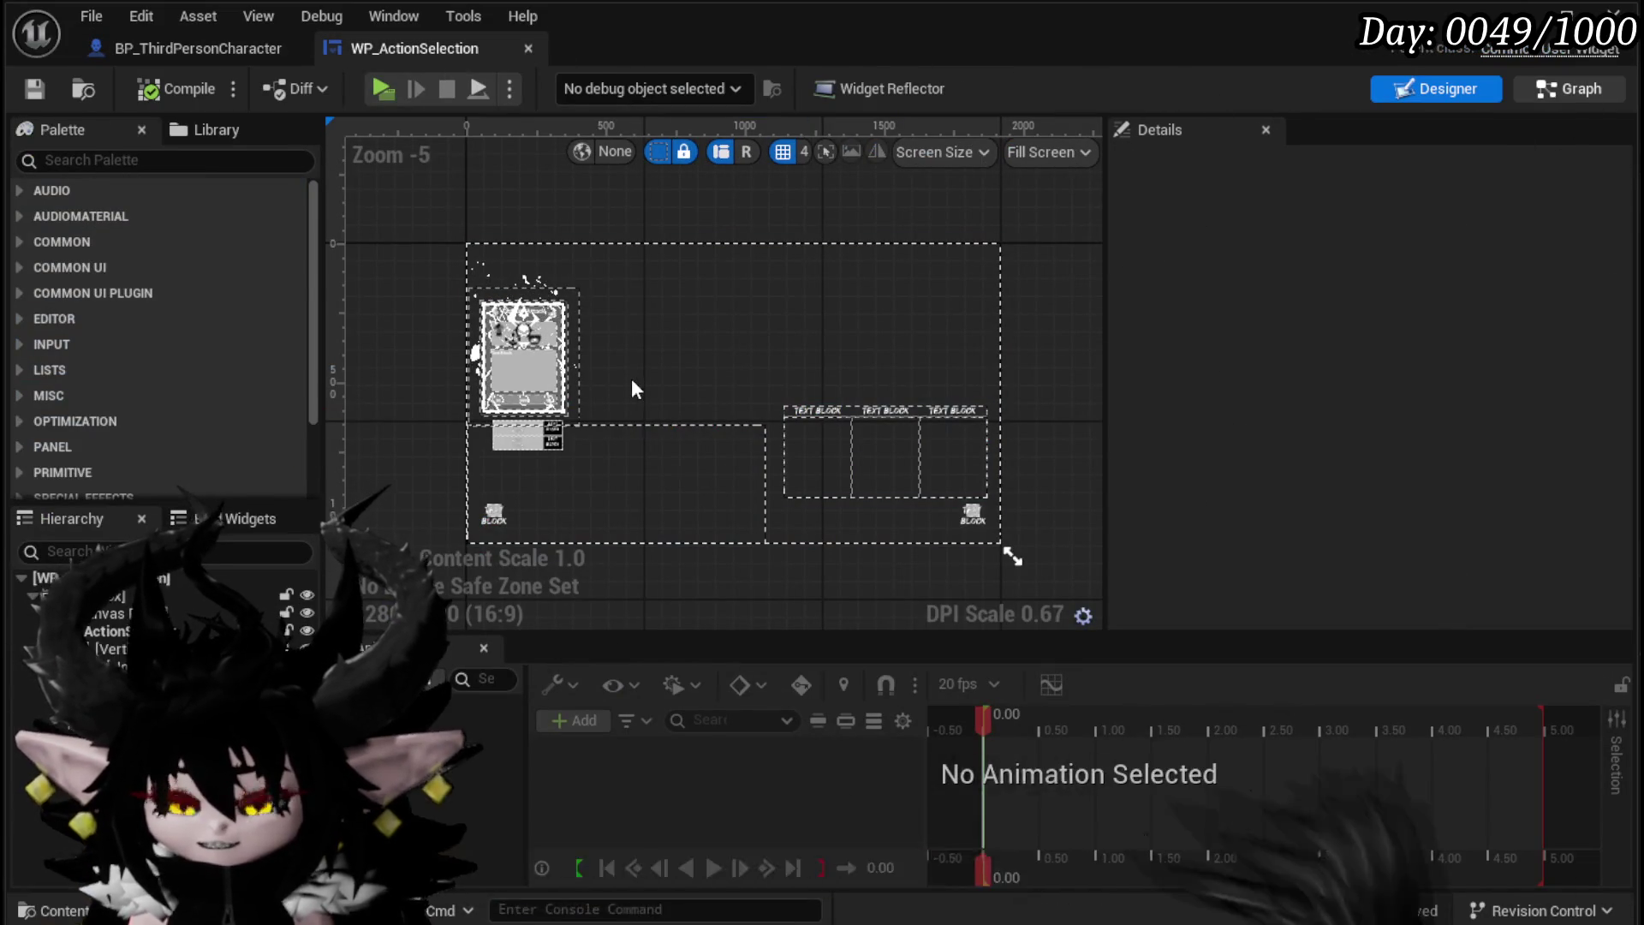
{"action": "left_click_drag", "start_coordinate": [633, 381], "coordinate": [683, 385]}
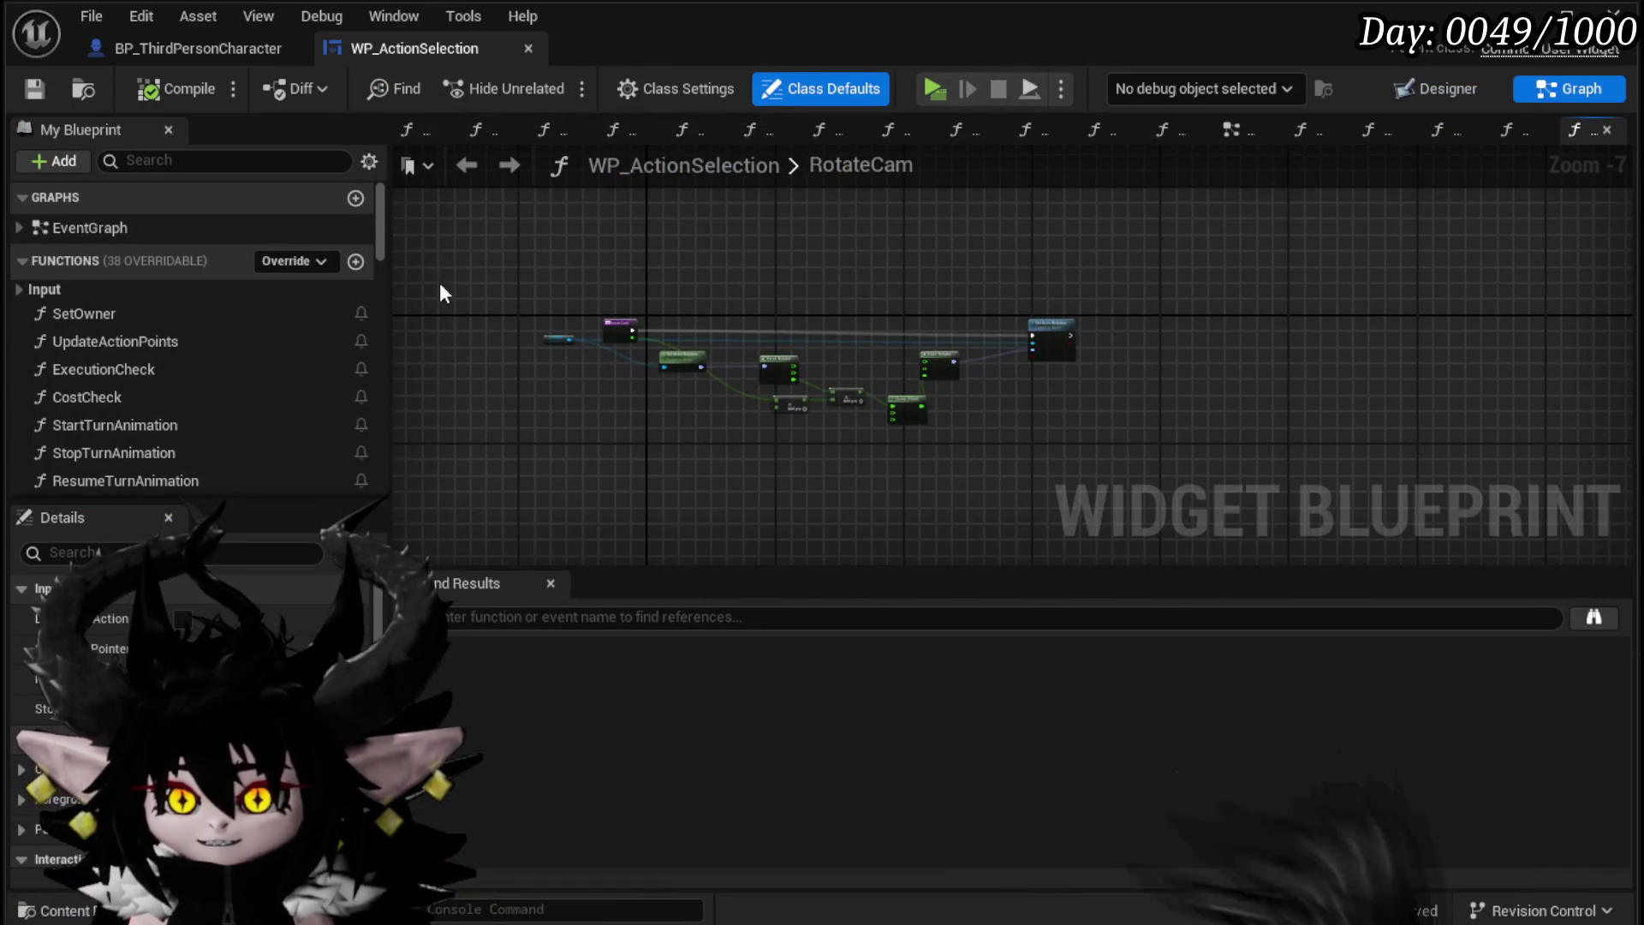
Step: Open the widget's EventGraph and bring the Mouse Activate Rotation SET and Rotate Cam nodes into view
{"action": "left_click", "coordinate": [1240, 132]}
{"action": "scroll", "coordinate": [890, 247], "scroll_direction": "down", "scroll_amount": 5}
{"action": "scroll", "coordinate": [803, 279], "scroll_direction": "up", "scroll_amount": 1}
{"action": "left_click_drag", "start_coordinate": [803, 279], "coordinate": [847, 280]}
{"action": "scroll", "coordinate": [864, 376], "scroll_direction": "up", "scroll_amount": 3}
{"action": "mouse_move", "coordinate": [865, 376]}
{"action": "left_mouse_down"}
{"action": "mouse_move", "coordinate": [999, 375]}
{"action": "mouse_move", "coordinate": [1178, 183]}
{"action": "mouse_move", "coordinate": [1153, 283]}
{"action": "left_mouse_up"}
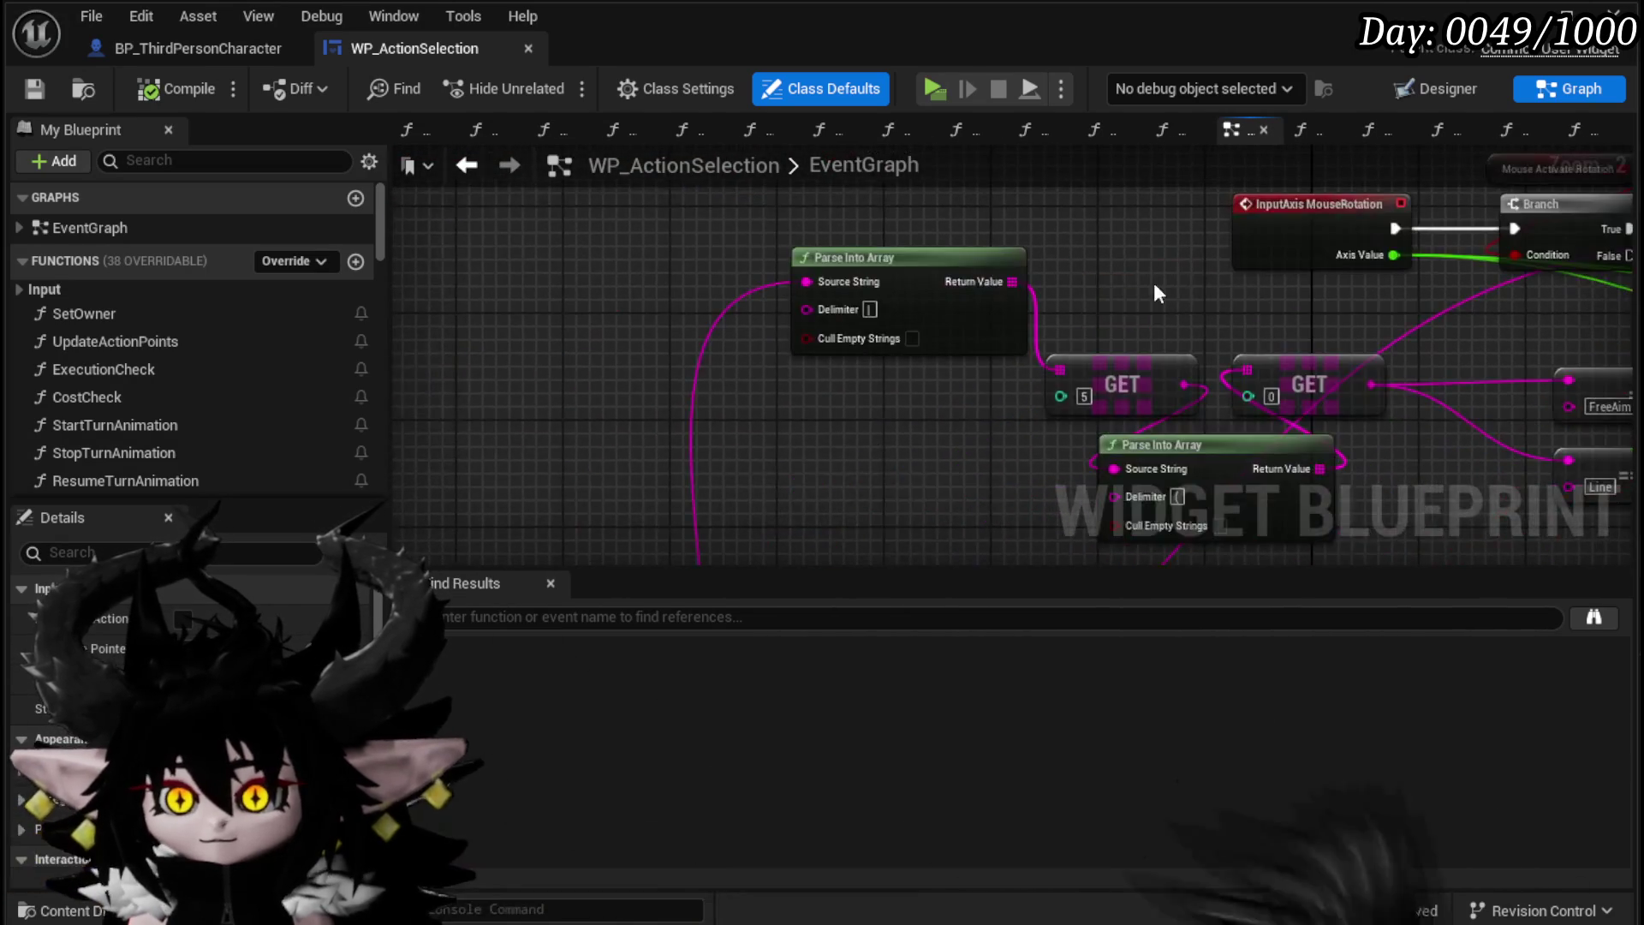
{"action": "scroll", "coordinate": [865, 394], "scroll_direction": "down", "scroll_amount": 4}
{"action": "scroll", "coordinate": [804, 395], "scroll_direction": "up", "scroll_amount": 4}
{"action": "left_click_drag", "start_coordinate": [1031, 385], "coordinate": [885, 378]}
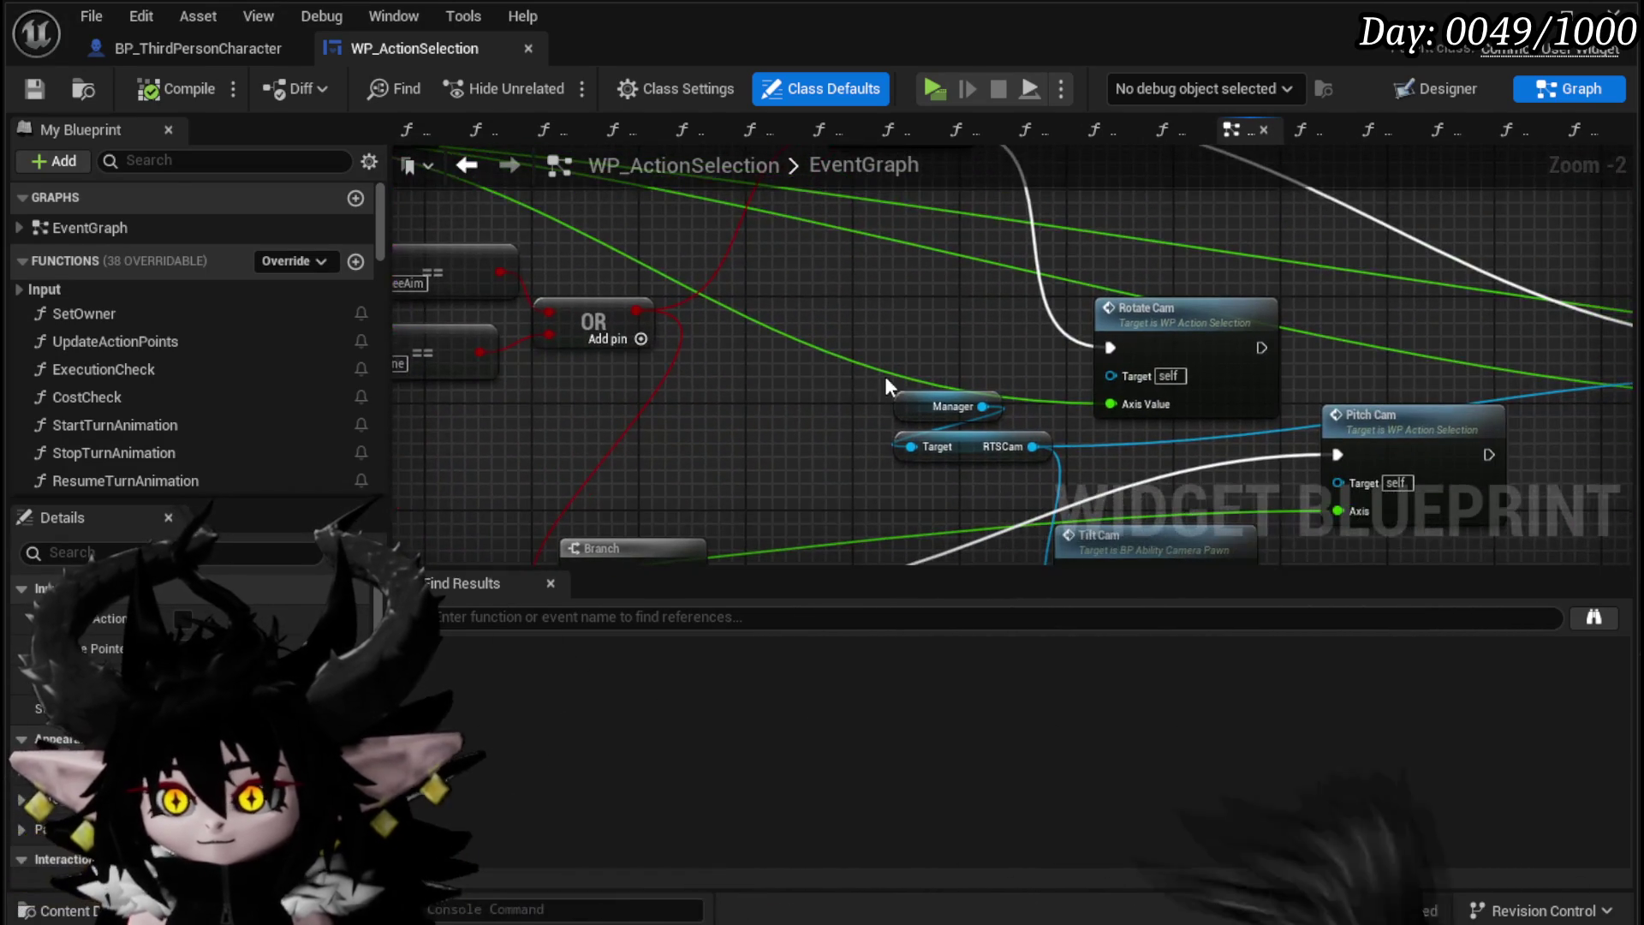
{"action": "scroll", "coordinate": [886, 378], "scroll_direction": "down", "scroll_amount": 4}
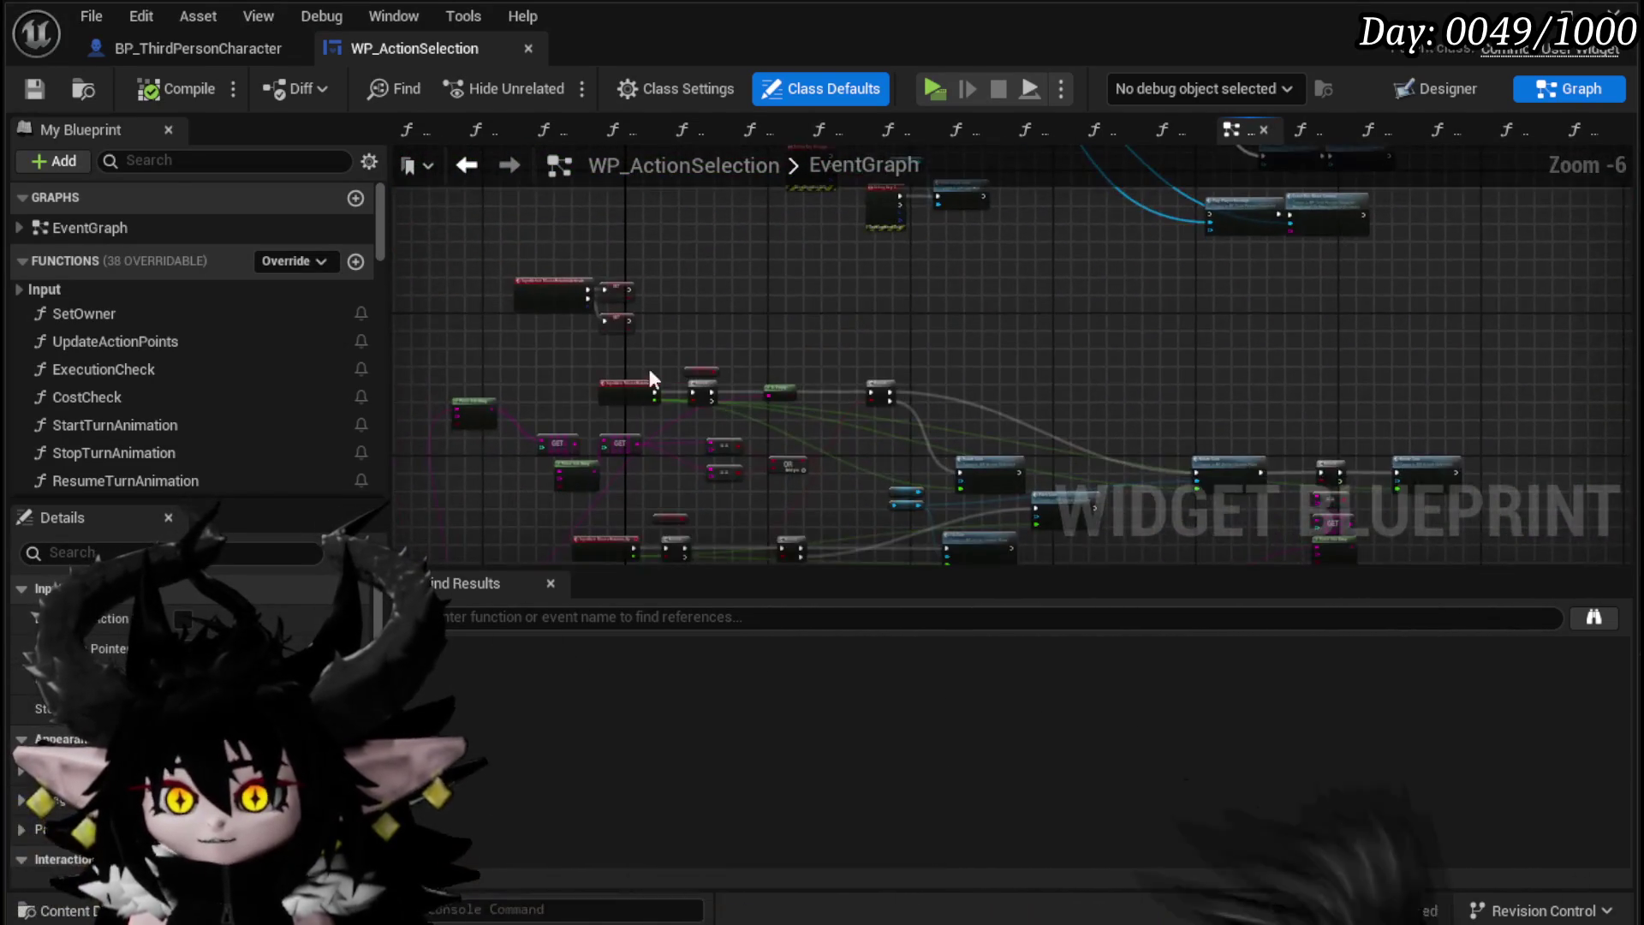
{"action": "scroll", "coordinate": [649, 368], "scroll_direction": "up", "scroll_amount": 5}
{"action": "scroll", "coordinate": [161, 401], "scroll_direction": "down", "scroll_amount": 15}
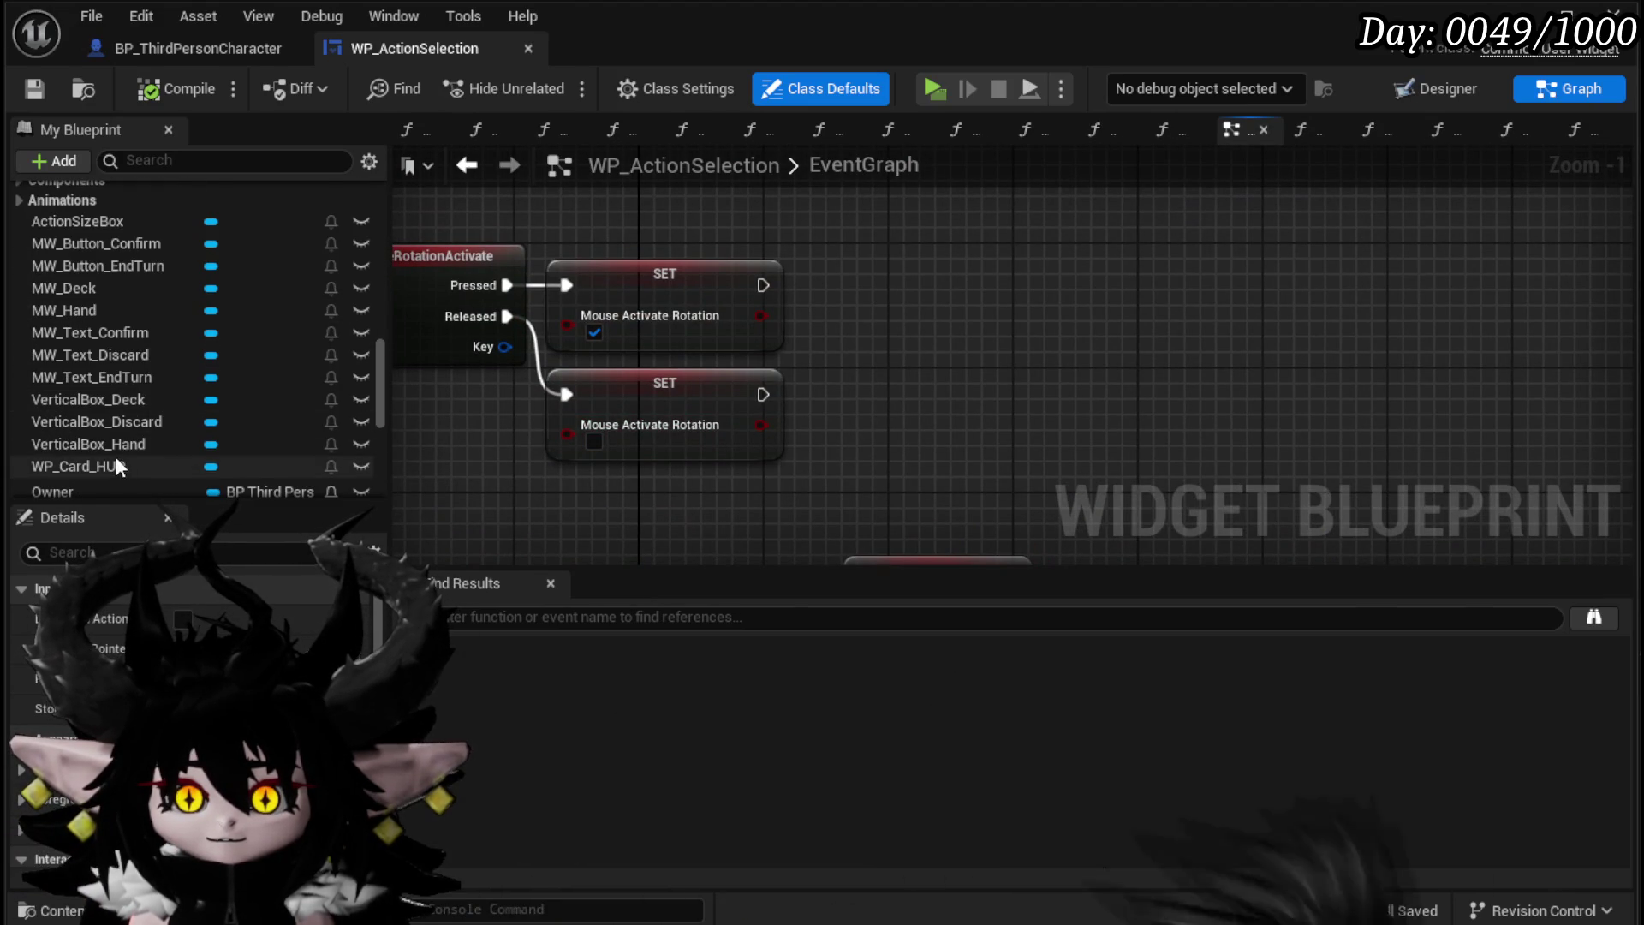
Step: Undo the SET Owner edit to restore the original SET nodes
{"action": "scroll", "coordinate": [115, 455], "scroll_direction": "down", "scroll_amount": 3}
{"action": "mouse_move", "coordinate": [85, 347]}
{"action": "left_mouse_down"}
{"action": "mouse_move", "coordinate": [737, 349]}
{"action": "mouse_move", "coordinate": [743, 335]}
{"action": "left_mouse_up"}
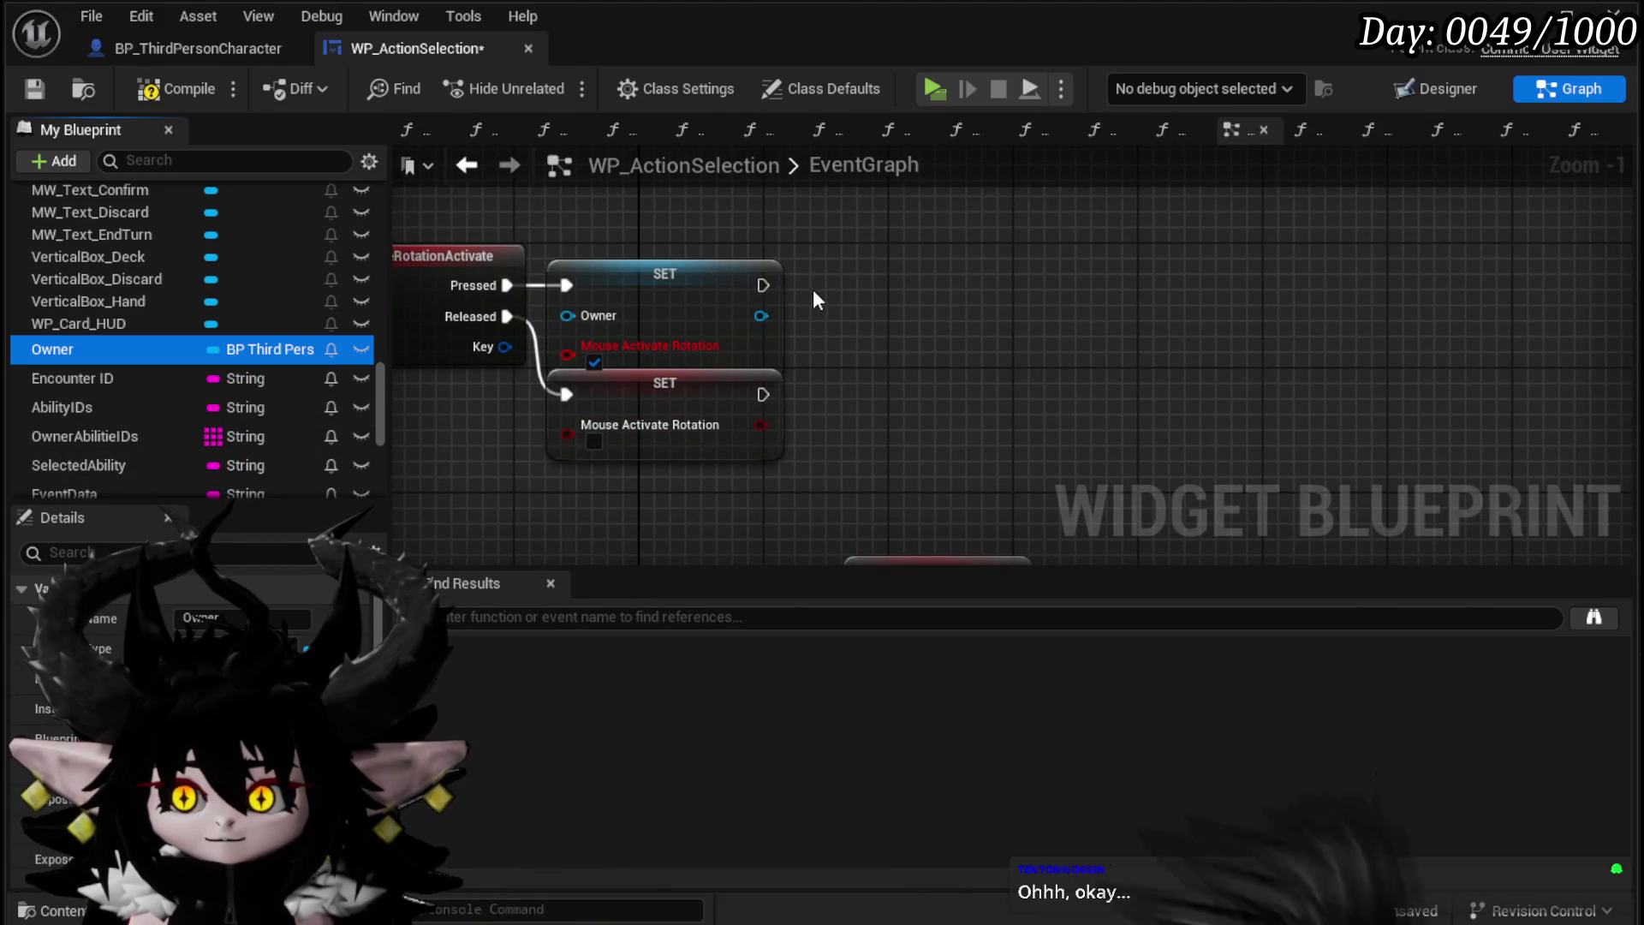
{"action": "key", "text": "ctrl+z"}
{"action": "key", "text": "ctrl+s"}
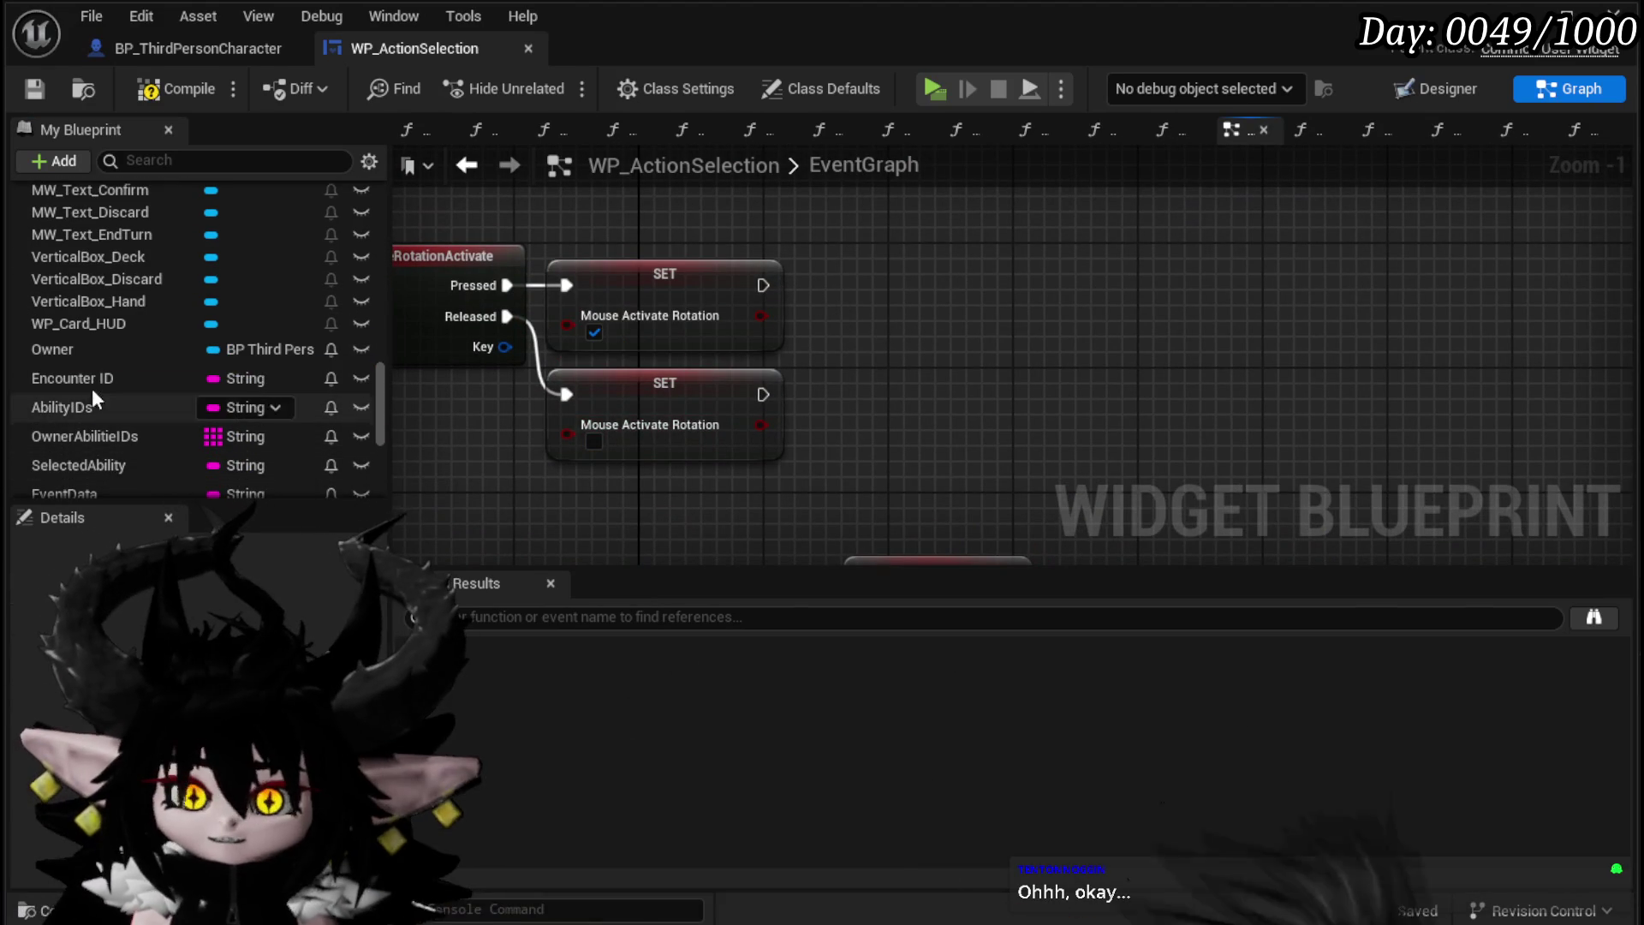
Step: Add an Owner getter and wire it into a Get Camera Boom node
{"action": "left_click_drag", "start_coordinate": [85, 342], "coordinate": [976, 257]}
{"action": "left_click", "coordinate": [1047, 301]}
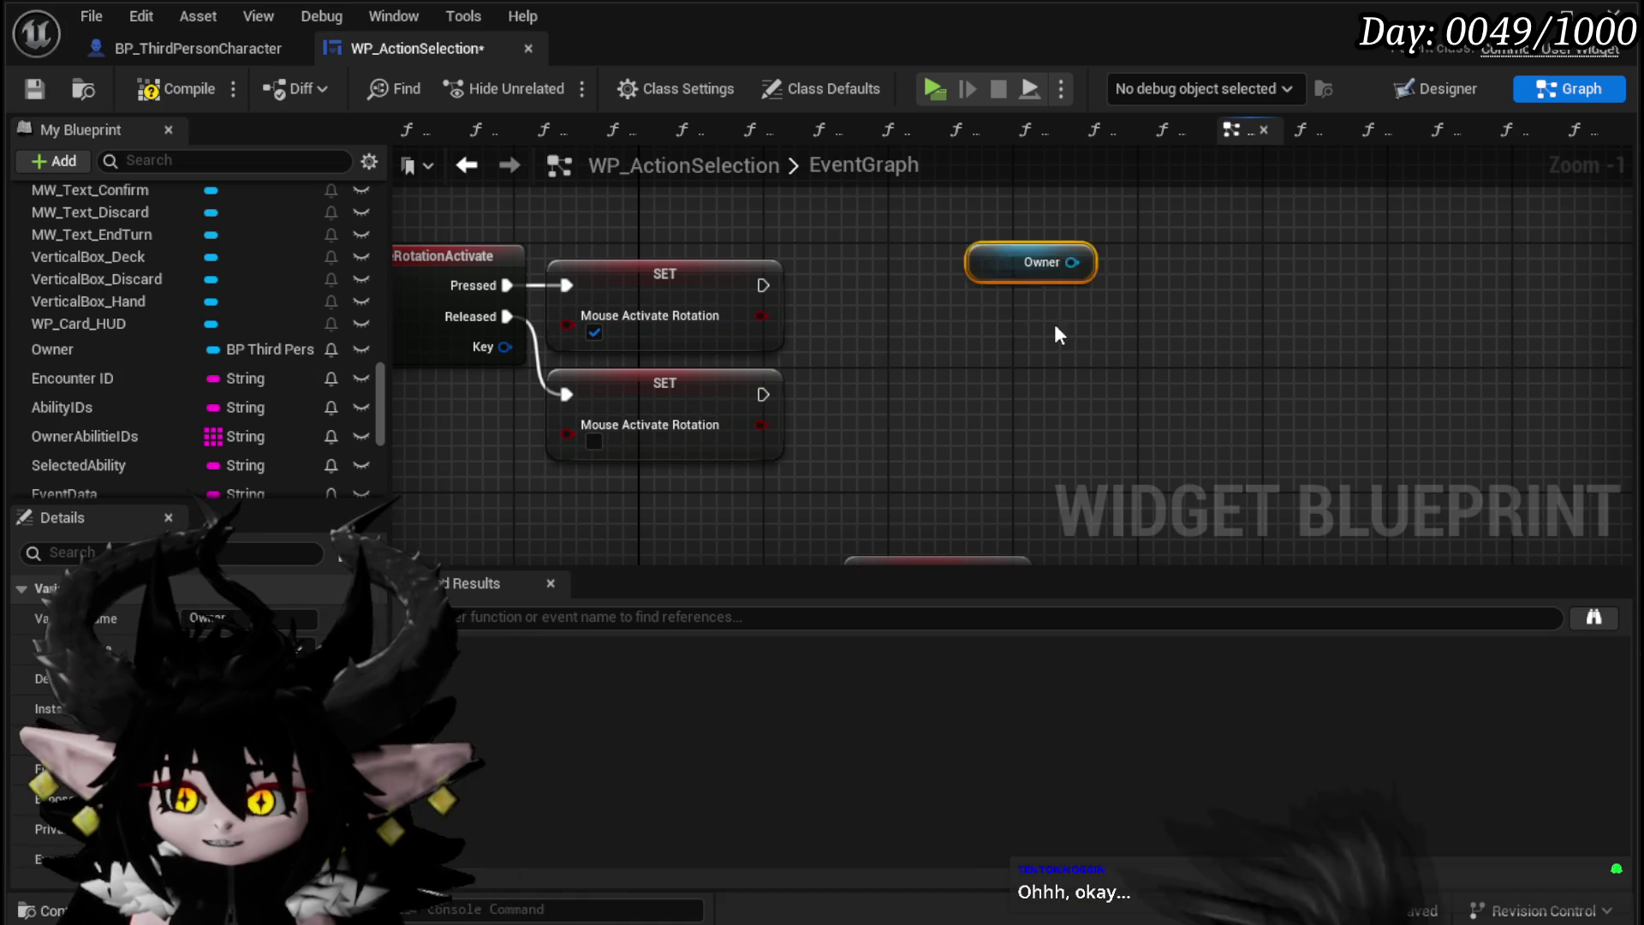
{"action": "left_click_drag", "start_coordinate": [626, 252], "coordinate": [943, 307]}
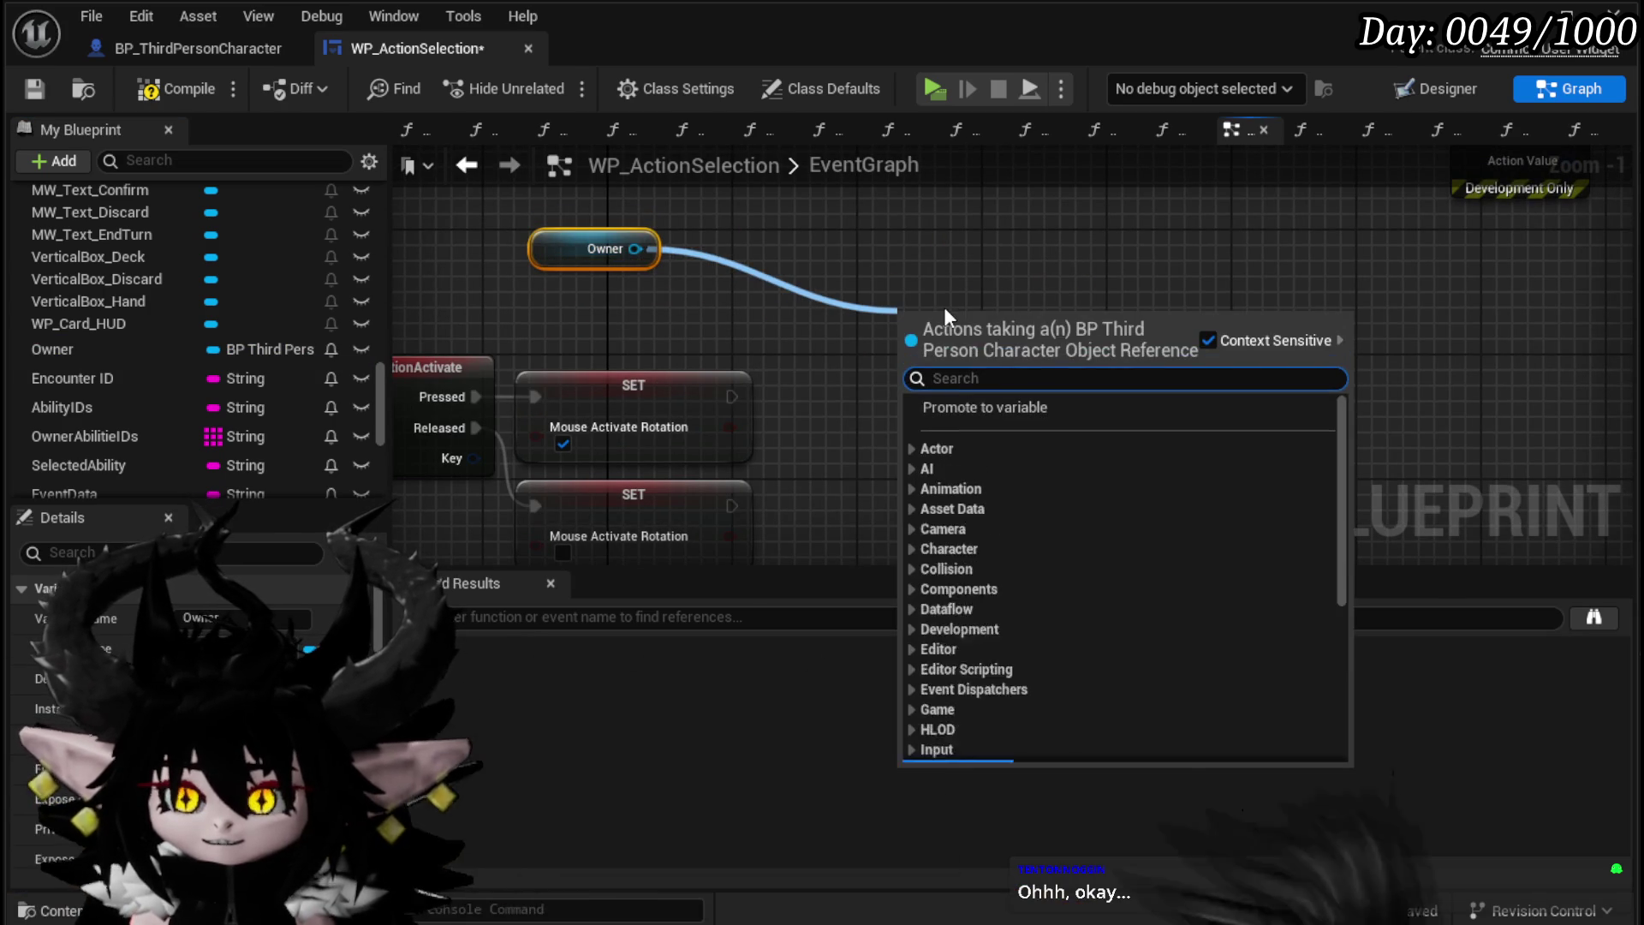
{"action": "type", "text": "Get s"}
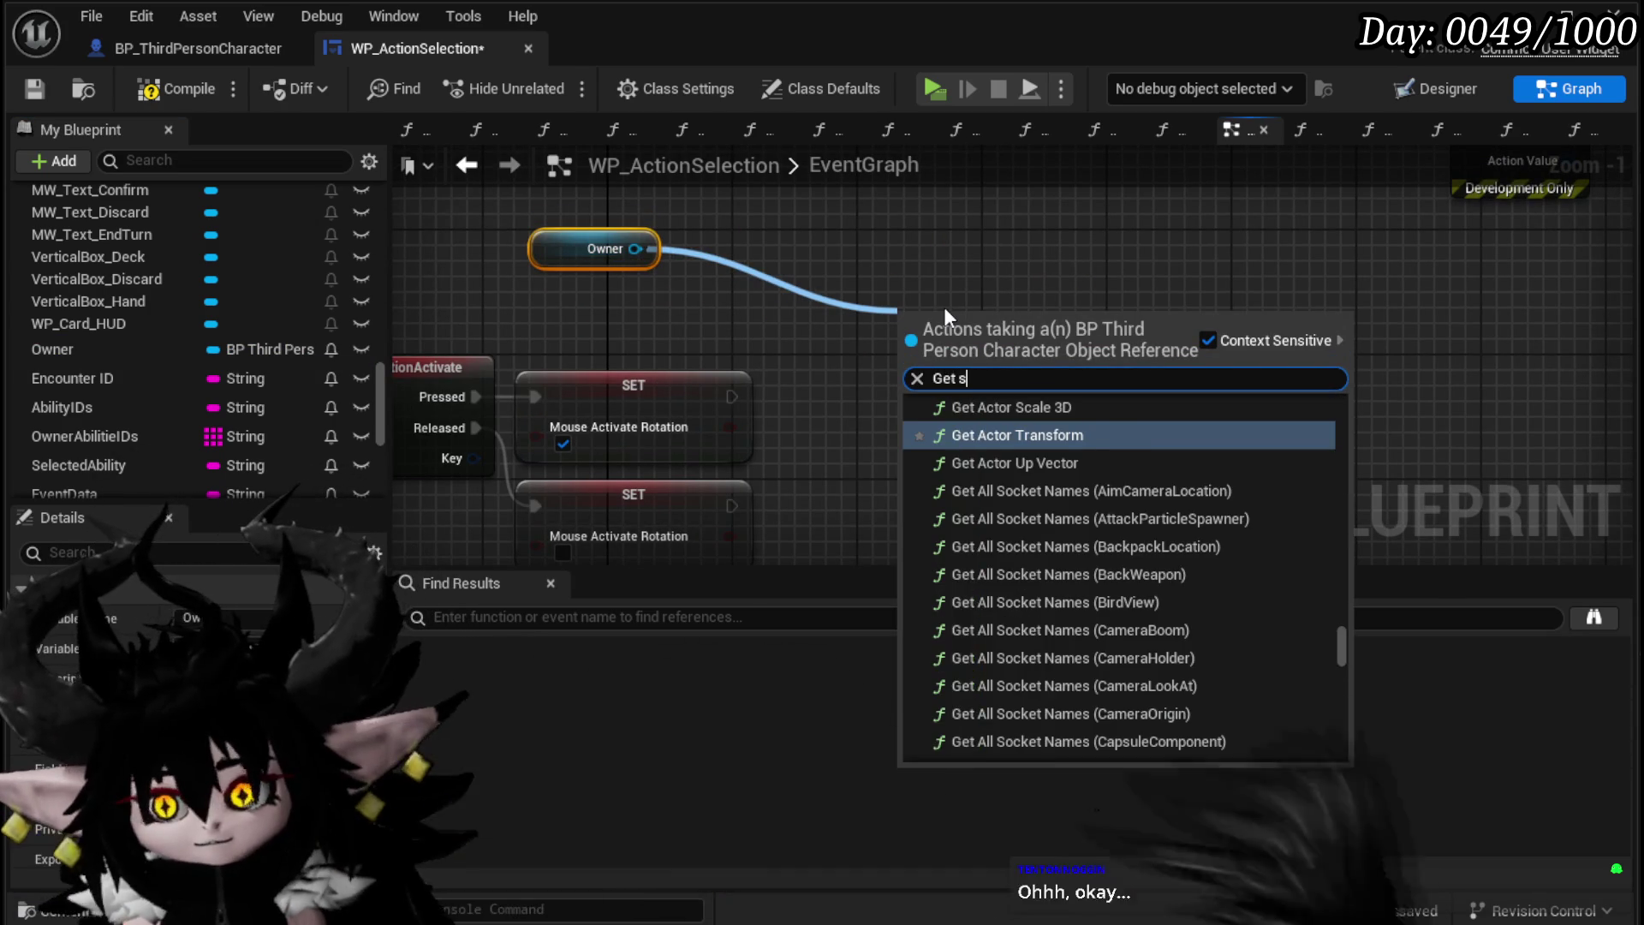
{"action": "type", "text": "o"}
{"action": "key", "text": "BackSpace"}
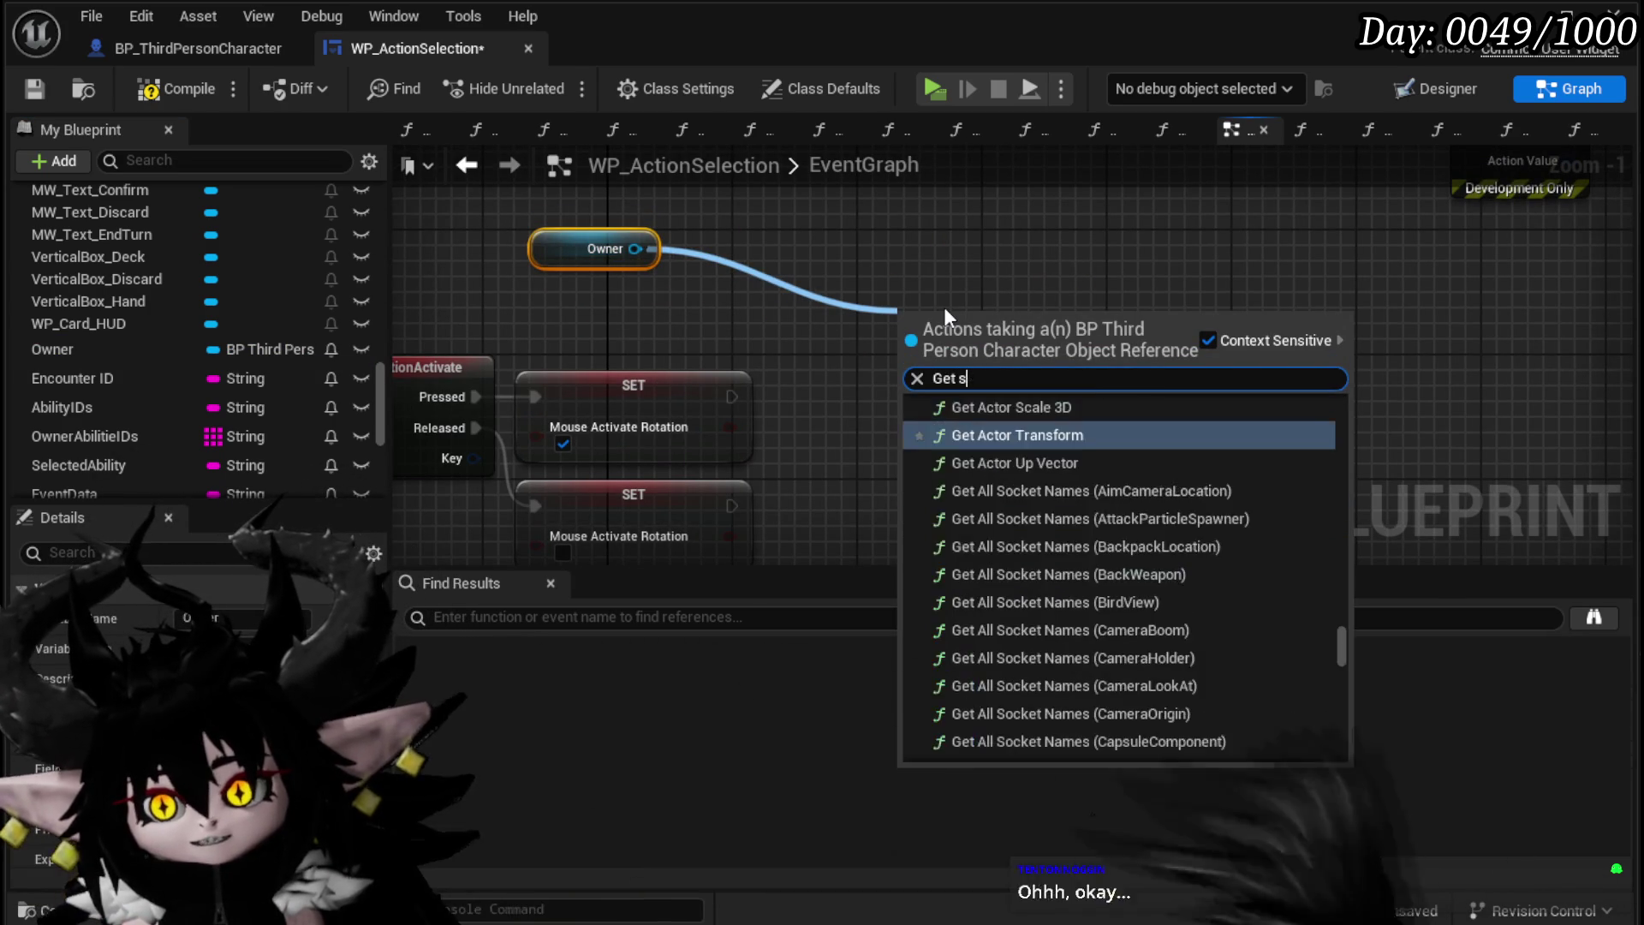
{"action": "type", "text": "p"}
{"action": "key", "text": "BackSpace"}
{"action": "key", "text": "BackSpace"}
{"action": "type", "text": "came"}
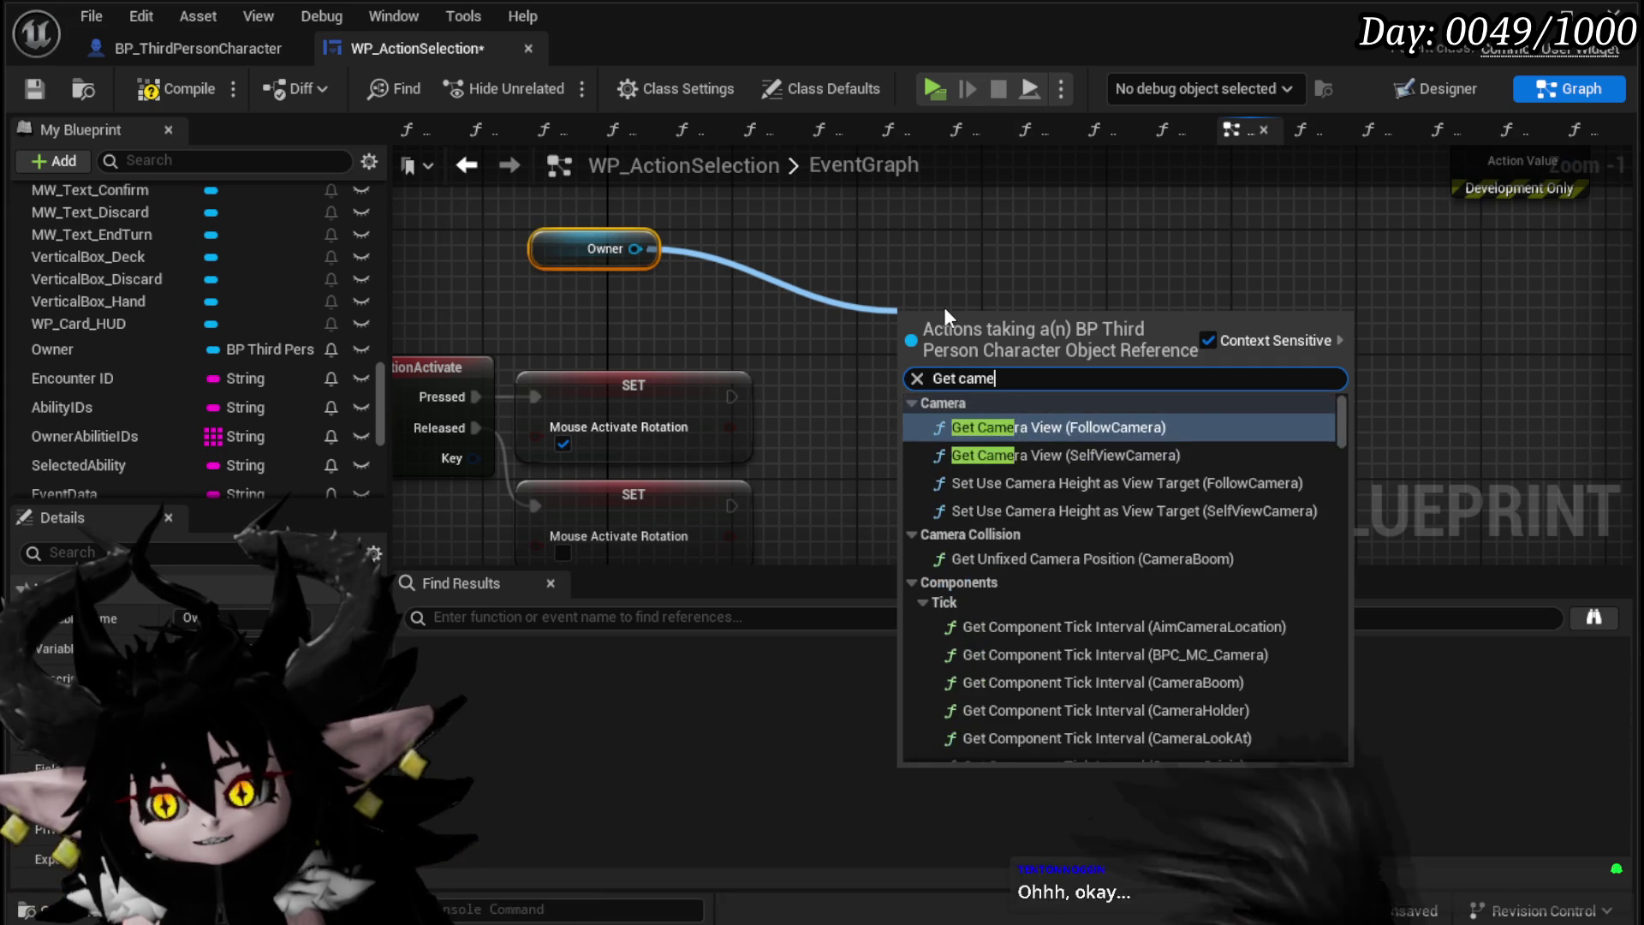
{"action": "type", "text": "ra sp"}
{"action": "key", "text": "BackSpace"}
{"action": "key", "text": "BackSpace"}
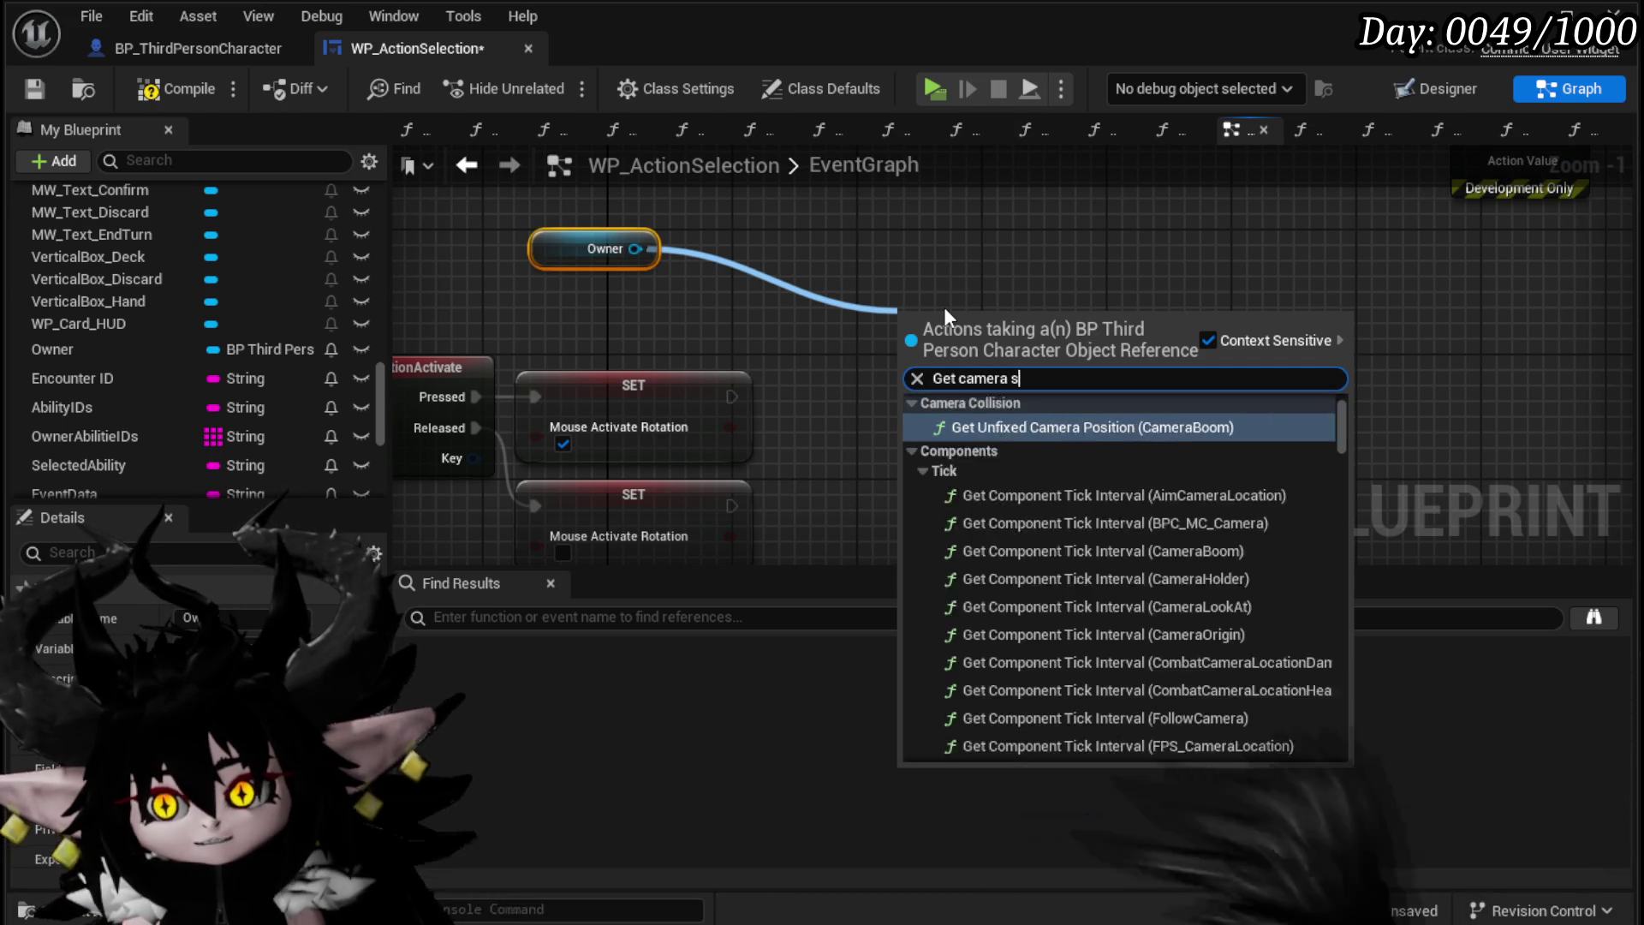
{"action": "type", "text": "bo"}
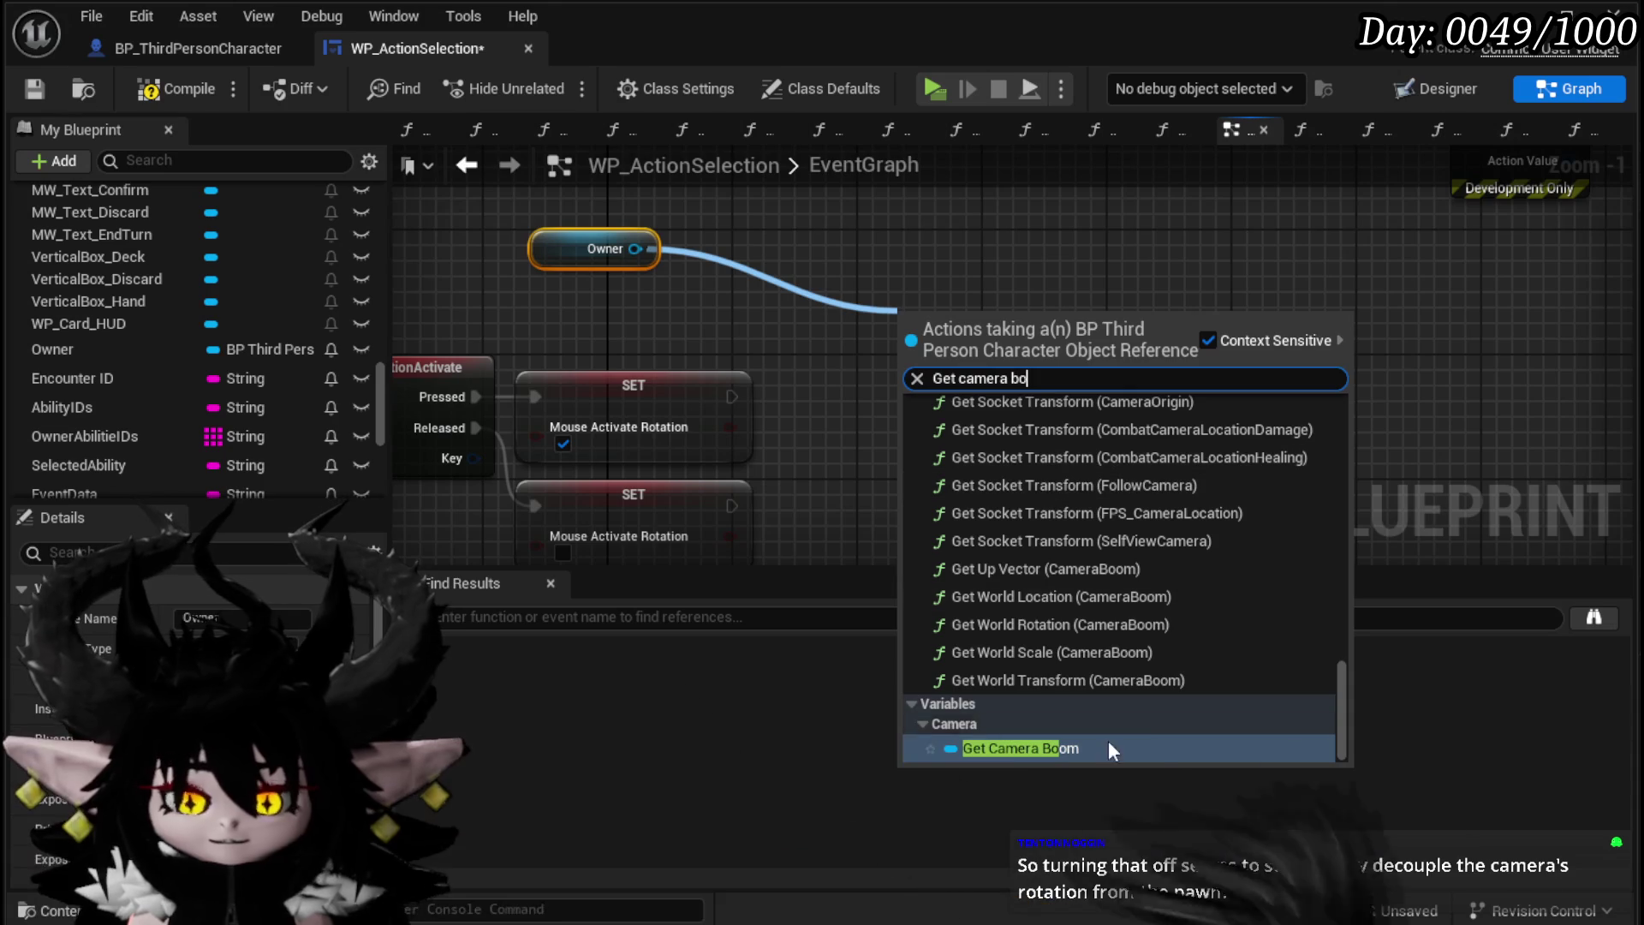
{"action": "left_click", "coordinate": [1045, 748]}
Step: Compile and save the WP_ActionSelection widget, then switch over to the Krita notes
{"action": "mouse_move", "coordinate": [997, 342]}
{"action": "left_mouse_down"}
{"action": "mouse_move", "coordinate": [638, 310]}
{"action": "mouse_move", "coordinate": [928, 305]}
{"action": "left_mouse_up"}
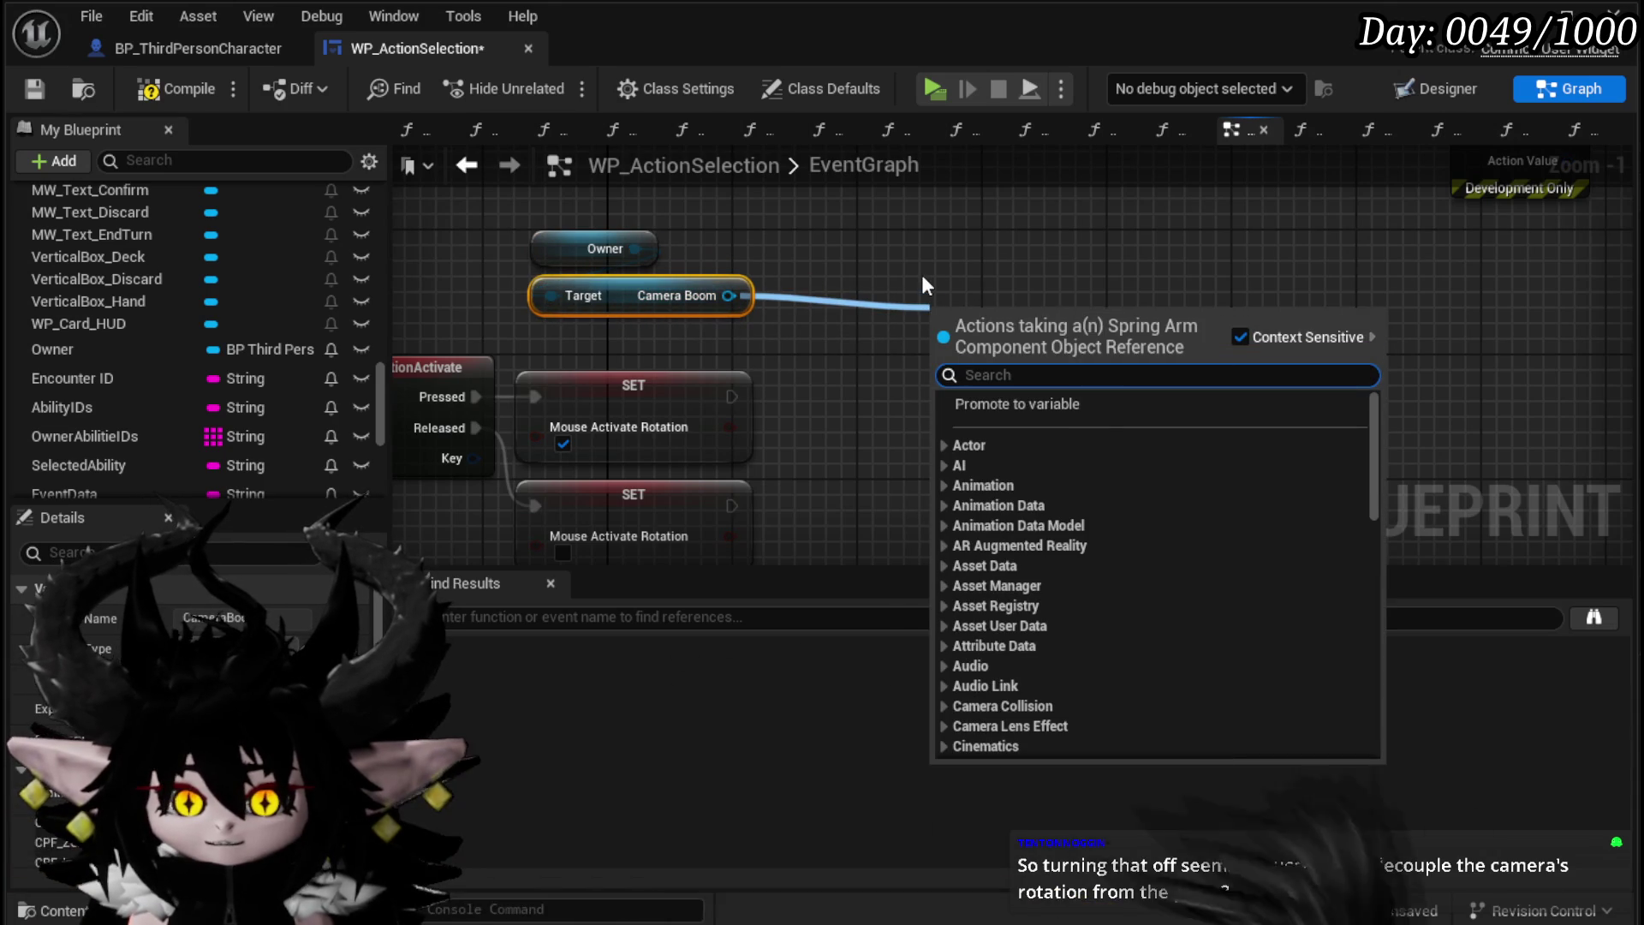
{"action": "left_click", "coordinate": [913, 282]}
{"action": "left_click", "coordinate": [168, 84]}
{"action": "left_click", "coordinate": [39, 84]}
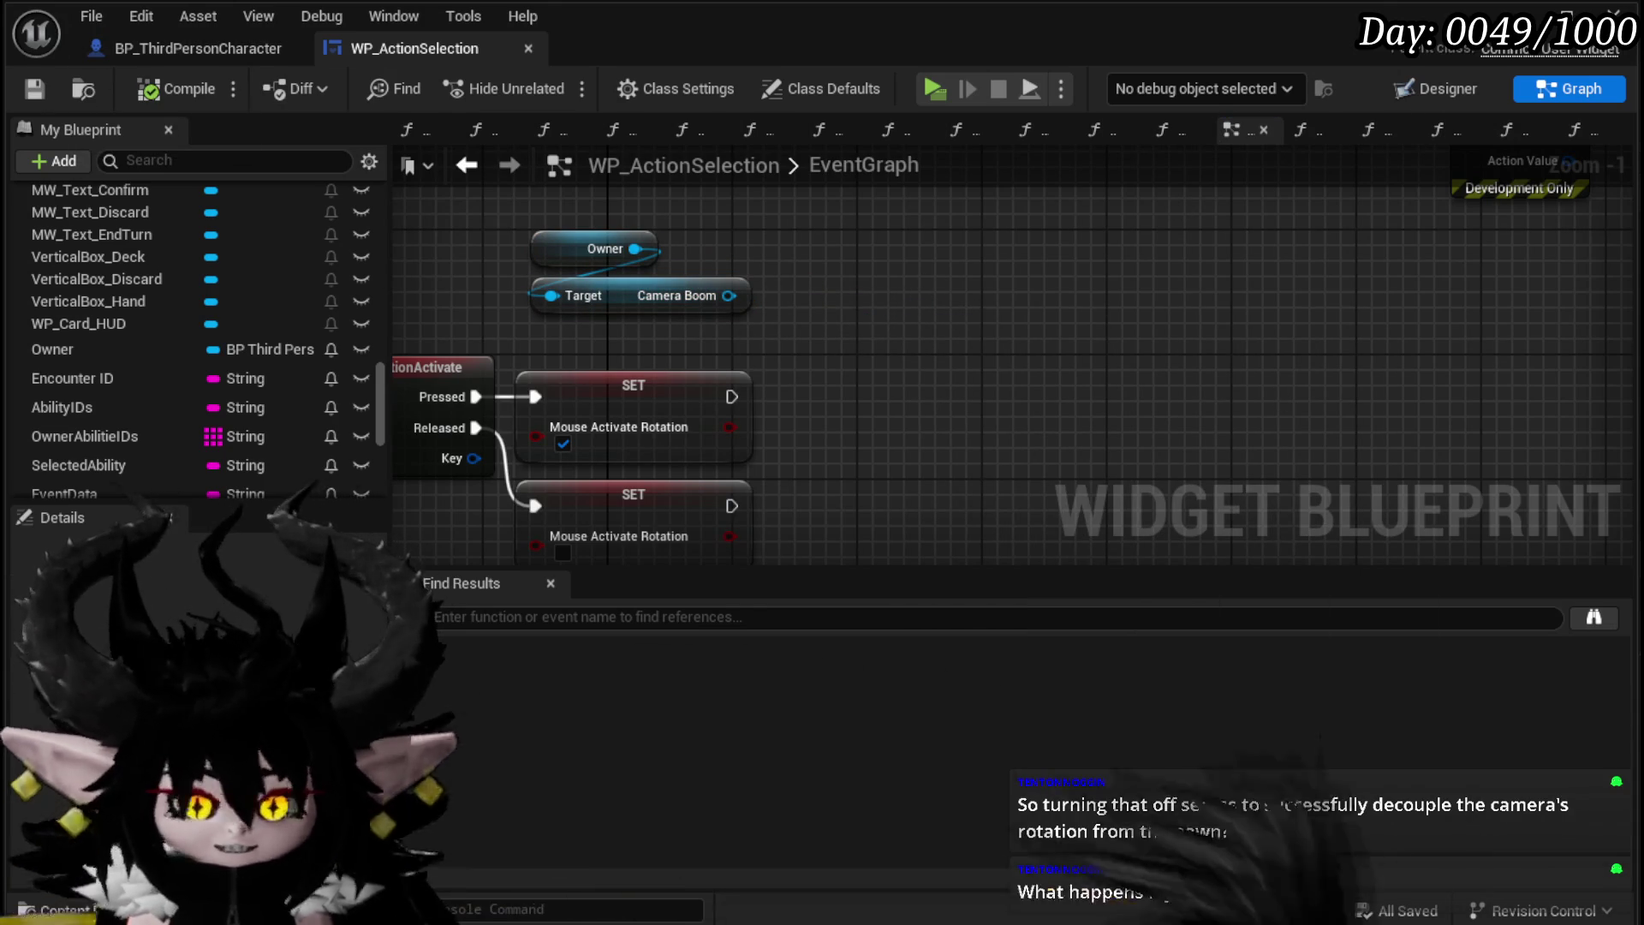
{"action": "key", "text": "alt+Tab"}
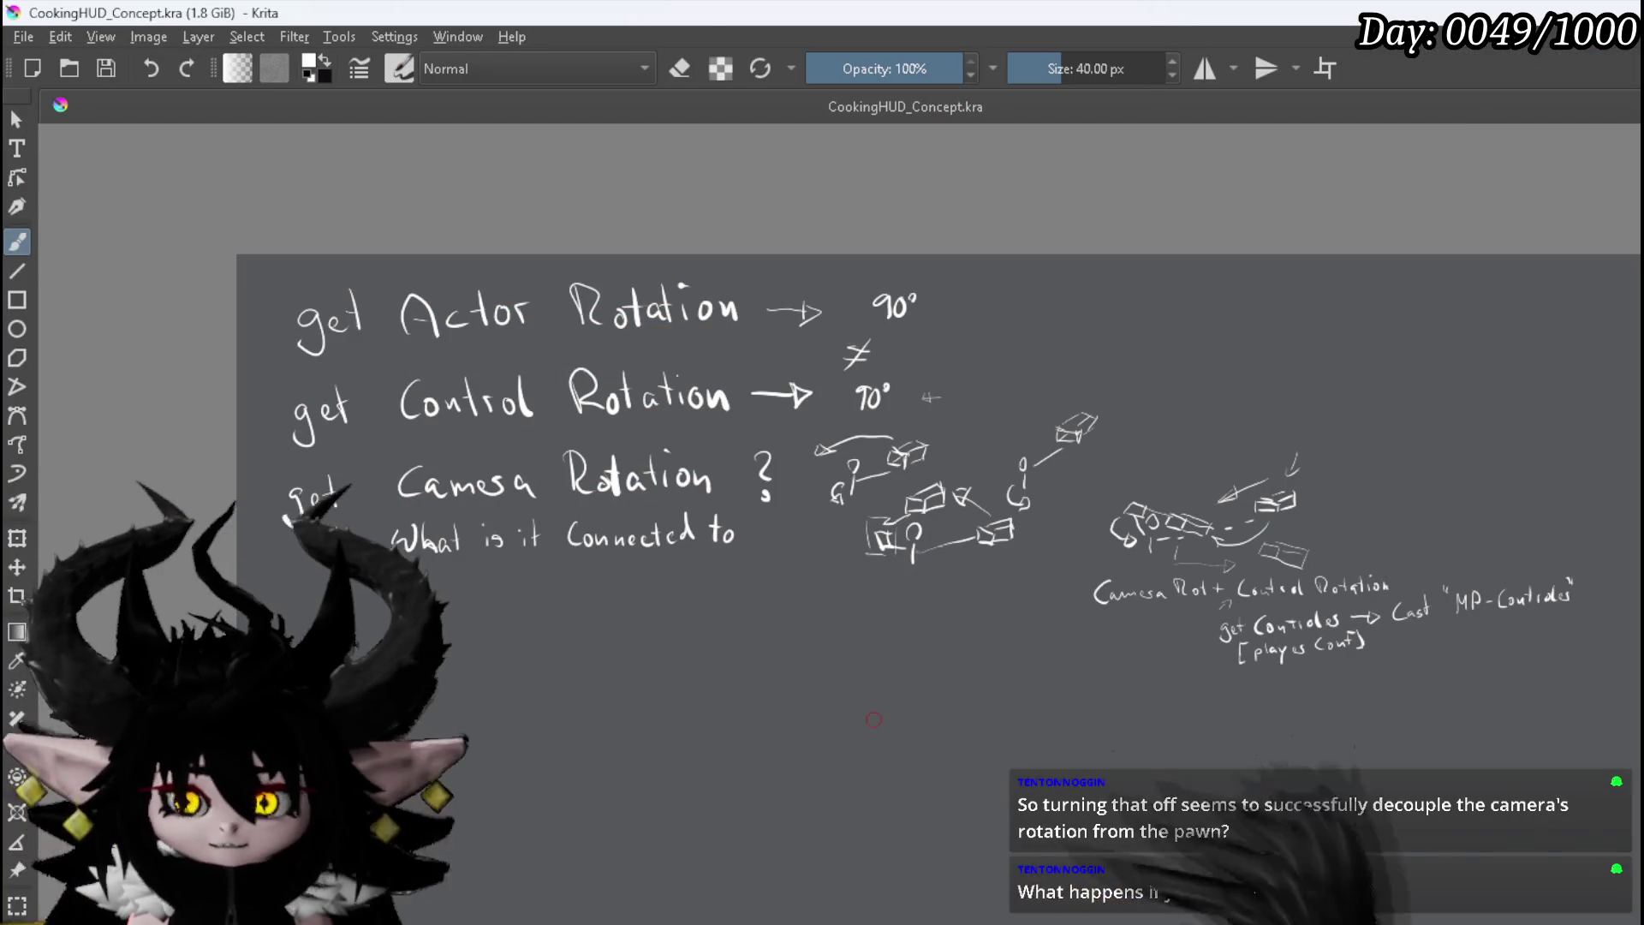
Step: Zoom and pan the Krita canvas to read the actor, control and camera rotation notes
{"action": "scroll", "coordinate": [719, 430], "scroll_direction": "up", "scroll_amount": 1}
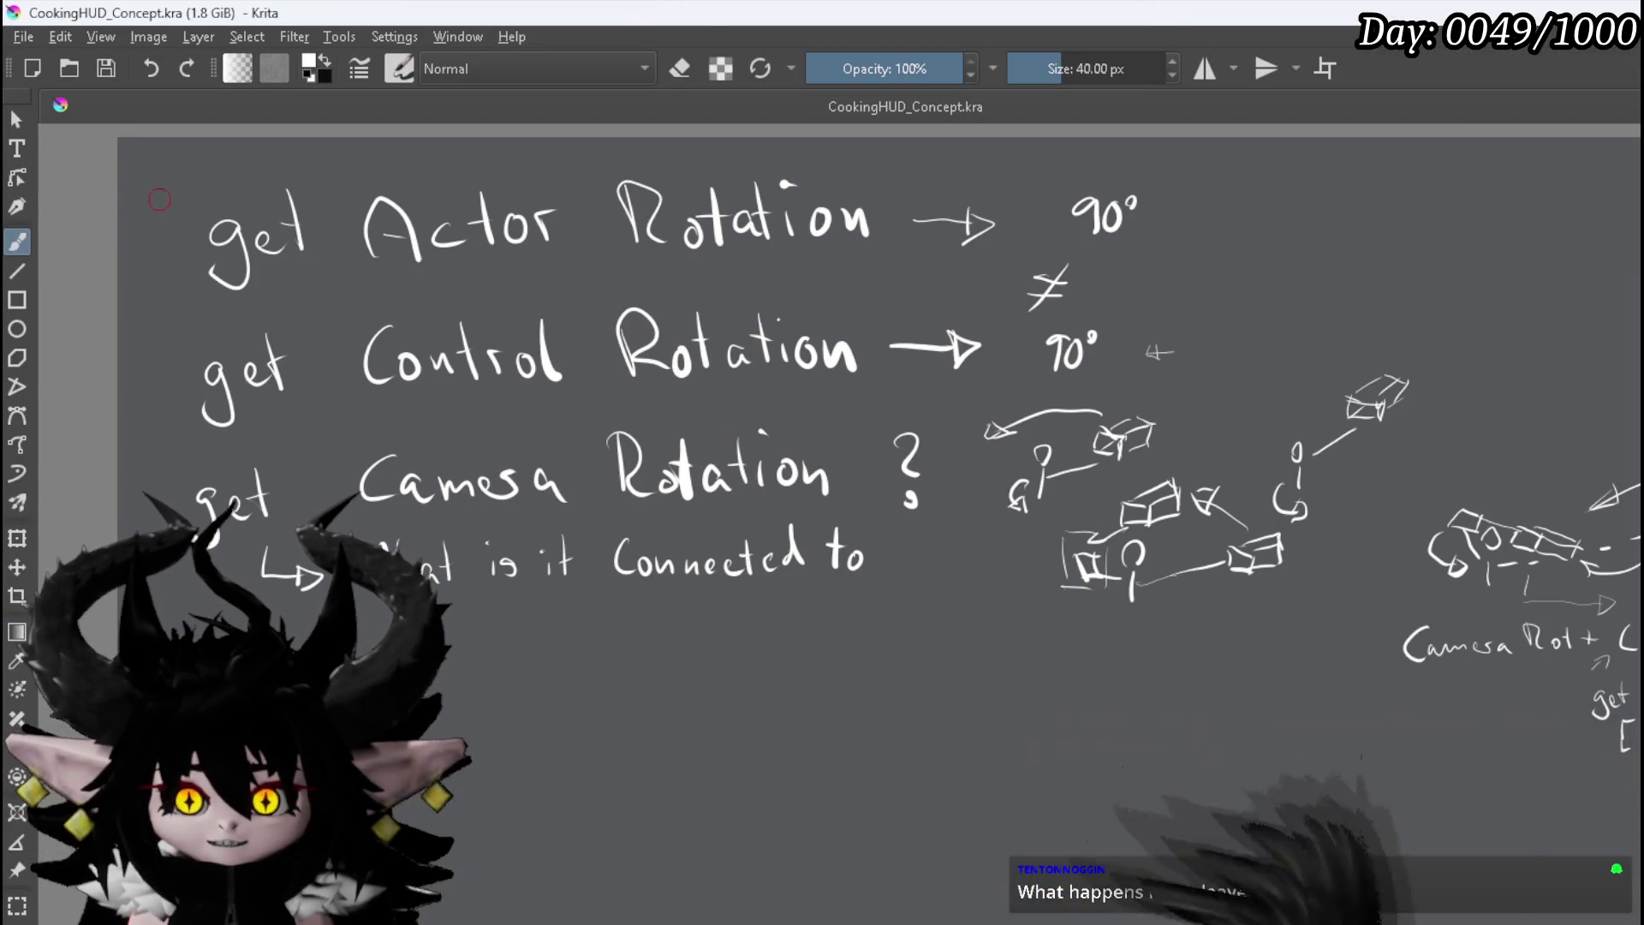
{"action": "mouse_move", "coordinate": [285, 543]}
{"action": "left_mouse_down"}
{"action": "mouse_move", "coordinate": [328, 499]}
{"action": "mouse_move", "coordinate": [339, 525]}
{"action": "left_mouse_up"}
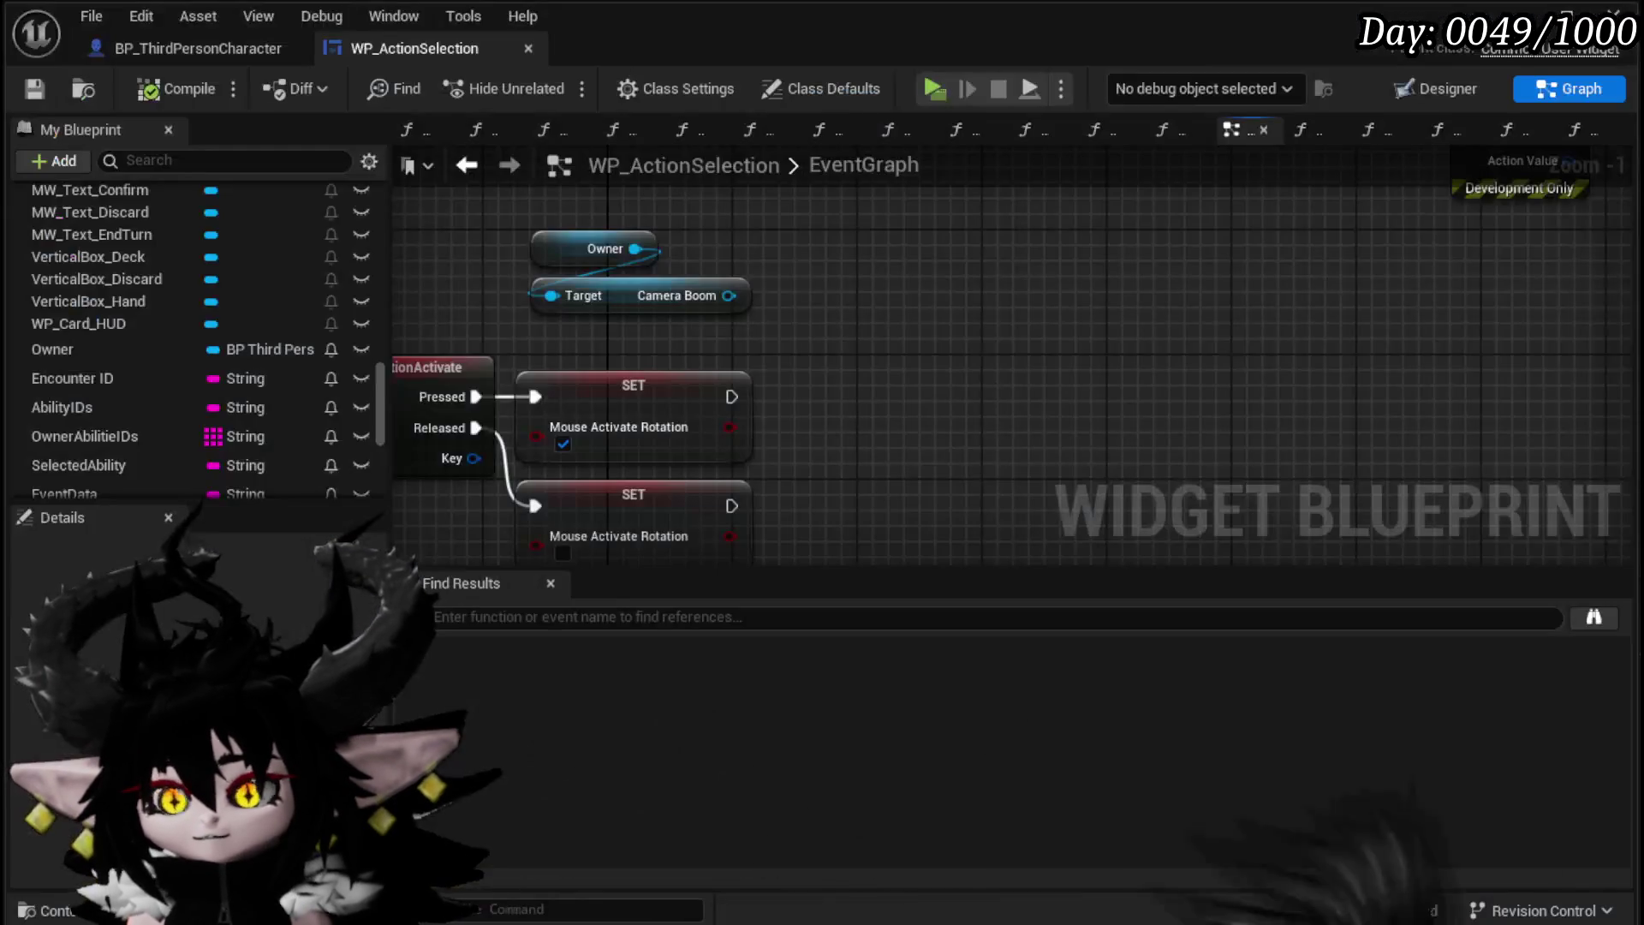
Step: Disable Use Pawn Control Rotation on CameraBoom, compile BP_ThirdPersonCharacter, and launch a standalone playtest
{"action": "left_click", "coordinate": [170, 49]}
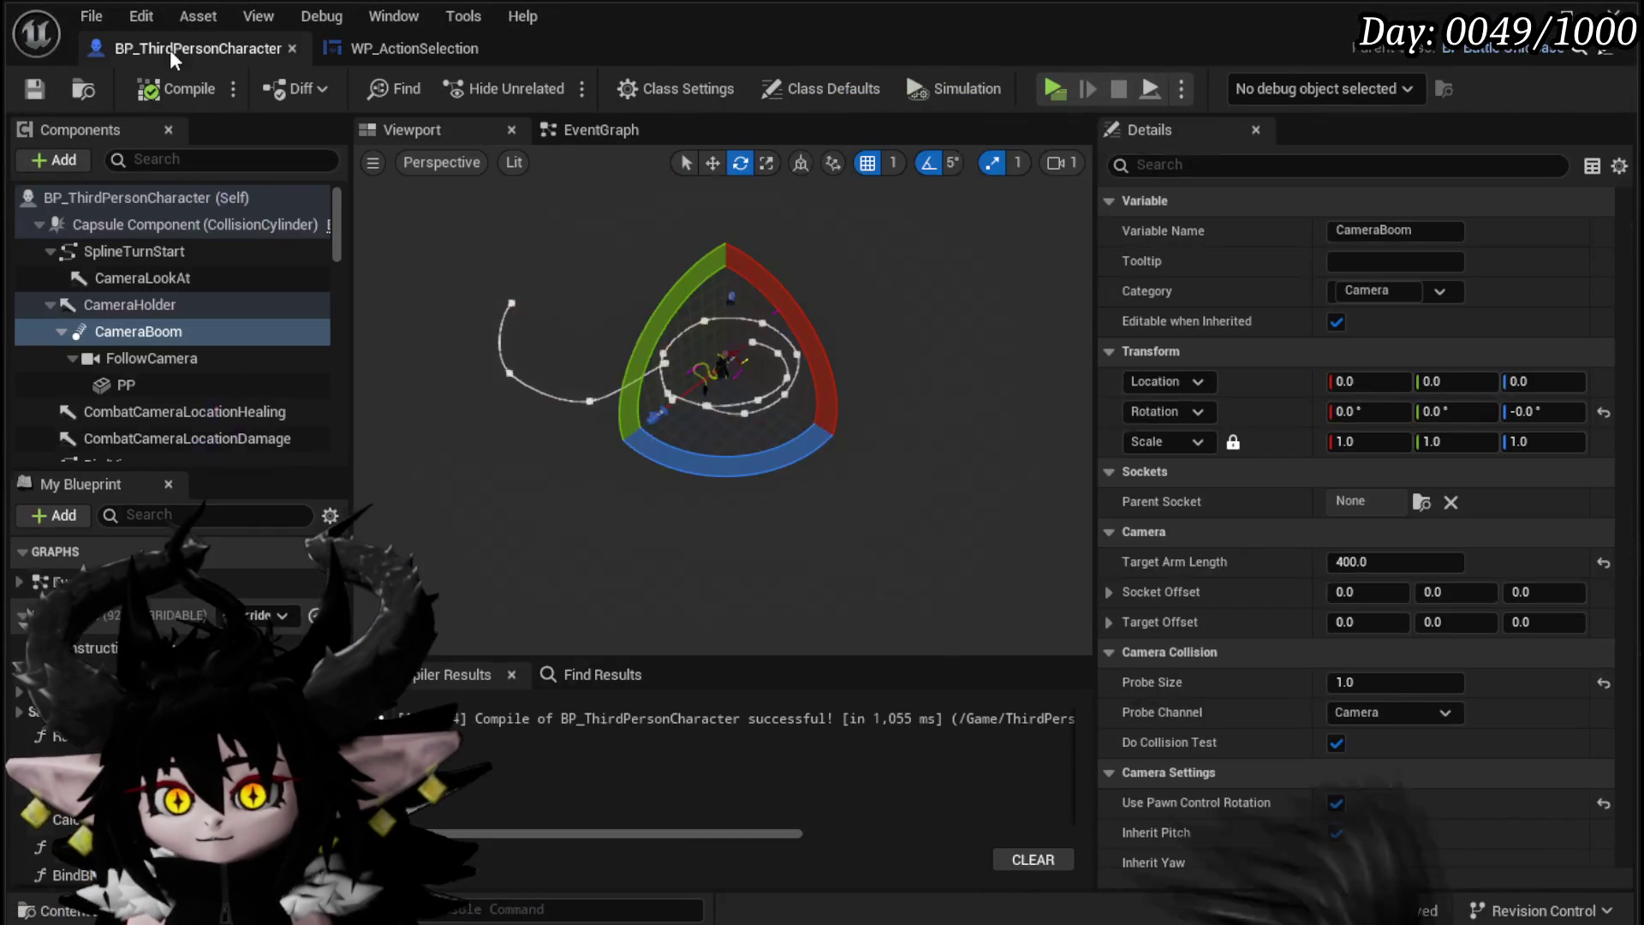
{"action": "left_click", "coordinate": [575, 135]}
{"action": "left_click", "coordinate": [404, 135]}
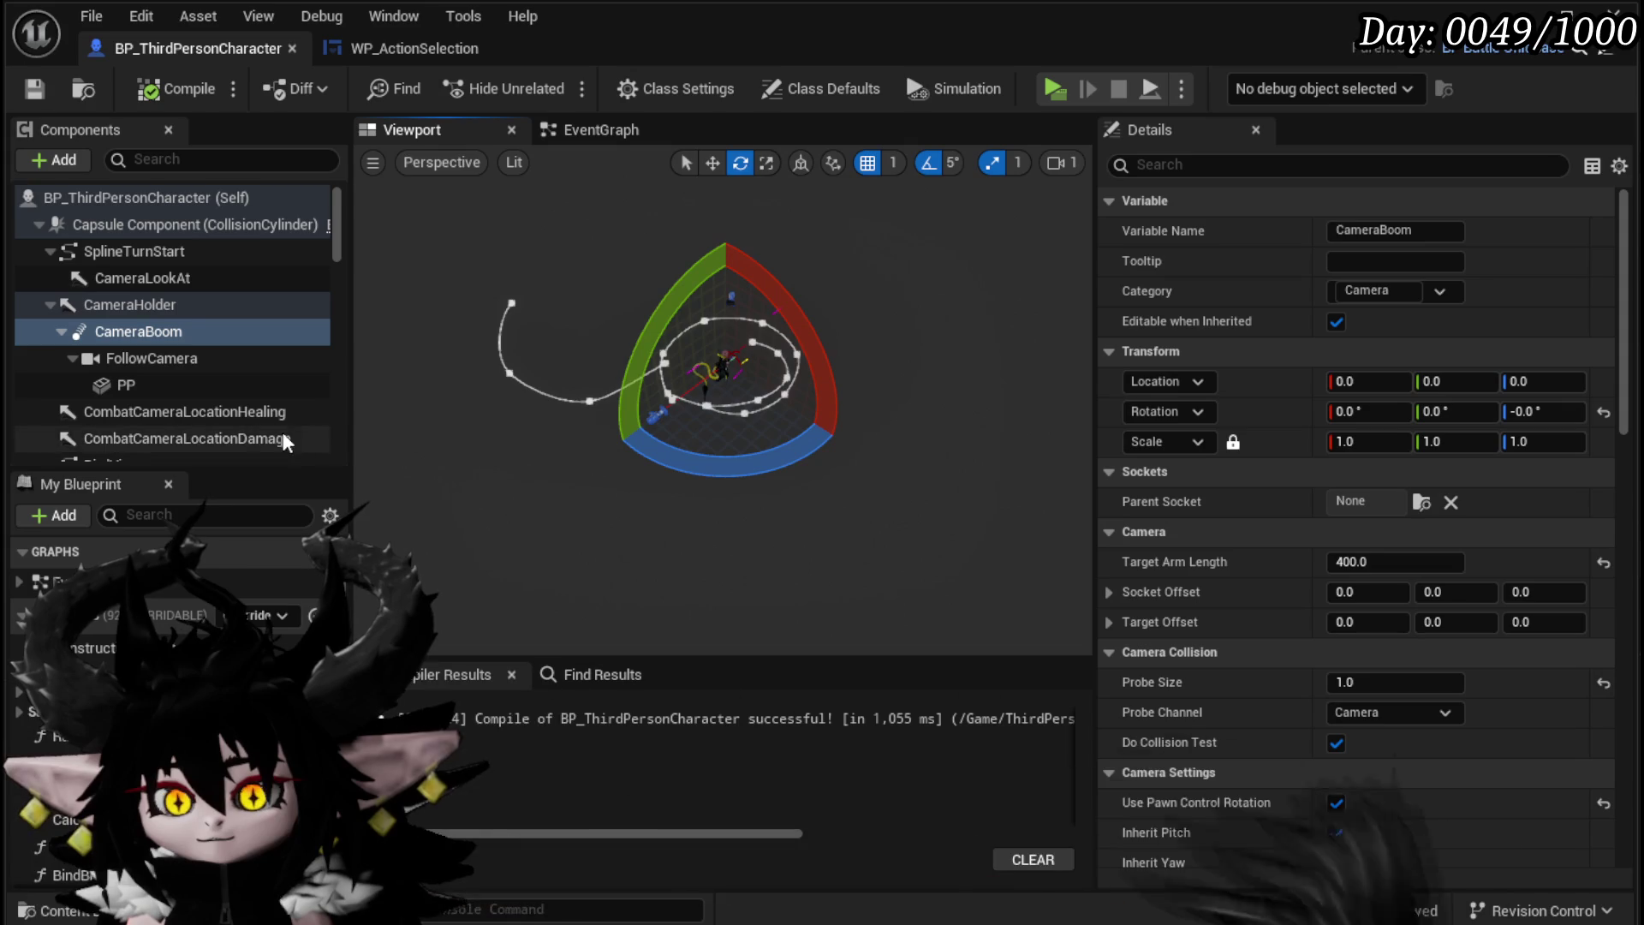
{"action": "left_click", "coordinate": [134, 310]}
{"action": "left_click", "coordinate": [139, 332]}
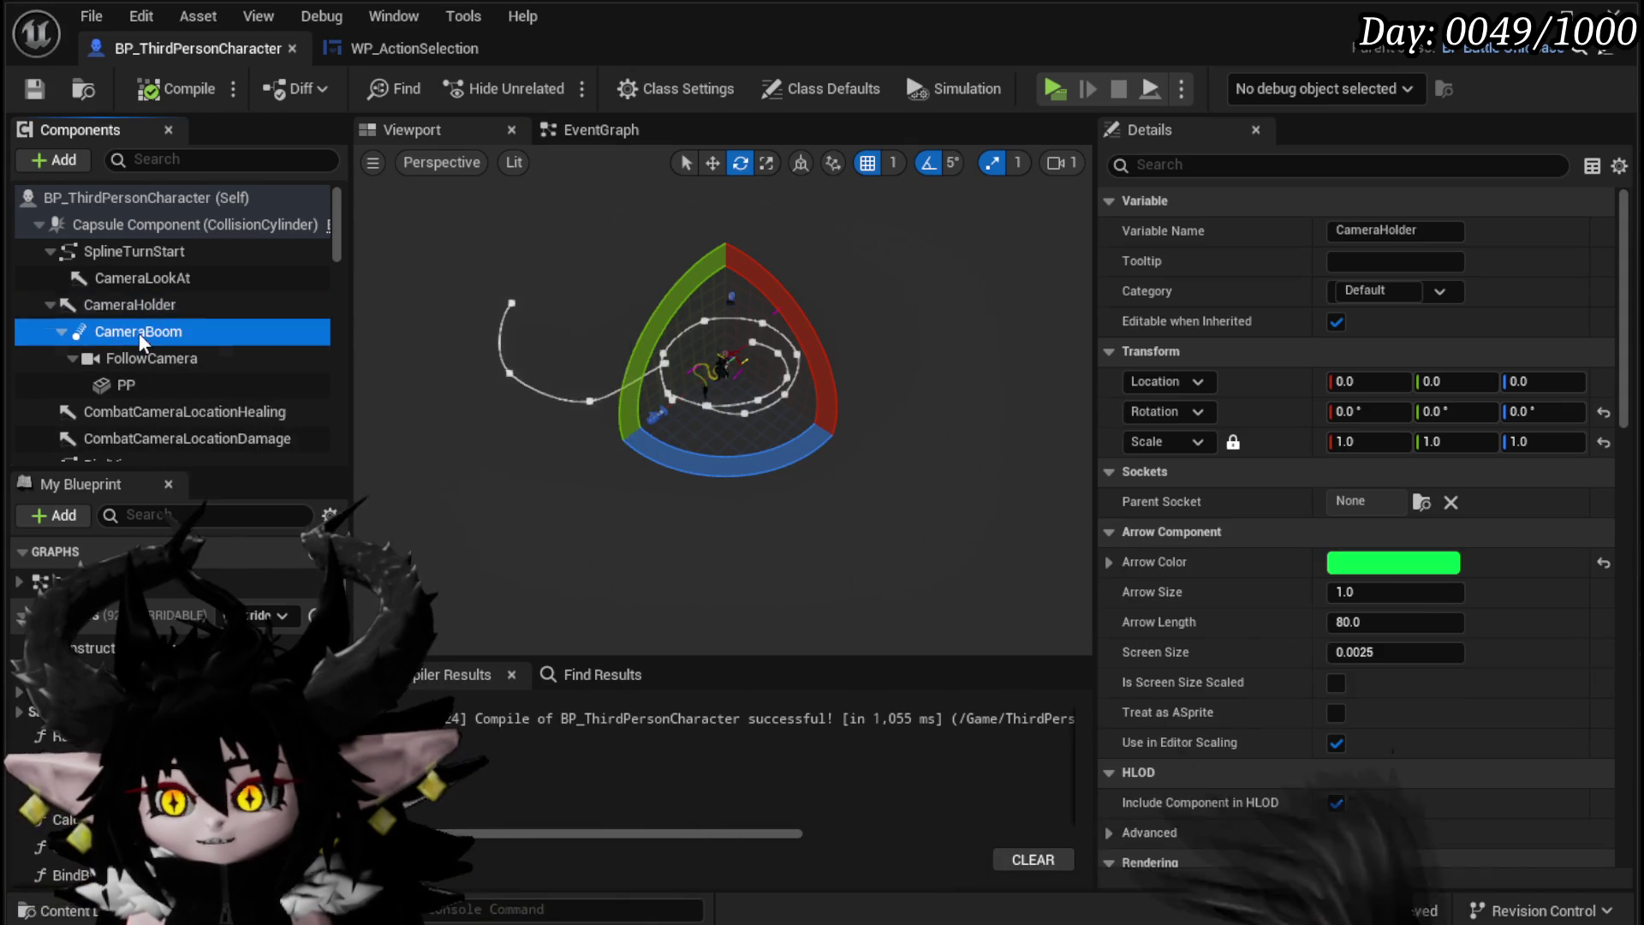
{"action": "scroll", "coordinate": [1260, 595], "scroll_direction": "down", "scroll_amount": 3}
{"action": "scroll", "coordinate": [1260, 594], "scroll_direction": "down", "scroll_amount": 2}
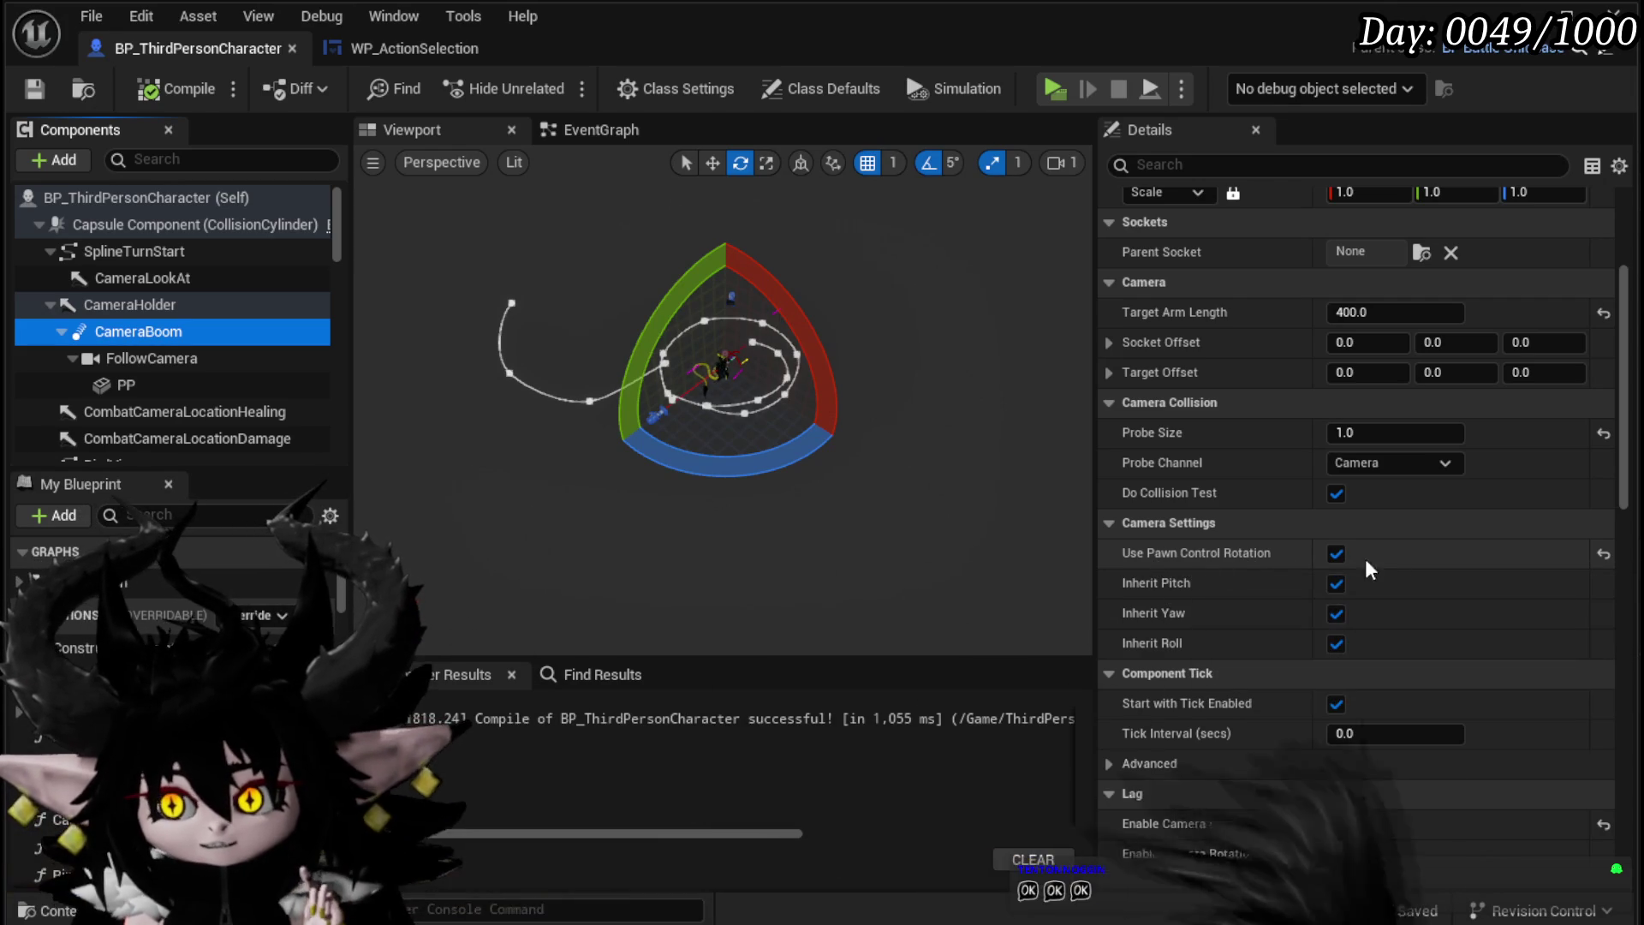
{"action": "left_click", "coordinate": [1336, 555]}
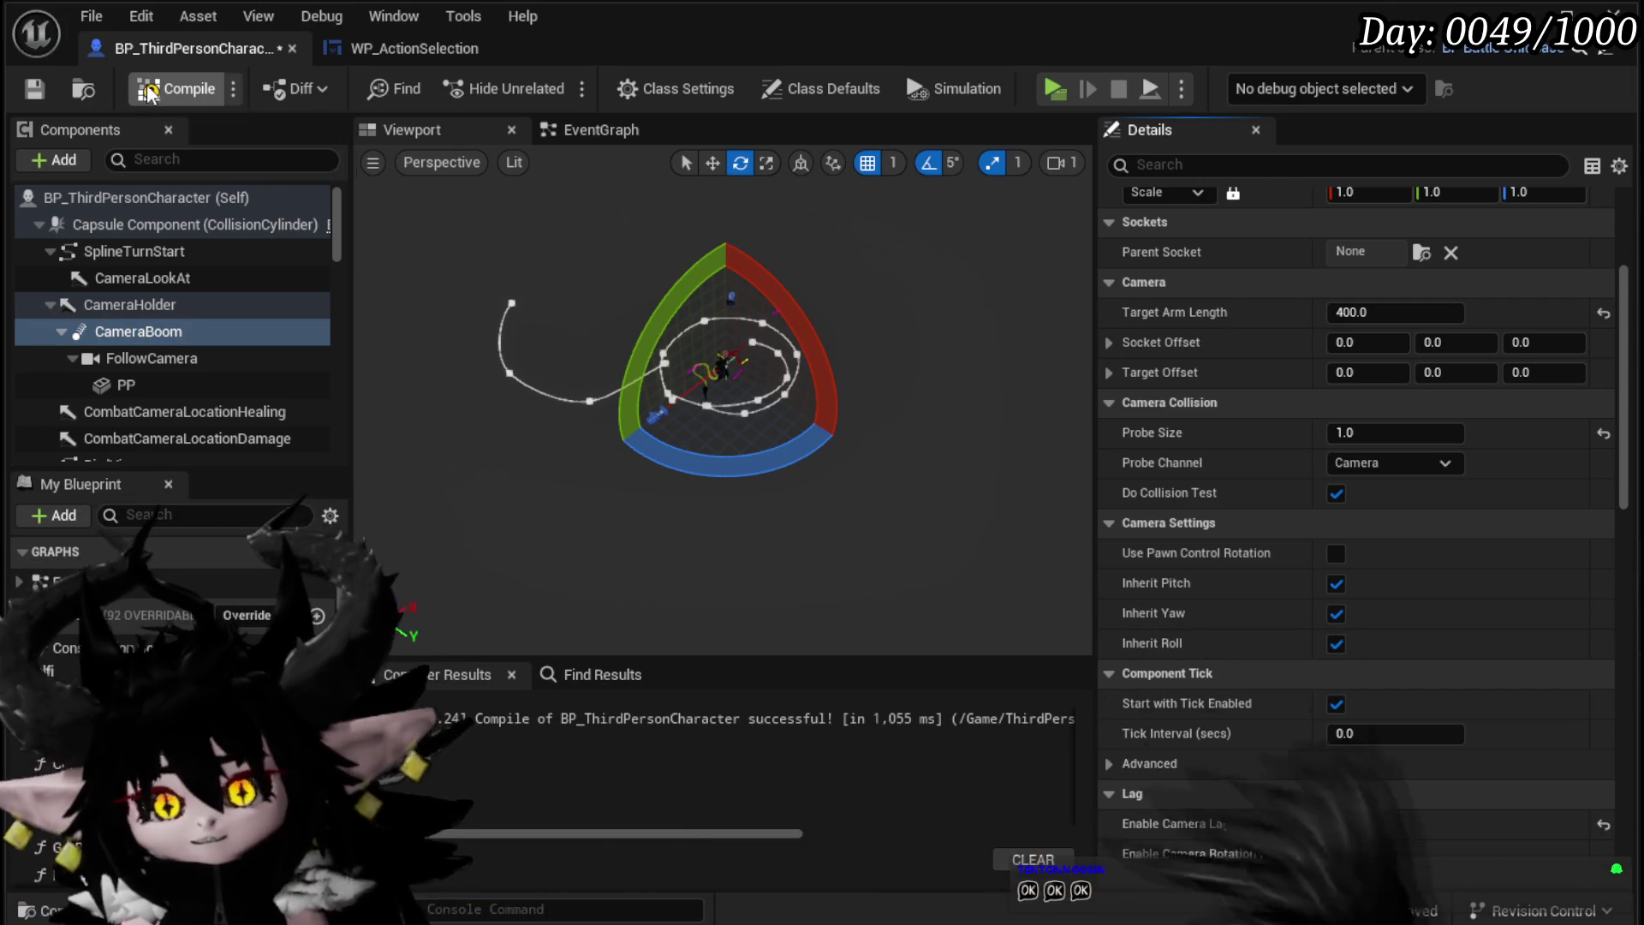
{"action": "left_click", "coordinate": [35, 90]}
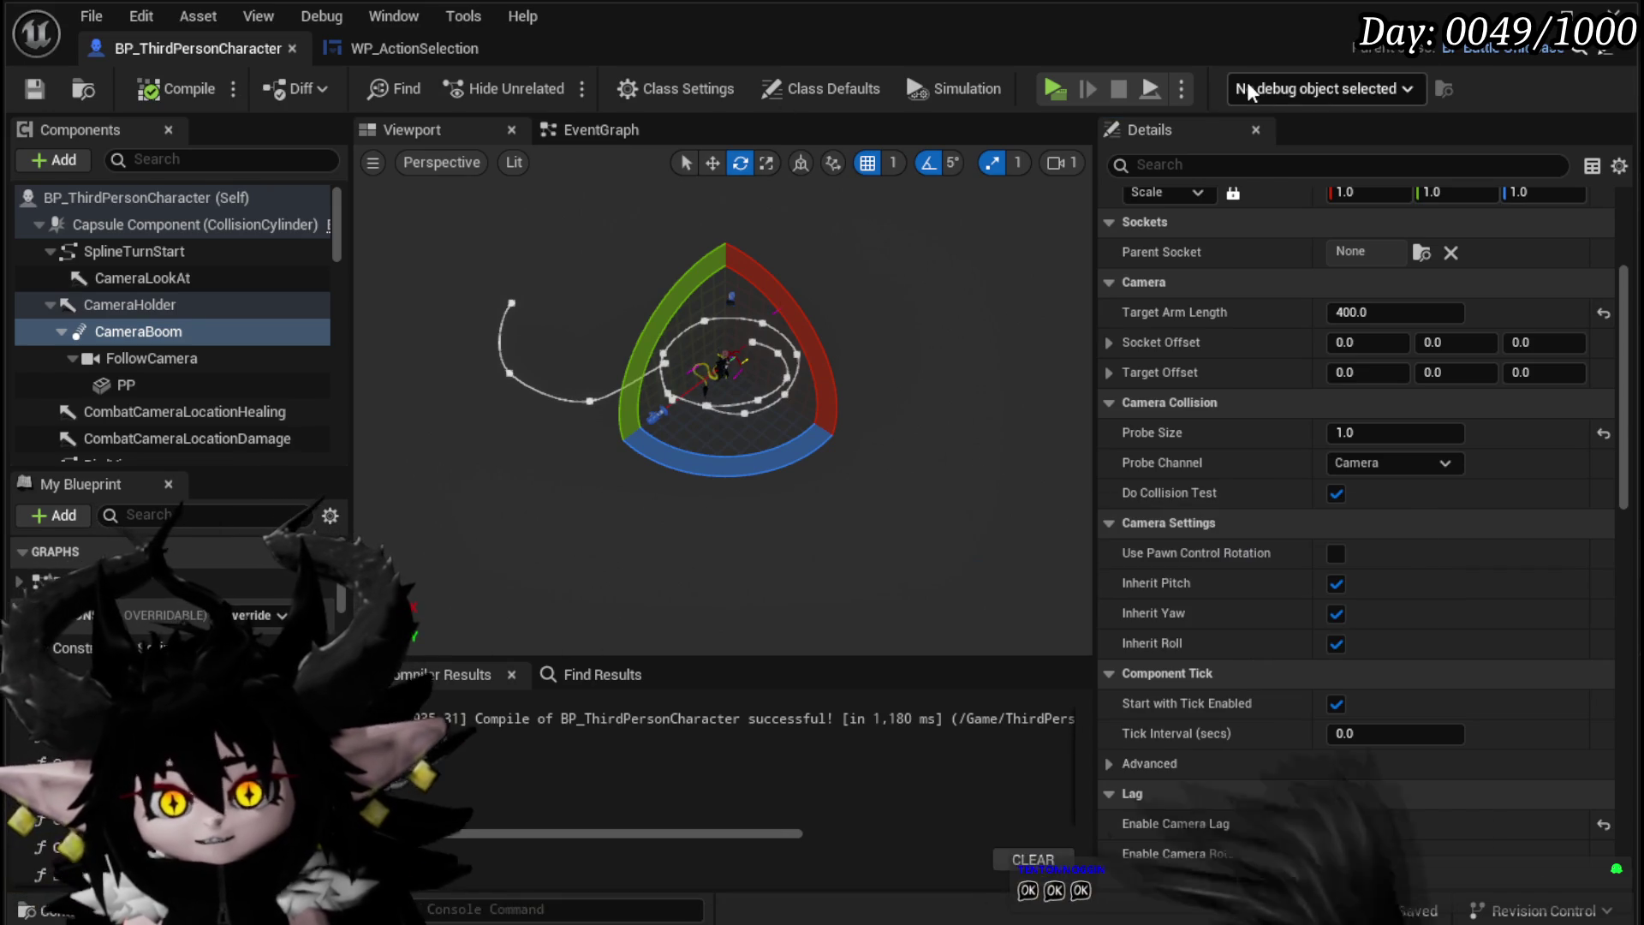
{"action": "key", "text": "alt+Tab"}
{"action": "left_click", "coordinate": [553, 81]}
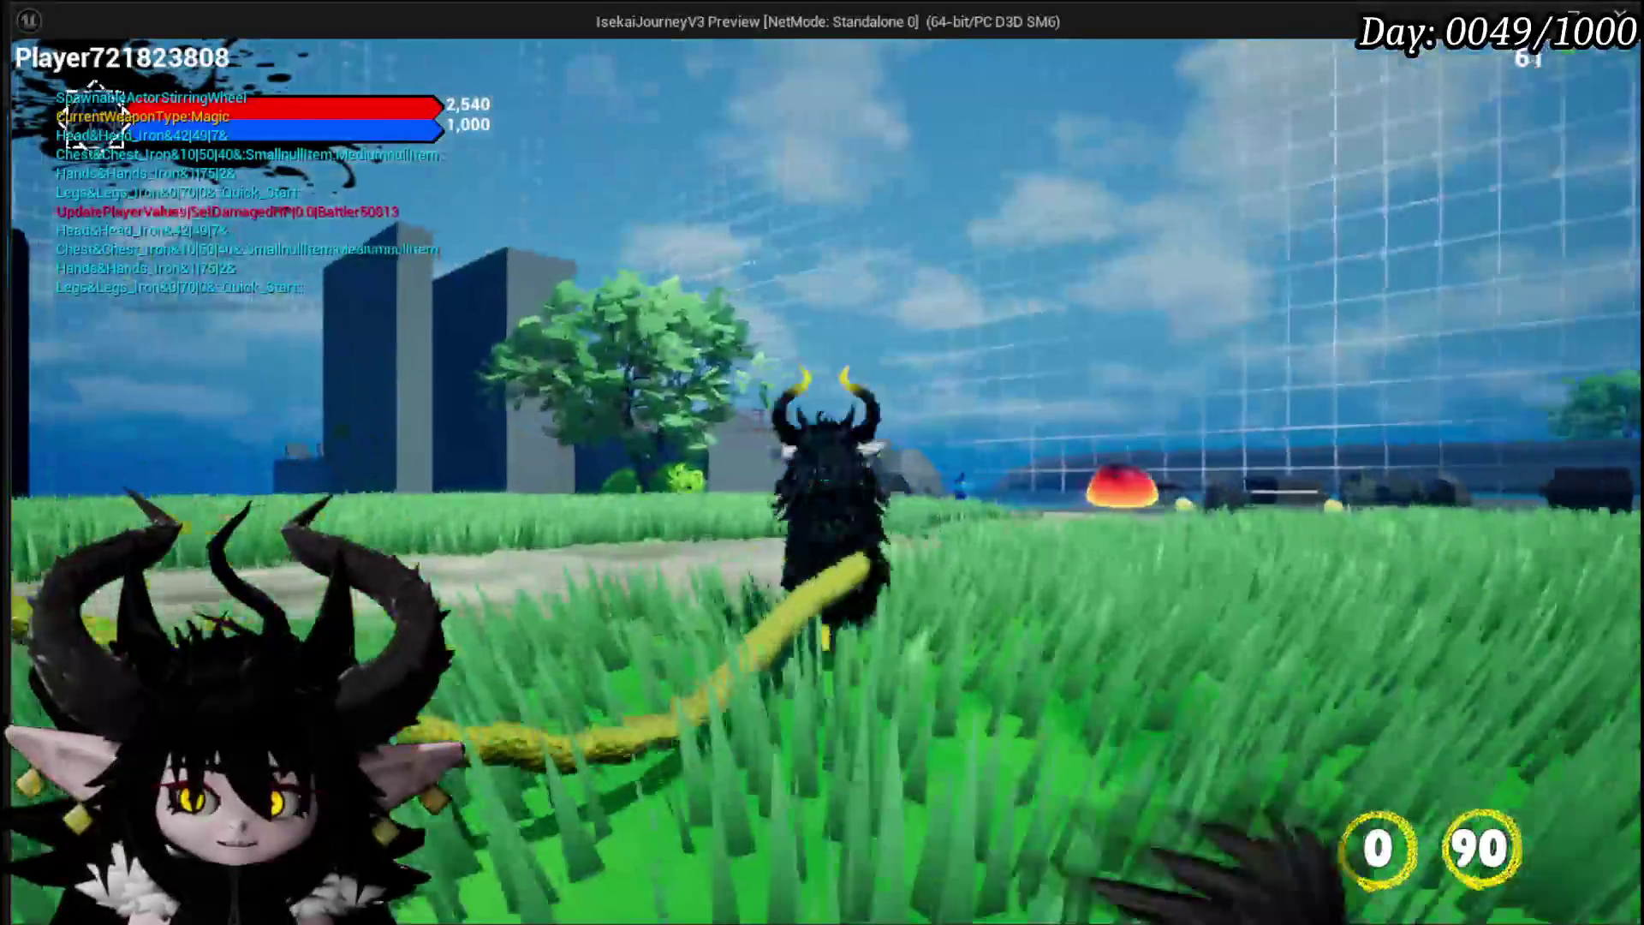
Step: End the standalone playtest and return to the editor
{"action": "key", "text": "Escape"}
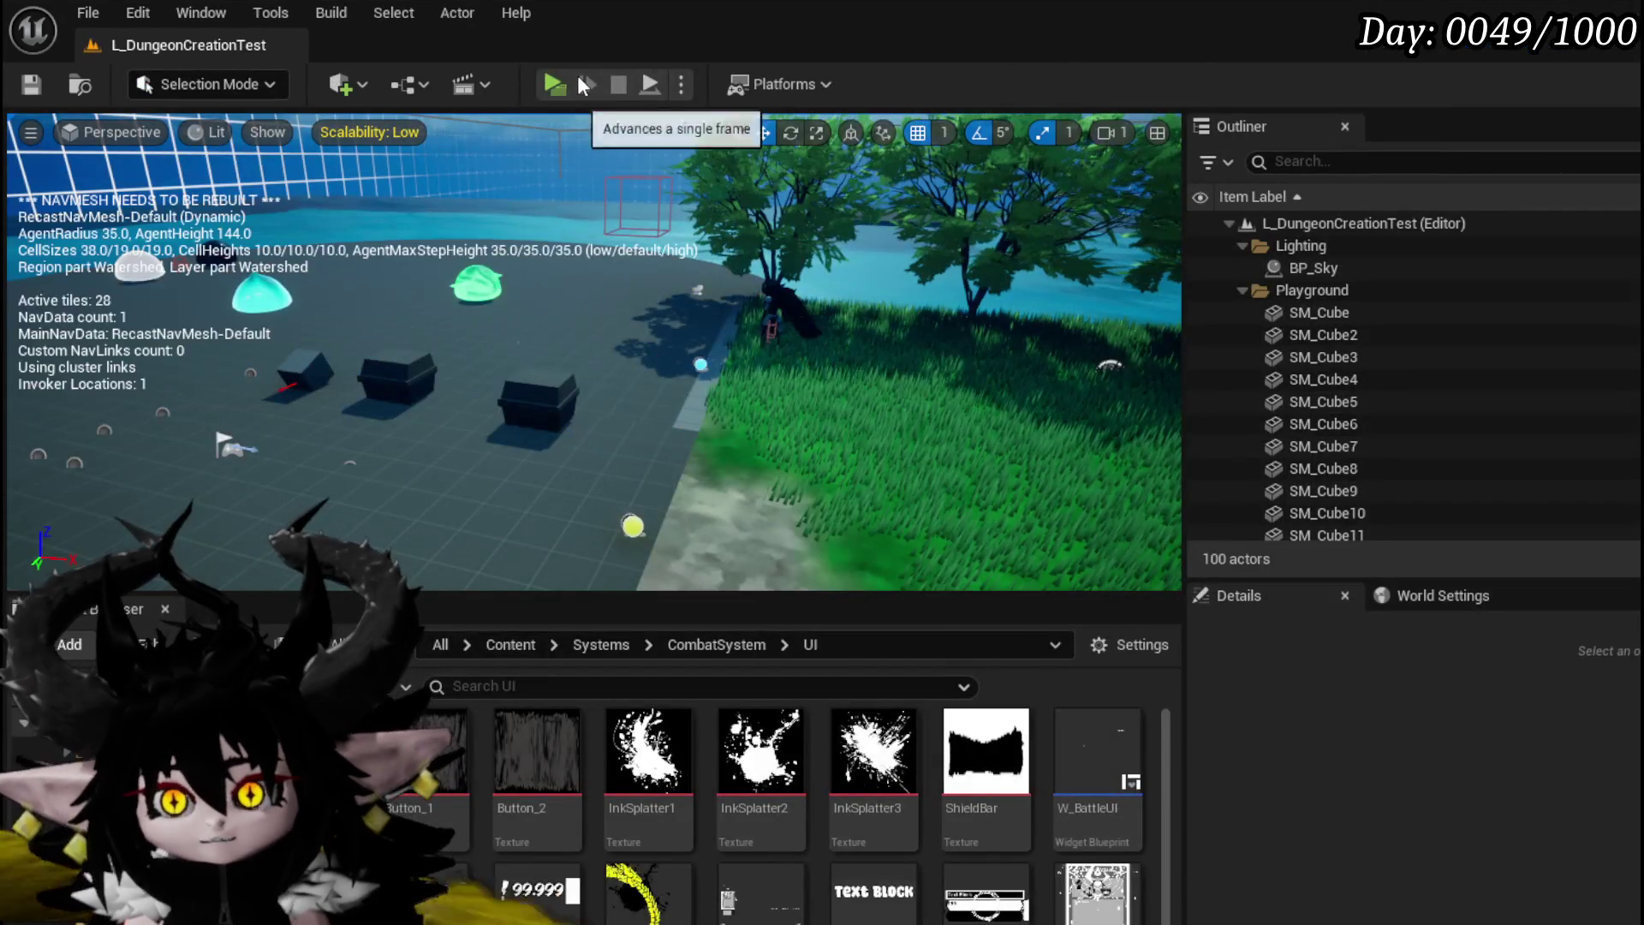
Step: Launch another playtest, steer the character with W, A and D to check camera following, then stop
{"action": "left_click", "coordinate": [577, 74]}
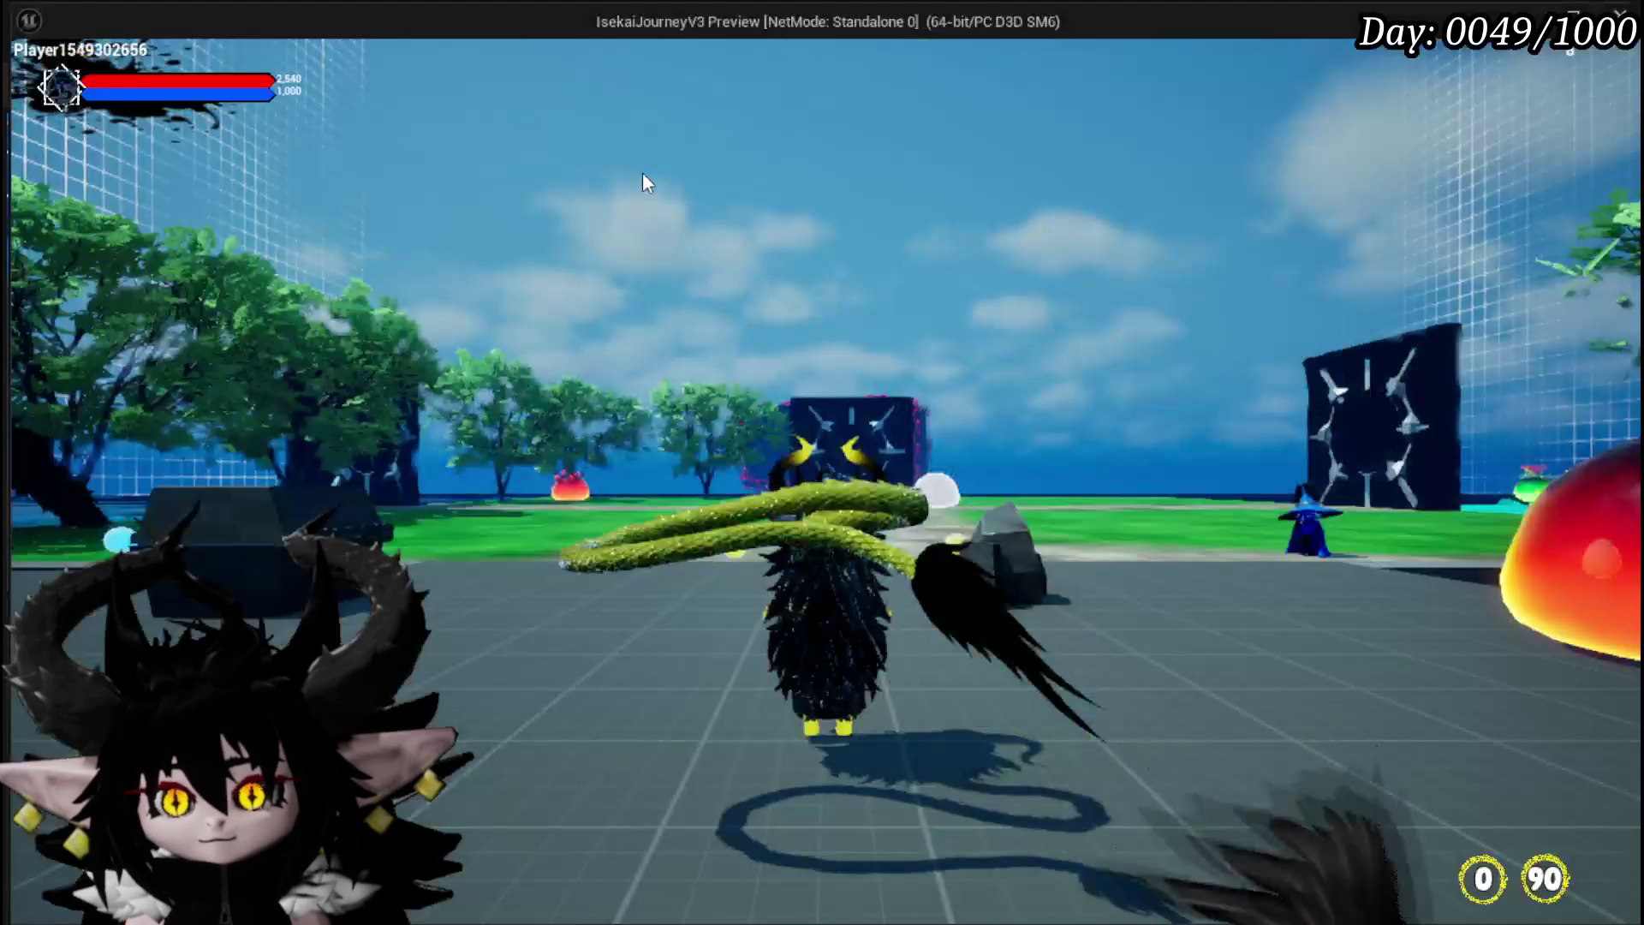
{"action": "left_click", "coordinate": [644, 178]}
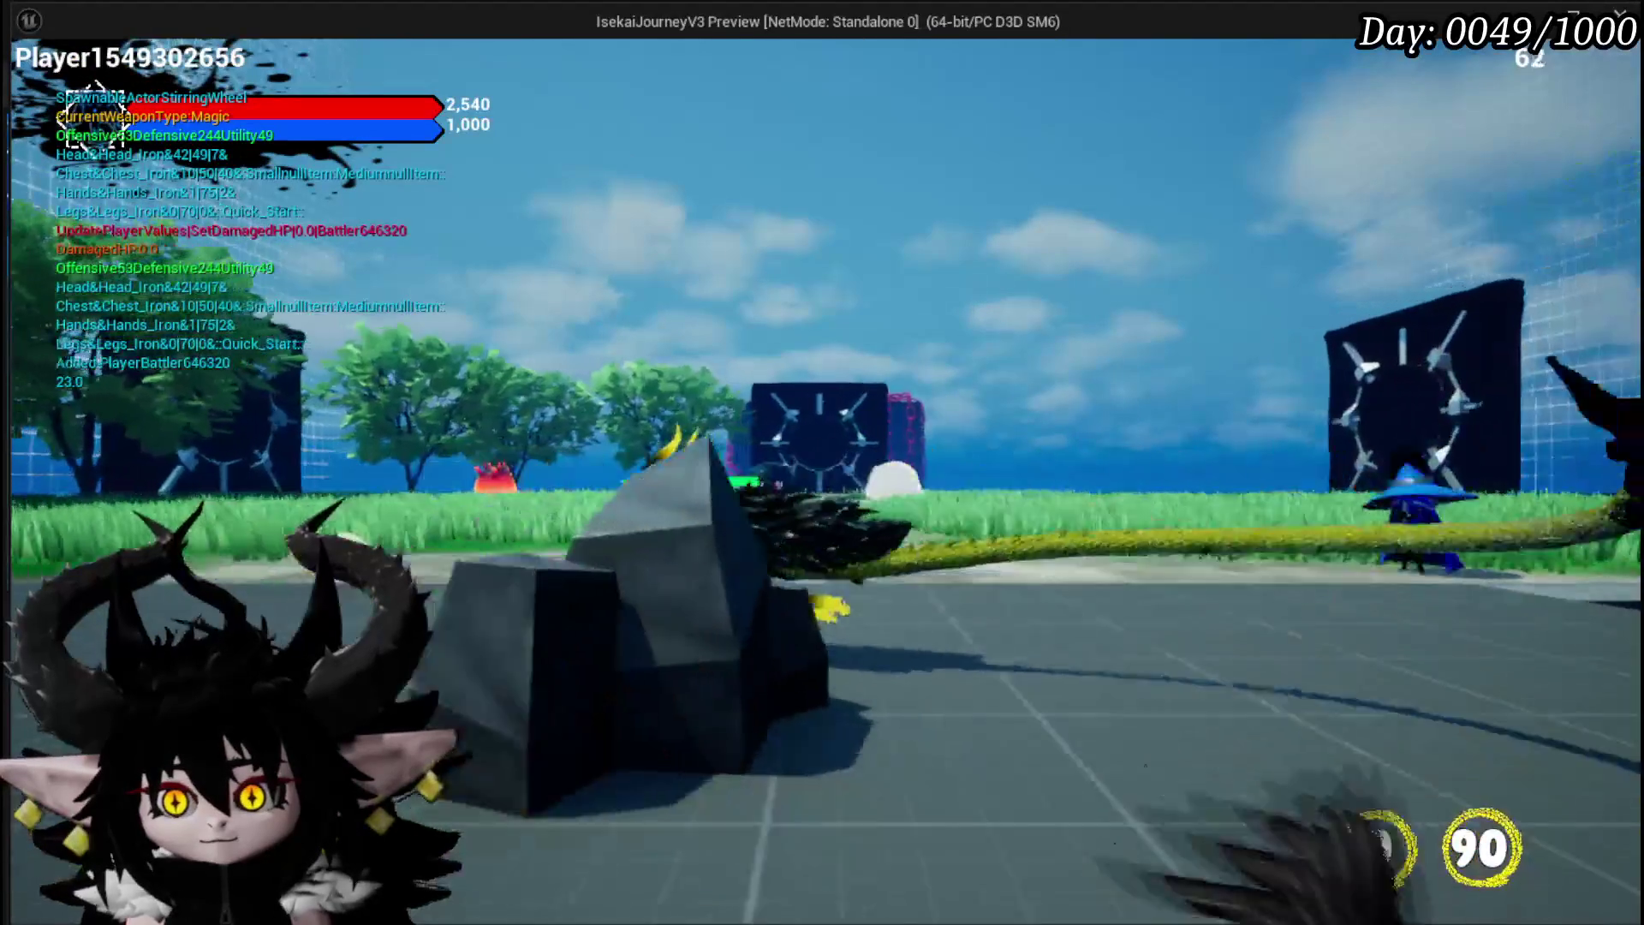
{"action": "key", "text": "w"}
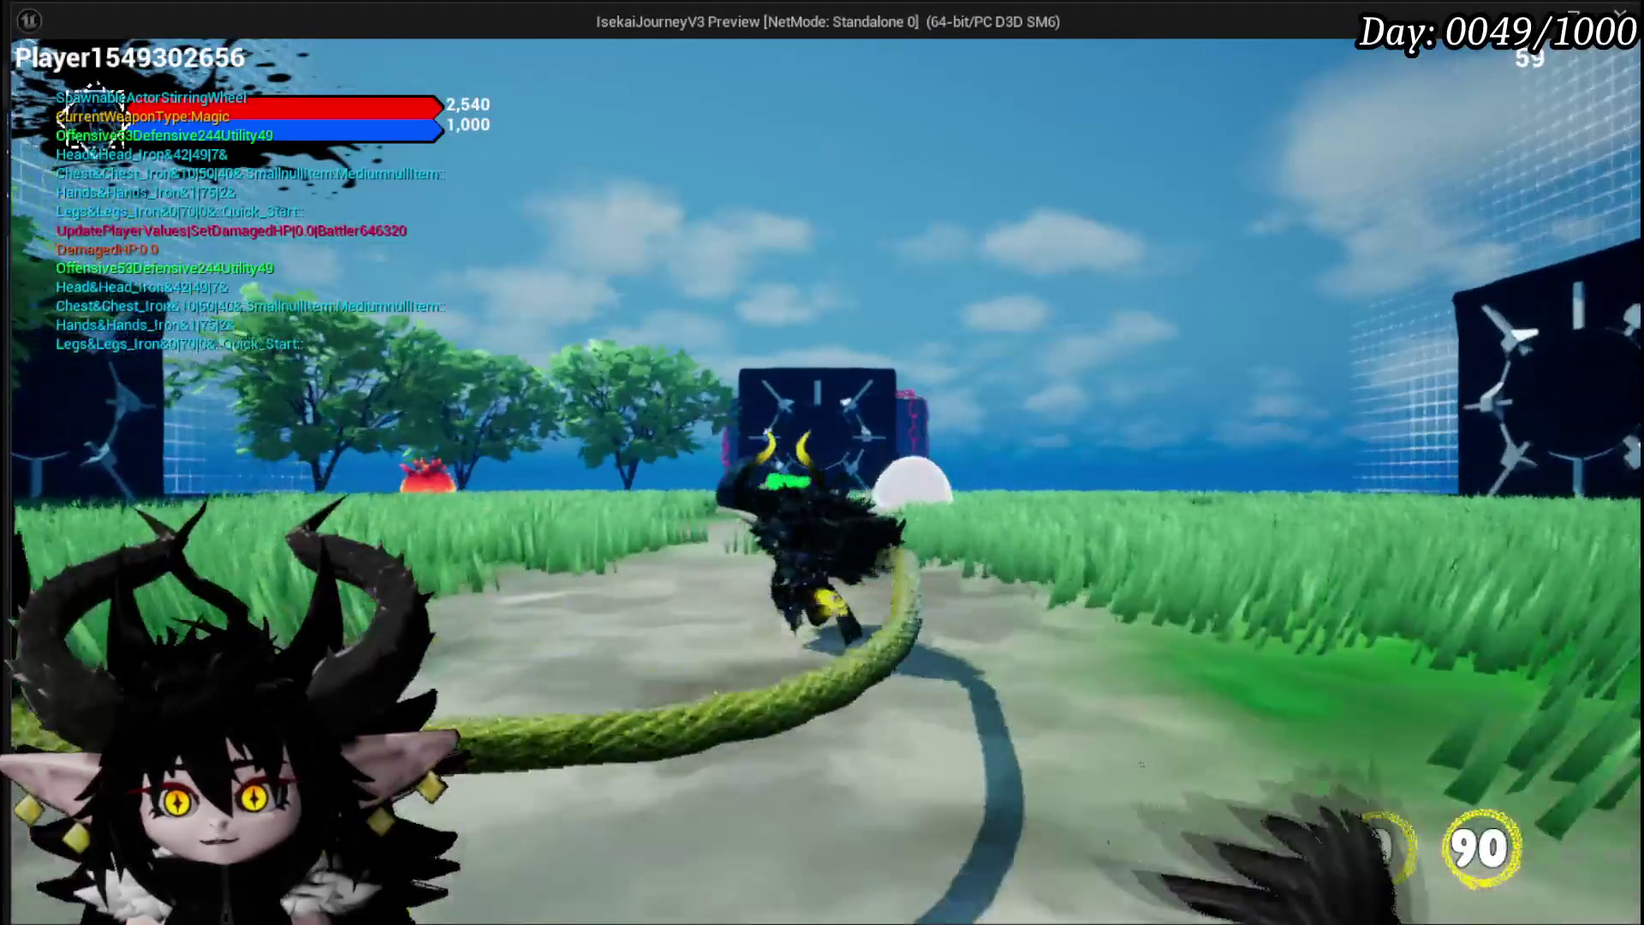
{"action": "key", "text": "a"}
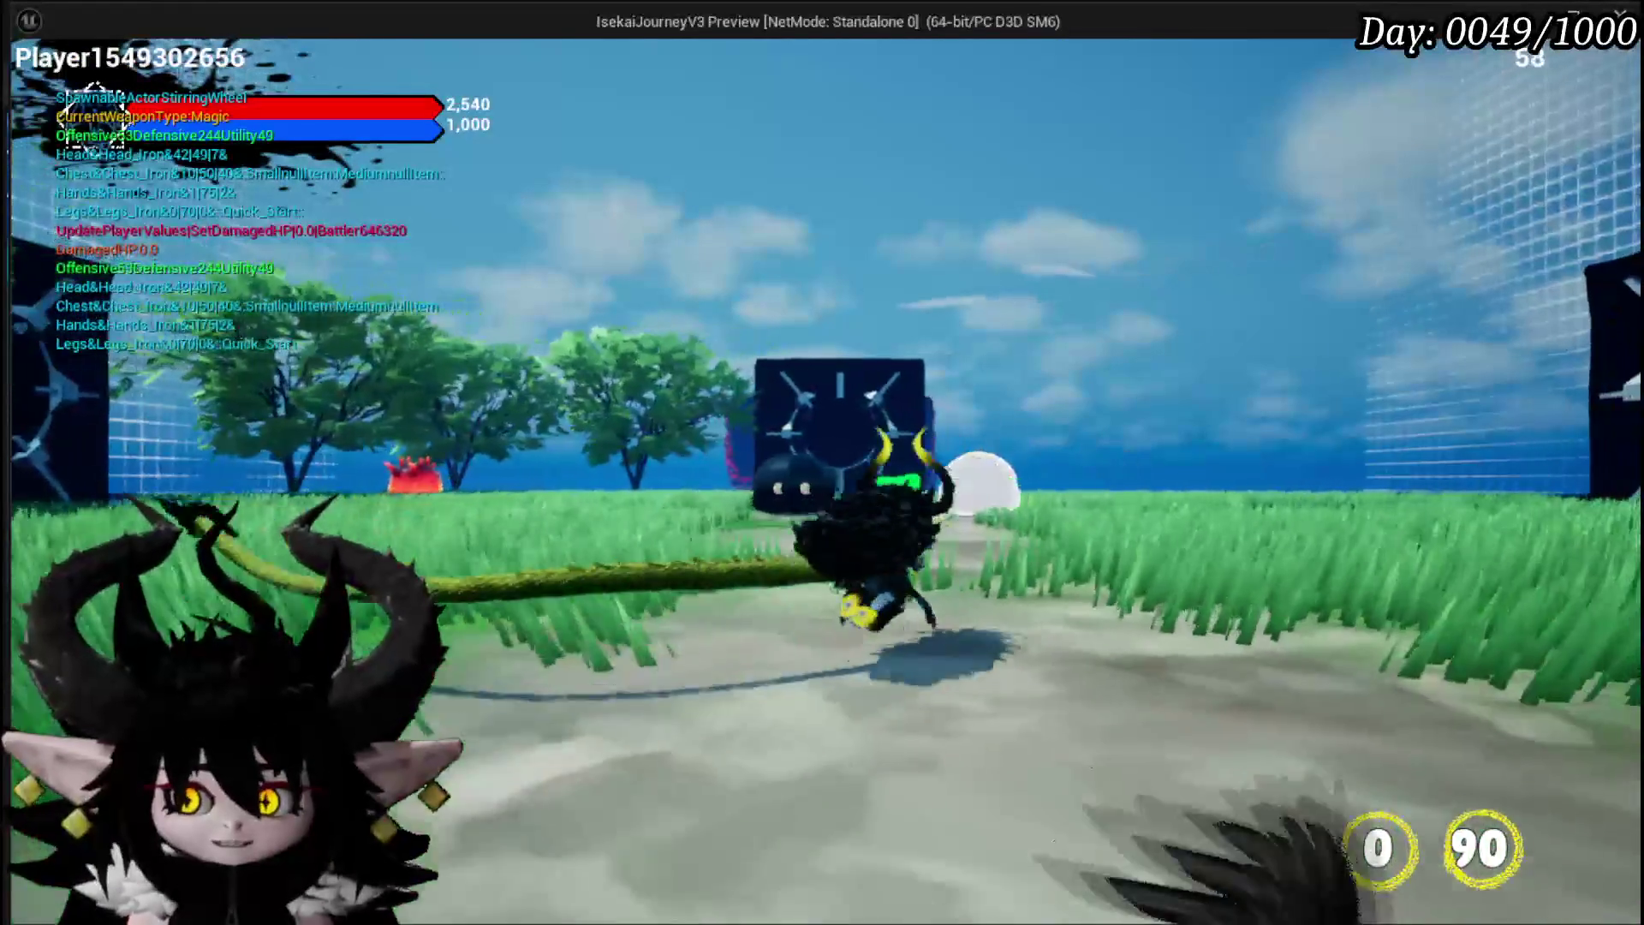
{"action": "key", "text": "w"}
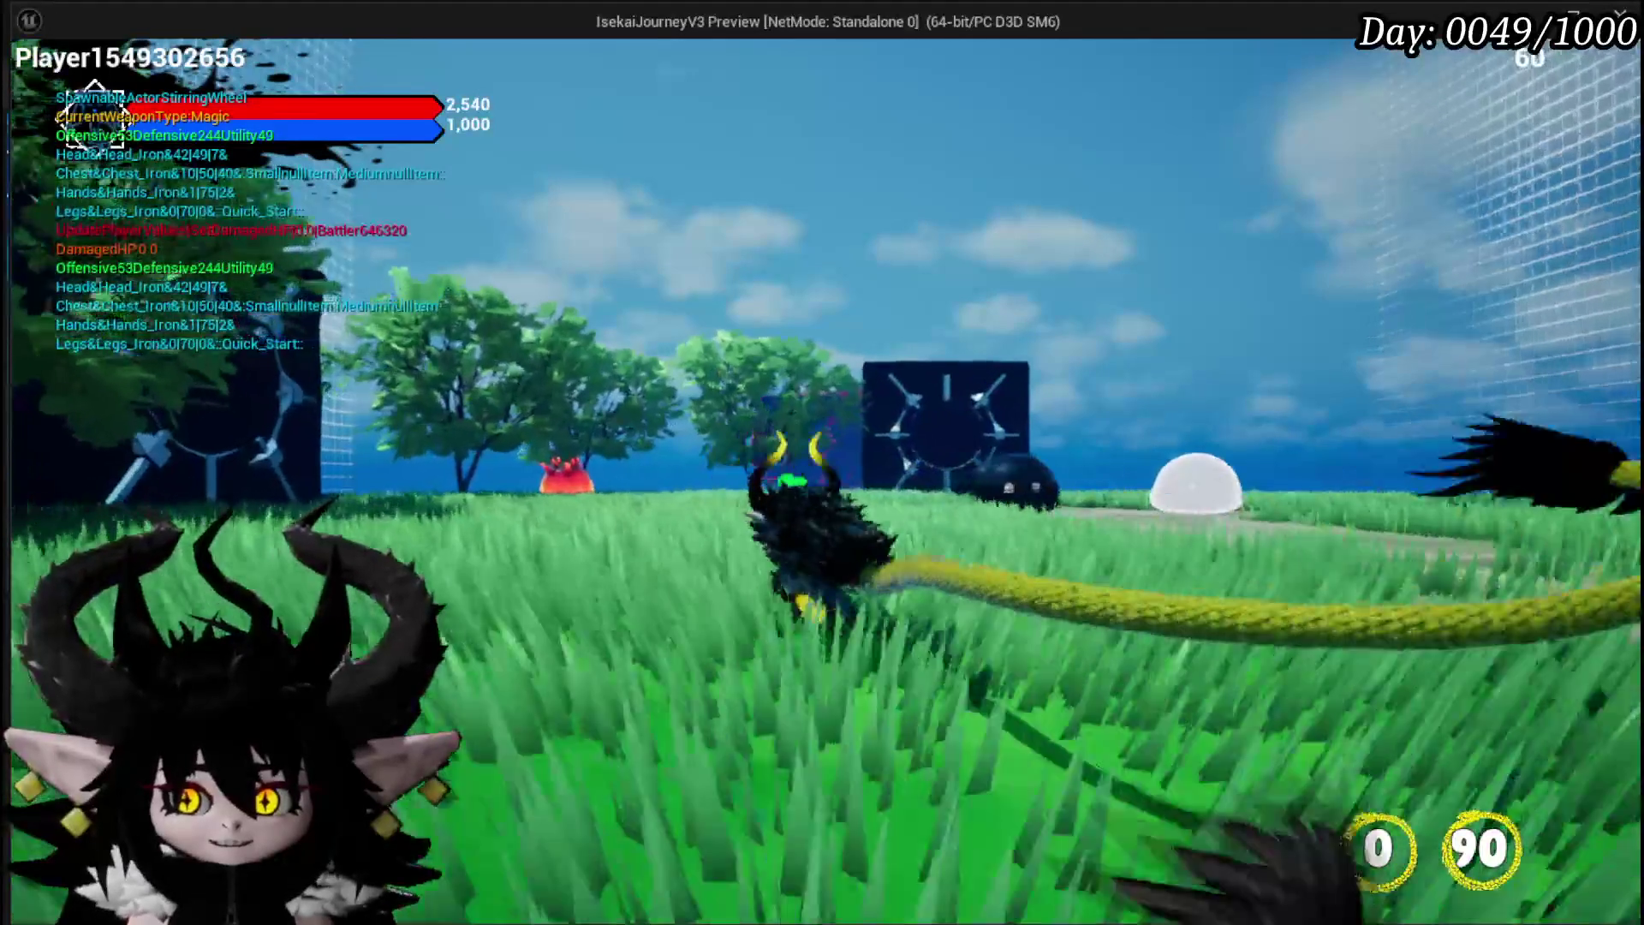
{"action": "key", "text": "w"}
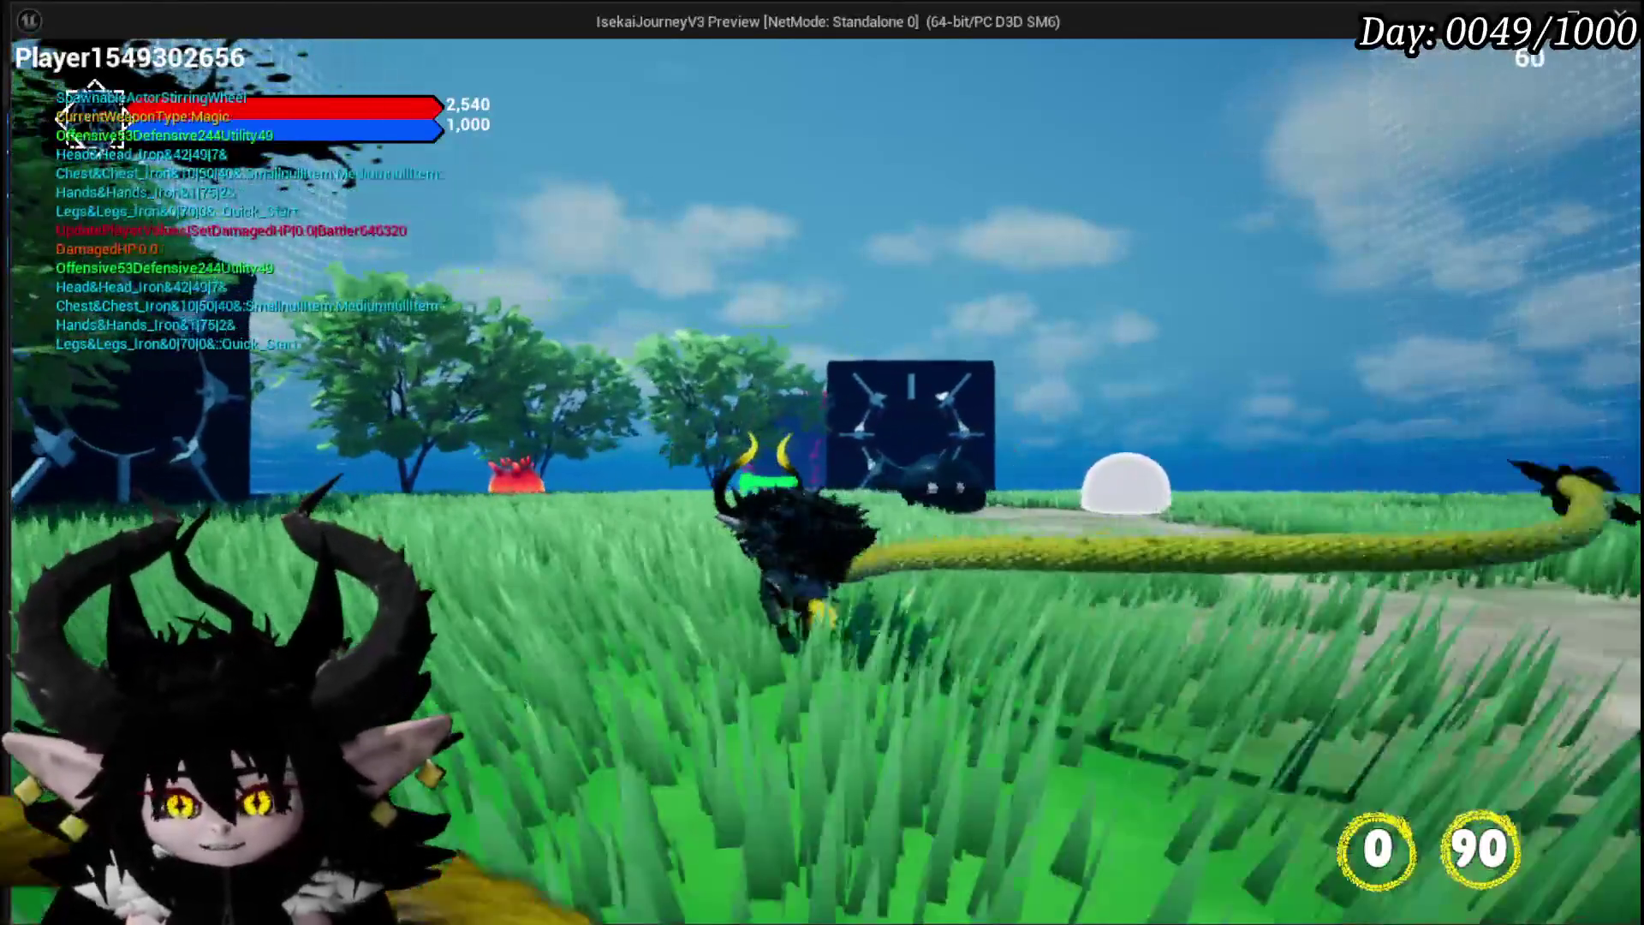
{"action": "key", "text": "d"}
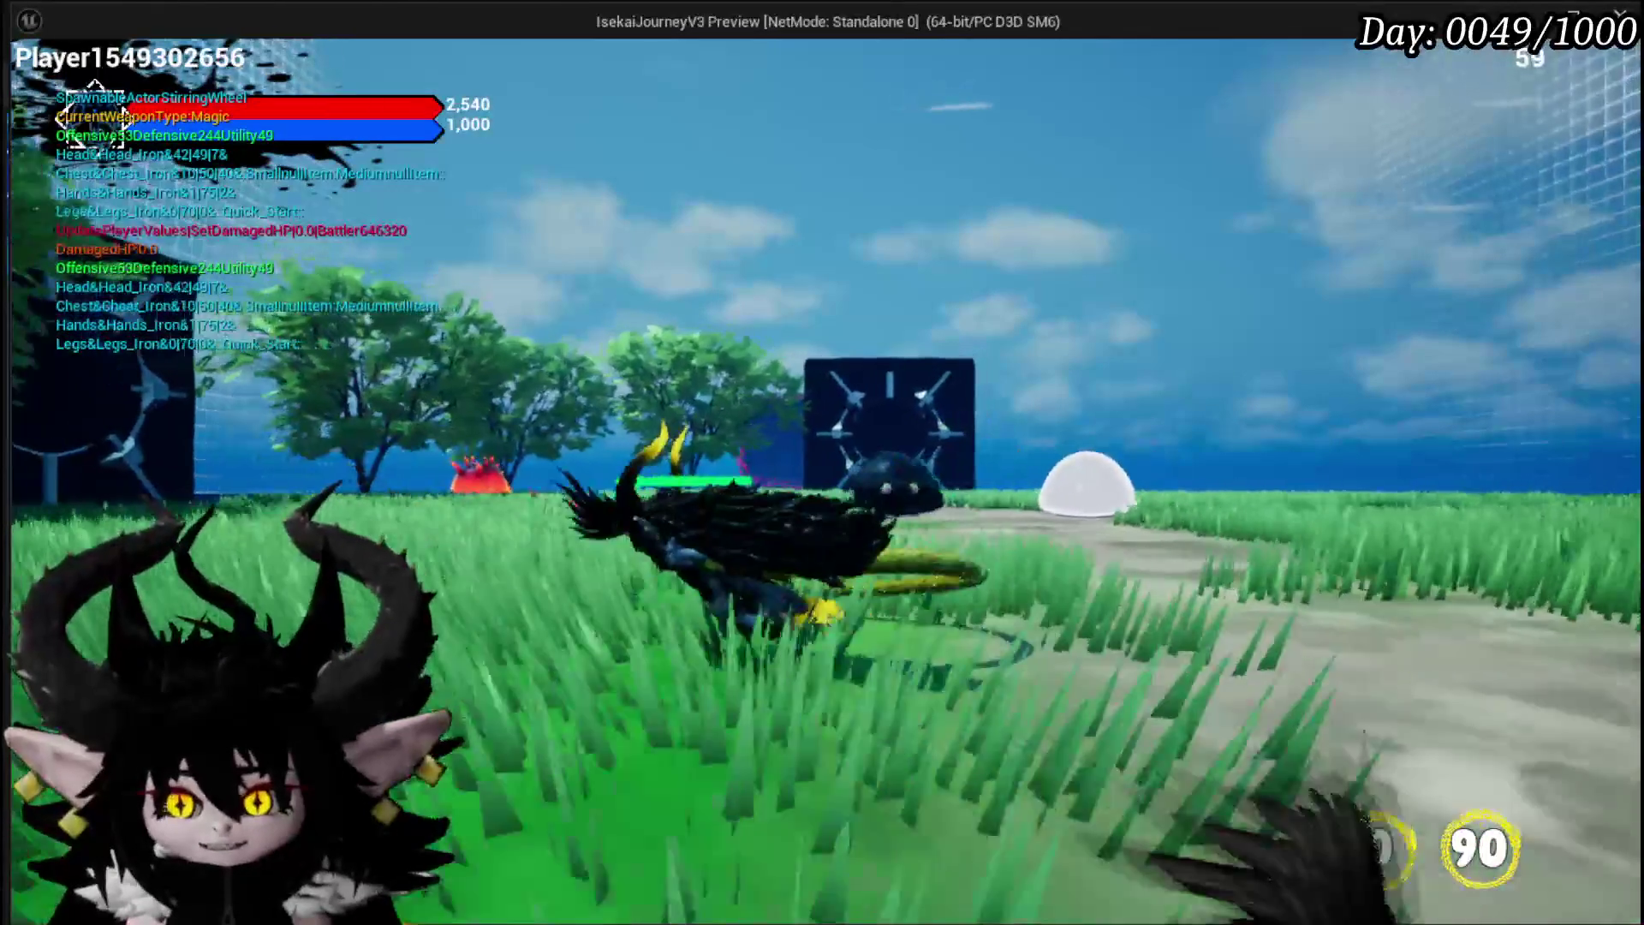
{"action": "key", "text": "w"}
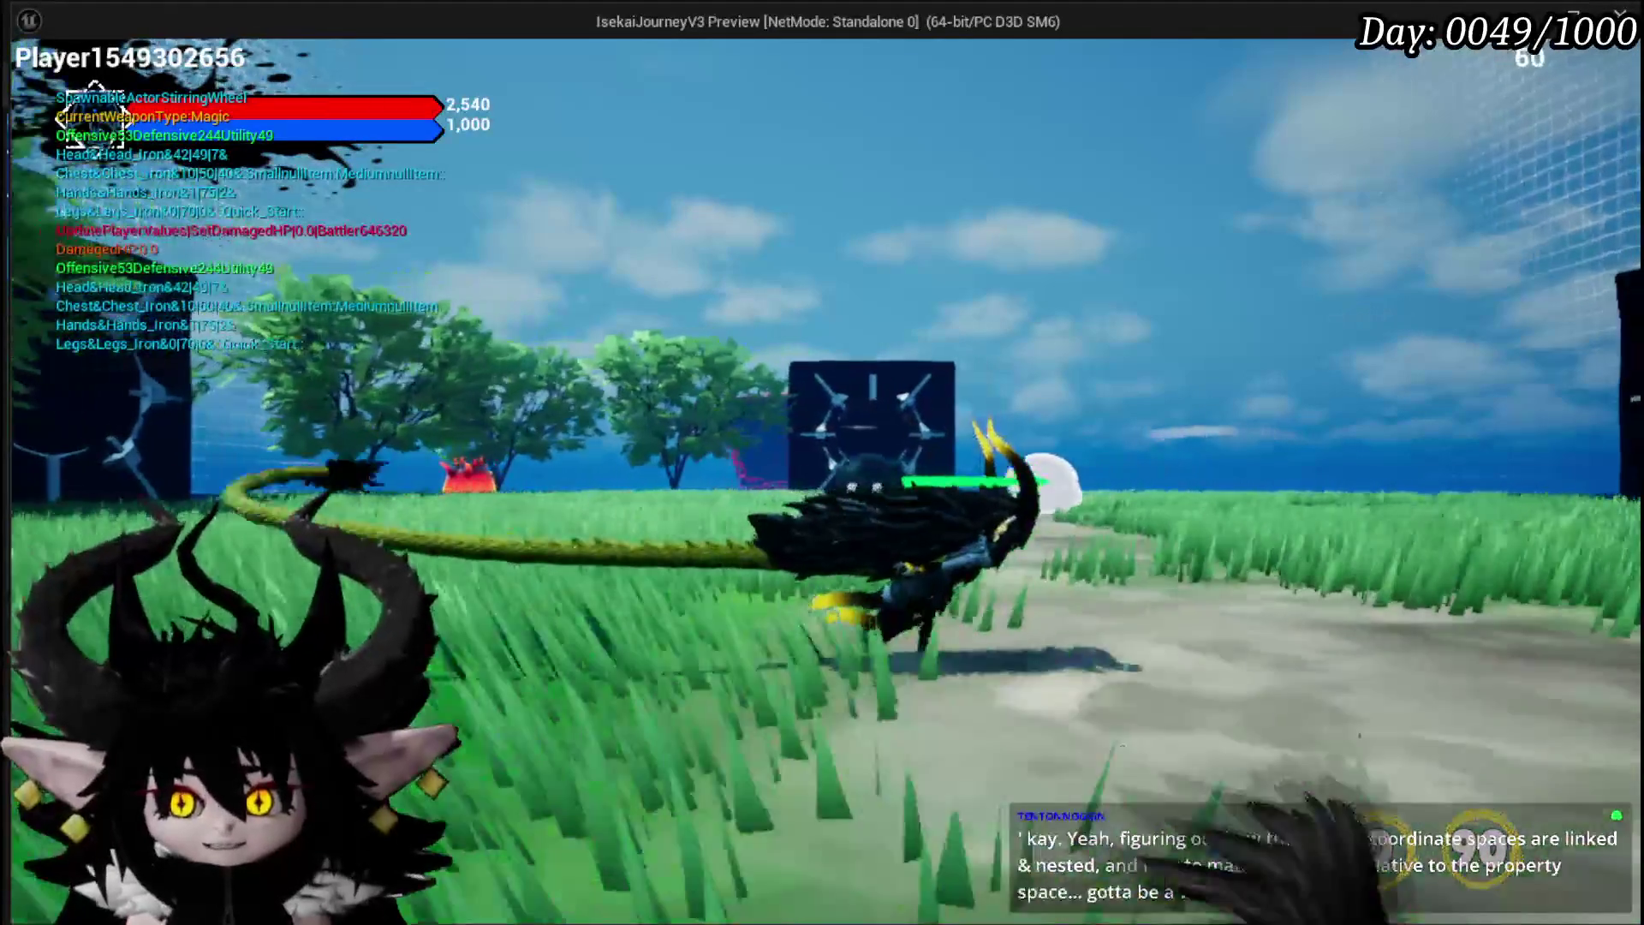
{"action": "key", "text": "a"}
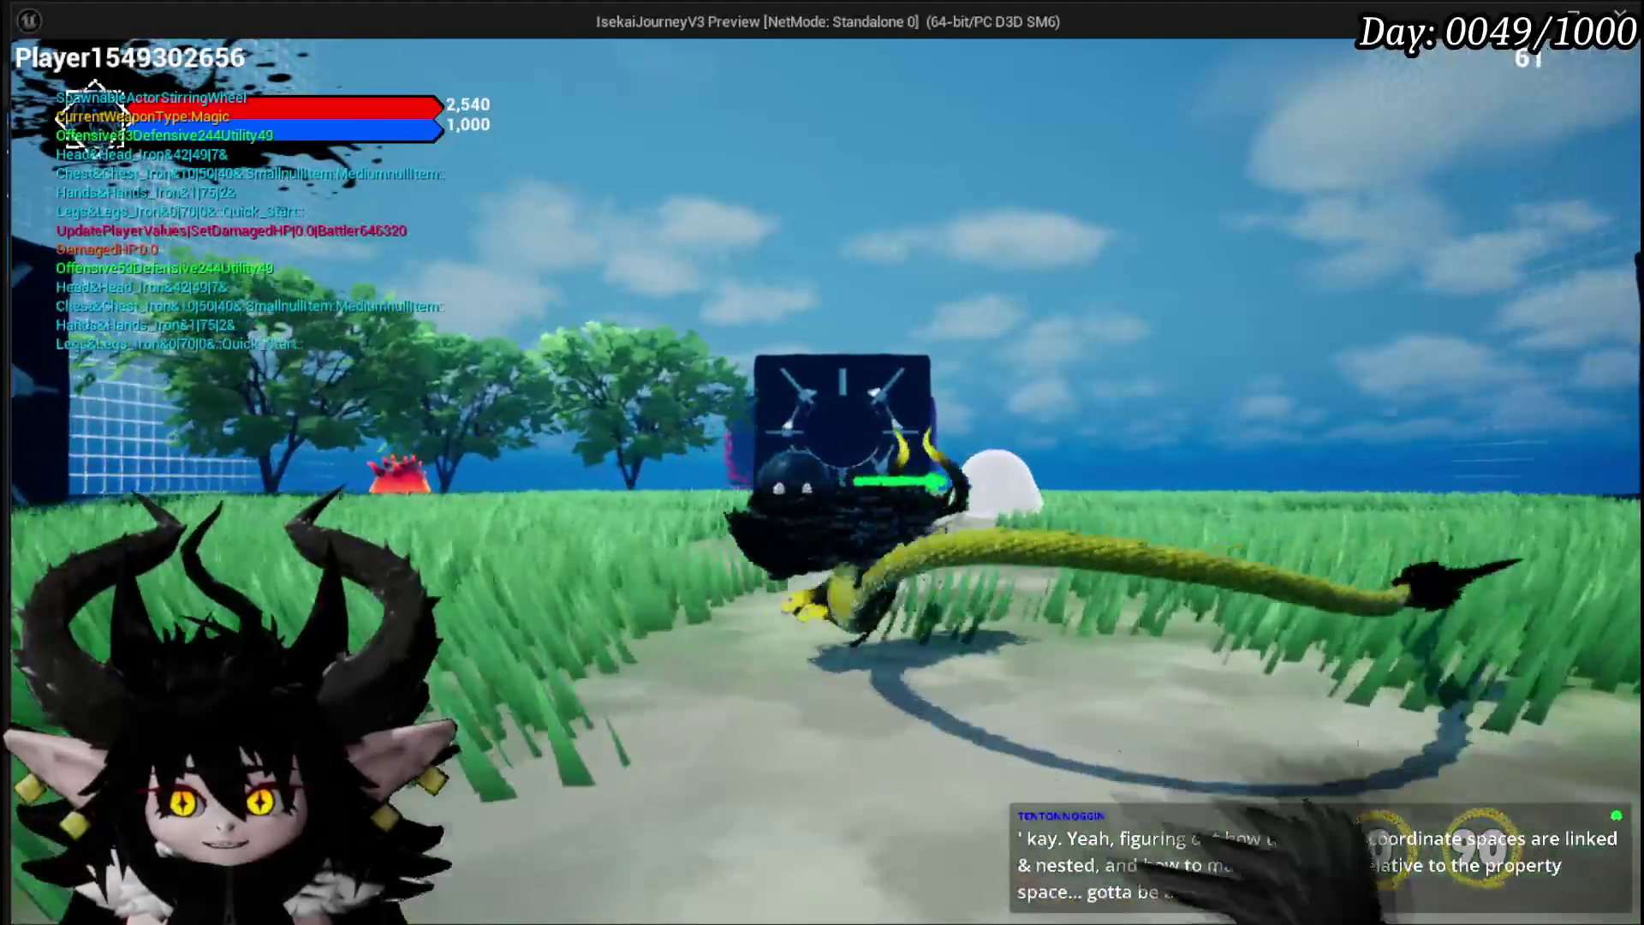
{"action": "key", "text": "d"}
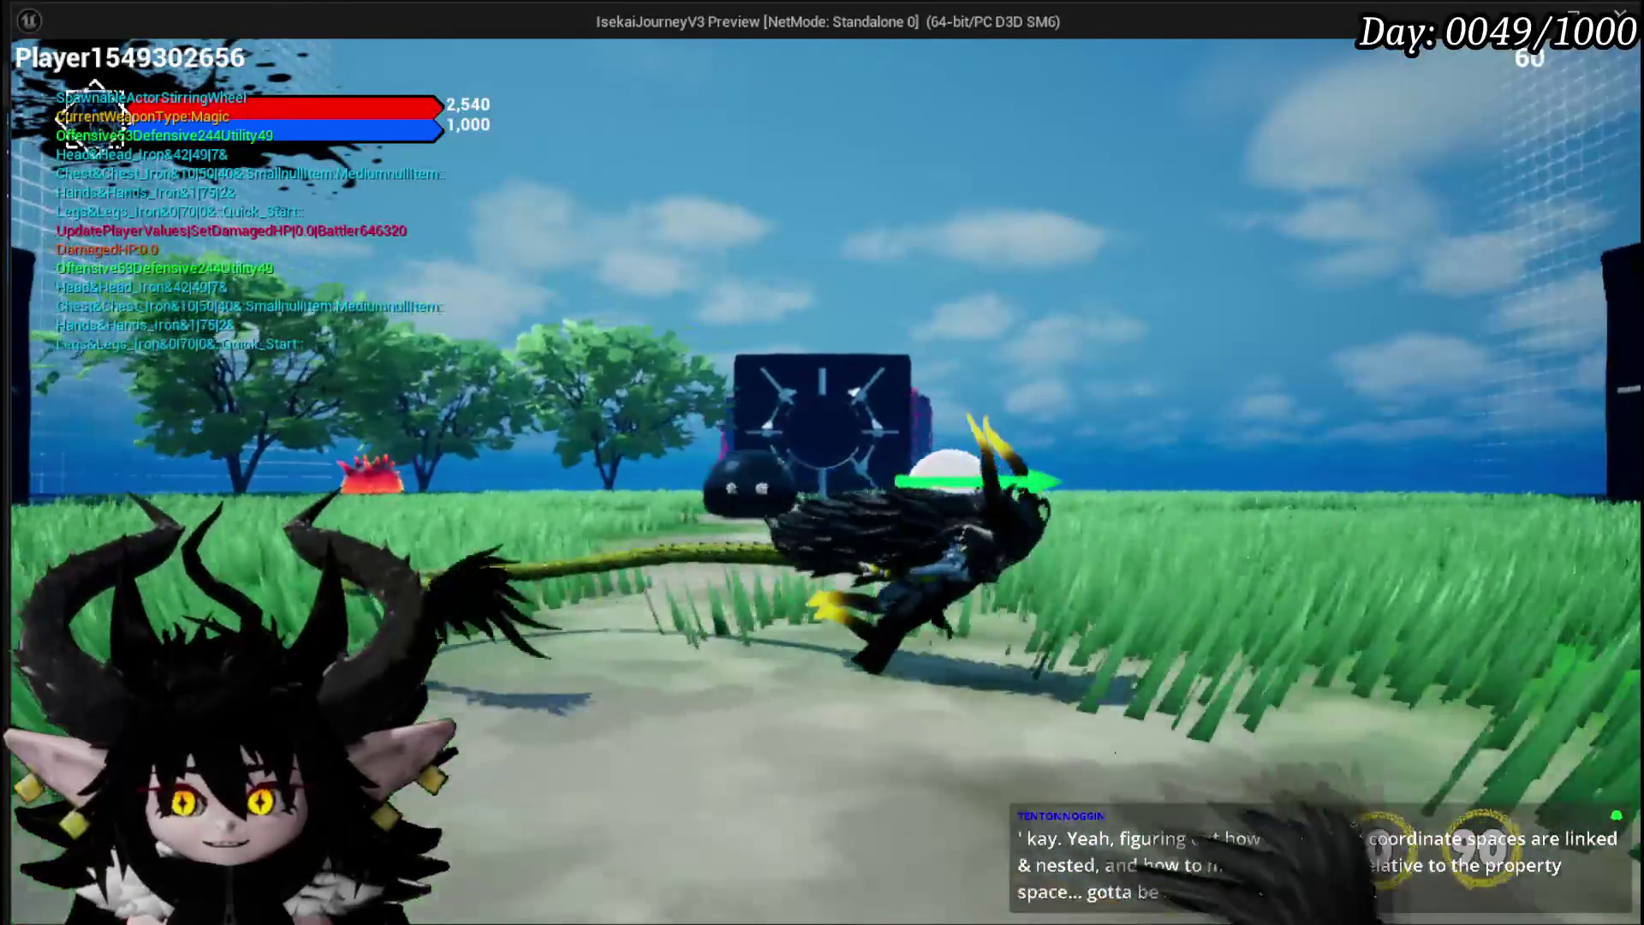
{"action": "key", "text": "a"}
{"action": "key", "text": "d"}
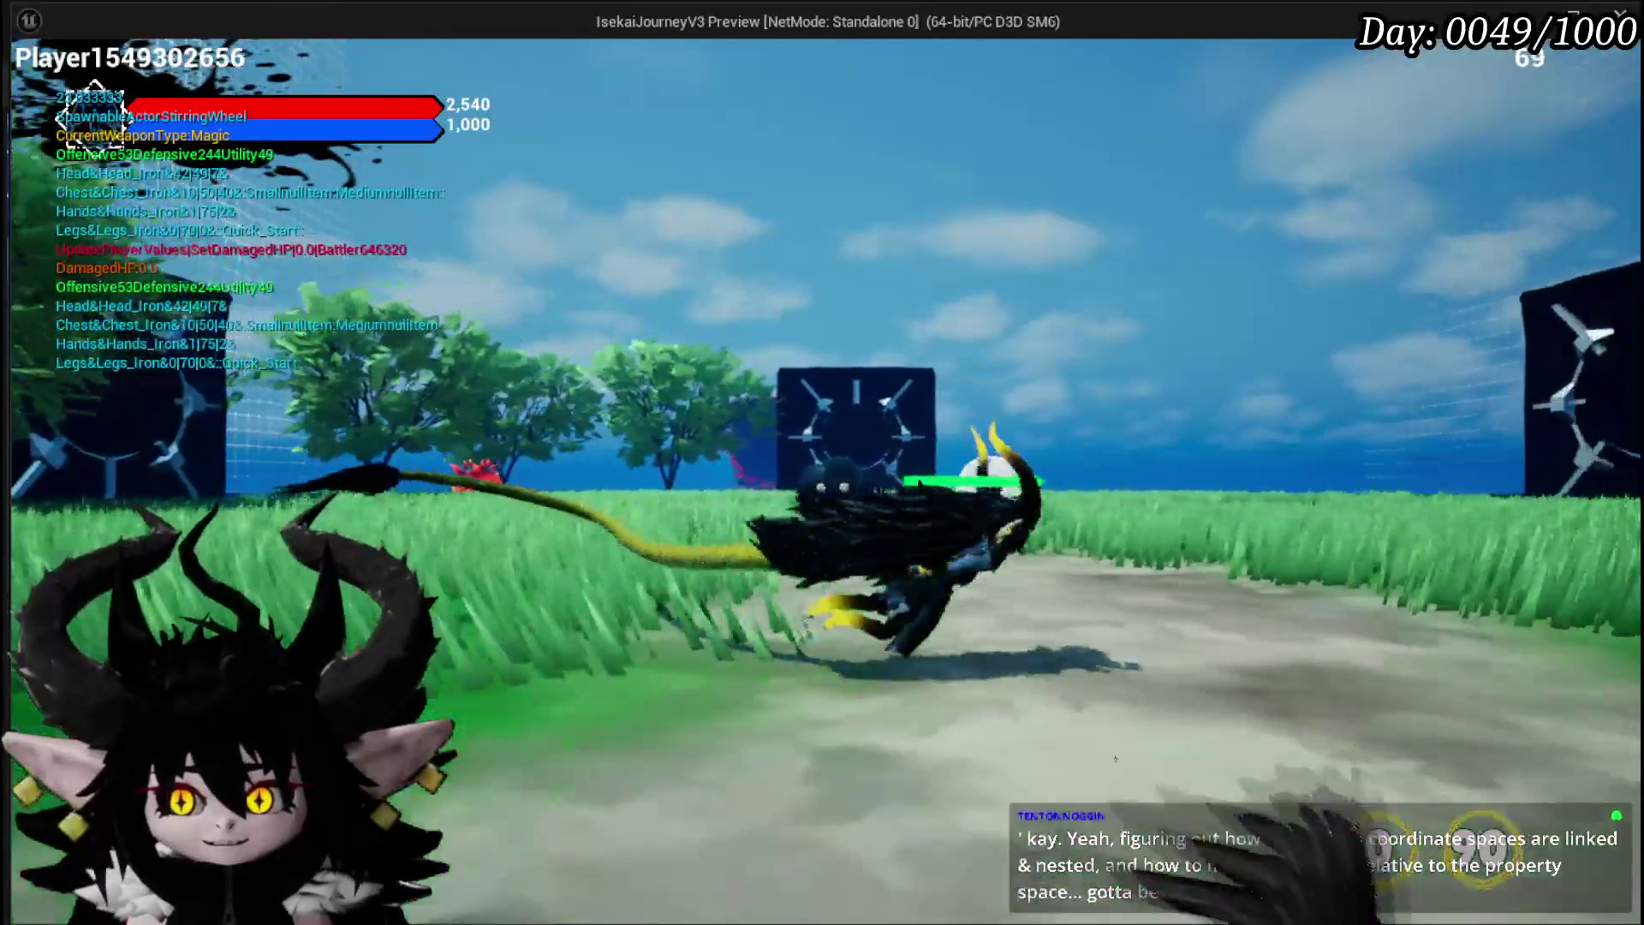
{"action": "key", "text": "a"}
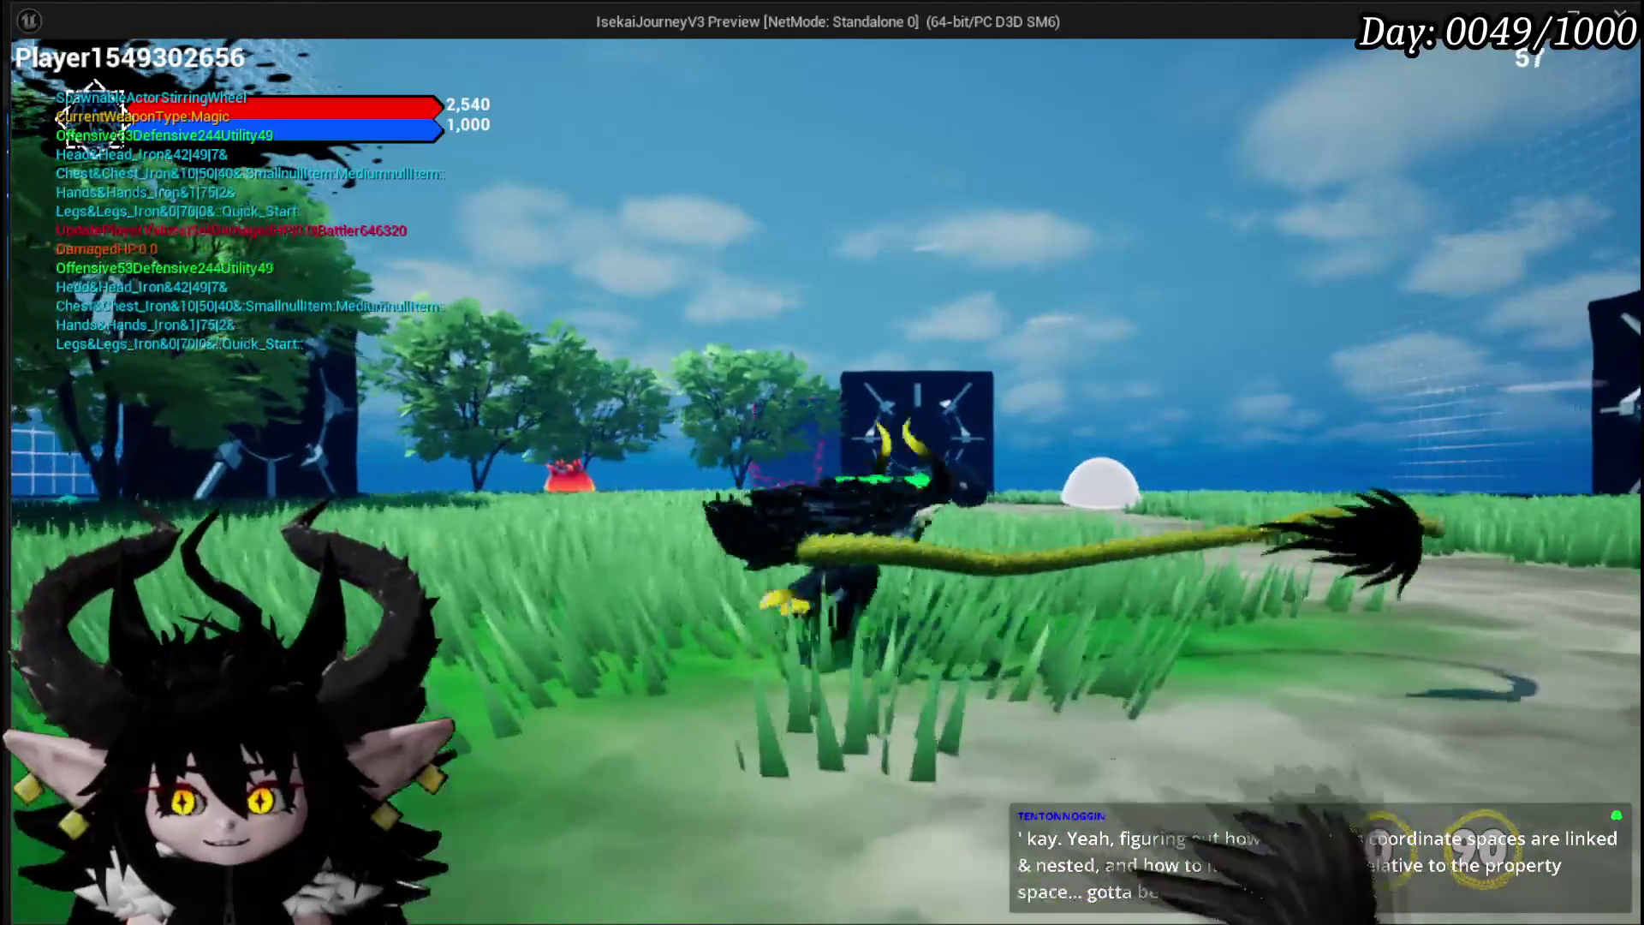
{"action": "key", "text": "Escape"}
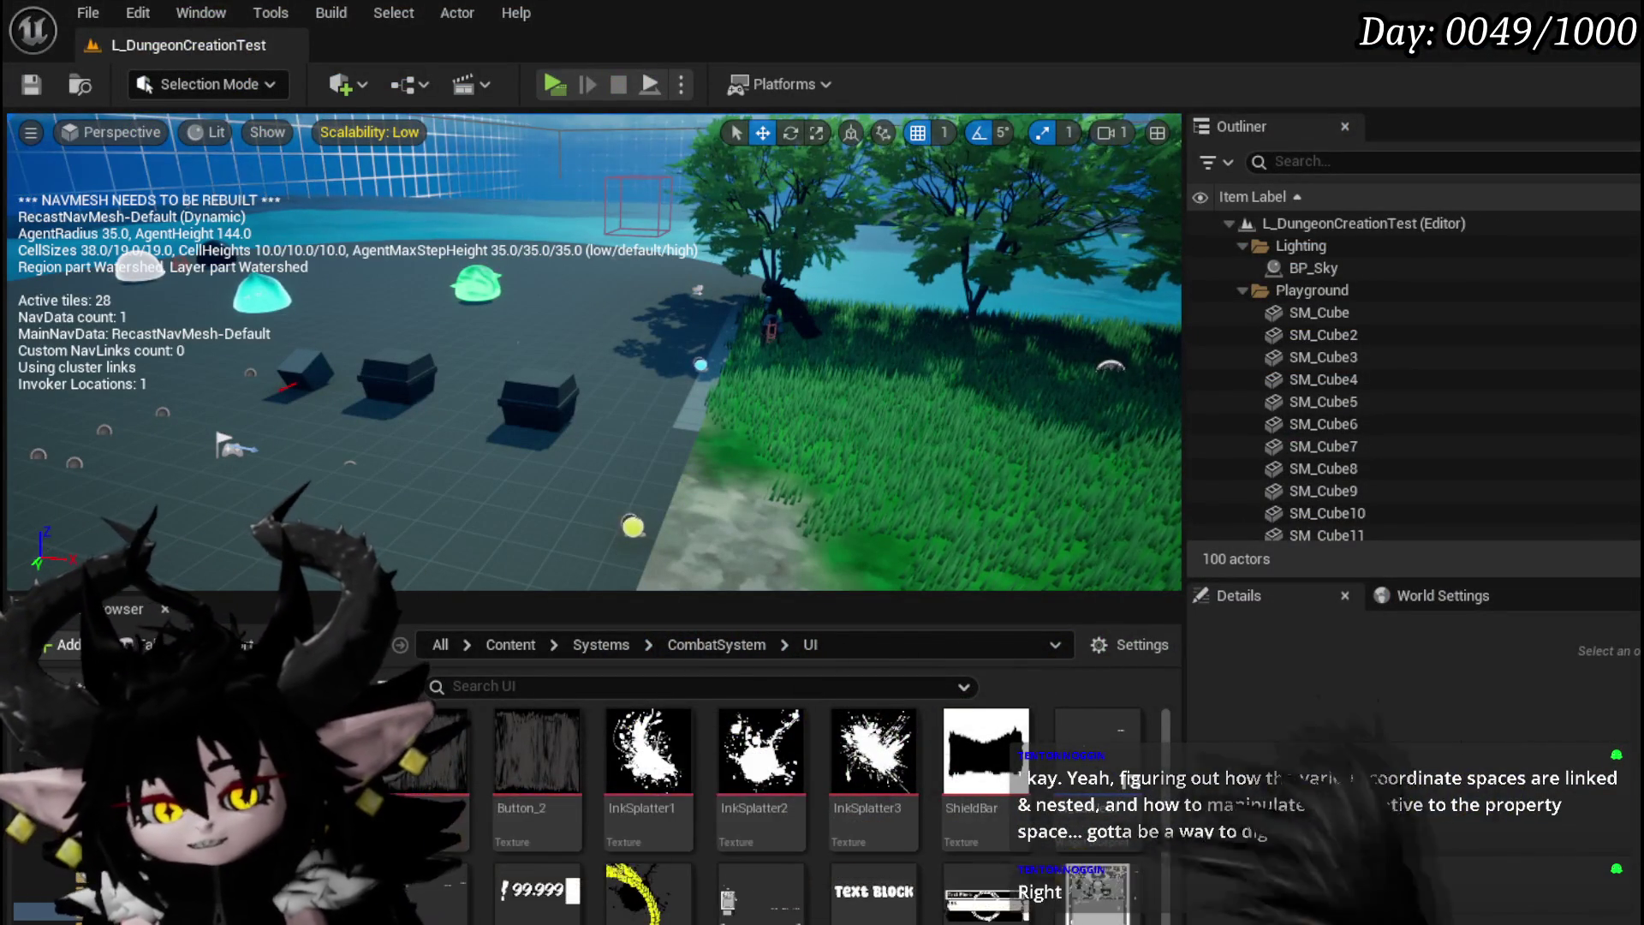
Step: In WP_ActionSelection's EventGraph, marquee-select the Camera Boom pawn-control and inherit rotation SET nodes
{"action": "key", "text": "alt+Tab"}
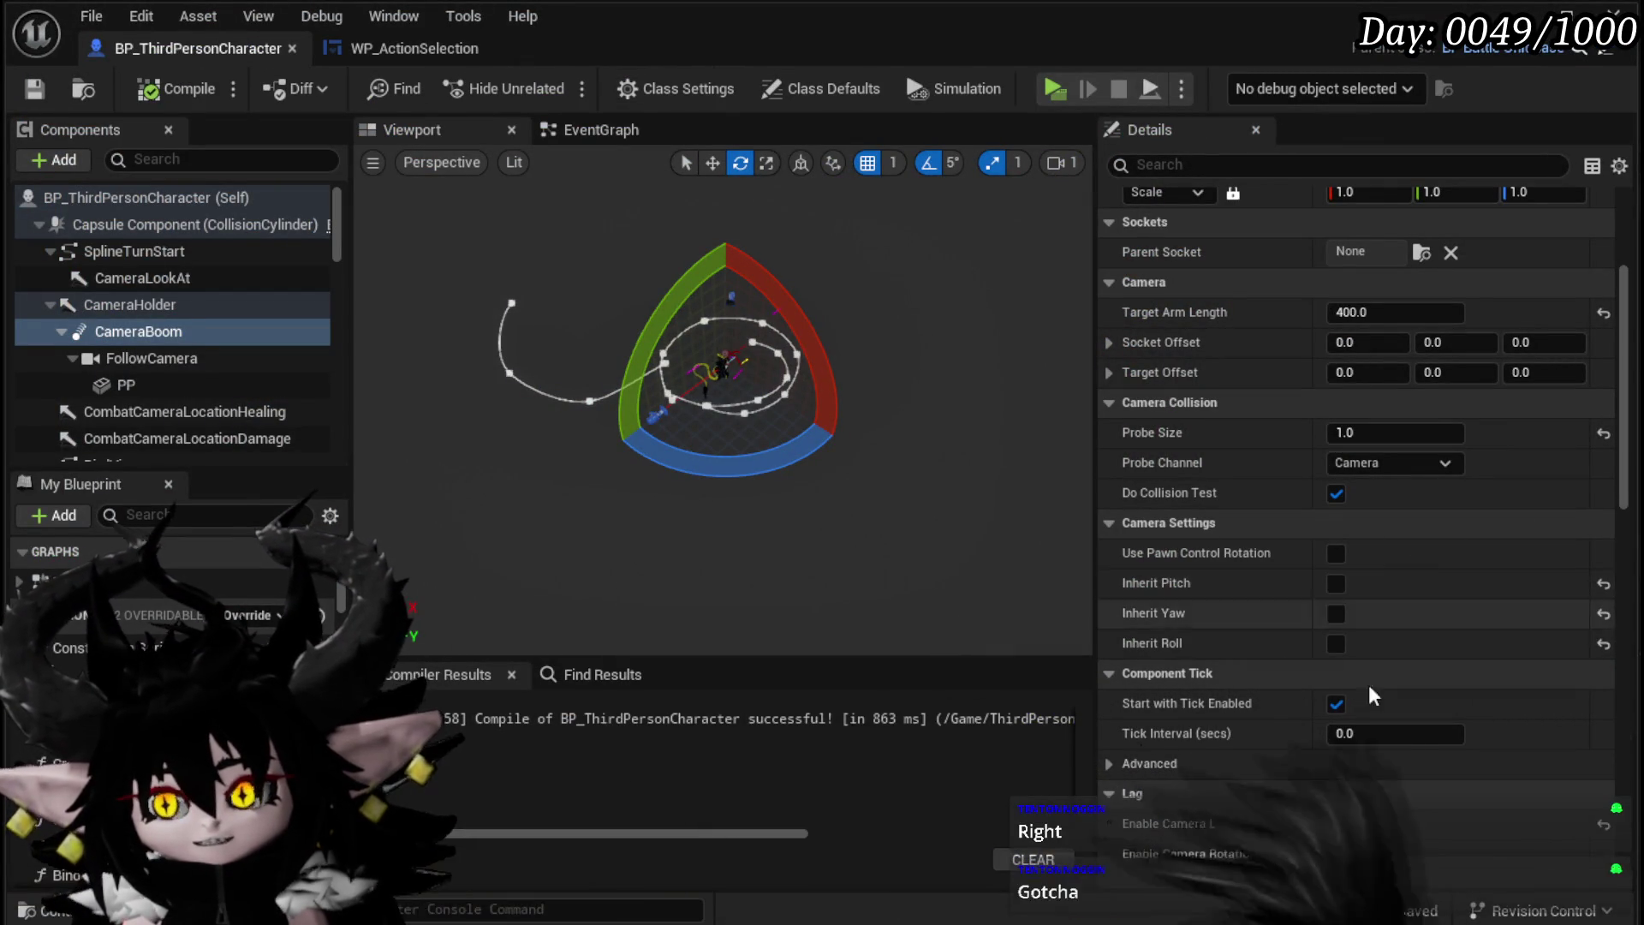
{"action": "left_click", "coordinate": [396, 47]}
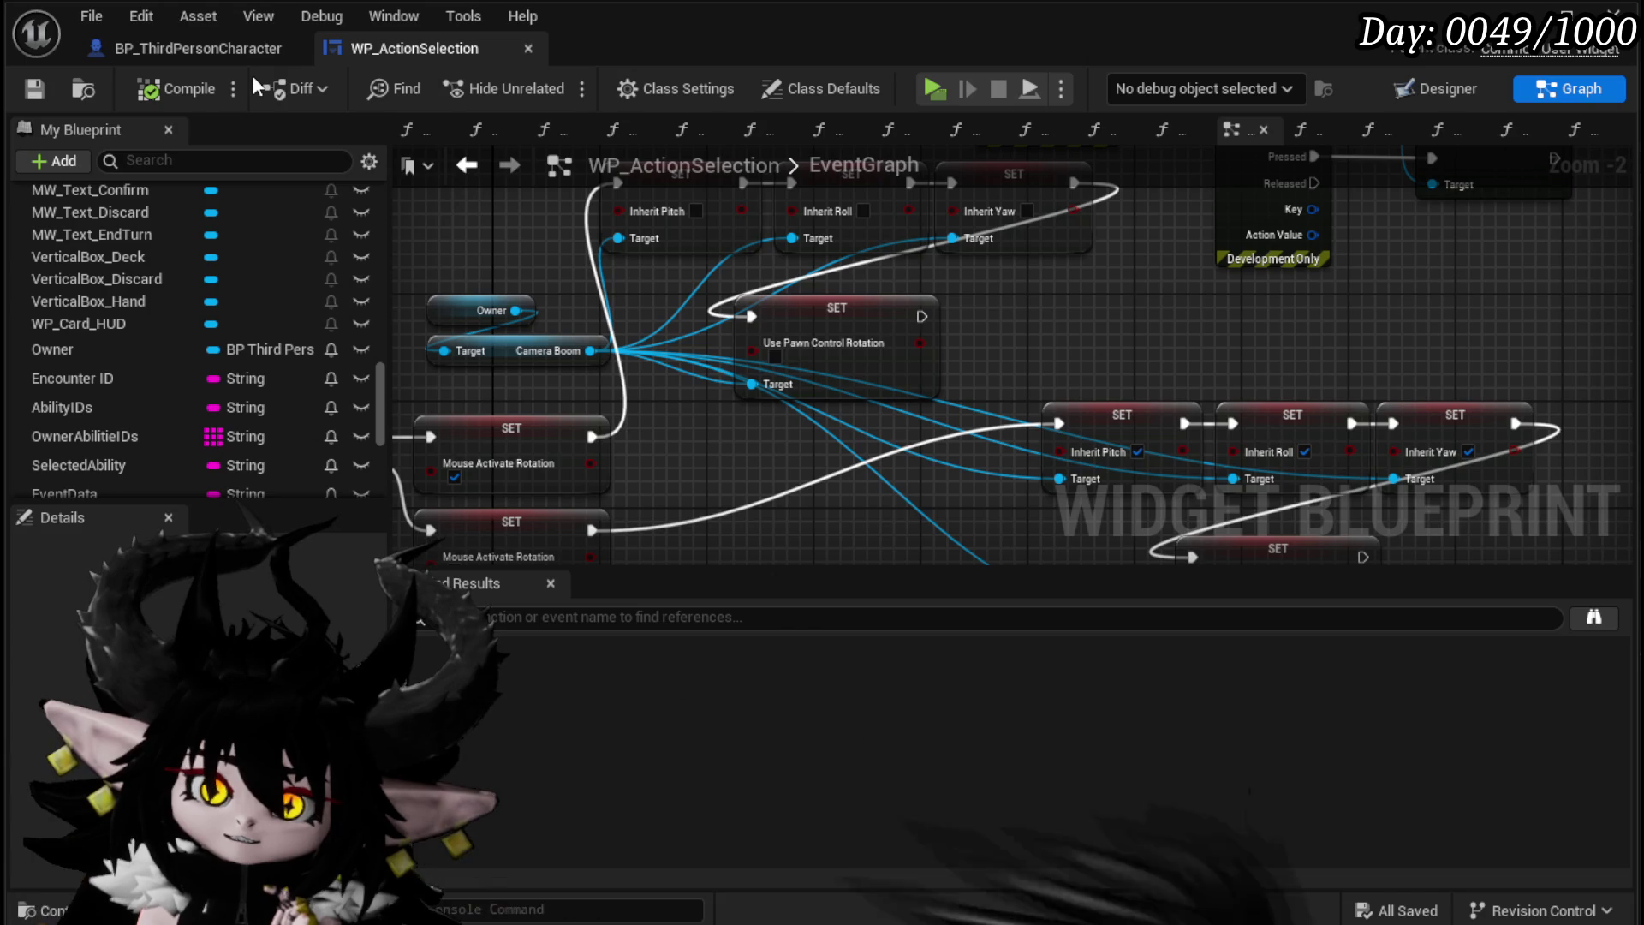
{"action": "left_click_drag", "start_coordinate": [684, 355], "coordinate": [987, 211]}
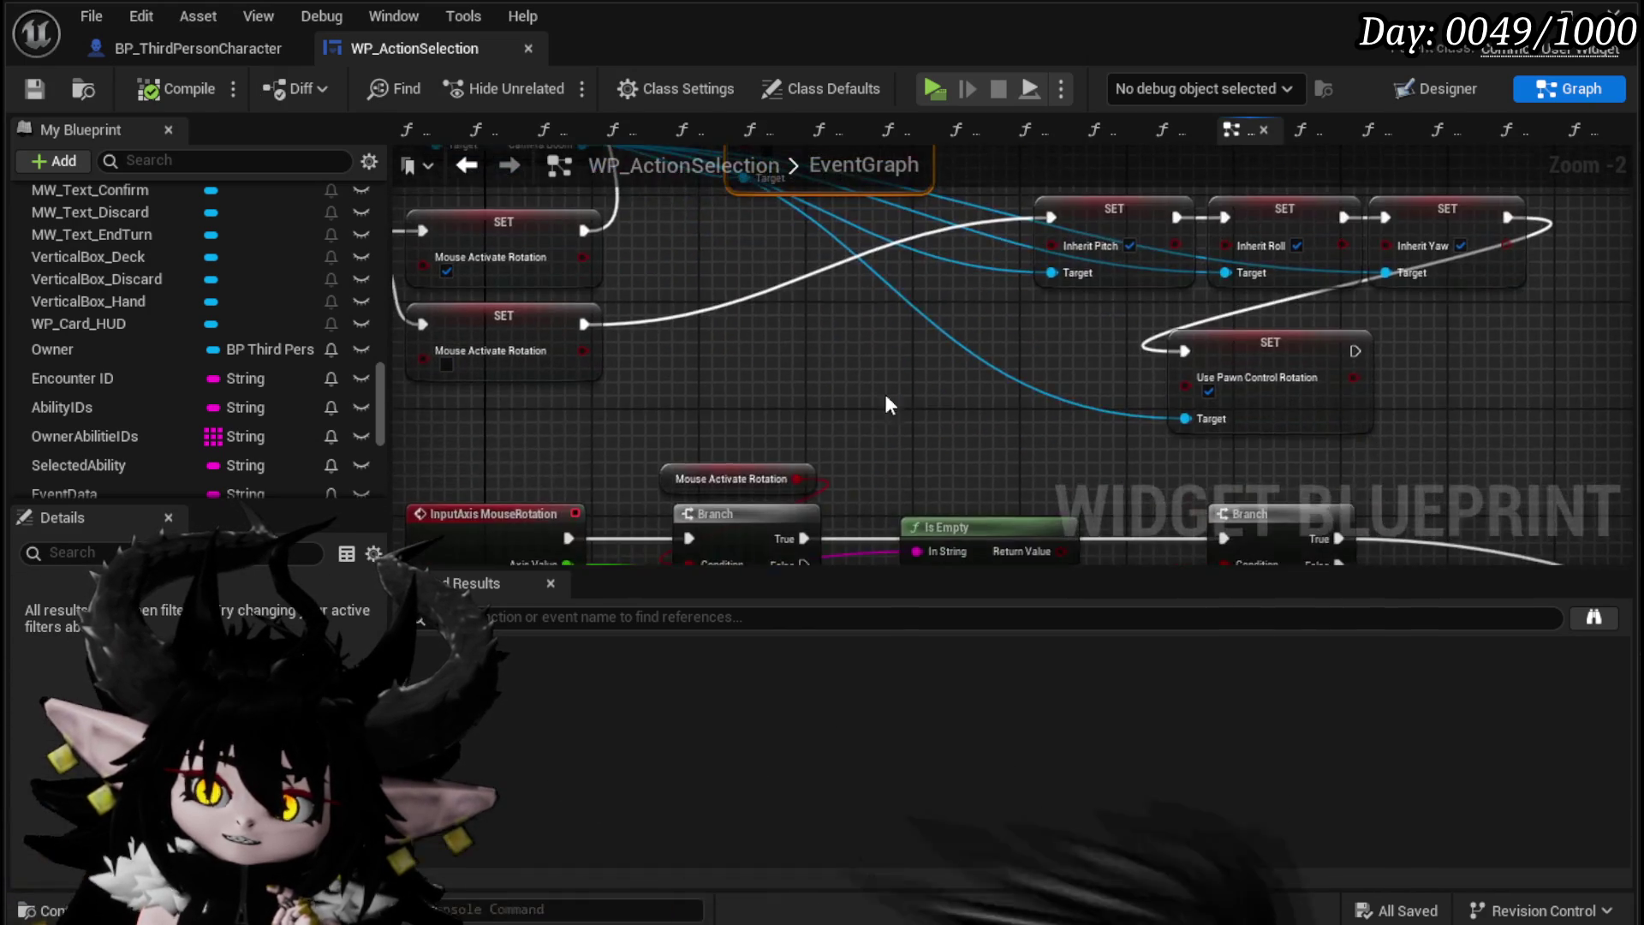
{"action": "scroll", "coordinate": [866, 264], "scroll_direction": "down", "scroll_amount": 4}
{"action": "scroll", "coordinate": [827, 306], "scroll_direction": "up", "scroll_amount": 3}
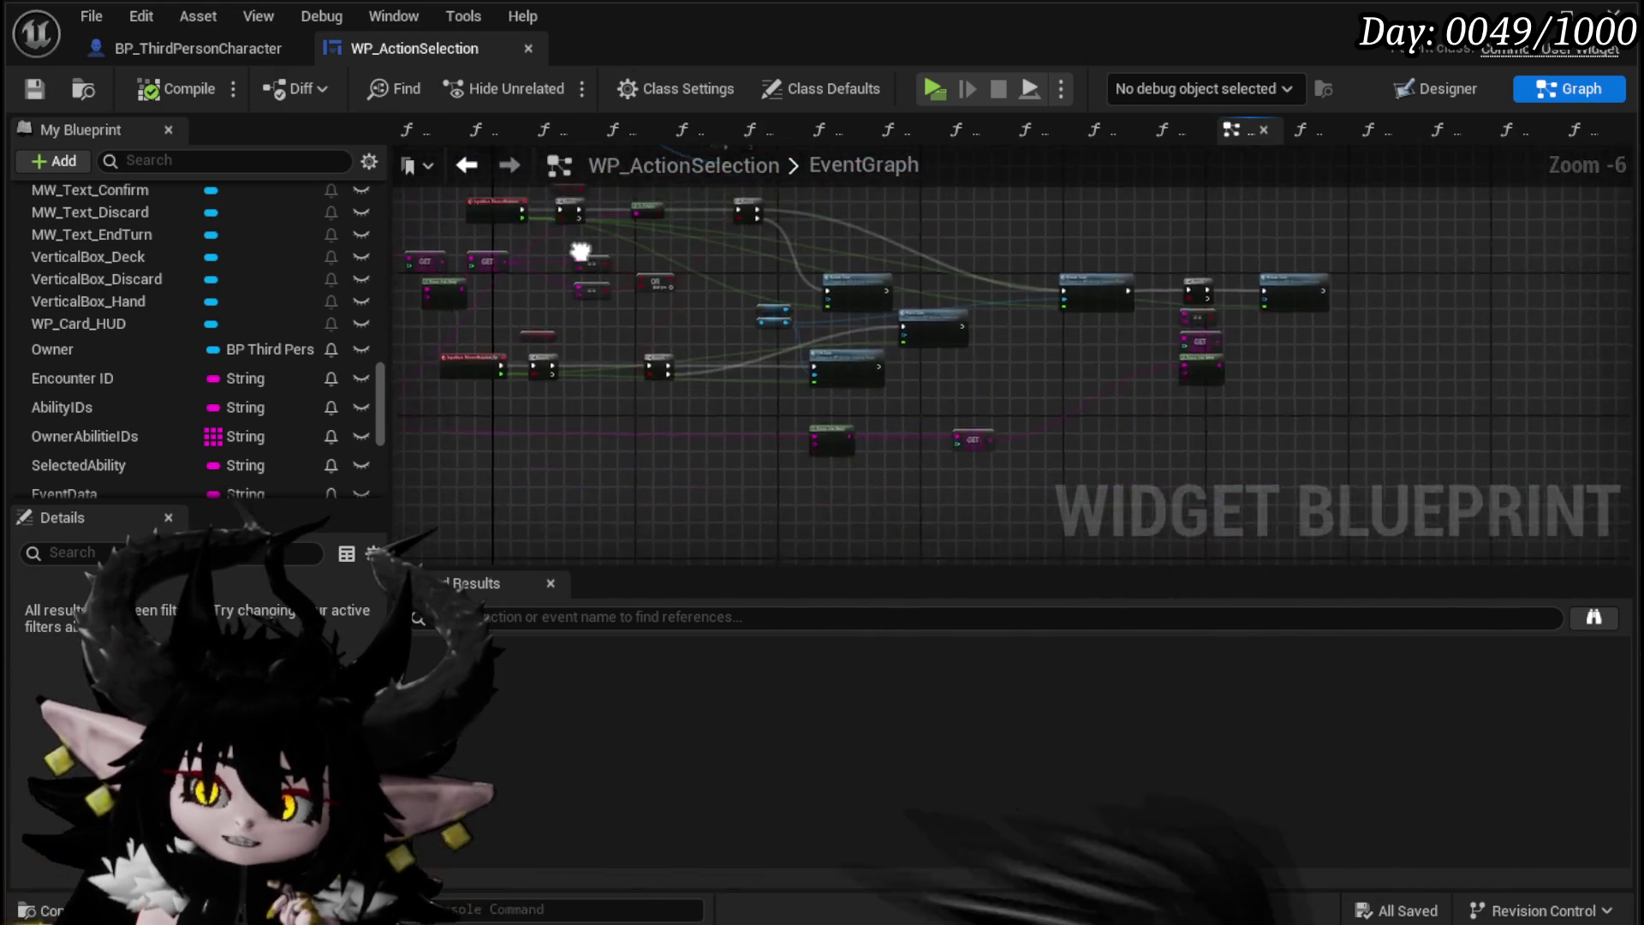
Step: Open the RotateCam function graph and reposition its Owner node near the top
{"action": "left_click", "coordinate": [765, 308]}
{"action": "mouse_move", "coordinate": [766, 309]}
{"action": "left_mouse_down"}
{"action": "mouse_move", "coordinate": [746, 296]}
{"action": "mouse_move", "coordinate": [865, 439]}
{"action": "mouse_move", "coordinate": [771, 422]}
{"action": "mouse_move", "coordinate": [810, 294]}
{"action": "left_mouse_up"}
{"action": "double_click", "coordinate": [811, 297]}
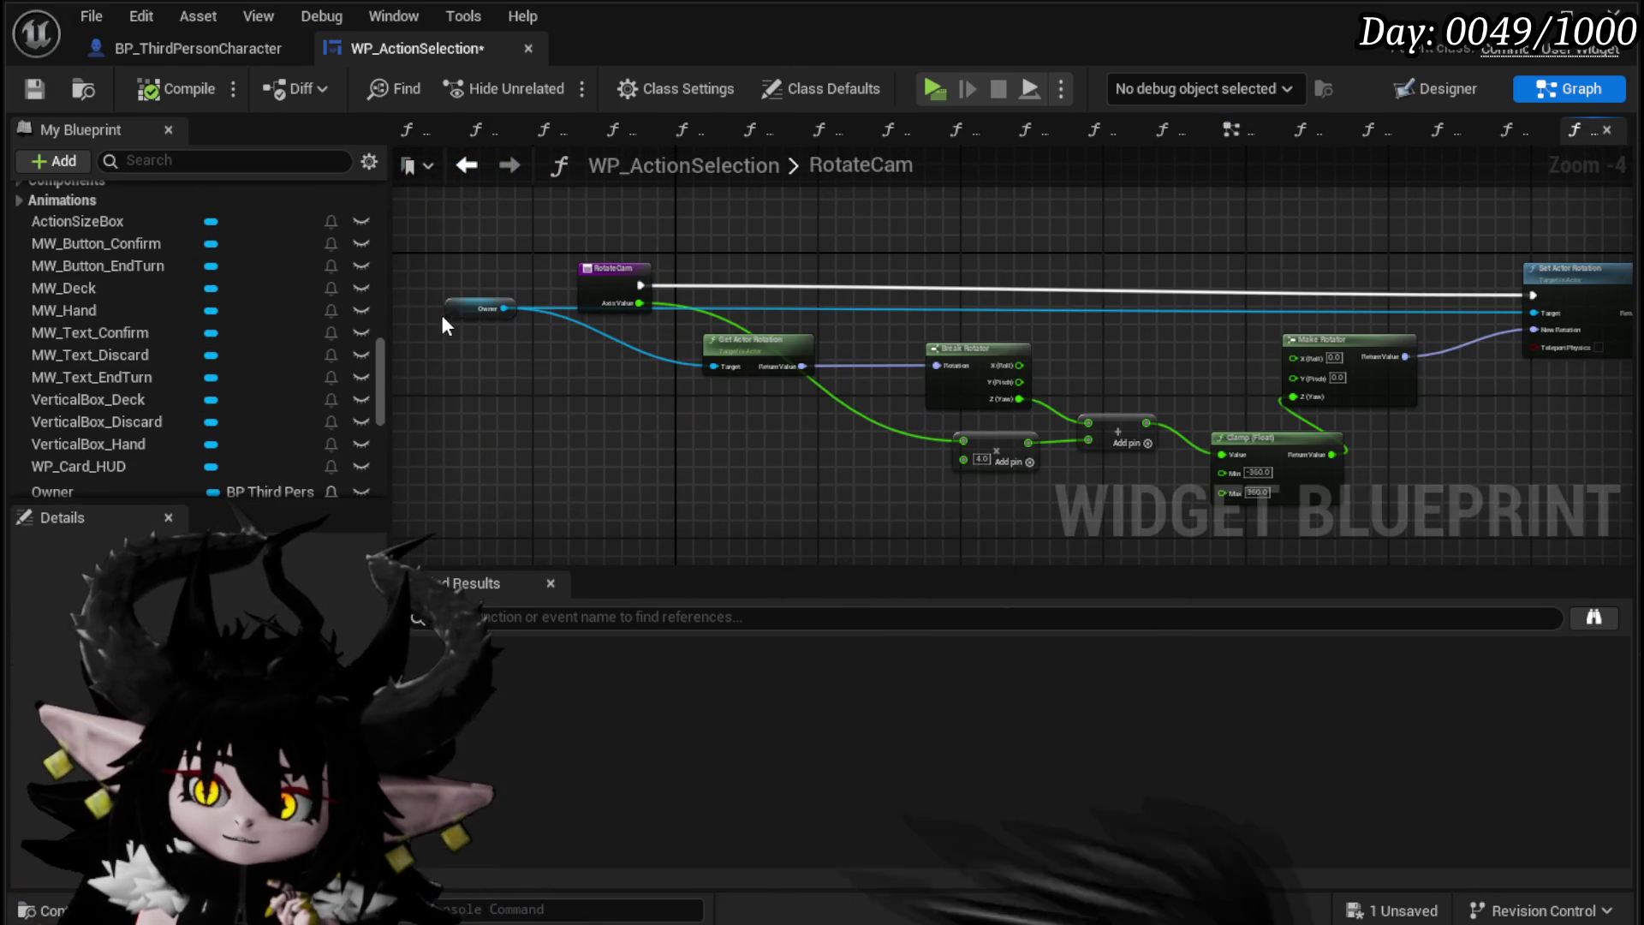
{"action": "left_click_drag", "start_coordinate": [464, 308], "coordinate": [692, 203]}
{"action": "mouse_move", "coordinate": [676, 259]}
{"action": "left_mouse_down"}
{"action": "mouse_move", "coordinate": [319, 291]}
{"action": "mouse_move", "coordinate": [547, 332]}
{"action": "left_mouse_up"}
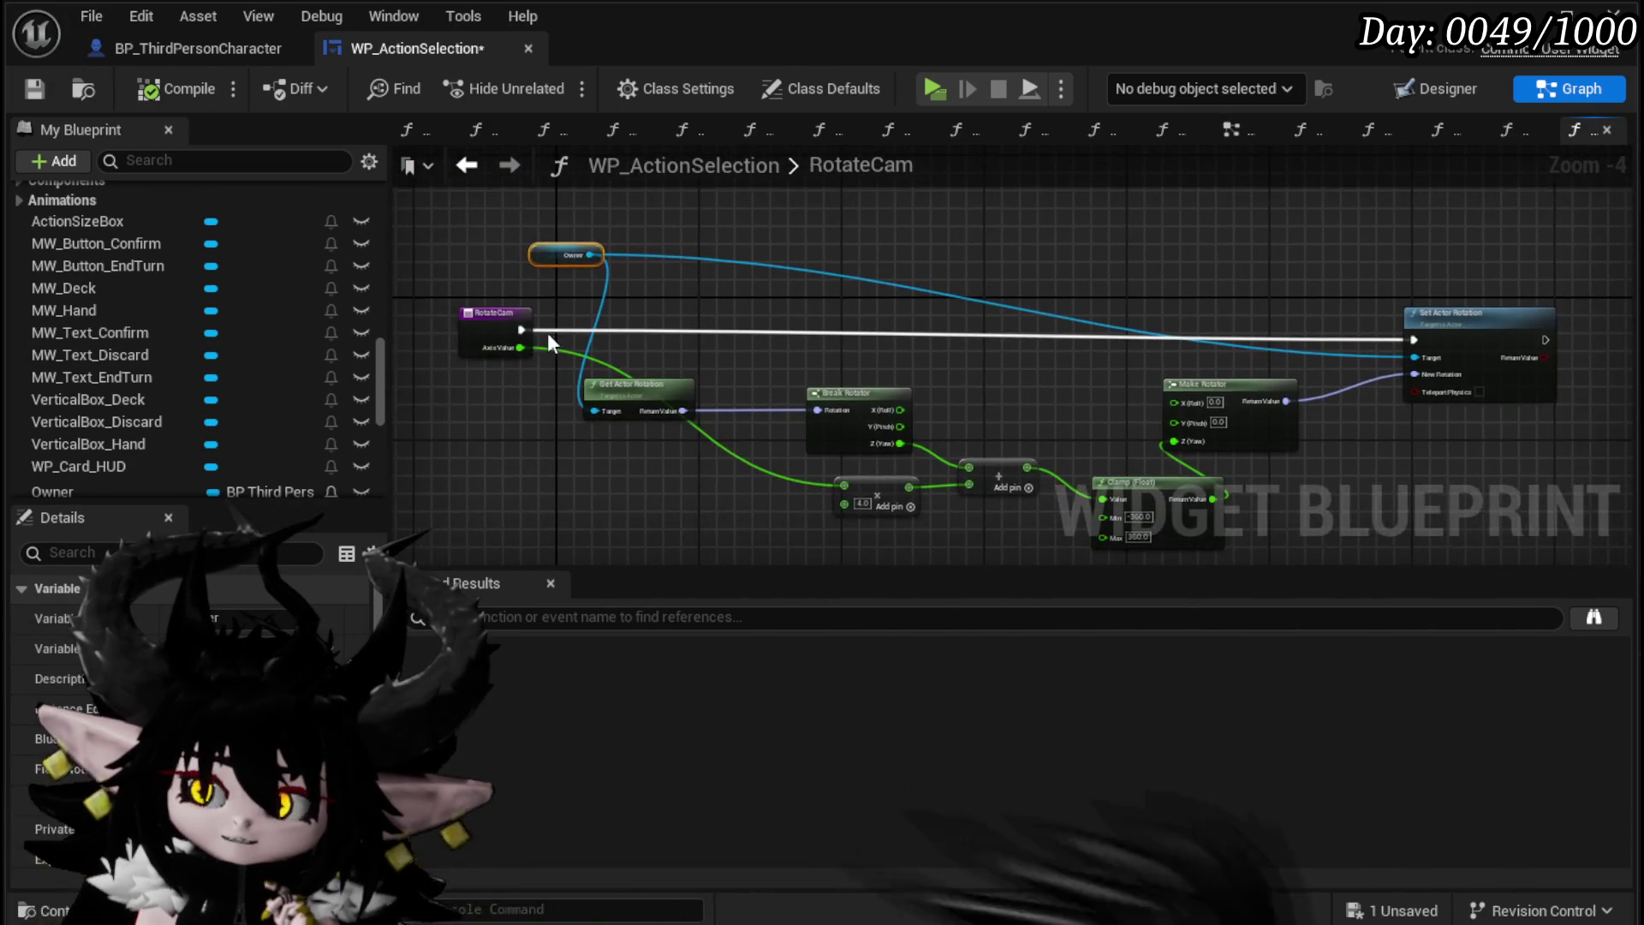
Step: Add a Get Camera Holder node wired from Owner via a 'camera holder' search
{"action": "left_click_drag", "start_coordinate": [527, 256], "coordinate": [666, 257]}
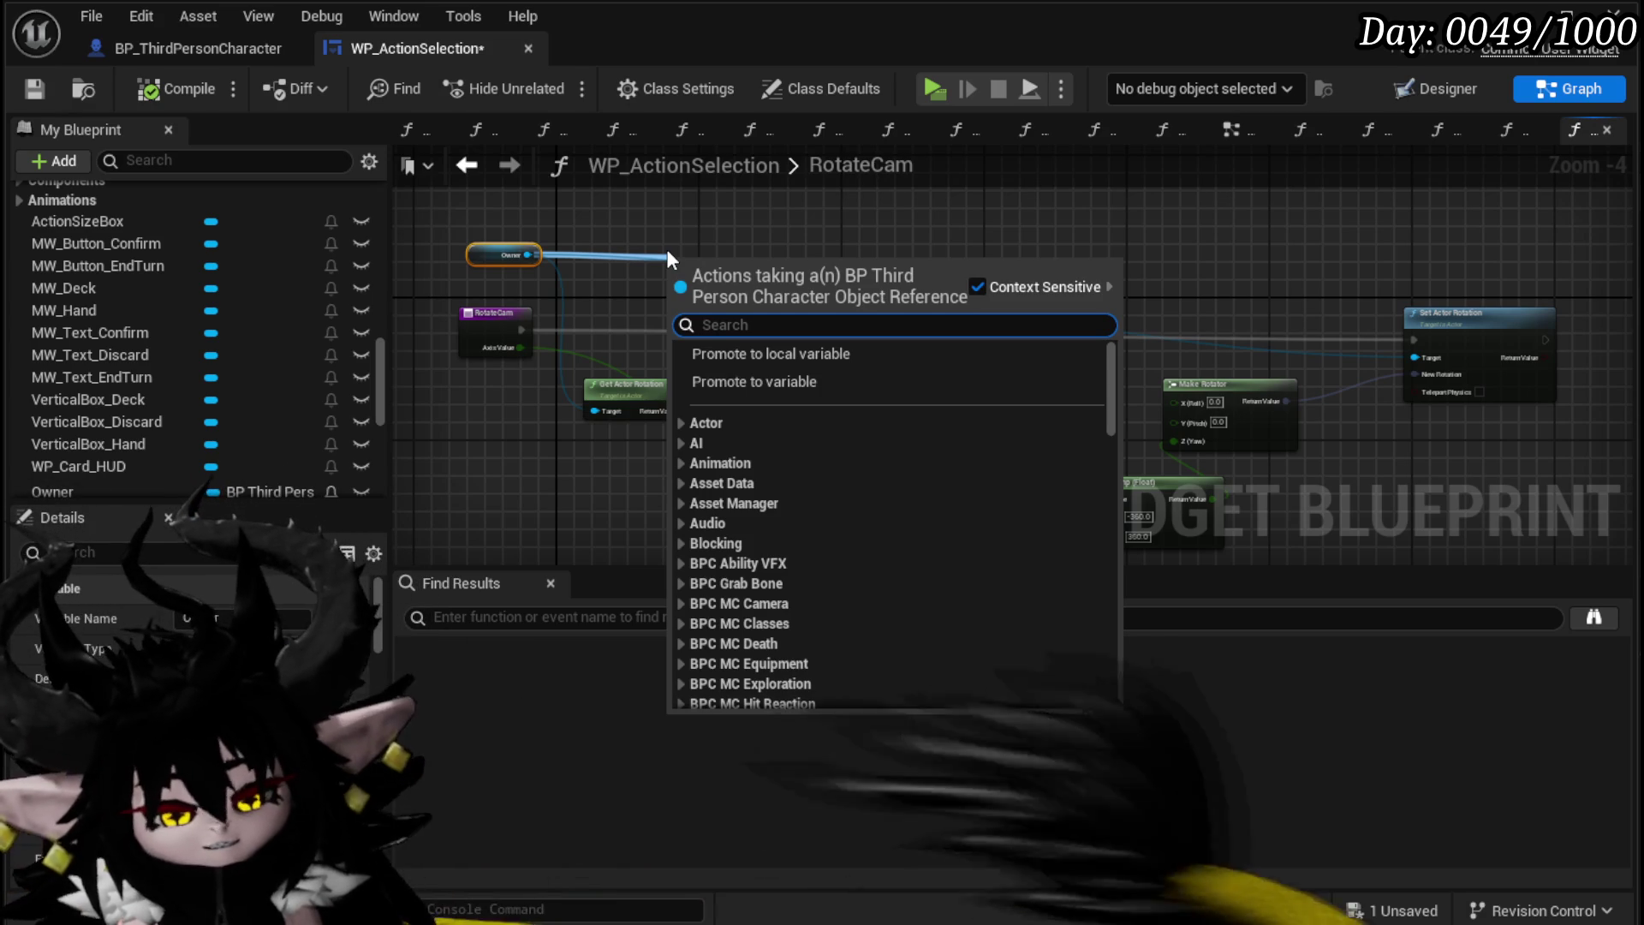
{"action": "type", "text": "camera"}
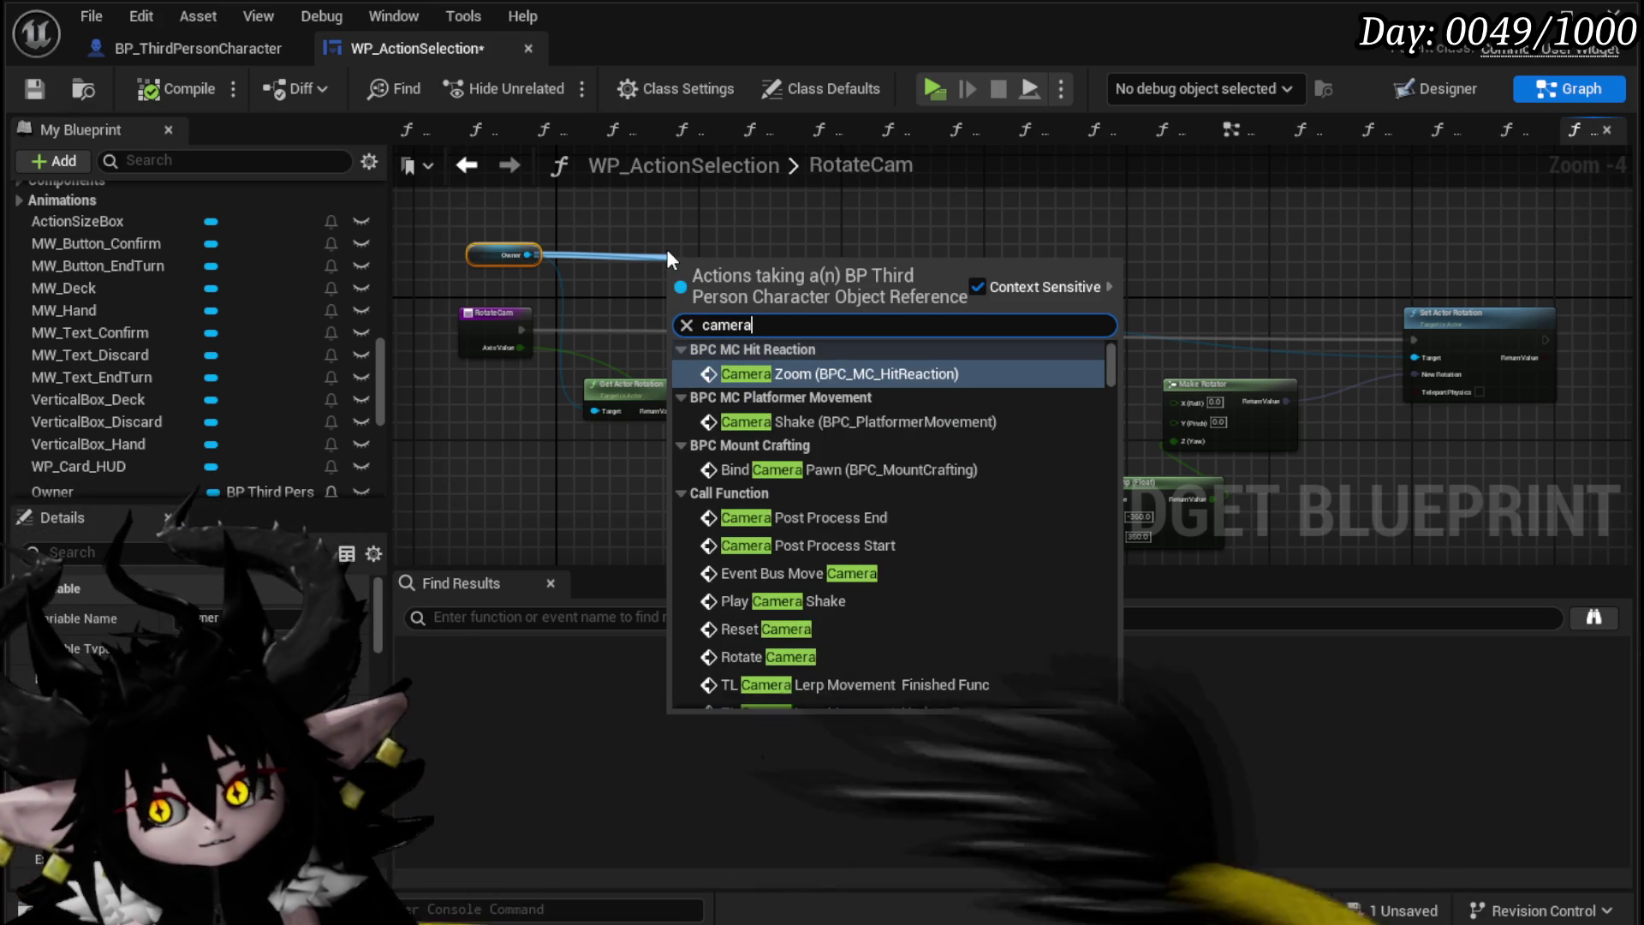
{"action": "type", "text": " holder"}
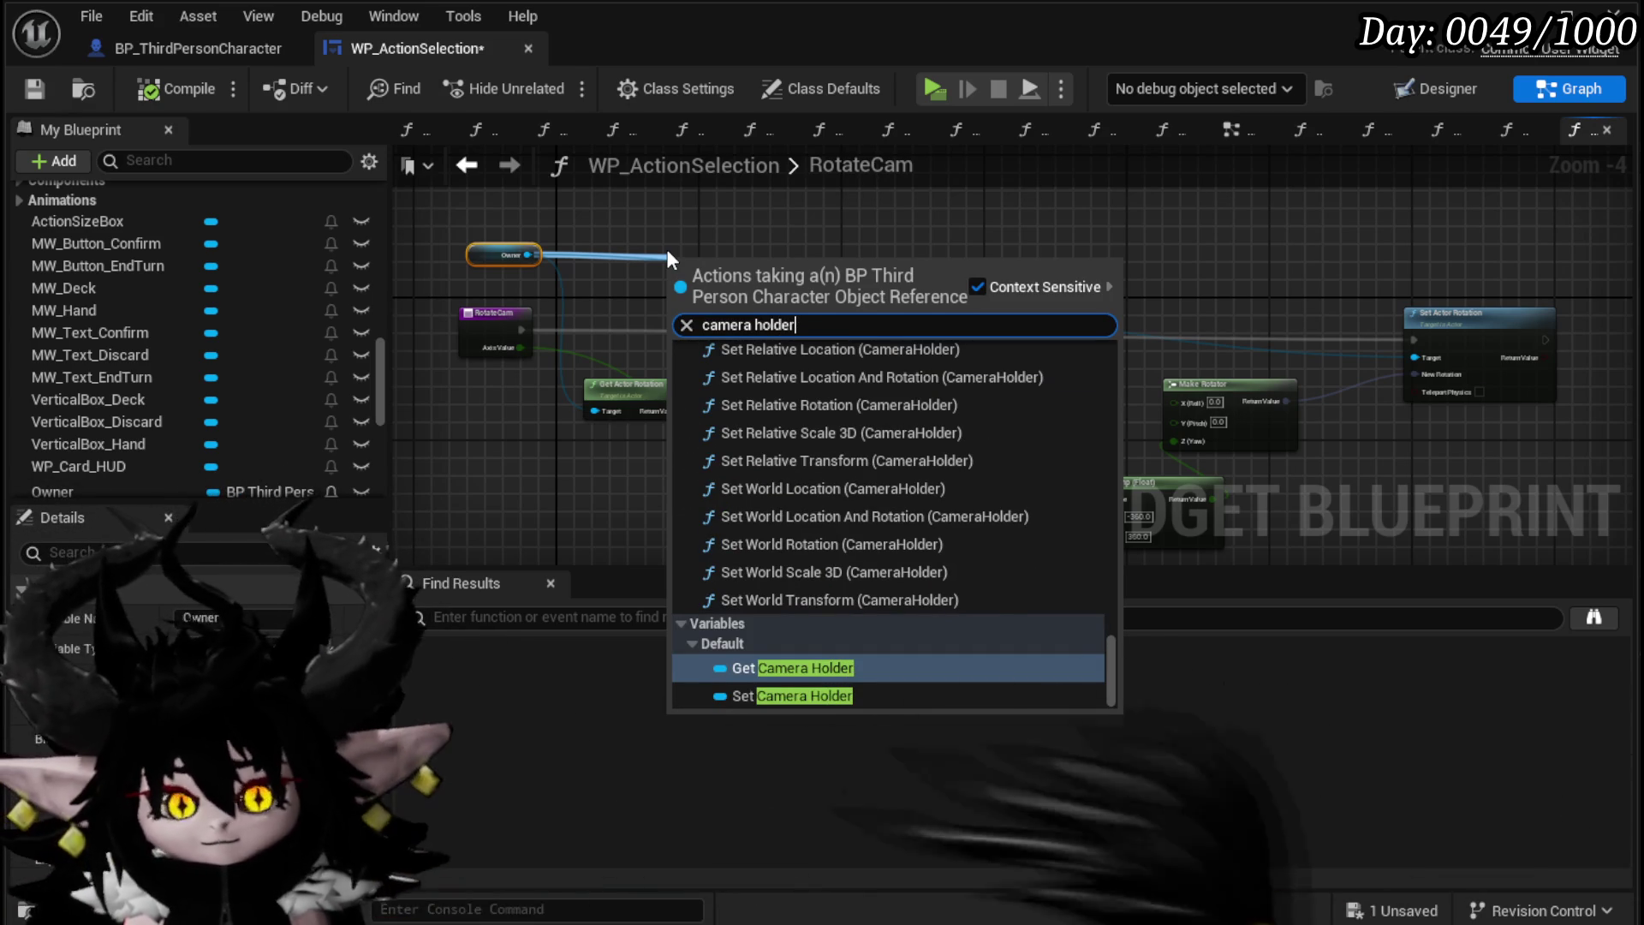
{"action": "left_click", "coordinate": [764, 669]}
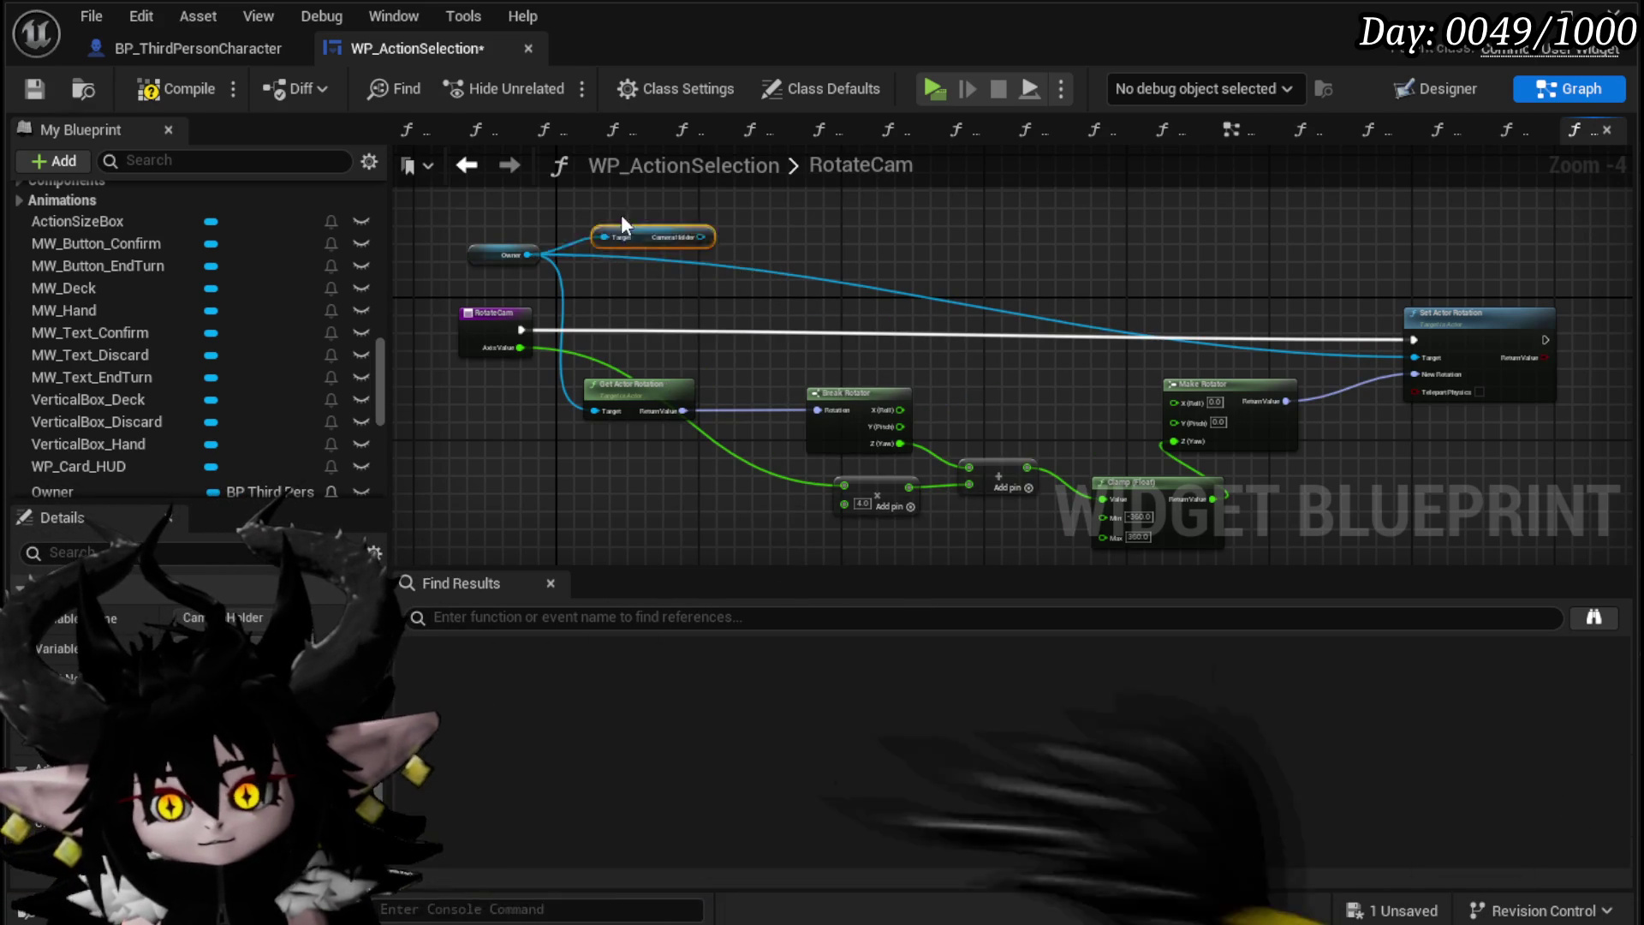
{"action": "scroll", "coordinate": [717, 364], "scroll_direction": "up", "scroll_amount": 3}
{"action": "left_click_drag", "start_coordinate": [551, 276], "coordinate": [632, 418]}
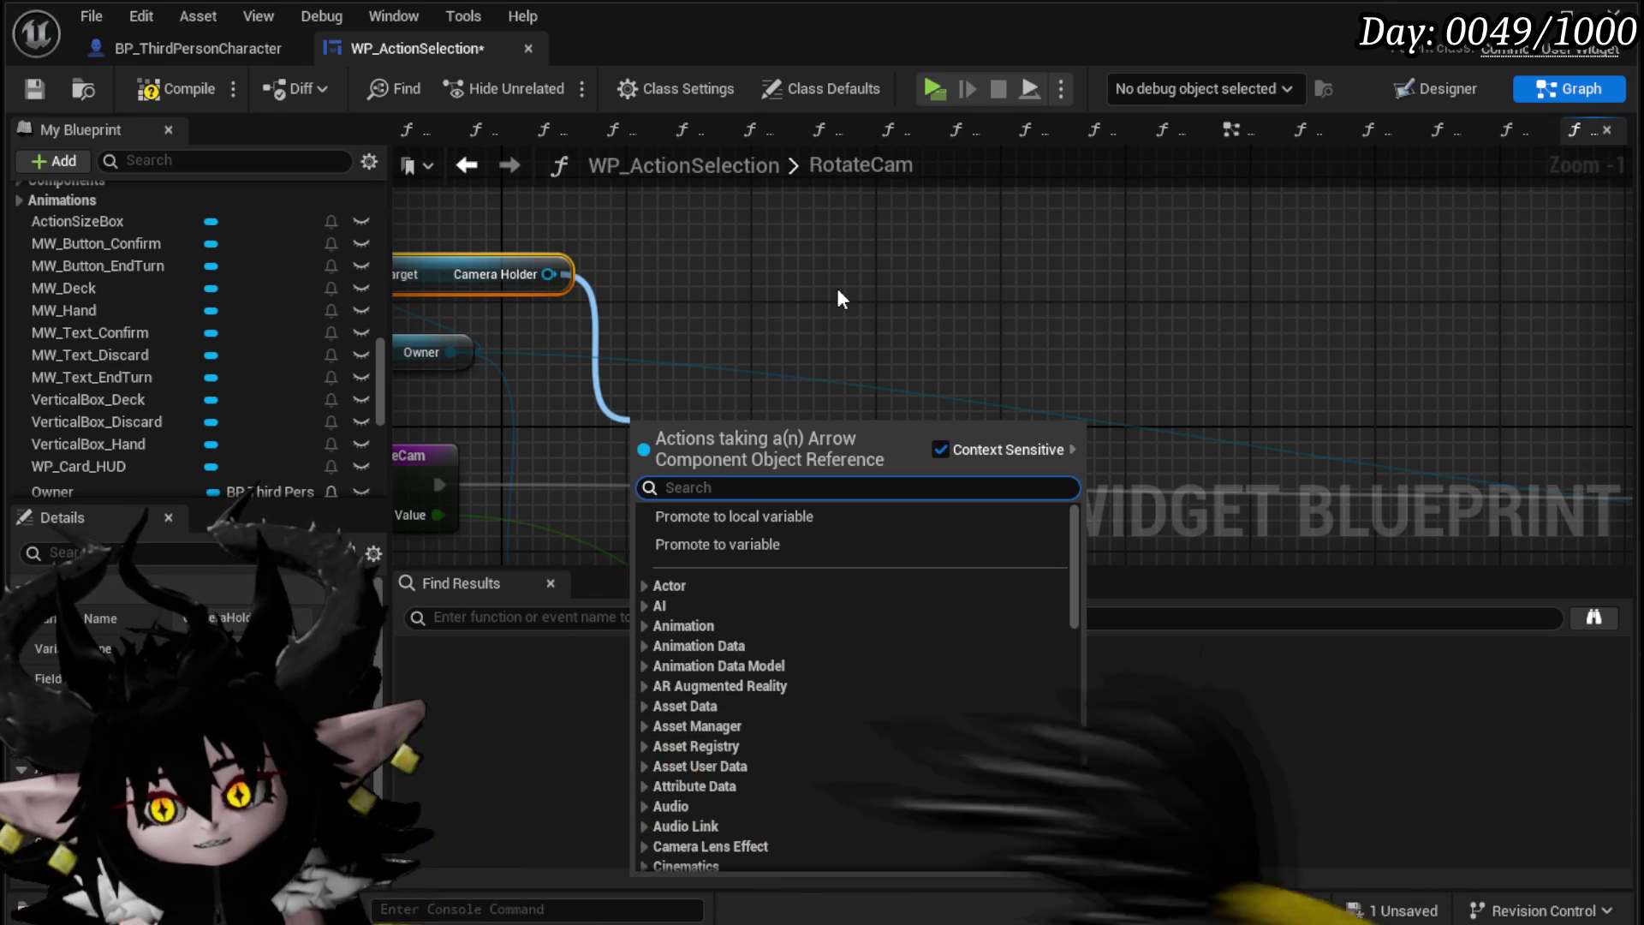
Step: Add Get Relative Rotation and Set Relative Rotation nodes for the Camera Holder
{"action": "type", "text": "g"}
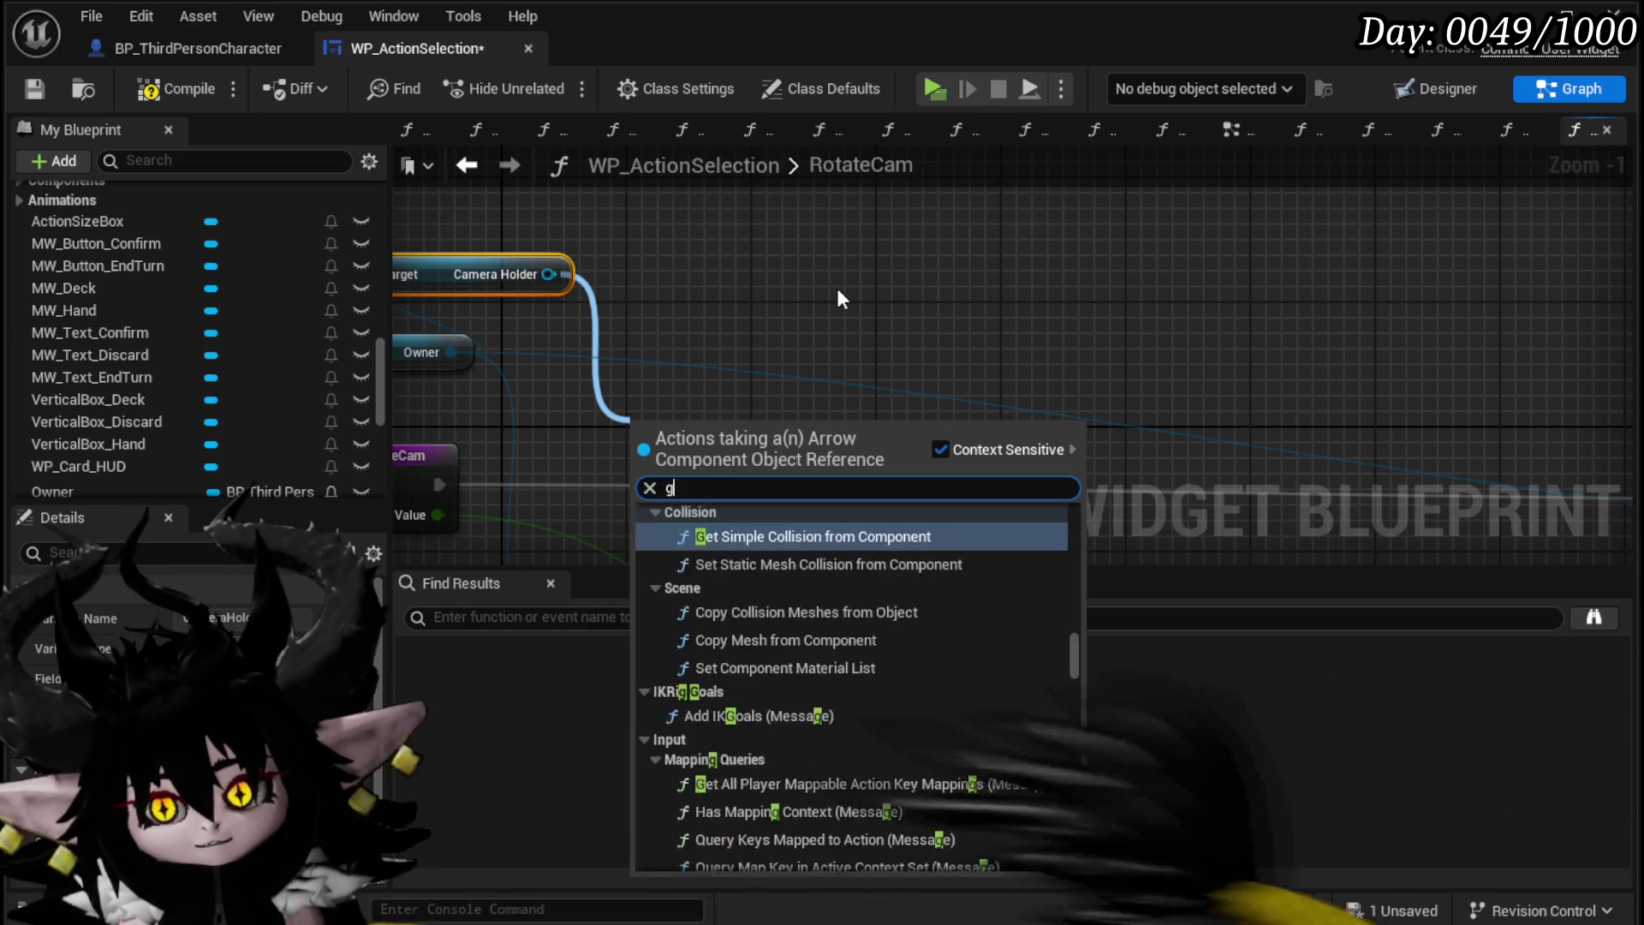
{"action": "type", "text": "et rotation"}
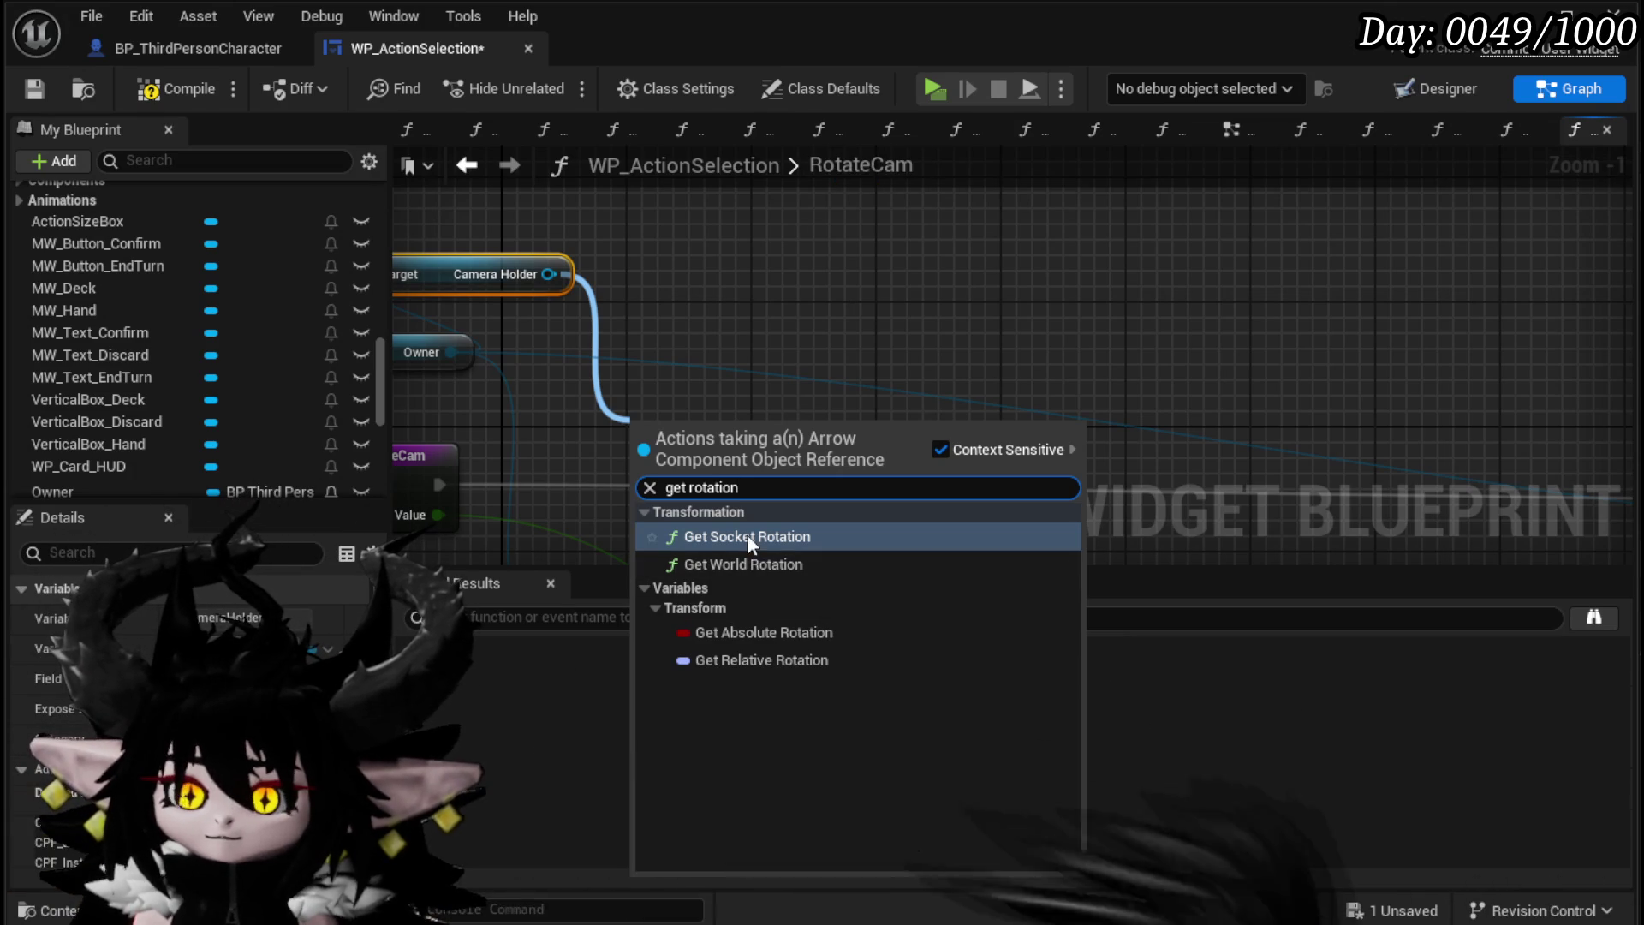
{"action": "left_click", "coordinate": [735, 665]}
{"action": "left_click_drag", "start_coordinate": [548, 274], "coordinate": [765, 291]}
{"action": "type", "text": "set relative"}
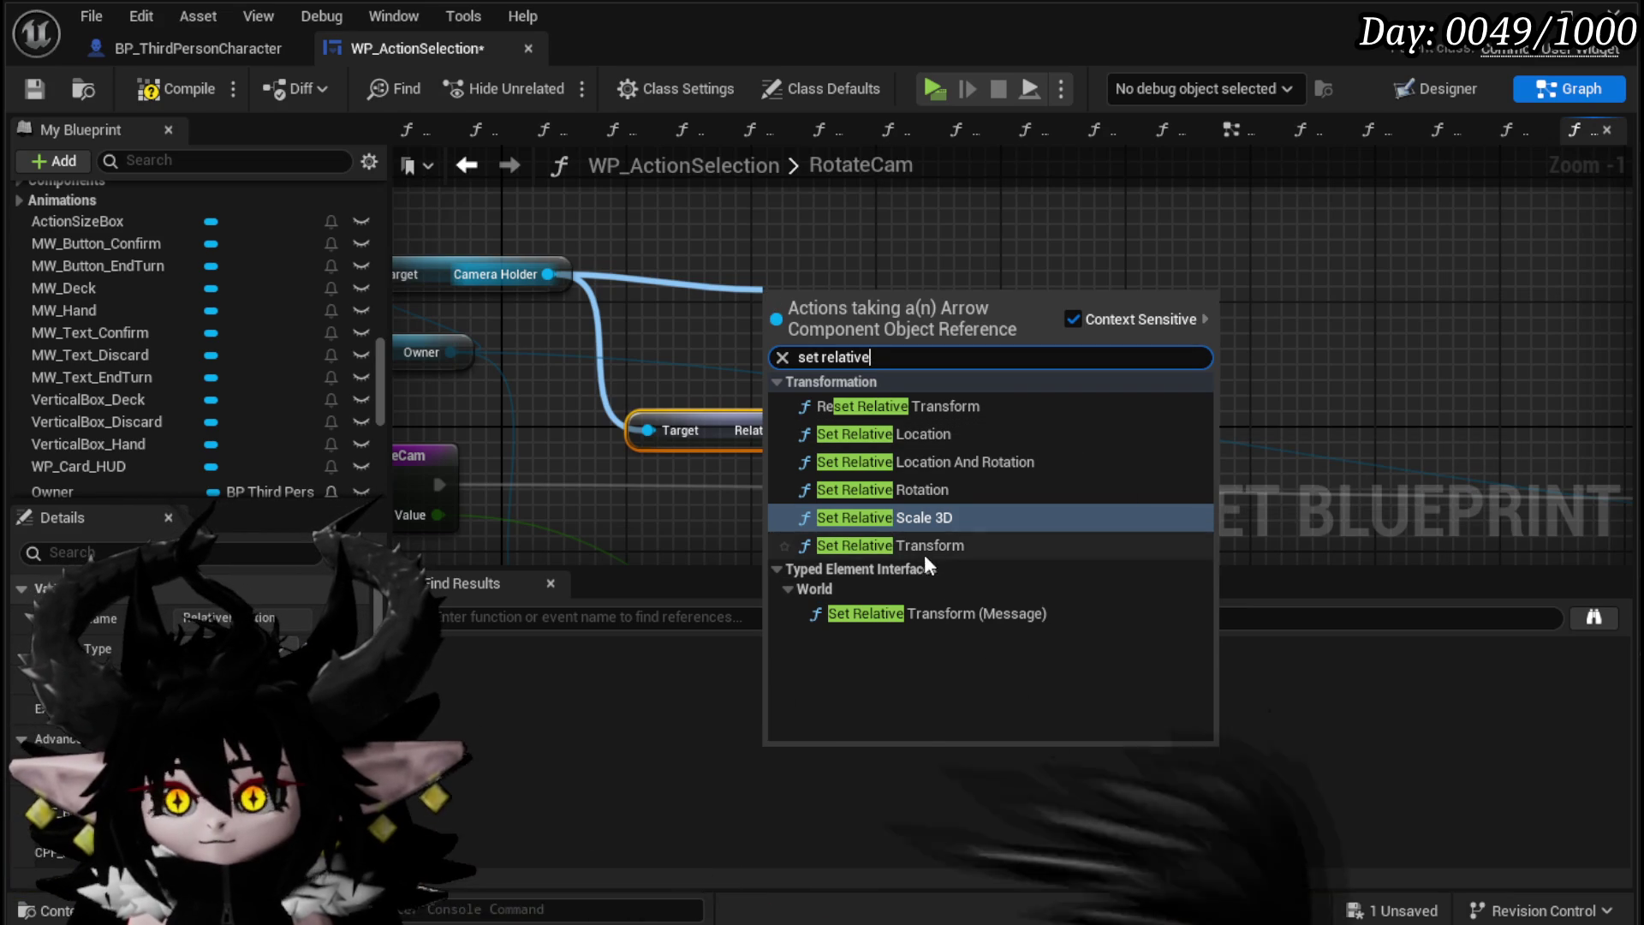
{"action": "left_click", "coordinate": [935, 491]}
{"action": "left_click_drag", "start_coordinate": [835, 303], "coordinate": [1237, 261]}
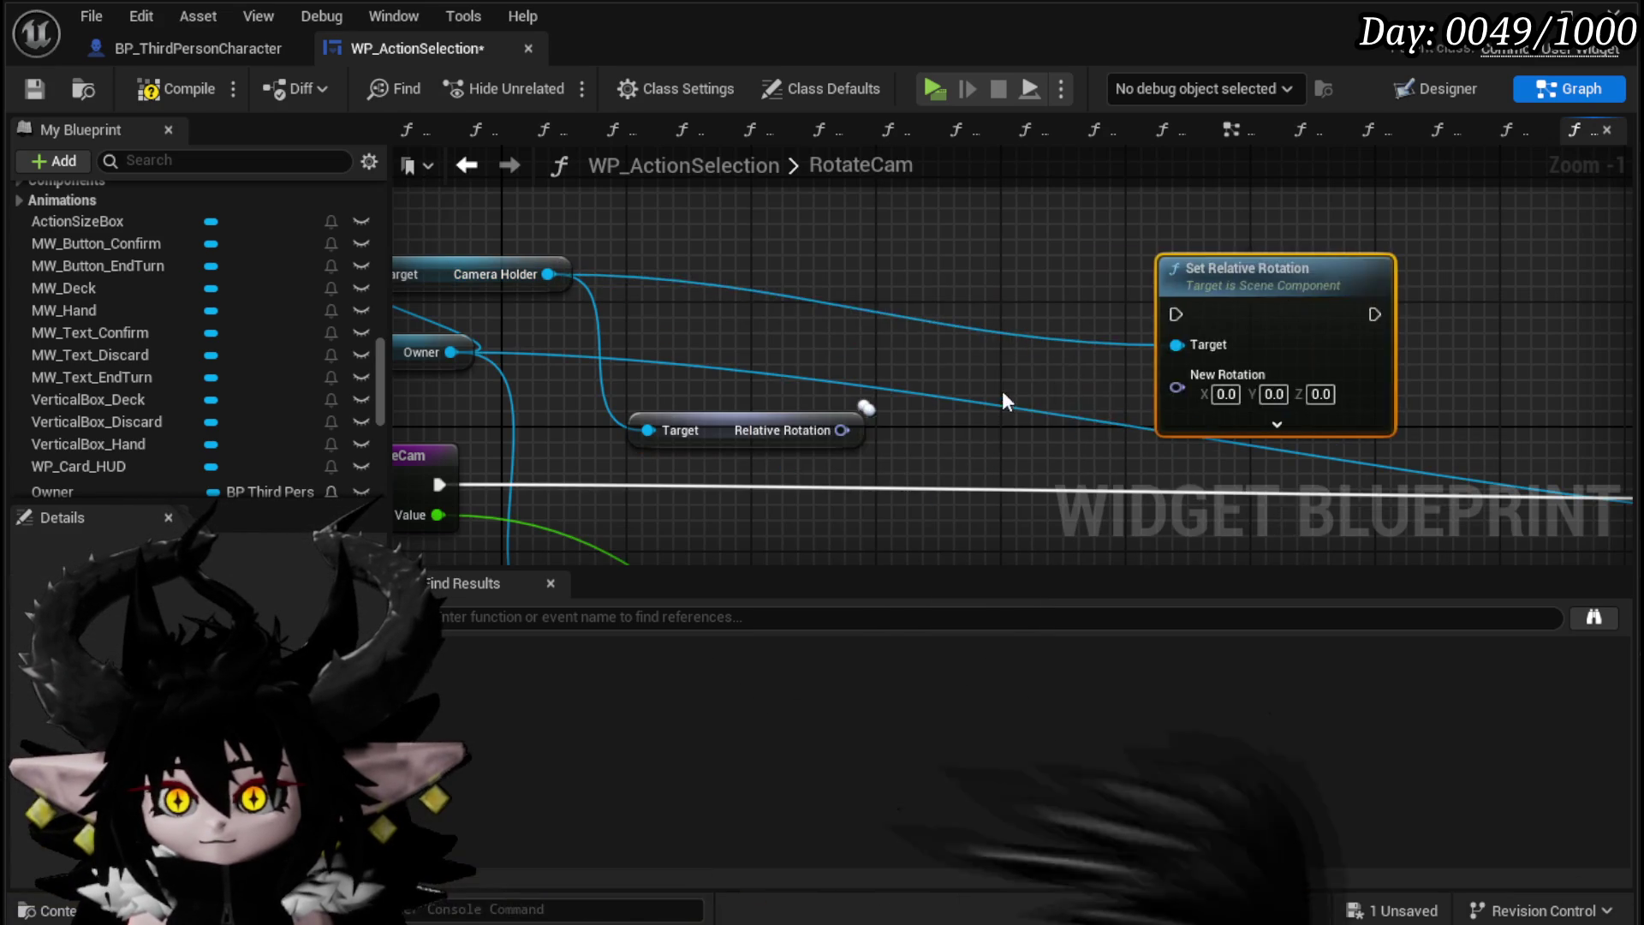
Step: Wire Relative Rotation into Break Rotator and Make Rotator into the RotateCam setter, then compile and save
{"action": "scroll", "coordinate": [917, 302], "scroll_direction": "down", "scroll_amount": 2}
{"action": "left_click_drag", "start_coordinate": [579, 254], "coordinate": [676, 404]}
{"action": "mouse_move", "coordinate": [1310, 392]}
{"action": "left_mouse_down"}
{"action": "mouse_move", "coordinate": [960, 237]}
{"action": "mouse_move", "coordinate": [847, 220]}
{"action": "left_mouse_up"}
{"action": "left_click_drag", "start_coordinate": [1046, 224], "coordinate": [1352, 314]}
{"action": "left_click_drag", "start_coordinate": [1216, 249], "coordinate": [1517, 219]}
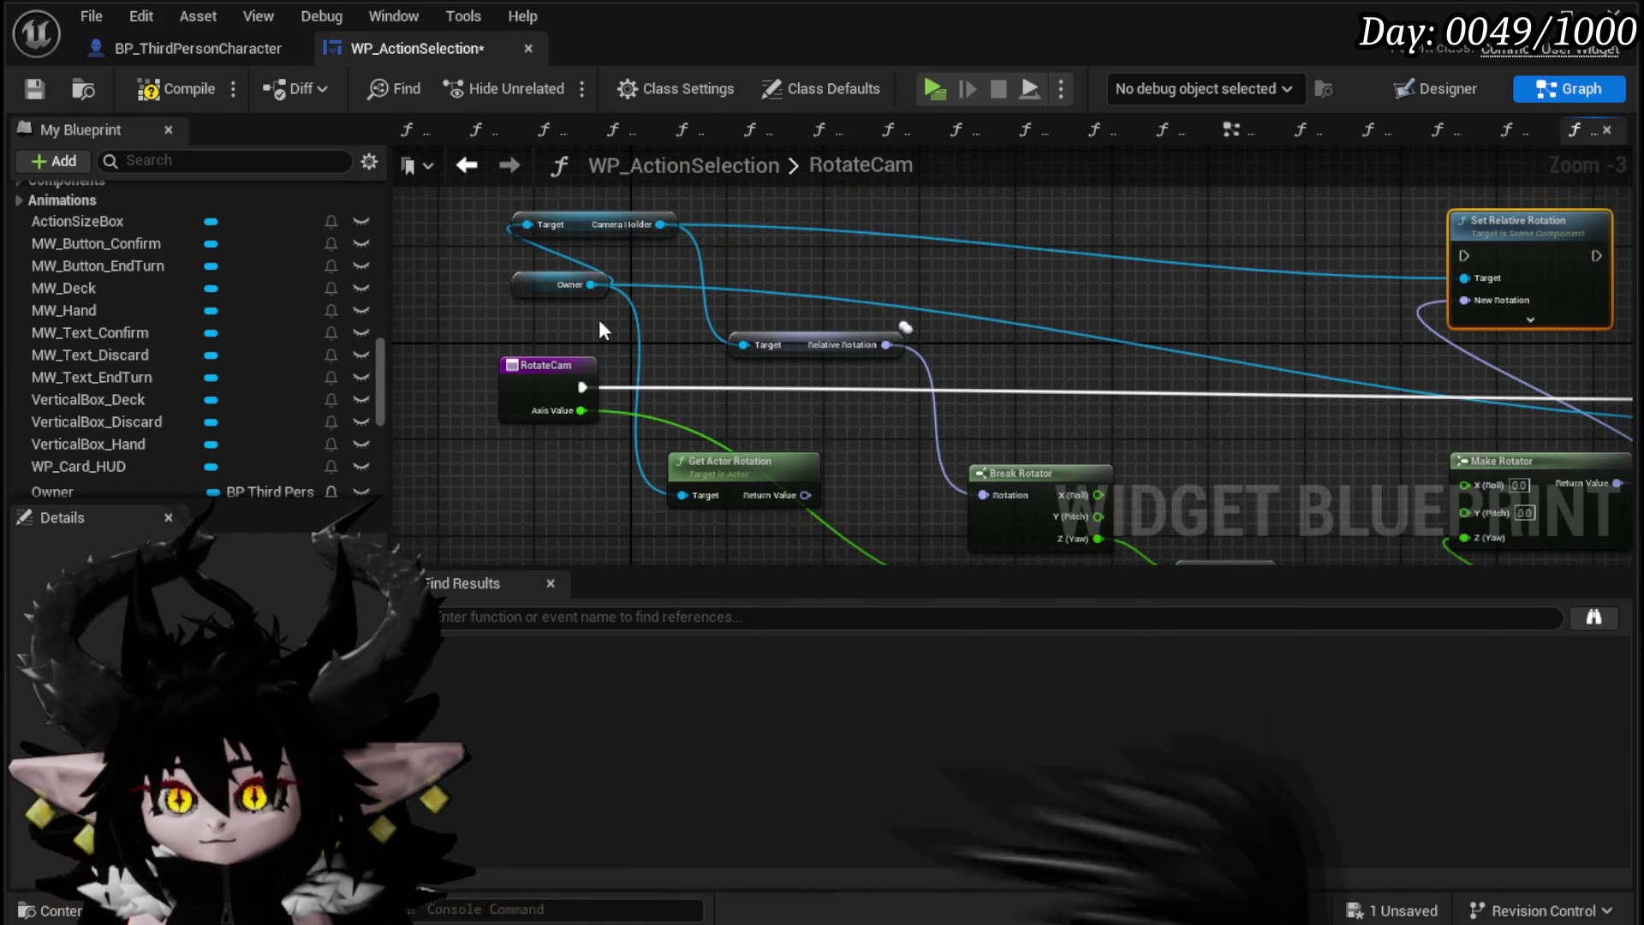
{"action": "left_click_drag", "start_coordinate": [582, 387], "coordinate": [1483, 248]}
{"action": "mouse_move", "coordinate": [1261, 291]}
{"action": "left_mouse_down"}
{"action": "mouse_move", "coordinate": [876, 205]}
{"action": "mouse_move", "coordinate": [999, 259]}
{"action": "left_mouse_up"}
{"action": "left_click", "coordinate": [181, 89]}
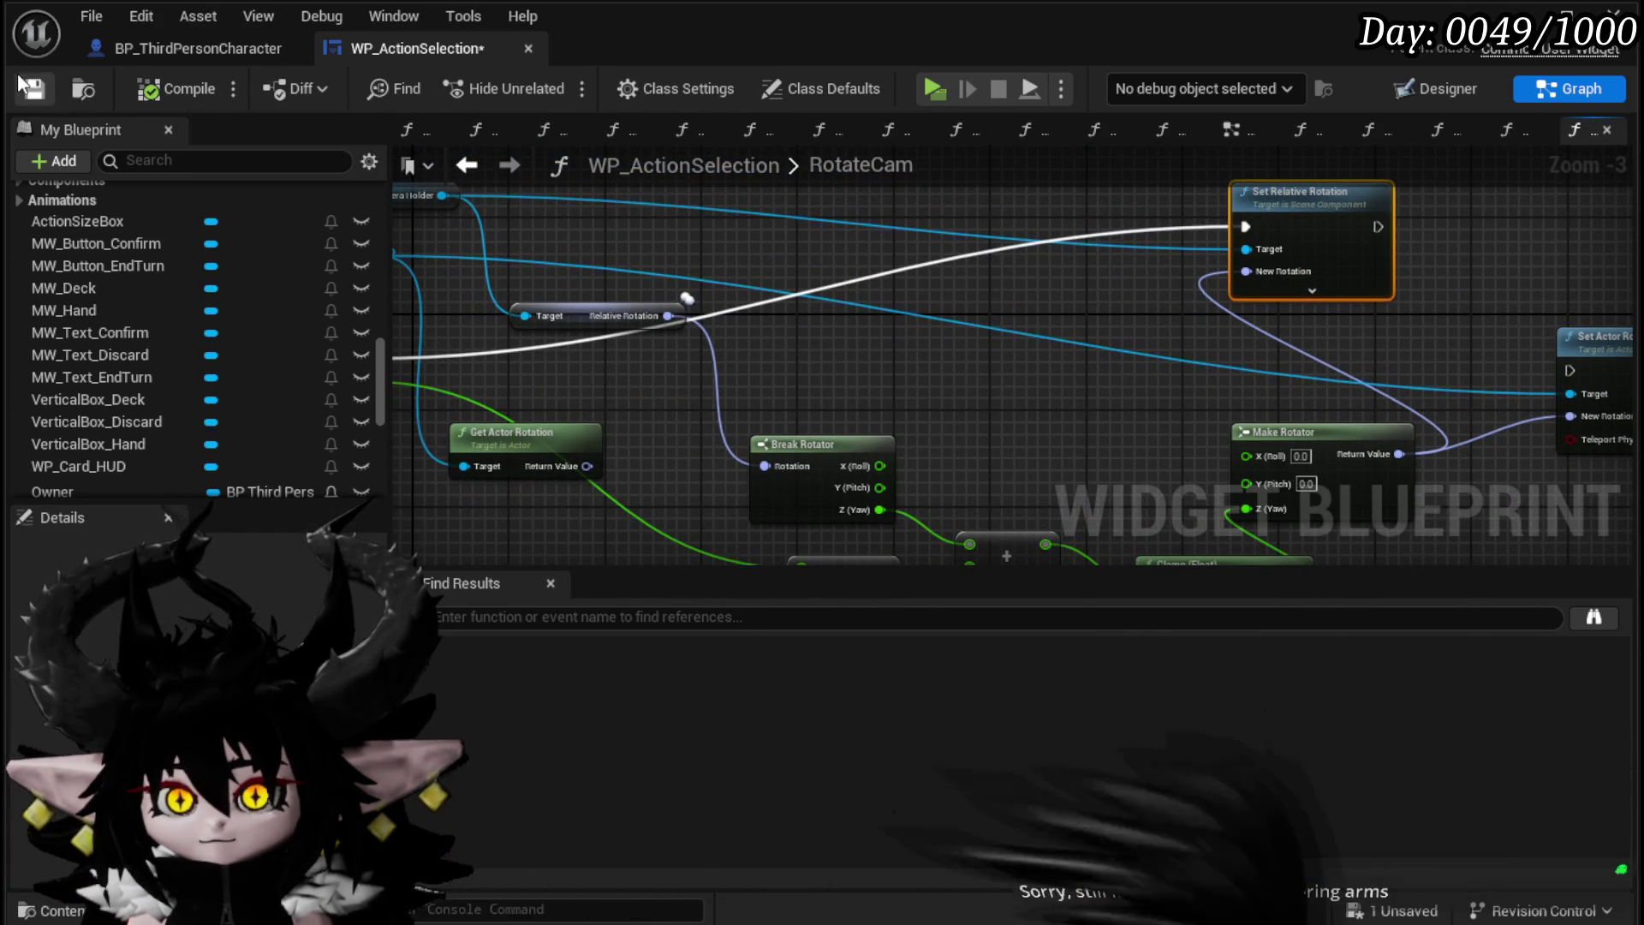
{"action": "key", "text": "ctrl+s"}
{"action": "key", "text": "alt+Tab"}
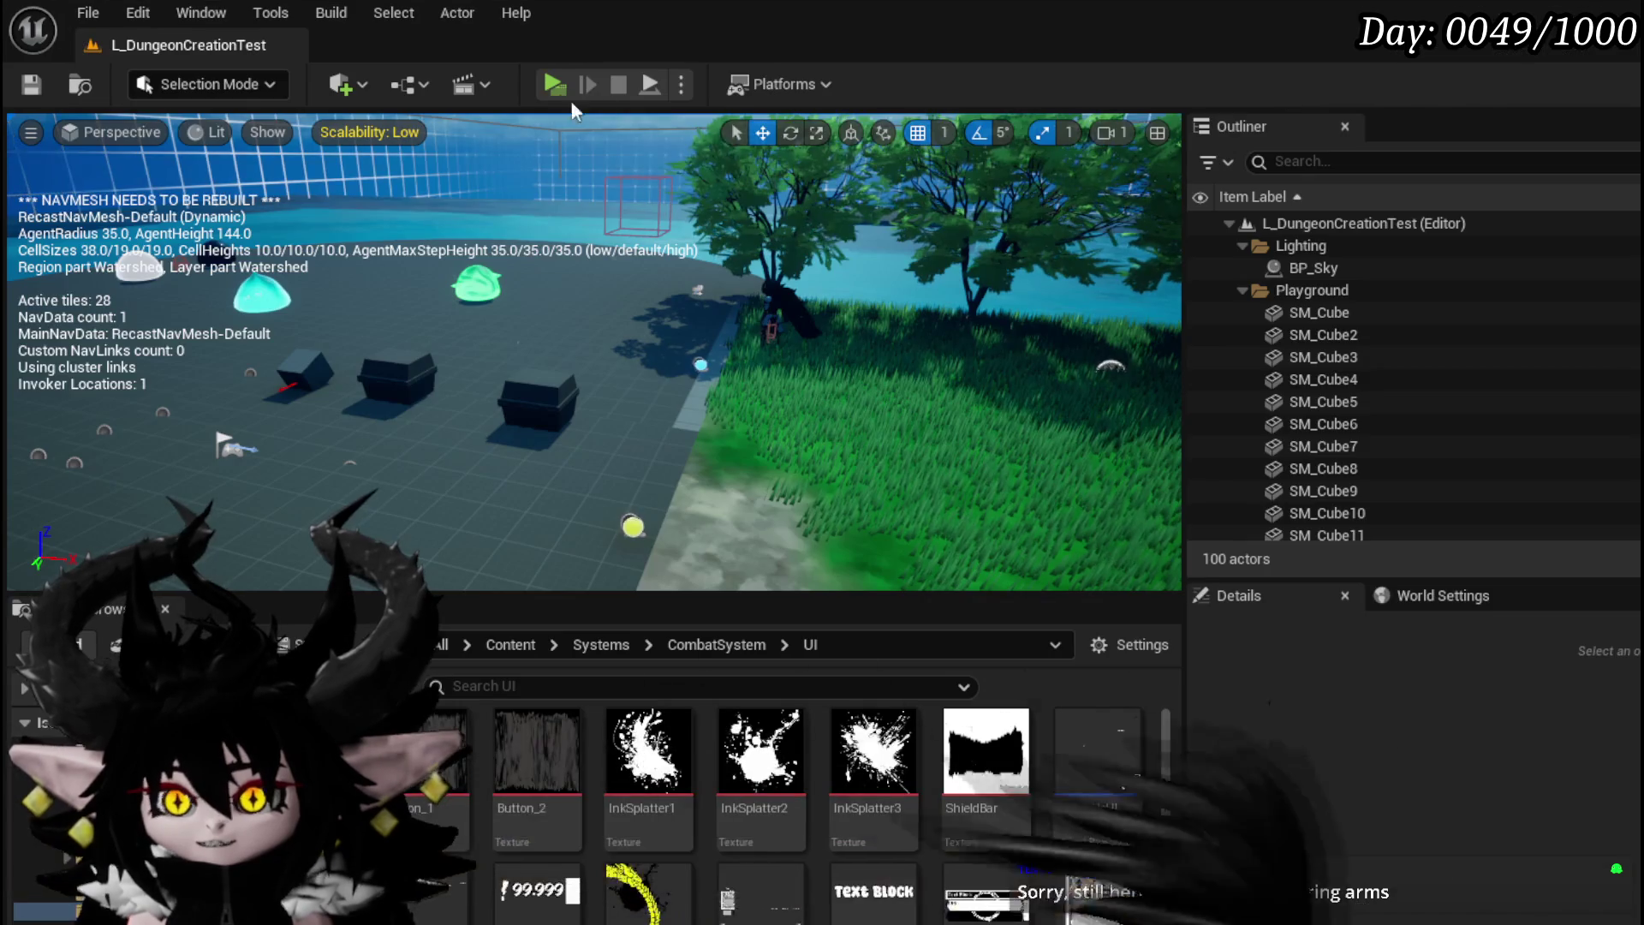
{"action": "key", "text": "w"}
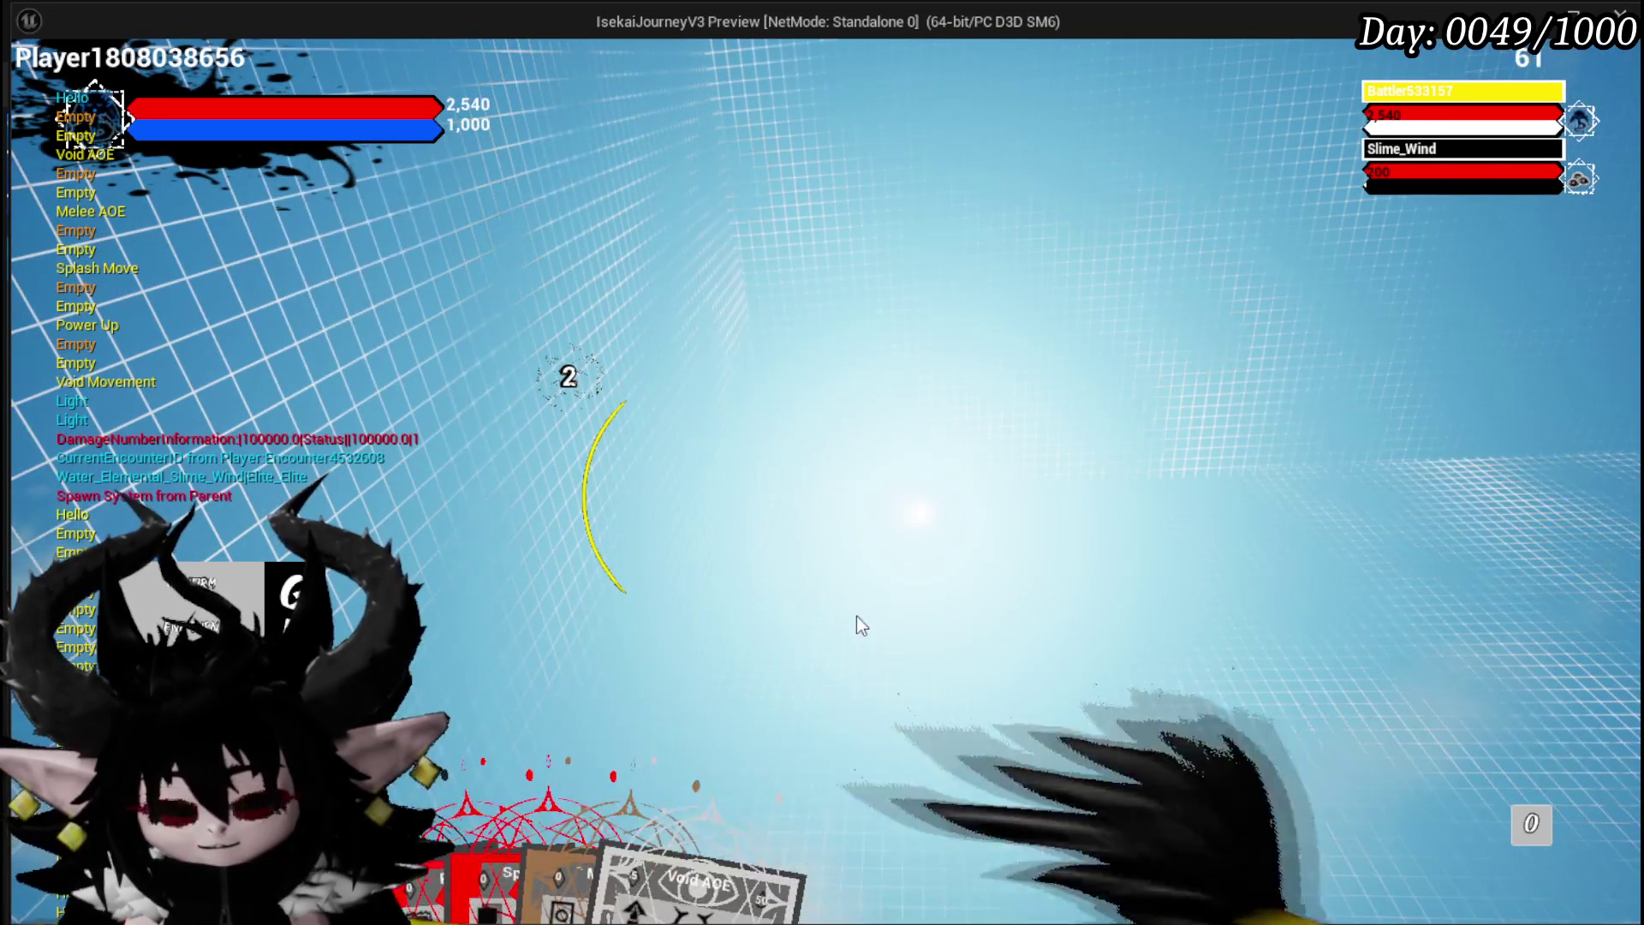
{"action": "key", "text": "Escape"}
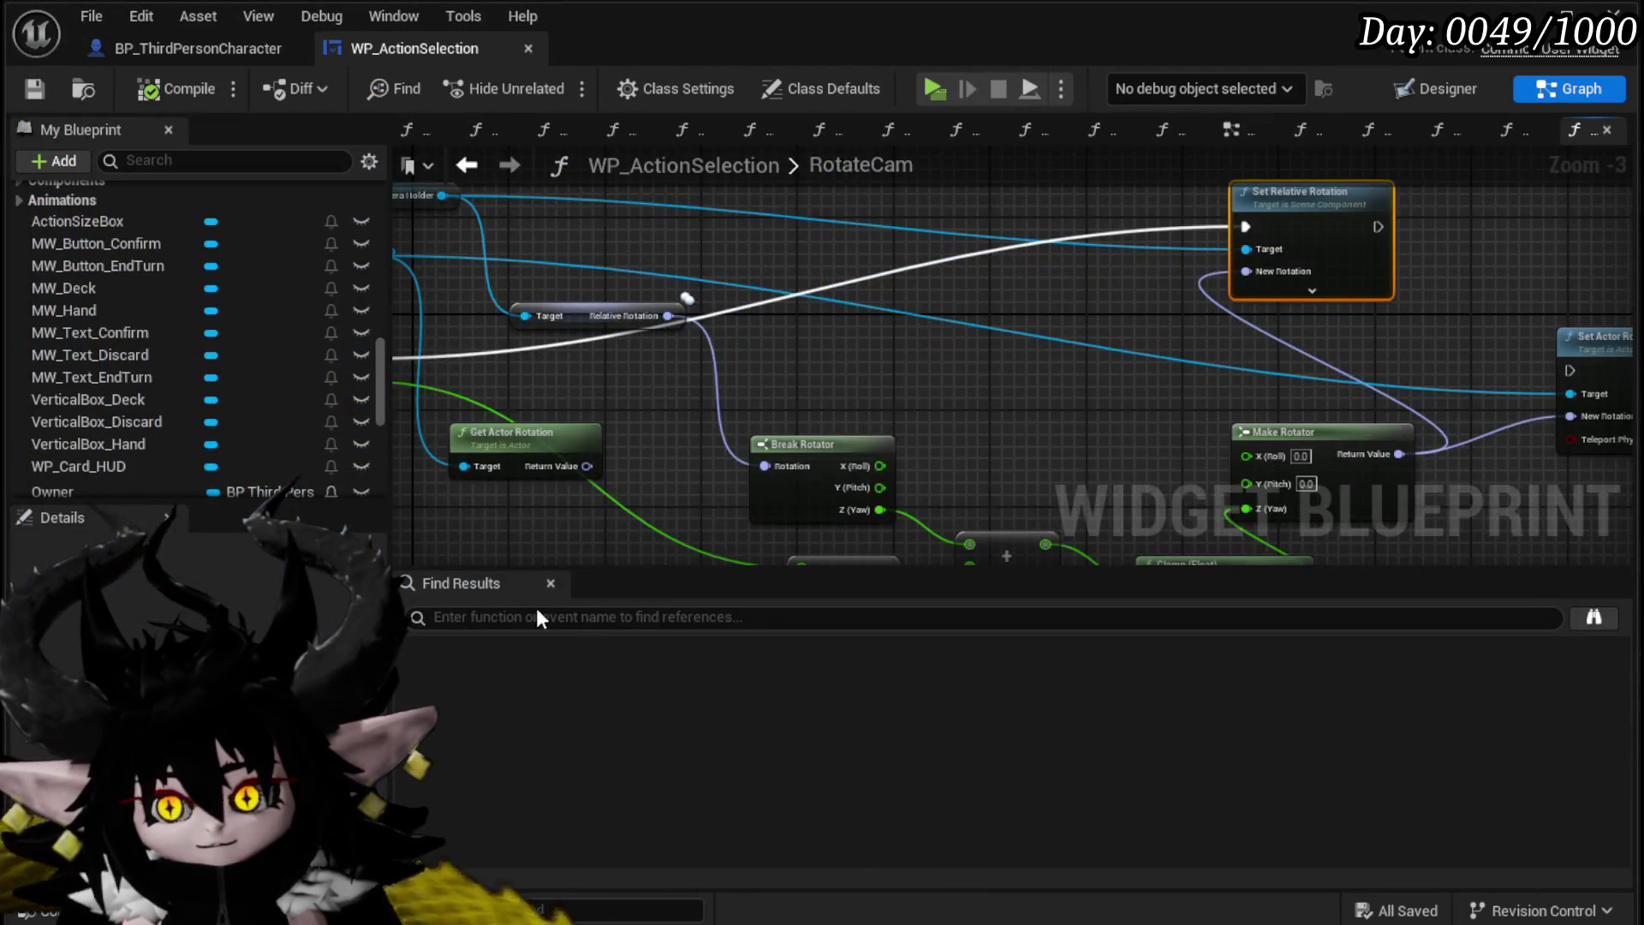
{"action": "mouse_move", "coordinate": [697, 316]}
{"action": "left_mouse_down"}
{"action": "mouse_move", "coordinate": [761, 410]}
{"action": "mouse_move", "coordinate": [1157, 373]}
{"action": "mouse_move", "coordinate": [979, 368]}
{"action": "left_mouse_up"}
{"action": "left_click", "coordinate": [463, 168]}
Step: Add a Get Follow Camera node off Owner in WP_ActionSelection's event graph
{"action": "mouse_move", "coordinate": [551, 363]}
{"action": "left_mouse_down"}
{"action": "mouse_move", "coordinate": [728, 402]}
{"action": "mouse_move", "coordinate": [1058, 434]}
{"action": "left_mouse_up"}
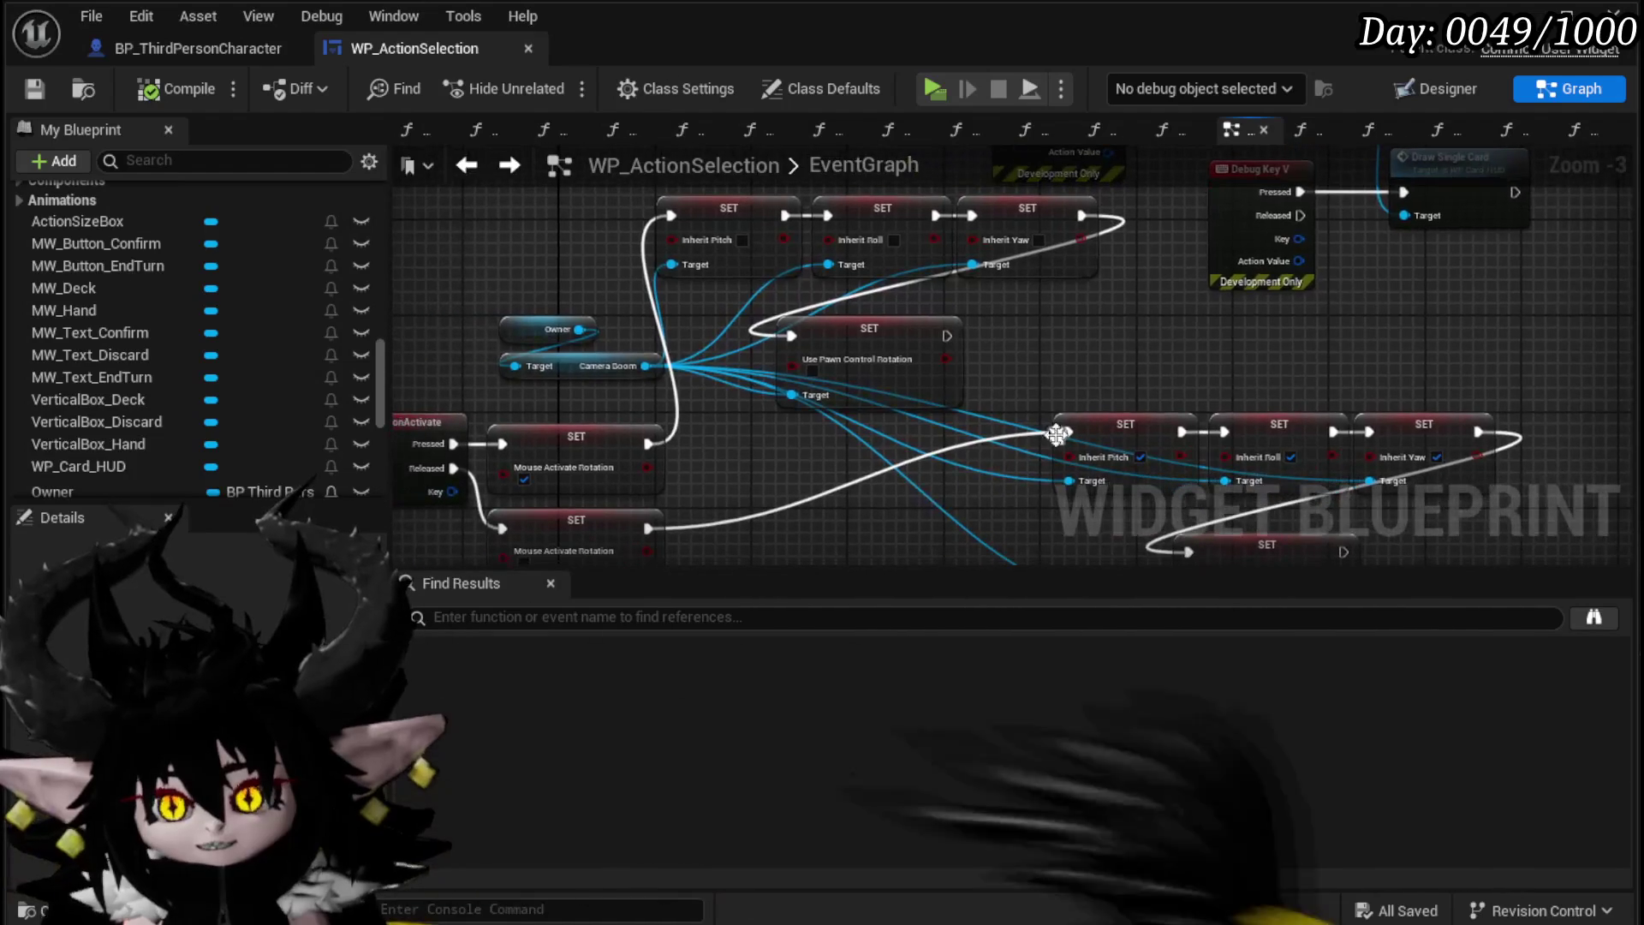
{"action": "mouse_move", "coordinate": [508, 254]}
{"action": "left_mouse_down"}
{"action": "mouse_move", "coordinate": [458, 290]}
{"action": "mouse_move", "coordinate": [468, 263]}
{"action": "left_mouse_up"}
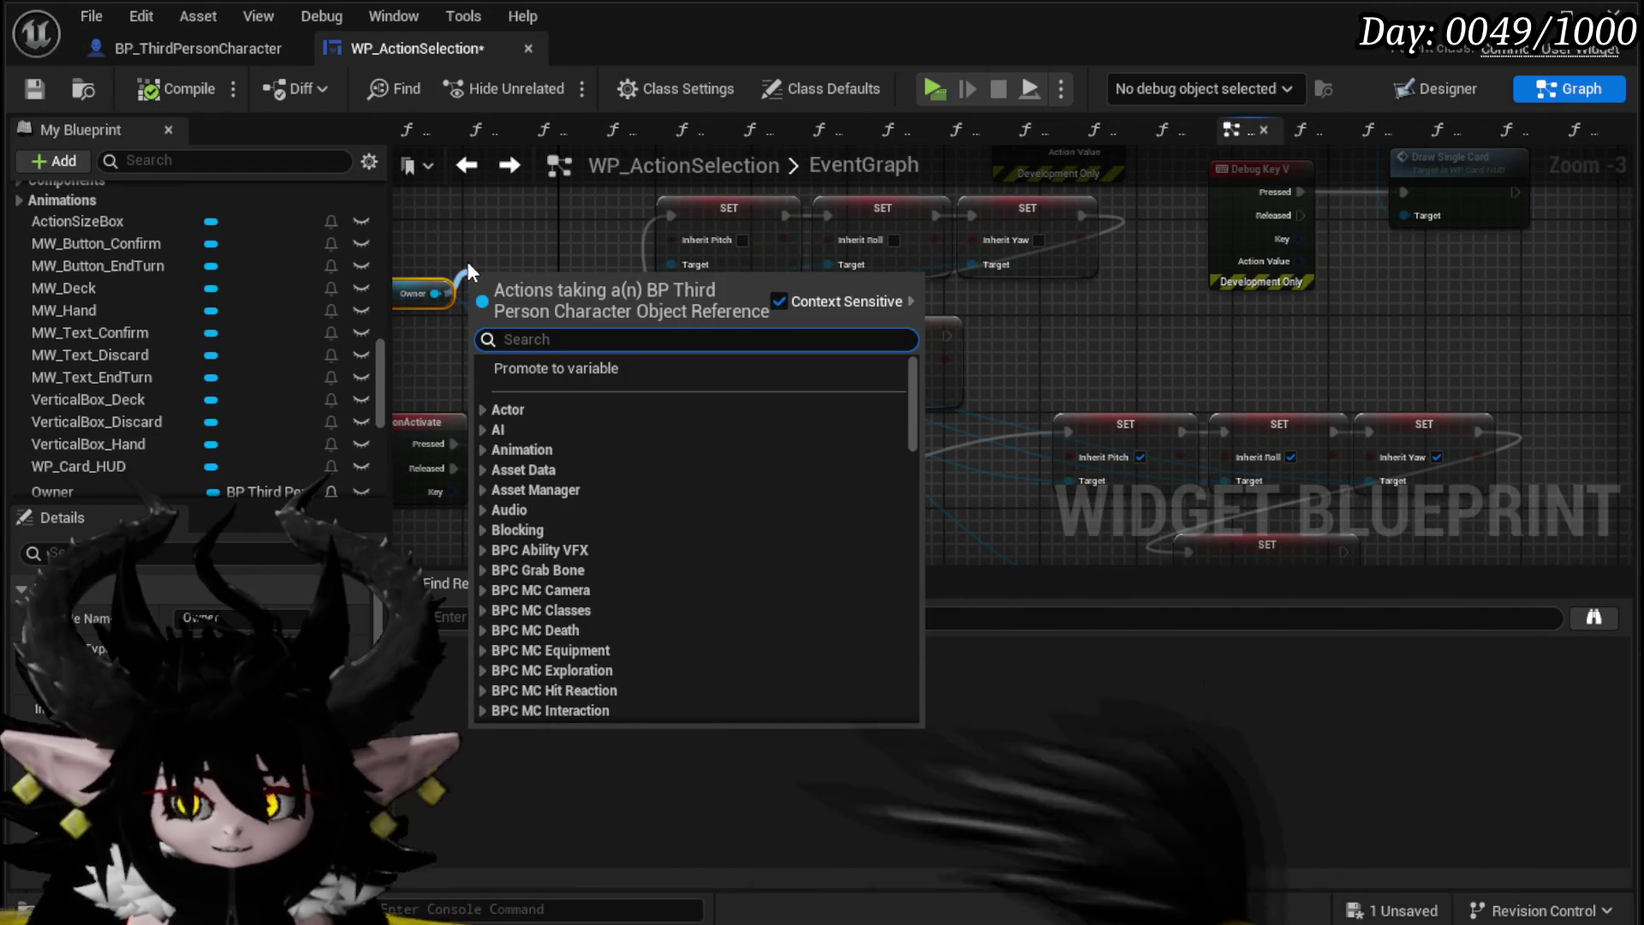
{"action": "type", "text": "get f"}
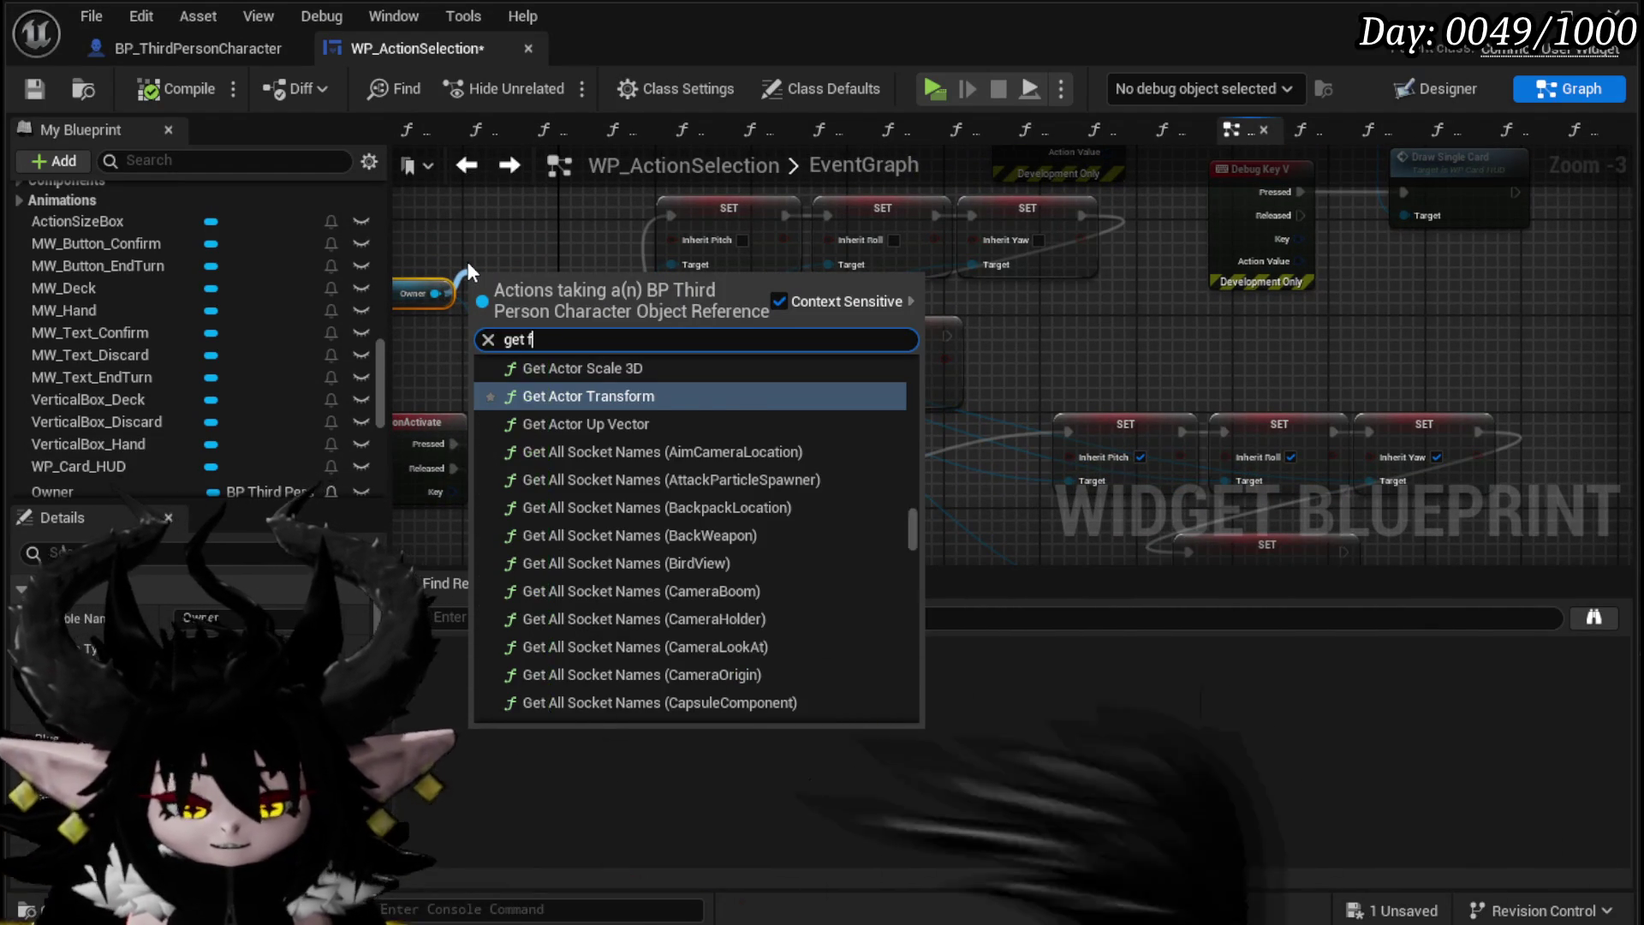
{"action": "type", "text": "ollo"}
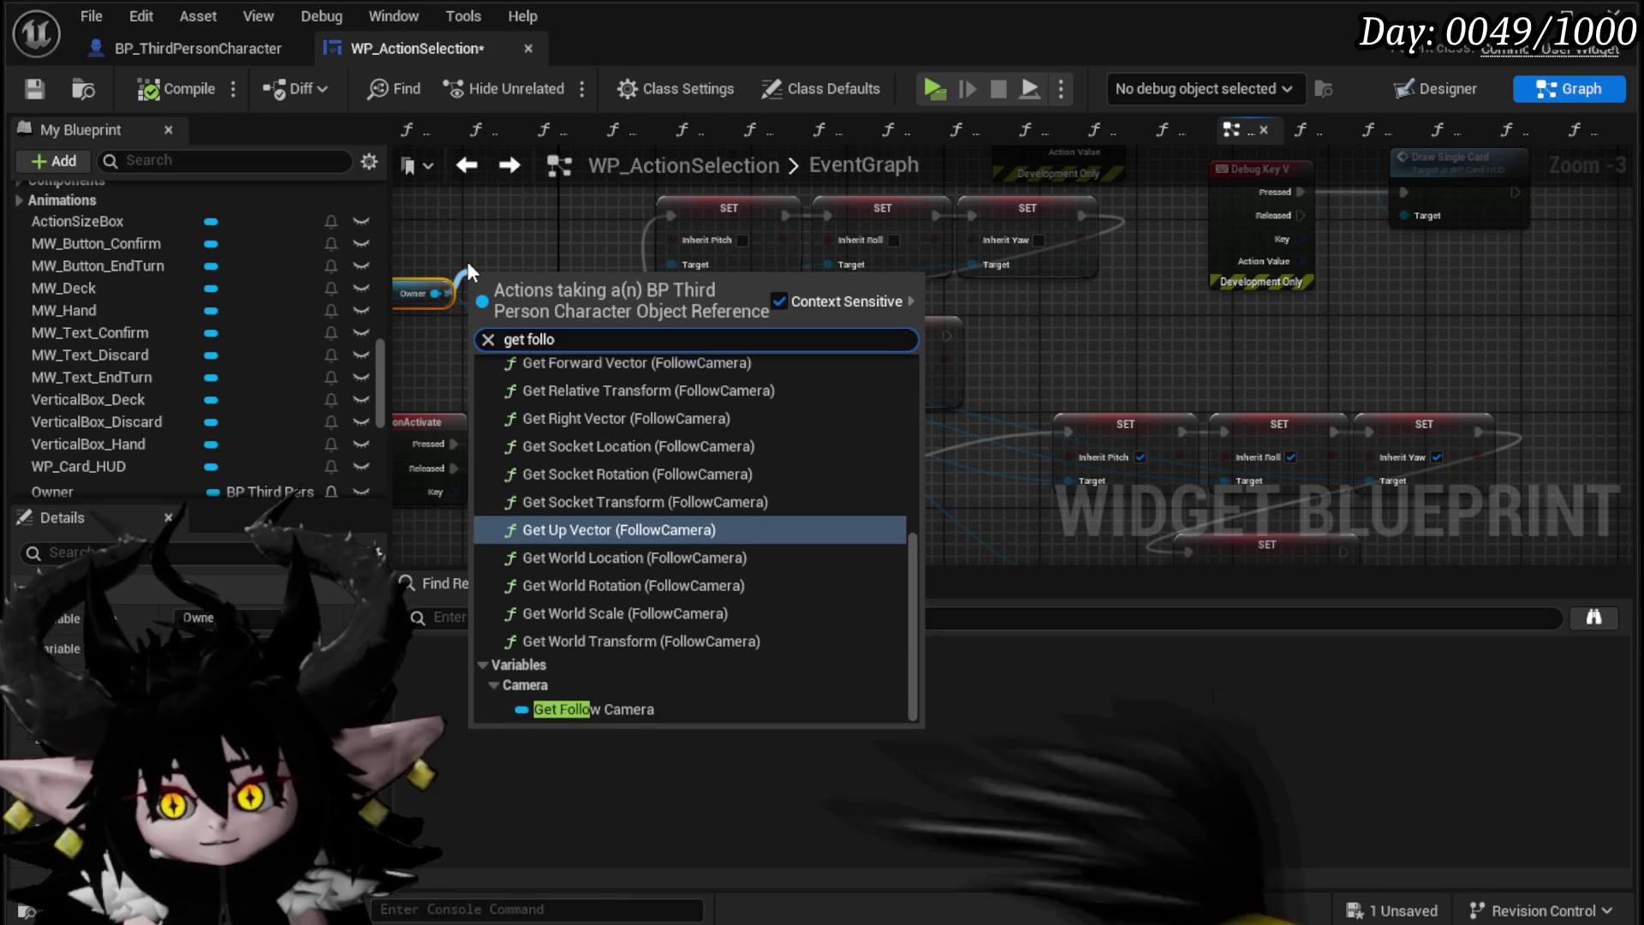
{"action": "left_click", "coordinate": [568, 708]}
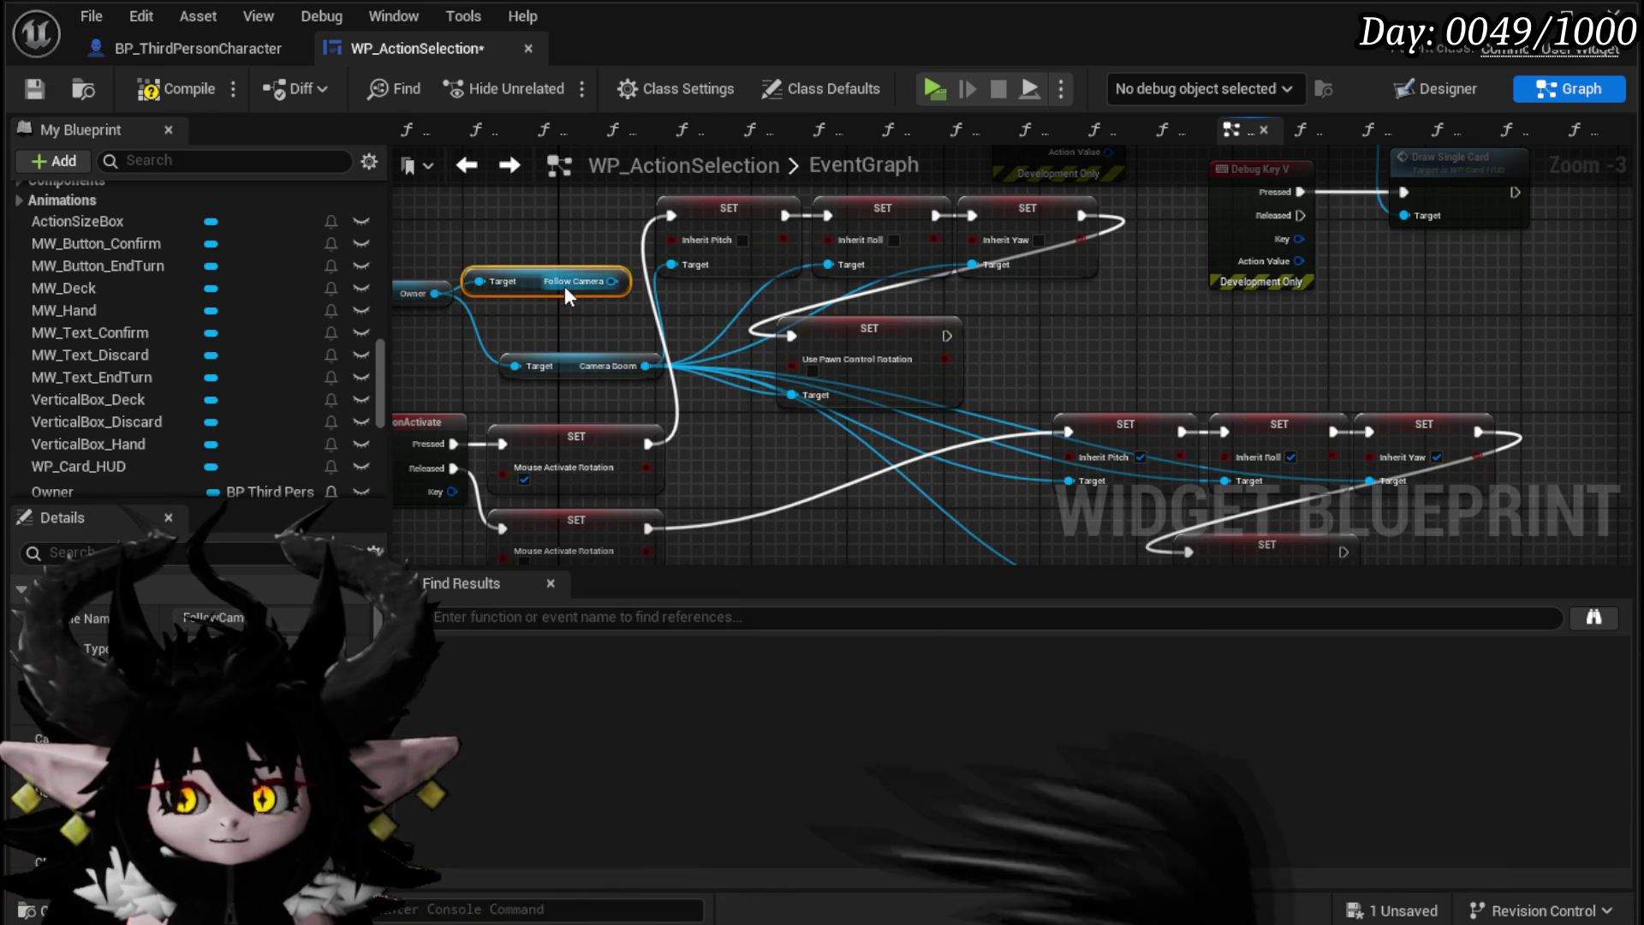
Step: Add Set Use Pawn Control Rotation on Follow Camera beside Debug Key V, then save
{"action": "left_click_drag", "start_coordinate": [536, 267], "coordinate": [746, 427]}
{"action": "left_click_drag", "start_coordinate": [594, 338], "coordinate": [680, 334]}
{"action": "type", "text": "Rotation"}
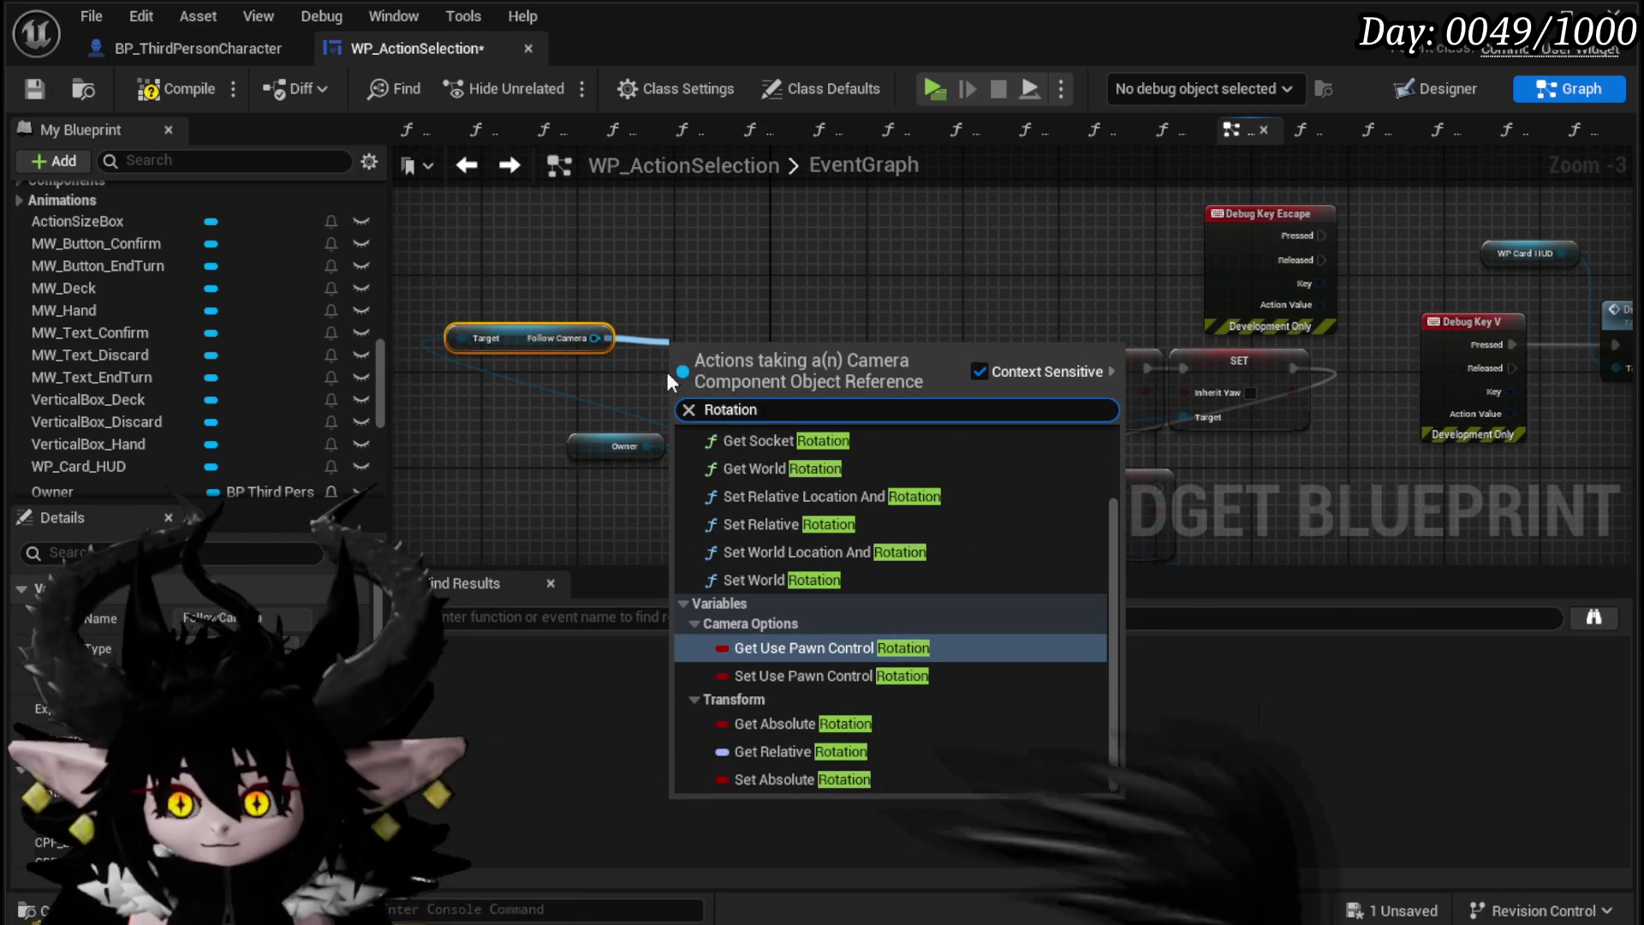
{"action": "left_click", "coordinate": [815, 676]}
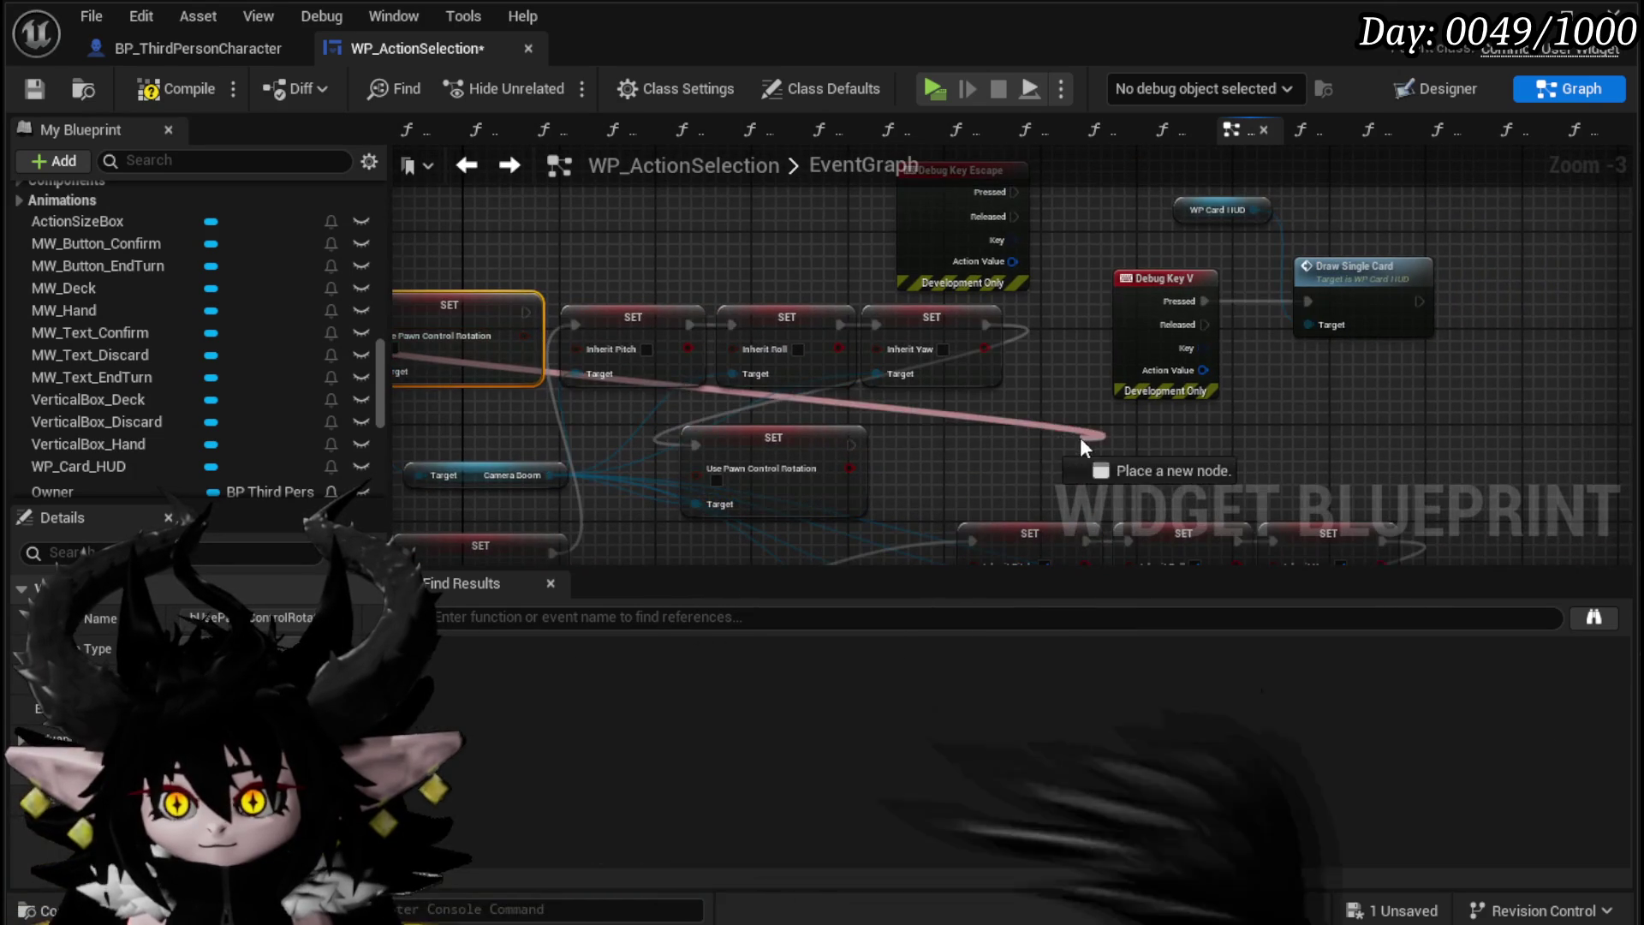
{"action": "left_click_drag", "start_coordinate": [1063, 425], "coordinate": [1089, 387]}
{"action": "left_click_drag", "start_coordinate": [586, 267], "coordinate": [1153, 364]}
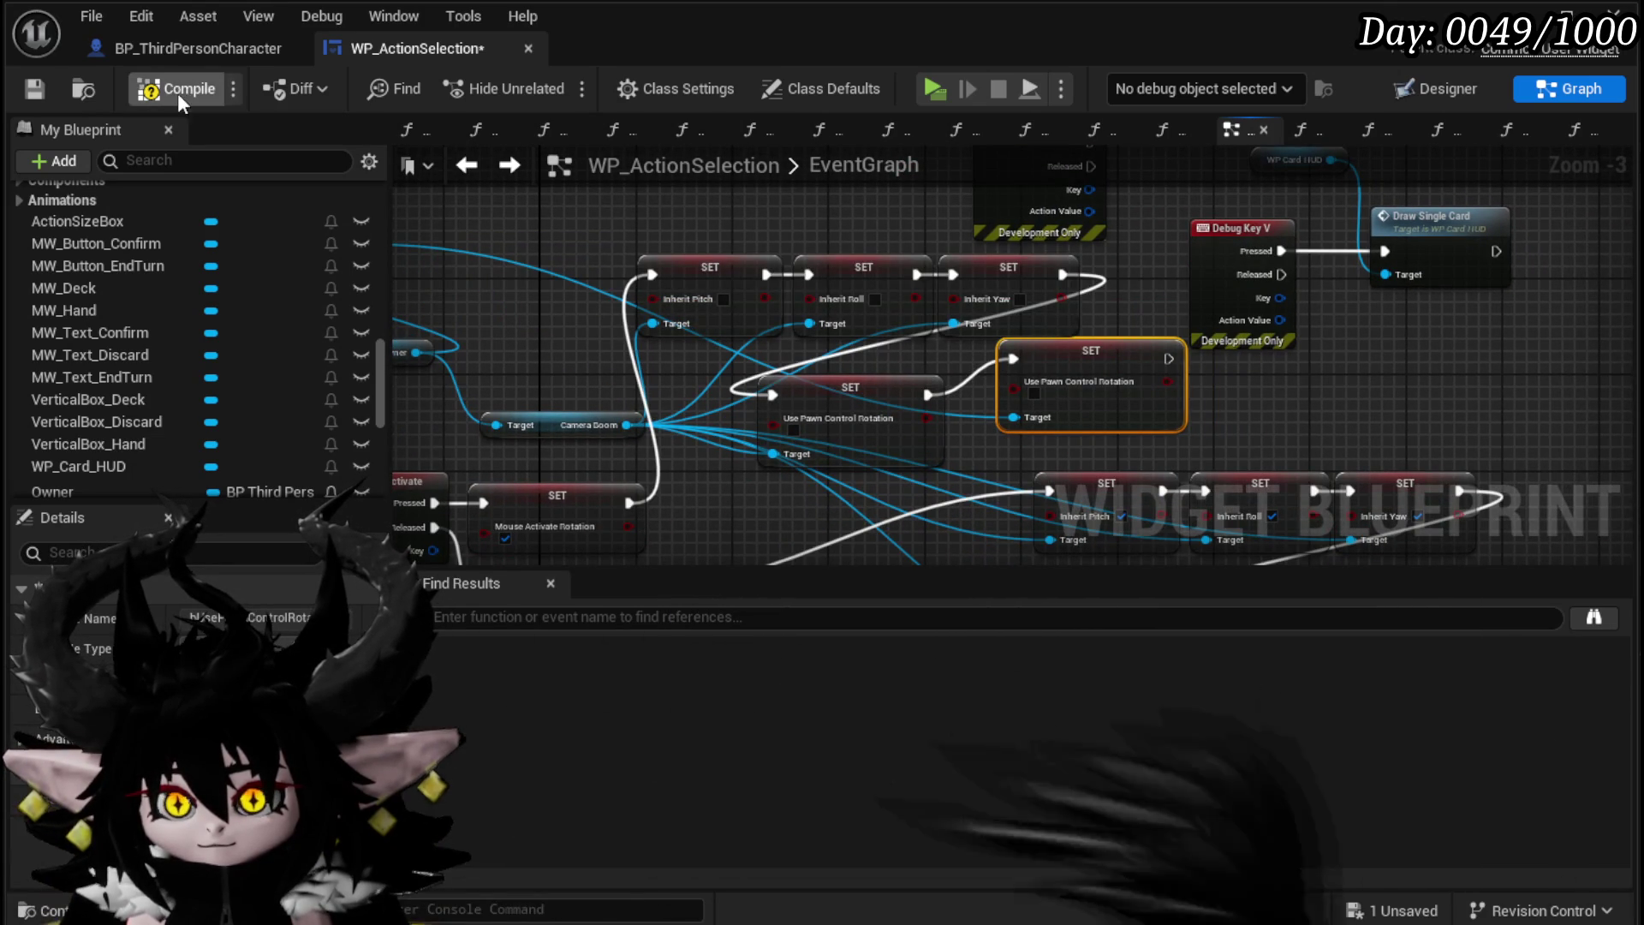
{"action": "left_click", "coordinate": [31, 89]}
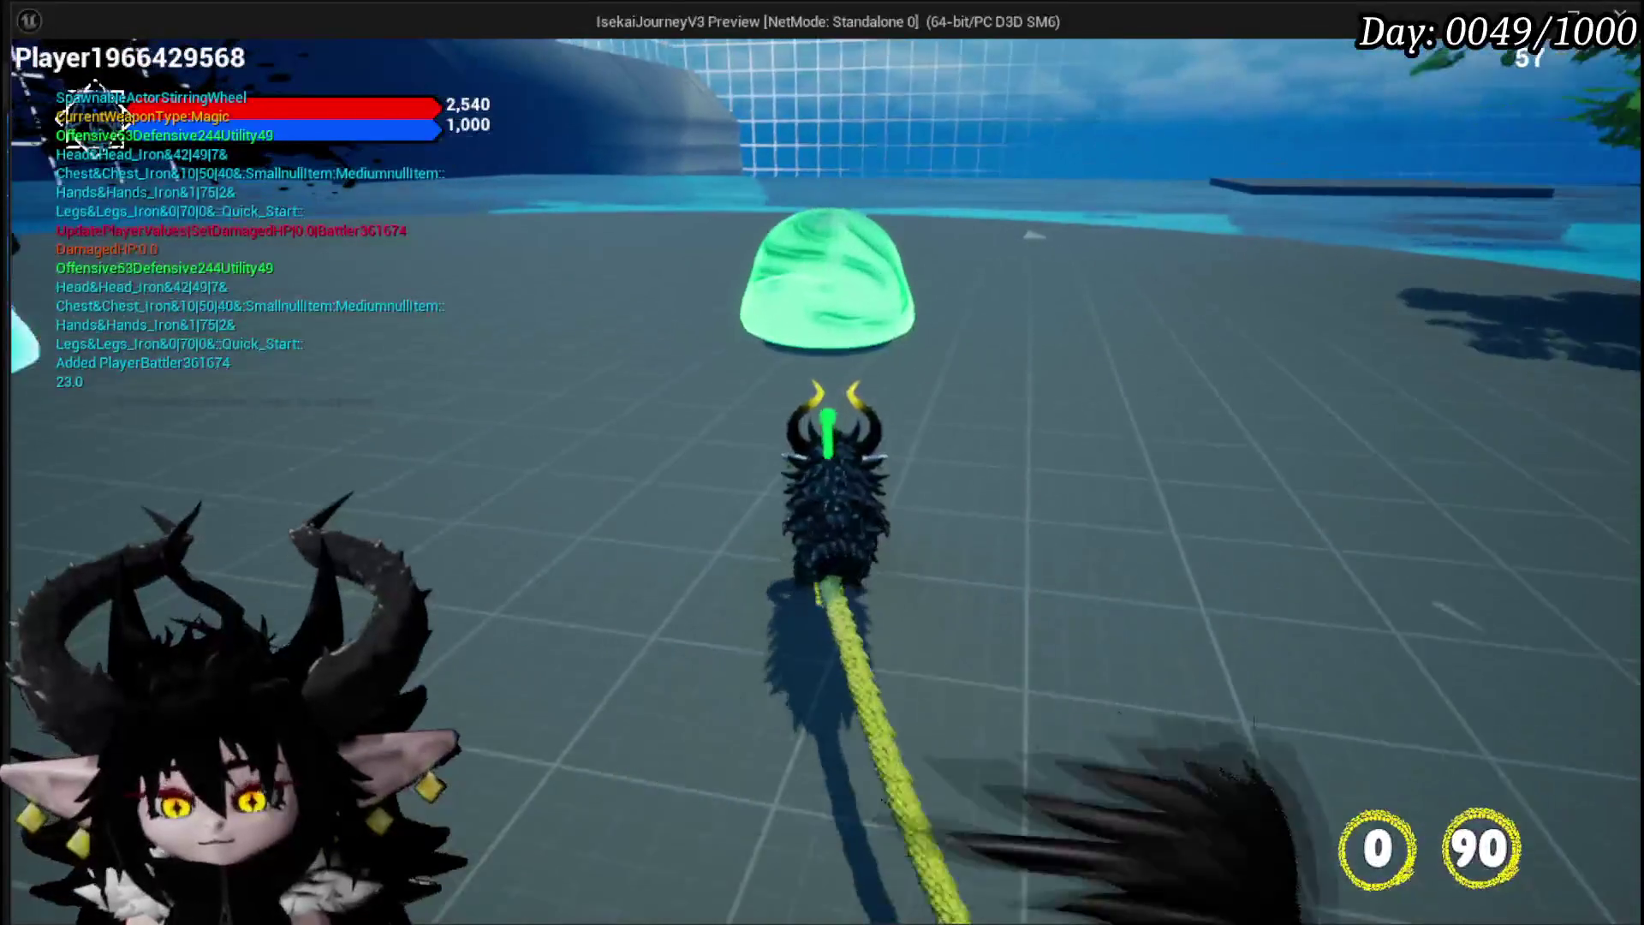
Step: Playtest by moving toward the green slime, casting a fire attack, then stopping the preview
{"action": "key", "text": "w"}
{"action": "left_click", "coordinate": [822, 463]}
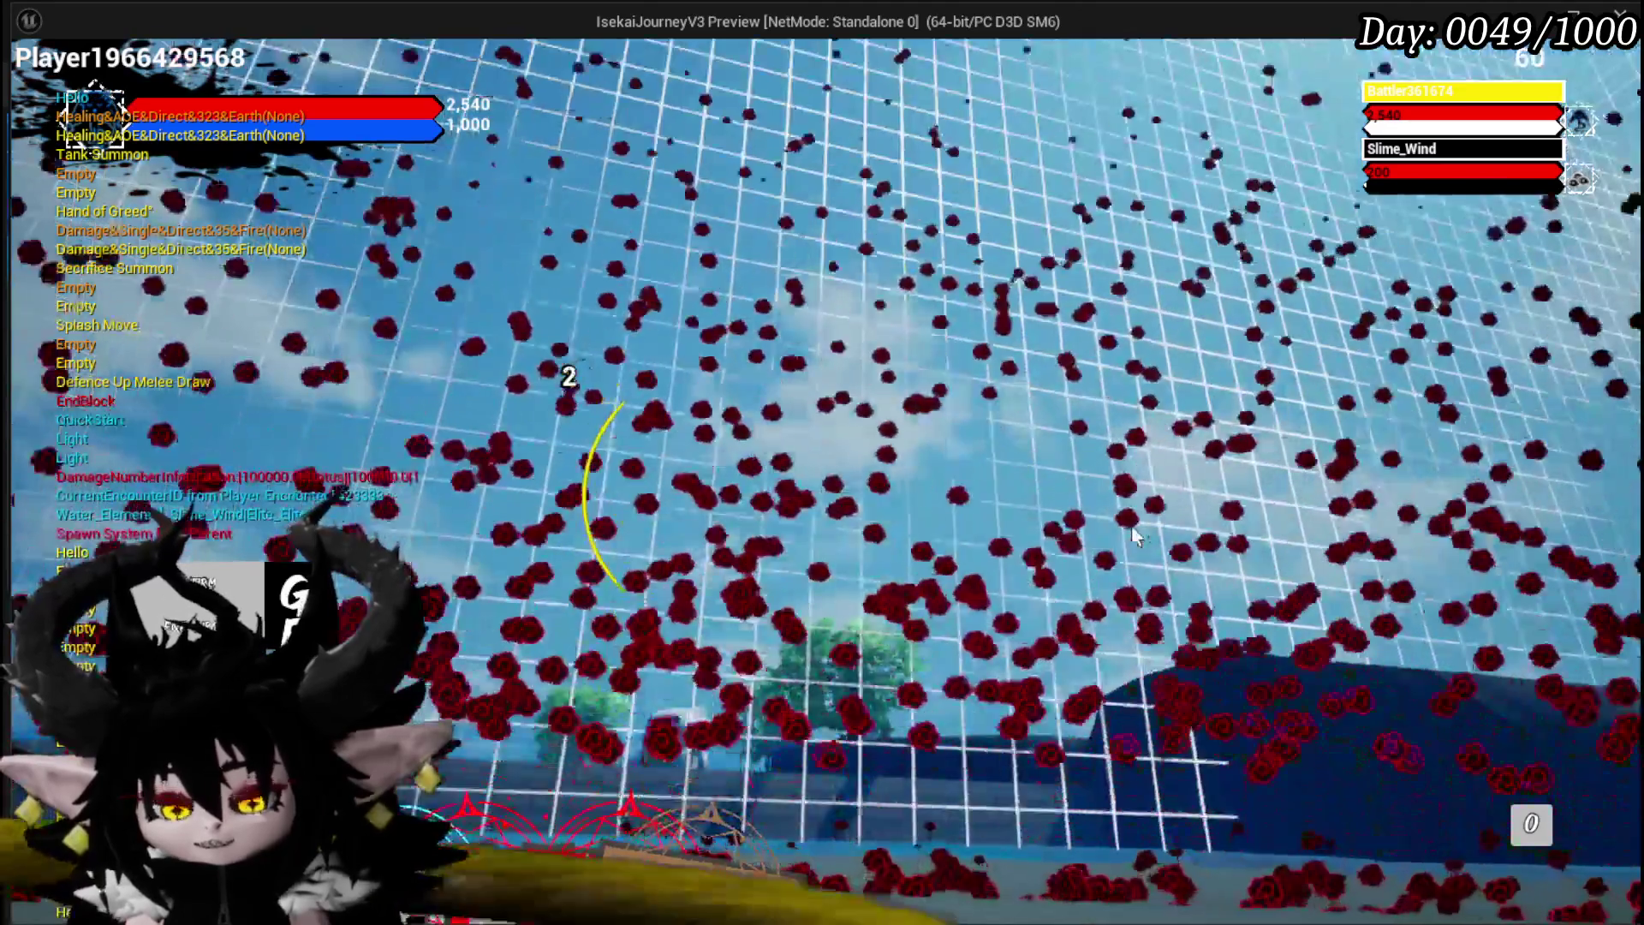
{"action": "key", "text": "Escape"}
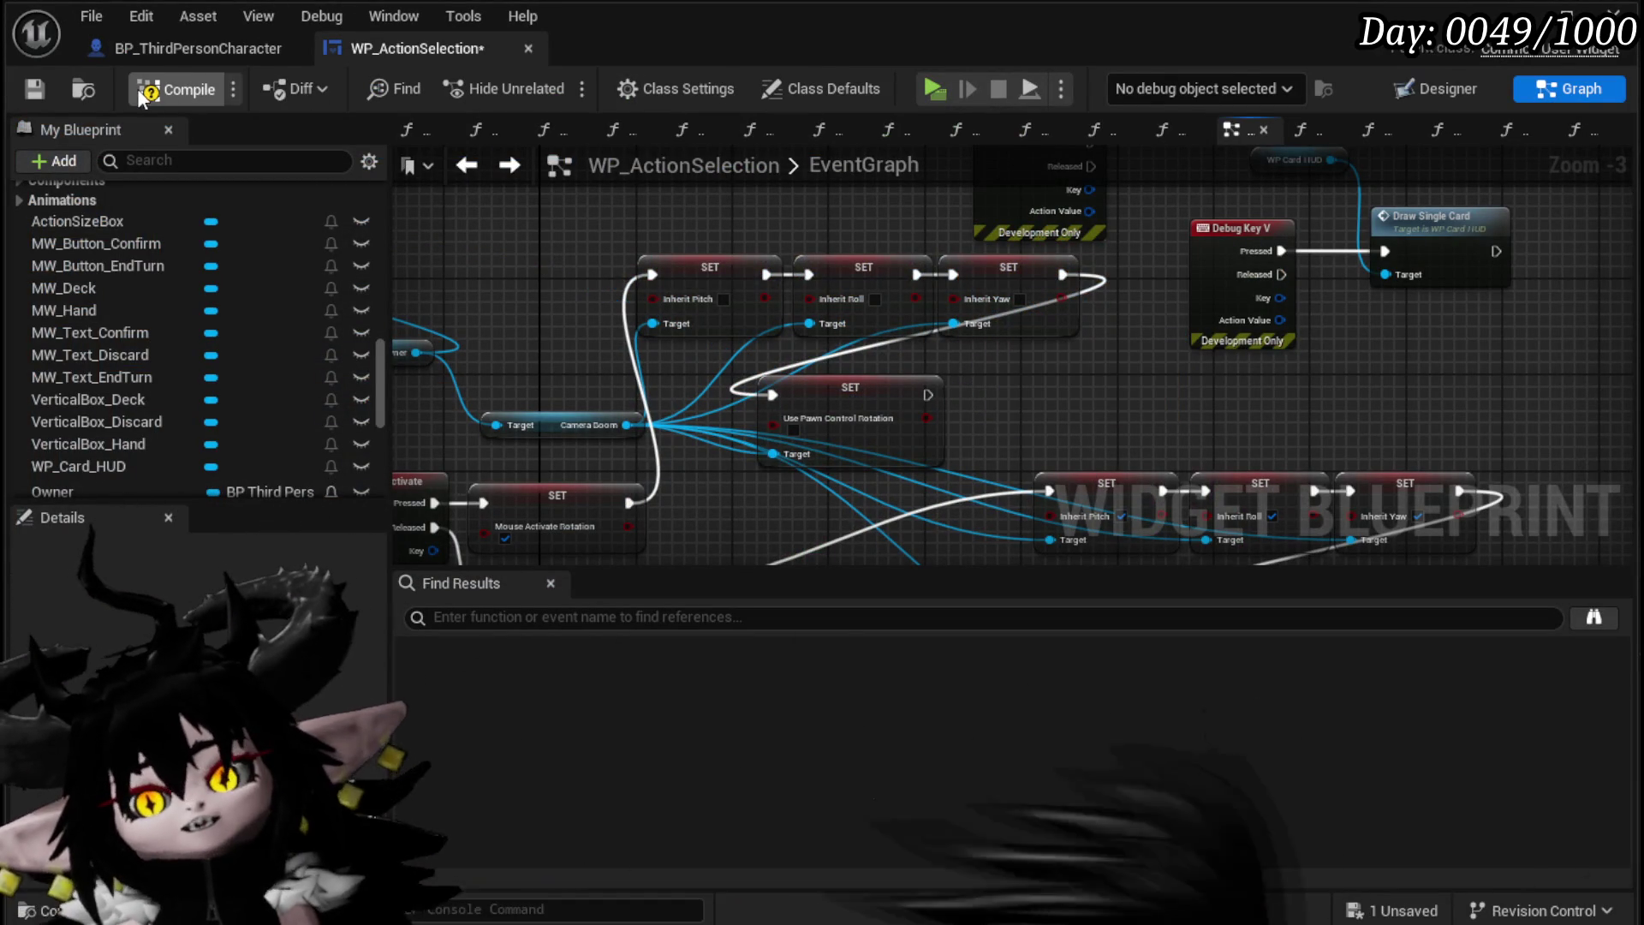
Step: Save WP_ActionSelection, pan to the Rotate Cam node, and switch to BP_ThirdPersonCharacter
{"action": "left_click", "coordinate": [25, 91]}
{"action": "left_click_drag", "start_coordinate": [1123, 403], "coordinate": [655, 236]}
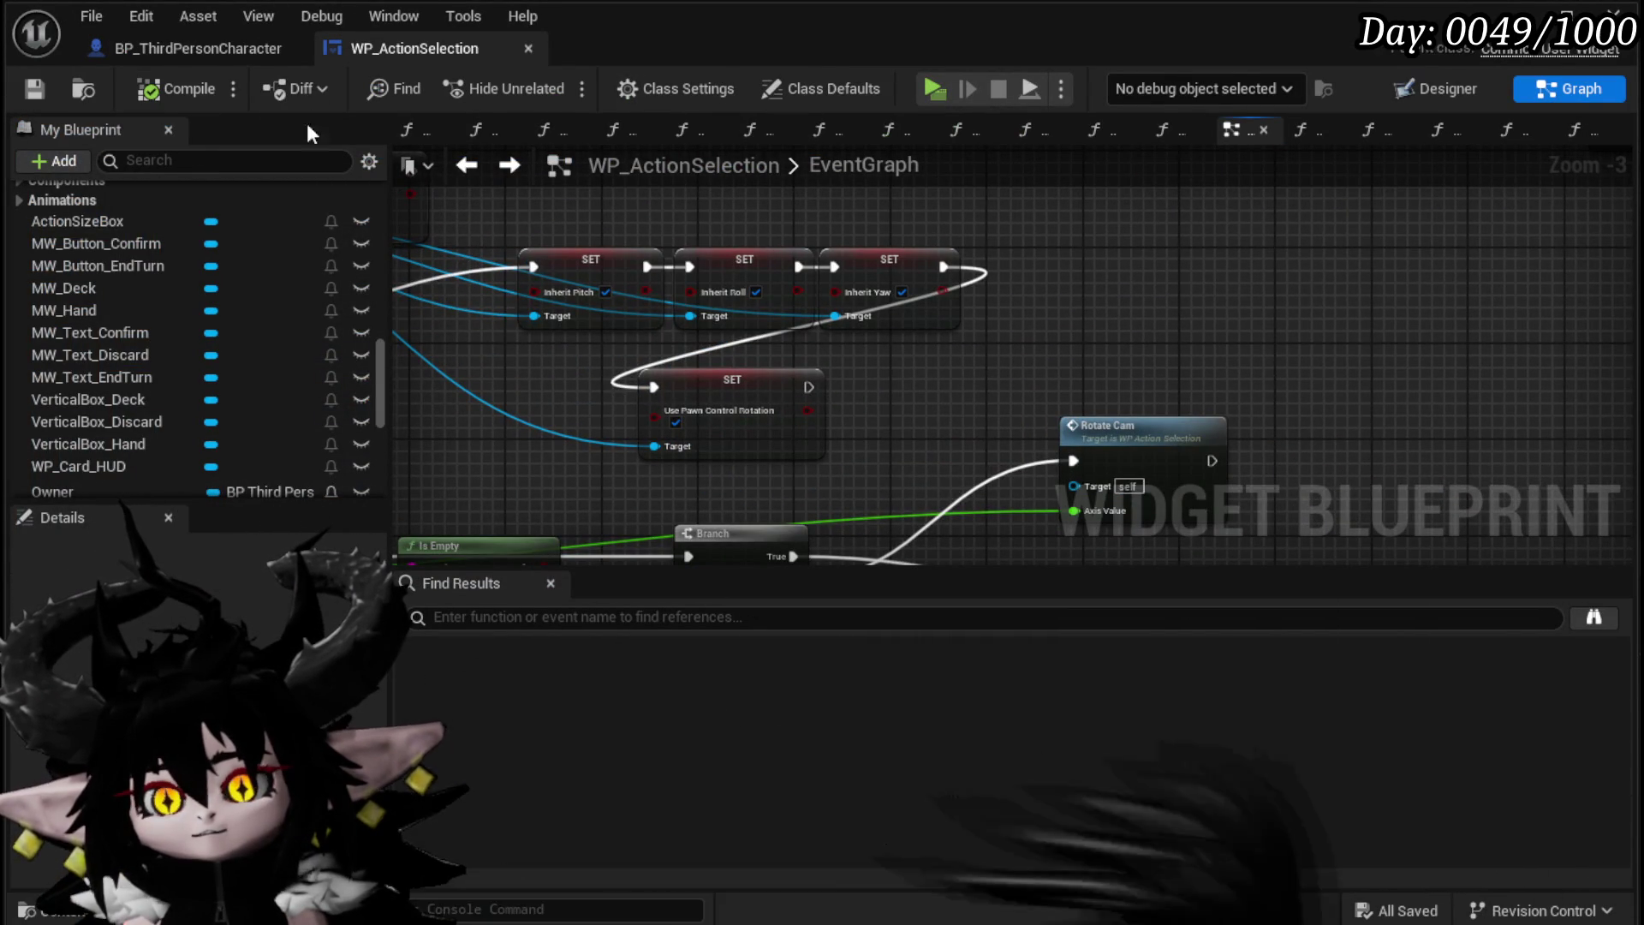
{"action": "left_click", "coordinate": [226, 54]}
{"action": "left_click", "coordinate": [418, 50]}
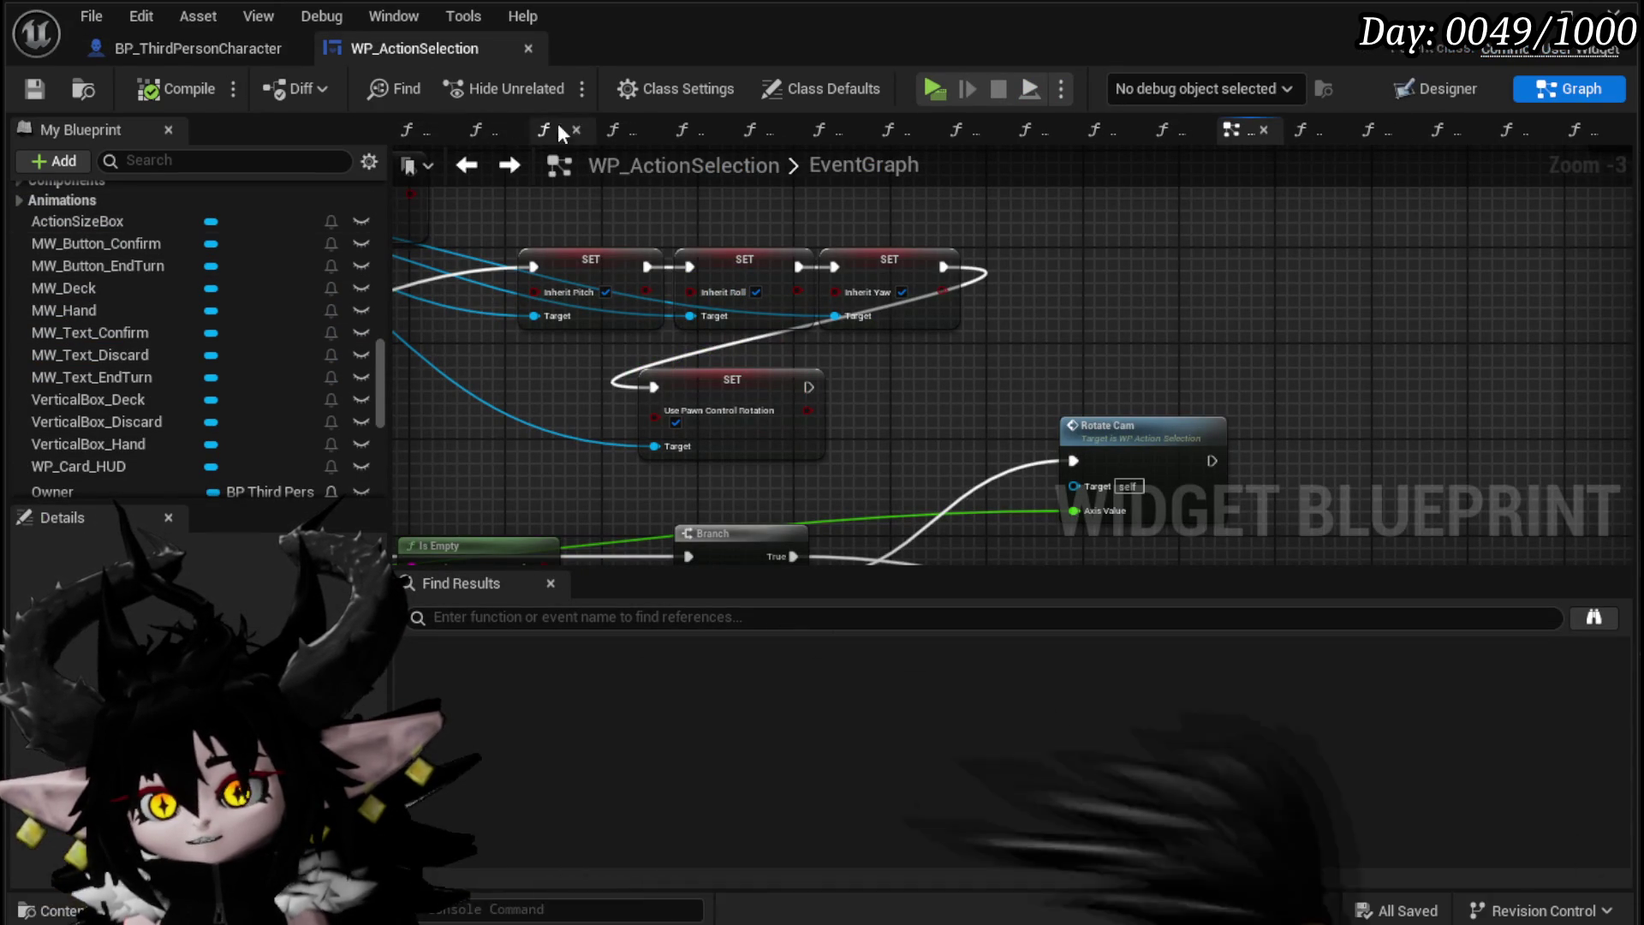
{"action": "left_click", "coordinate": [206, 51]}
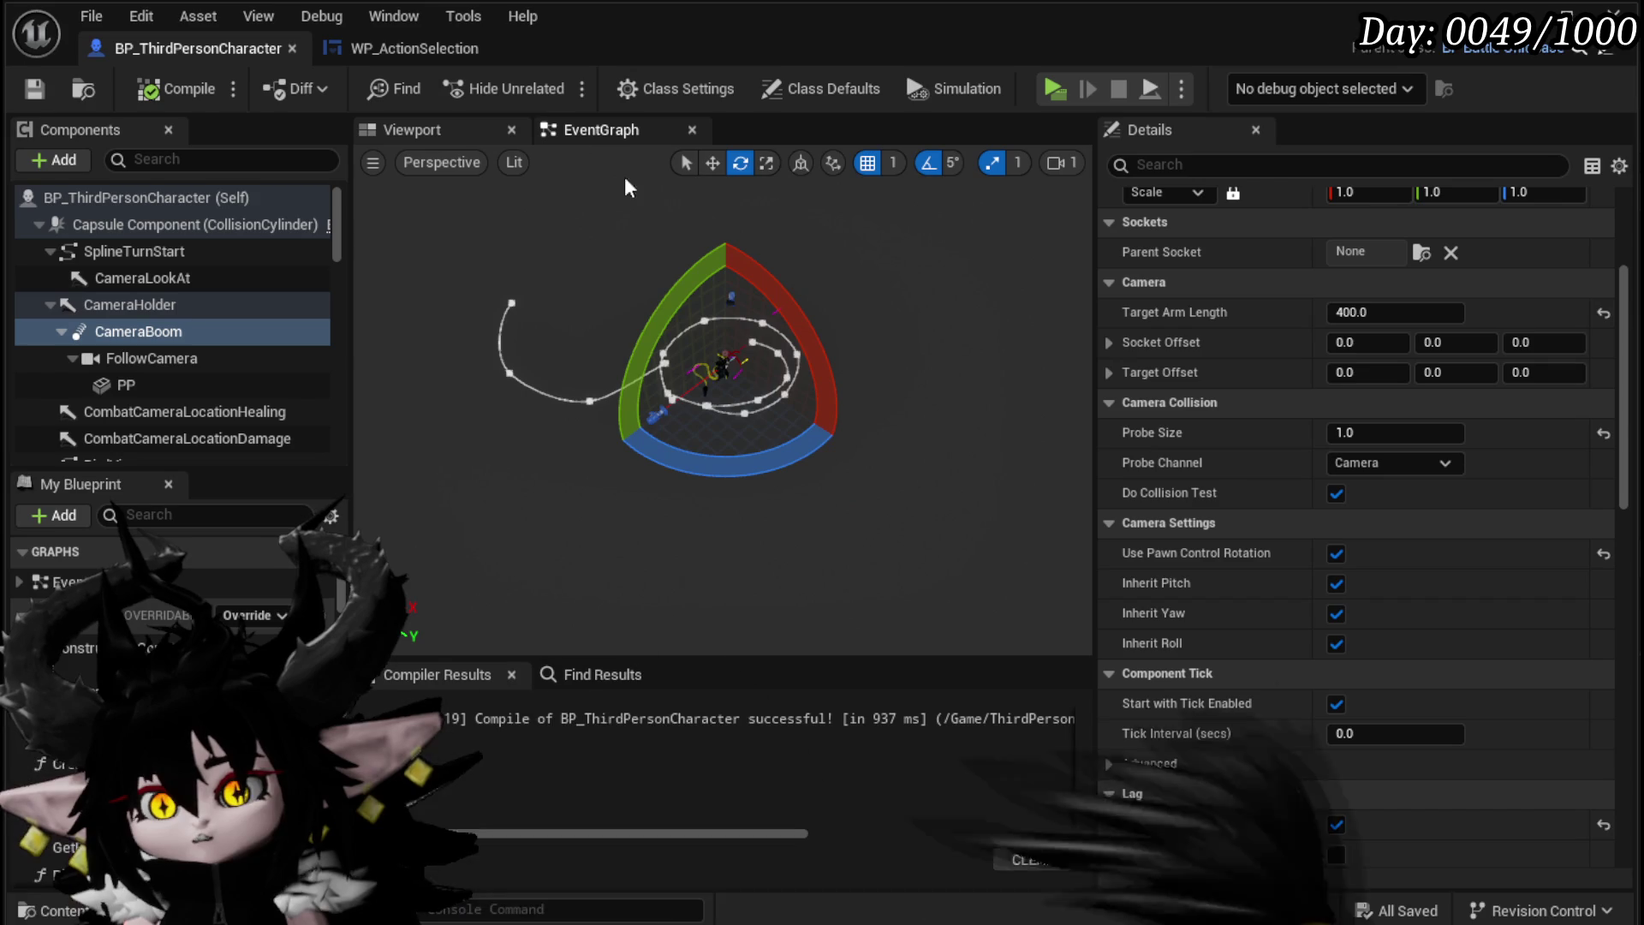
Step: Pan and zoom across the character's SET, camera movement, Set Focus, Server End Turn and camera timeline nodes
{"action": "scroll", "coordinate": [613, 341], "scroll_direction": "down", "scroll_amount": 6}
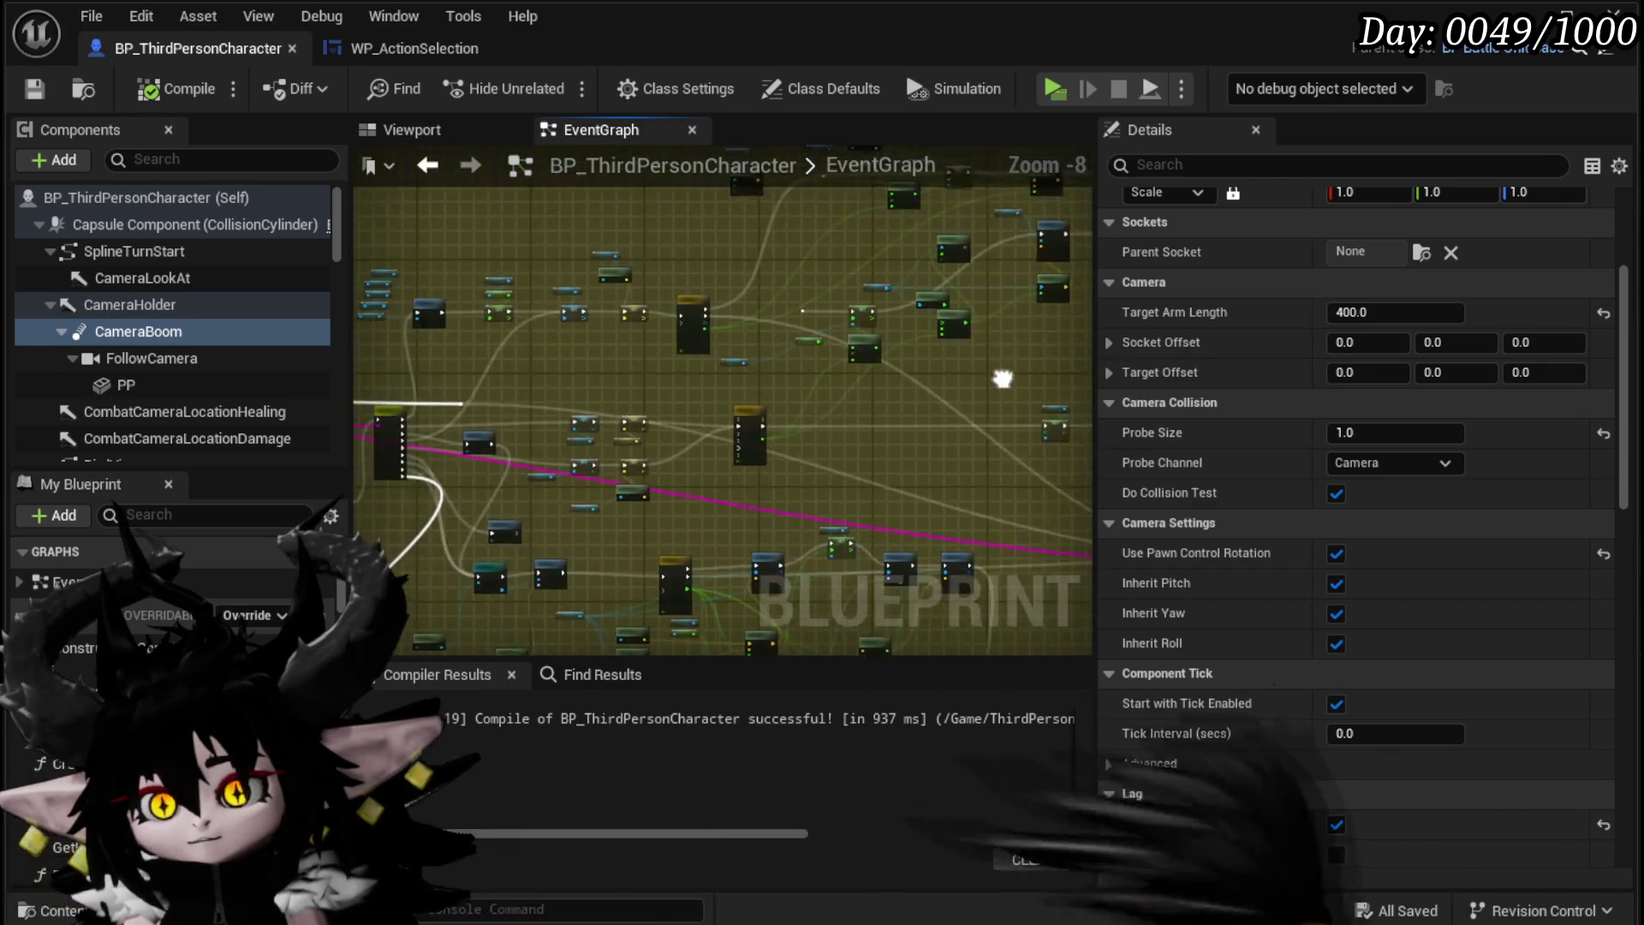
{"action": "scroll", "coordinate": [866, 361], "scroll_direction": "up", "scroll_amount": 4}
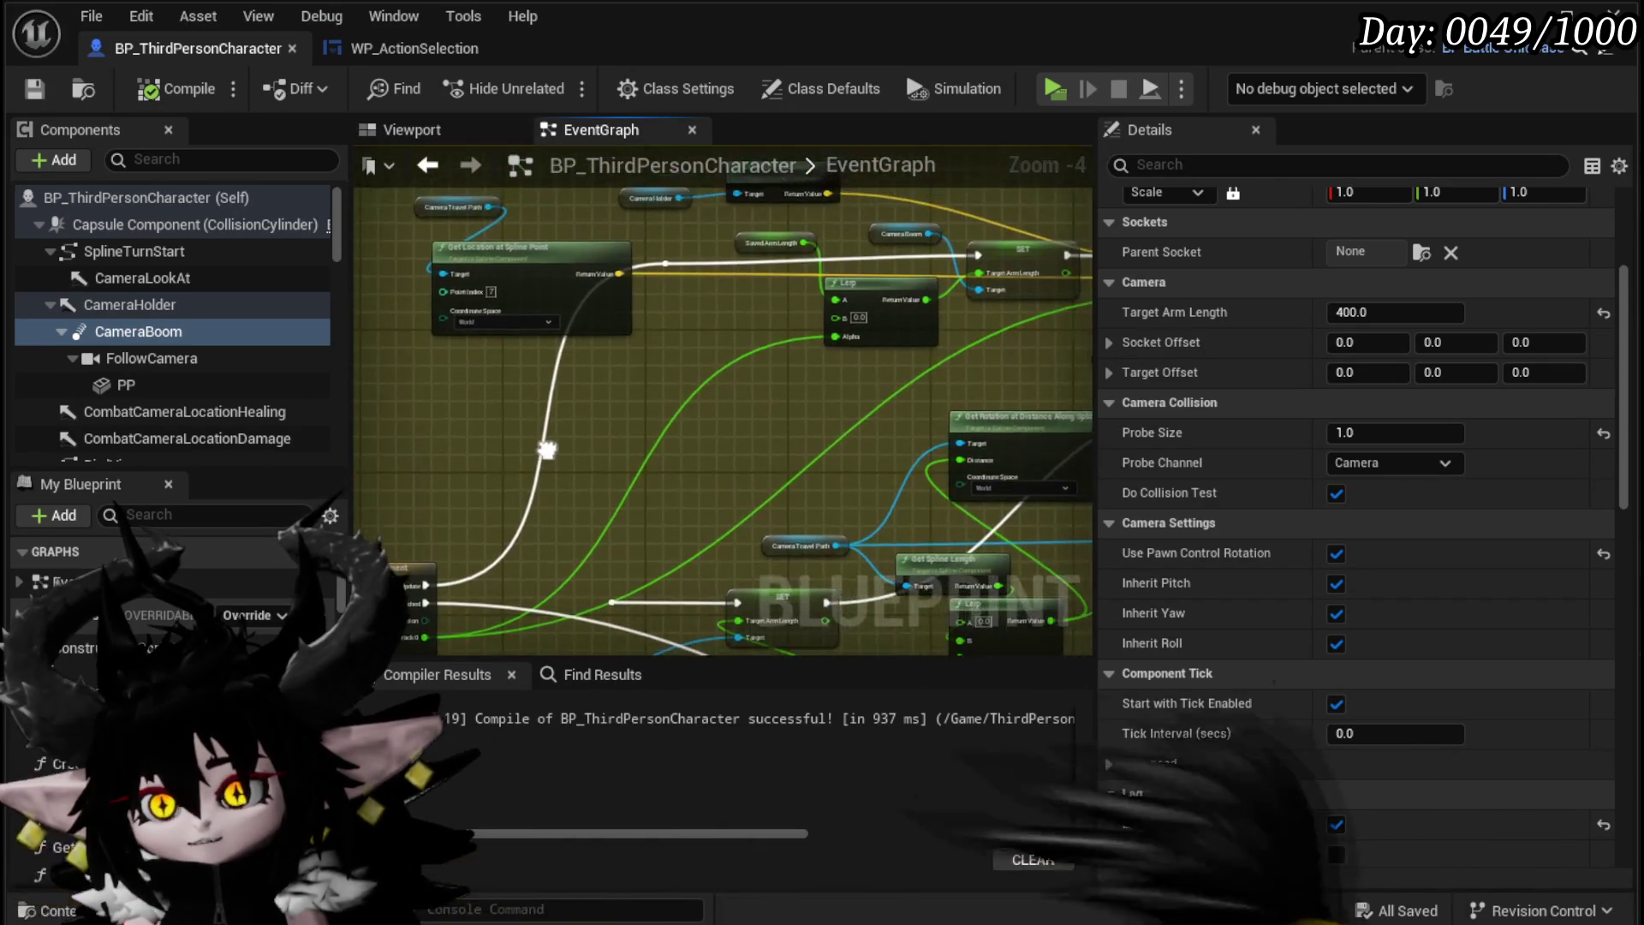
{"action": "mouse_move", "coordinate": [685, 306]}
{"action": "left_mouse_down"}
{"action": "mouse_move", "coordinate": [1078, 165]}
{"action": "mouse_move", "coordinate": [1194, 191]}
{"action": "left_mouse_up"}
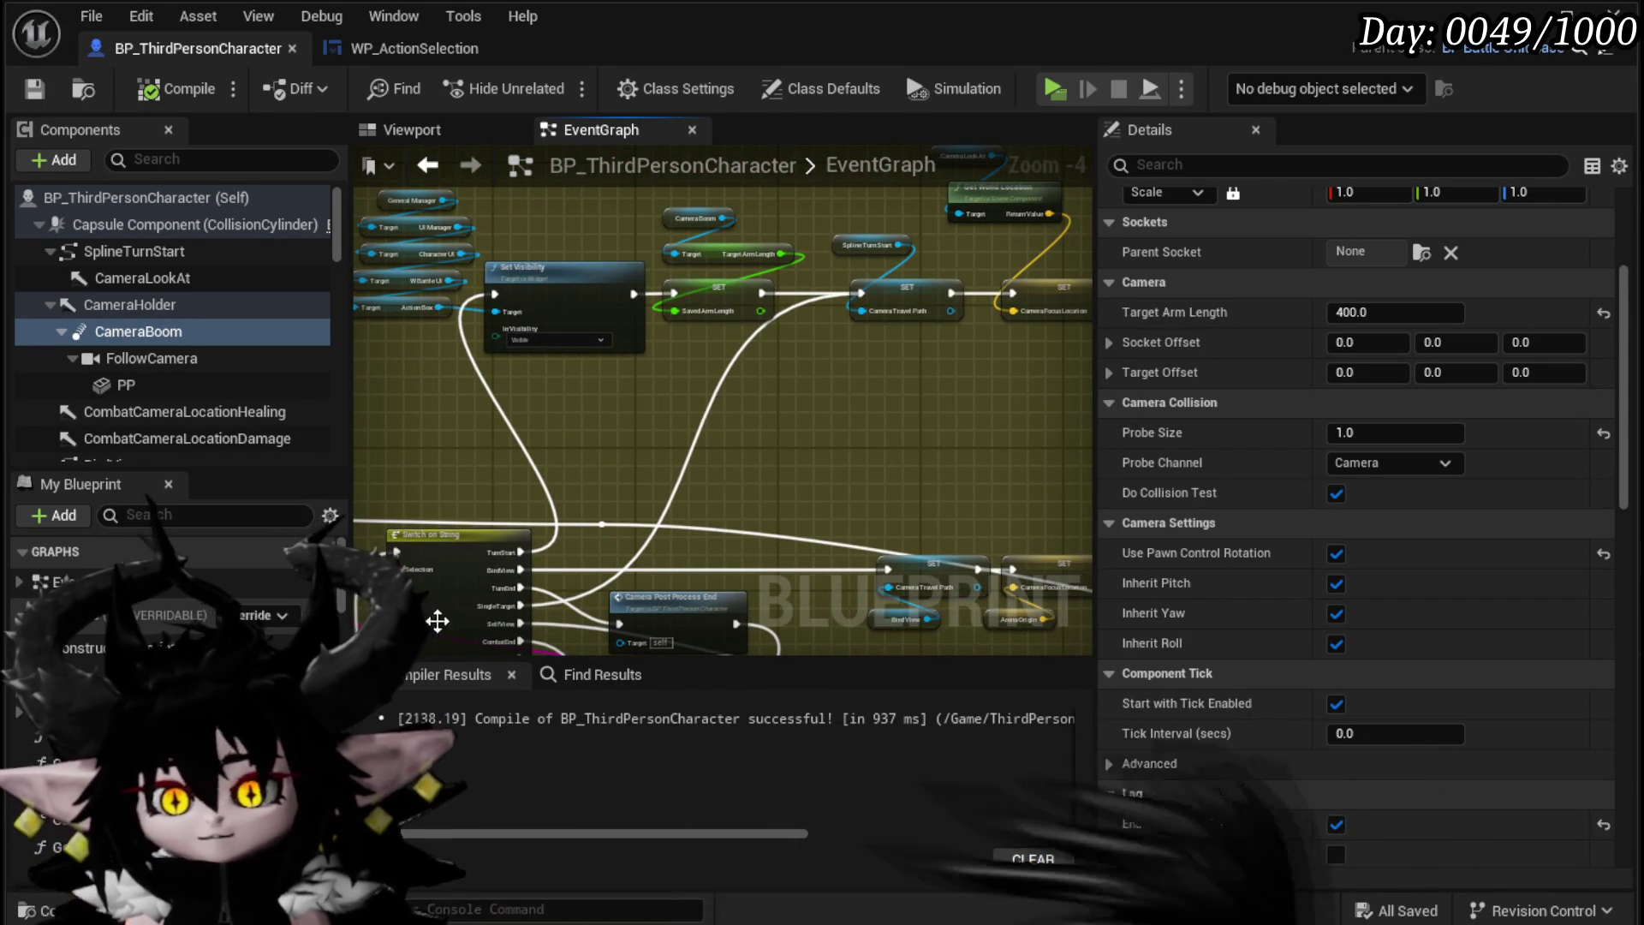
{"action": "mouse_move", "coordinate": [885, 382]}
{"action": "left_mouse_down"}
{"action": "mouse_move", "coordinate": [687, 476]}
{"action": "mouse_move", "coordinate": [387, 489]}
{"action": "left_mouse_up"}
{"action": "scroll", "coordinate": [772, 383], "scroll_direction": "down", "scroll_amount": 1}
{"action": "mouse_move", "coordinate": [856, 428]}
{"action": "left_mouse_down"}
{"action": "mouse_move", "coordinate": [666, 481]}
{"action": "mouse_move", "coordinate": [440, 337]}
{"action": "left_mouse_up"}
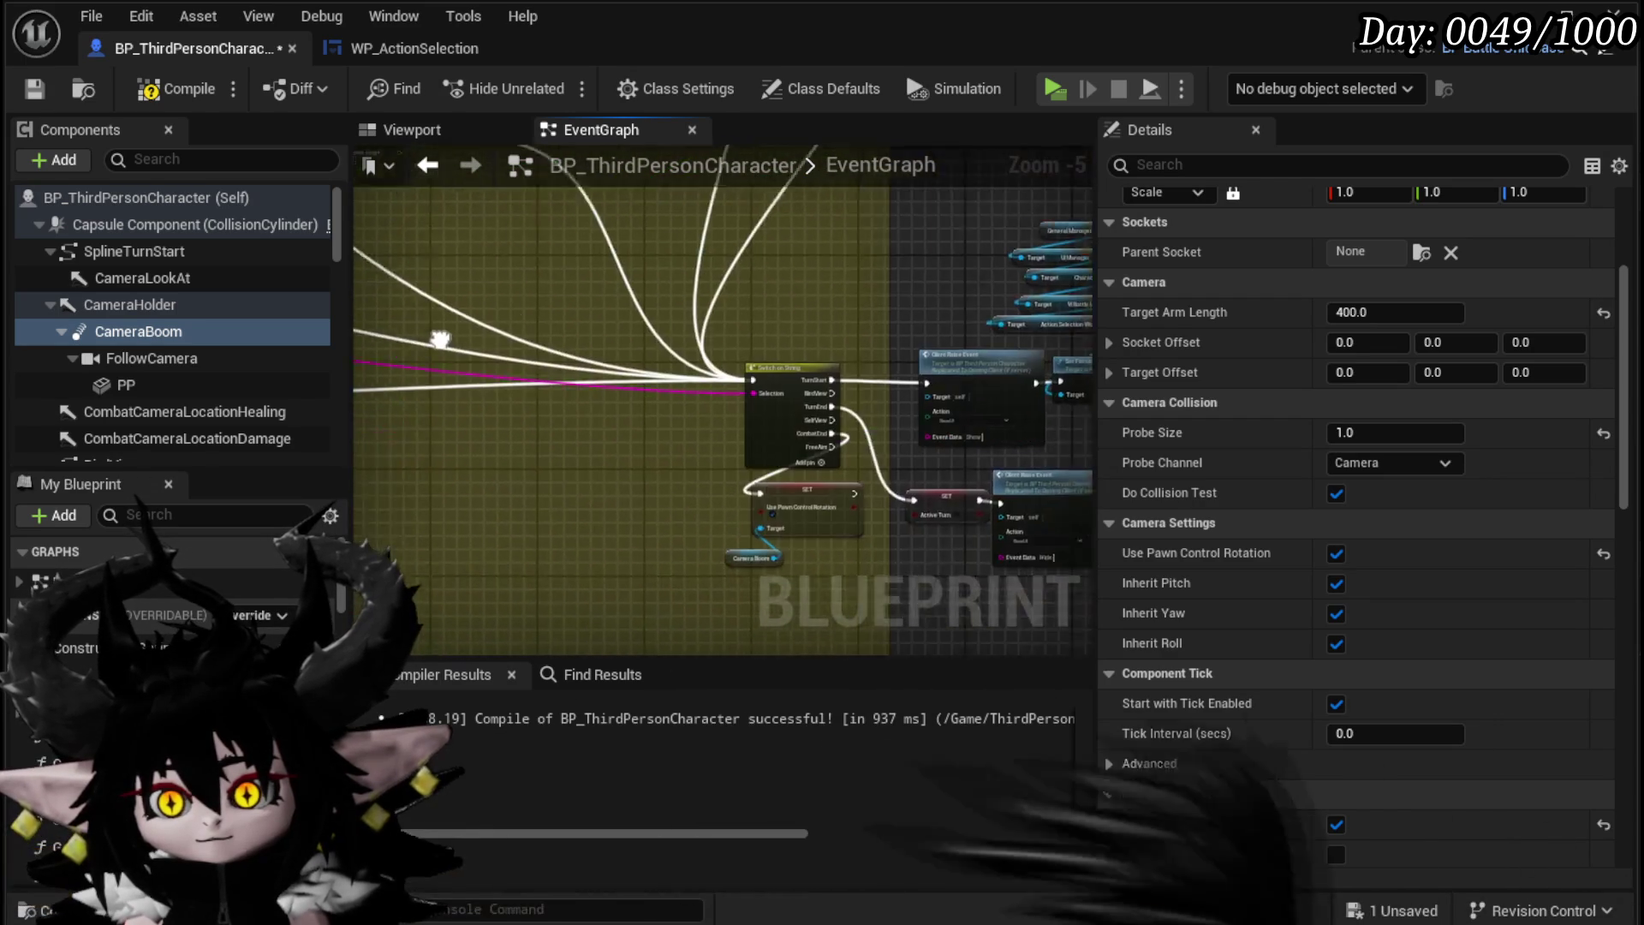
{"action": "scroll", "coordinate": [387, 453], "scroll_direction": "up", "scroll_amount": 3}
{"action": "left_click_drag", "start_coordinate": [1087, 469], "coordinate": [813, 488]}
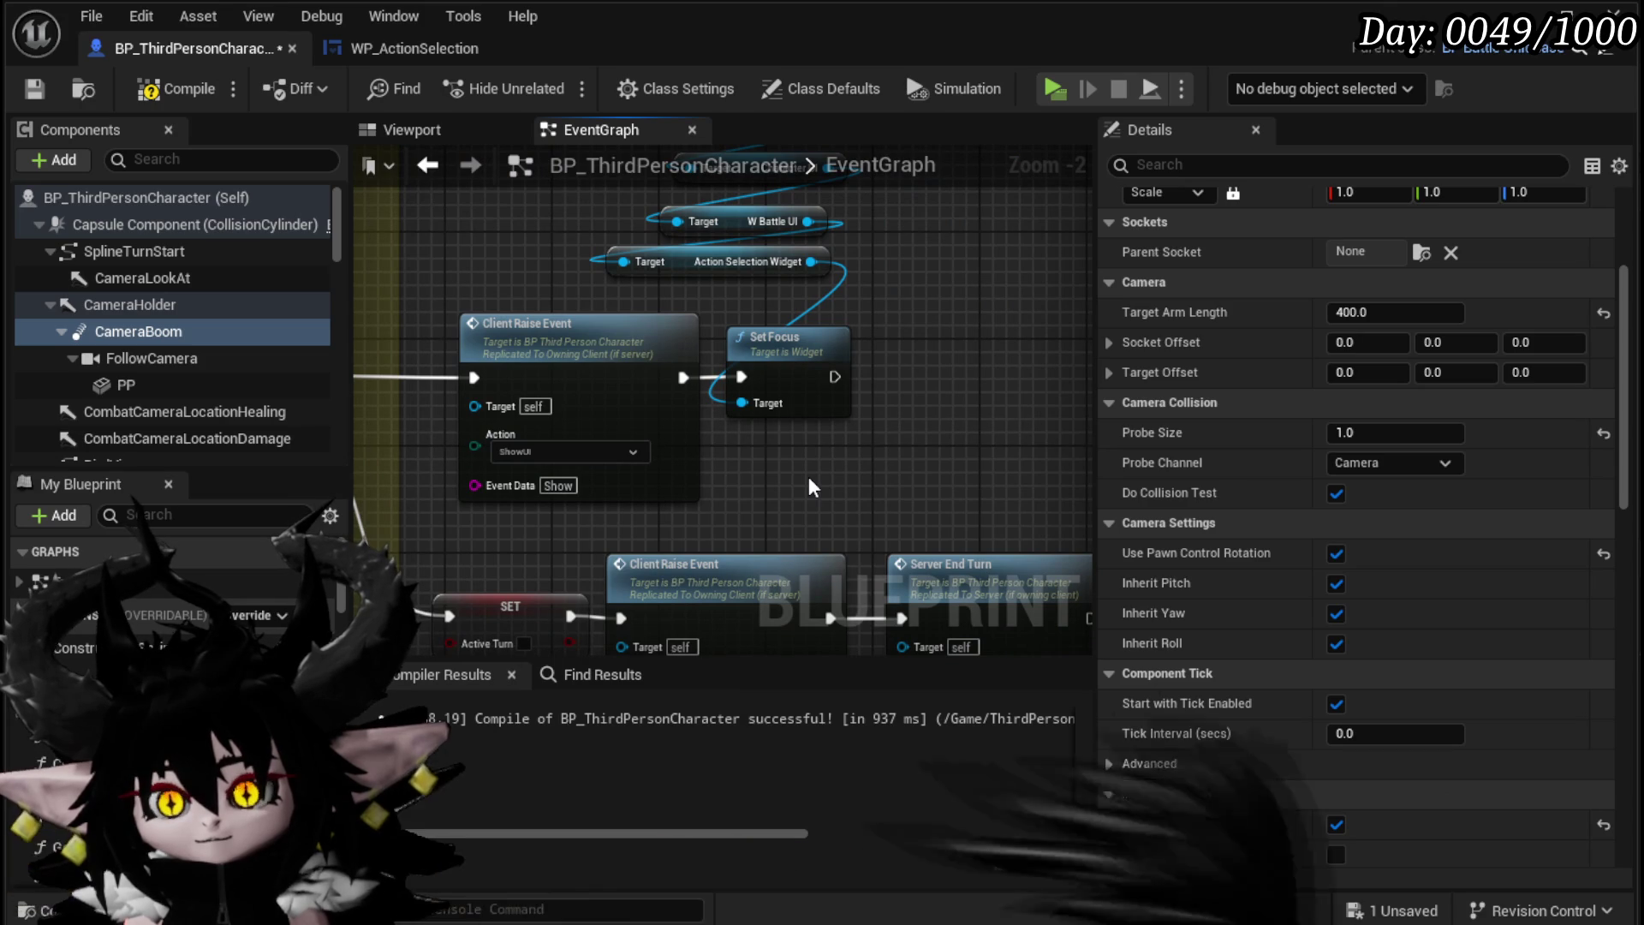
{"action": "scroll", "coordinate": [814, 488], "scroll_direction": "down", "scroll_amount": 1}
{"action": "left_click_drag", "start_coordinate": [814, 488], "coordinate": [739, 465]}
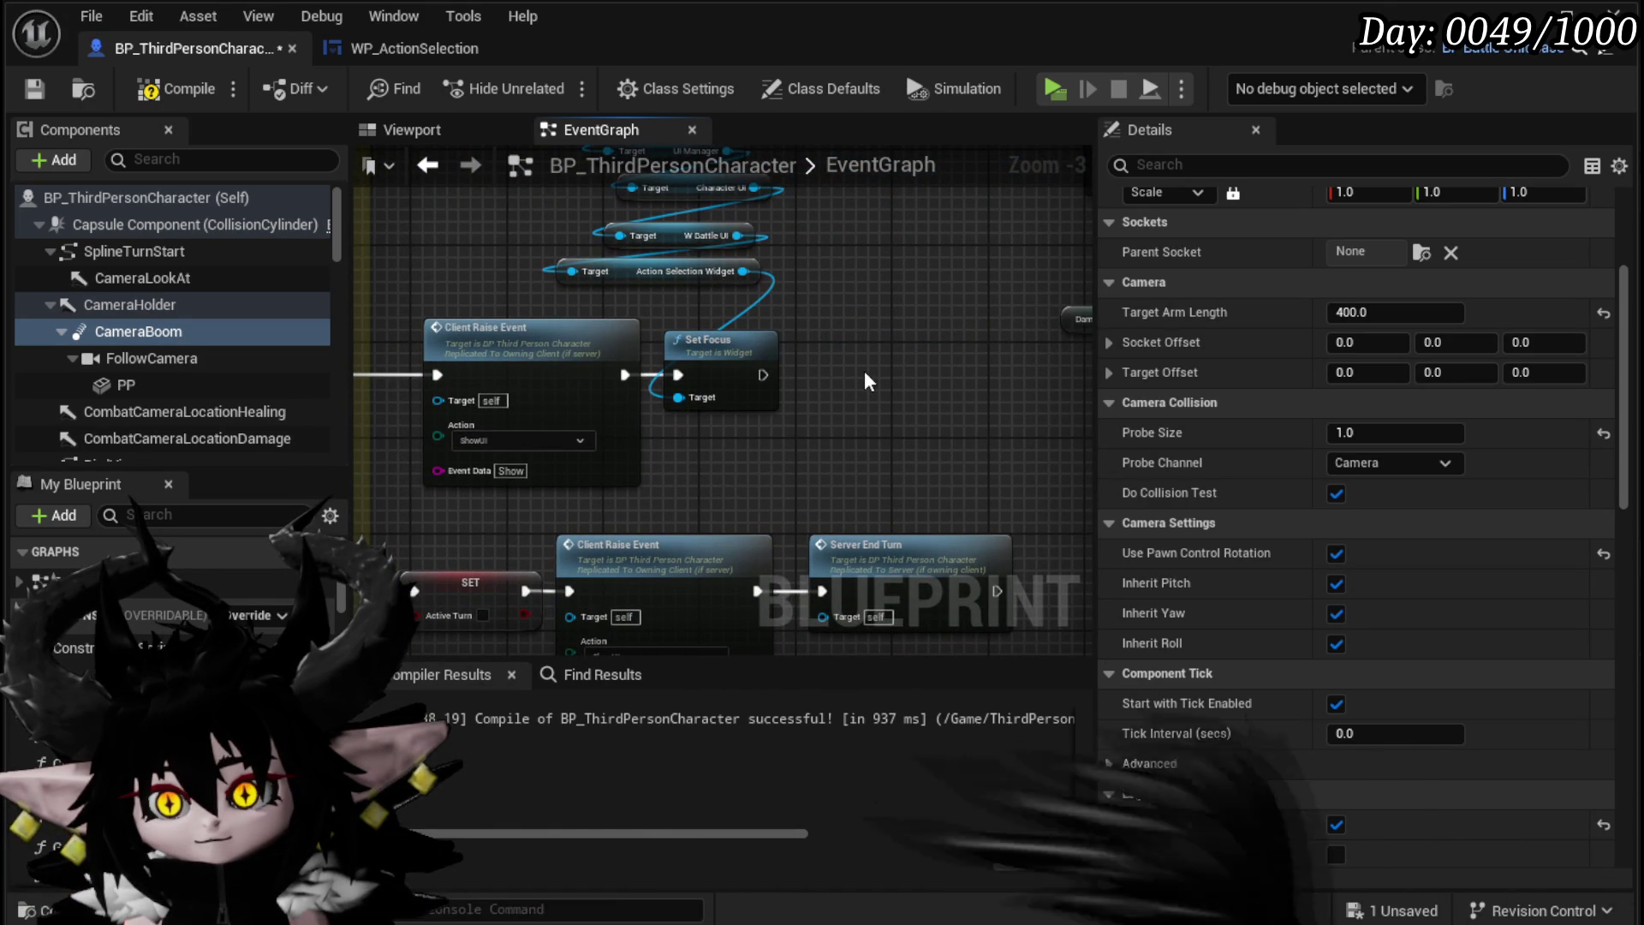
{"action": "mouse_move", "coordinate": [867, 380]}
{"action": "left_mouse_down"}
{"action": "mouse_move", "coordinate": [830, 380]}
{"action": "mouse_move", "coordinate": [1079, 488]}
{"action": "left_mouse_up"}
{"action": "scroll", "coordinate": [822, 380], "scroll_direction": "down", "scroll_amount": 2}
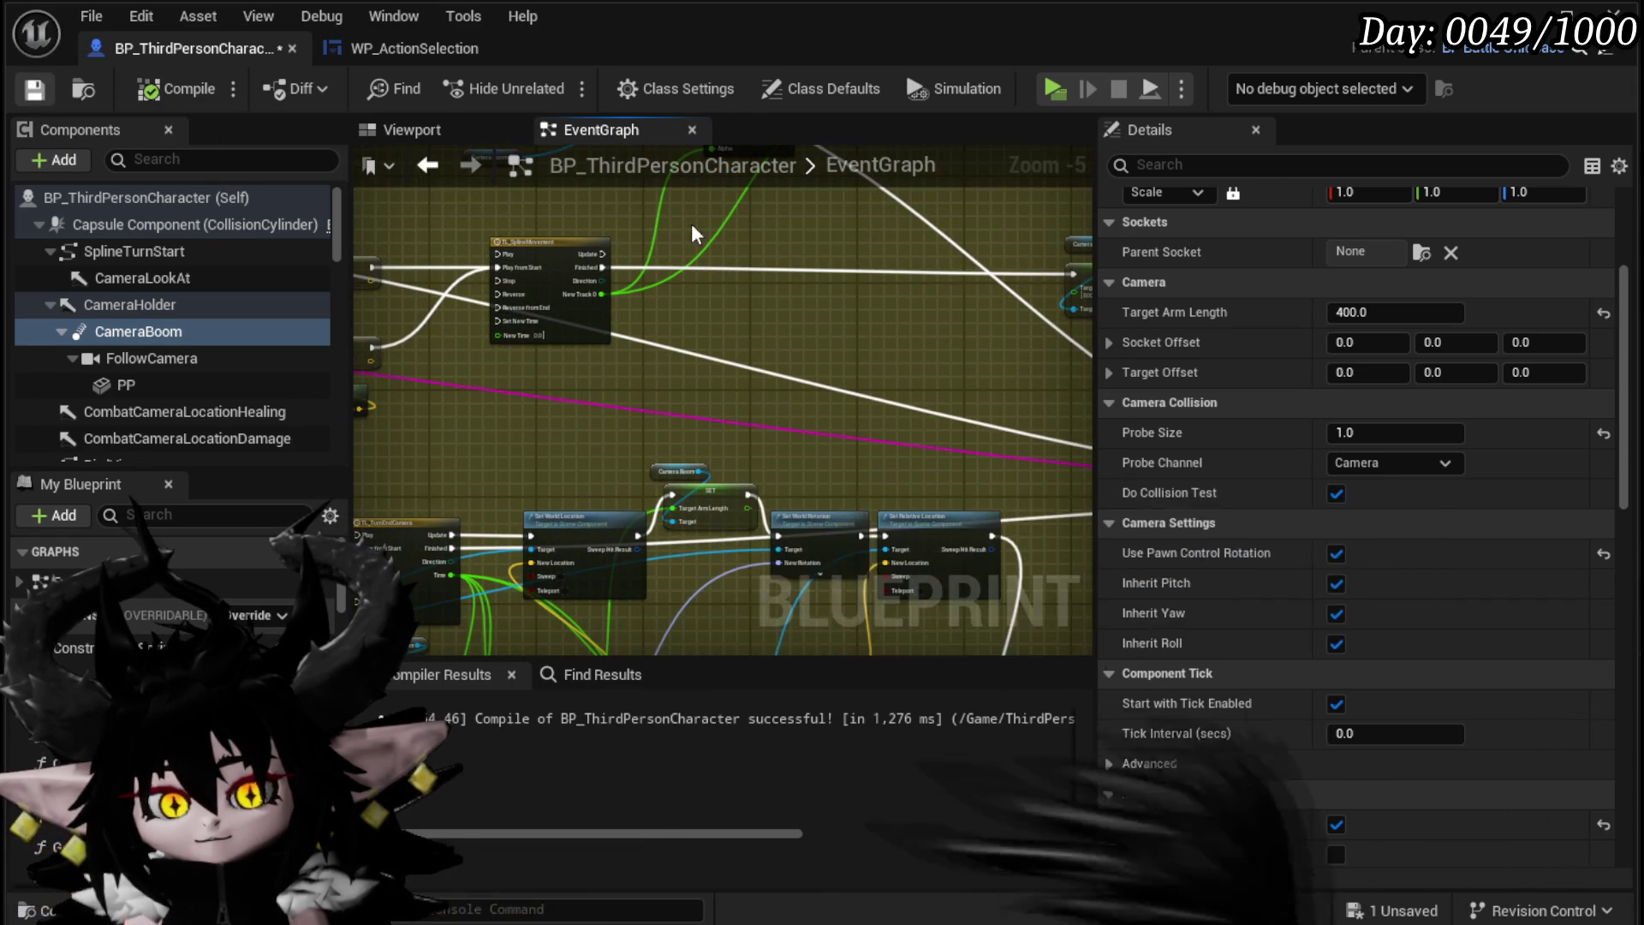
Step: Play the level with Alt+P, attack the slime into the battle arena, stop, and save the level
{"action": "left_click", "coordinate": [1538, 19]}
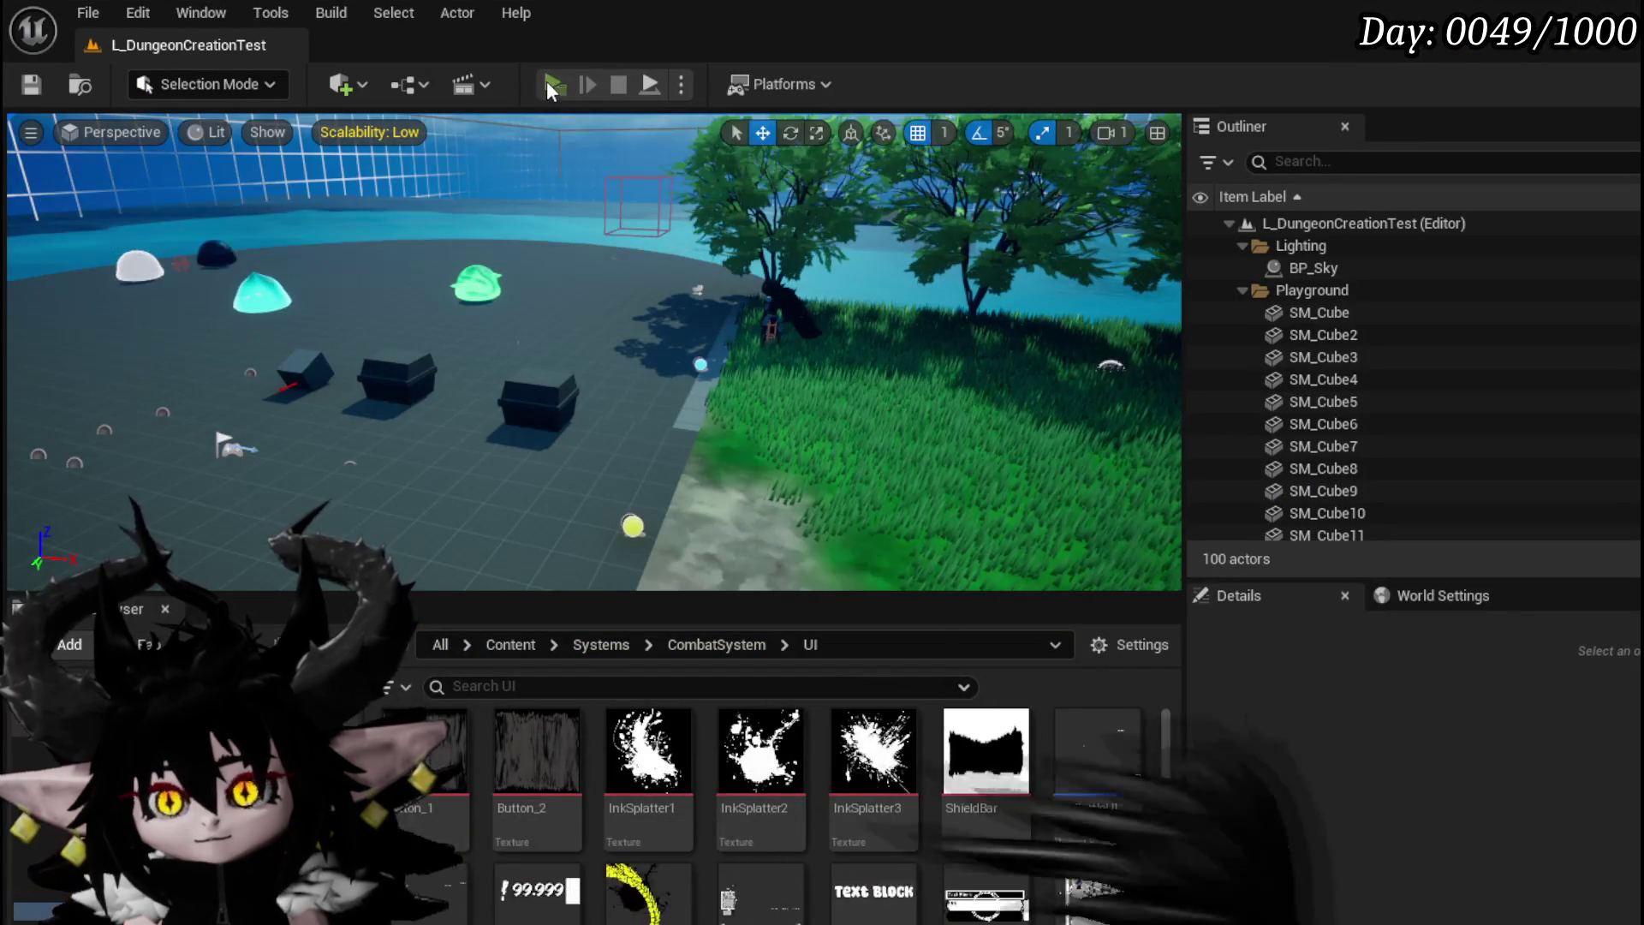
{"action": "key", "text": "alt+p"}
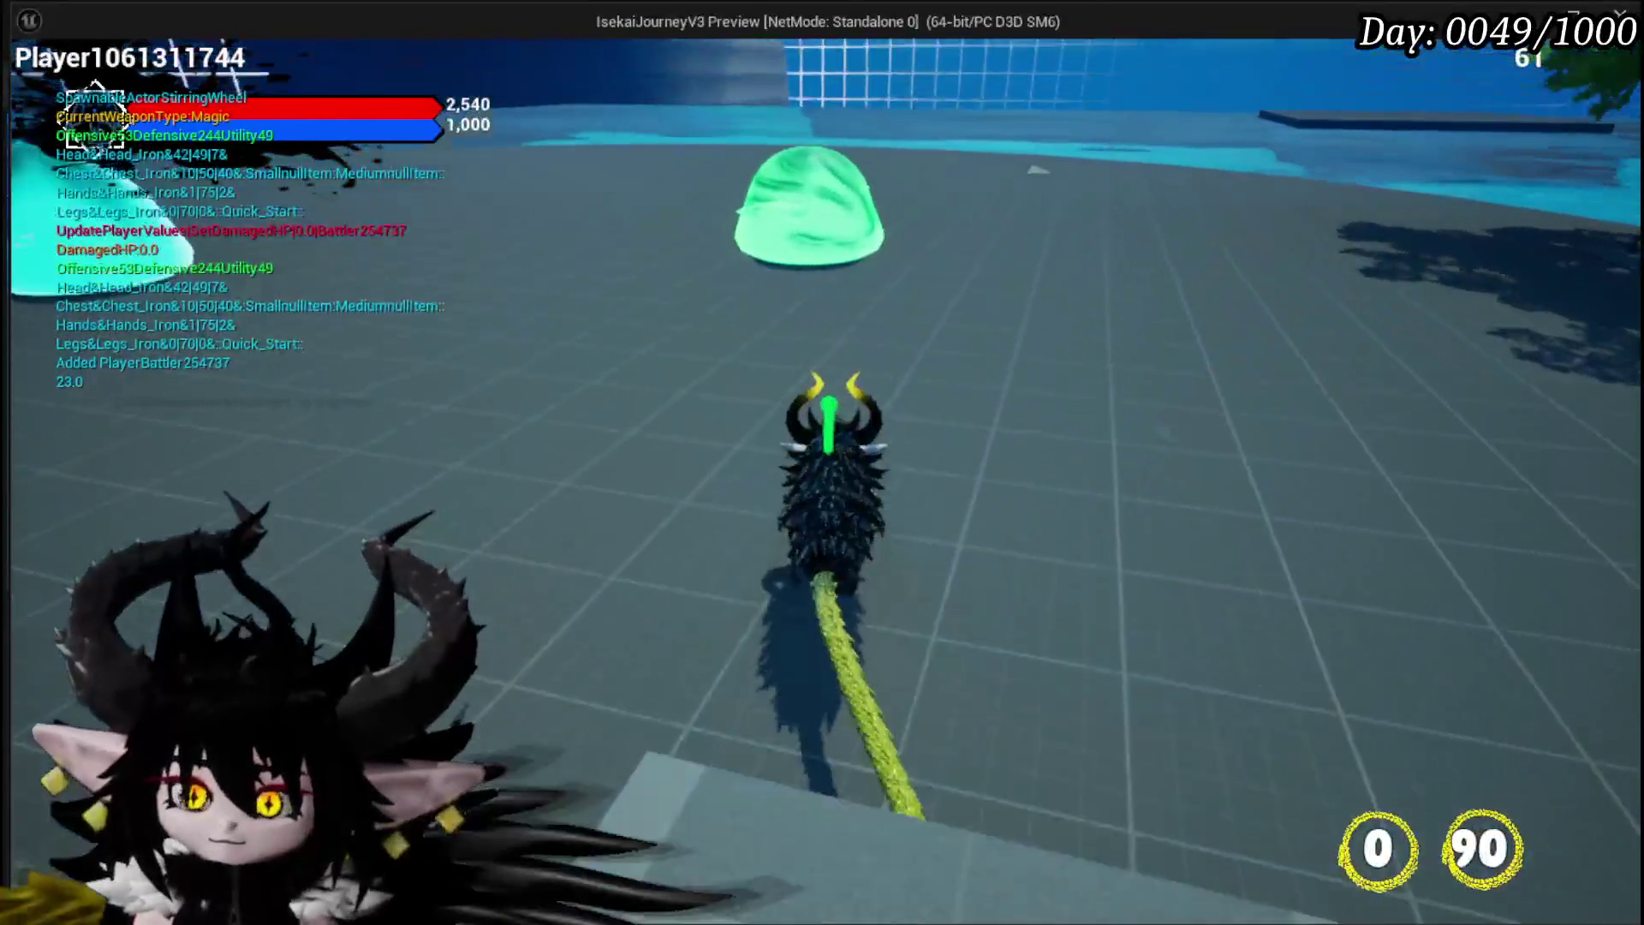
{"action": "key", "text": "w"}
{"action": "left_click", "coordinate": [822, 463]}
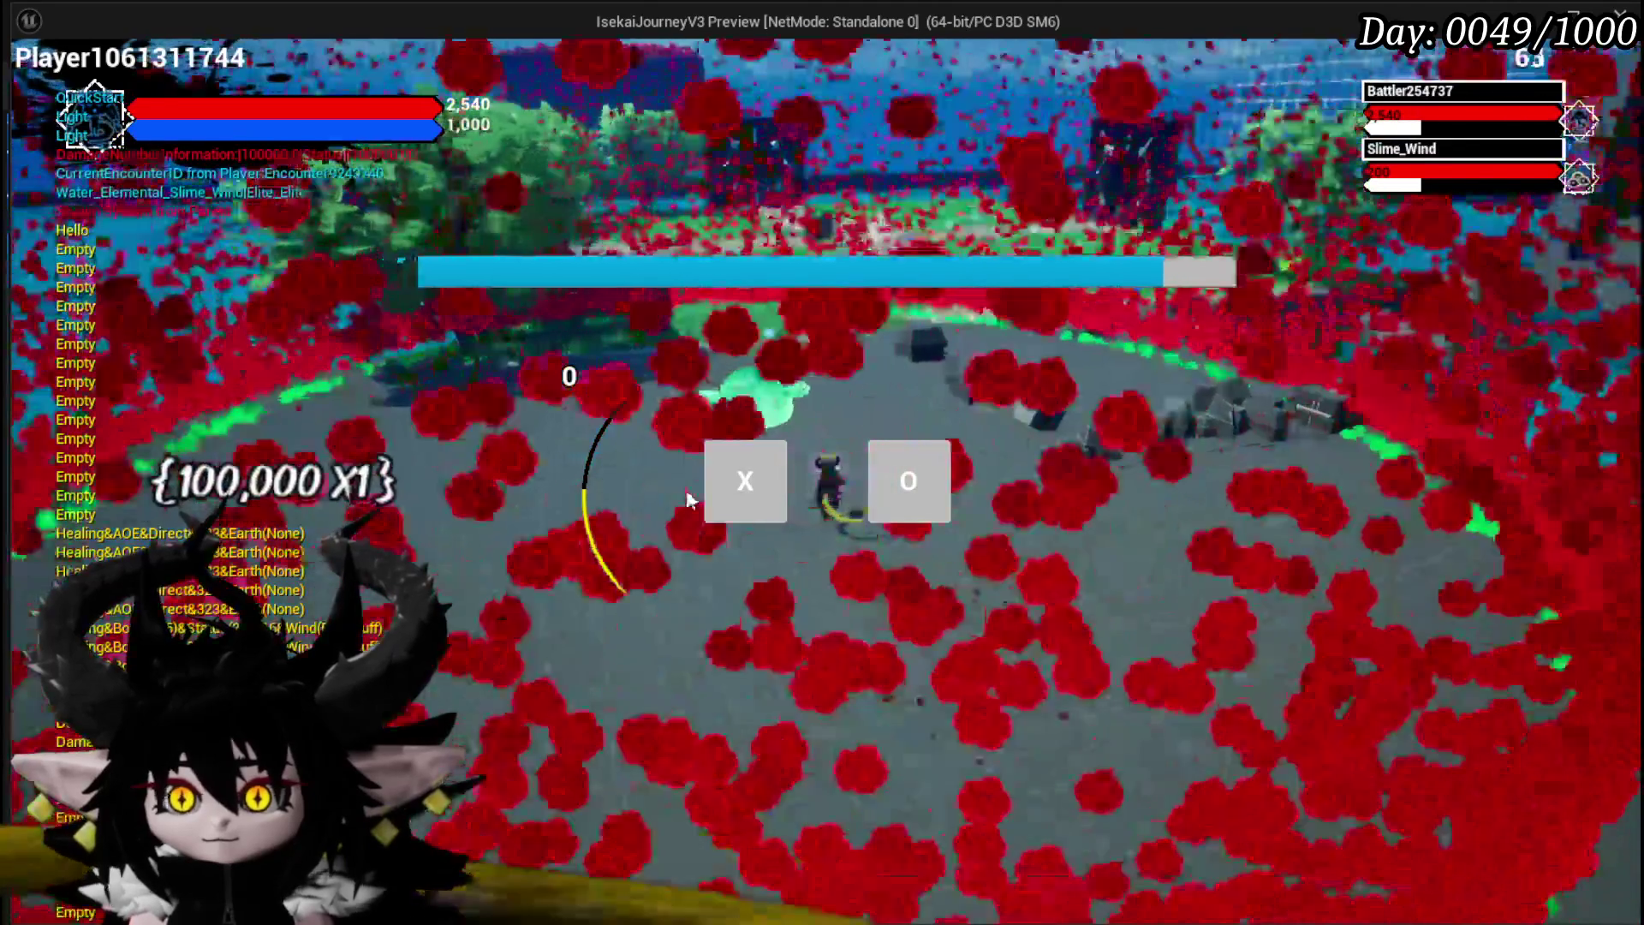
{"action": "left_click", "coordinate": [738, 483]}
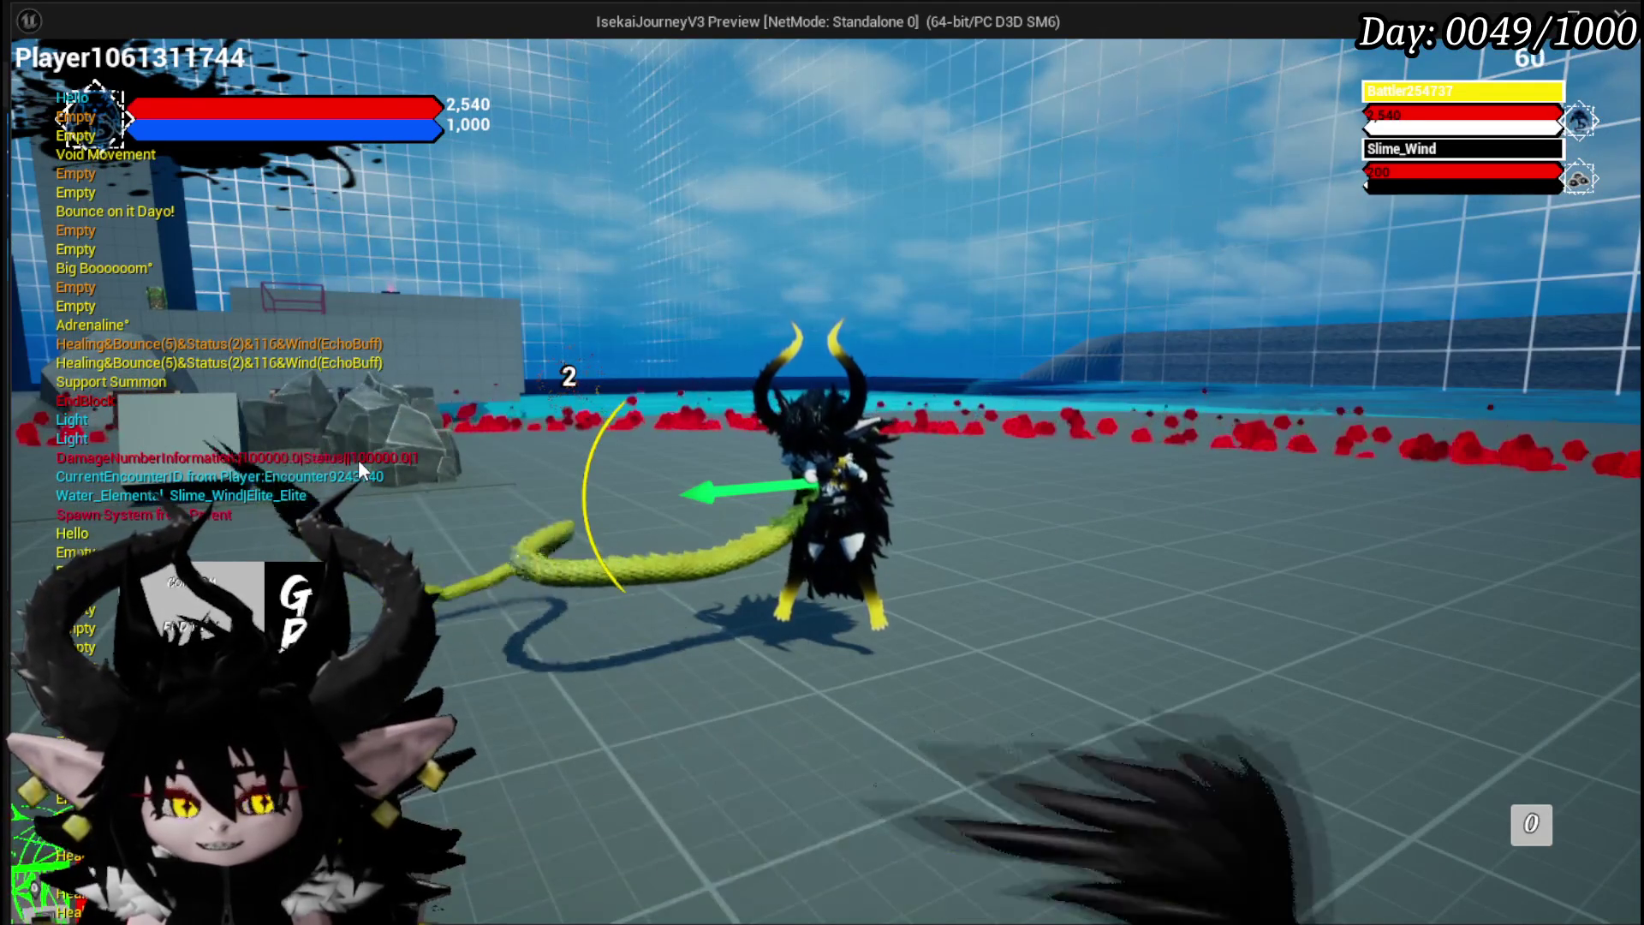
{"action": "key", "text": "Escape"}
{"action": "key", "text": "ctrl+s"}
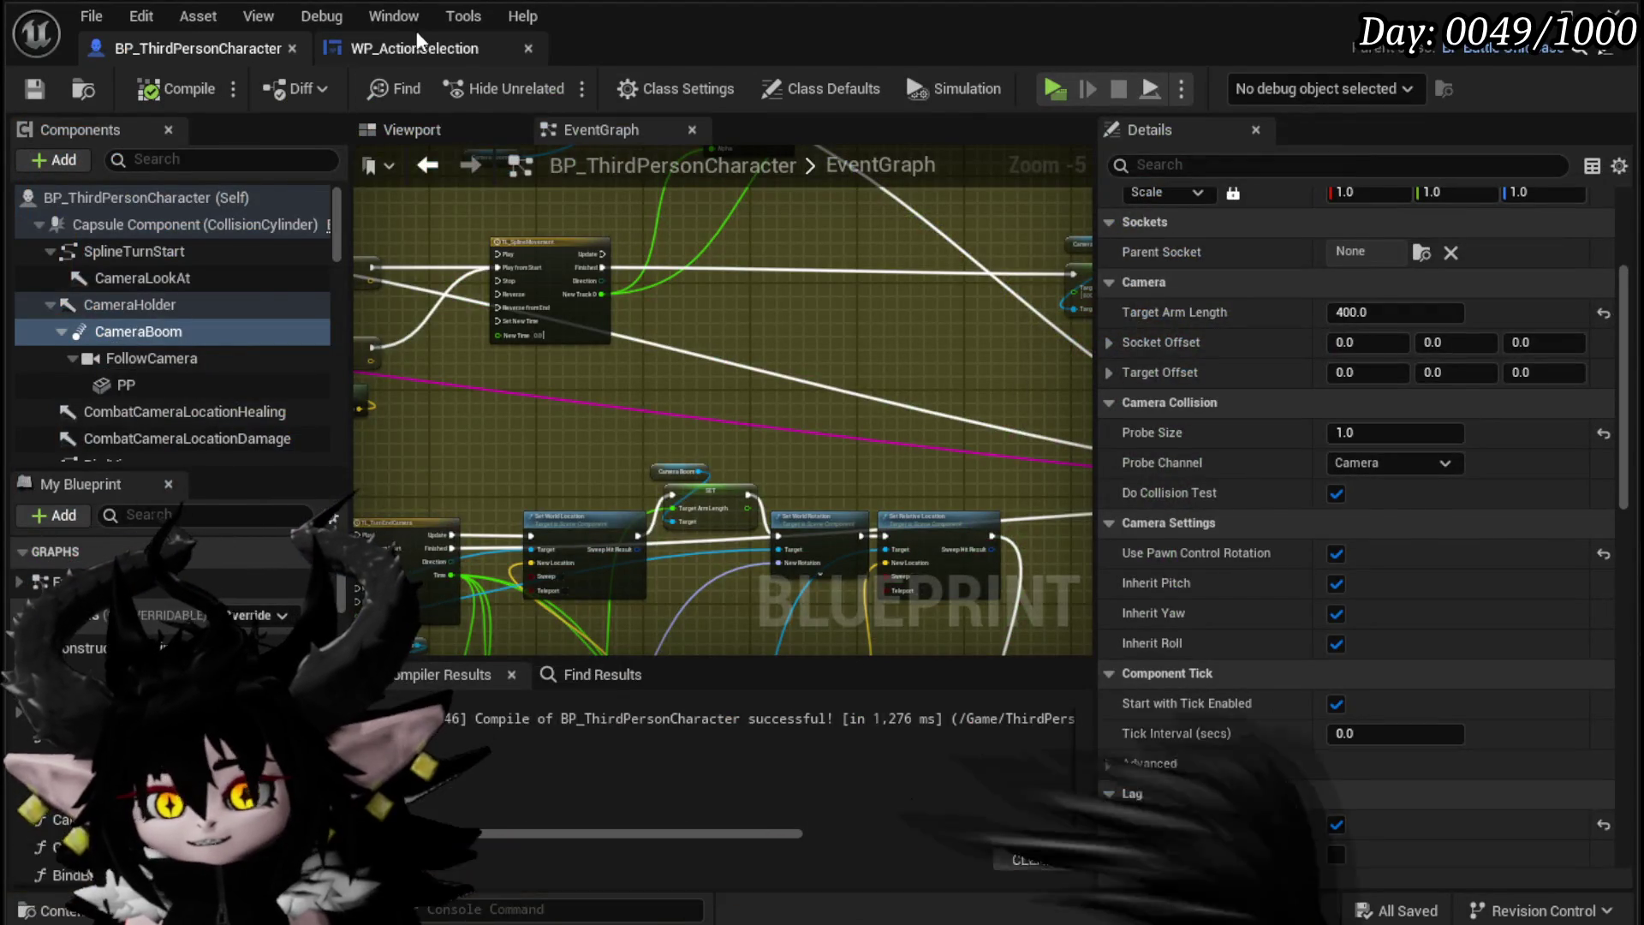
Step: In WP_ActionSelection, nudge the Use Pawn Control Rotation setter right and center the Rotate Cam node
{"action": "left_click", "coordinate": [414, 48]}
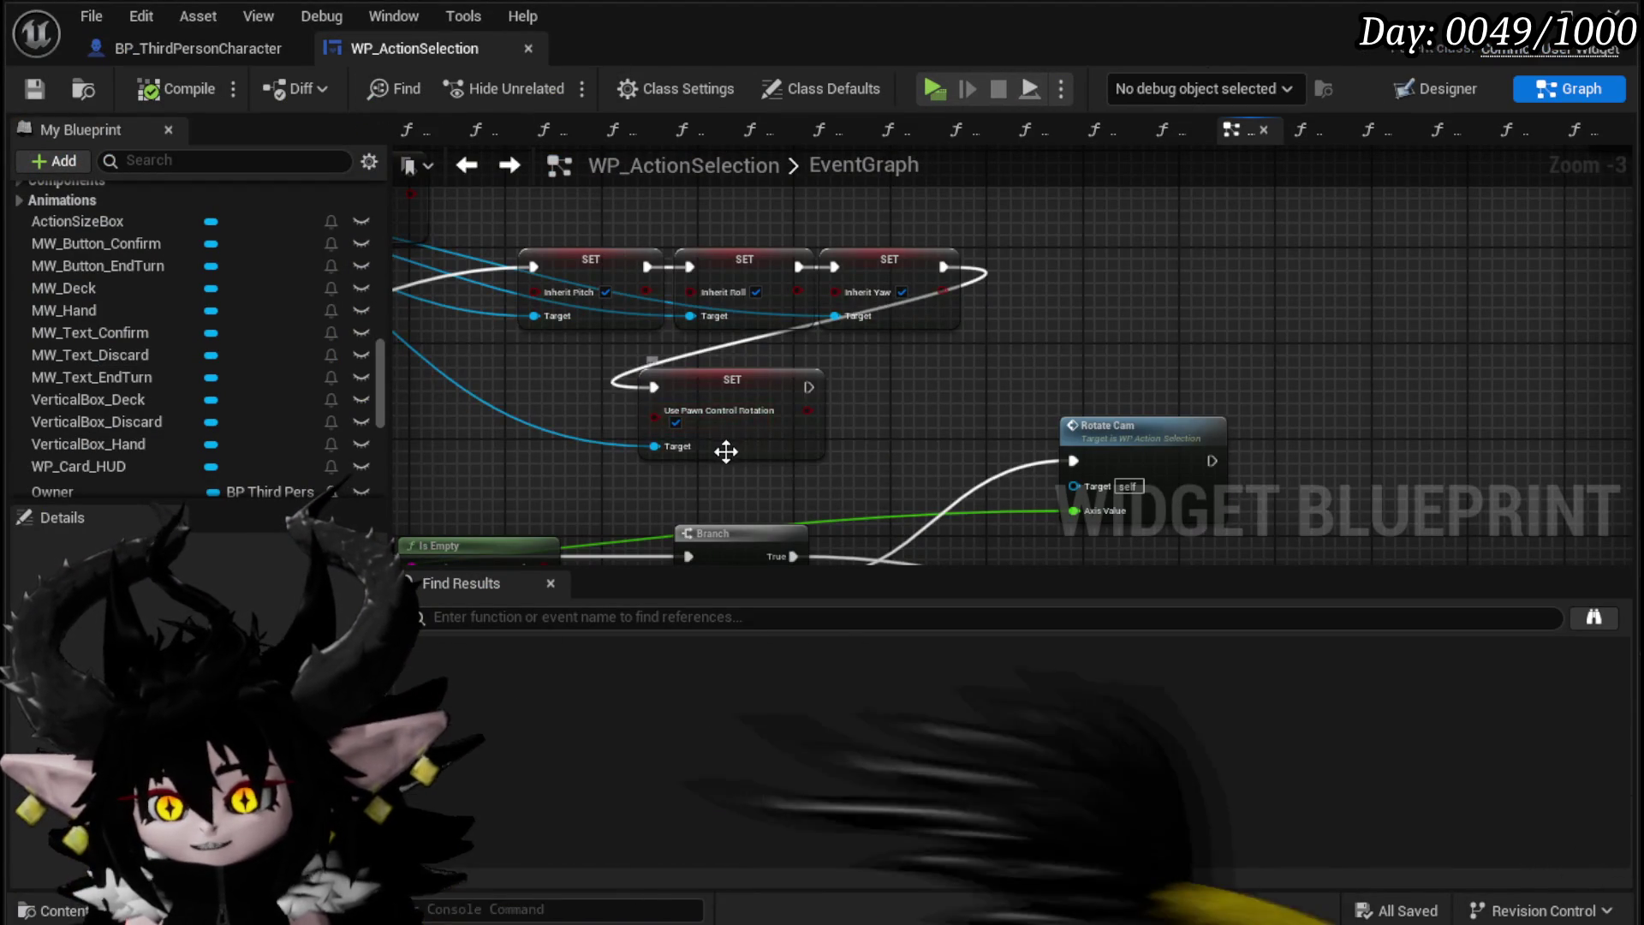
{"action": "left_click_drag", "start_coordinate": [734, 443], "coordinate": [794, 445]}
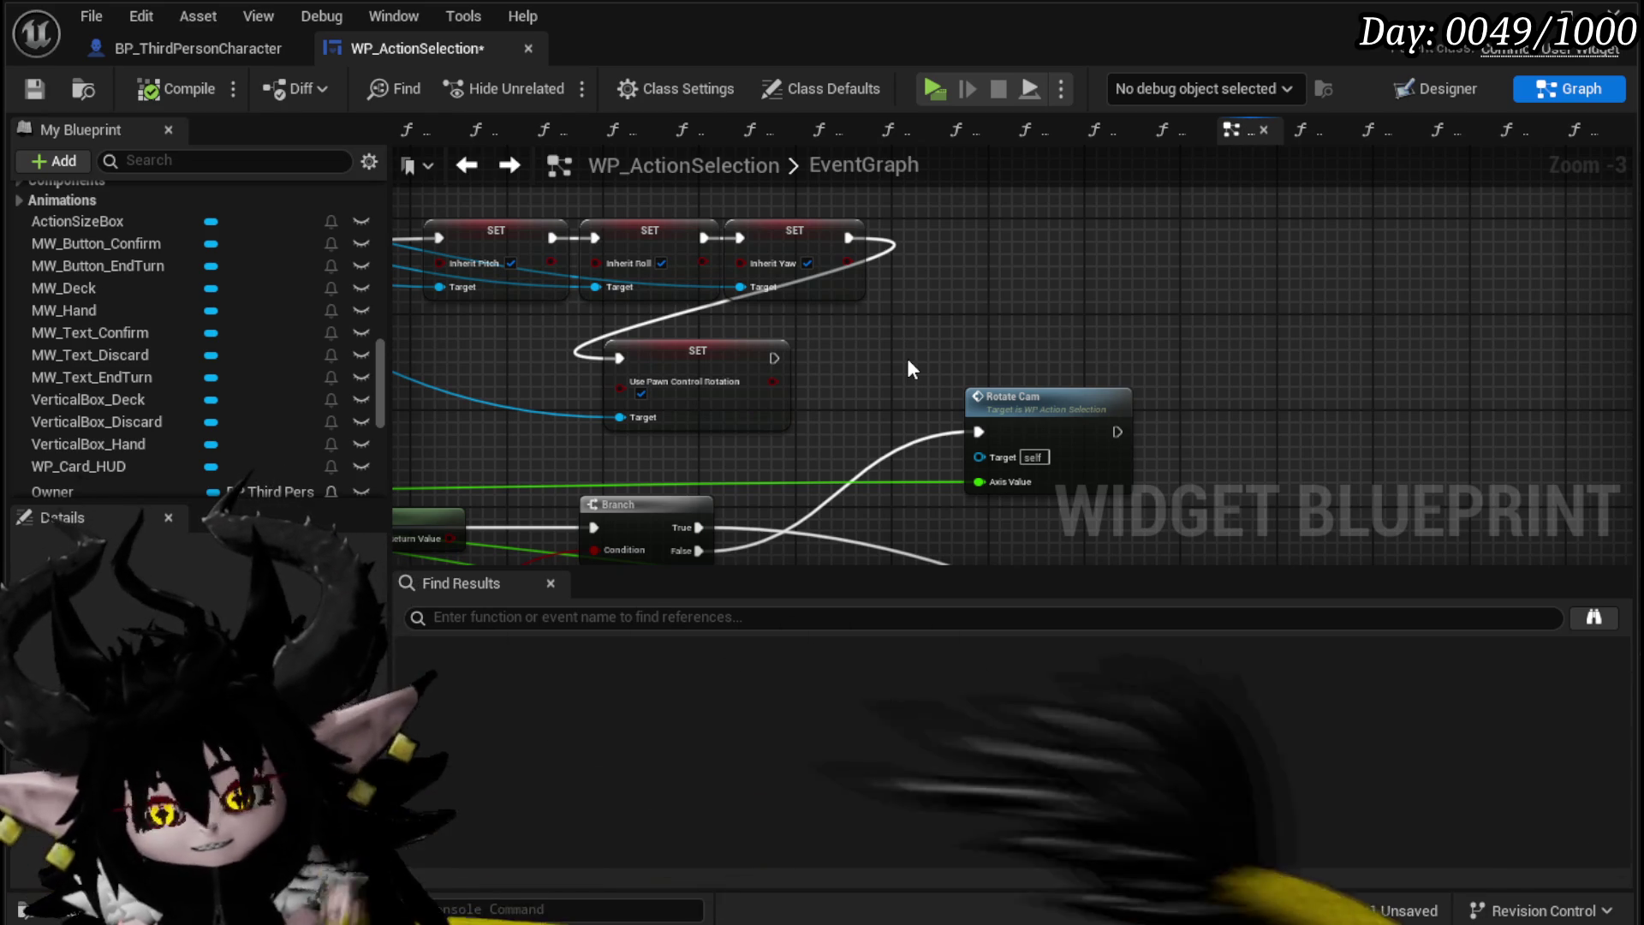
{"action": "mouse_move", "coordinate": [906, 358]}
{"action": "left_mouse_down"}
{"action": "mouse_move", "coordinate": [1190, 497]}
{"action": "mouse_move", "coordinate": [840, 213]}
{"action": "mouse_move", "coordinate": [571, 234]}
{"action": "left_mouse_up"}
{"action": "mouse_move", "coordinate": [691, 302]}
{"action": "left_mouse_down"}
{"action": "mouse_move", "coordinate": [664, 202]}
{"action": "mouse_move", "coordinate": [667, 295]}
{"action": "left_mouse_up"}
{"action": "left_click_drag", "start_coordinate": [873, 358], "coordinate": [277, 332]}
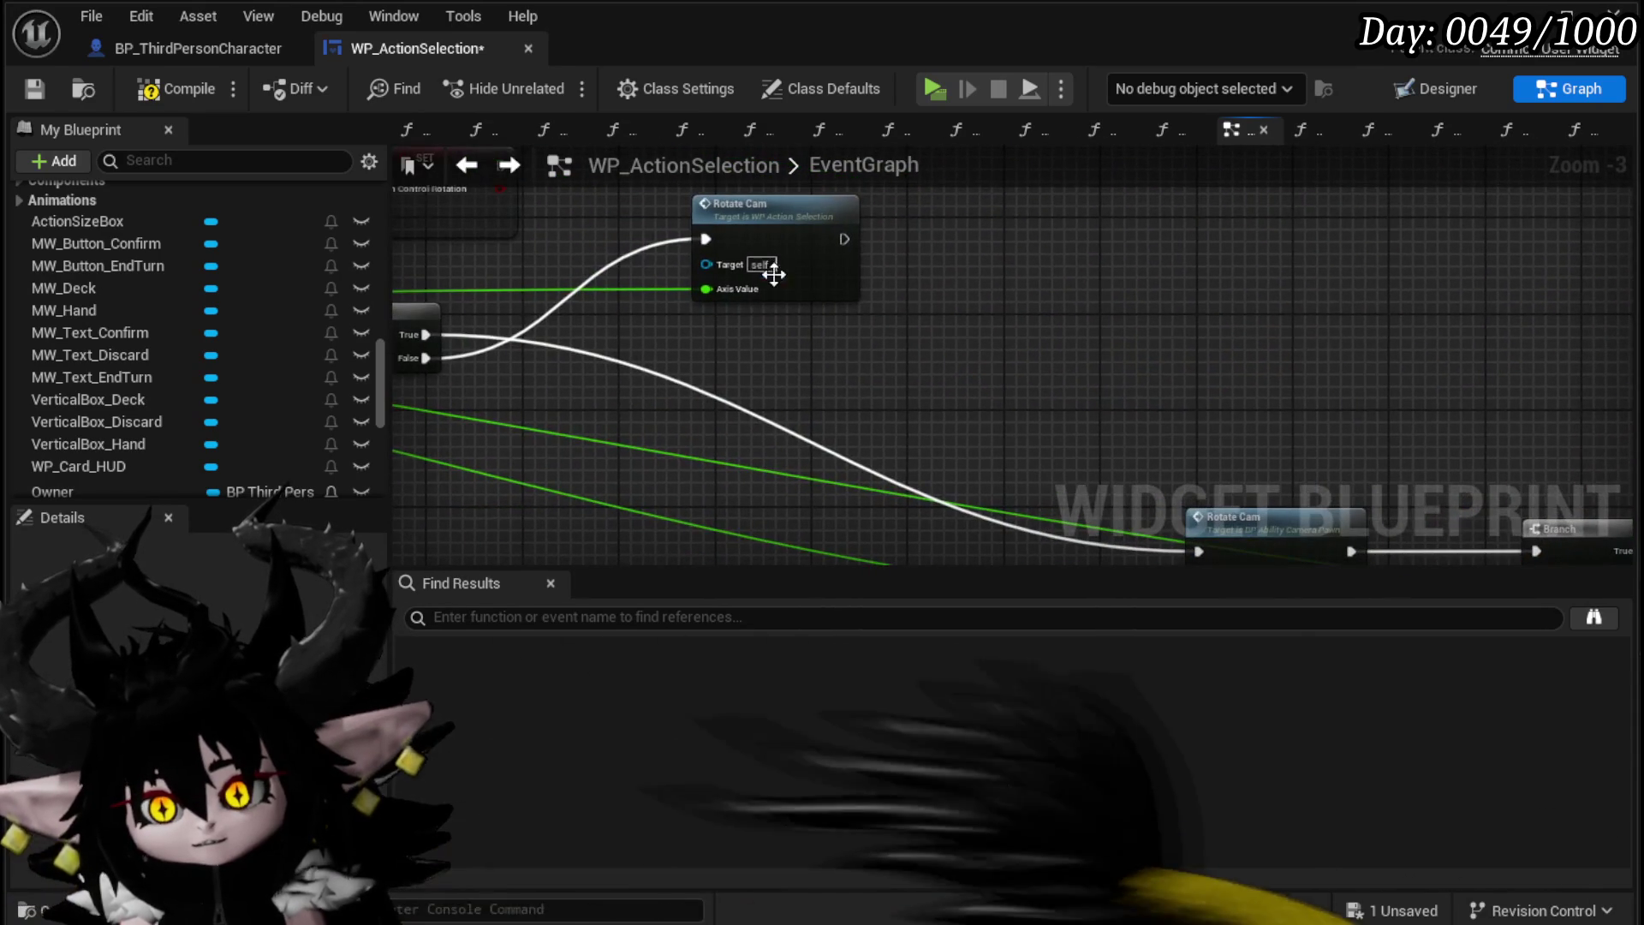
Step: Open the RotateCam function, tidy the Owner and Set Relative Rotation nodes, and inspect Camera Holder
{"action": "double_click", "coordinate": [775, 257]}
{"action": "mouse_move", "coordinate": [731, 362]}
{"action": "left_mouse_down"}
{"action": "mouse_move", "coordinate": [594, 361]}
{"action": "mouse_move", "coordinate": [808, 426]}
{"action": "left_mouse_up"}
{"action": "left_click_drag", "start_coordinate": [615, 346], "coordinate": [543, 236]}
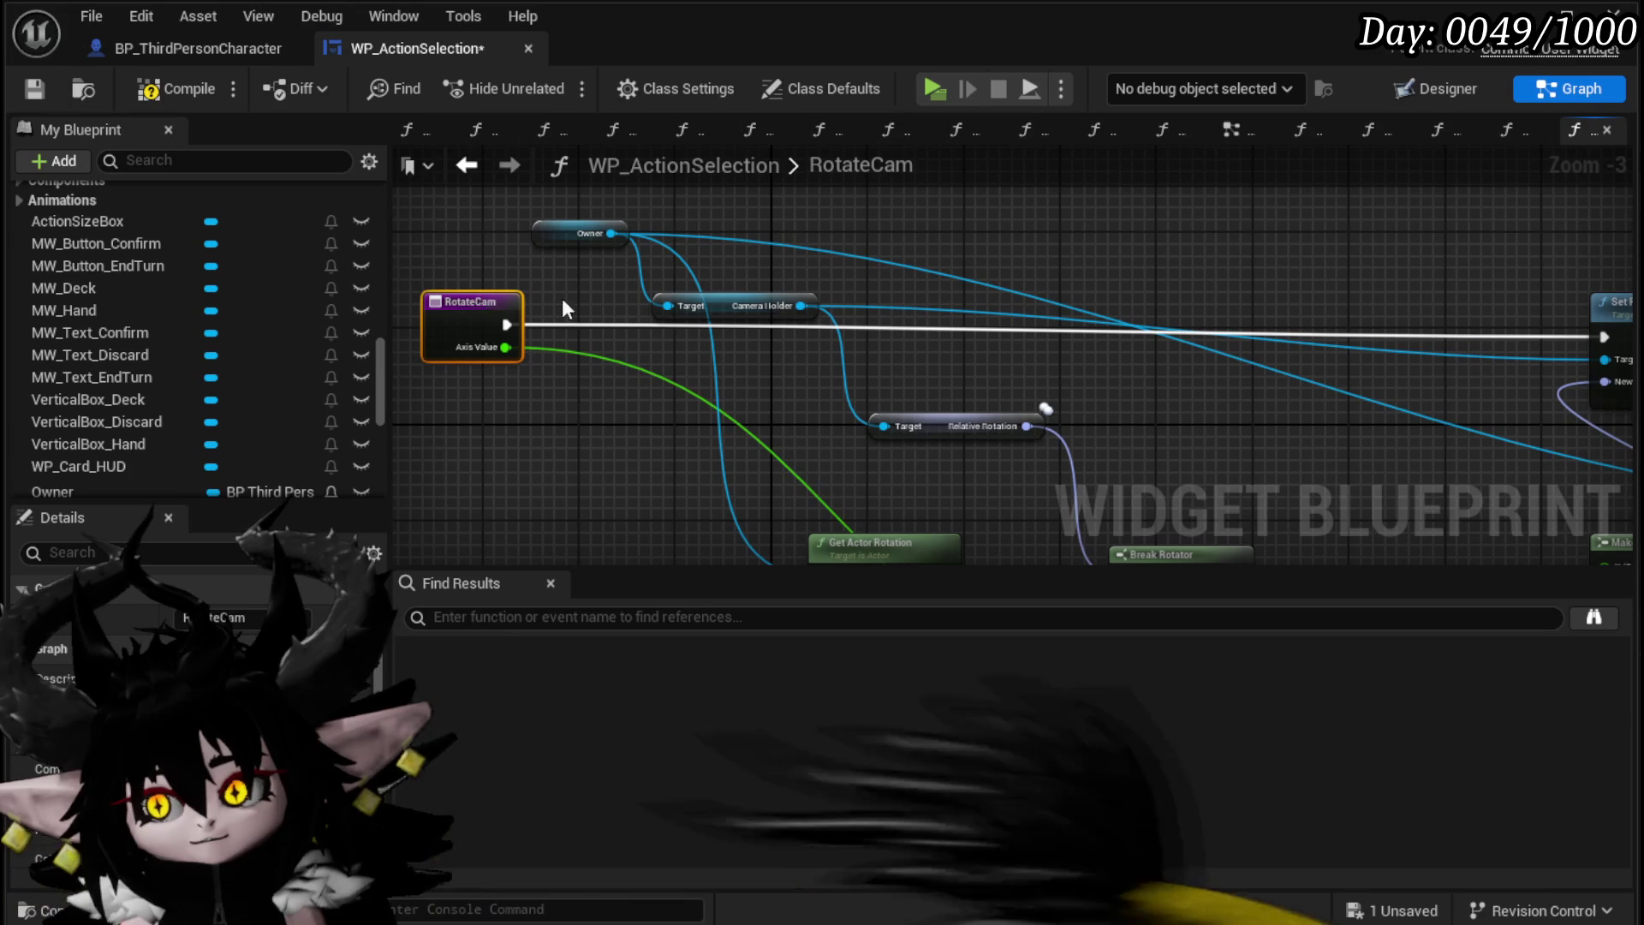
{"action": "left_click_drag", "start_coordinate": [1157, 260], "coordinate": [875, 245]}
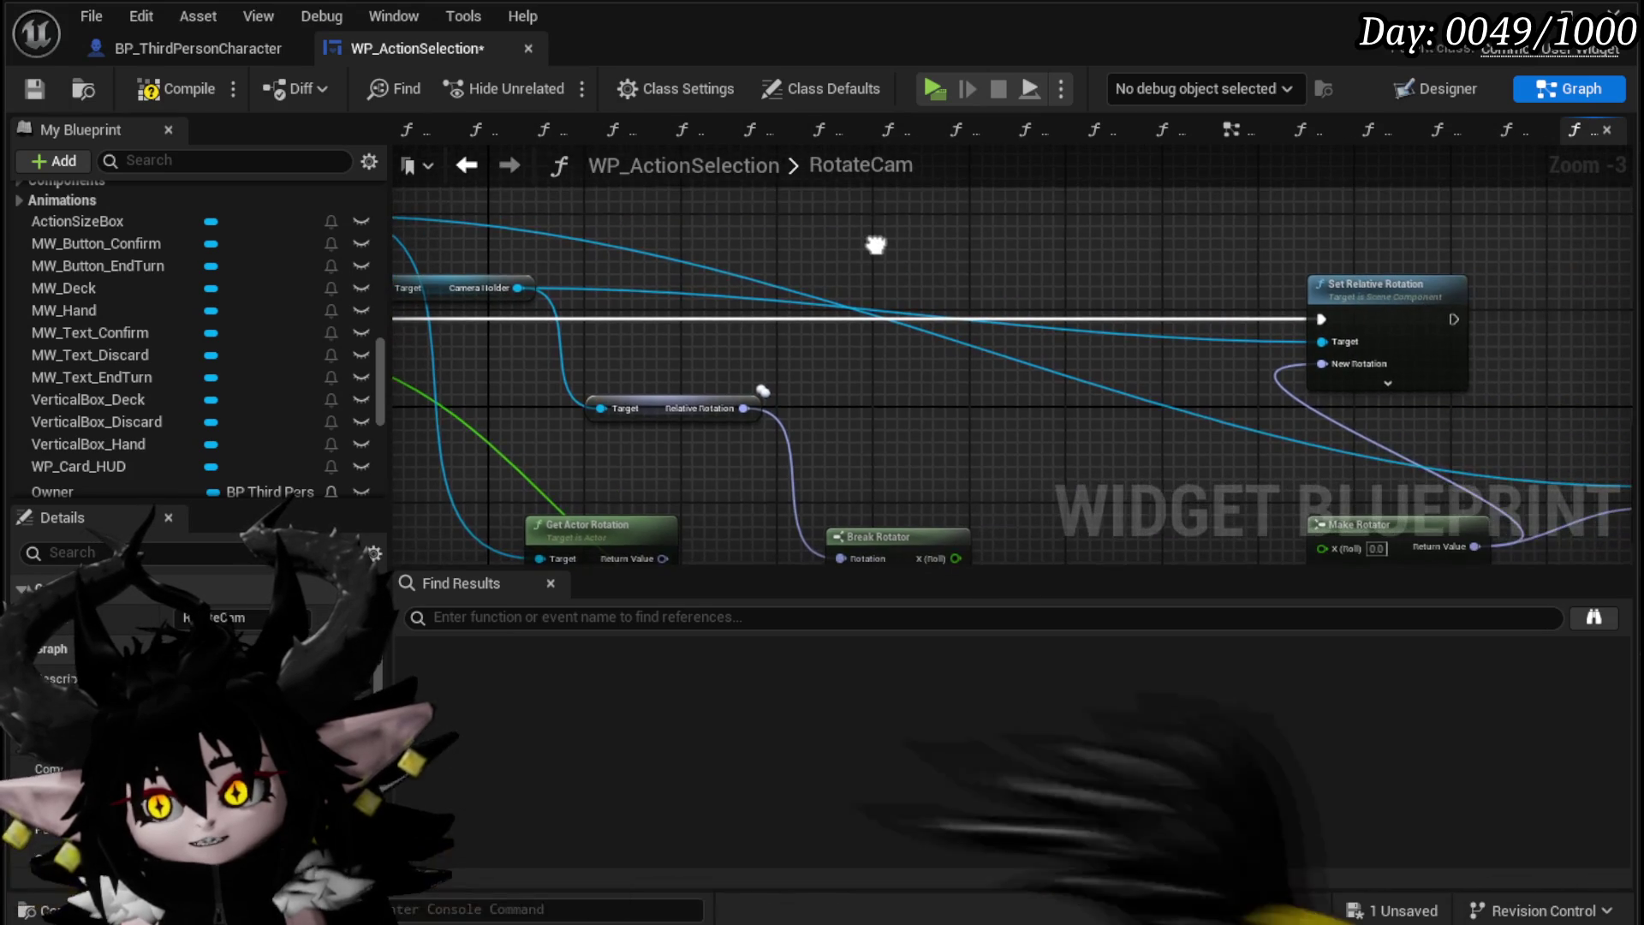
{"action": "left_click_drag", "start_coordinate": [1401, 306], "coordinate": [1400, 286]}
{"action": "left_click_drag", "start_coordinate": [827, 259], "coordinate": [1072, 301]}
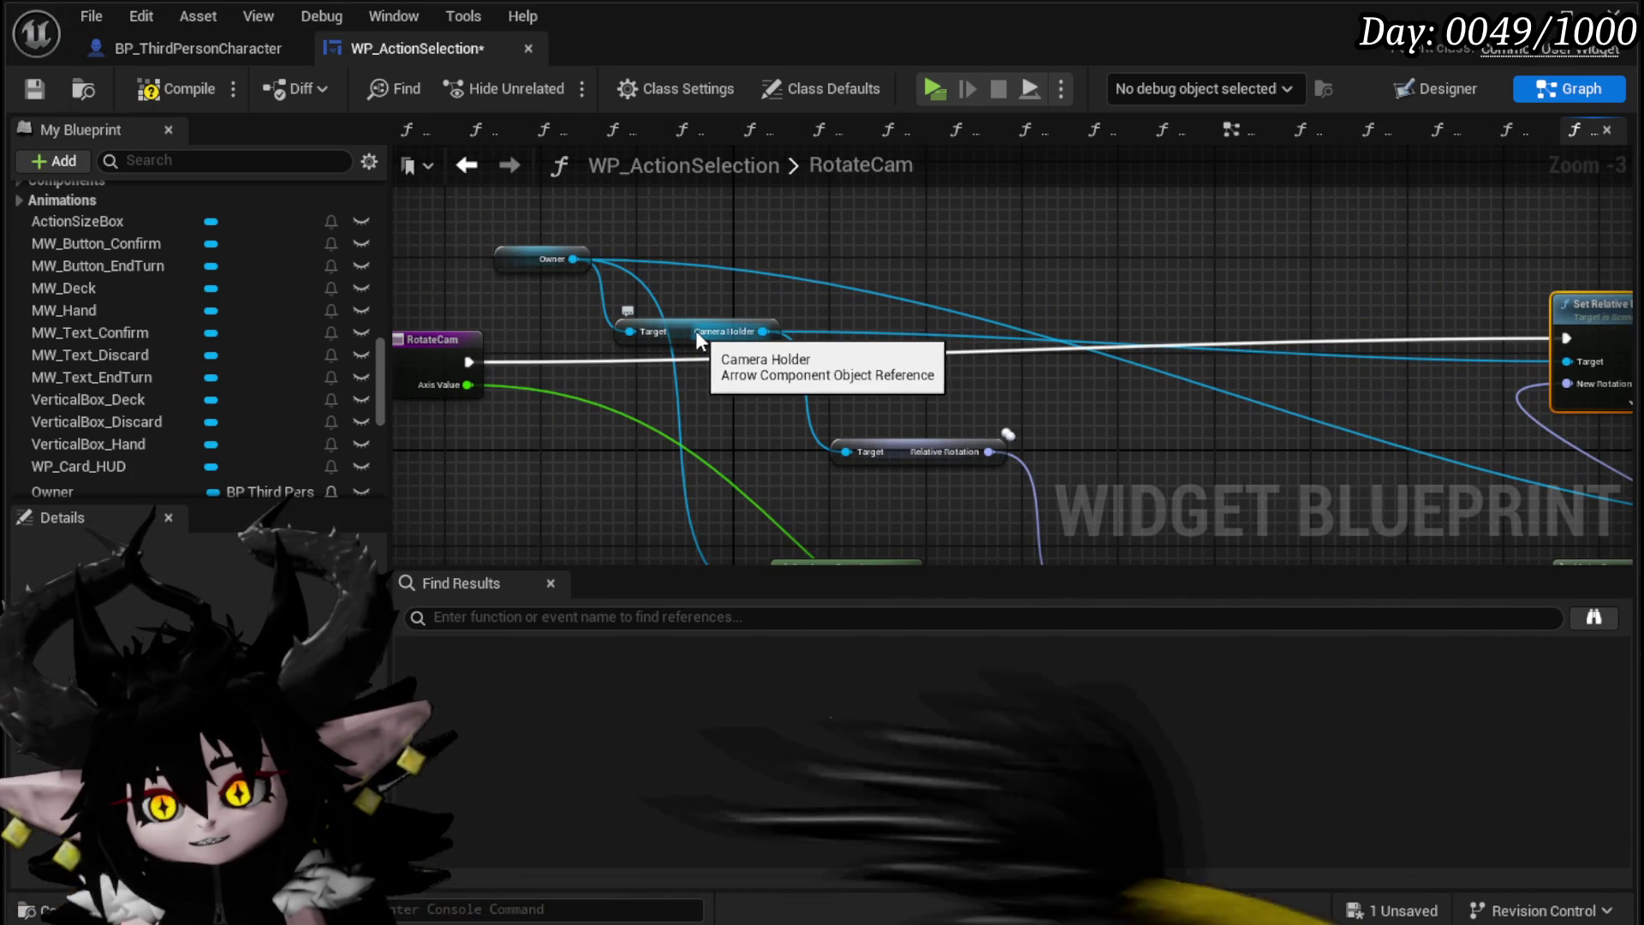
{"action": "left_click", "coordinate": [696, 331]}
{"action": "left_click_drag", "start_coordinate": [1226, 285], "coordinate": [954, 270]}
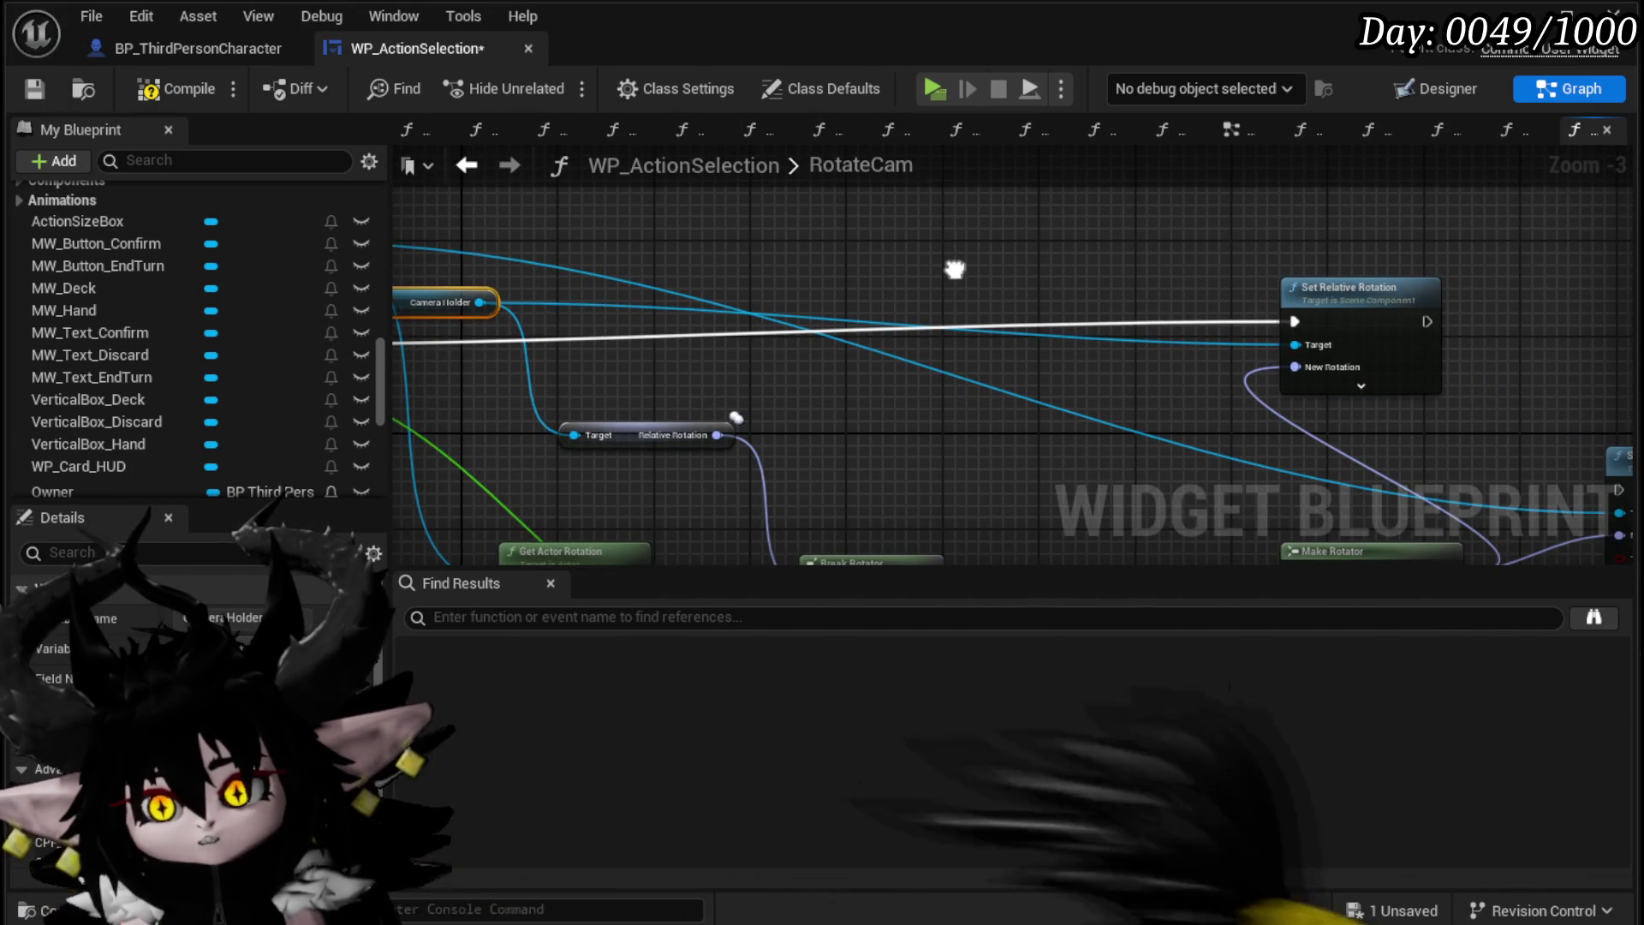
Step: Compile and save the WP_ActionSelection widget blueprint
{"action": "left_click", "coordinate": [171, 48]}
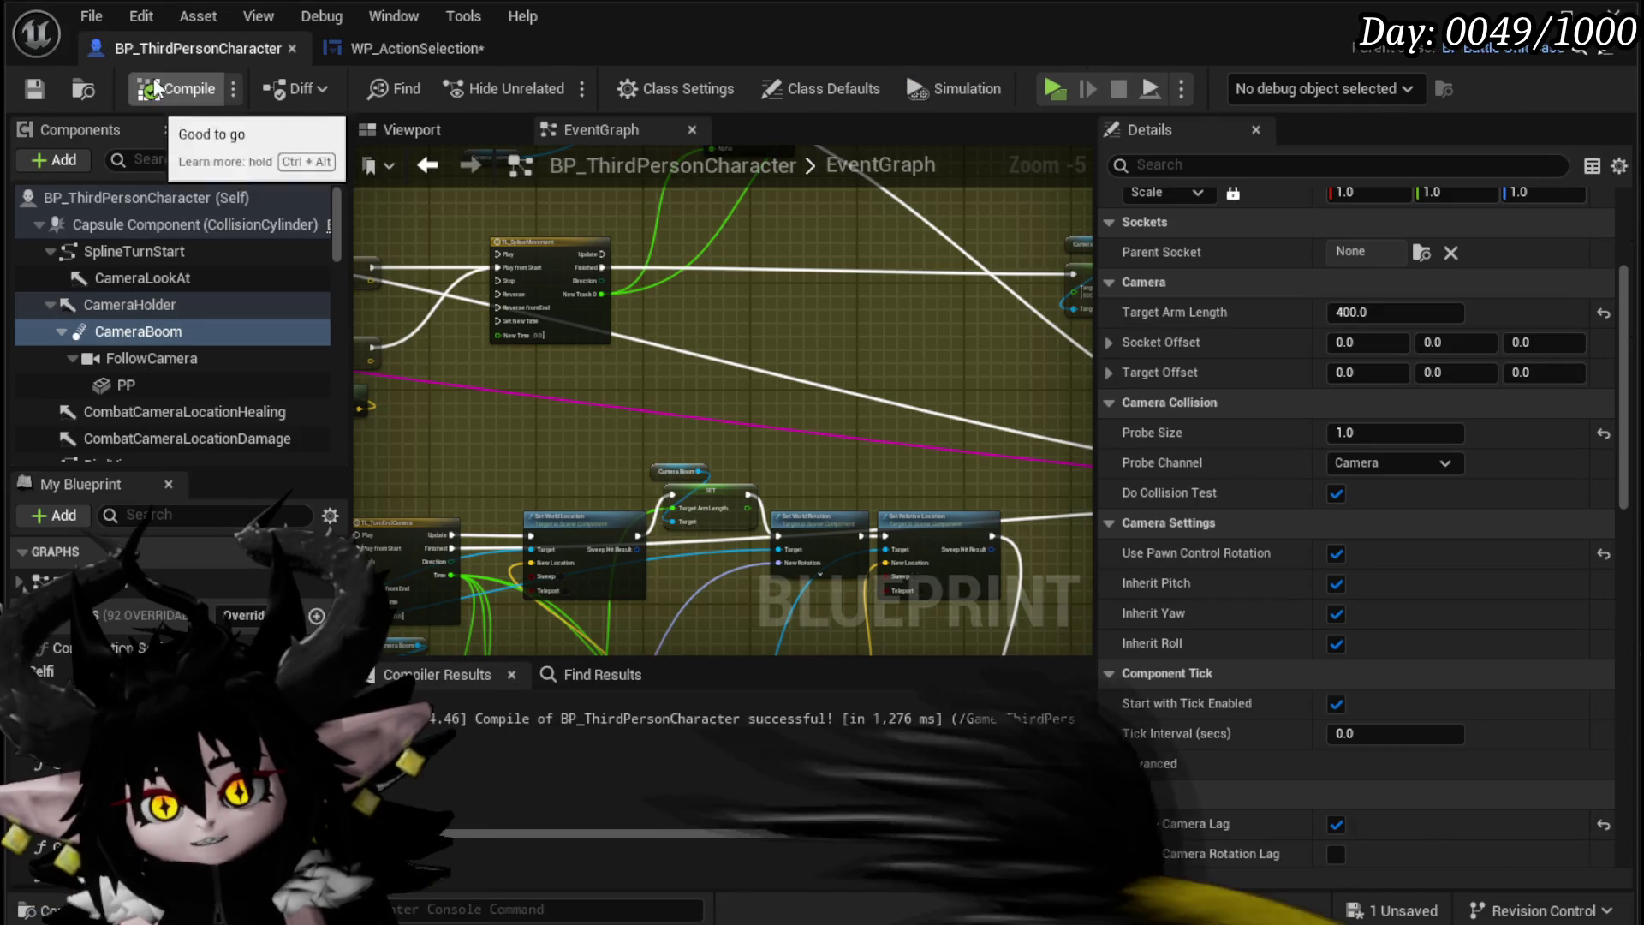
{"action": "left_click", "coordinate": [414, 44]}
{"action": "left_click", "coordinate": [158, 86]}
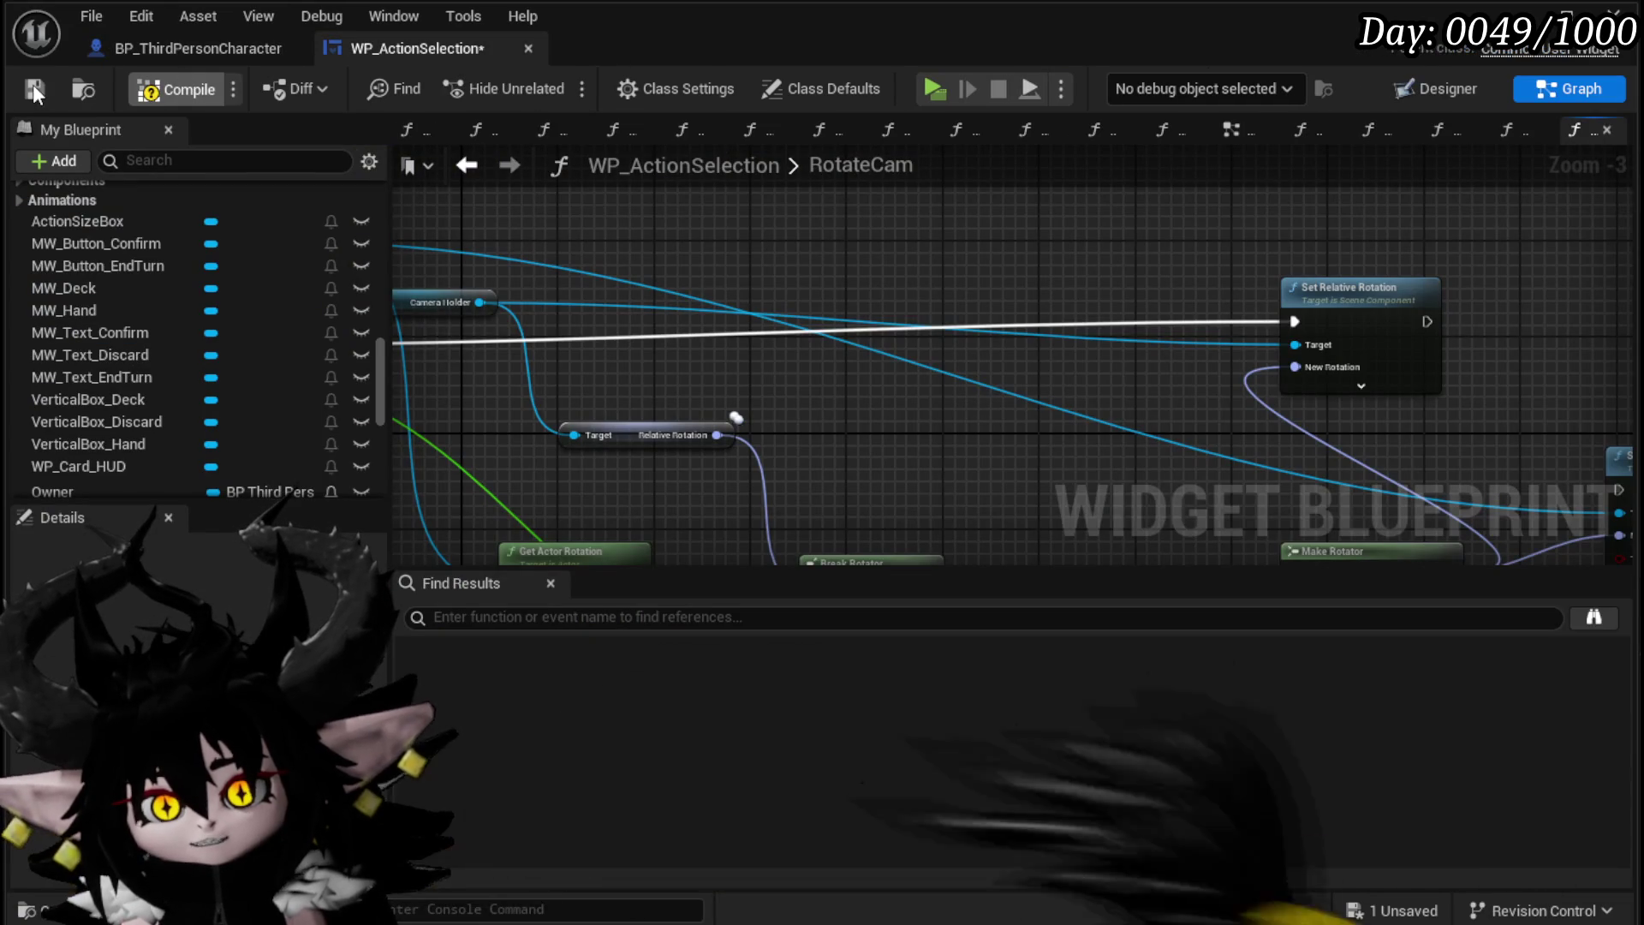
{"action": "left_click", "coordinate": [152, 51]}
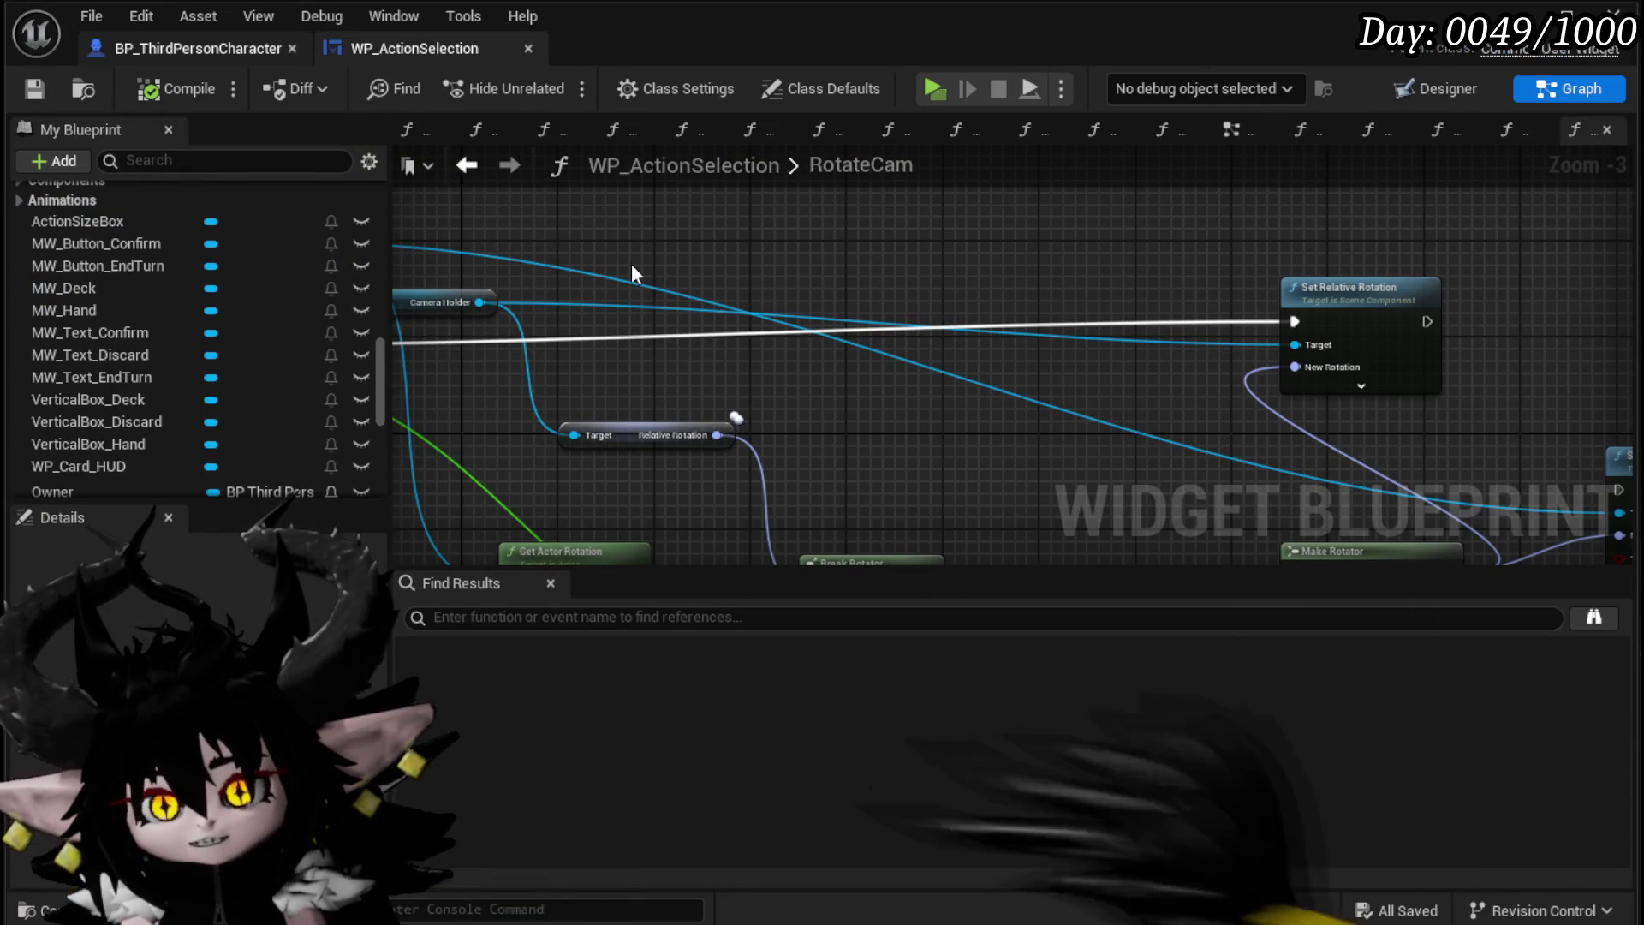
{"action": "mouse_move", "coordinate": [484, 233]}
{"action": "left_mouse_down"}
{"action": "mouse_move", "coordinate": [676, 239]}
{"action": "mouse_move", "coordinate": [659, 234]}
{"action": "left_mouse_up"}
Step: Wire the pawn-control SET node's exec into Switch on String, save the character blueprint, and start Play
{"action": "scroll", "coordinate": [582, 420], "scroll_direction": "down", "scroll_amount": 1}
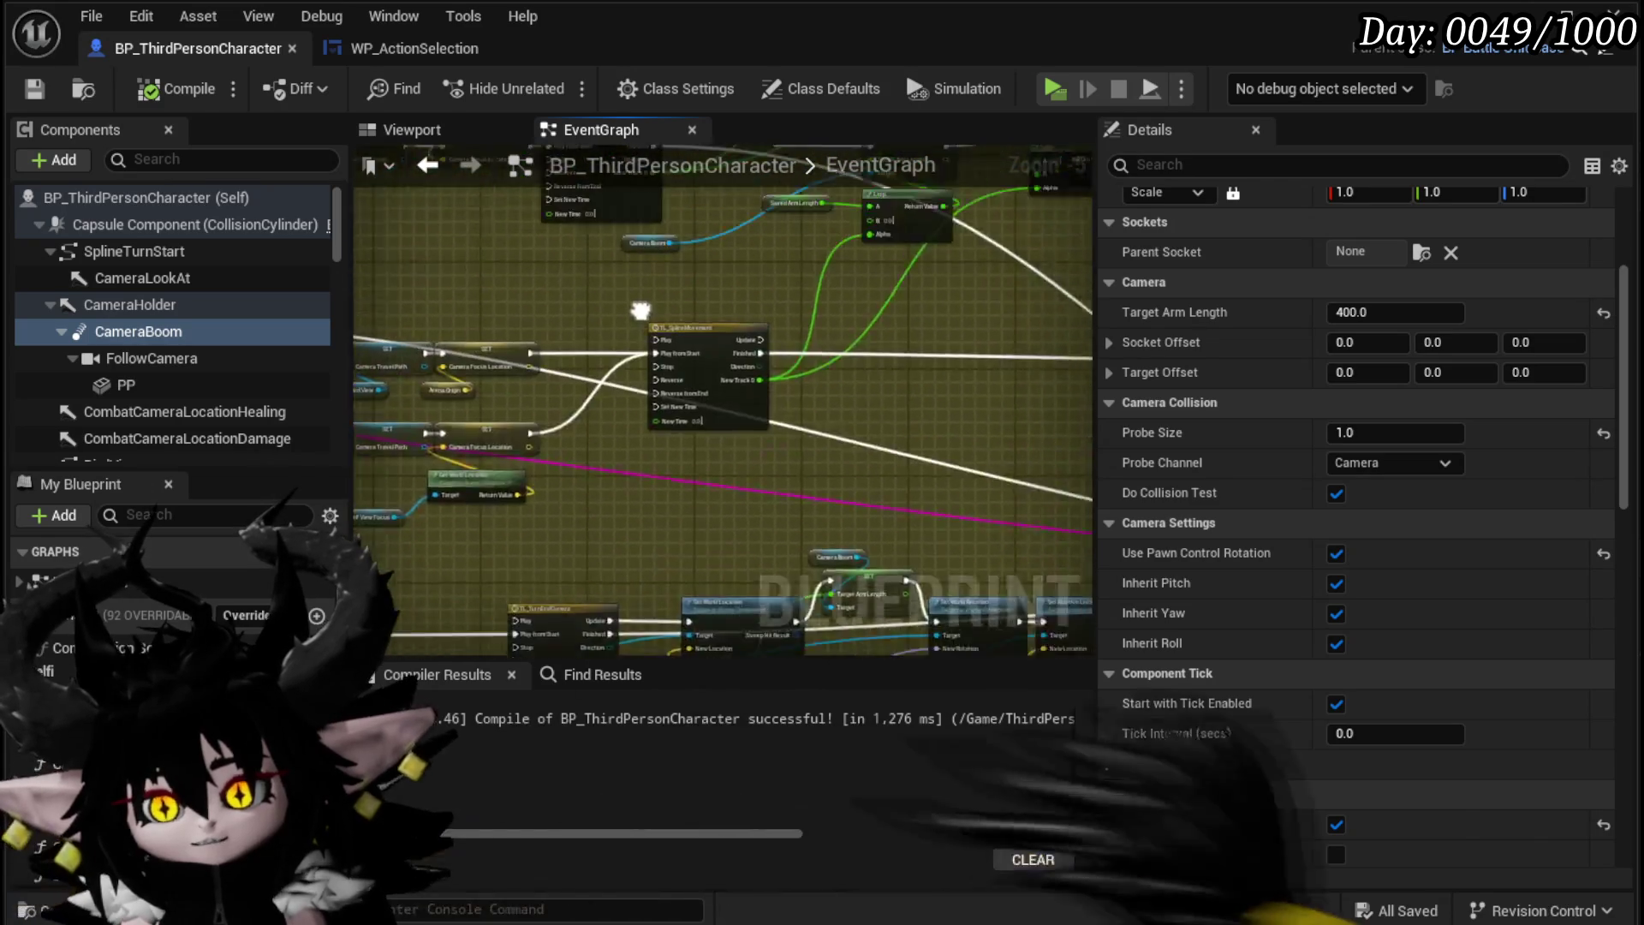
{"action": "scroll", "coordinate": [582, 419], "scroll_direction": "down", "scroll_amount": 1}
{"action": "mouse_move", "coordinate": [583, 420]}
{"action": "left_mouse_down"}
{"action": "mouse_move", "coordinate": [685, 342]}
{"action": "mouse_move", "coordinate": [760, 249]}
{"action": "mouse_move", "coordinate": [966, 229]}
{"action": "mouse_move", "coordinate": [759, 286]}
{"action": "mouse_move", "coordinate": [1046, 323]}
{"action": "left_mouse_up"}
{"action": "scroll", "coordinate": [531, 339], "scroll_direction": "up", "scroll_amount": 4}
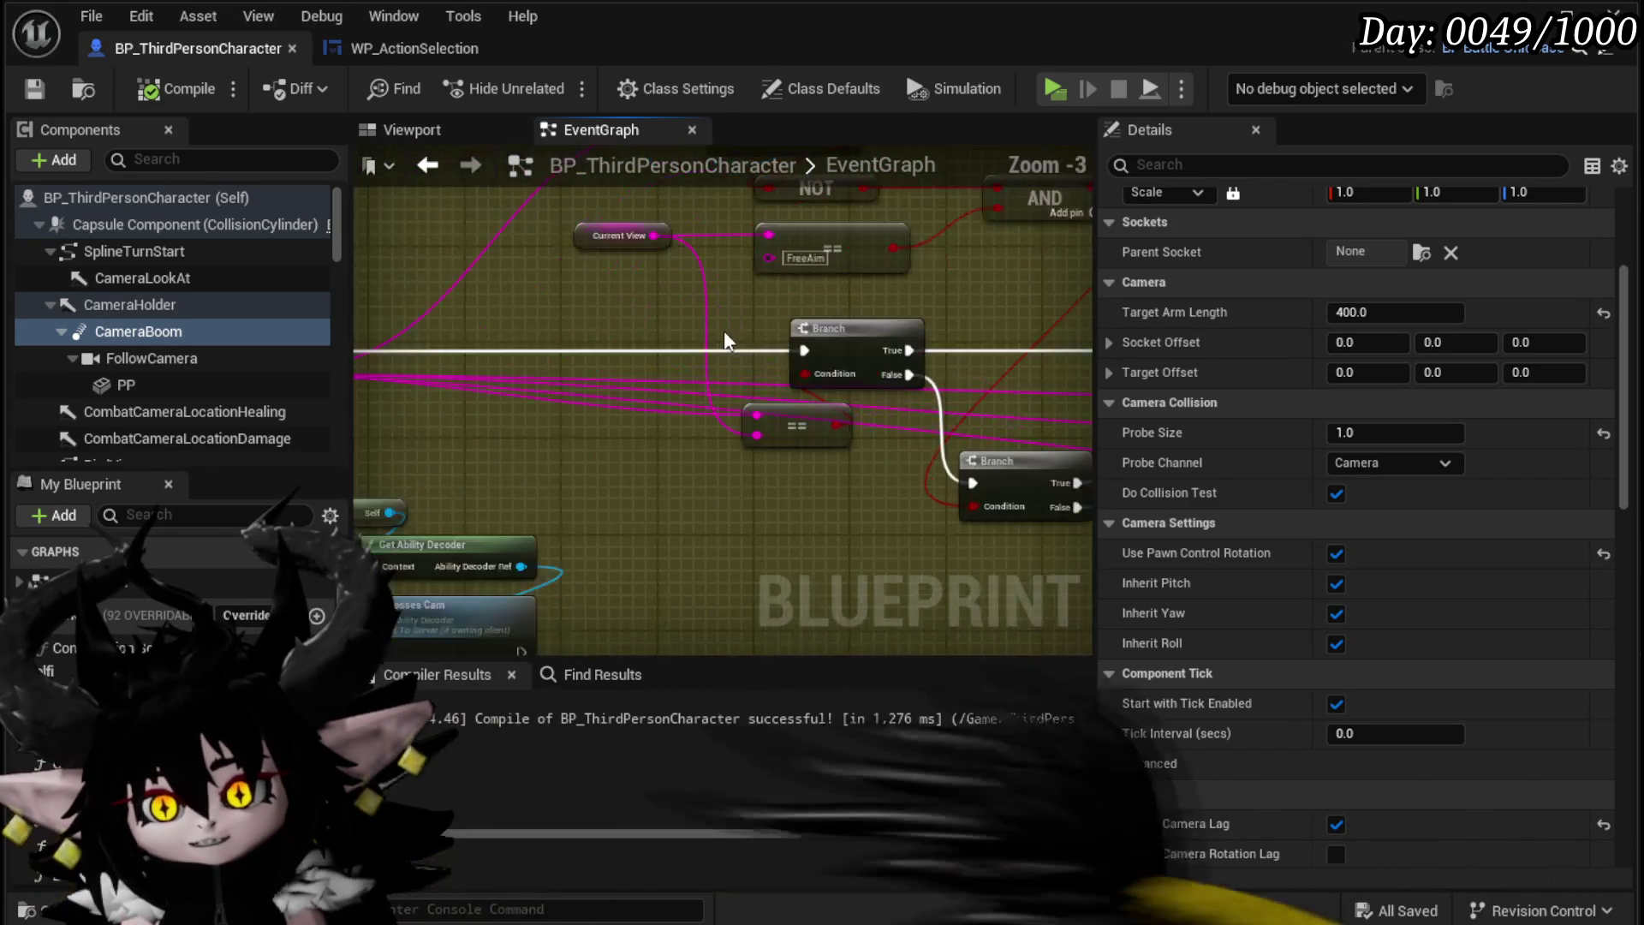
{"action": "left_click_drag", "start_coordinate": [776, 305], "coordinate": [618, 236]}
{"action": "mouse_move", "coordinate": [610, 573]}
{"action": "left_mouse_down"}
{"action": "mouse_move", "coordinate": [779, 315]}
{"action": "mouse_move", "coordinate": [906, 351]}
{"action": "mouse_move", "coordinate": [933, 290]}
{"action": "mouse_move", "coordinate": [738, 445]}
{"action": "left_mouse_up"}
{"action": "left_click_drag", "start_coordinate": [923, 298], "coordinate": [942, 290]}
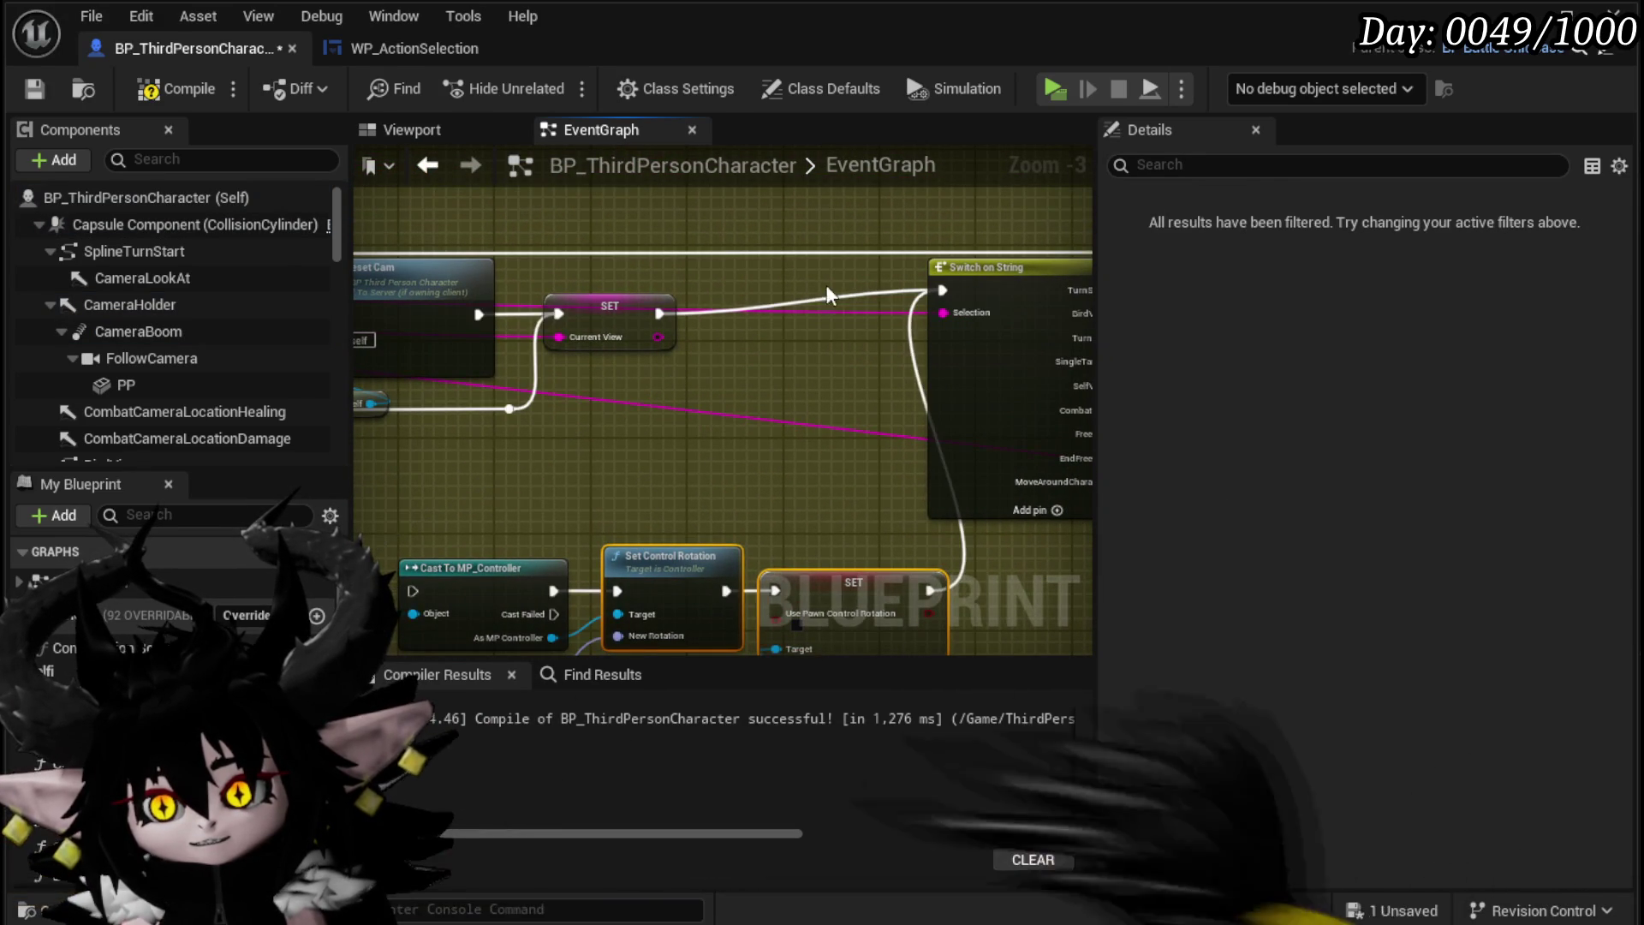
{"action": "left_click", "coordinate": [38, 89]}
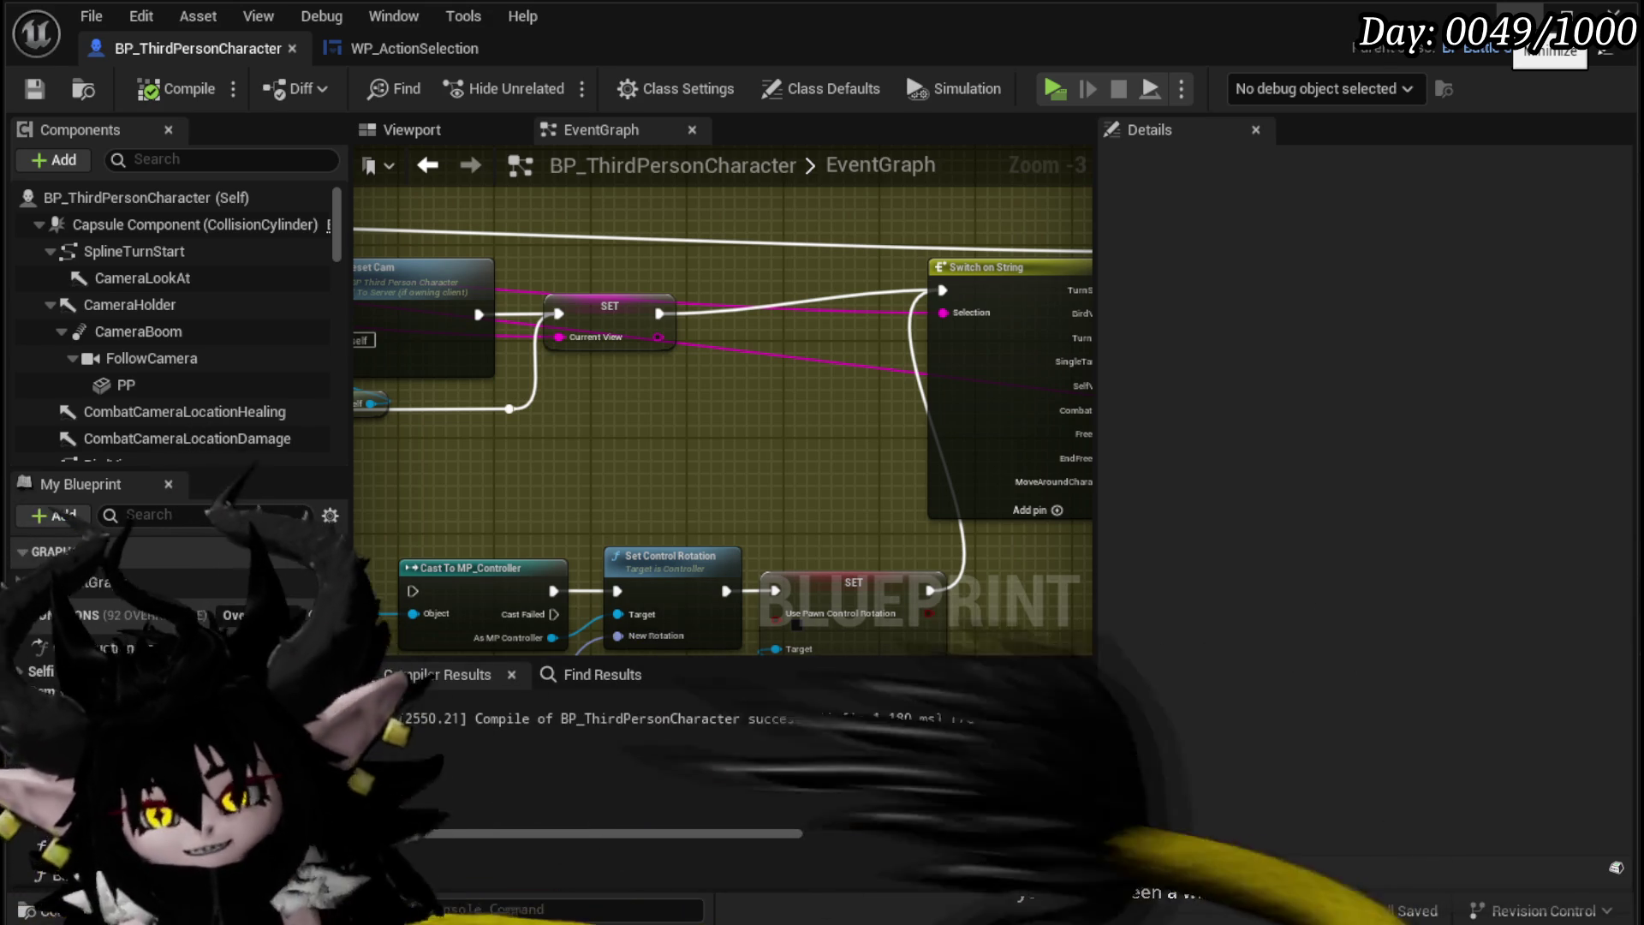
{"action": "left_click", "coordinate": [1546, 7]}
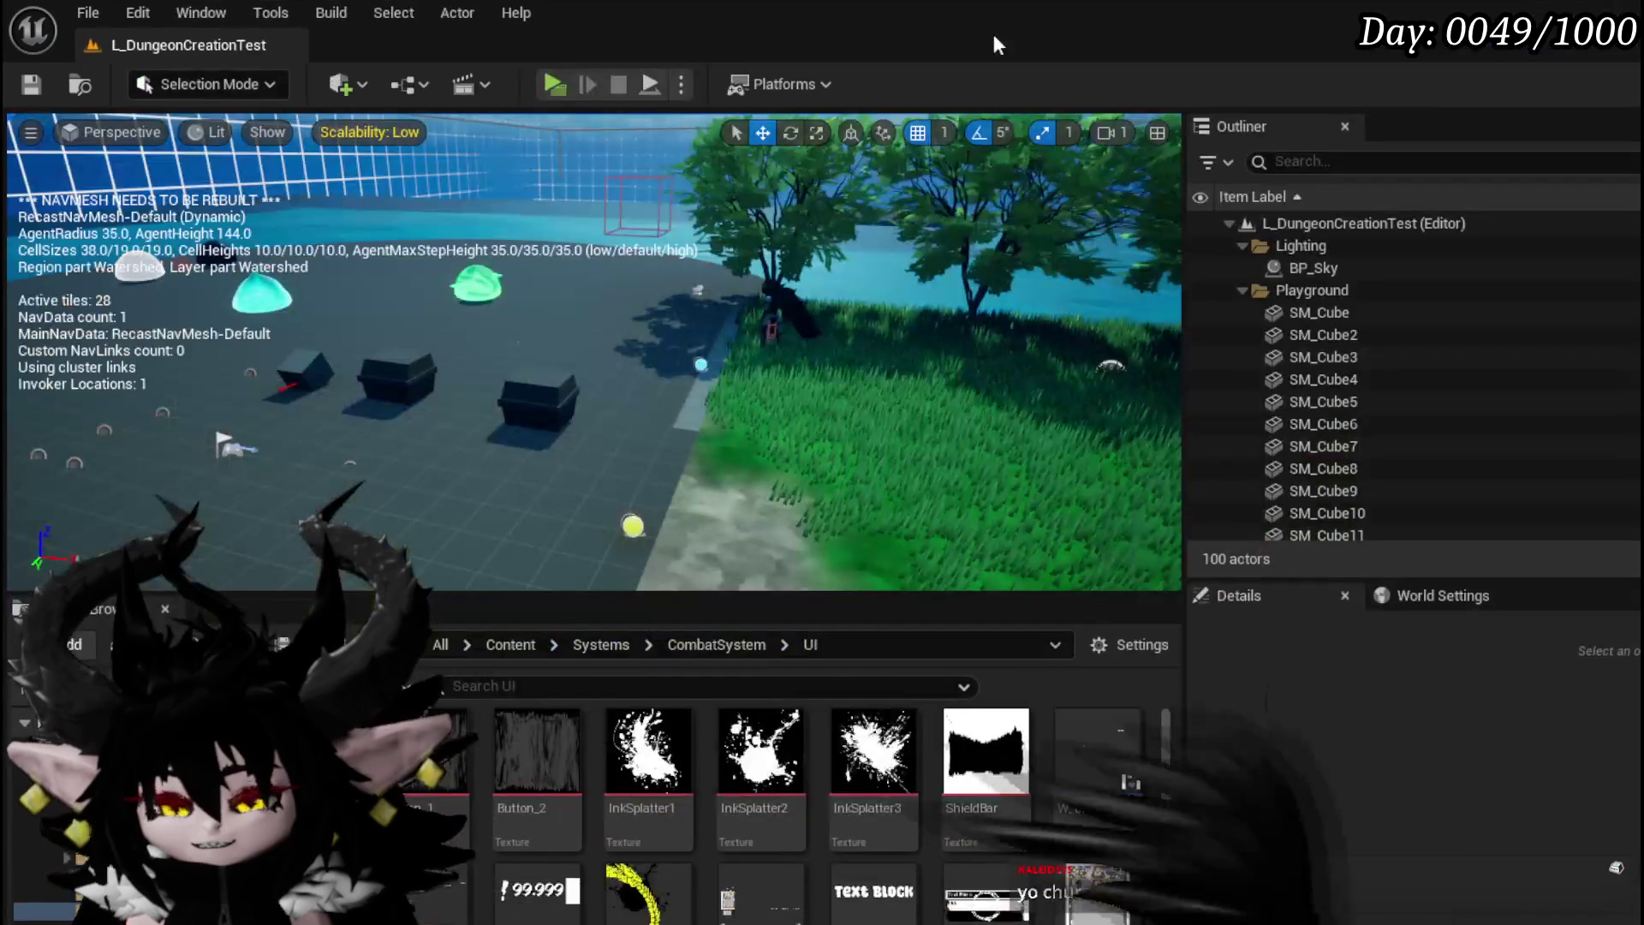
Step: Run a standalone playtest, approaching the green slime and choosing an option to start the battle
{"action": "left_click", "coordinate": [562, 68]}
{"action": "left_click", "coordinate": [672, 130]}
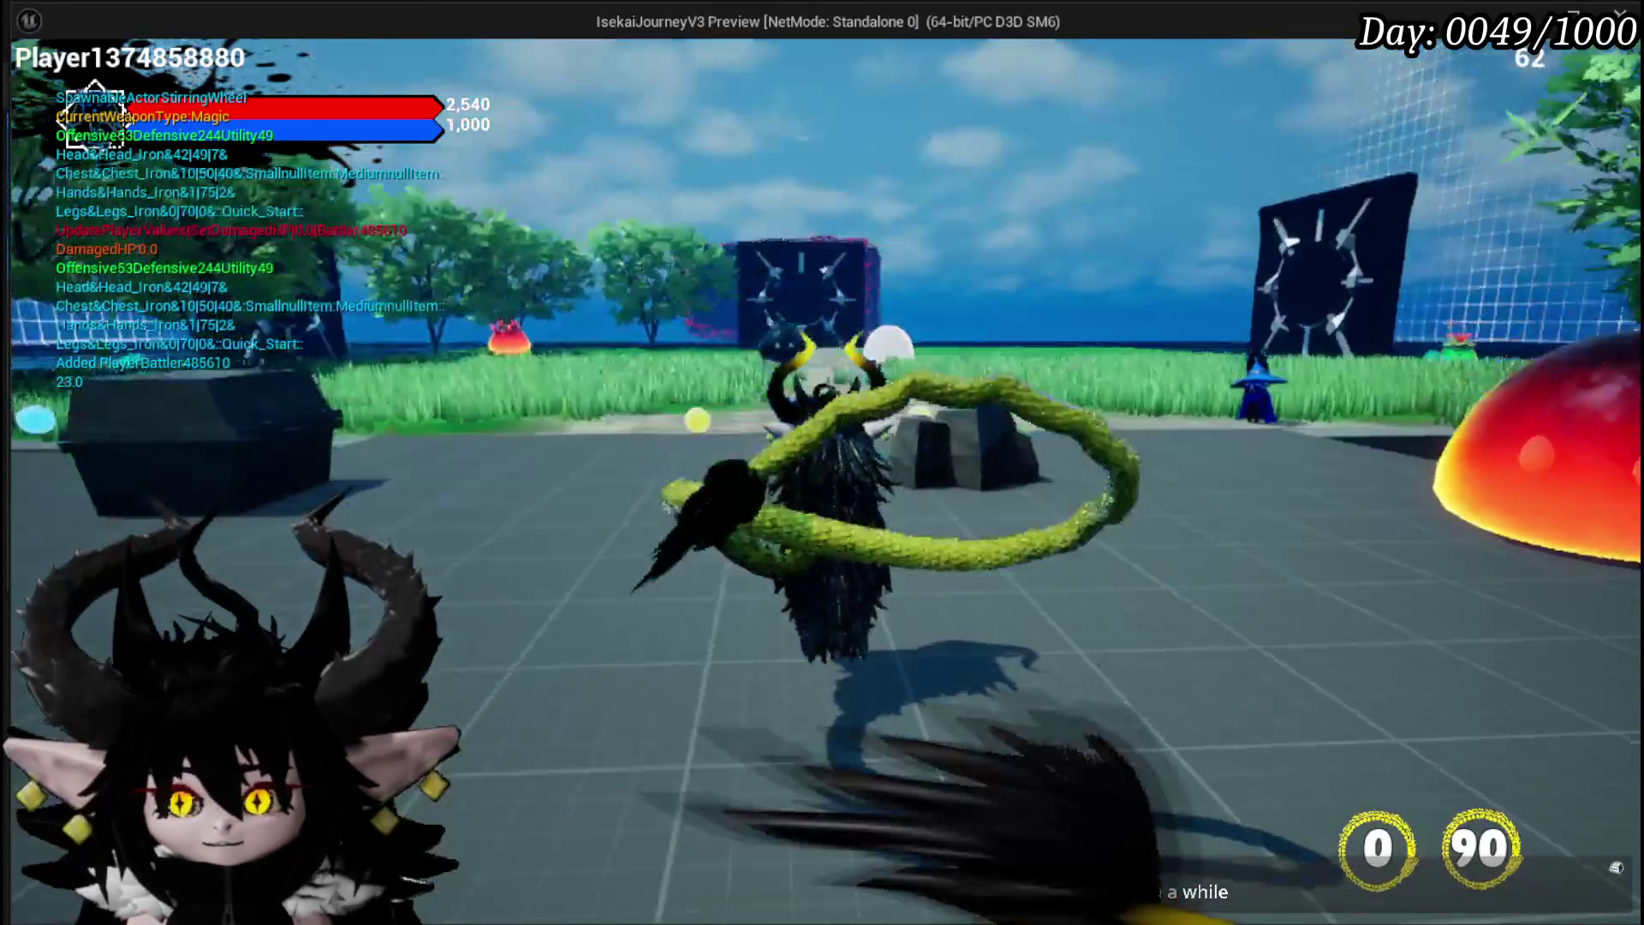
{"action": "key", "text": "w"}
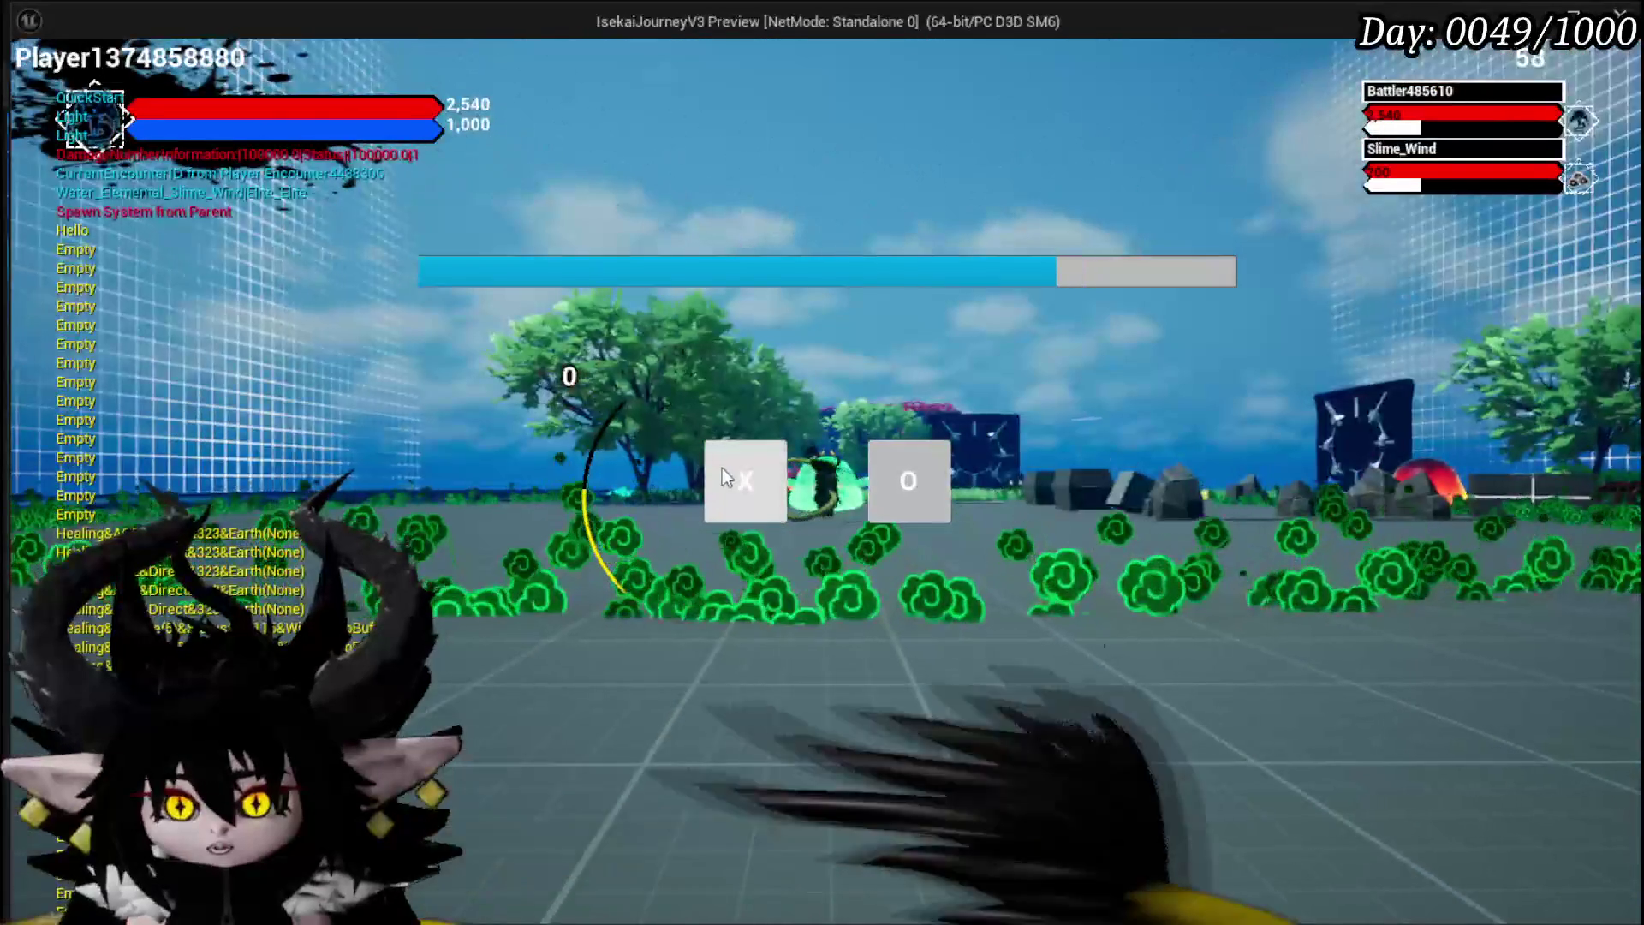
{"action": "left_click", "coordinate": [722, 467]}
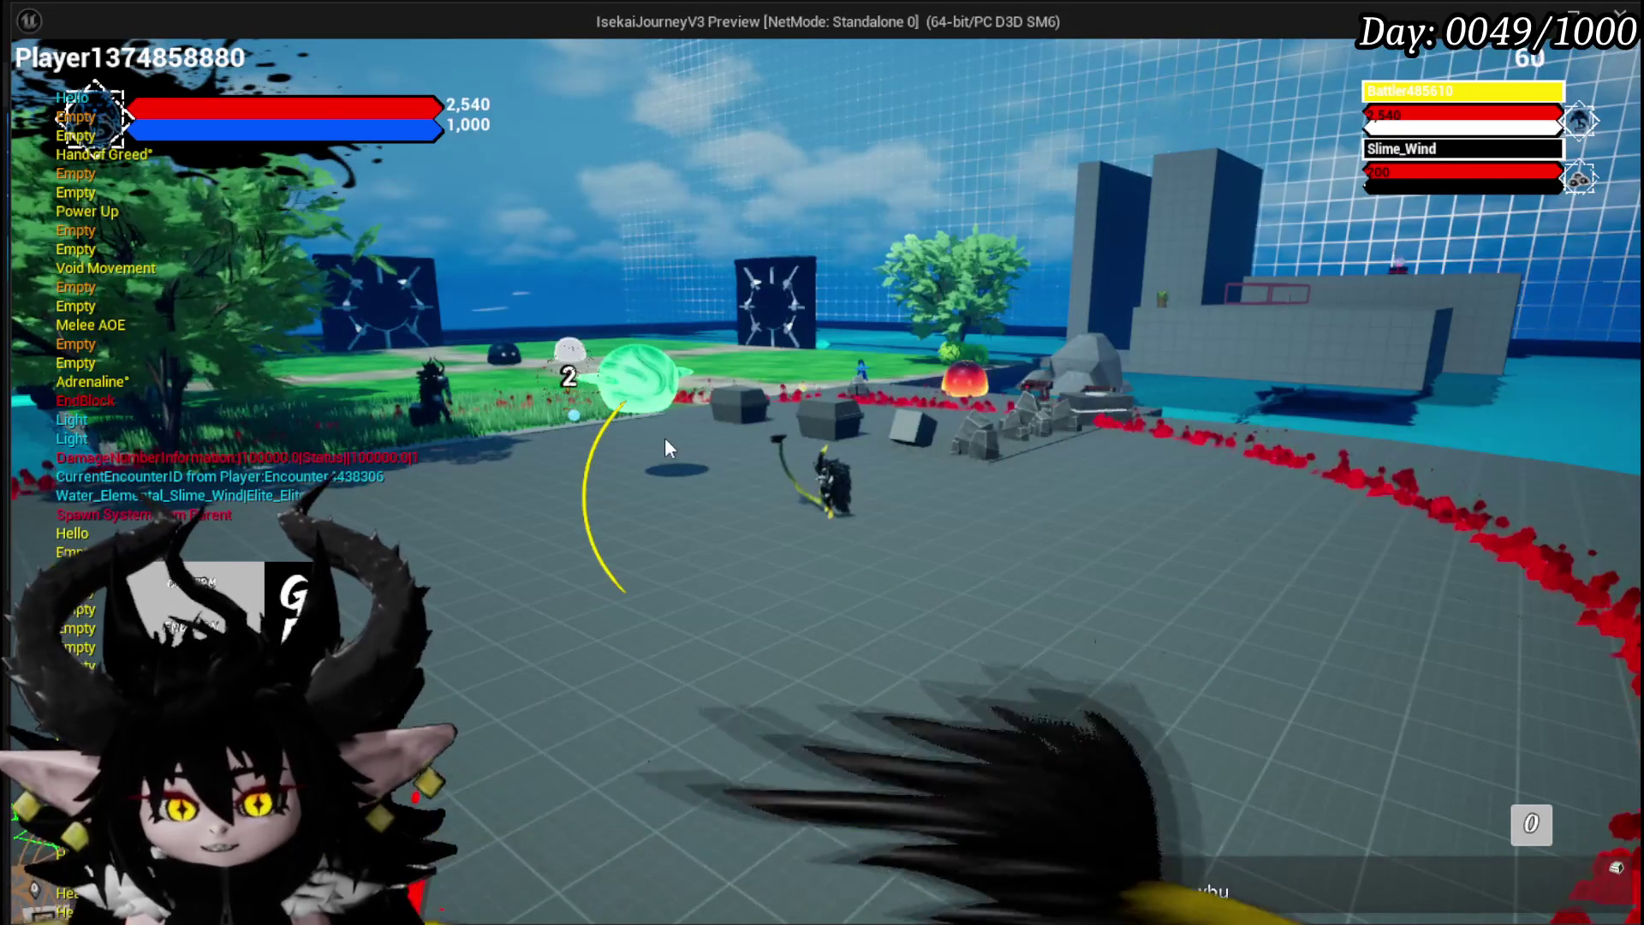
Step: Close the game, save the level, and return to the character's Switch on String area
{"action": "key", "text": "Escape"}
{"action": "left_click", "coordinate": [32, 83]}
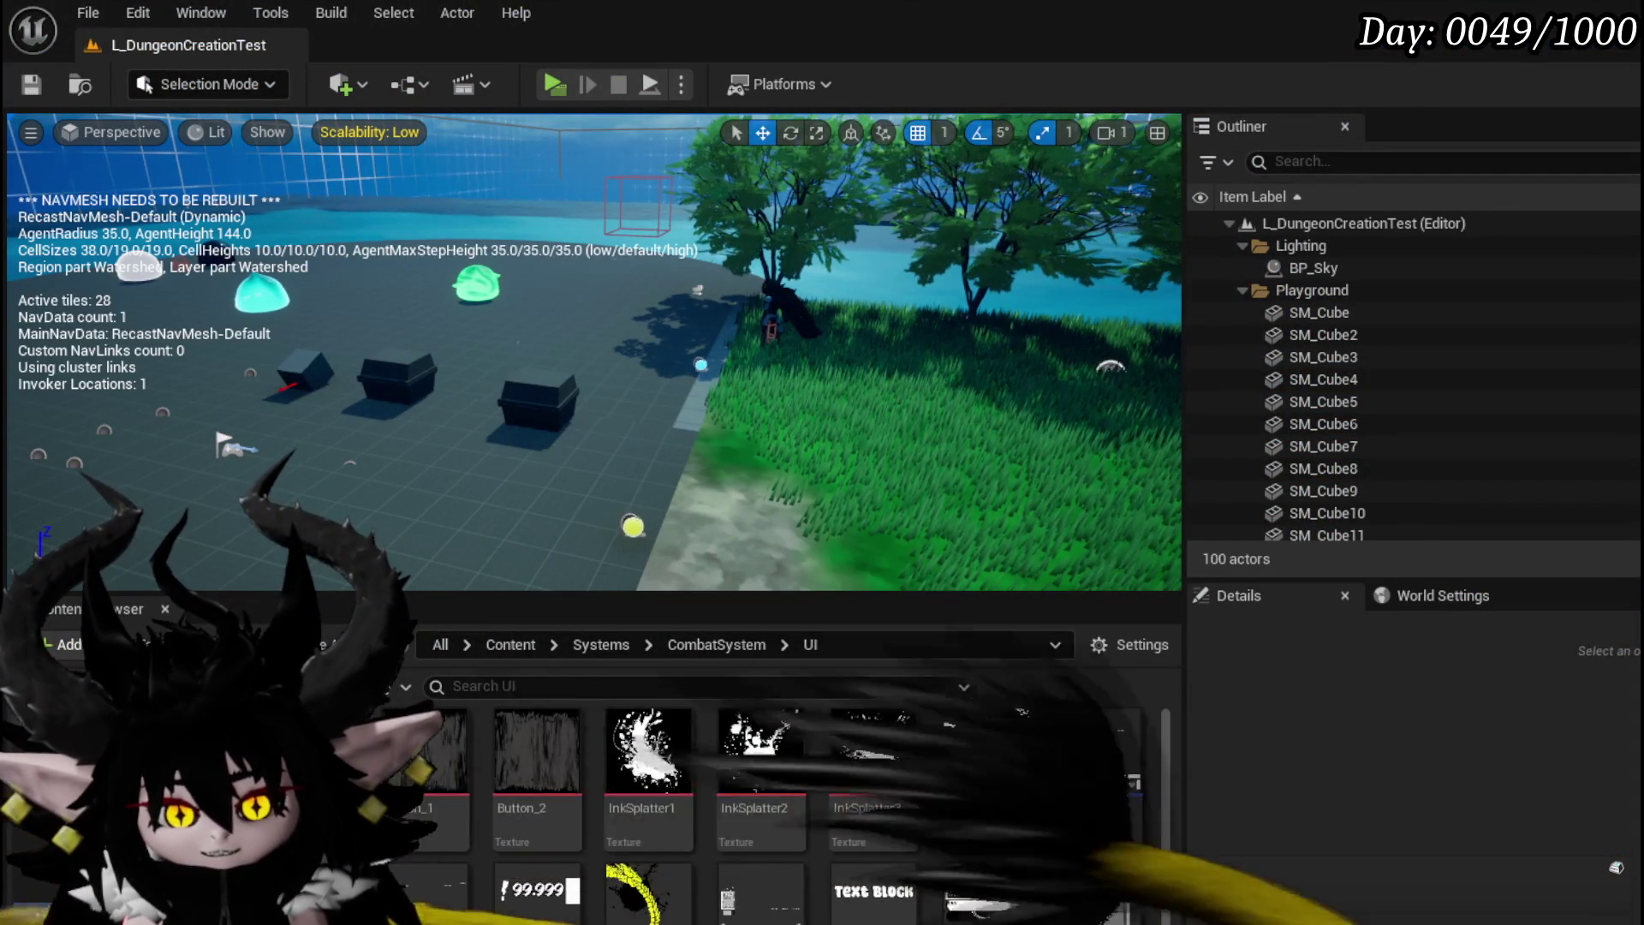
{"action": "key", "text": "alt+Tab"}
{"action": "mouse_move", "coordinate": [796, 403]}
{"action": "left_mouse_down"}
{"action": "mouse_move", "coordinate": [572, 237]}
{"action": "mouse_move", "coordinate": [626, 262]}
{"action": "mouse_move", "coordinate": [672, 426]}
{"action": "mouse_move", "coordinate": [708, 299]}
{"action": "mouse_move", "coordinate": [745, 345]}
{"action": "mouse_move", "coordinate": [734, 252]}
{"action": "mouse_move", "coordinate": [631, 349]}
{"action": "mouse_move", "coordinate": [540, 390]}
{"action": "left_mouse_up"}
Step: Nudge Switch on String and review the Cast To MP_Controller, Set Control Rotation and SET nodes
{"action": "left_click_drag", "start_coordinate": [779, 301], "coordinate": [786, 314]}
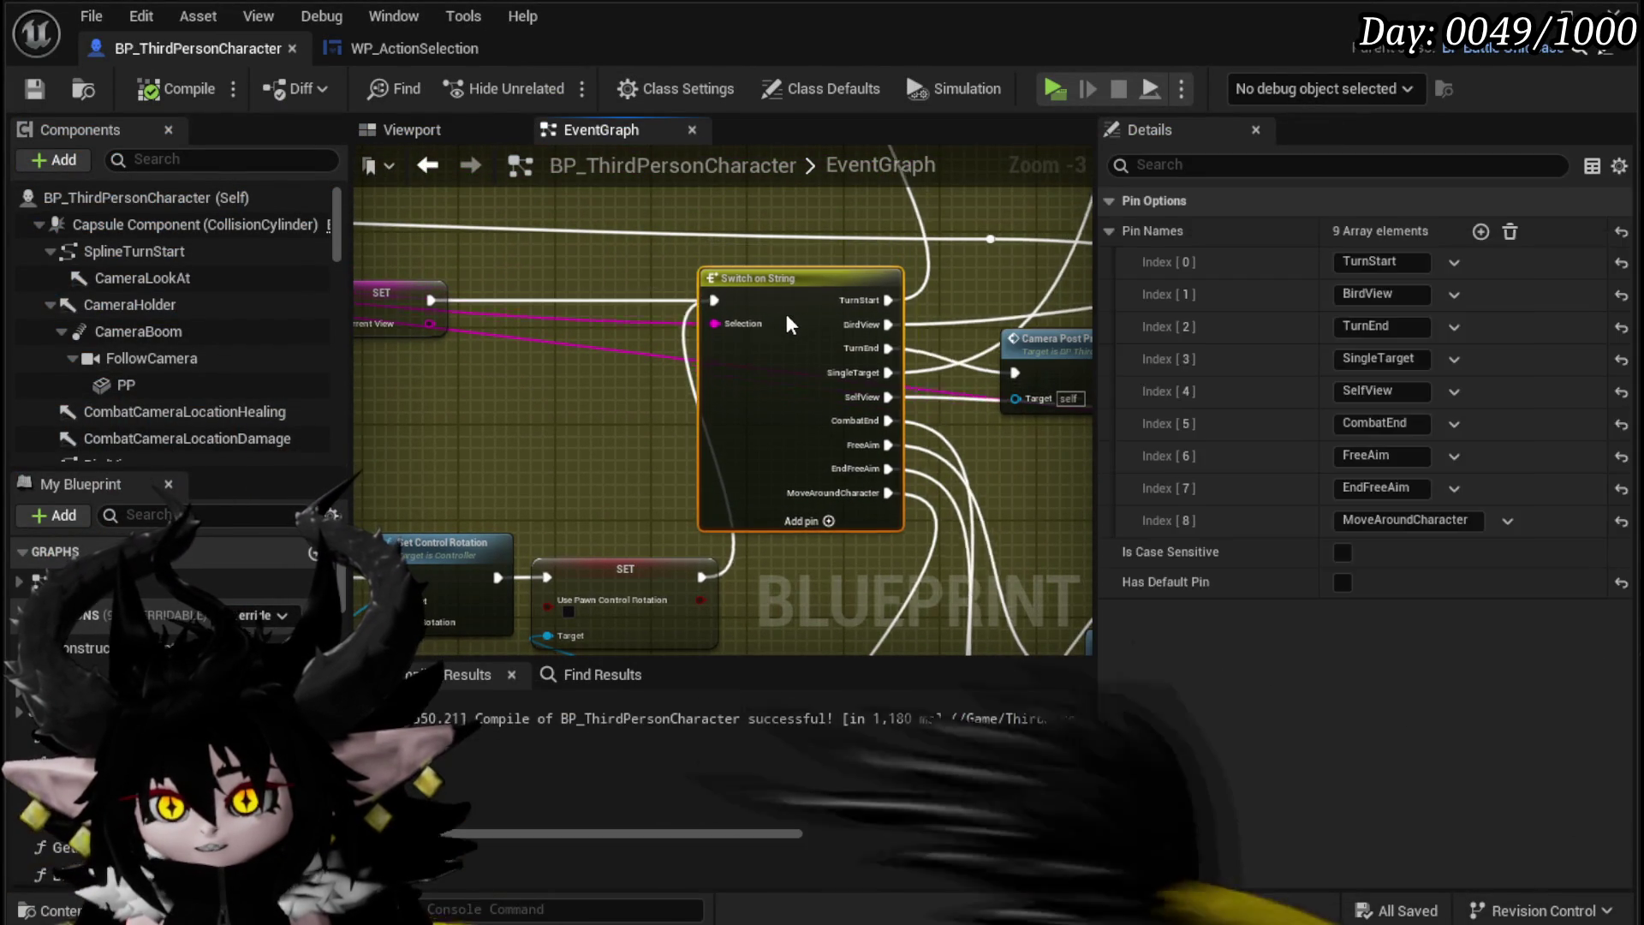
{"action": "mouse_move", "coordinate": [486, 519]}
{"action": "left_mouse_down"}
{"action": "mouse_move", "coordinate": [612, 344]}
{"action": "mouse_move", "coordinate": [718, 293]}
{"action": "mouse_move", "coordinate": [903, 287]}
{"action": "left_mouse_up"}
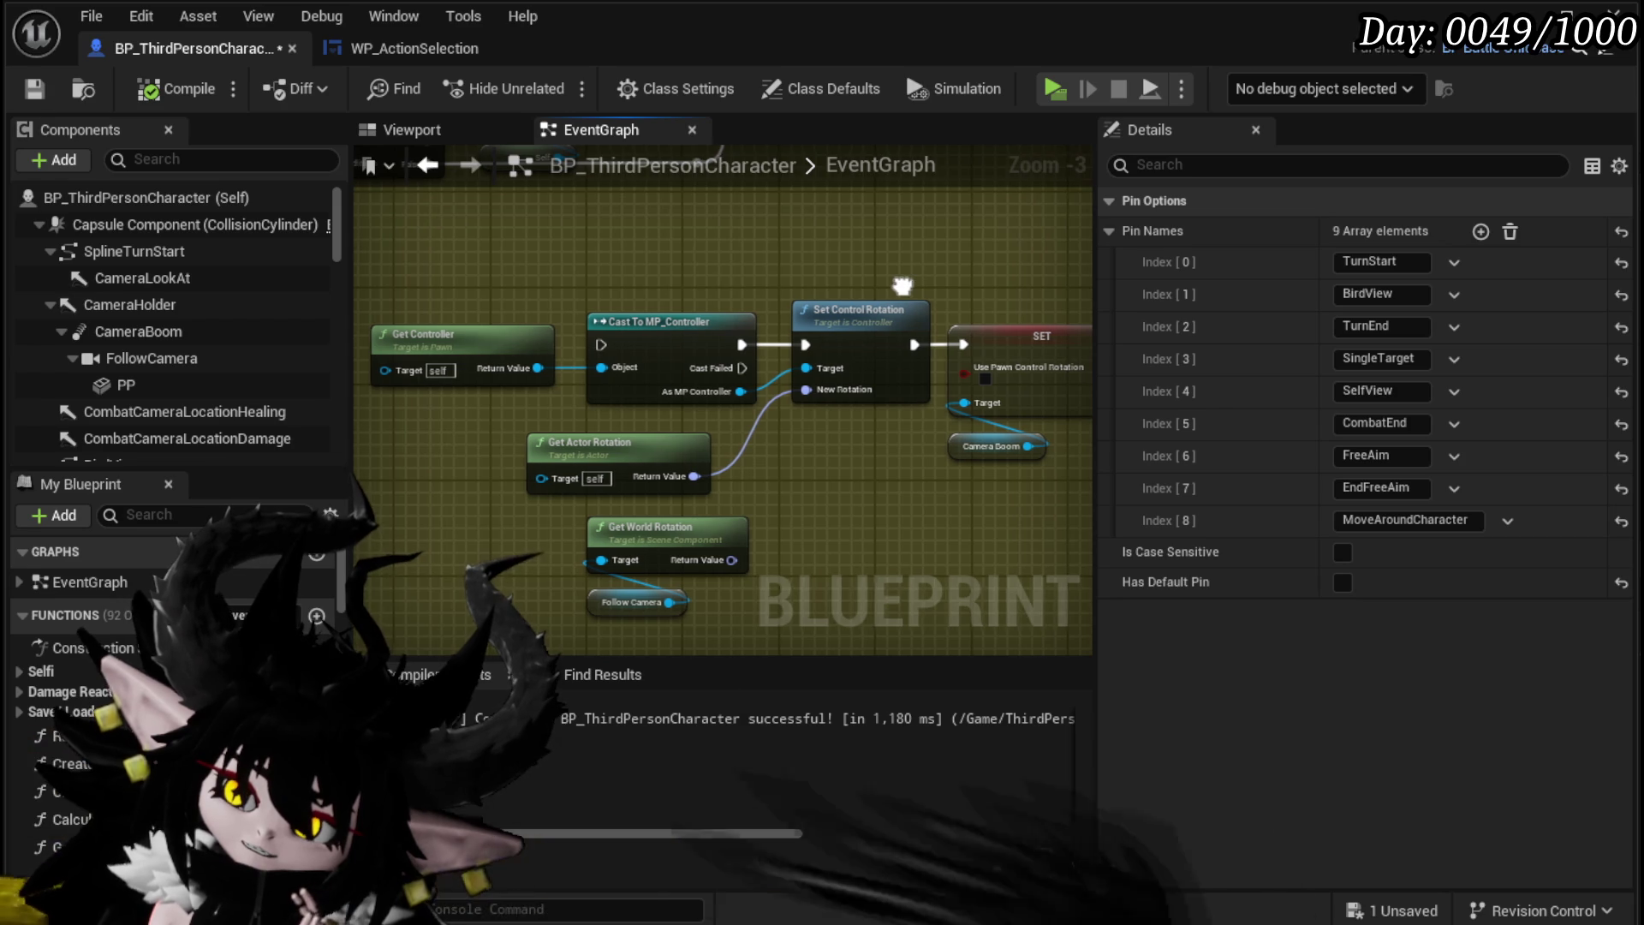
{"action": "left_click_drag", "start_coordinate": [903, 287], "coordinate": [736, 296]}
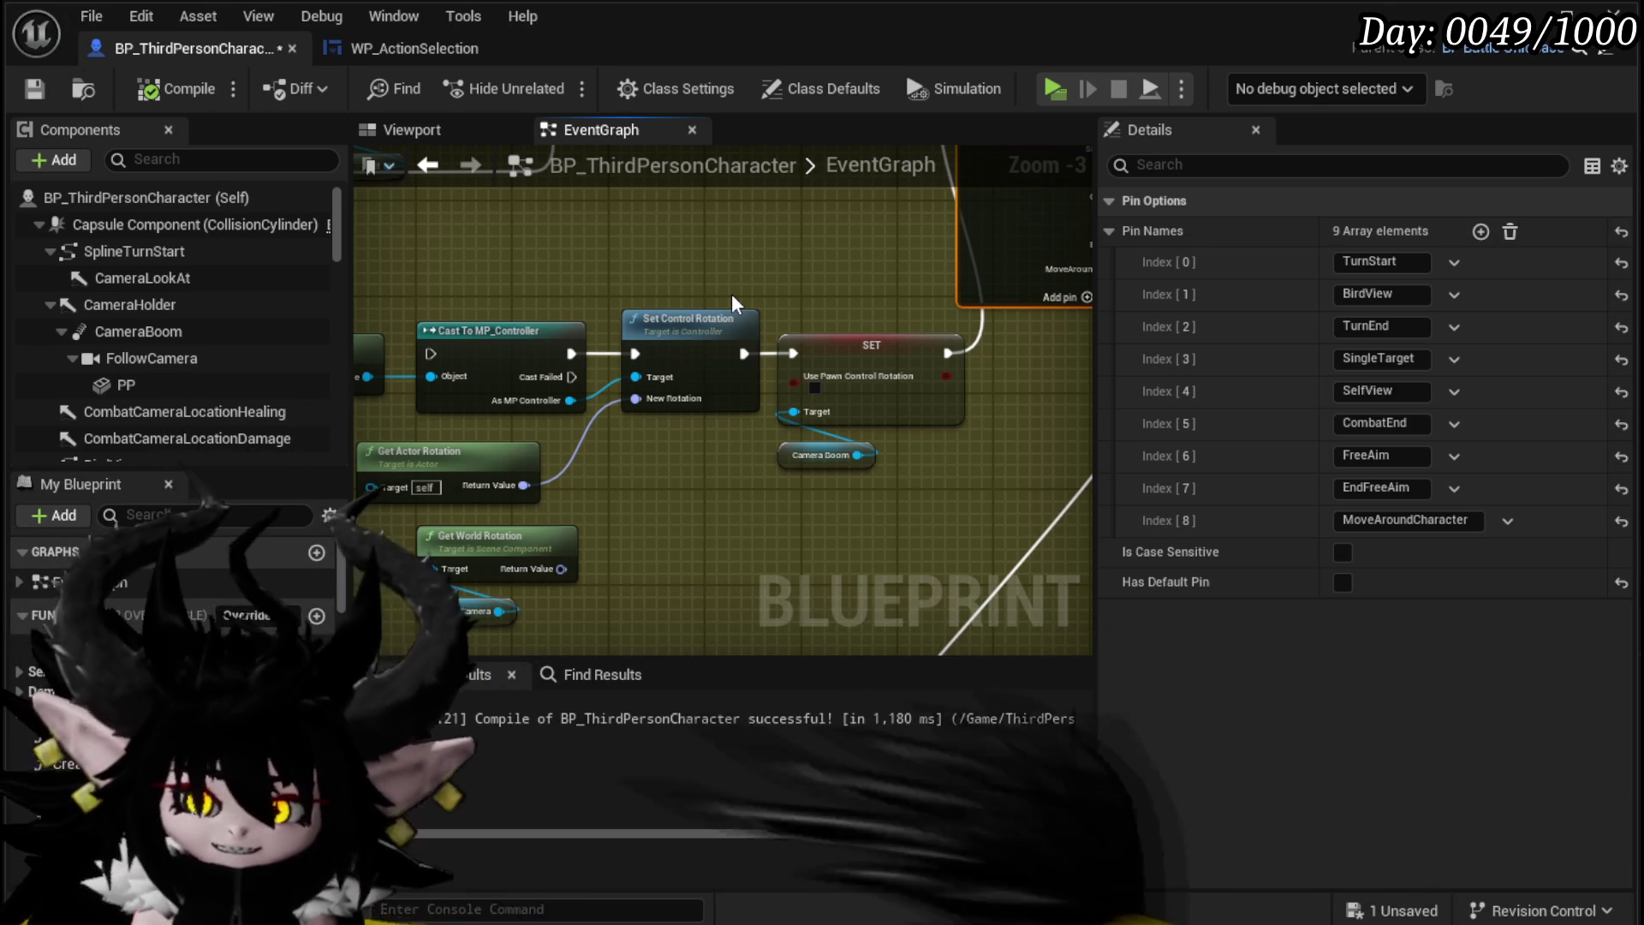
{"action": "scroll", "coordinate": [687, 301], "scroll_direction": "down", "scroll_amount": 4}
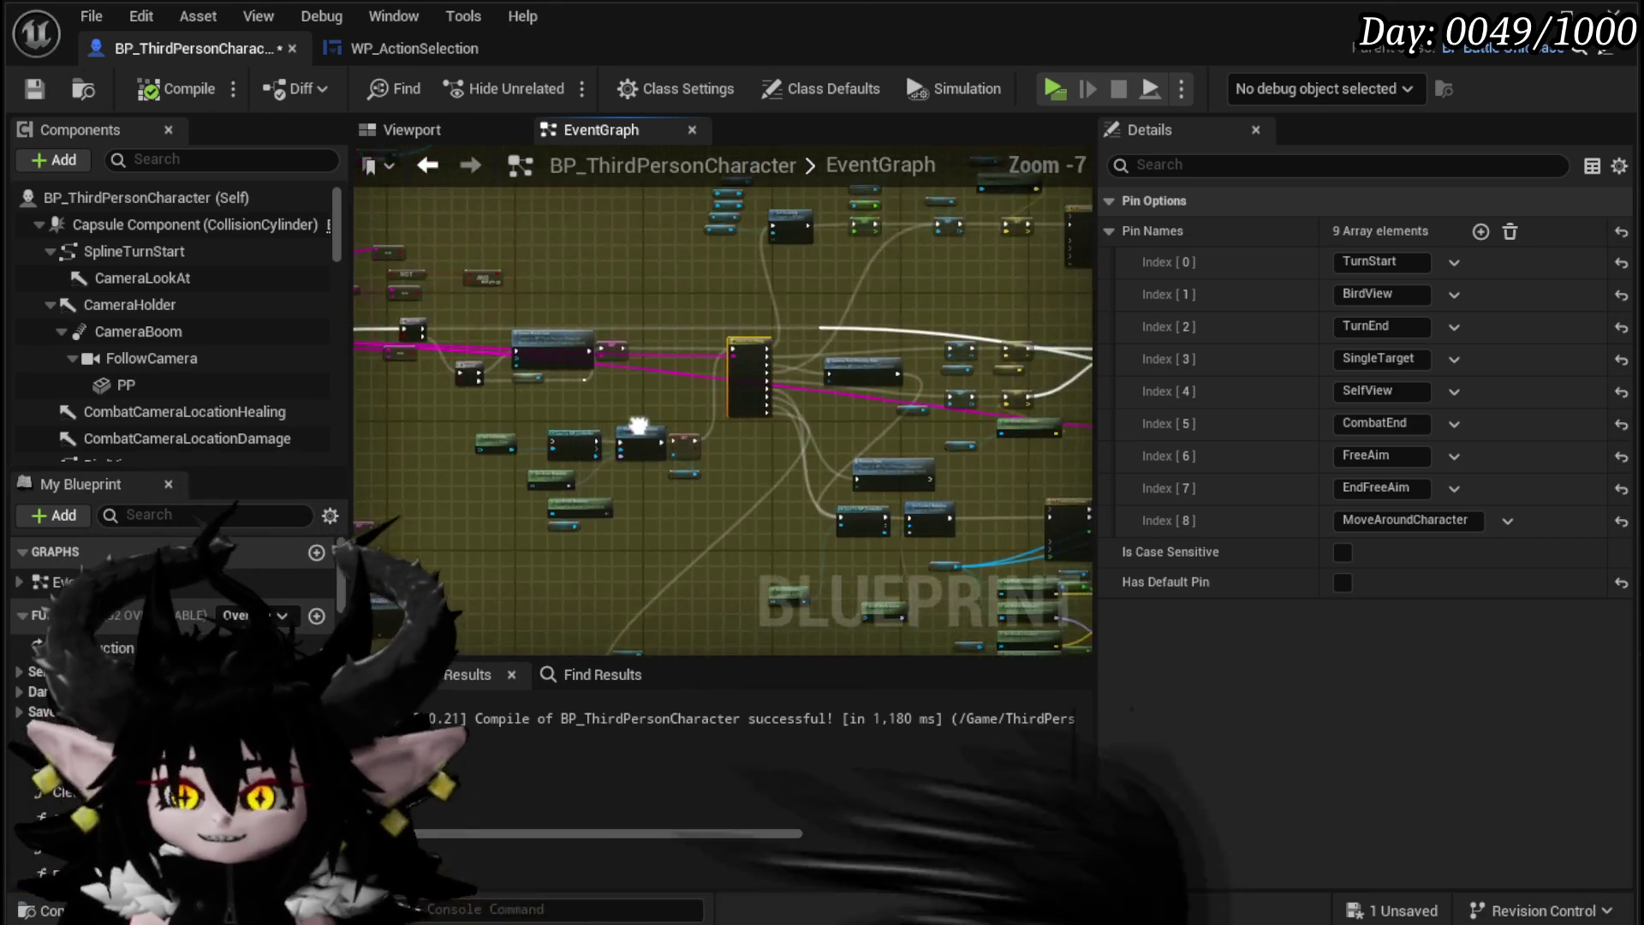
Step: Save BP_ThirdPersonCharacter, undo the last change, and compile and save it again
{"action": "scroll", "coordinate": [716, 375], "scroll_direction": "up", "scroll_amount": 3}
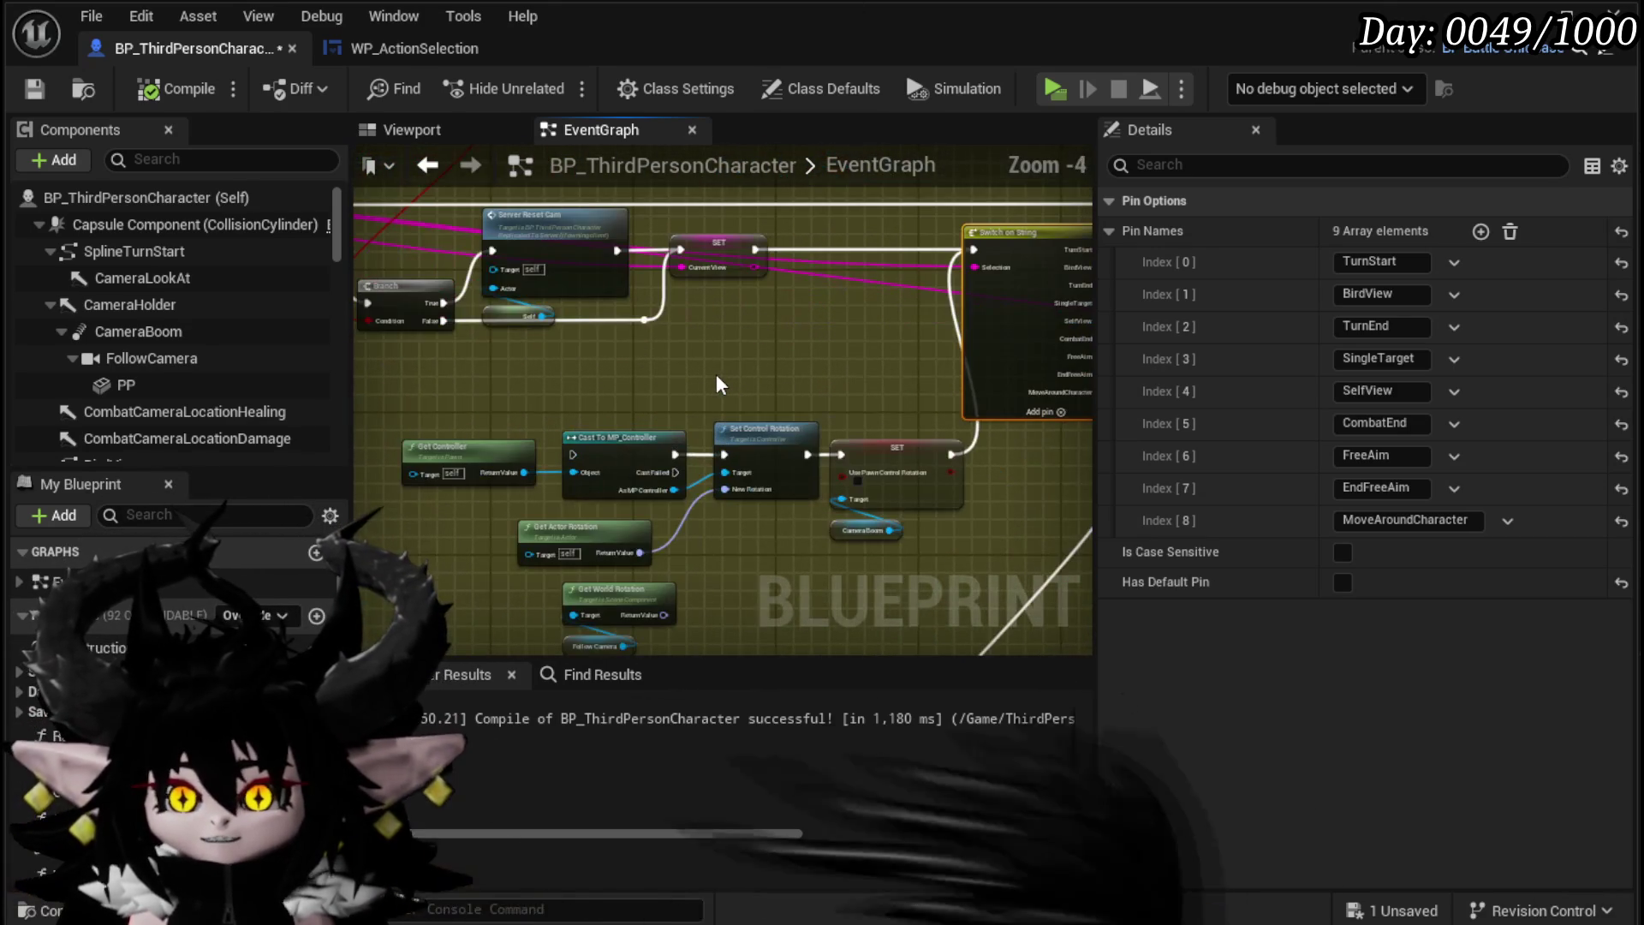
{"action": "left_click", "coordinate": [715, 373]}
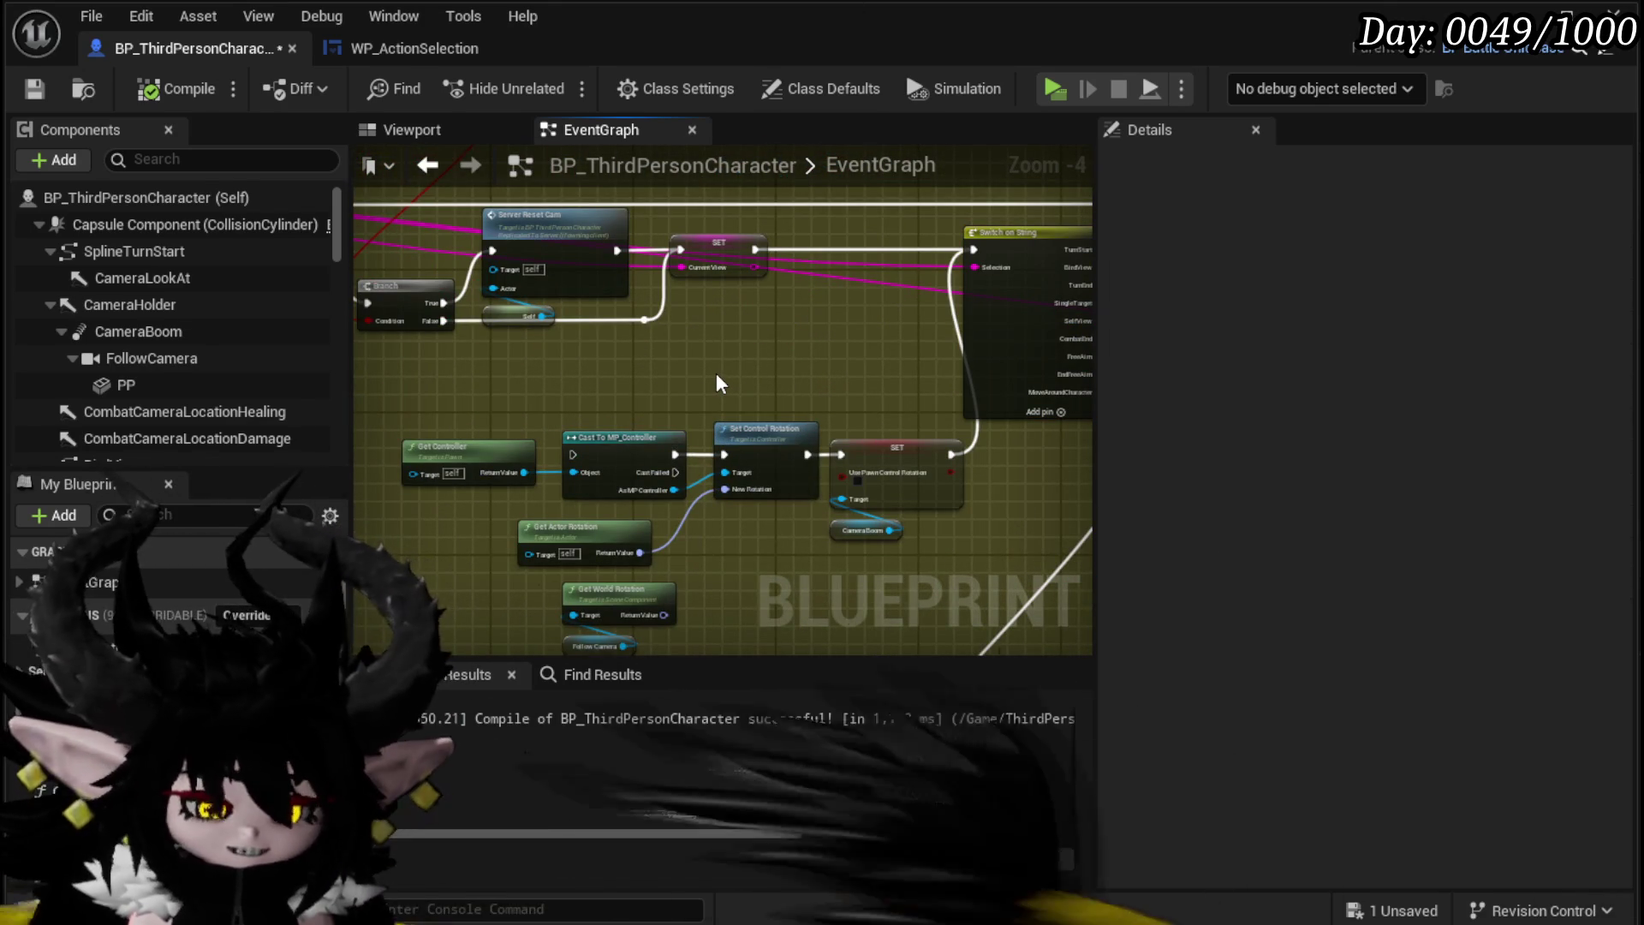
{"action": "left_click_drag", "start_coordinate": [716, 373], "coordinate": [681, 371]}
{"action": "key", "text": "ctrl+s"}
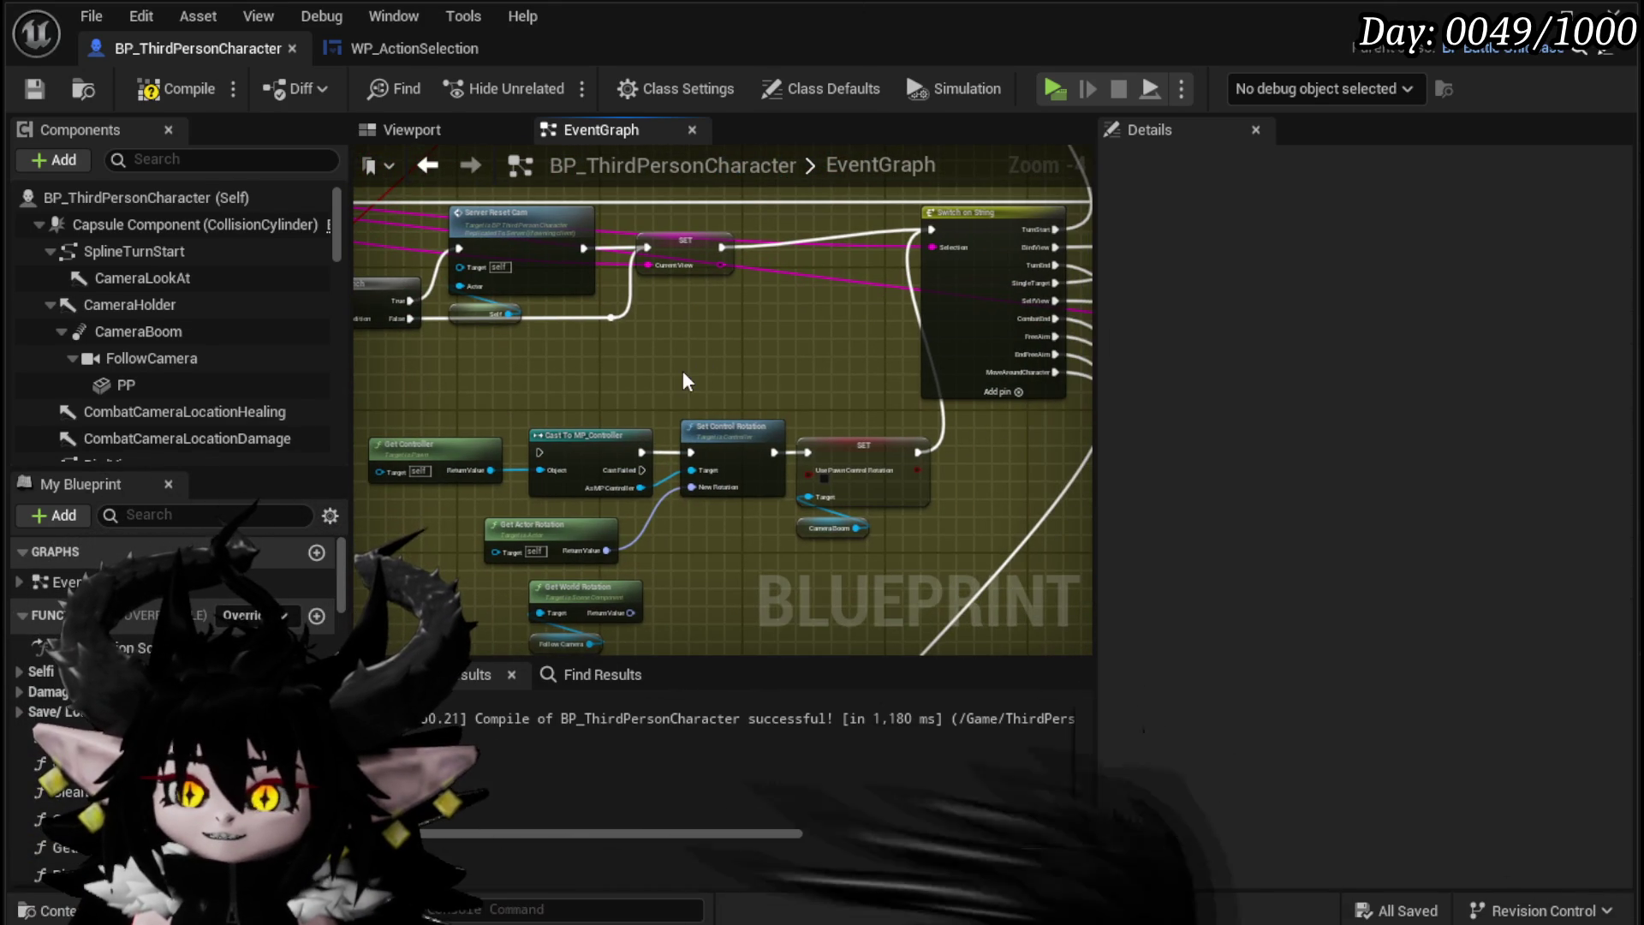
{"action": "key", "text": "ctrl+z"}
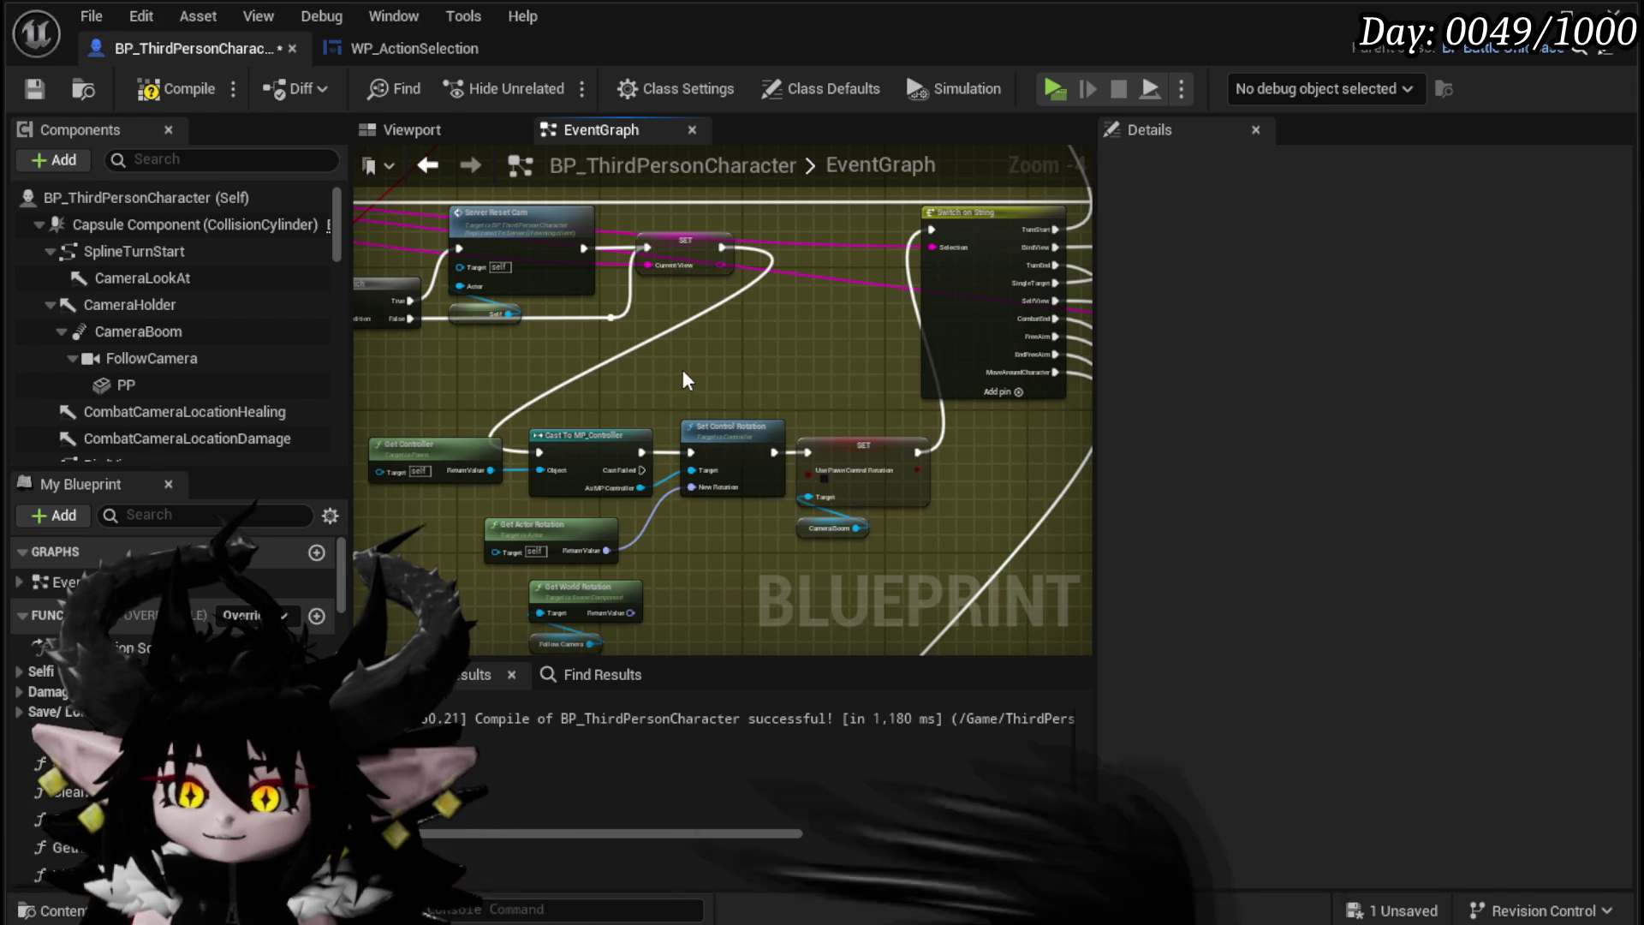
{"action": "left_click", "coordinate": [26, 88]}
{"action": "left_click_drag", "start_coordinate": [737, 428], "coordinate": [719, 319]}
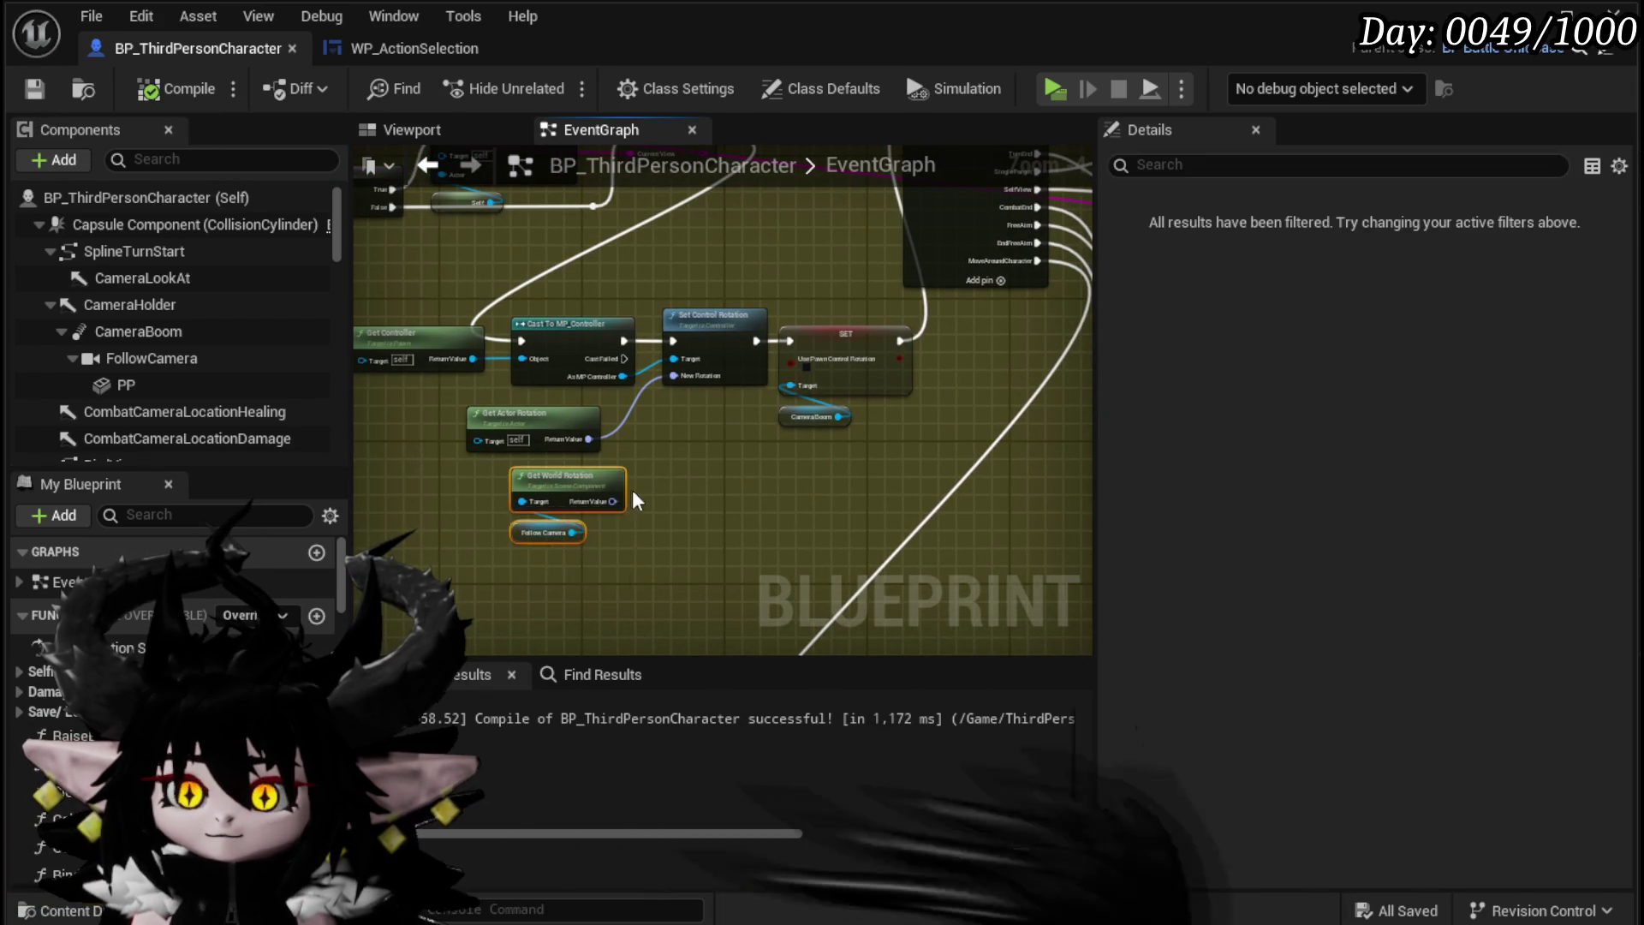
Step: Move Get World Rotation lower and select the SET, Camera Boom, Get Controller and Cast nodes
{"action": "left_click_drag", "start_coordinate": [632, 490], "coordinate": [671, 520]}
{"action": "scroll", "coordinate": [680, 481], "scroll_direction": "down", "scroll_amount": 4}
{"action": "scroll", "coordinate": [679, 481], "scroll_direction": "up", "scroll_amount": 3}
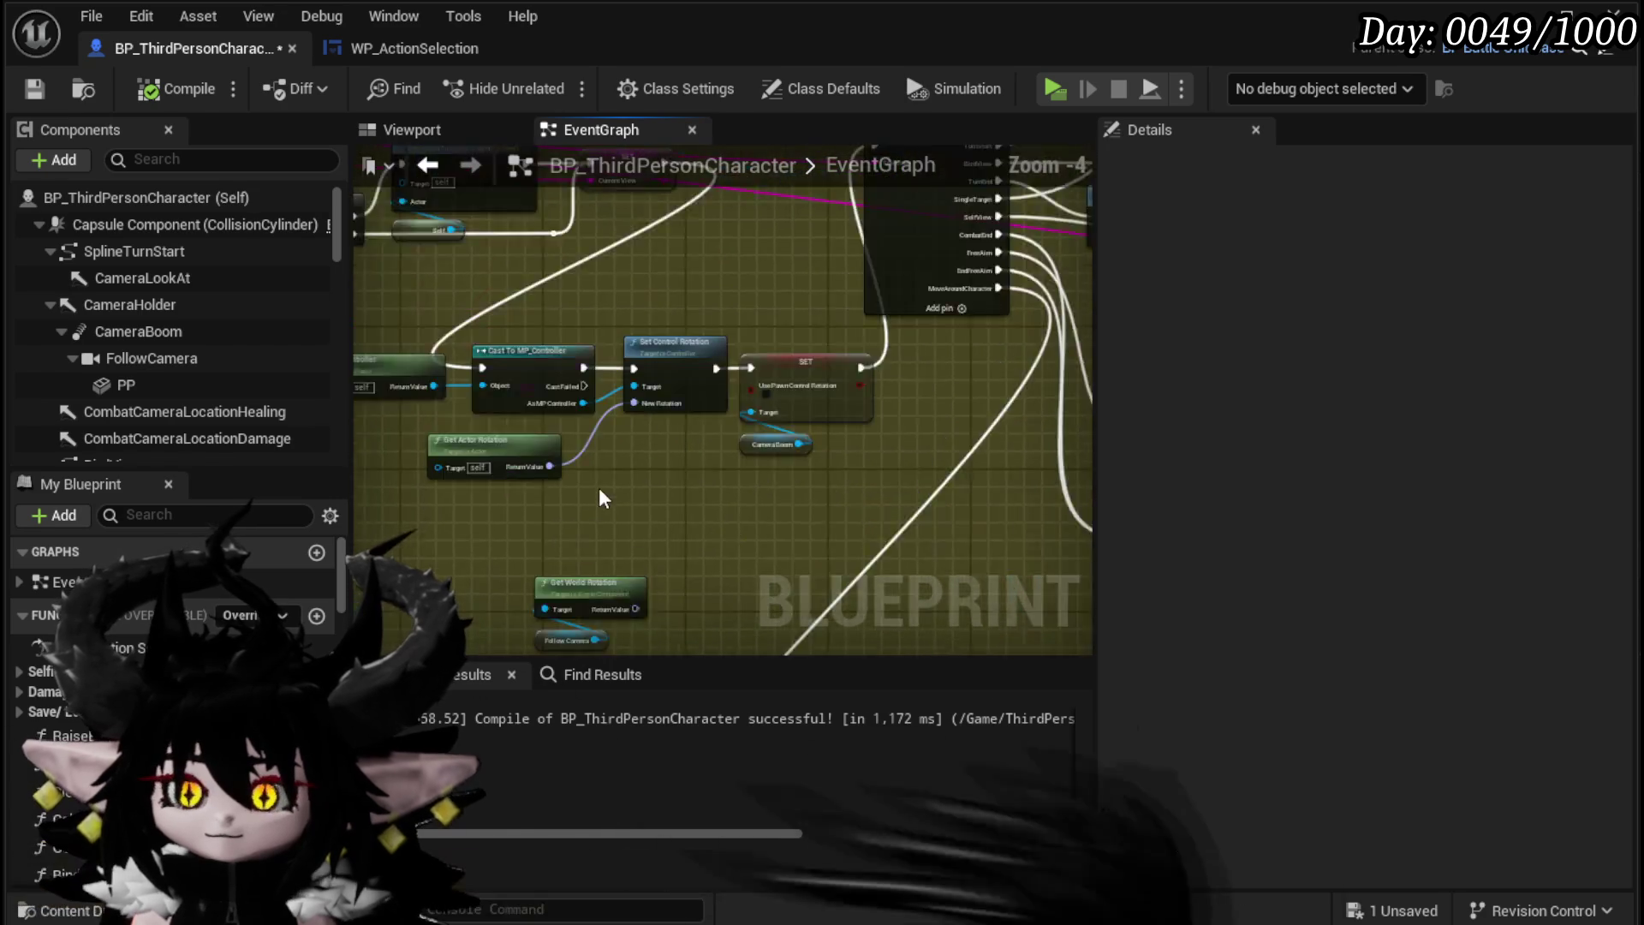
{"action": "left_click_drag", "start_coordinate": [867, 263], "coordinate": [887, 541]}
{"action": "mouse_move", "coordinate": [425, 314]}
{"action": "left_mouse_down"}
{"action": "mouse_move", "coordinate": [619, 316]}
{"action": "mouse_move", "coordinate": [758, 441]}
{"action": "left_mouse_up"}
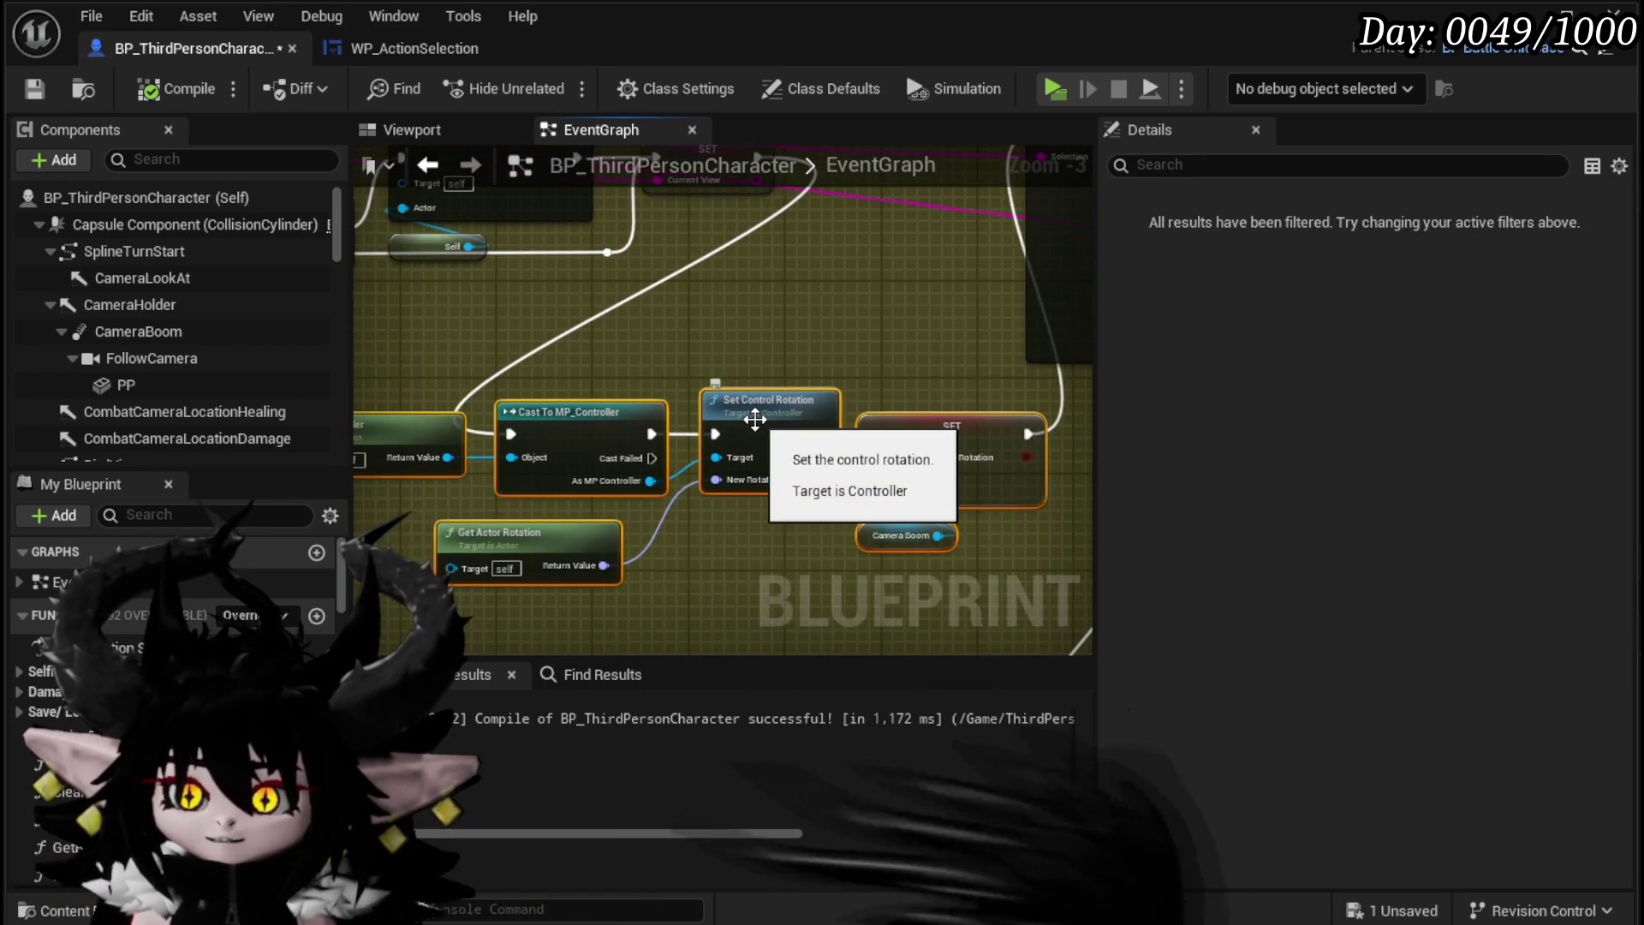
Step: Inspect the NOT, AND, Branch, Get Ability Decoder and Server Reset Cam areas of the graph
{"action": "scroll", "coordinate": [991, 476], "scroll_direction": "down", "scroll_amount": 1}
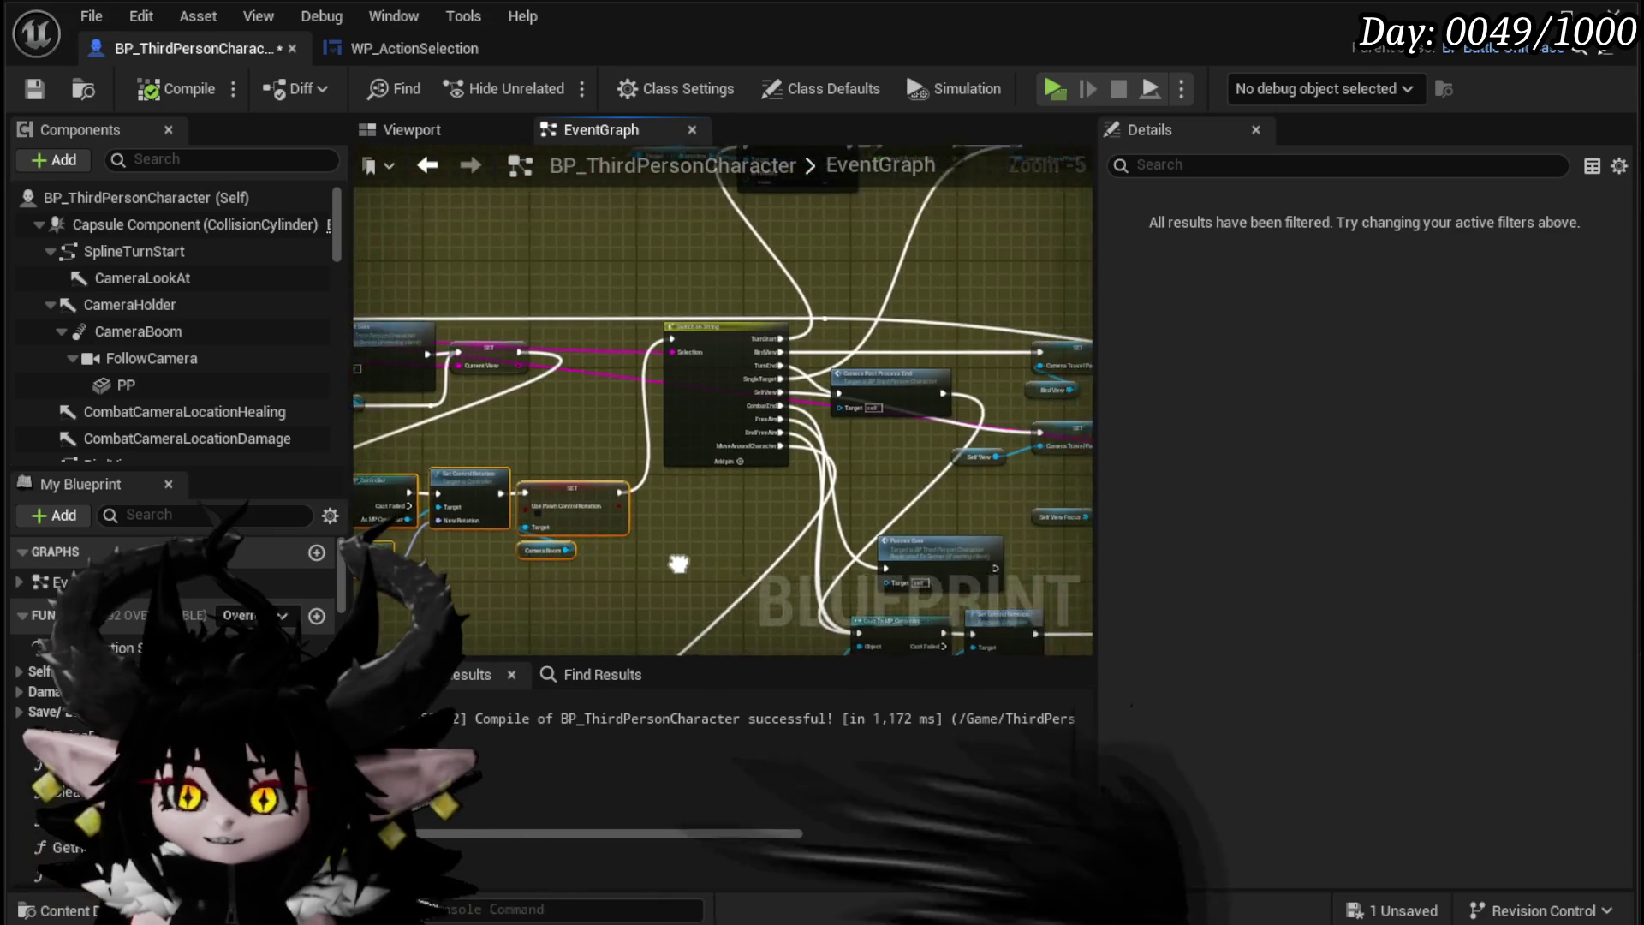
{"action": "scroll", "coordinate": [888, 459], "scroll_direction": "down", "scroll_amount": 1}
{"action": "left_click_drag", "start_coordinate": [870, 454], "coordinate": [897, 506]}
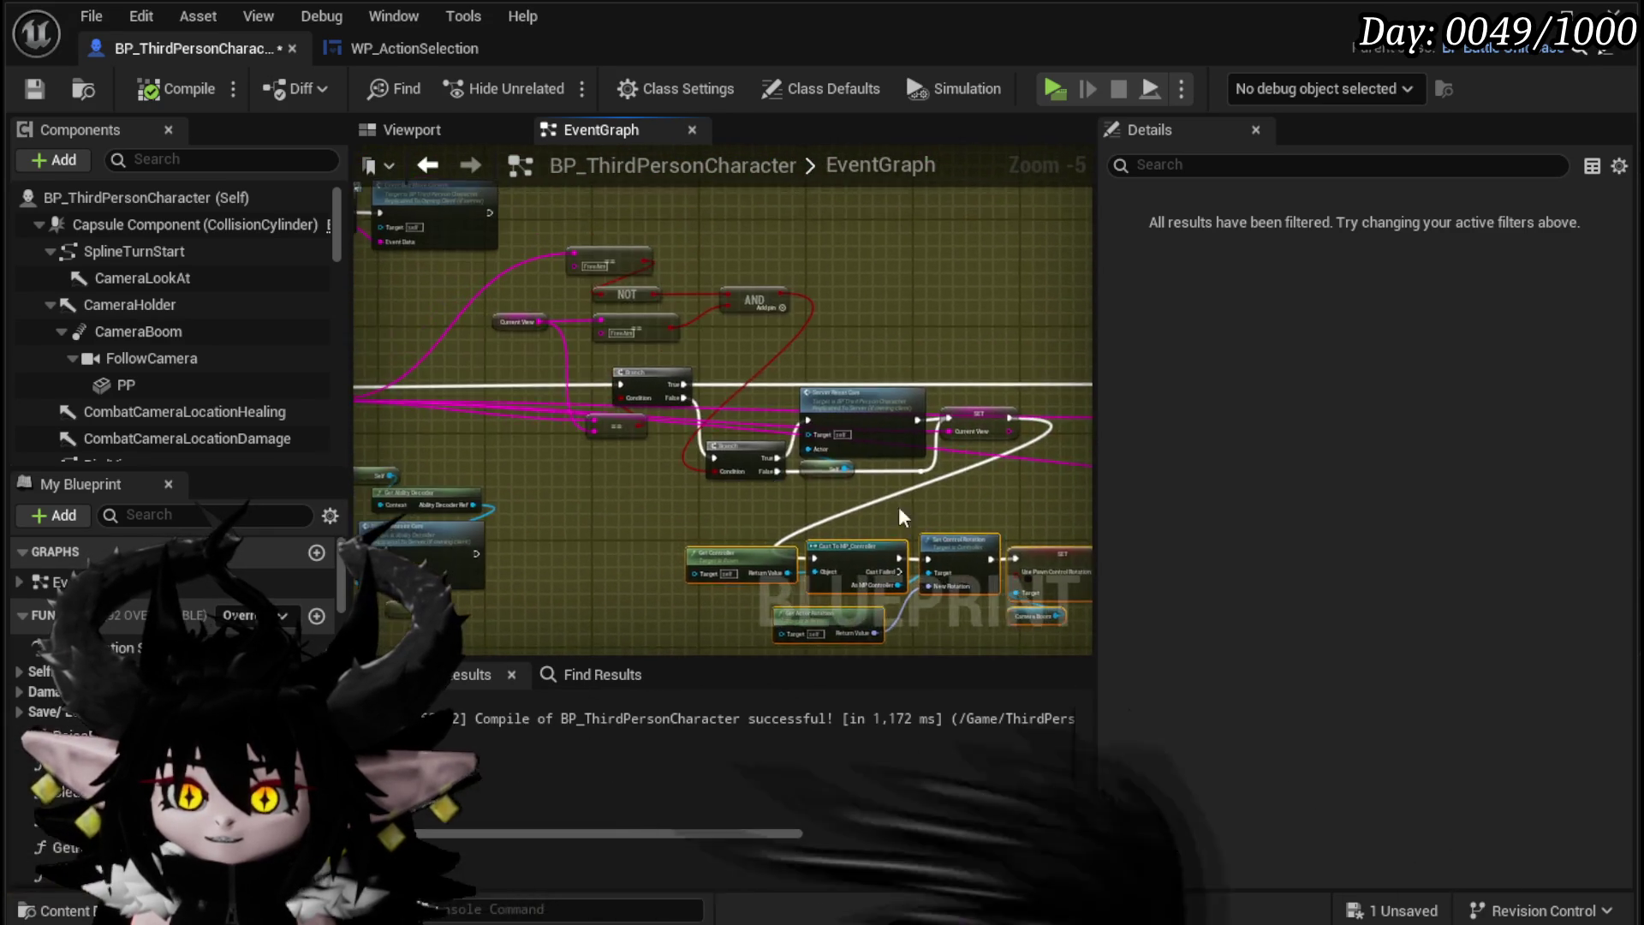
{"action": "scroll", "coordinate": [624, 480], "scroll_direction": "up", "scroll_amount": 2}
{"action": "left_click_drag", "start_coordinate": [624, 479], "coordinate": [672, 612]}
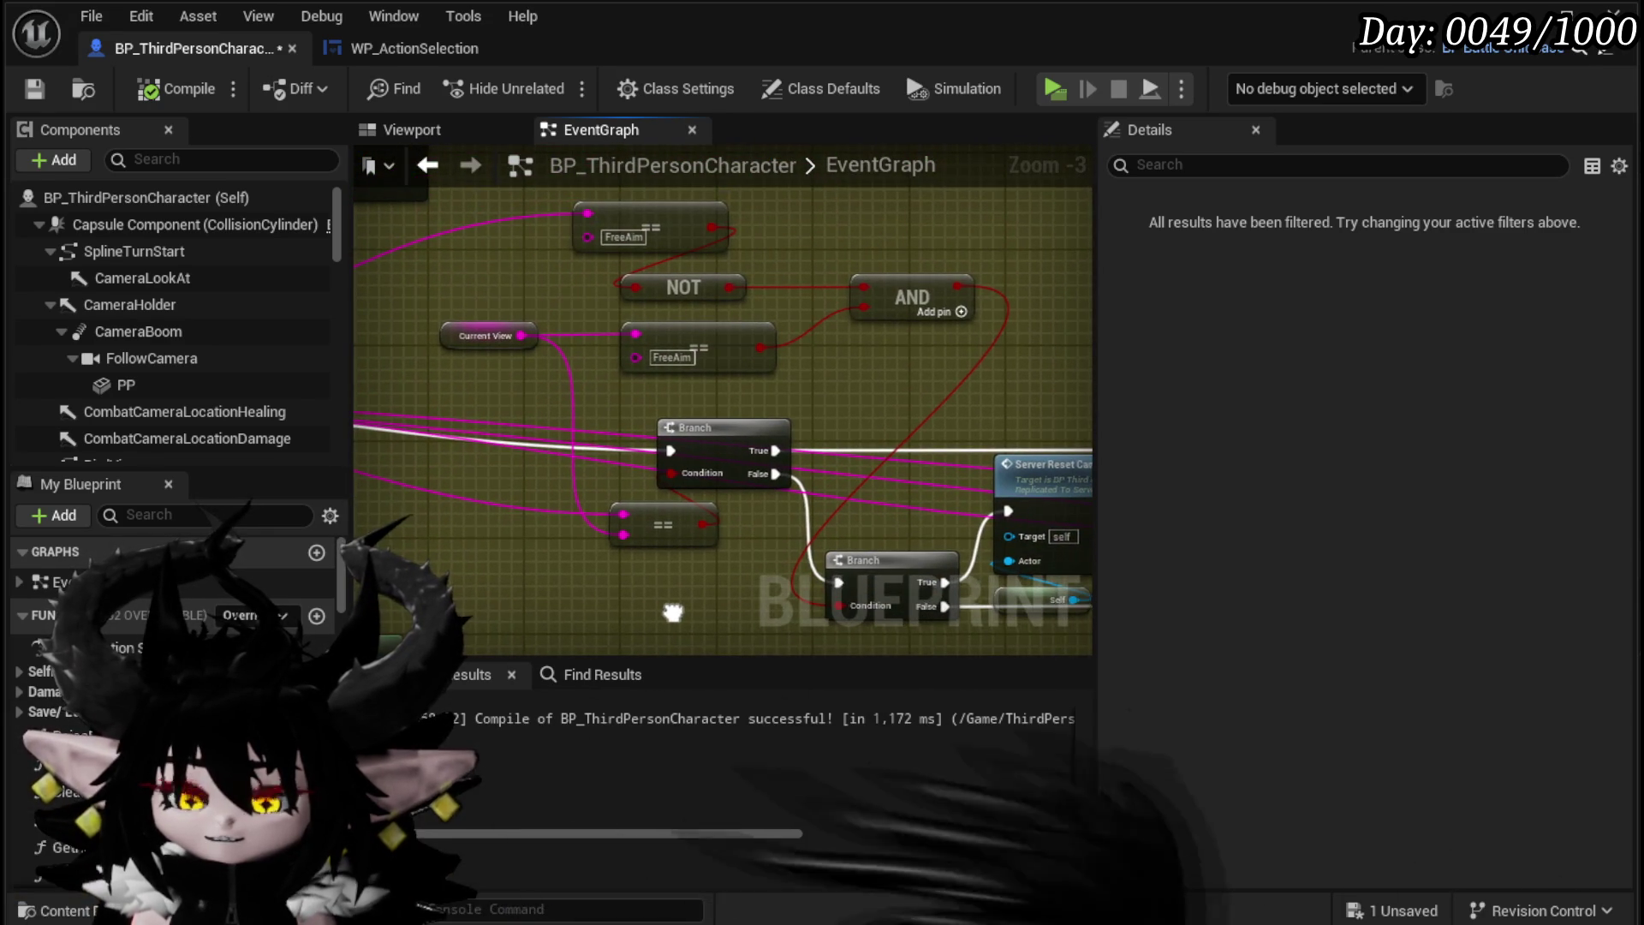
{"action": "left_click_drag", "start_coordinate": [669, 525], "coordinate": [944, 539]}
{"action": "mouse_move", "coordinate": [753, 477]}
{"action": "left_mouse_down"}
{"action": "mouse_move", "coordinate": [543, 488]}
{"action": "mouse_move", "coordinate": [437, 466]}
{"action": "left_mouse_up"}
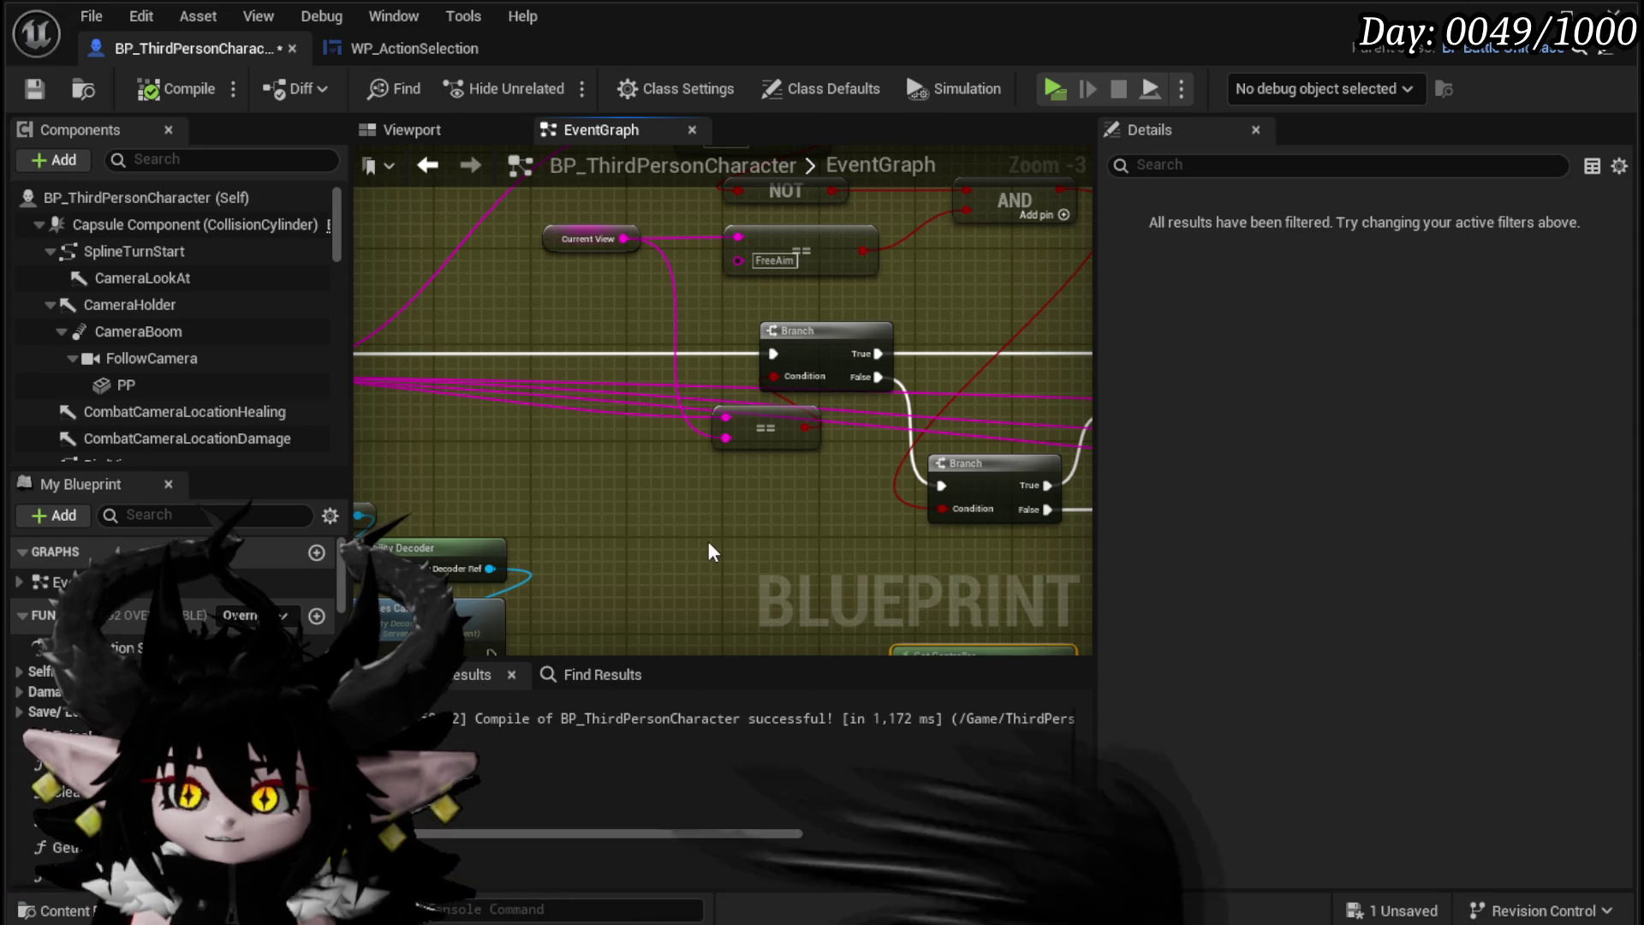
{"action": "mouse_move", "coordinate": [826, 426]}
{"action": "left_mouse_down"}
{"action": "mouse_move", "coordinate": [432, 368]}
{"action": "mouse_move", "coordinate": [355, 420]}
{"action": "left_mouse_up"}
Step: Box-select the Cast, Set Control Rotation and pawn-control SET rotation chain
{"action": "scroll", "coordinate": [646, 591], "scroll_direction": "down", "scroll_amount": 2}
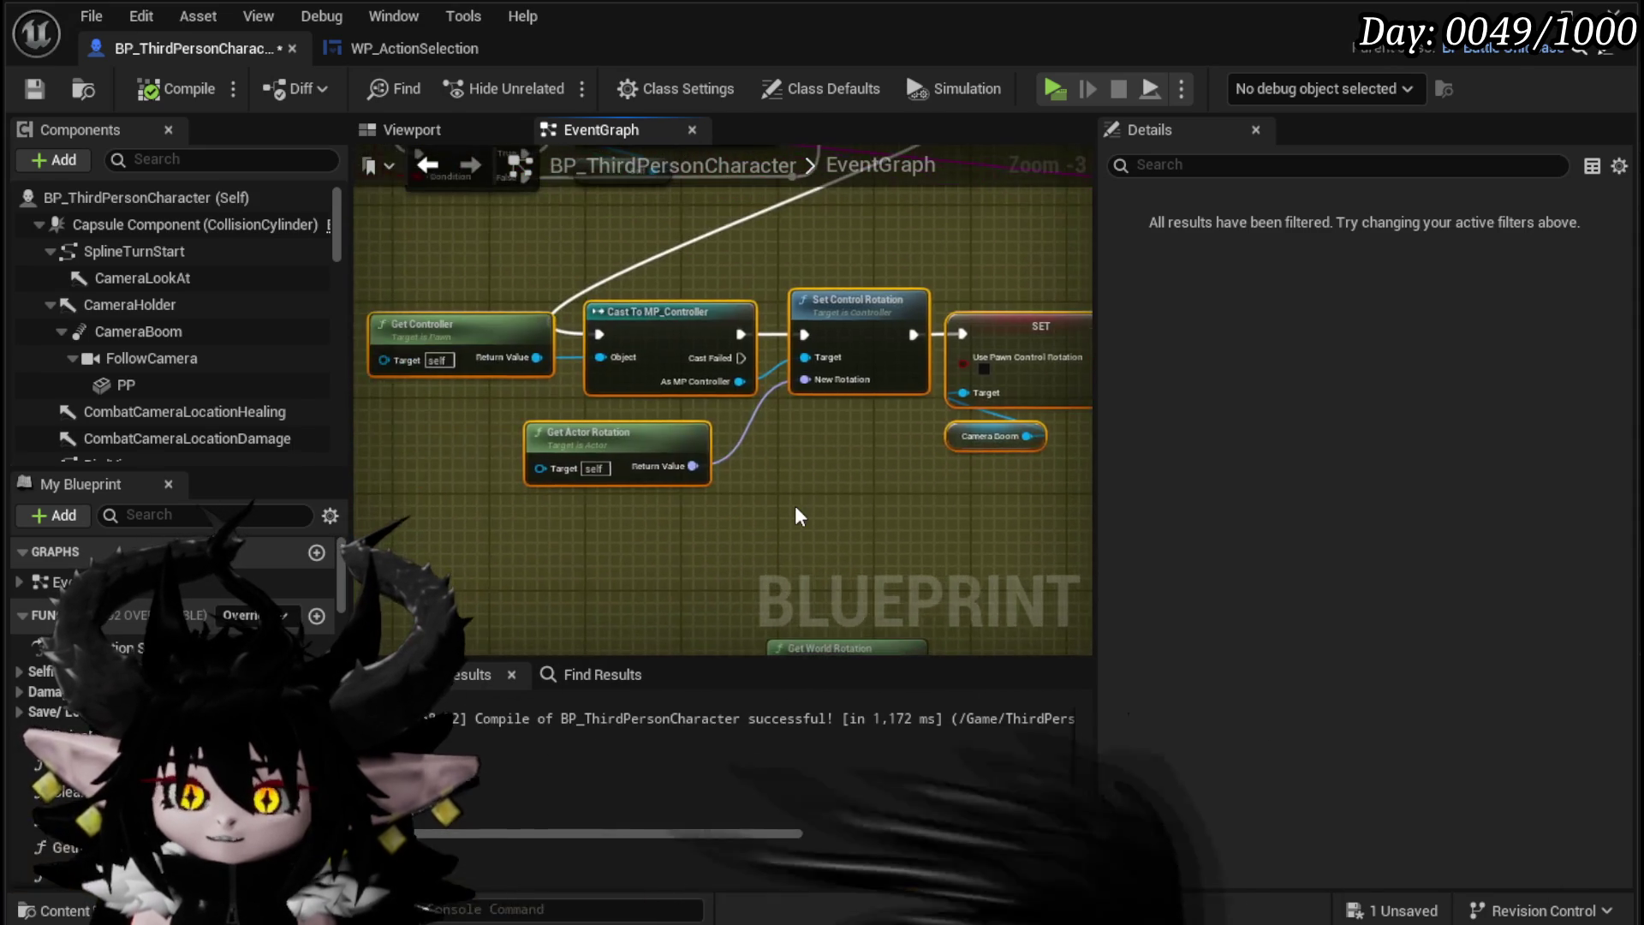
{"action": "mouse_move", "coordinate": [748, 507]}
{"action": "left_mouse_down"}
{"action": "mouse_move", "coordinate": [626, 523]}
{"action": "mouse_move", "coordinate": [605, 501]}
{"action": "left_mouse_up"}
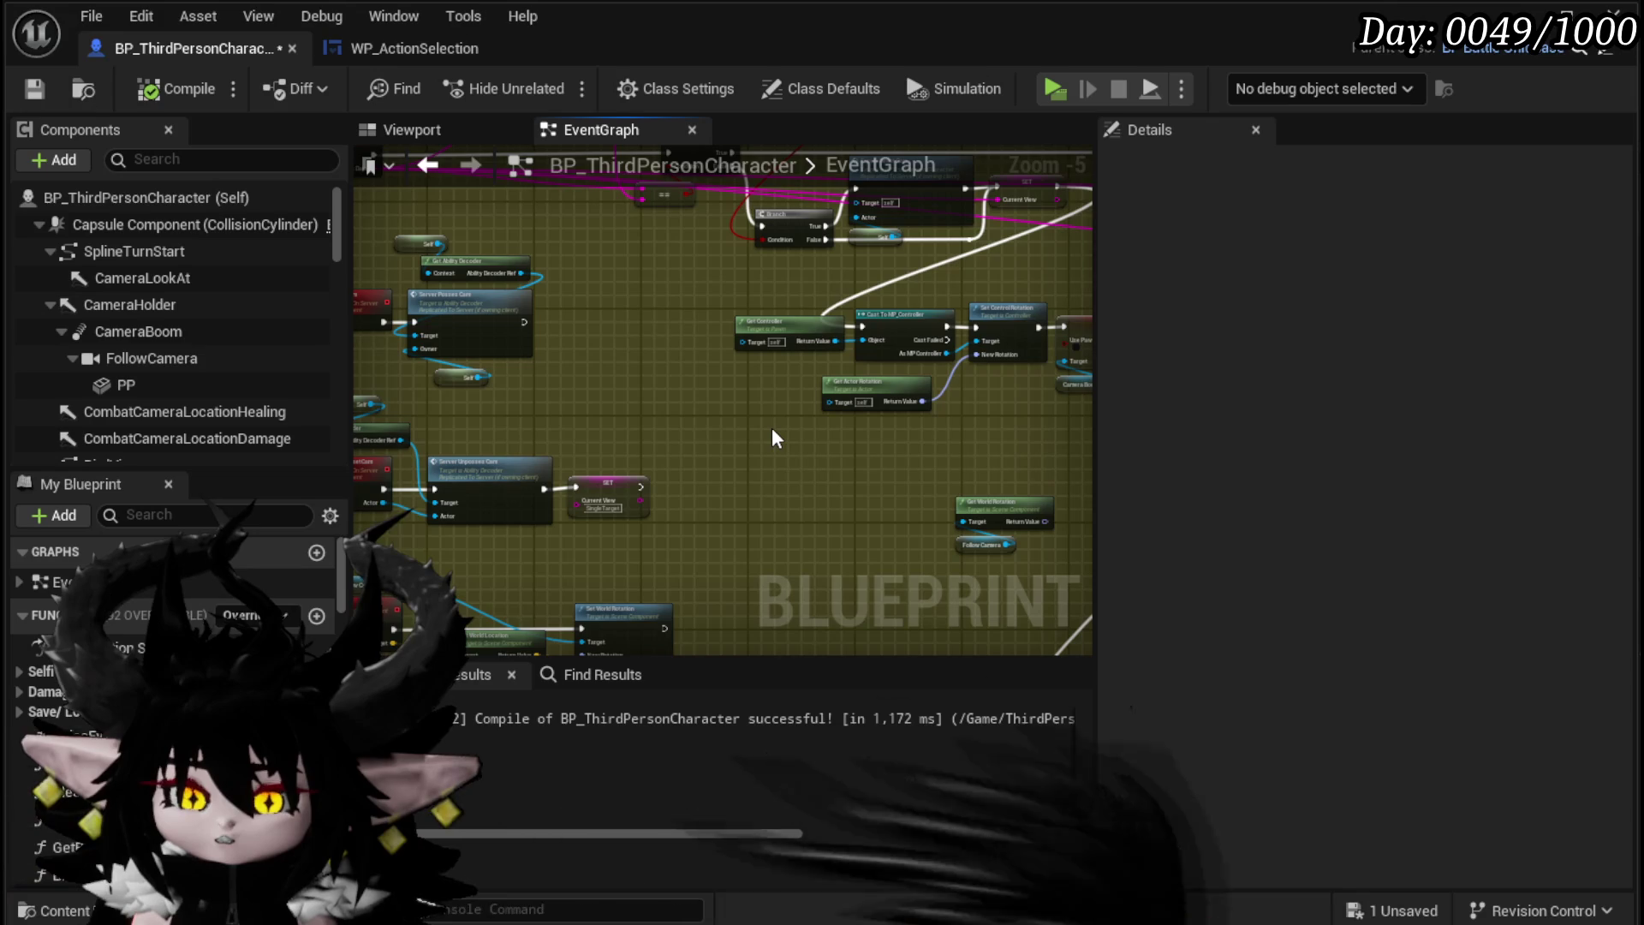
{"action": "mouse_move", "coordinate": [439, 506]}
{"action": "left_mouse_down"}
{"action": "mouse_move", "coordinate": [417, 483]}
{"action": "mouse_move", "coordinate": [762, 378]}
{"action": "mouse_move", "coordinate": [758, 352]}
{"action": "left_mouse_up"}
{"action": "left_click", "coordinate": [759, 352]}
{"action": "left_click_drag", "start_coordinate": [452, 497], "coordinate": [762, 373]}
Step: Select the Use Pawn Control Rotation setter and save BP_ThirdPersonCharacter
{"action": "left_click", "coordinate": [762, 373]}
{"action": "scroll", "coordinate": [775, 513], "scroll_direction": "up", "scroll_amount": 3}
{"action": "scroll", "coordinate": [779, 552], "scroll_direction": "down", "scroll_amount": 1}
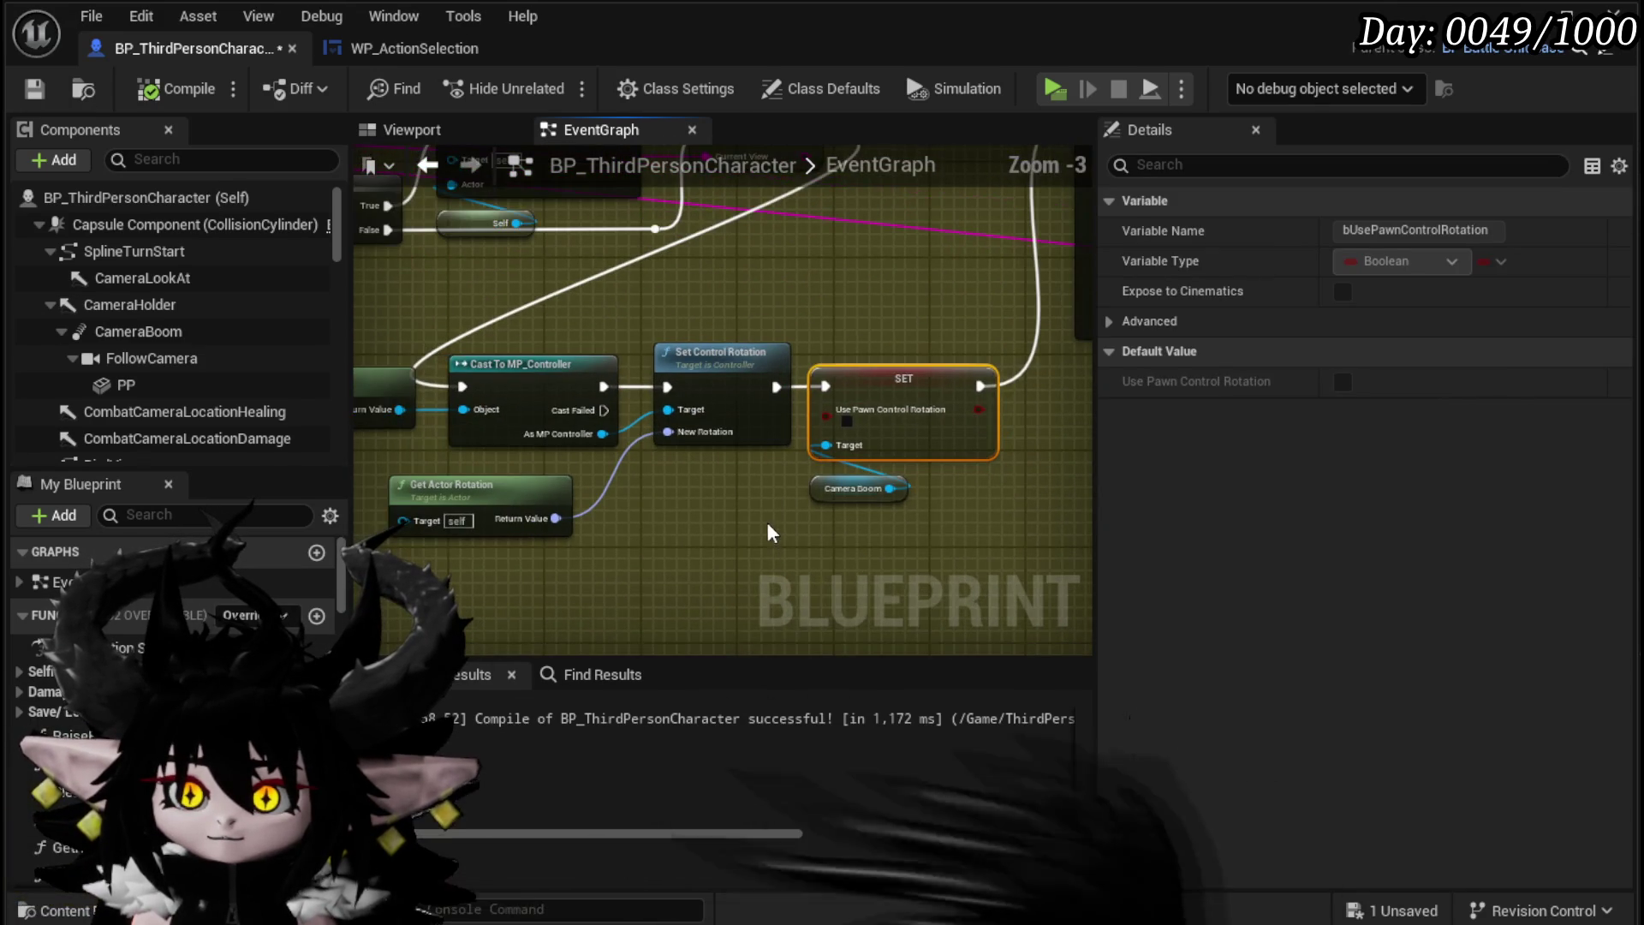
{"action": "key", "text": "ctrl+s"}
Step: Review the Switch on String, SET and Set Control Rotation chain, then go to WP_ActionSelection's RotateCam
{"action": "mouse_move", "coordinate": [846, 322]}
{"action": "left_mouse_down"}
{"action": "mouse_move", "coordinate": [377, 372]}
{"action": "mouse_move", "coordinate": [654, 341]}
{"action": "mouse_move", "coordinate": [855, 274]}
{"action": "left_mouse_up"}
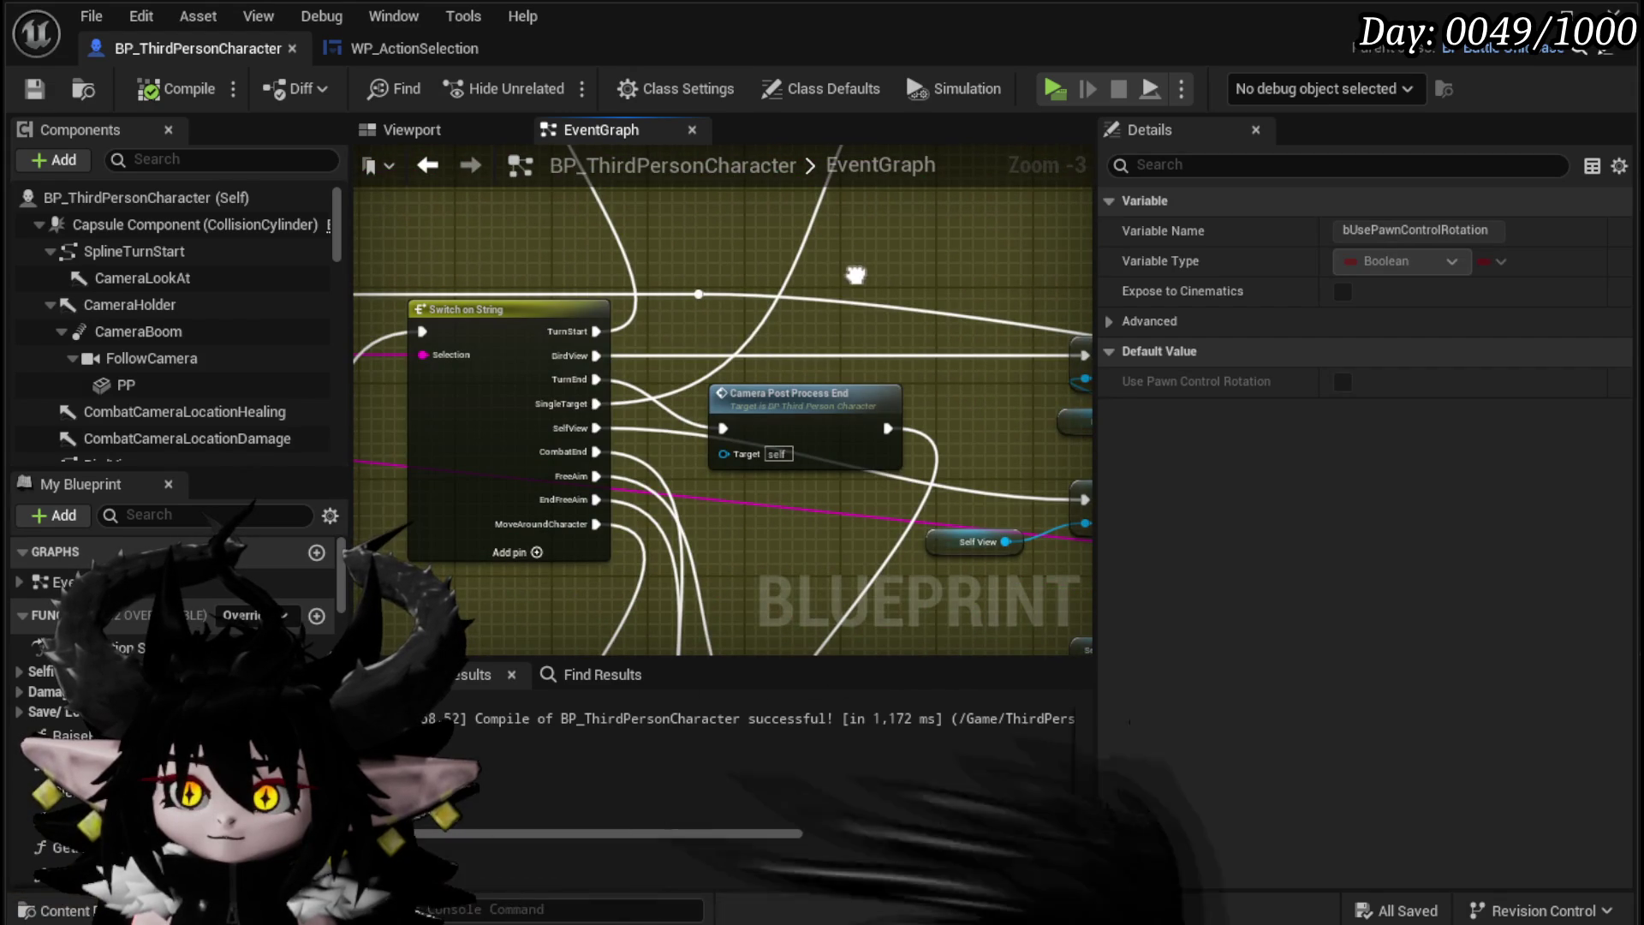
{"action": "mouse_move", "coordinate": [344, 376]}
{"action": "left_mouse_down"}
{"action": "mouse_move", "coordinate": [428, 398]}
{"action": "mouse_move", "coordinate": [699, 318]}
{"action": "mouse_move", "coordinate": [1006, 166]}
{"action": "left_mouse_up"}
{"action": "left_click_drag", "start_coordinate": [357, 626], "coordinate": [445, 573]}
{"action": "left_click_drag", "start_coordinate": [927, 291], "coordinate": [929, 296]}
{"action": "scroll", "coordinate": [568, 385], "scroll_direction": "down", "scroll_amount": 2}
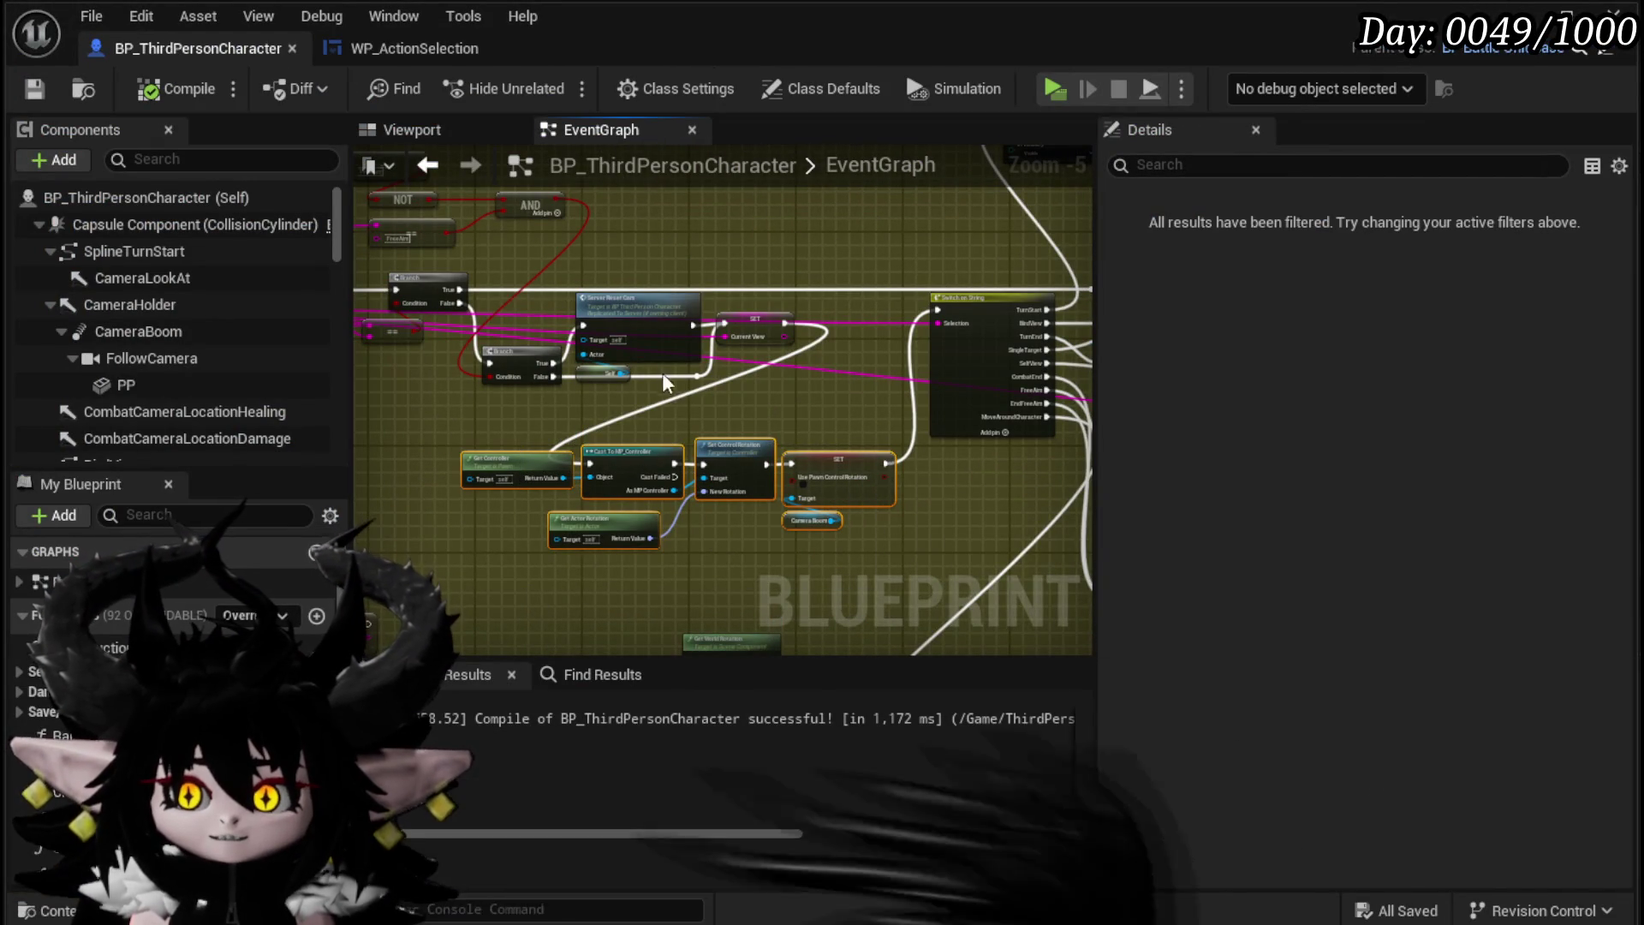
{"action": "left_click_drag", "start_coordinate": [787, 318], "coordinate": [620, 416]}
{"action": "scroll", "coordinate": [619, 416], "scroll_direction": "up", "scroll_amount": 2}
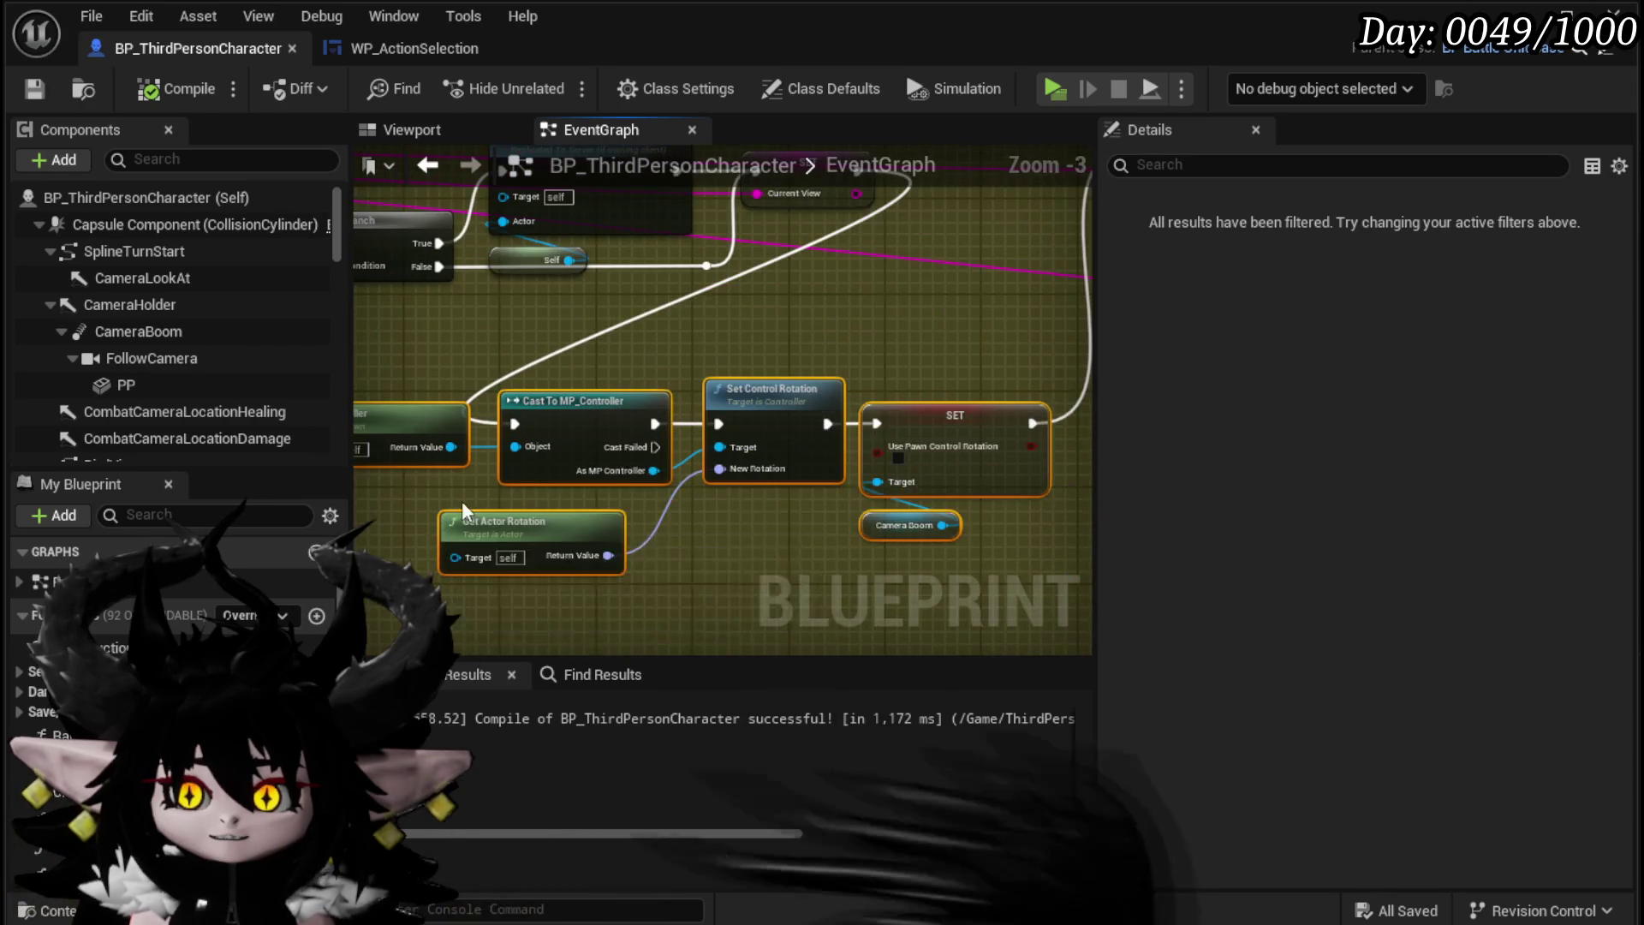
{"action": "left_click_drag", "start_coordinate": [461, 501], "coordinate": [535, 426]}
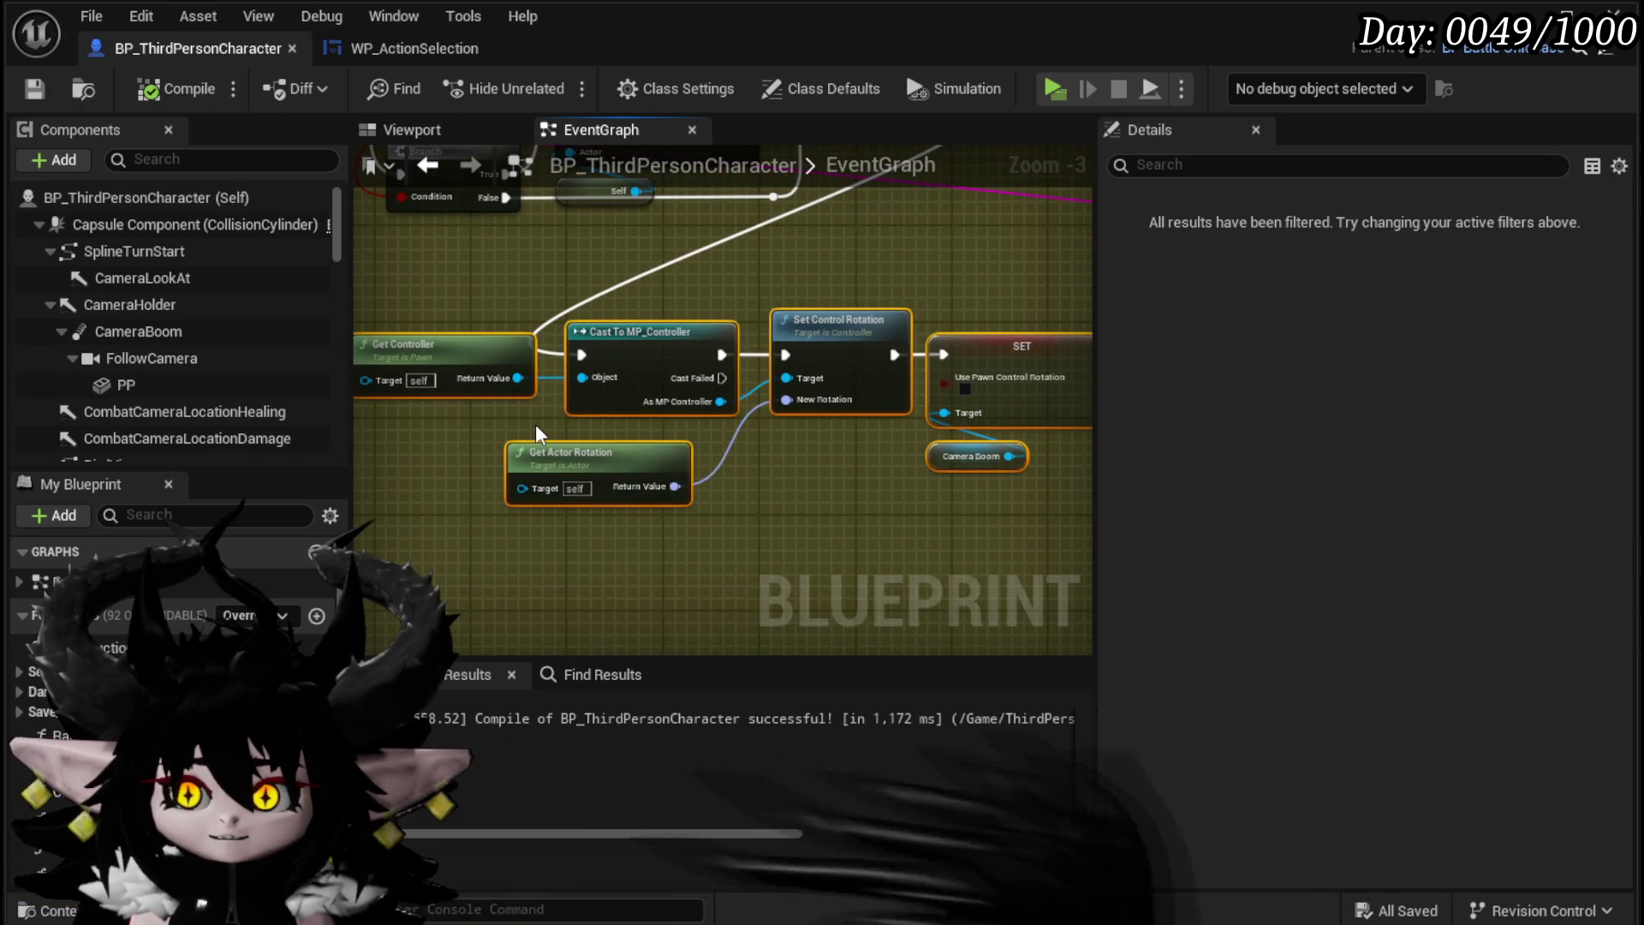
{"action": "mouse_move", "coordinate": [1043, 290]}
{"action": "left_mouse_down"}
{"action": "mouse_move", "coordinate": [916, 347]}
{"action": "mouse_move", "coordinate": [760, 363]}
{"action": "mouse_move", "coordinate": [757, 333]}
{"action": "left_mouse_up"}
{"action": "left_click", "coordinate": [409, 47]}
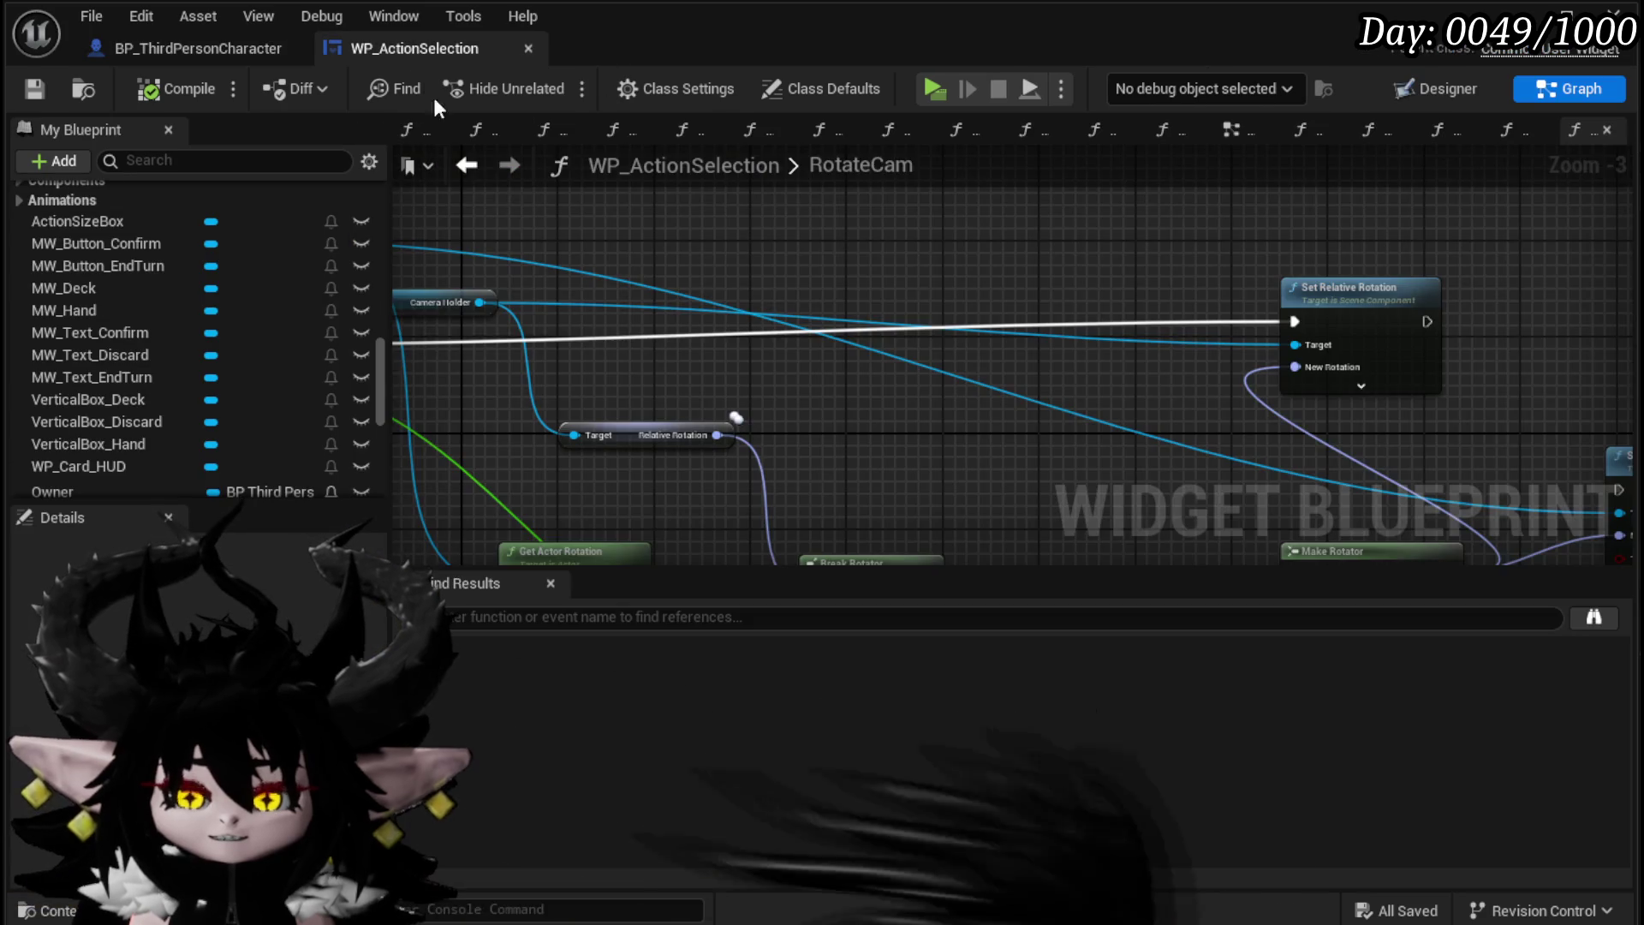
Step: In the widget's EventGraph, reposition the SET Use Pawn Control Rotation node beside the Inherit setters
{"action": "scroll", "coordinate": [957, 243], "scroll_direction": "down", "scroll_amount": 7}
{"action": "scroll", "coordinate": [958, 243], "scroll_direction": "up", "scroll_amount": 3}
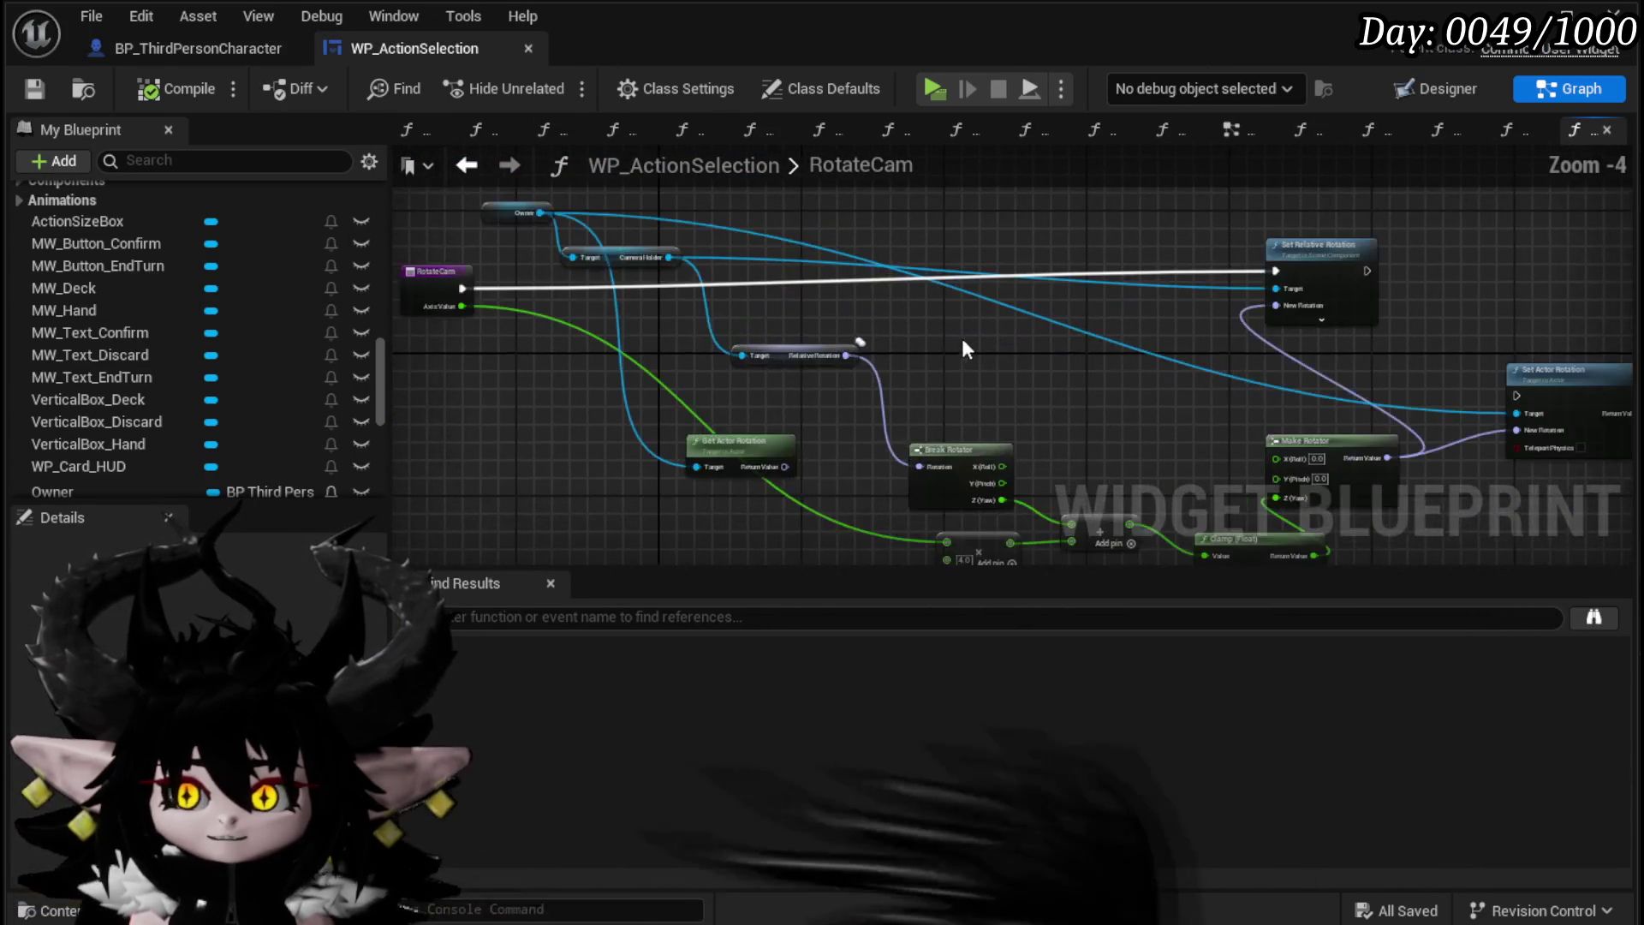
{"action": "left_click", "coordinate": [1235, 132]}
{"action": "scroll", "coordinate": [701, 342], "scroll_direction": "up", "scroll_amount": 3}
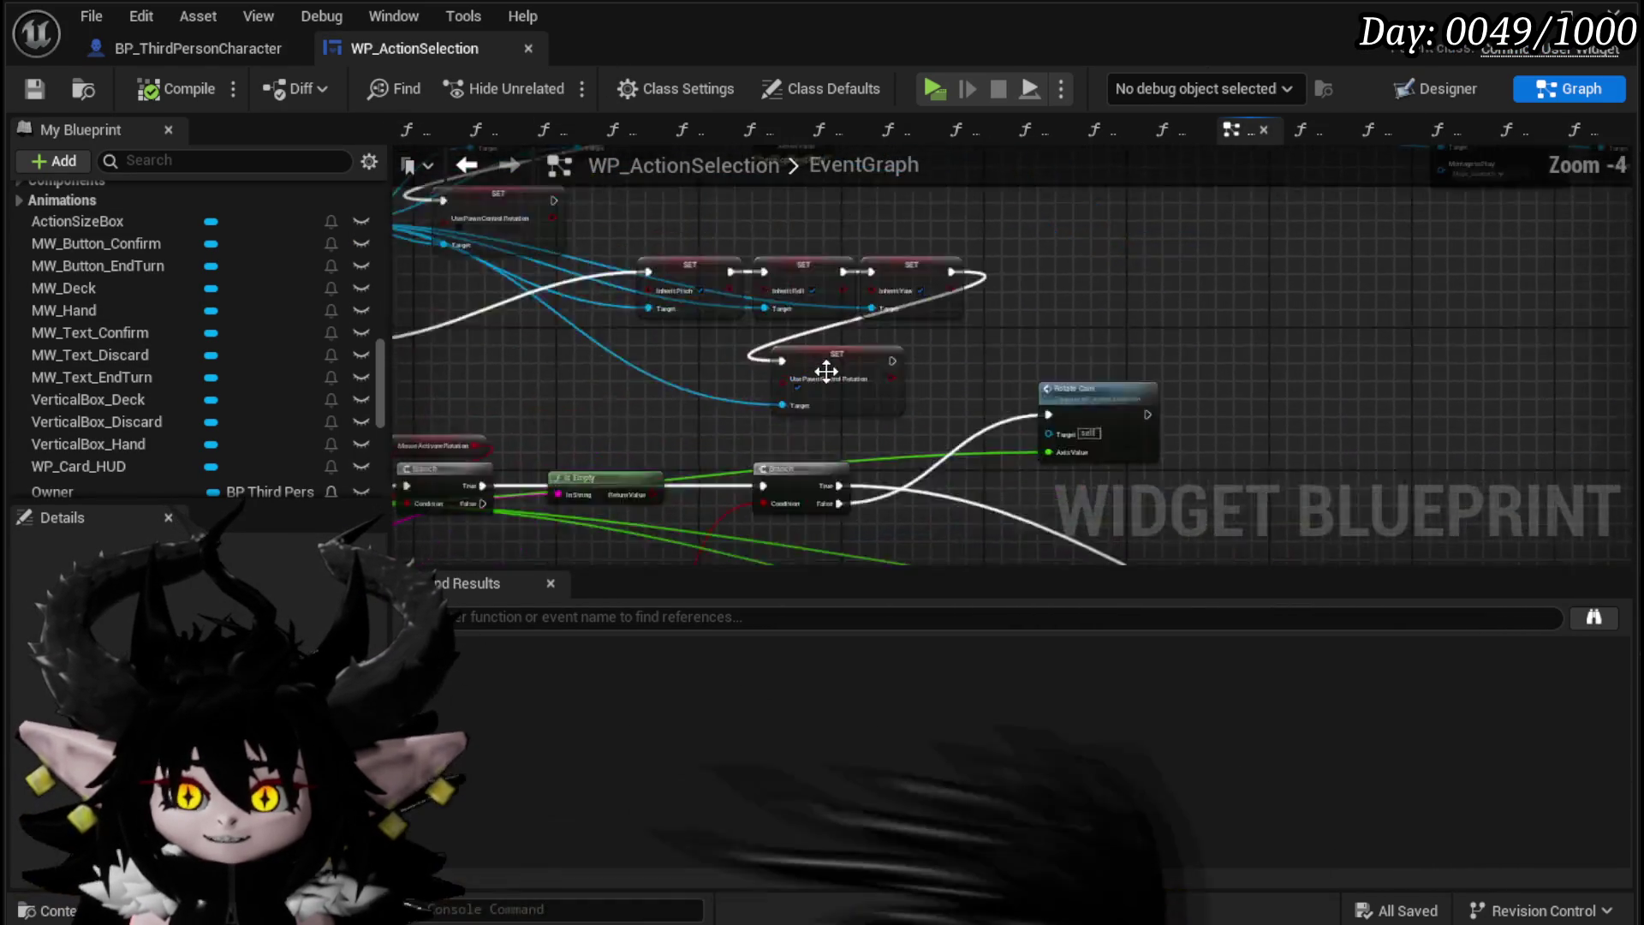
{"action": "left_click_drag", "start_coordinate": [966, 337], "coordinate": [966, 214]}
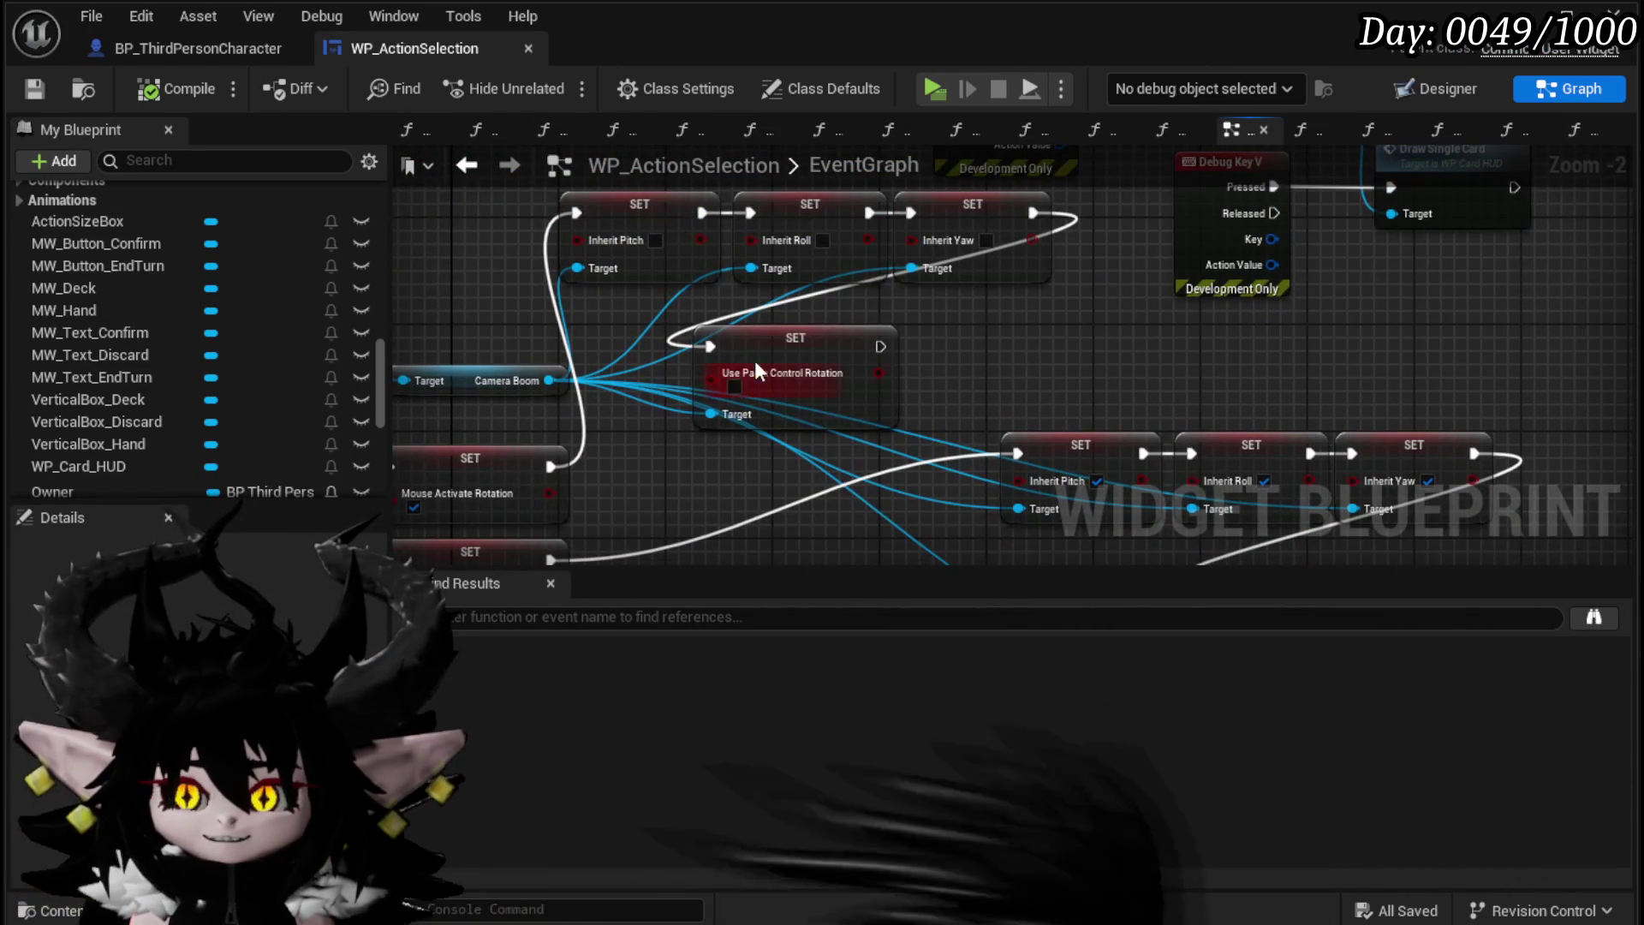
{"action": "left_click_drag", "start_coordinate": [753, 362], "coordinate": [760, 336]}
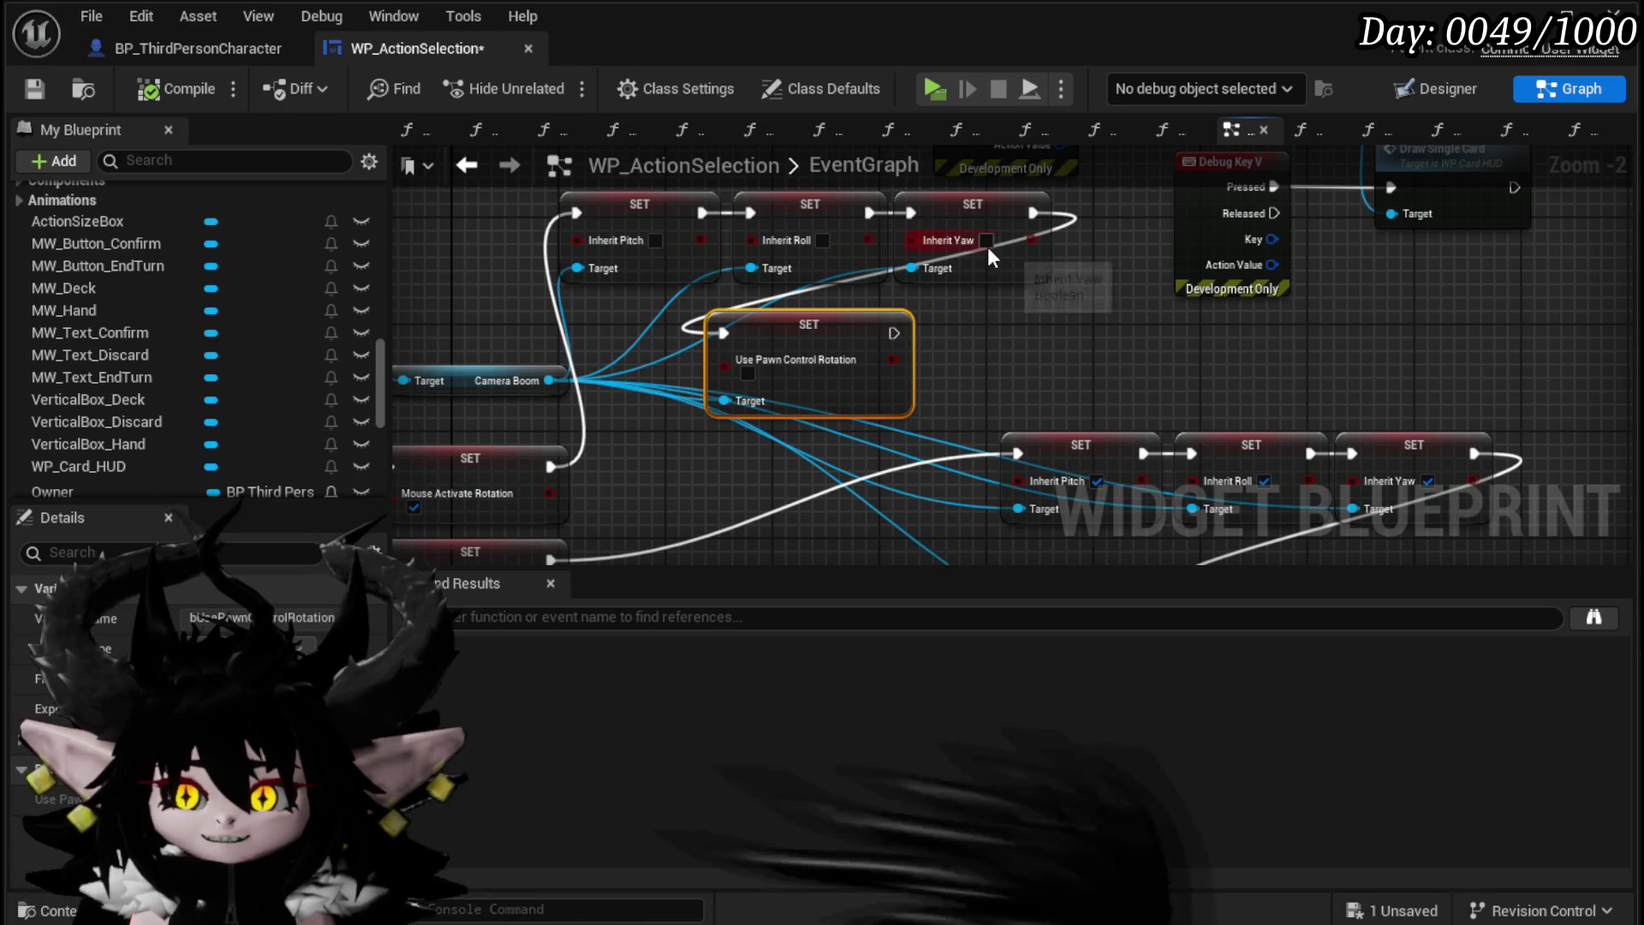
Step: Deselect the setter, save WP_ActionSelection, and return to BP_ThirdPersonCharacter
{"action": "left_click", "coordinate": [149, 46]}
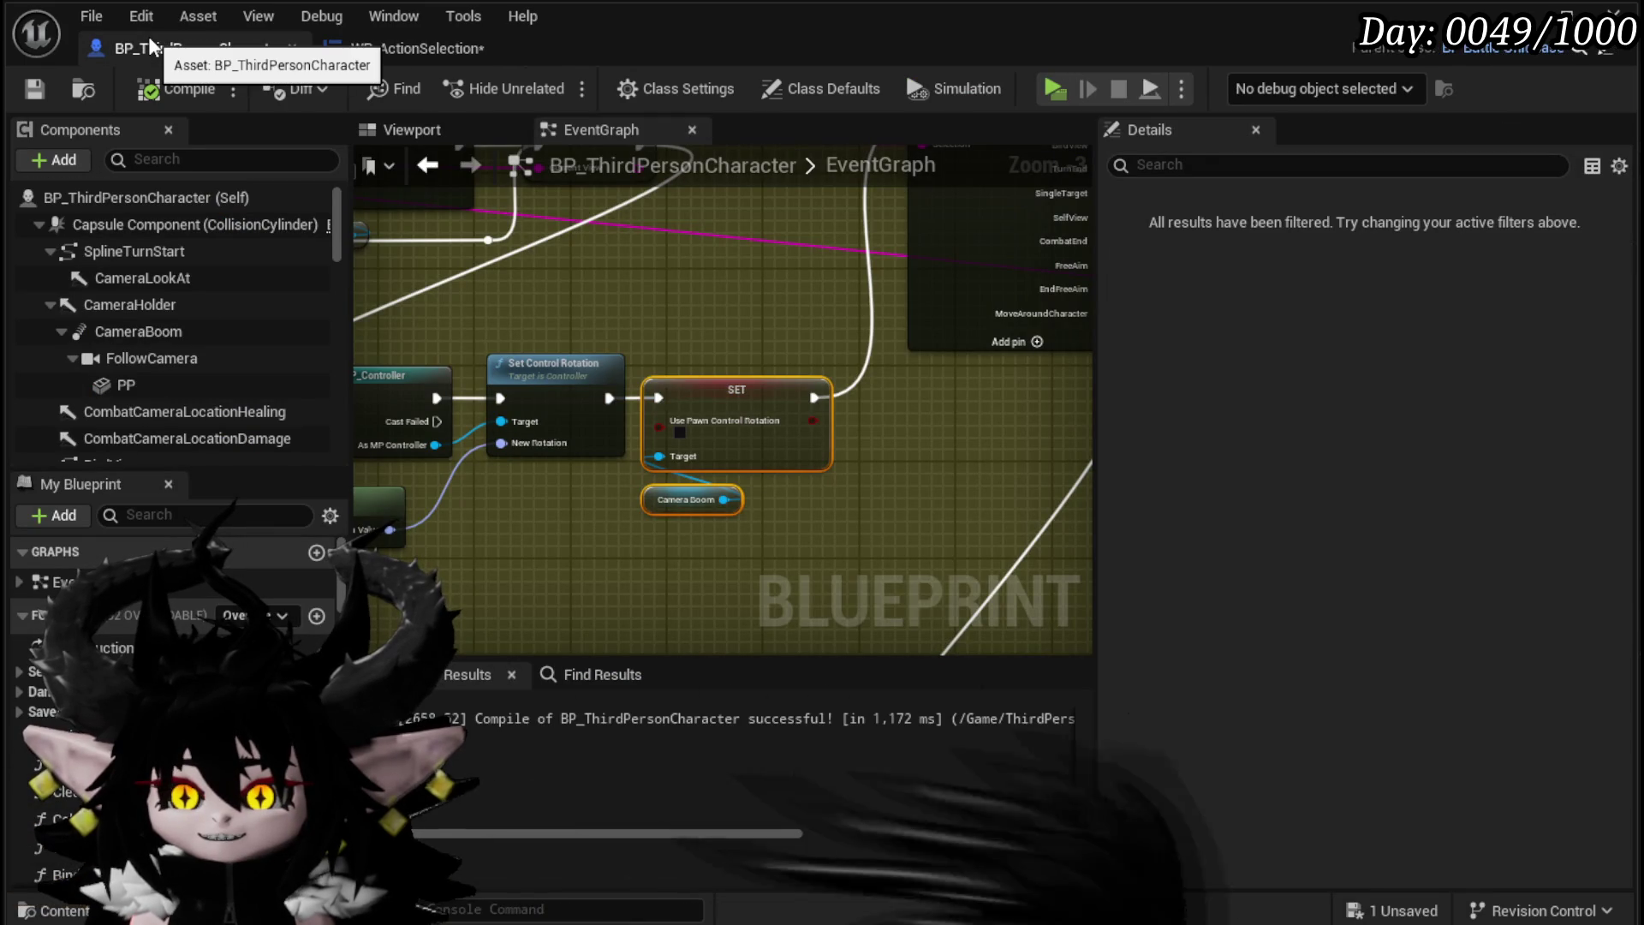
{"action": "left_click", "coordinate": [411, 55]}
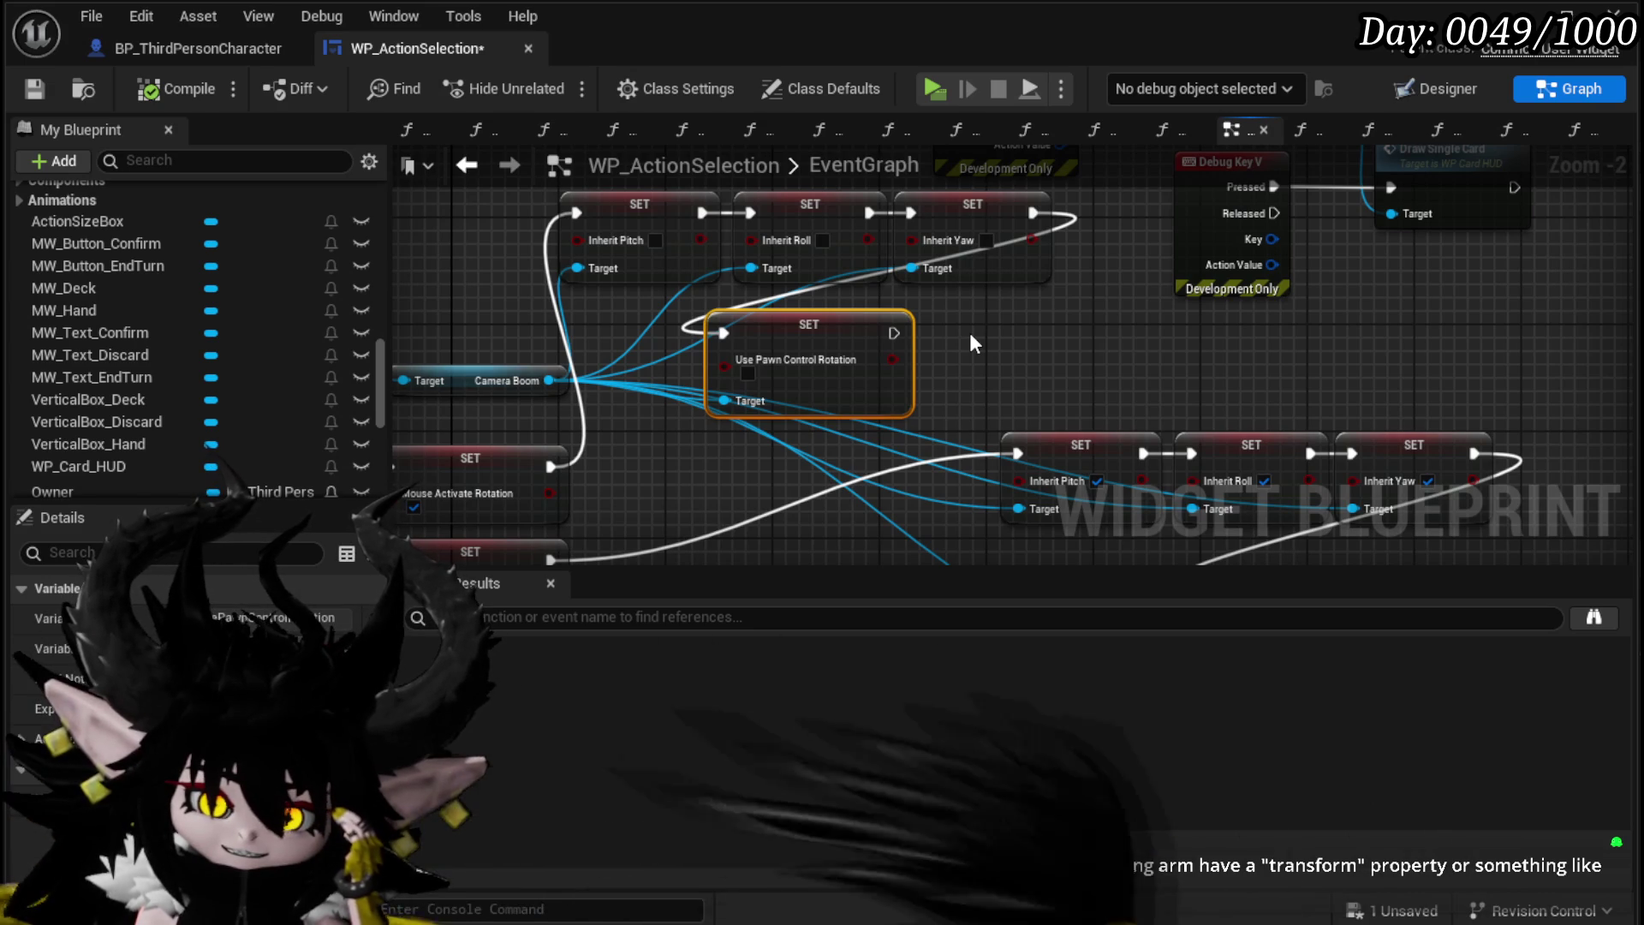
{"action": "left_click", "coordinate": [971, 334]}
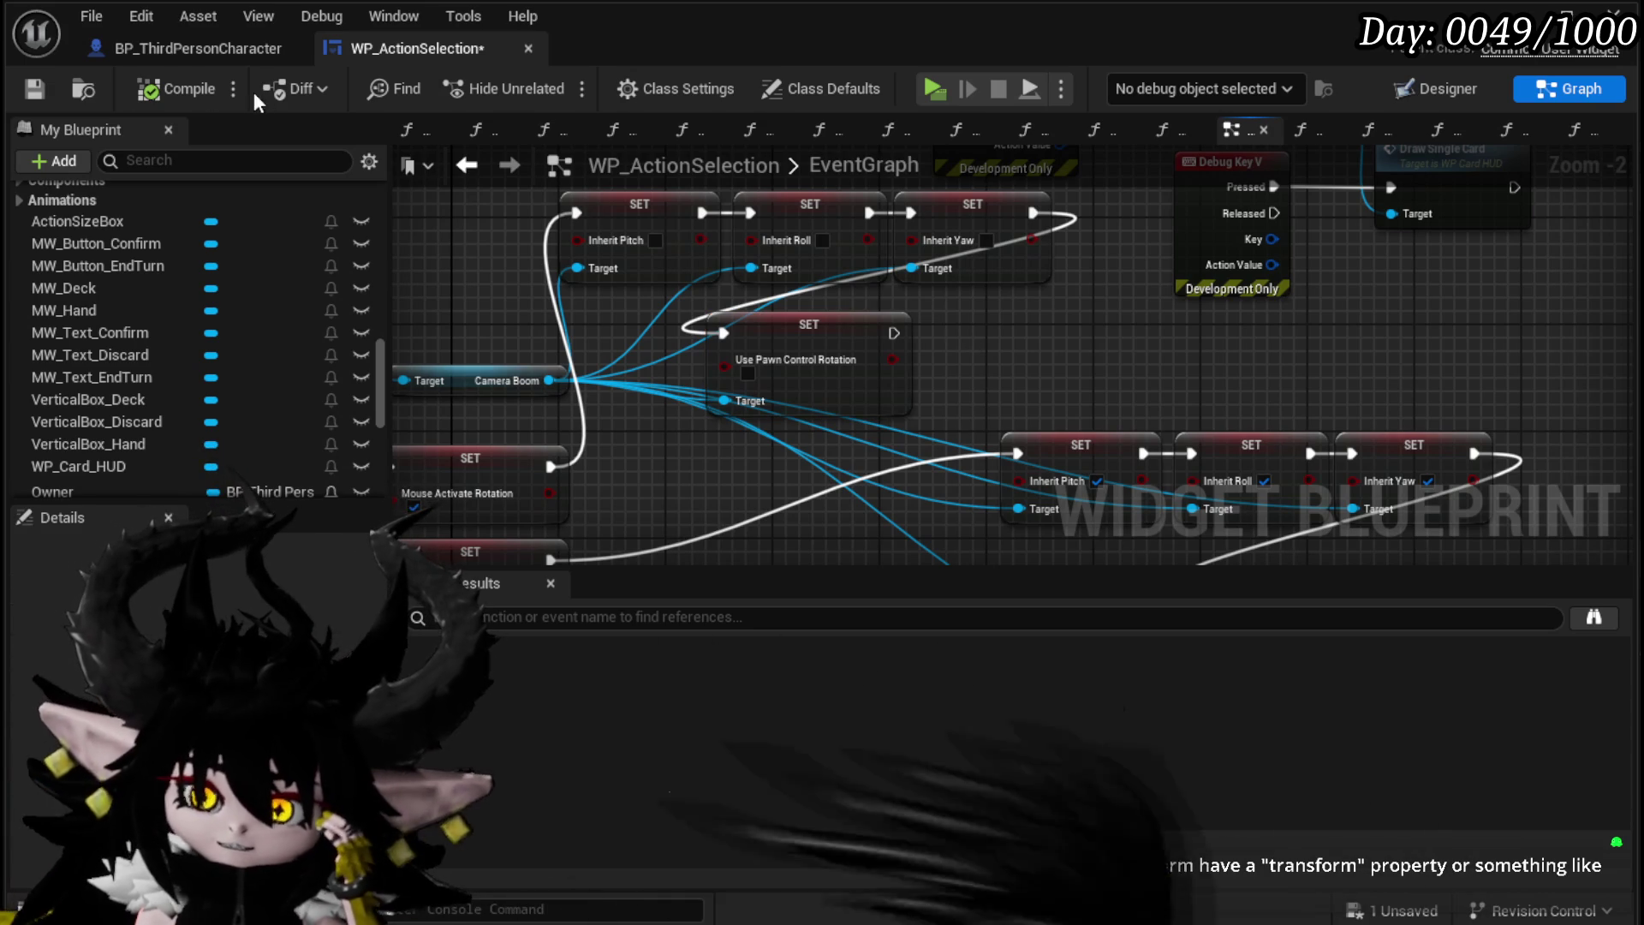
{"action": "left_click", "coordinate": [207, 54]}
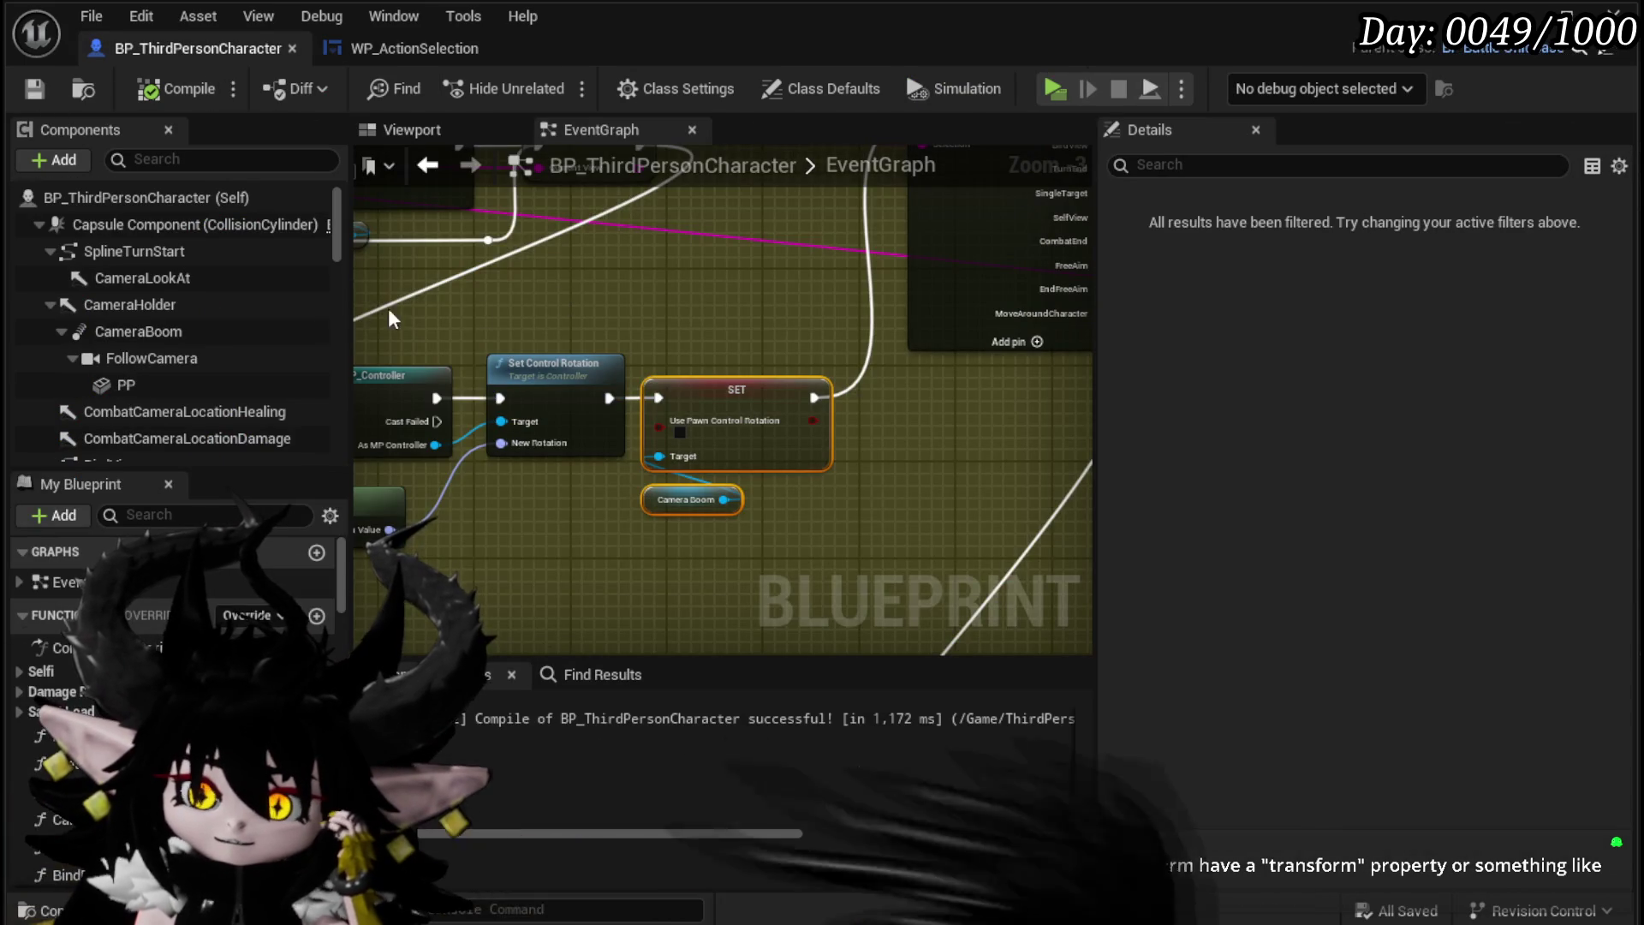
{"action": "left_click", "coordinate": [140, 306]}
Step: Select CameraBoom and widen the Details panel to read its spring-arm properties
{"action": "left_click", "coordinate": [142, 330]}
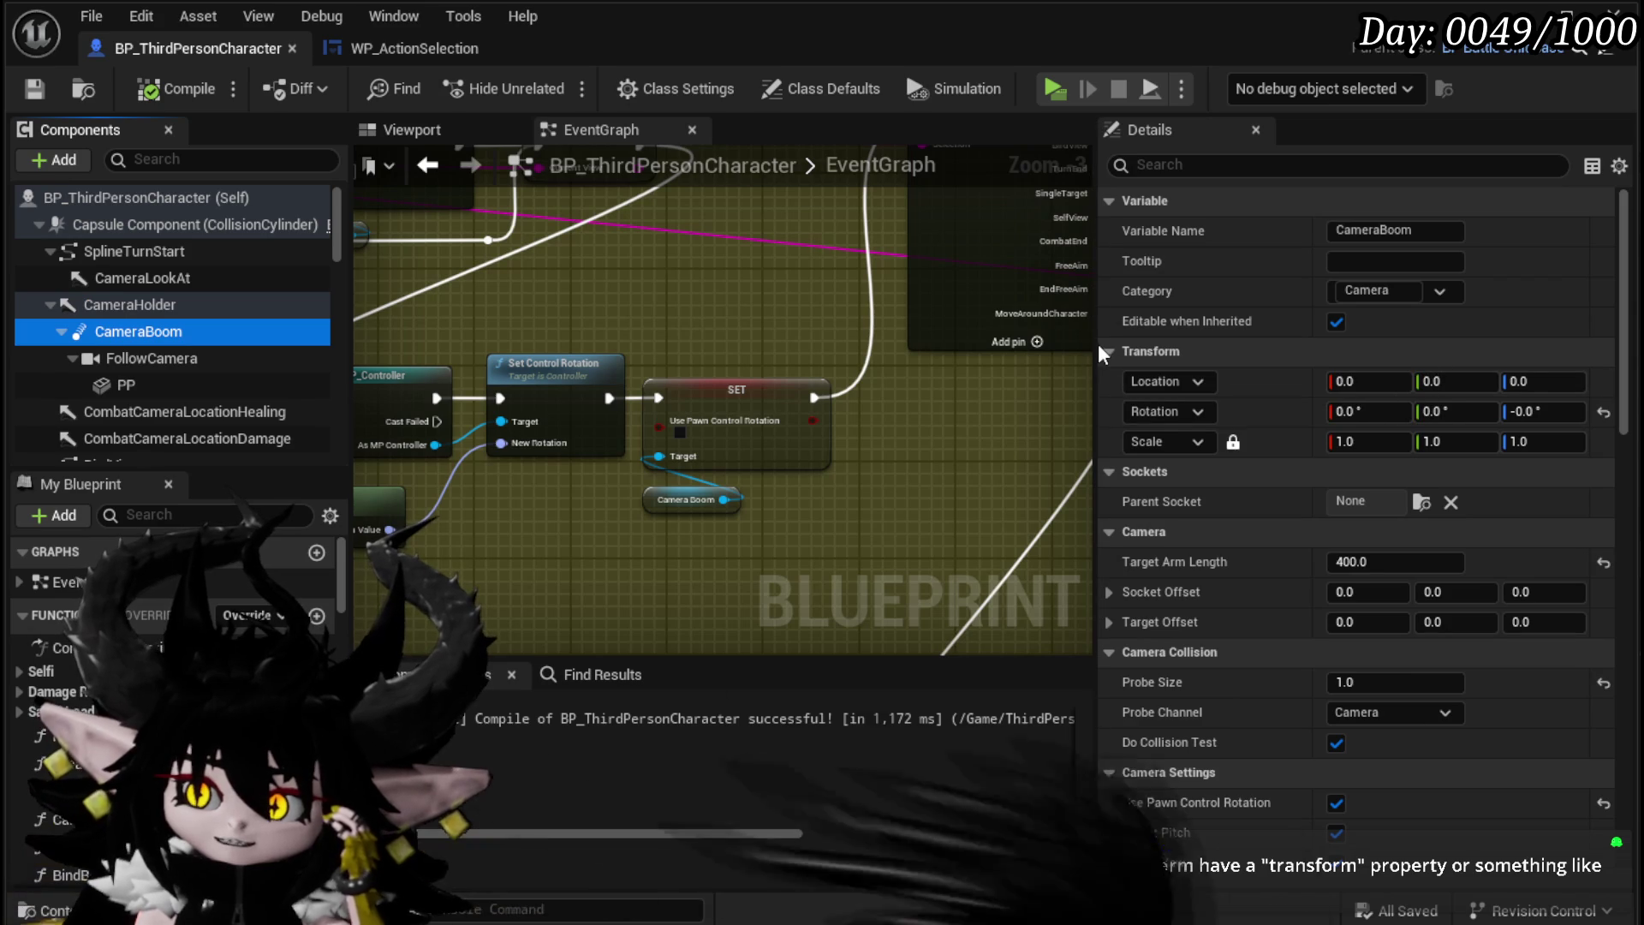
{"action": "left_click_drag", "start_coordinate": [1096, 358], "coordinate": [827, 377]}
{"action": "scroll", "coordinate": [1166, 378], "scroll_direction": "down", "scroll_amount": 4}
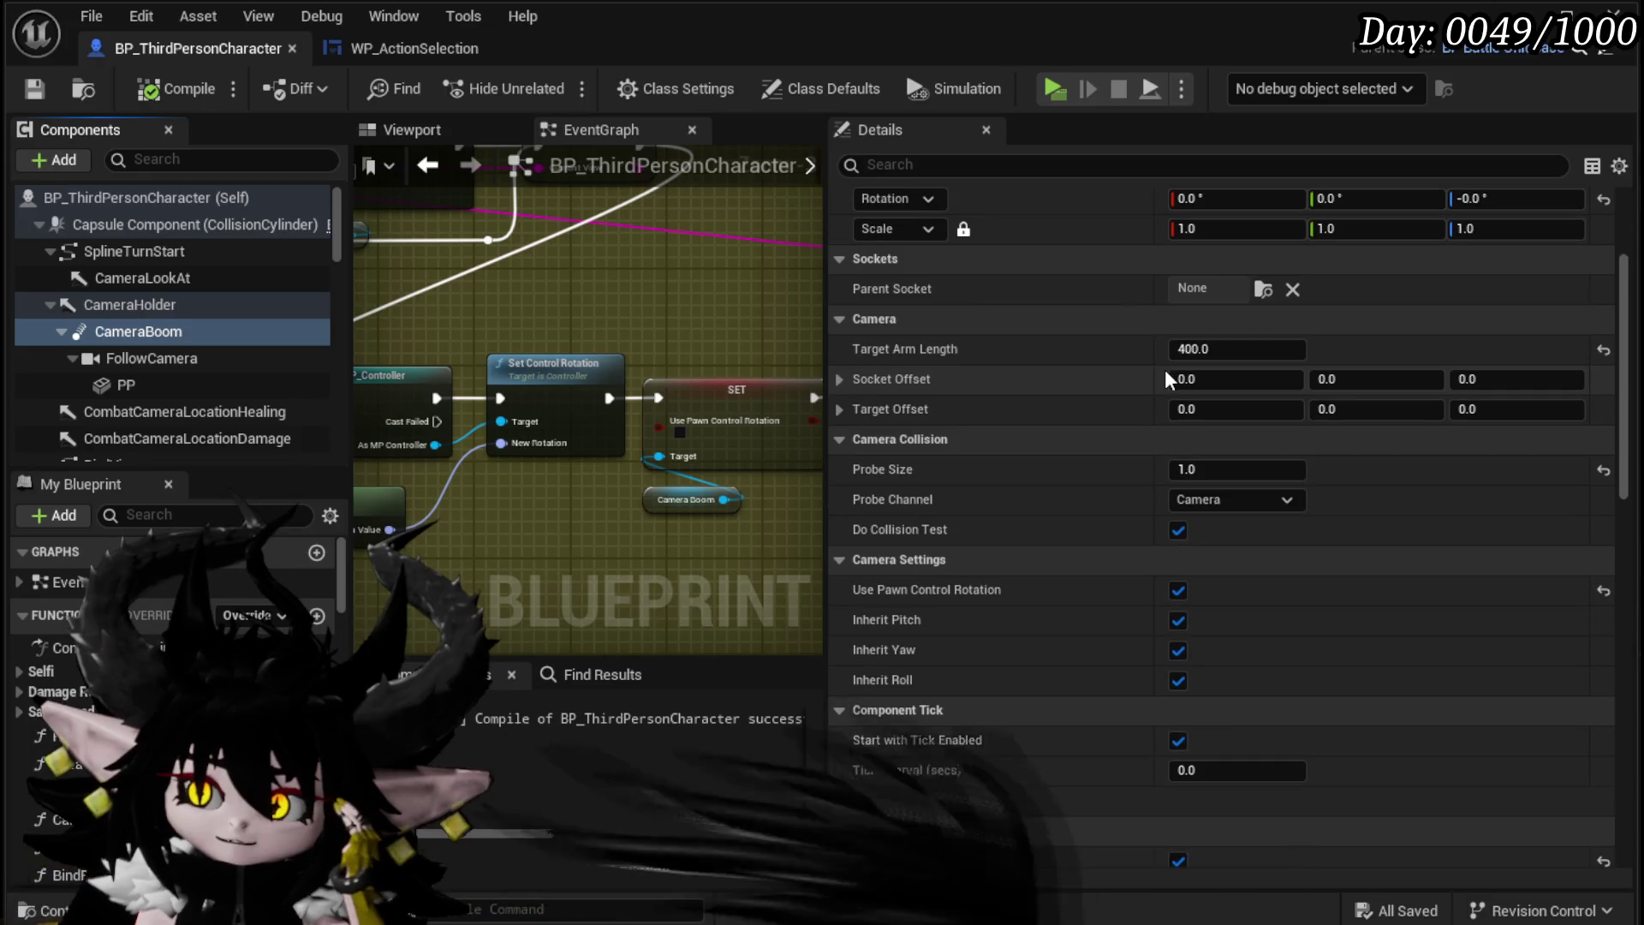
{"action": "scroll", "coordinate": [1166, 379], "scroll_direction": "down", "scroll_amount": 2}
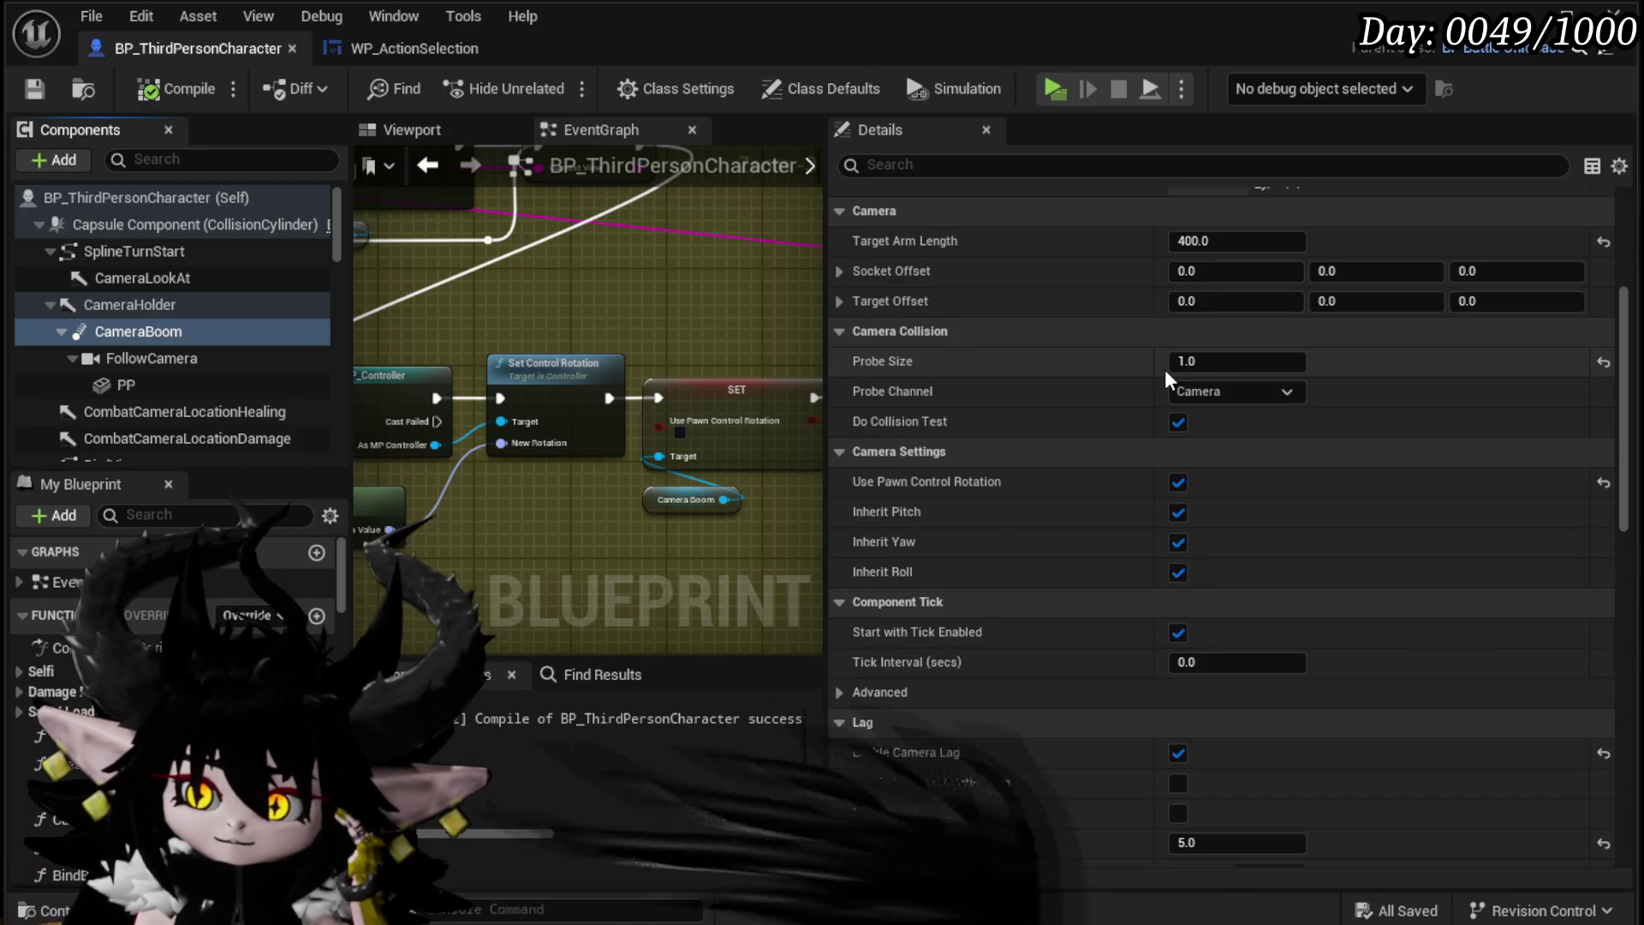
{"action": "scroll", "coordinate": [1165, 377], "scroll_direction": "down", "scroll_amount": 8}
{"action": "scroll", "coordinate": [1167, 379], "scroll_direction": "down", "scroll_amount": 2}
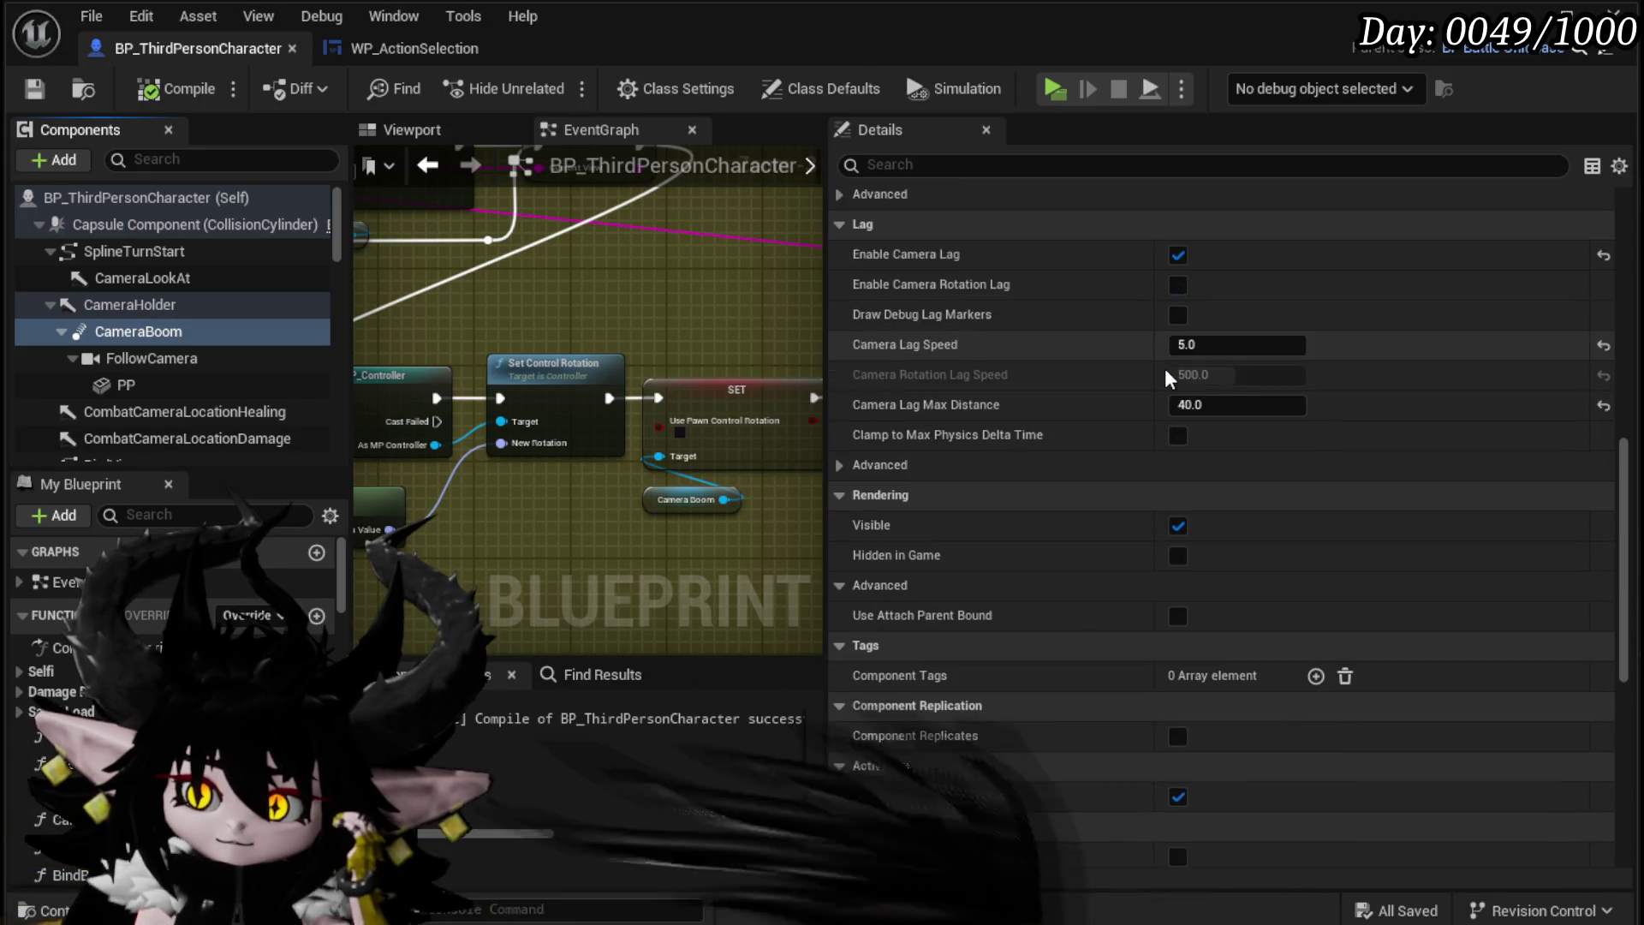
Step: Review CameraBoom's lag settings (speed 5.0, max distance 40.0), then show the 3D viewport
{"action": "scroll", "coordinate": [1166, 377], "scroll_direction": "down", "scroll_amount": 2}
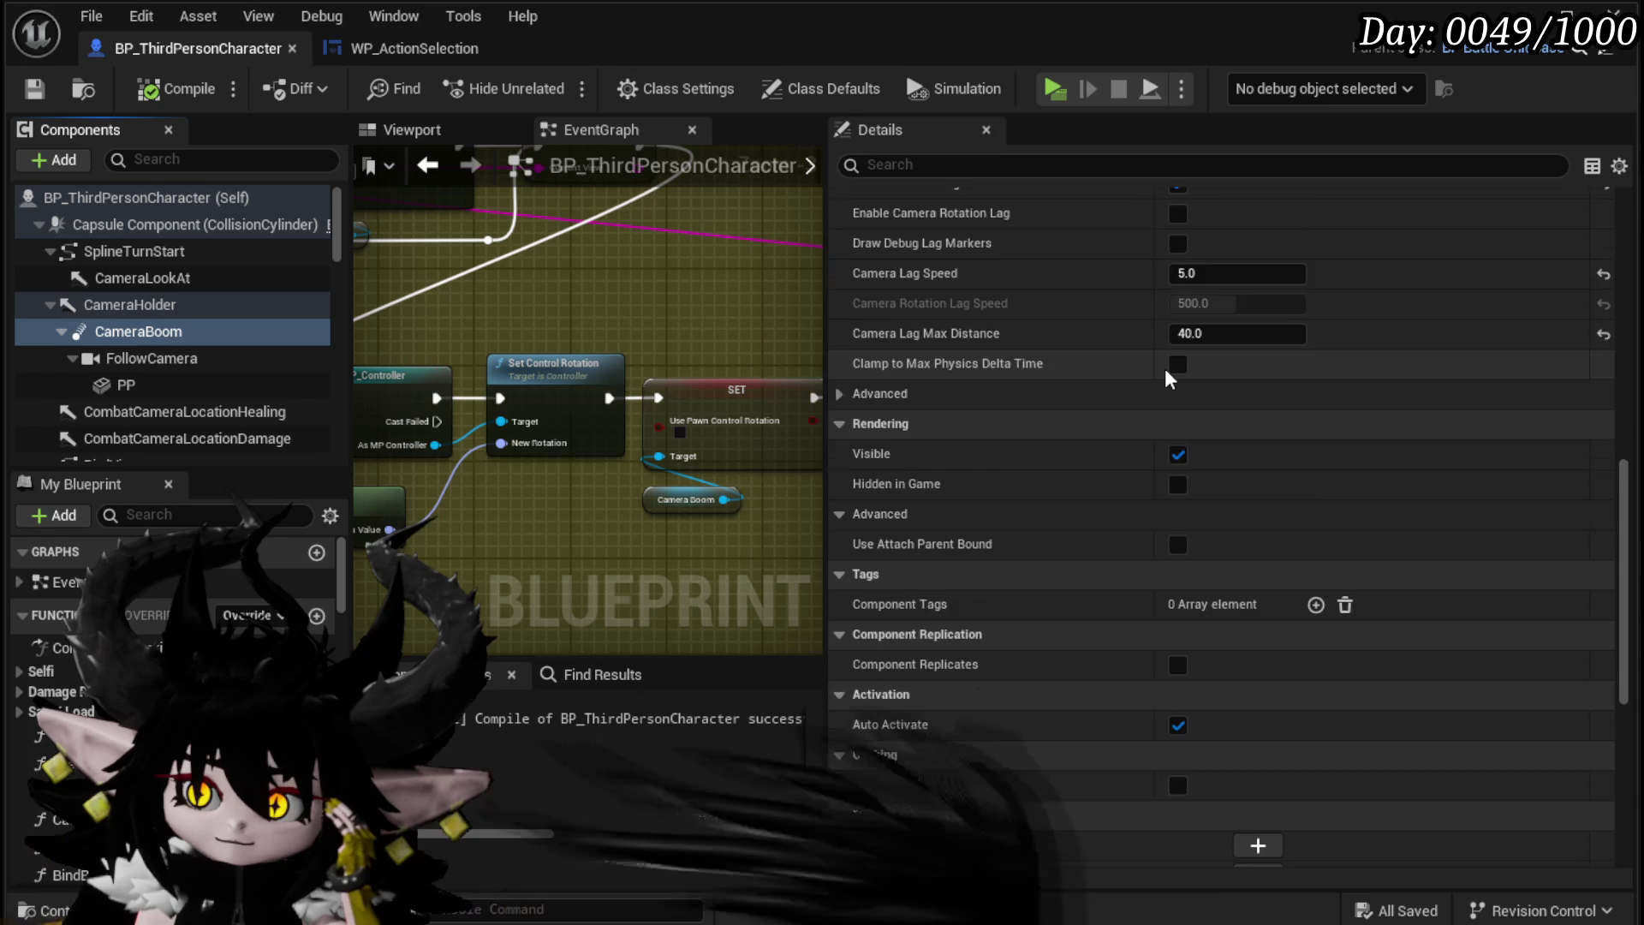
{"action": "scroll", "coordinate": [1168, 378], "scroll_direction": "down", "scroll_amount": 3}
{"action": "scroll", "coordinate": [1168, 378], "scroll_direction": "down", "scroll_amount": 4}
{"action": "scroll", "coordinate": [1166, 377], "scroll_direction": "down", "scroll_amount": 8}
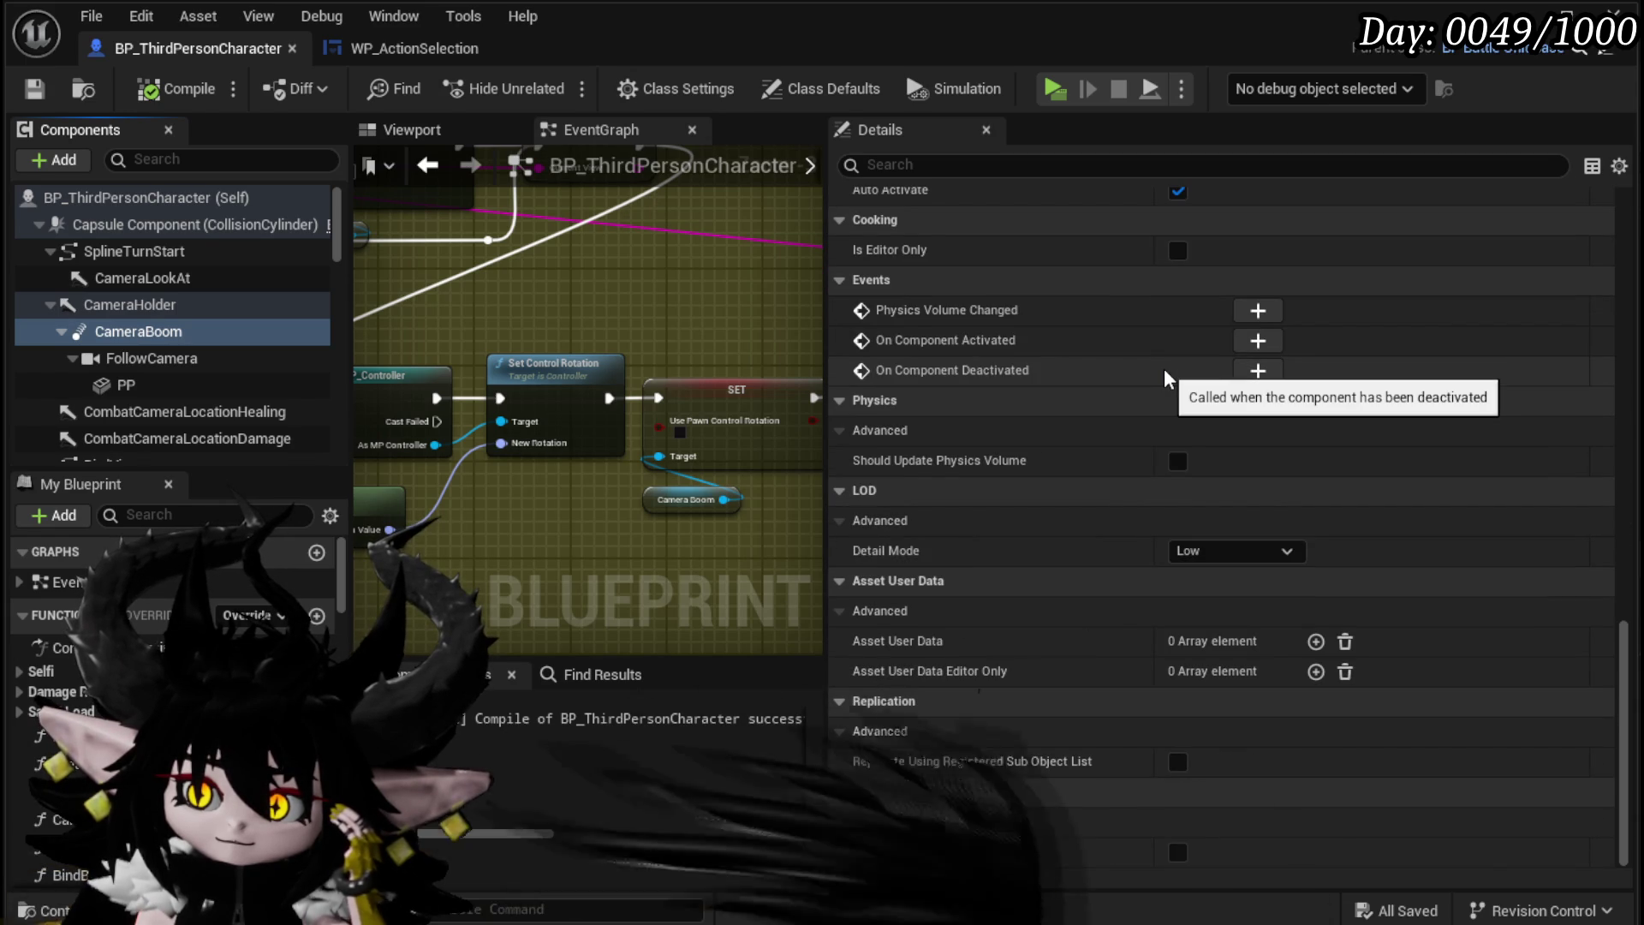
{"action": "scroll", "coordinate": [1161, 366], "scroll_direction": "up", "scroll_amount": 20}
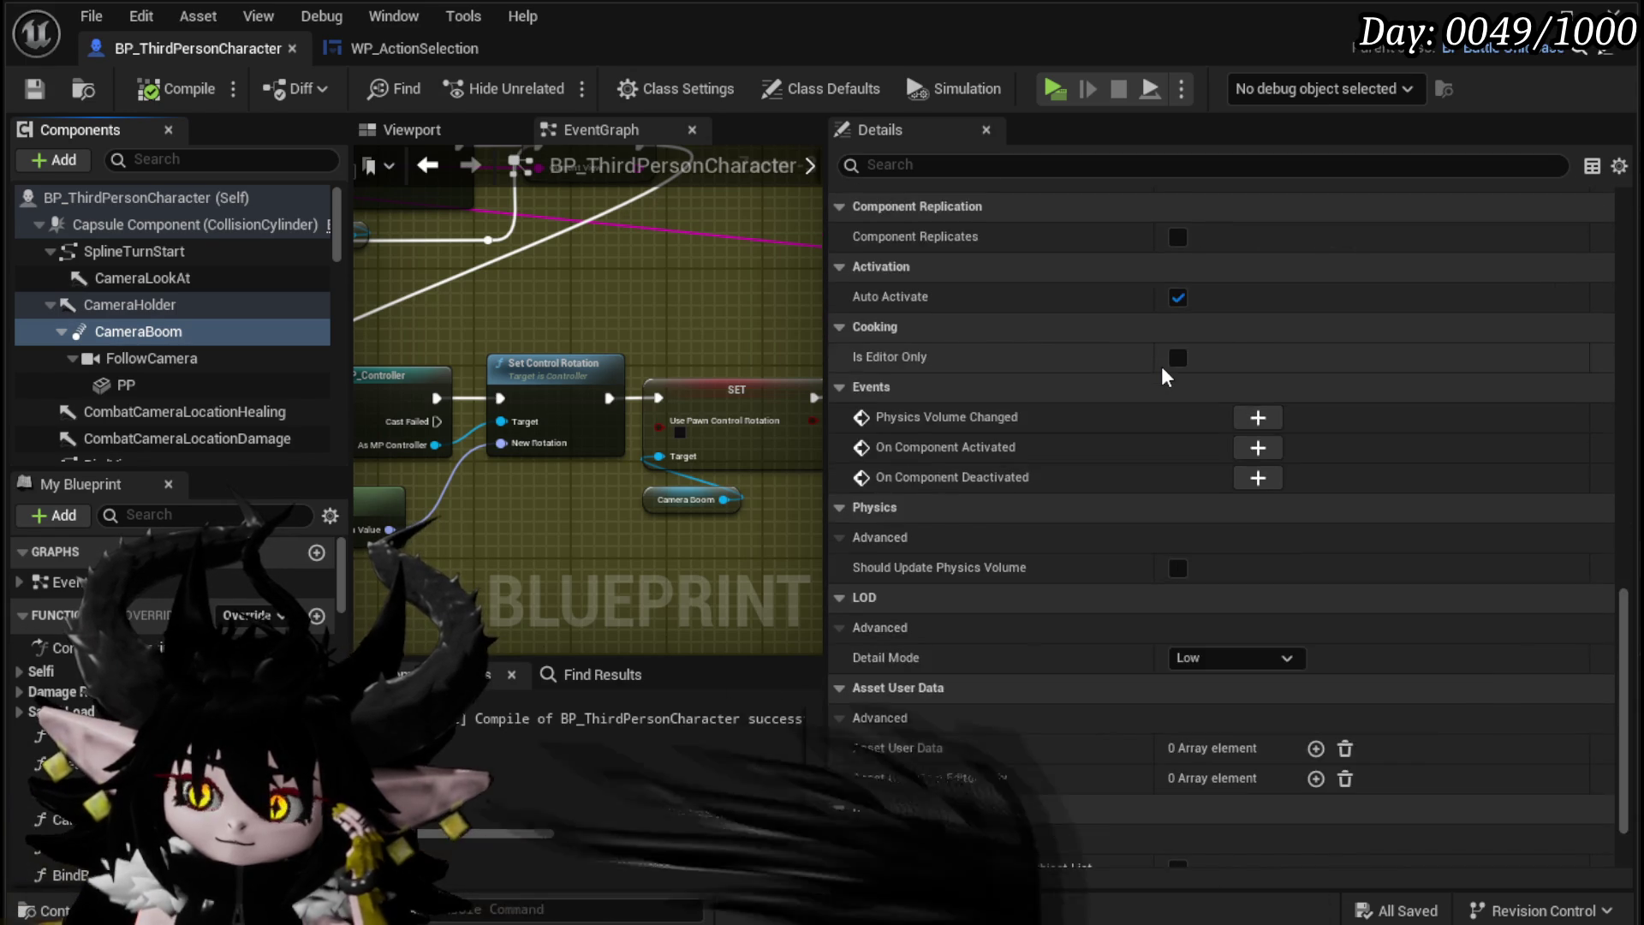
{"action": "scroll", "coordinate": [1161, 367], "scroll_direction": "up", "scroll_amount": 15}
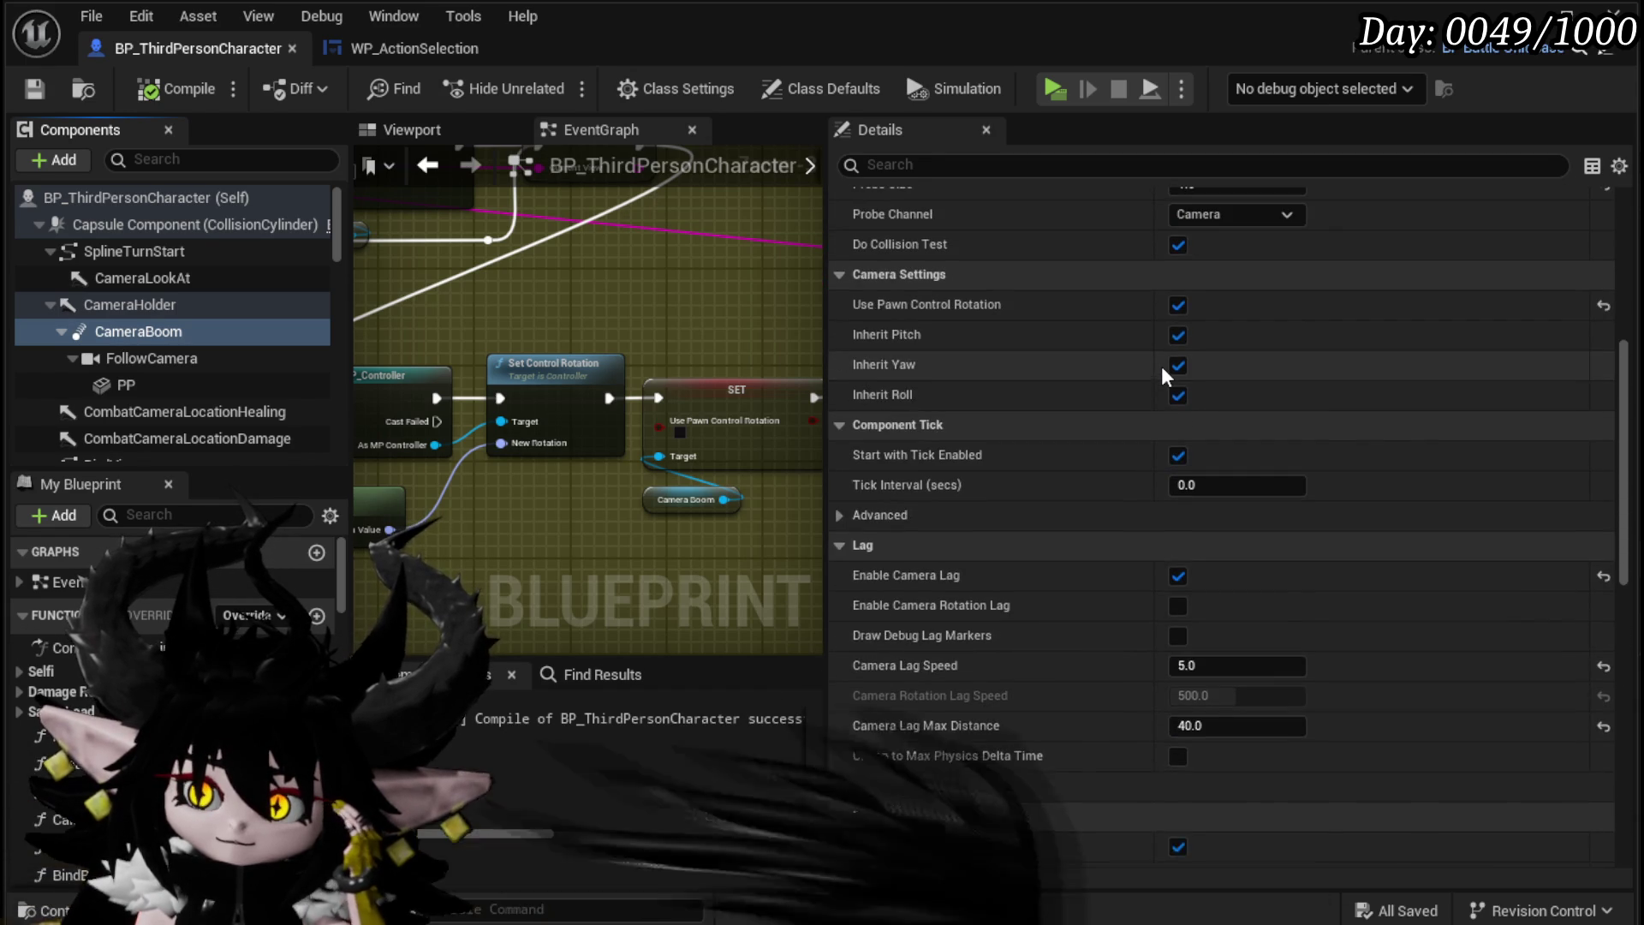
{"action": "scroll", "coordinate": [1161, 365], "scroll_direction": "up", "scroll_amount": 1}
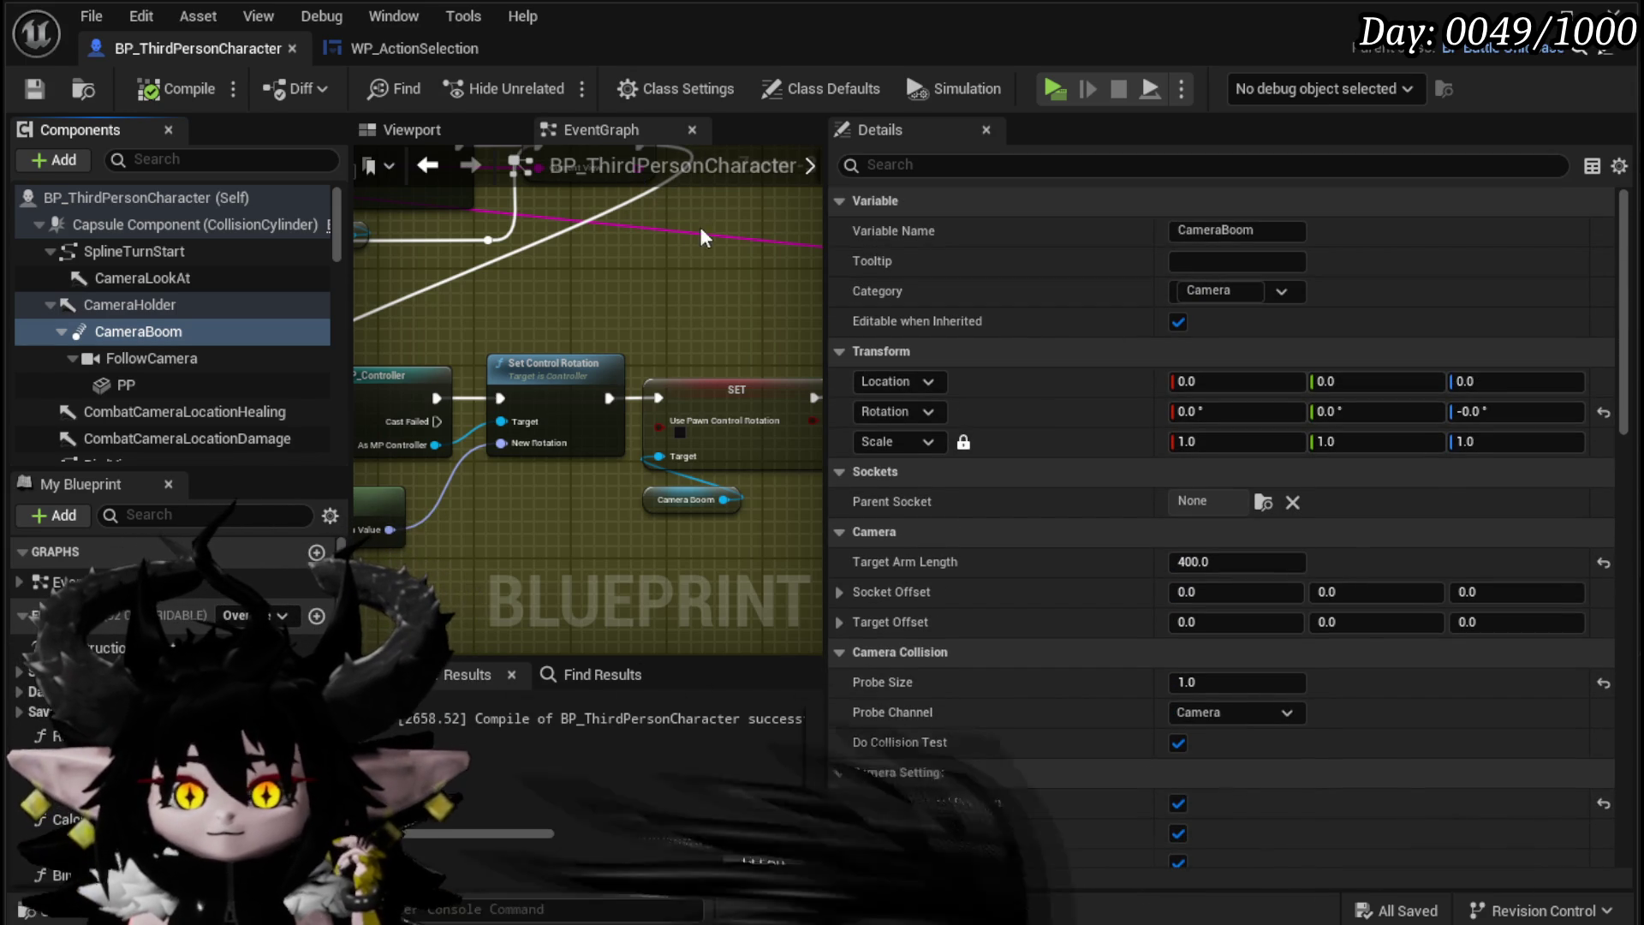
{"action": "left_click", "coordinate": [384, 129]}
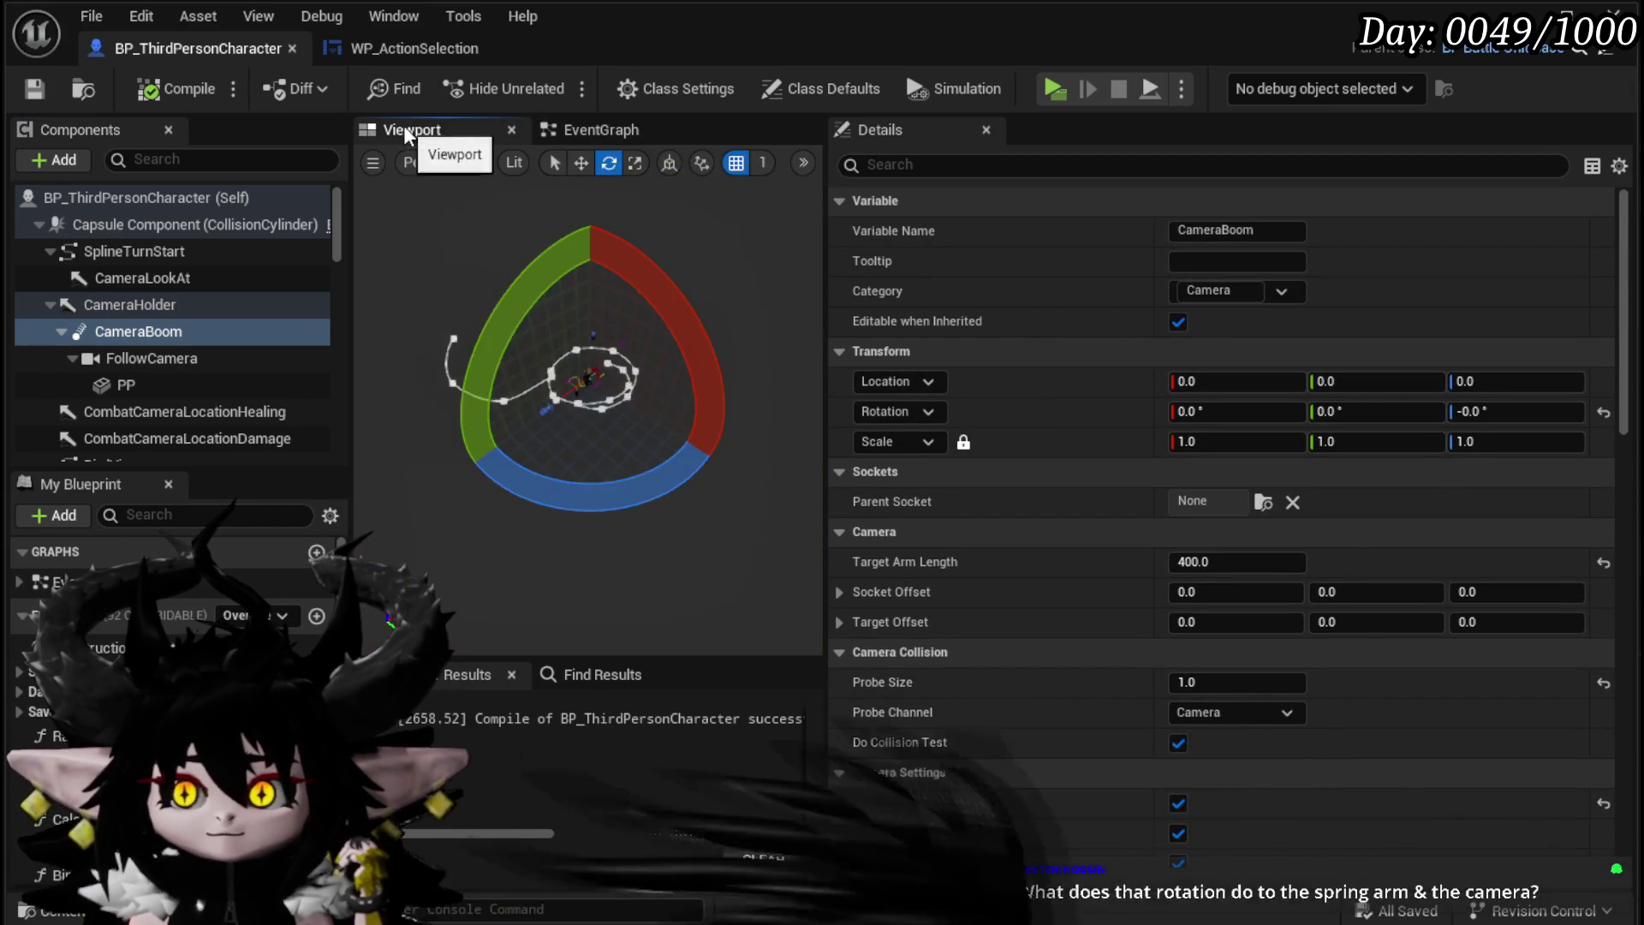
Step: Swing the camera boom's yaw to -25 in the viewport, then reset its Z rotation to 0
{"action": "left_click_drag", "start_coordinate": [725, 476], "coordinate": [719, 523]}
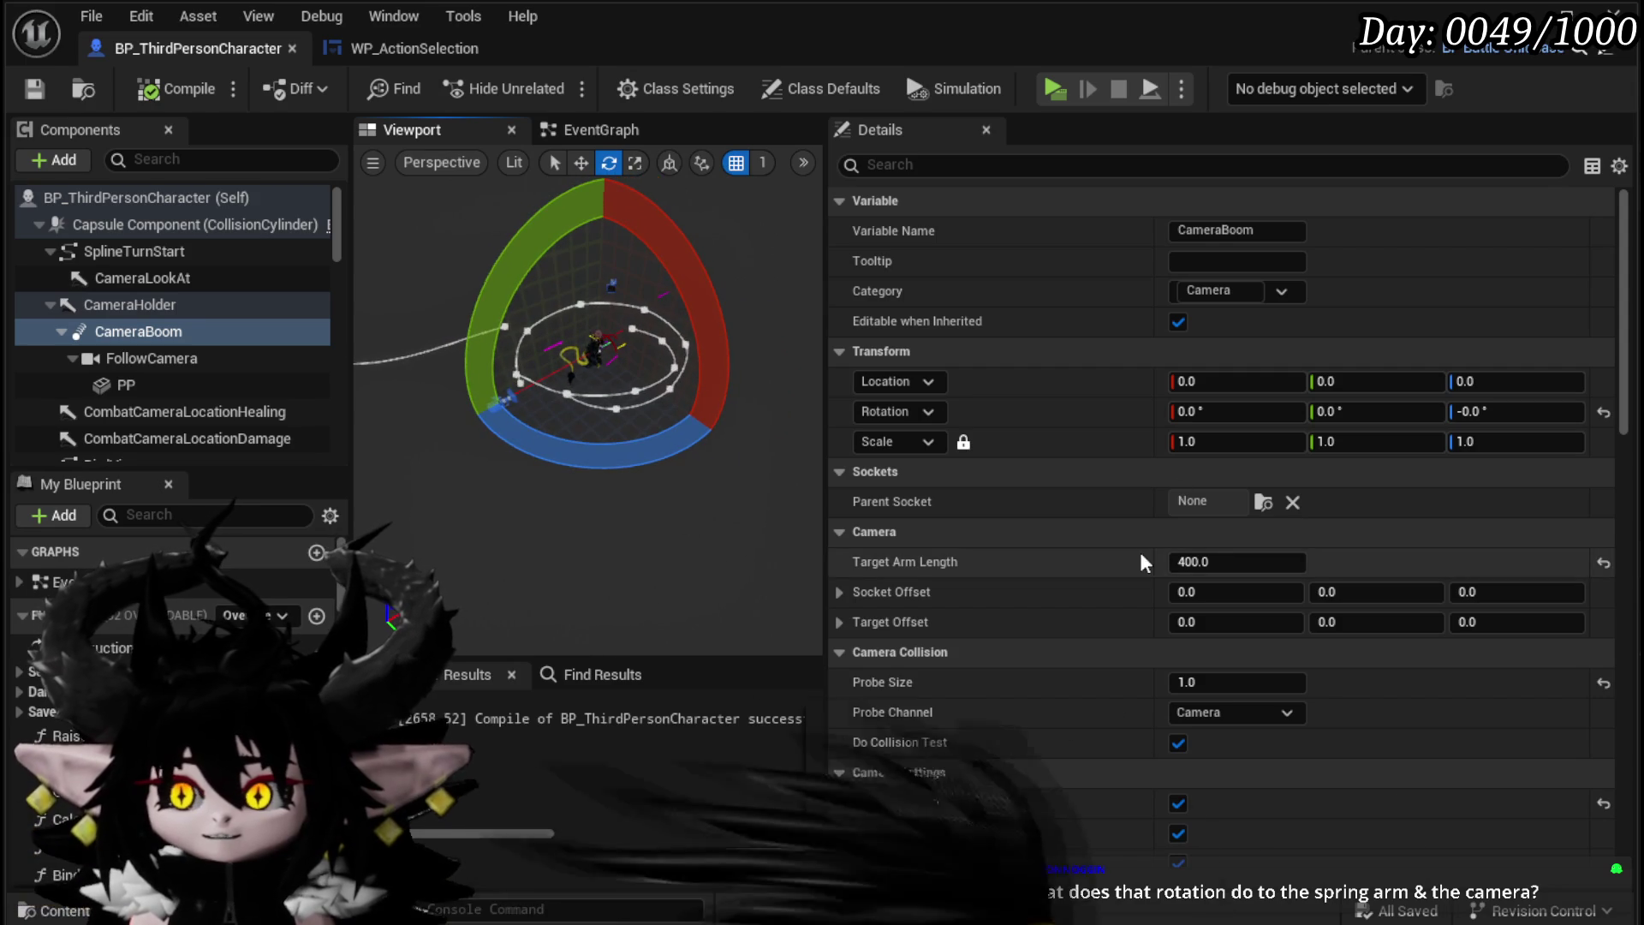
{"action": "scroll", "coordinate": [895, 790], "scroll_direction": "down", "scroll_amount": 2}
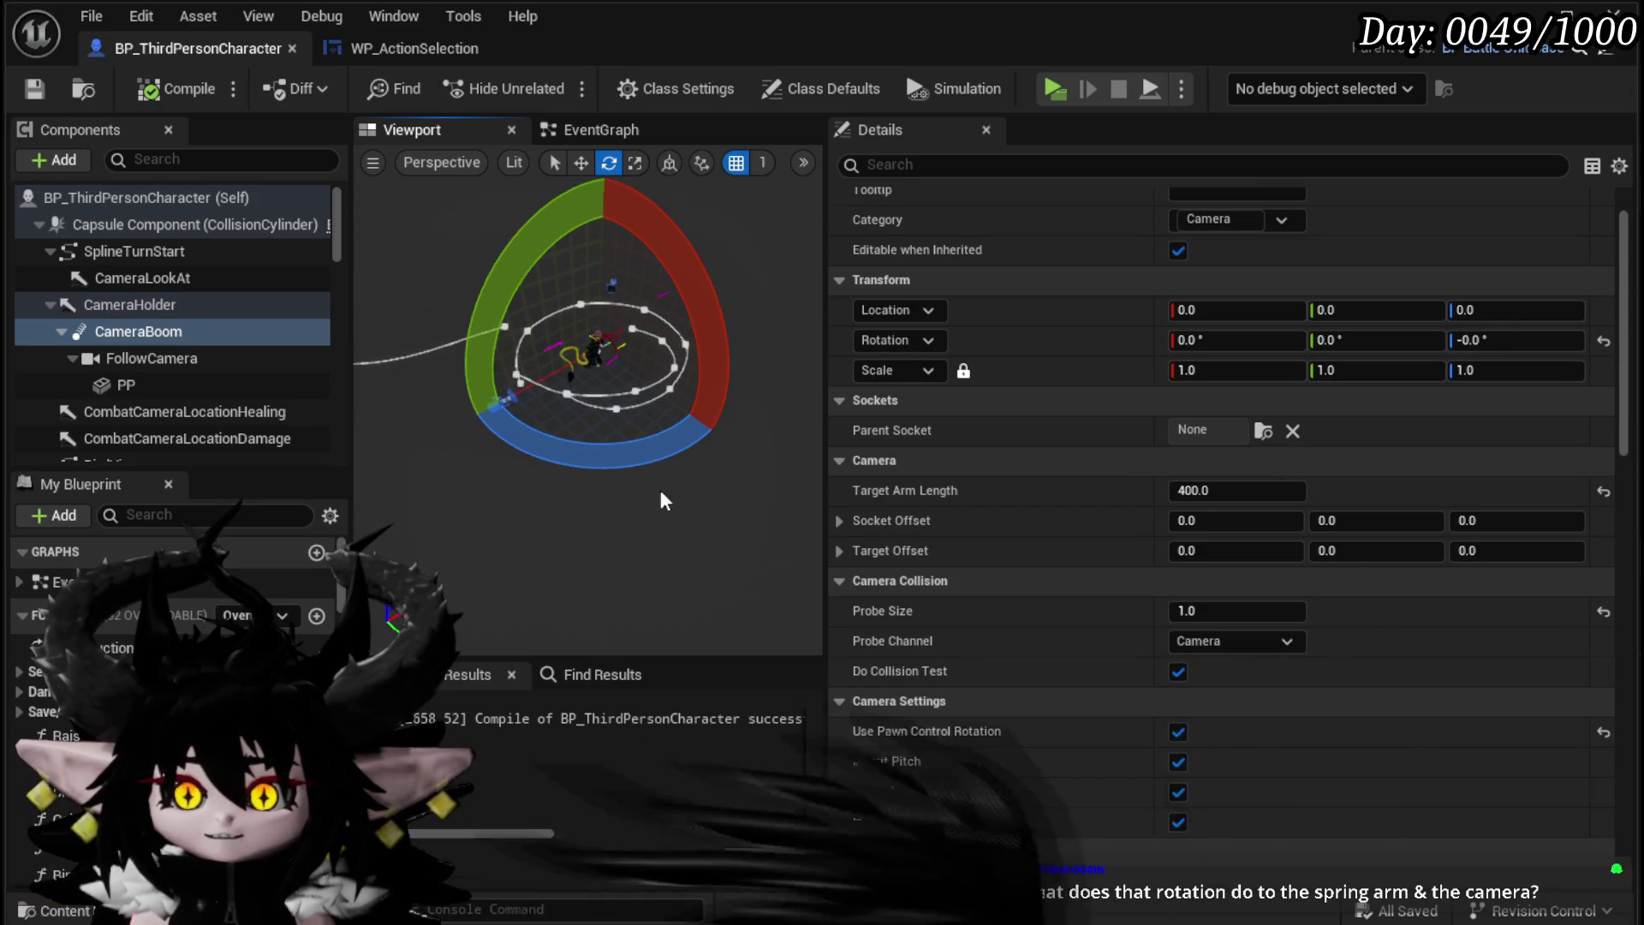
{"action": "left_click_drag", "start_coordinate": [663, 445], "coordinate": [702, 433]}
{"action": "mouse_move", "coordinate": [428, 402]}
{"action": "left_mouse_down"}
{"action": "mouse_move", "coordinate": [590, 287]}
{"action": "mouse_move", "coordinate": [779, 420]}
{"action": "mouse_move", "coordinate": [764, 454]}
{"action": "left_mouse_up"}
{"action": "left_click", "coordinate": [1515, 340]}
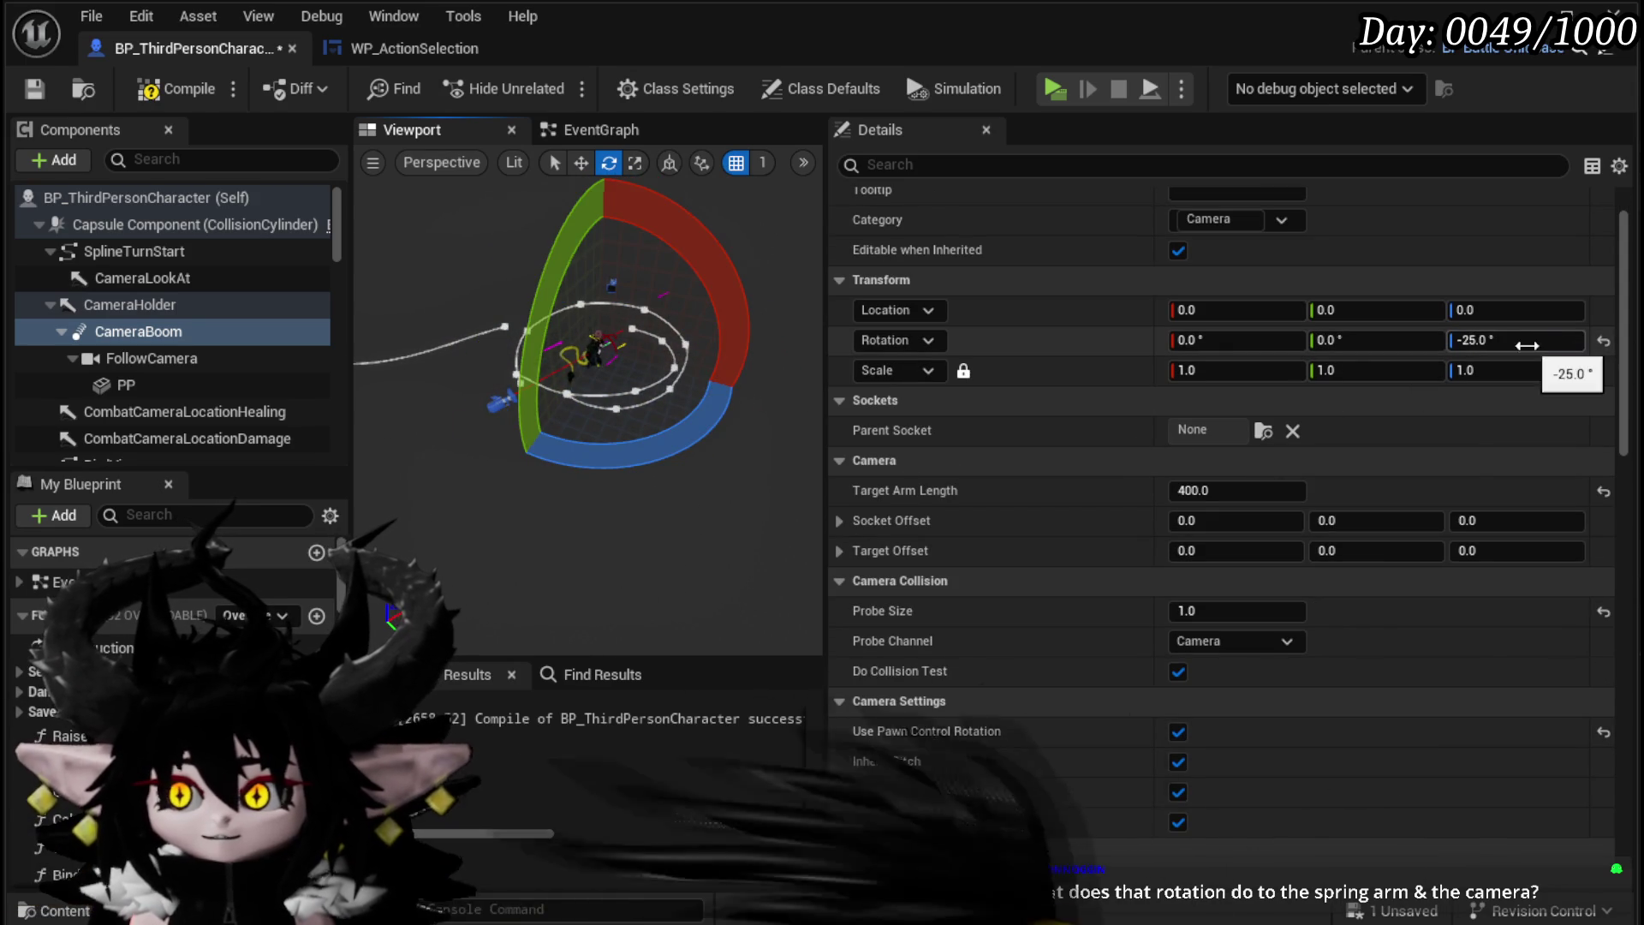
{"action": "type", "text": "0"}
{"action": "key", "text": "Return"}
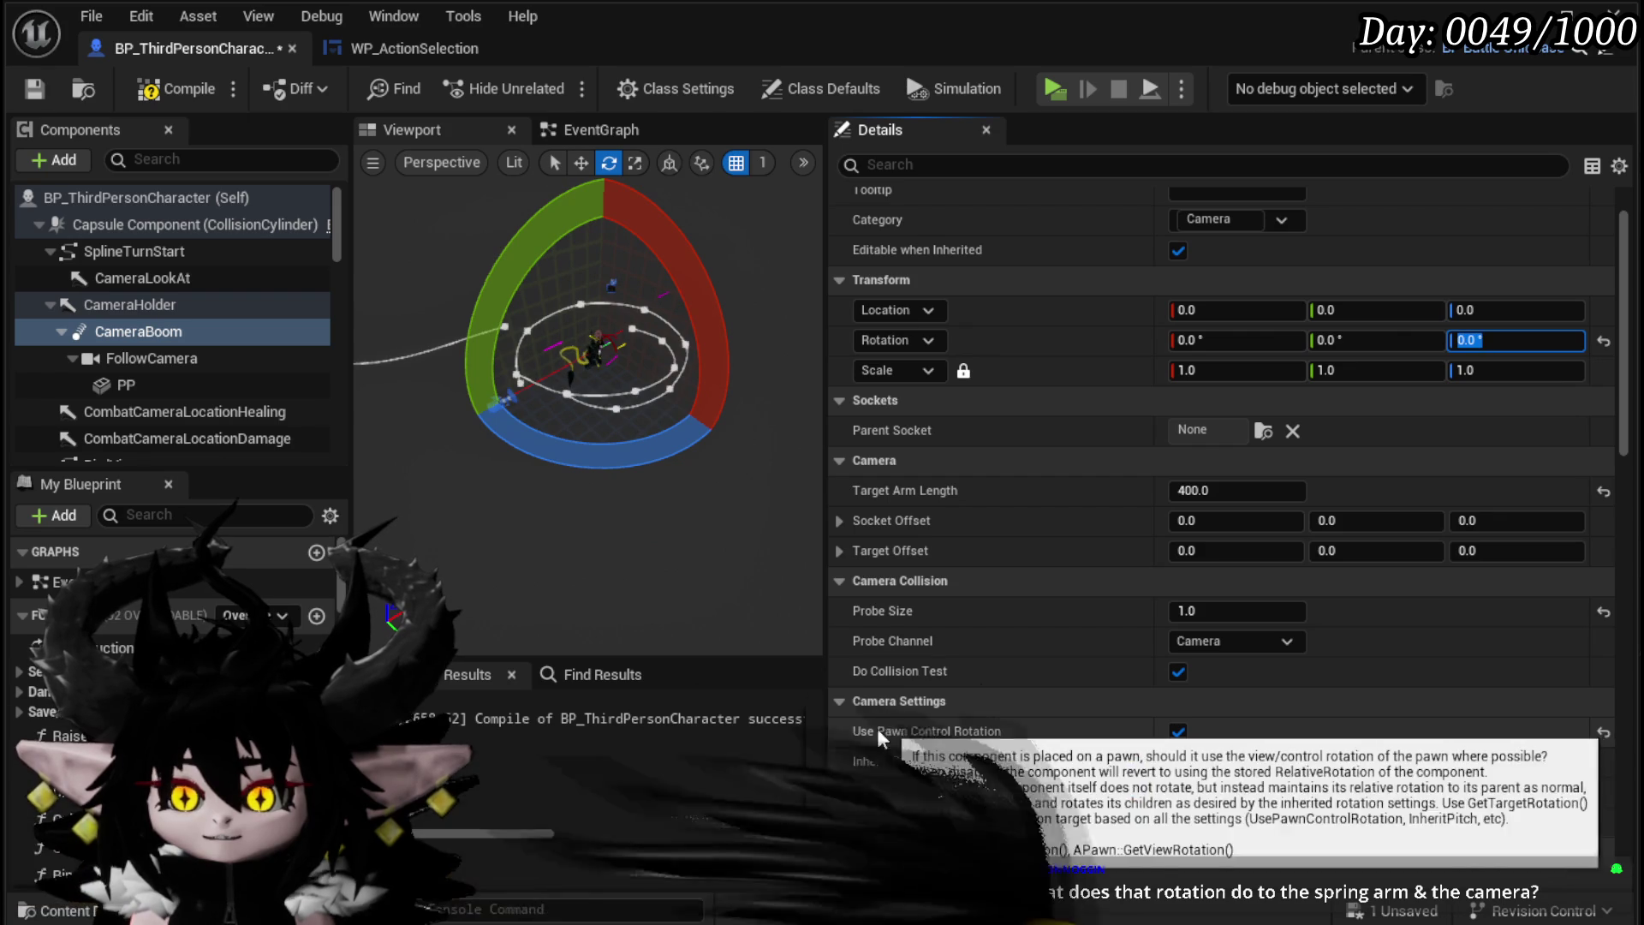
Step: Turn off Use Pawn Control Rotation, test a yaw rotation, and reset the yaw to 0
{"action": "left_click", "coordinate": [1178, 731]}
{"action": "mouse_move", "coordinate": [676, 441]}
{"action": "left_mouse_down"}
{"action": "mouse_move", "coordinate": [697, 513]}
{"action": "mouse_move", "coordinate": [685, 479]}
{"action": "mouse_move", "coordinate": [728, 428]}
{"action": "mouse_move", "coordinate": [710, 308]}
{"action": "mouse_move", "coordinate": [638, 287]}
{"action": "left_mouse_up"}
{"action": "left_click_drag", "start_coordinate": [741, 411], "coordinate": [741, 411]}
{"action": "left_click", "coordinate": [1515, 339]}
{"action": "type", "text": "0"}
{"action": "key", "text": "Return"}
Step: Compile and save, re-enable Use Pawn Control Rotation on CameraBoom, then compile and save again
{"action": "left_click", "coordinate": [193, 90]}
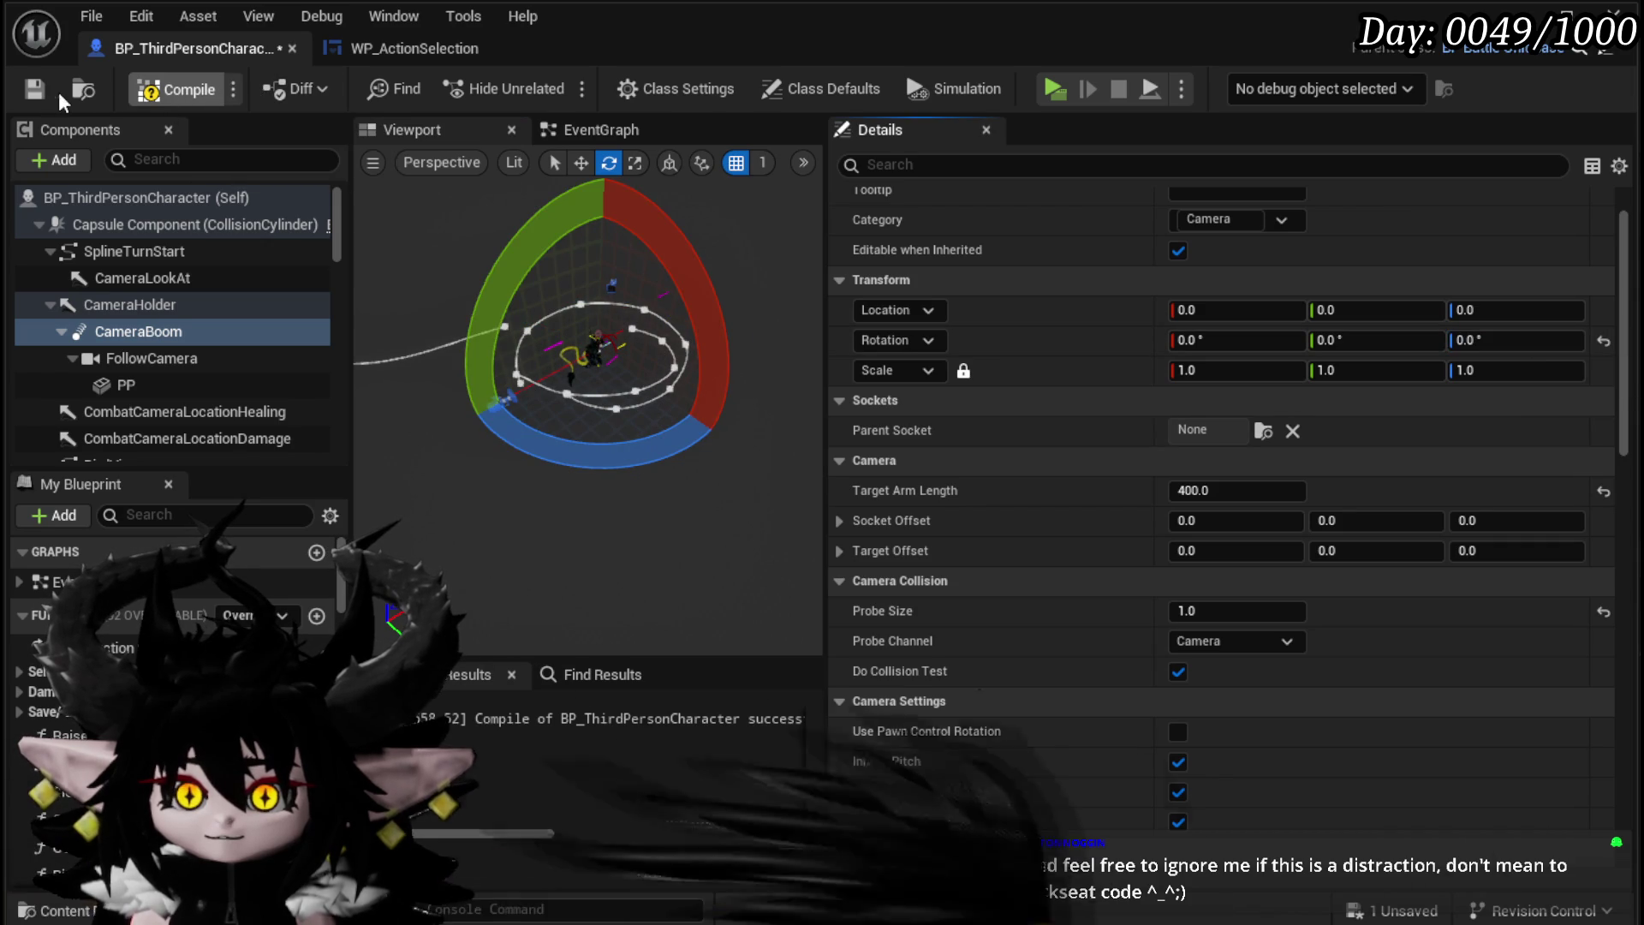
{"action": "left_click", "coordinate": [35, 90]}
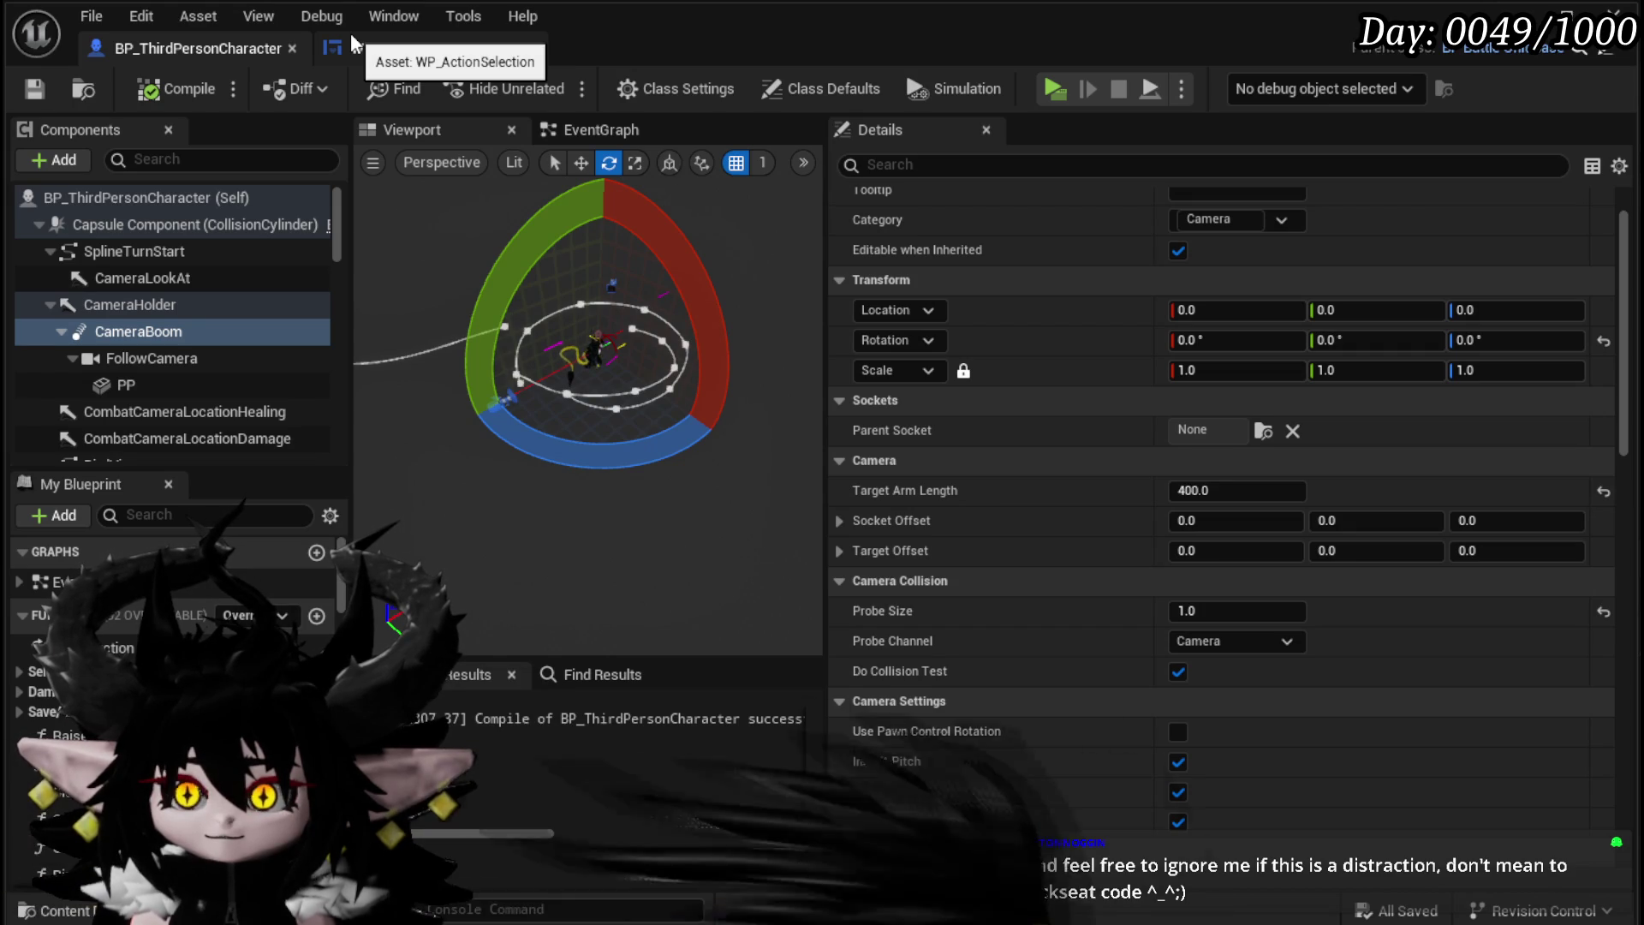
{"action": "left_click", "coordinate": [1179, 732]}
{"action": "left_click", "coordinate": [177, 91]}
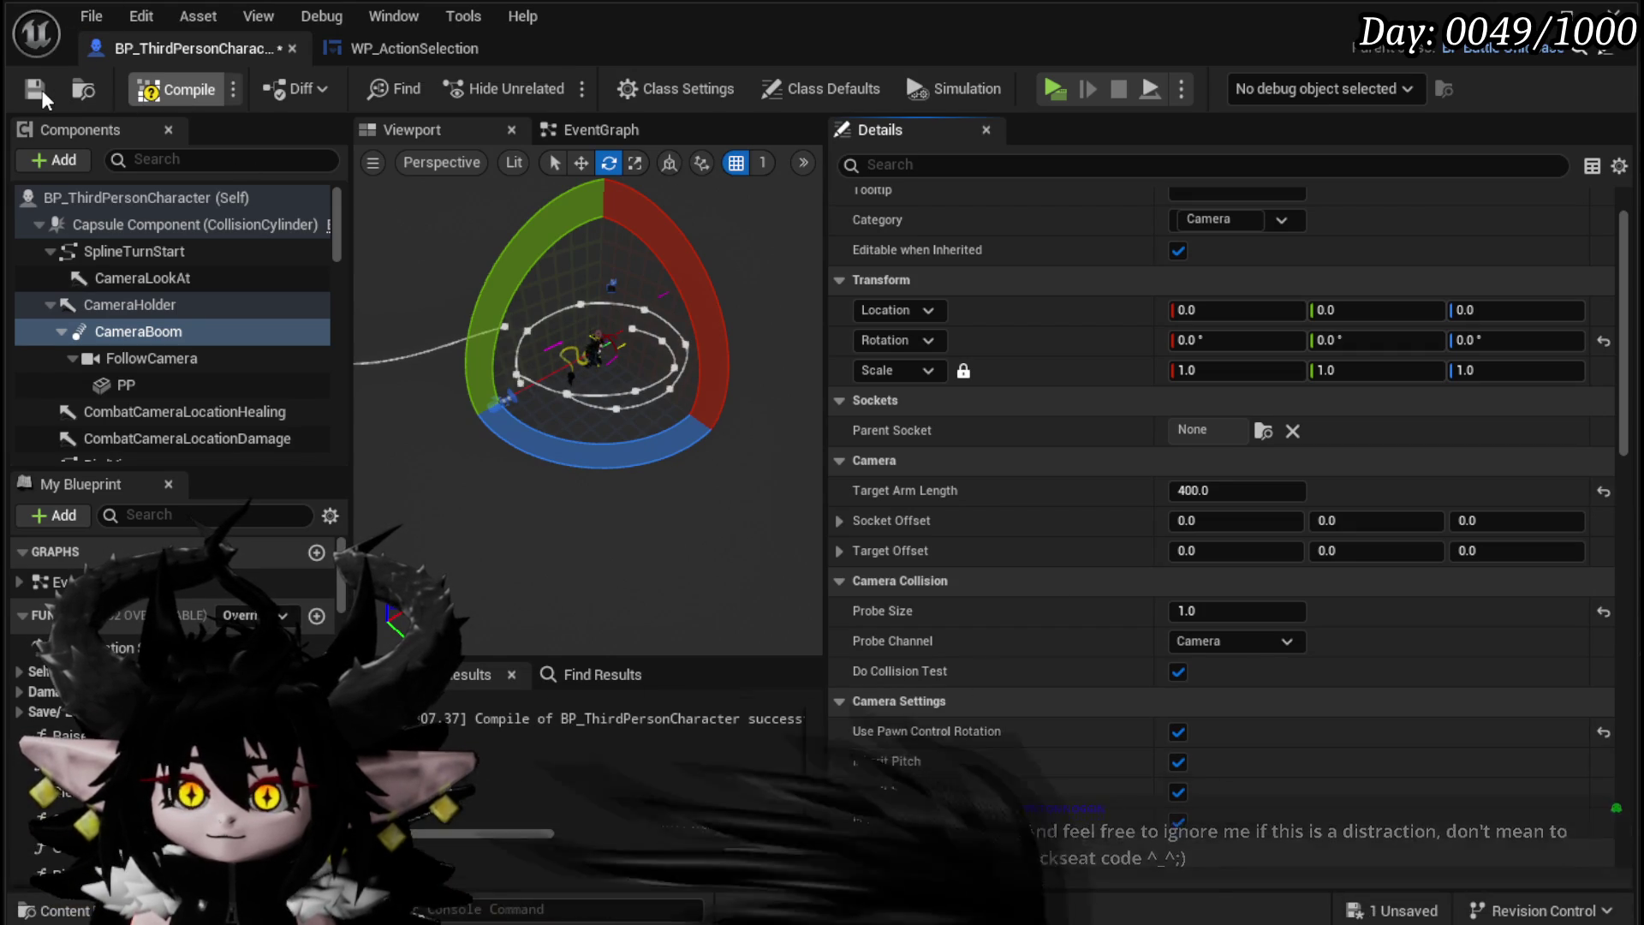
{"action": "left_click", "coordinate": [41, 89]}
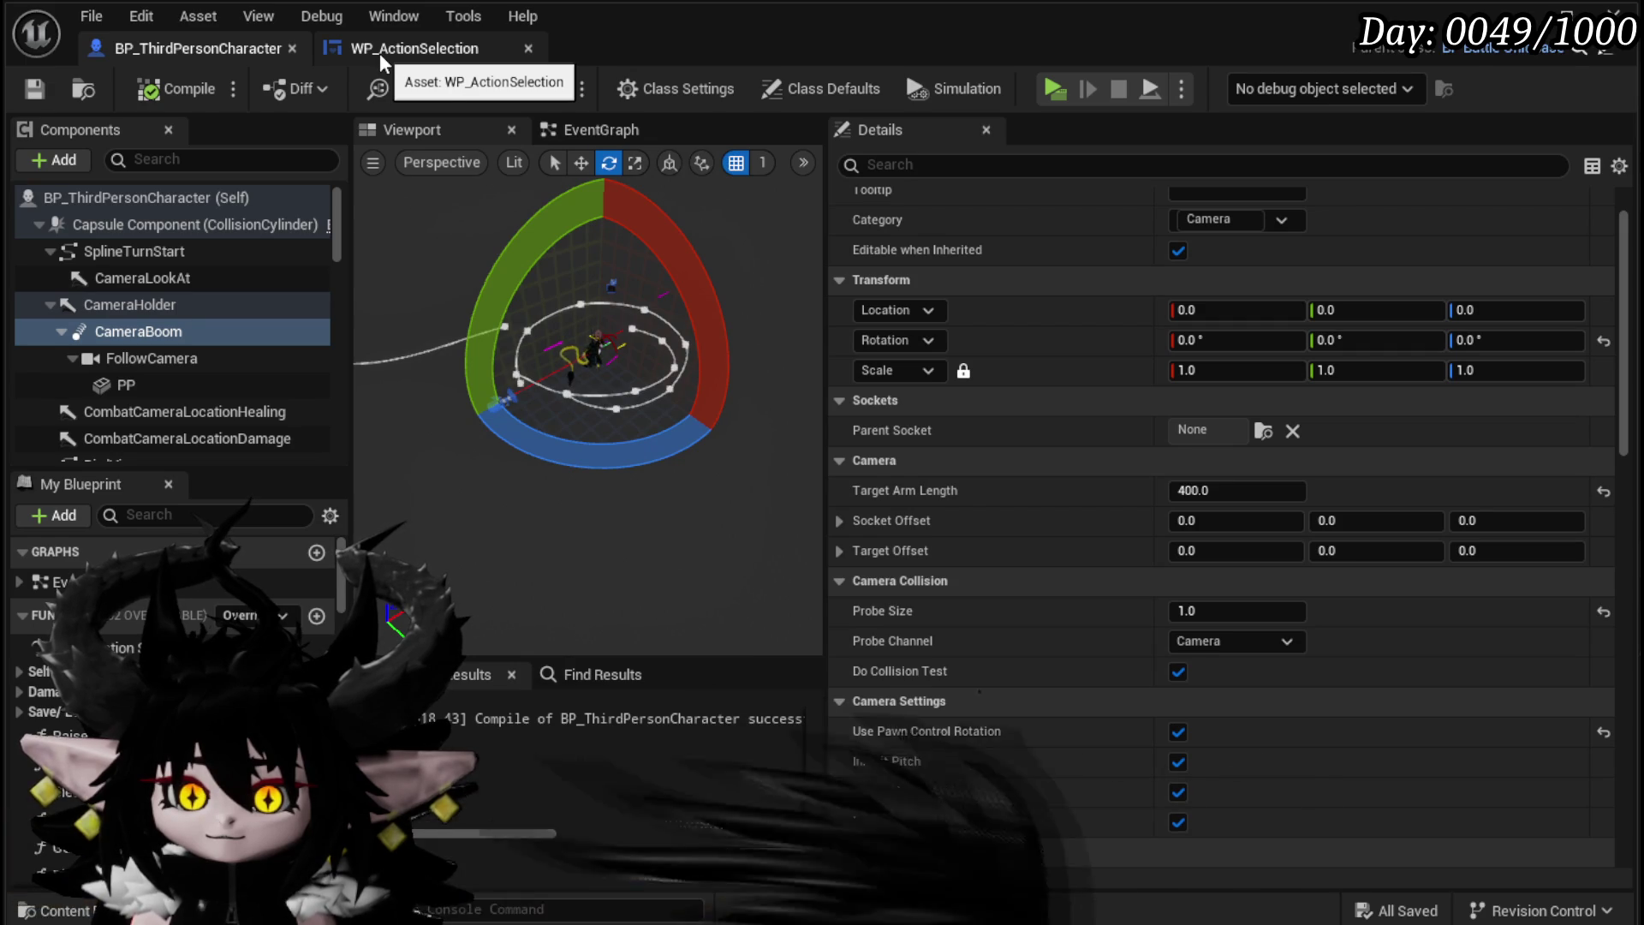
Step: Reposition WP_ActionSelection's Use Pawn Control Rotation setter, save, and inspect the lower setter node
{"action": "left_click", "coordinate": [378, 53]}
{"action": "mouse_move", "coordinate": [789, 357]}
{"action": "left_mouse_down"}
{"action": "mouse_move", "coordinate": [894, 351]}
{"action": "mouse_move", "coordinate": [781, 353]}
{"action": "mouse_move", "coordinate": [824, 361]}
{"action": "left_mouse_up"}
{"action": "mouse_move", "coordinate": [972, 336]}
{"action": "left_mouse_down"}
{"action": "mouse_move", "coordinate": [1233, 274]}
{"action": "mouse_move", "coordinate": [841, 349]}
{"action": "mouse_move", "coordinate": [899, 276]}
{"action": "left_mouse_up"}
{"action": "left_click", "coordinate": [36, 90]}
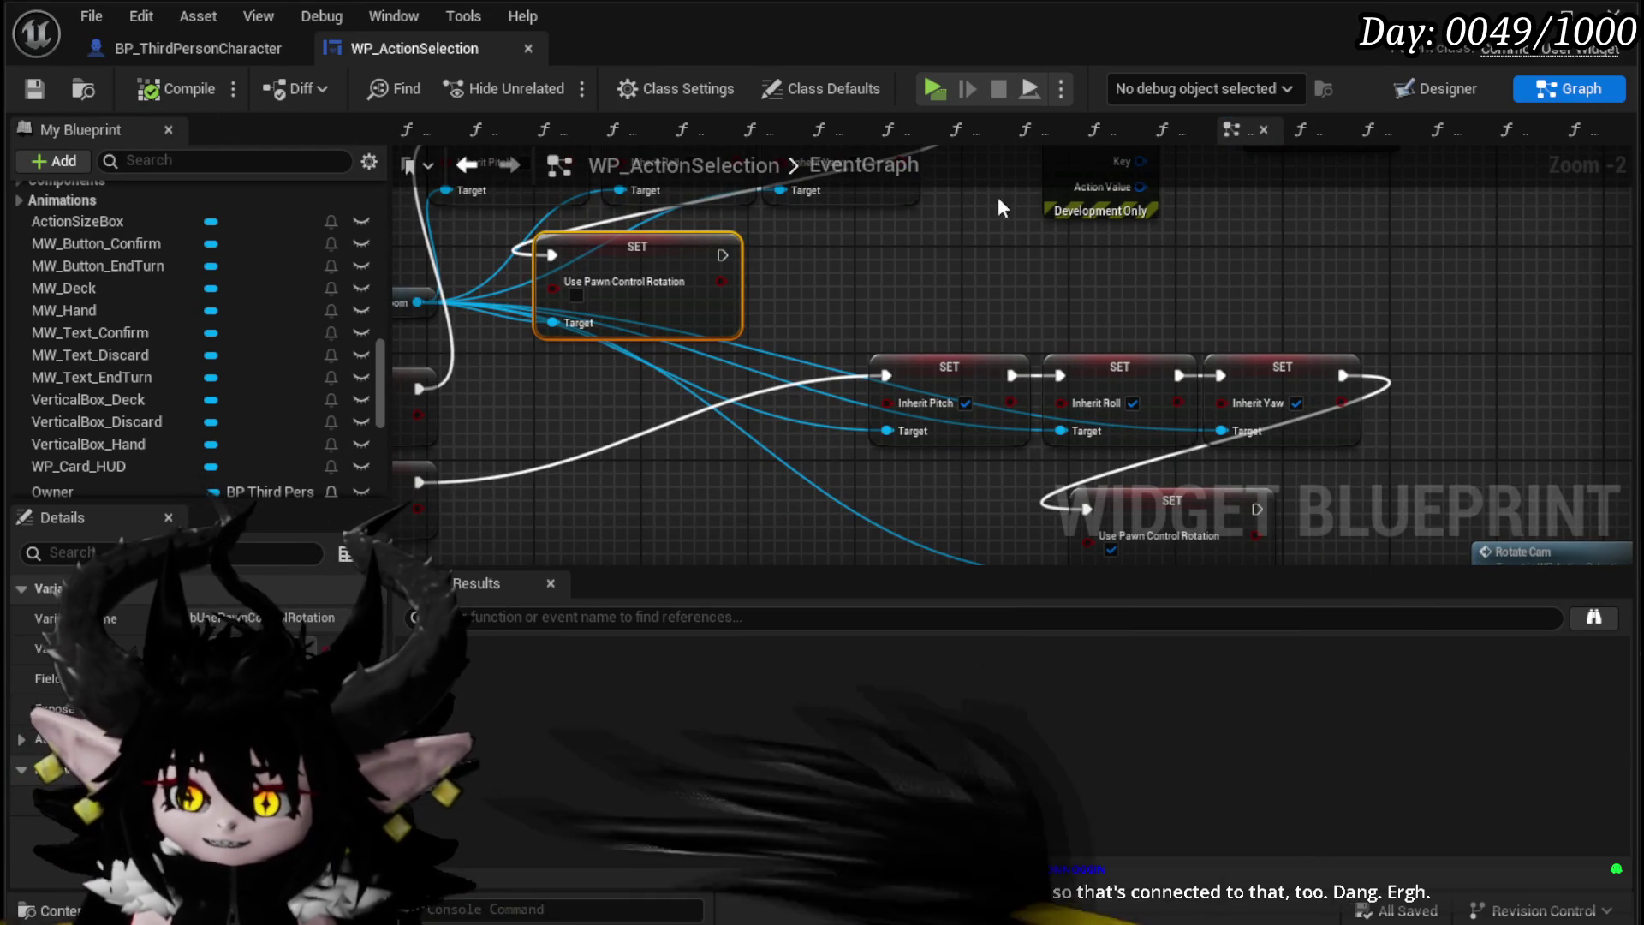
{"action": "left_click_drag", "start_coordinate": [1178, 423], "coordinate": [1102, 221]}
{"action": "left_click", "coordinate": [1169, 346]}
{"action": "left_click_drag", "start_coordinate": [796, 330], "coordinate": [835, 446]}
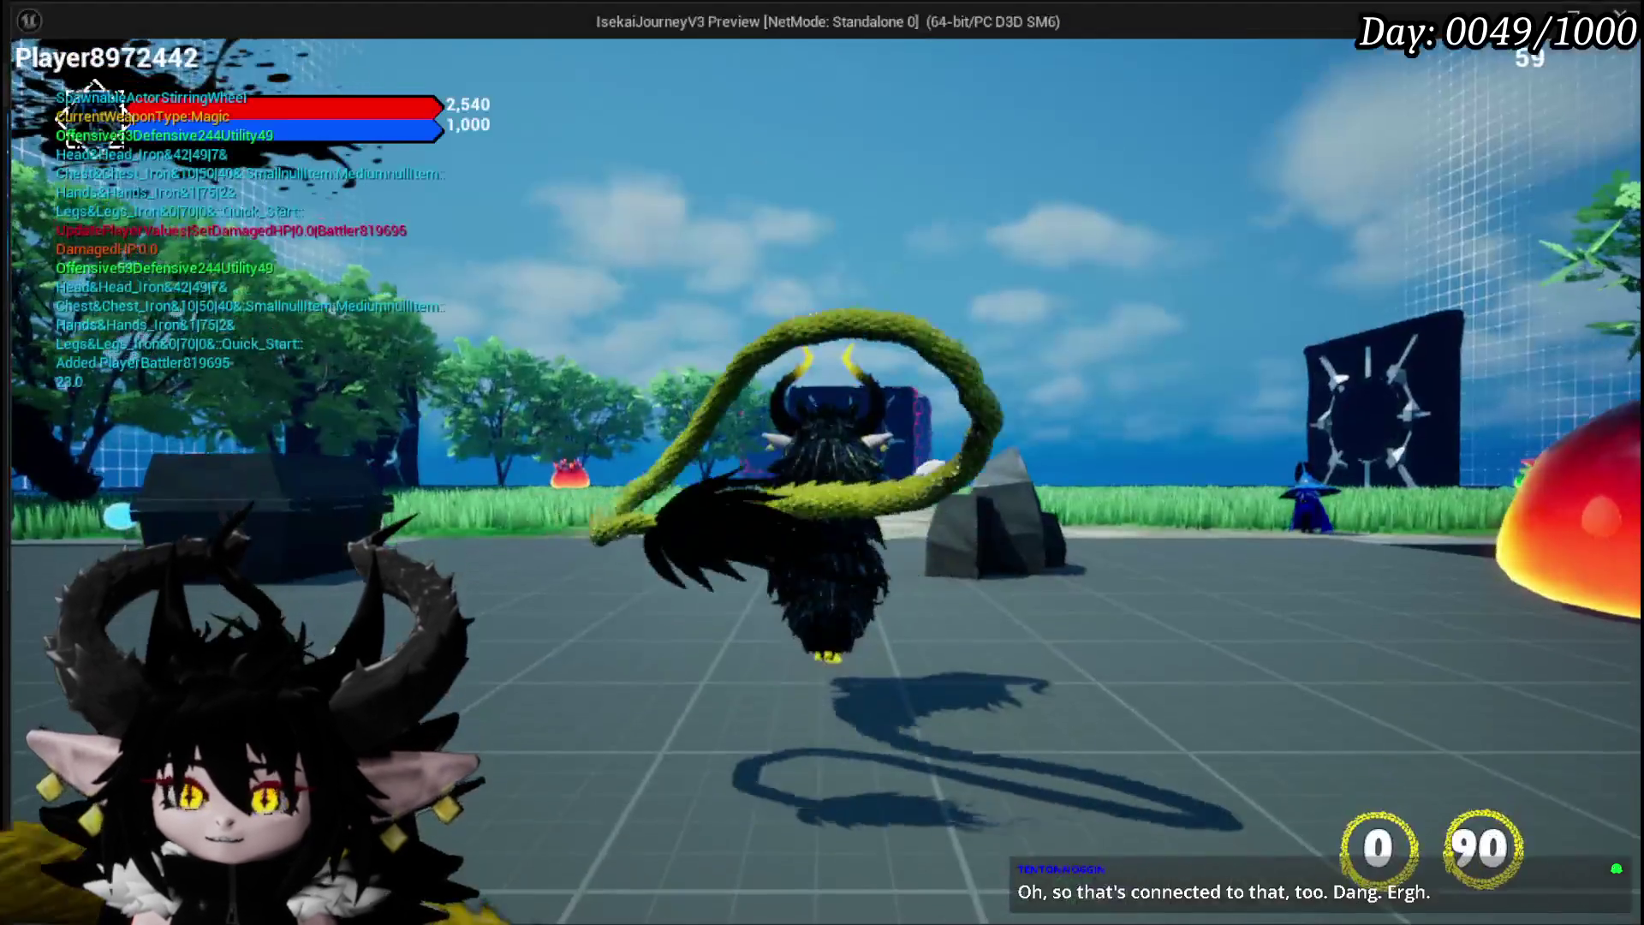
{"action": "key", "text": "w"}
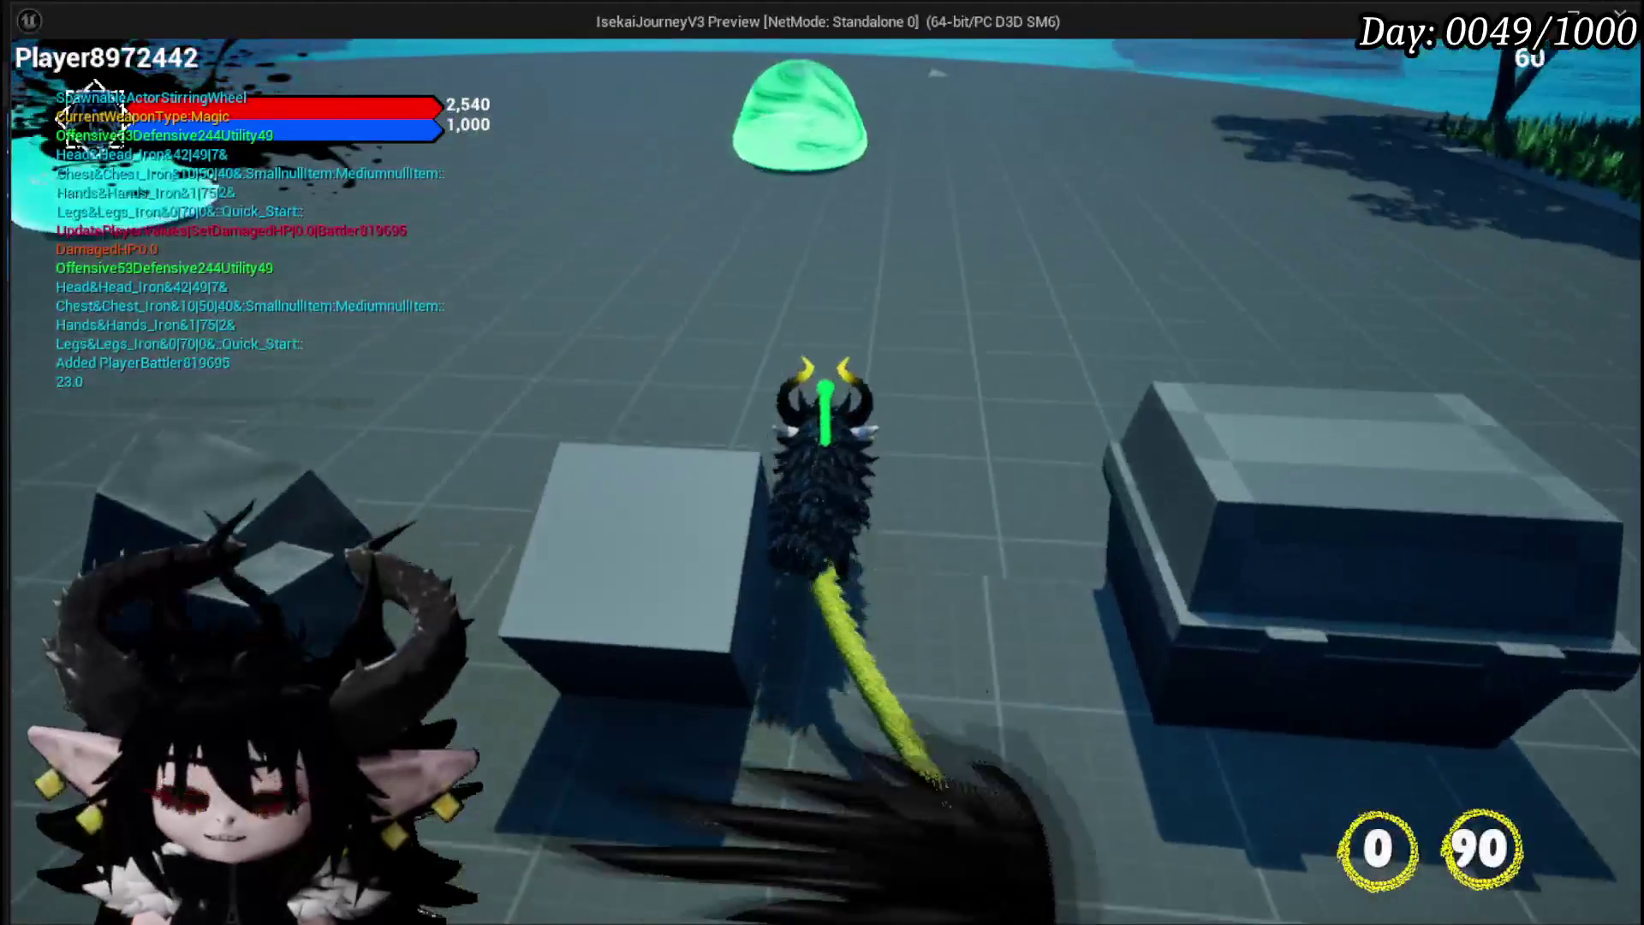
{"action": "key", "text": "1"}
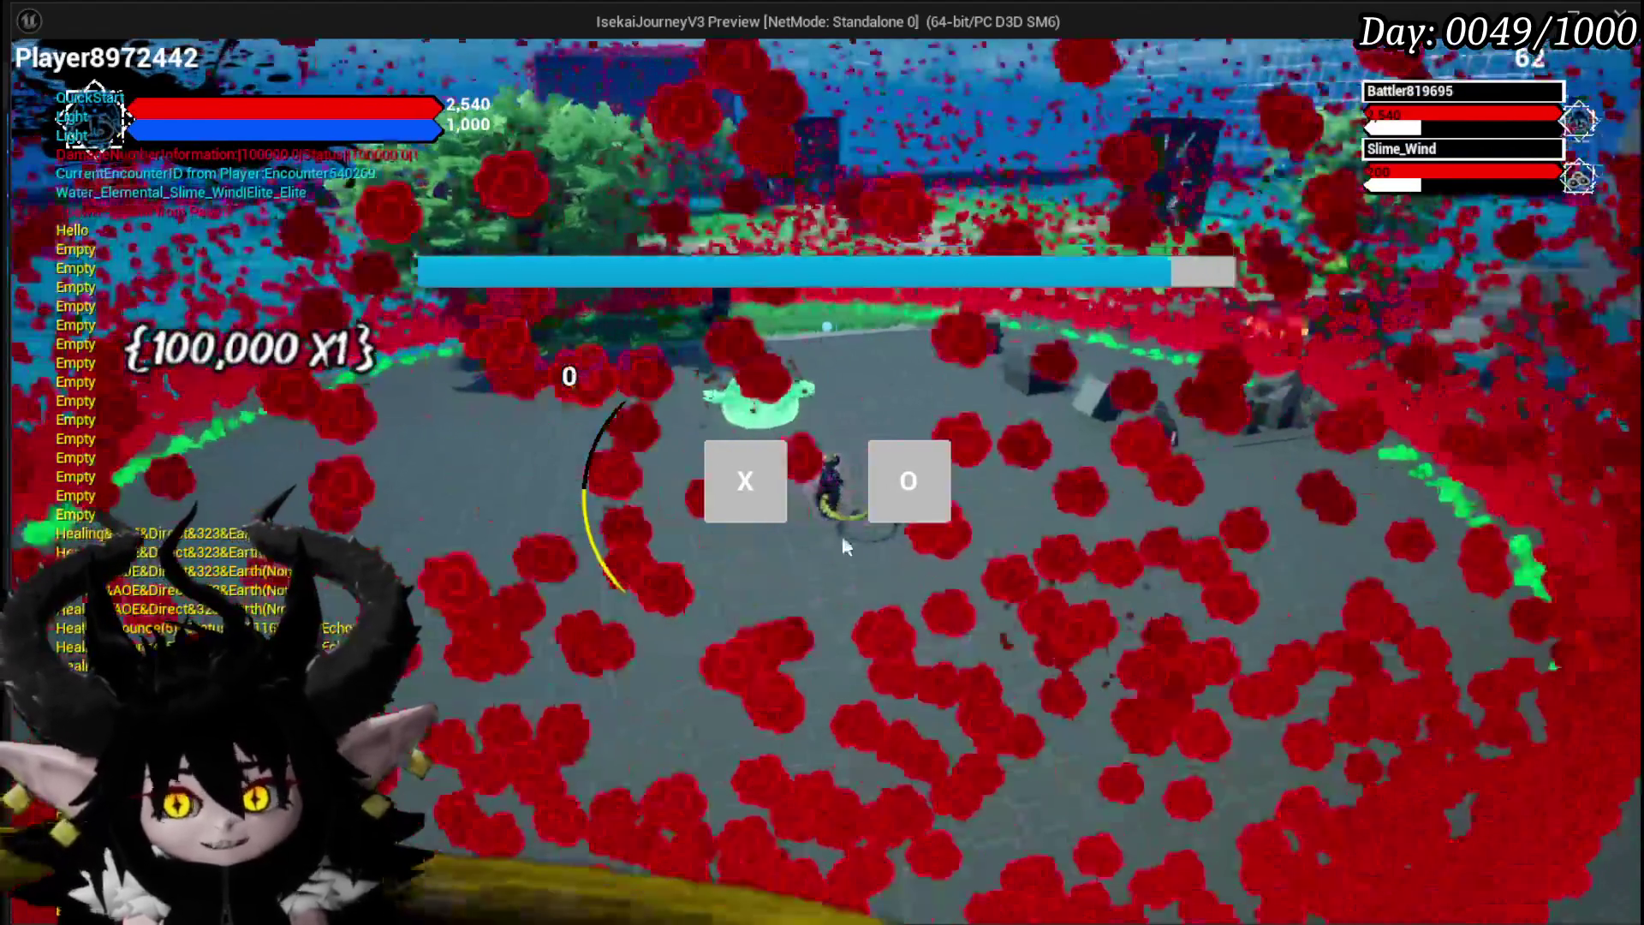
{"action": "left_click", "coordinate": [907, 484]}
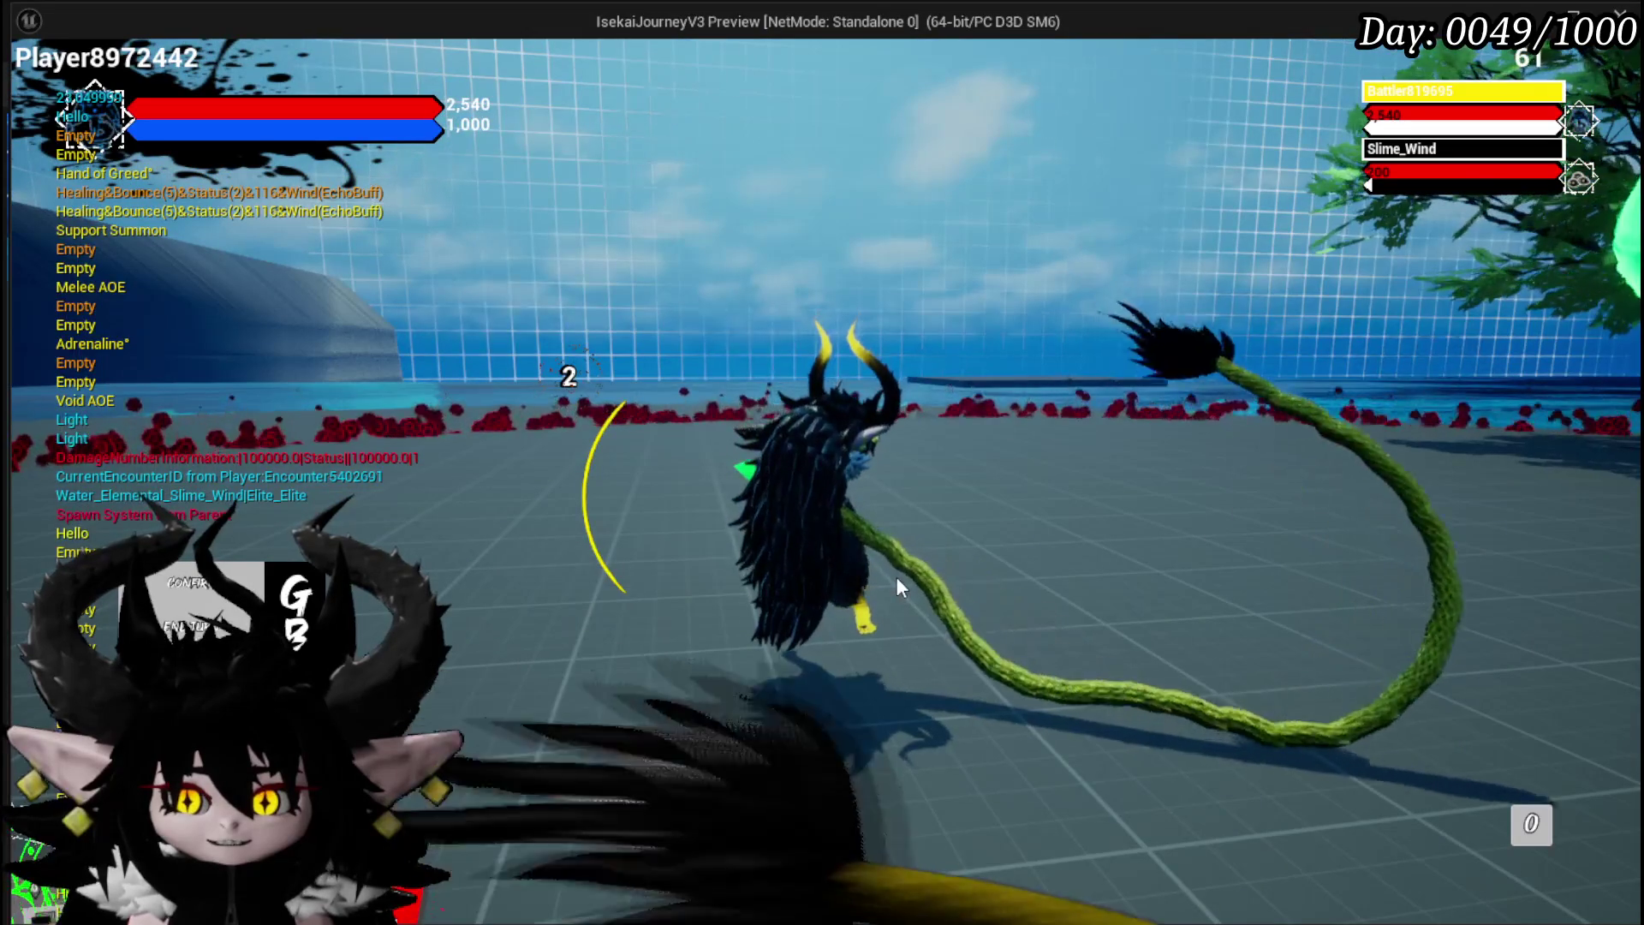
{"action": "key", "text": "Escape"}
{"action": "key", "text": "ctrl+s"}
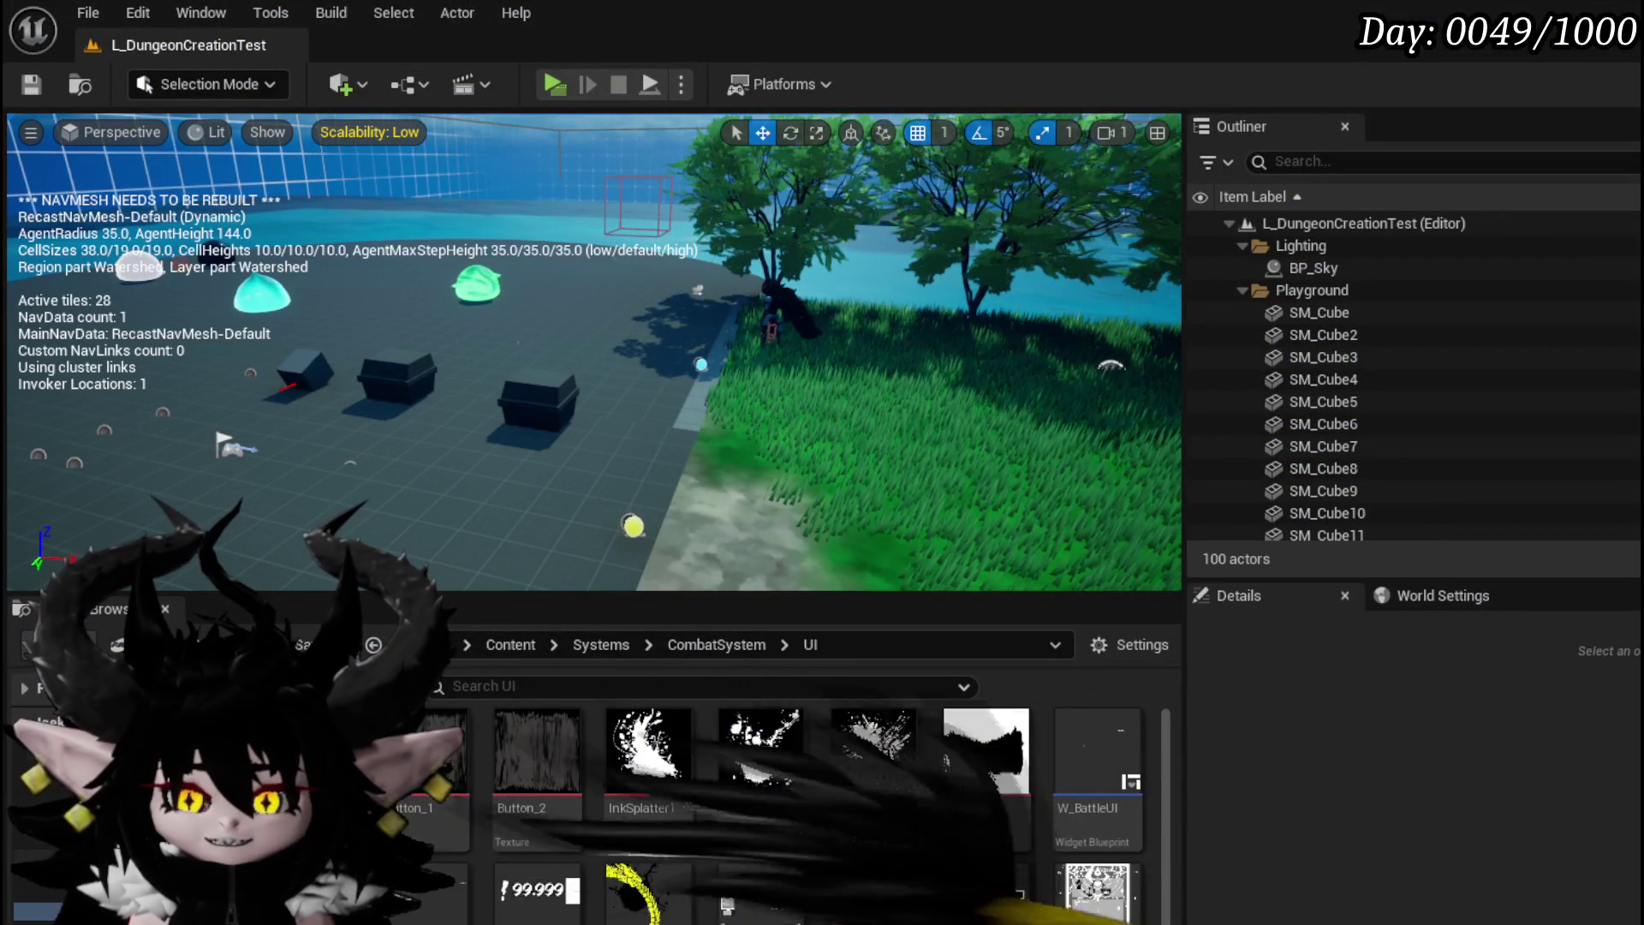
Step: Nudge the widget's pawn-control setter near MouseRotationActivate, then return to BP_ThirdPersonCharacter's EventGraph
{"action": "key", "text": "alt+Tab"}
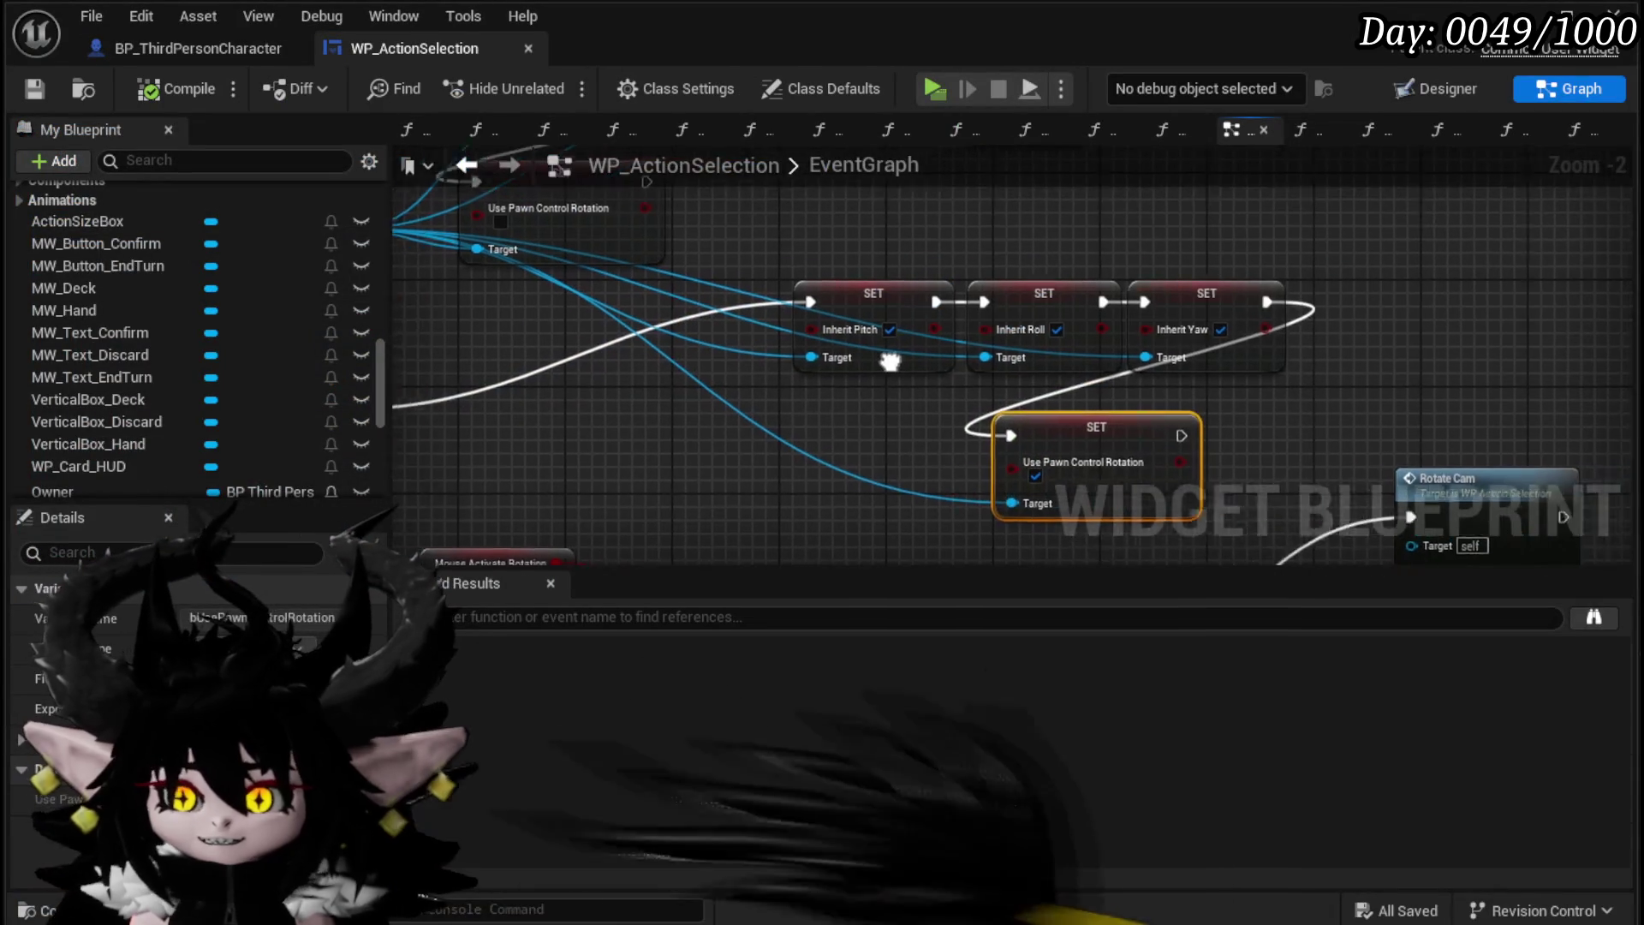
{"action": "left_click_drag", "start_coordinate": [917, 350], "coordinate": [957, 345]}
{"action": "mouse_move", "coordinate": [1169, 336]}
{"action": "left_mouse_down"}
{"action": "mouse_move", "coordinate": [665, 492]}
{"action": "mouse_move", "coordinate": [810, 476]}
{"action": "left_mouse_up"}
{"action": "left_click", "coordinate": [901, 474]}
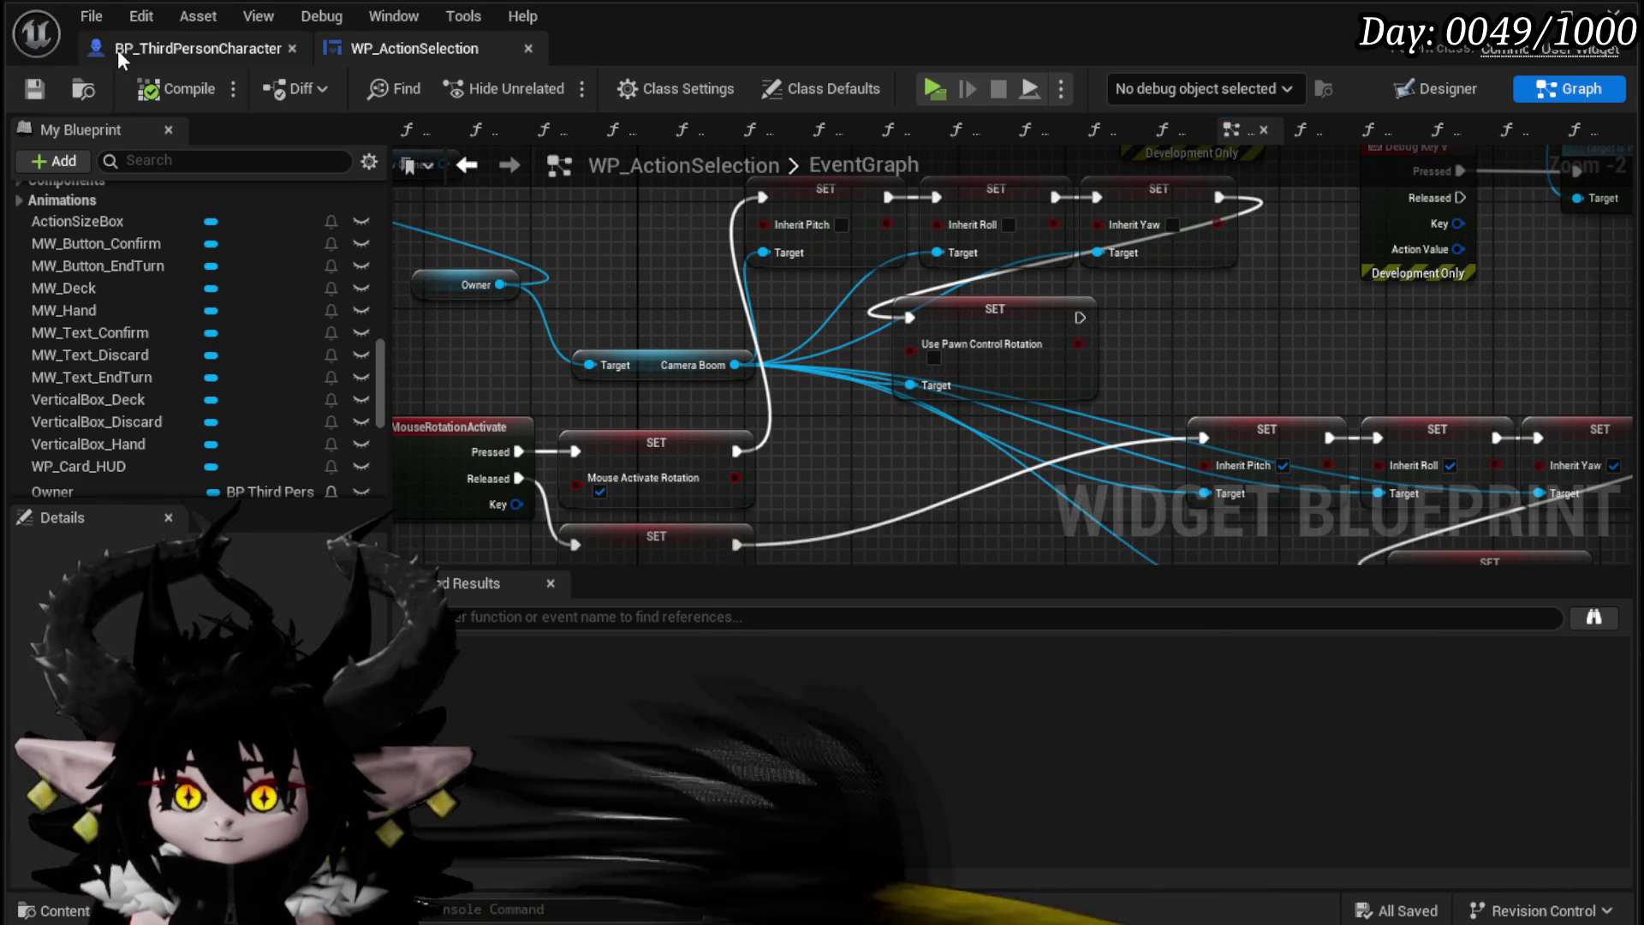
{"action": "left_click", "coordinate": [117, 49]}
{"action": "left_click", "coordinate": [578, 126]}
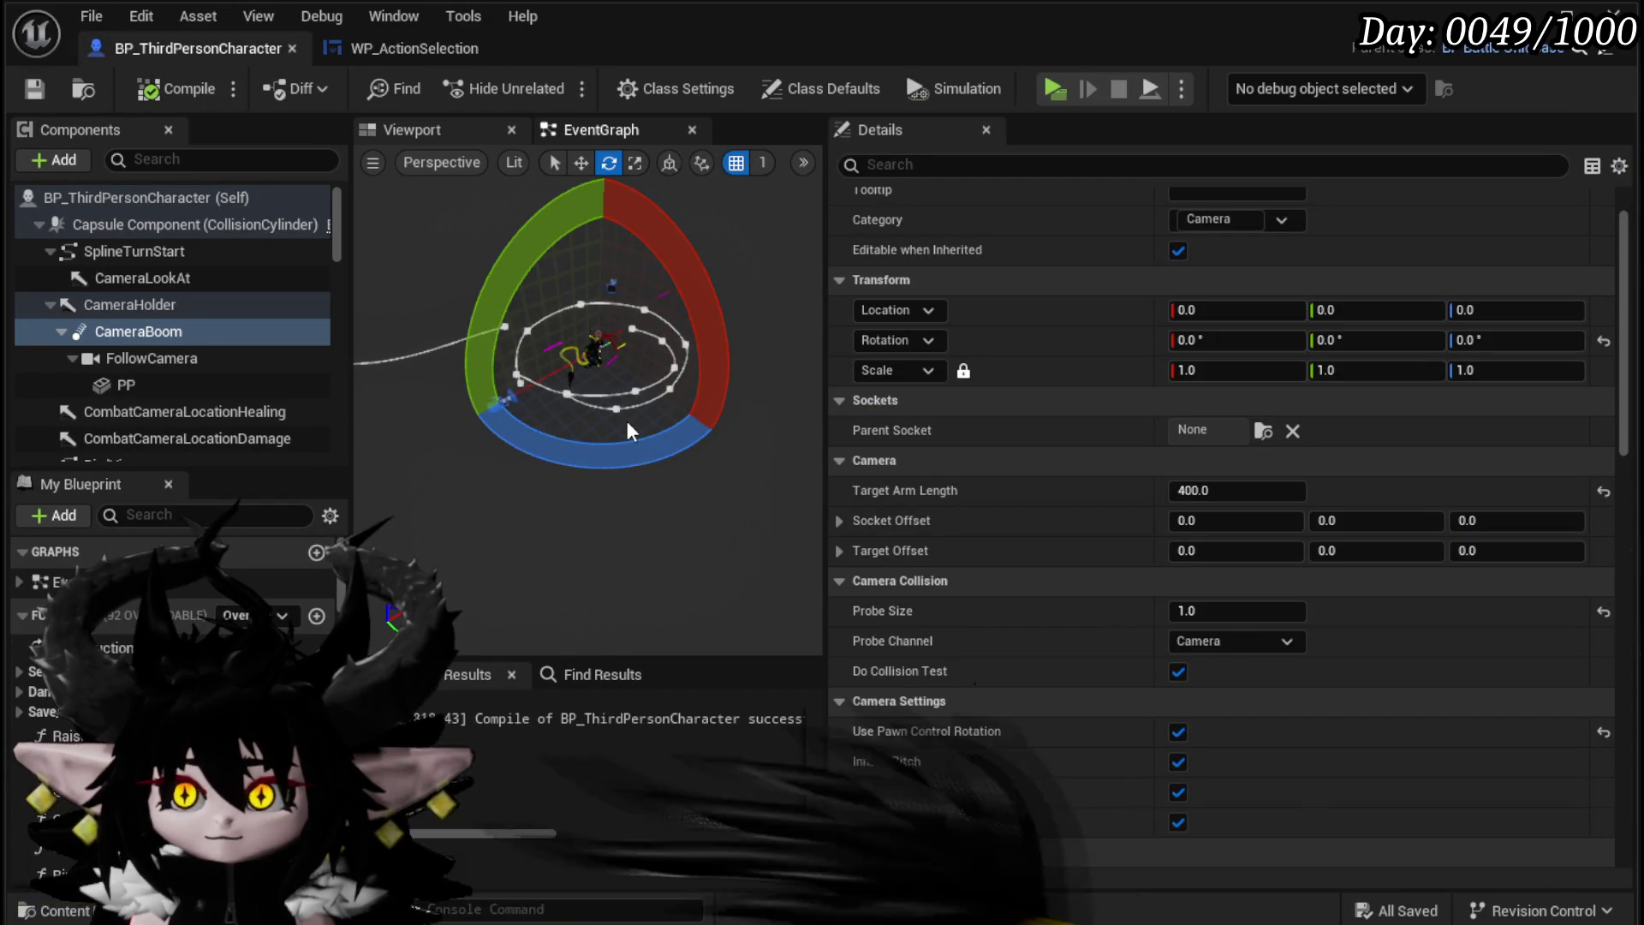
Step: Box-select the SET and Camera Boom nodes, shift the Current View setter right, then compile and save
{"action": "mouse_move", "coordinate": [601, 323]}
{"action": "left_mouse_down"}
{"action": "mouse_move", "coordinate": [739, 287]}
{"action": "mouse_move", "coordinate": [1453, 296]}
{"action": "left_mouse_up"}
{"action": "mouse_move", "coordinate": [983, 296]}
{"action": "left_mouse_down"}
{"action": "mouse_move", "coordinate": [1113, 308]}
{"action": "mouse_move", "coordinate": [959, 368]}
{"action": "mouse_move", "coordinate": [985, 390]}
{"action": "mouse_move", "coordinate": [781, 537]}
{"action": "mouse_move", "coordinate": [598, 461]}
{"action": "mouse_move", "coordinate": [625, 395]}
{"action": "left_mouse_up"}
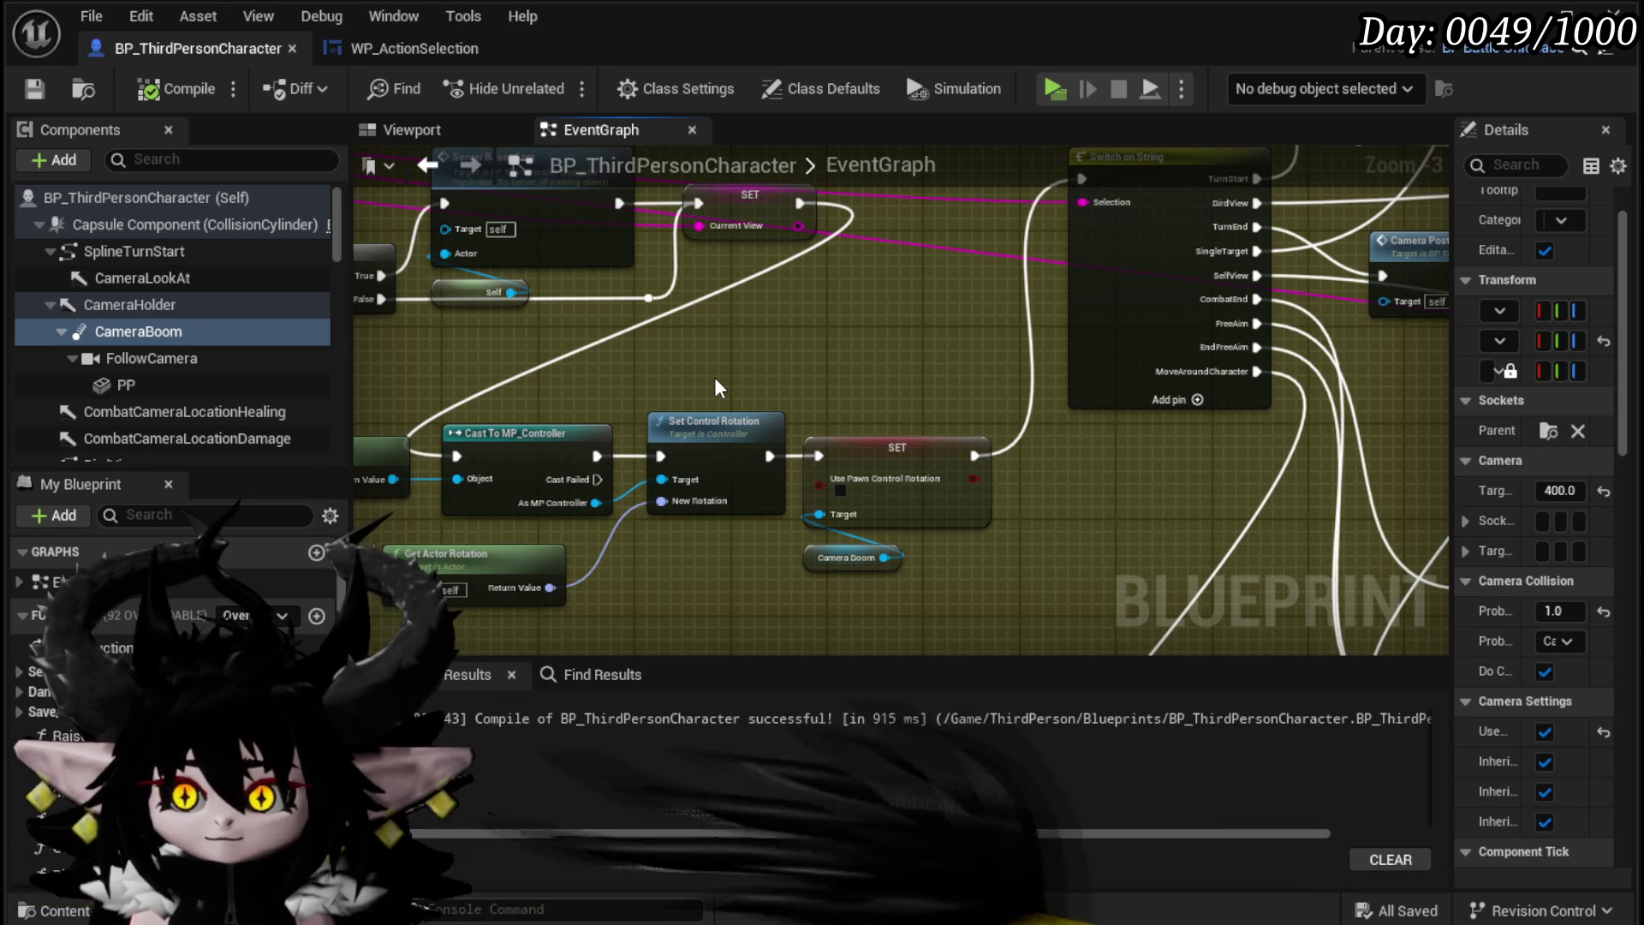
{"action": "left_click_drag", "start_coordinate": [811, 325], "coordinate": [896, 610]}
{"action": "left_click_drag", "start_coordinate": [867, 355], "coordinate": [866, 598]}
{"action": "mouse_move", "coordinate": [862, 345]}
{"action": "left_mouse_down"}
{"action": "mouse_move", "coordinate": [1013, 330]}
{"action": "mouse_move", "coordinate": [838, 474]}
{"action": "left_mouse_up"}
{"action": "mouse_move", "coordinate": [783, 336]}
{"action": "left_mouse_down"}
{"action": "mouse_move", "coordinate": [881, 343]}
{"action": "mouse_move", "coordinate": [806, 330]}
{"action": "mouse_move", "coordinate": [824, 347]}
{"action": "mouse_move", "coordinate": [1057, 308]}
{"action": "left_mouse_up"}
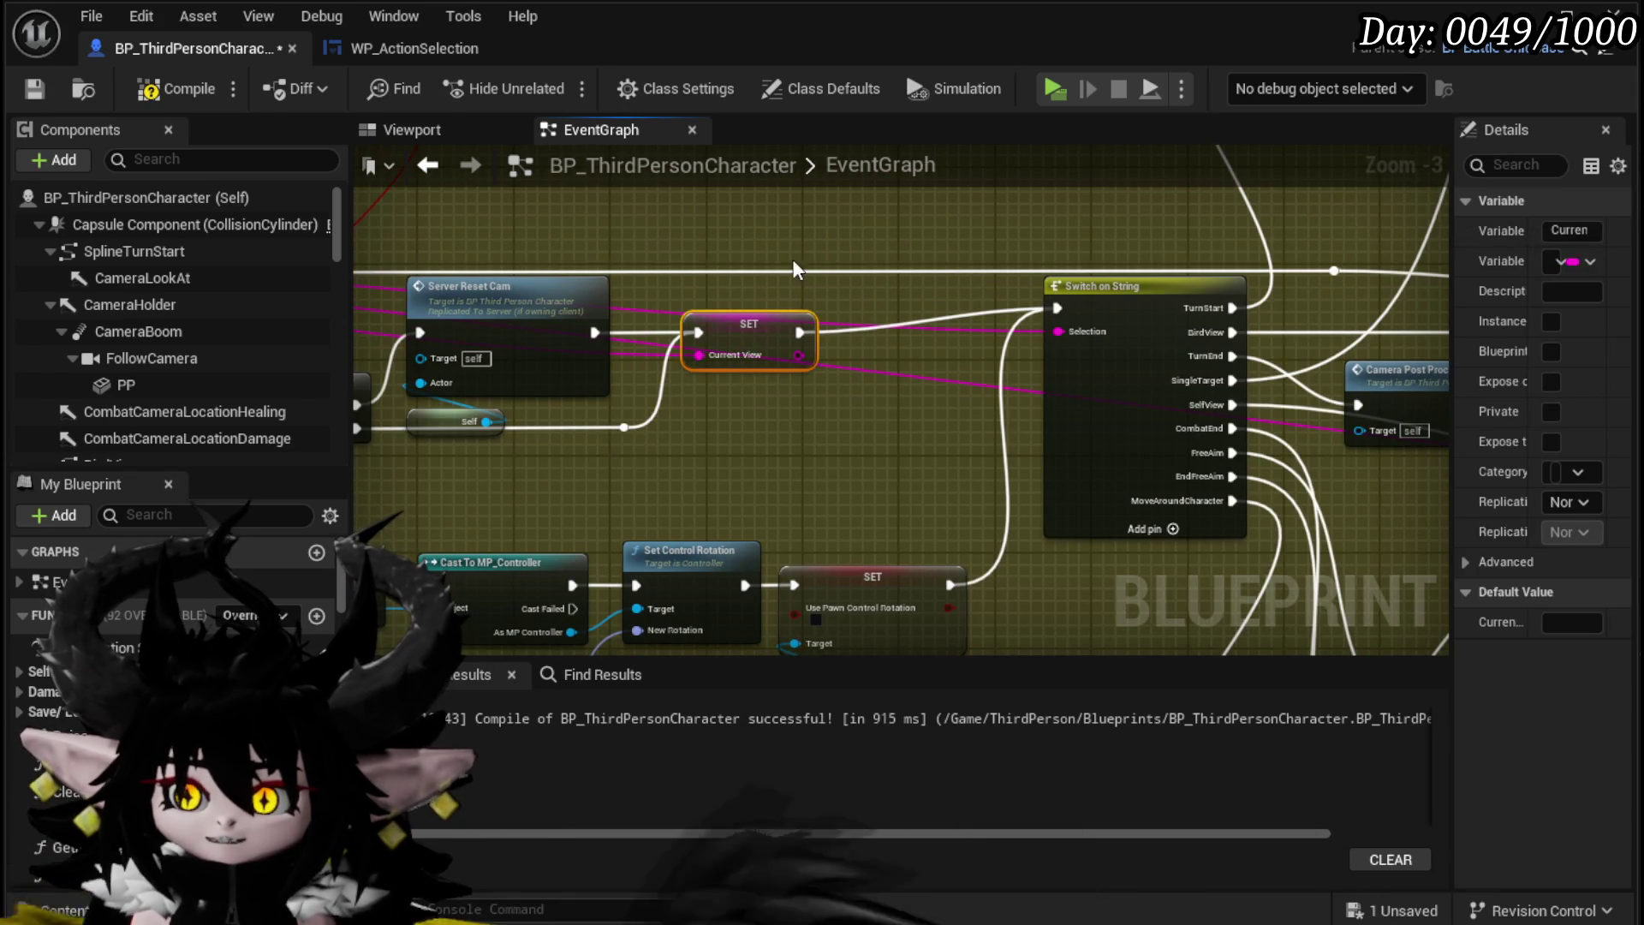
{"action": "left_click", "coordinate": [33, 89]}
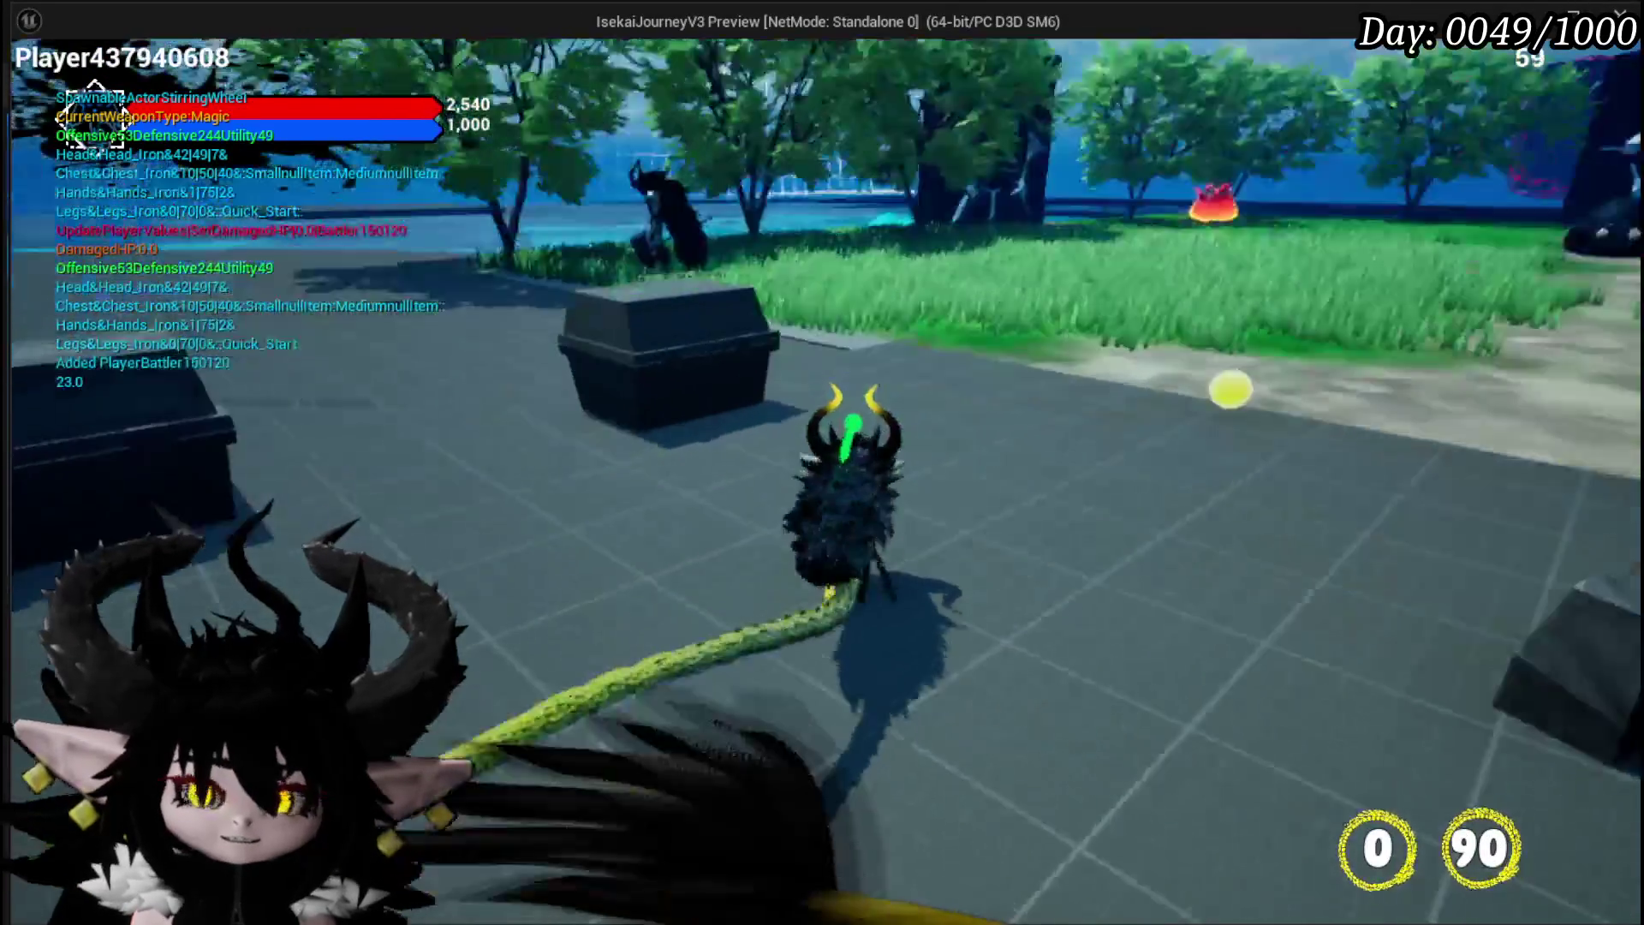
{"action": "key", "text": "1"}
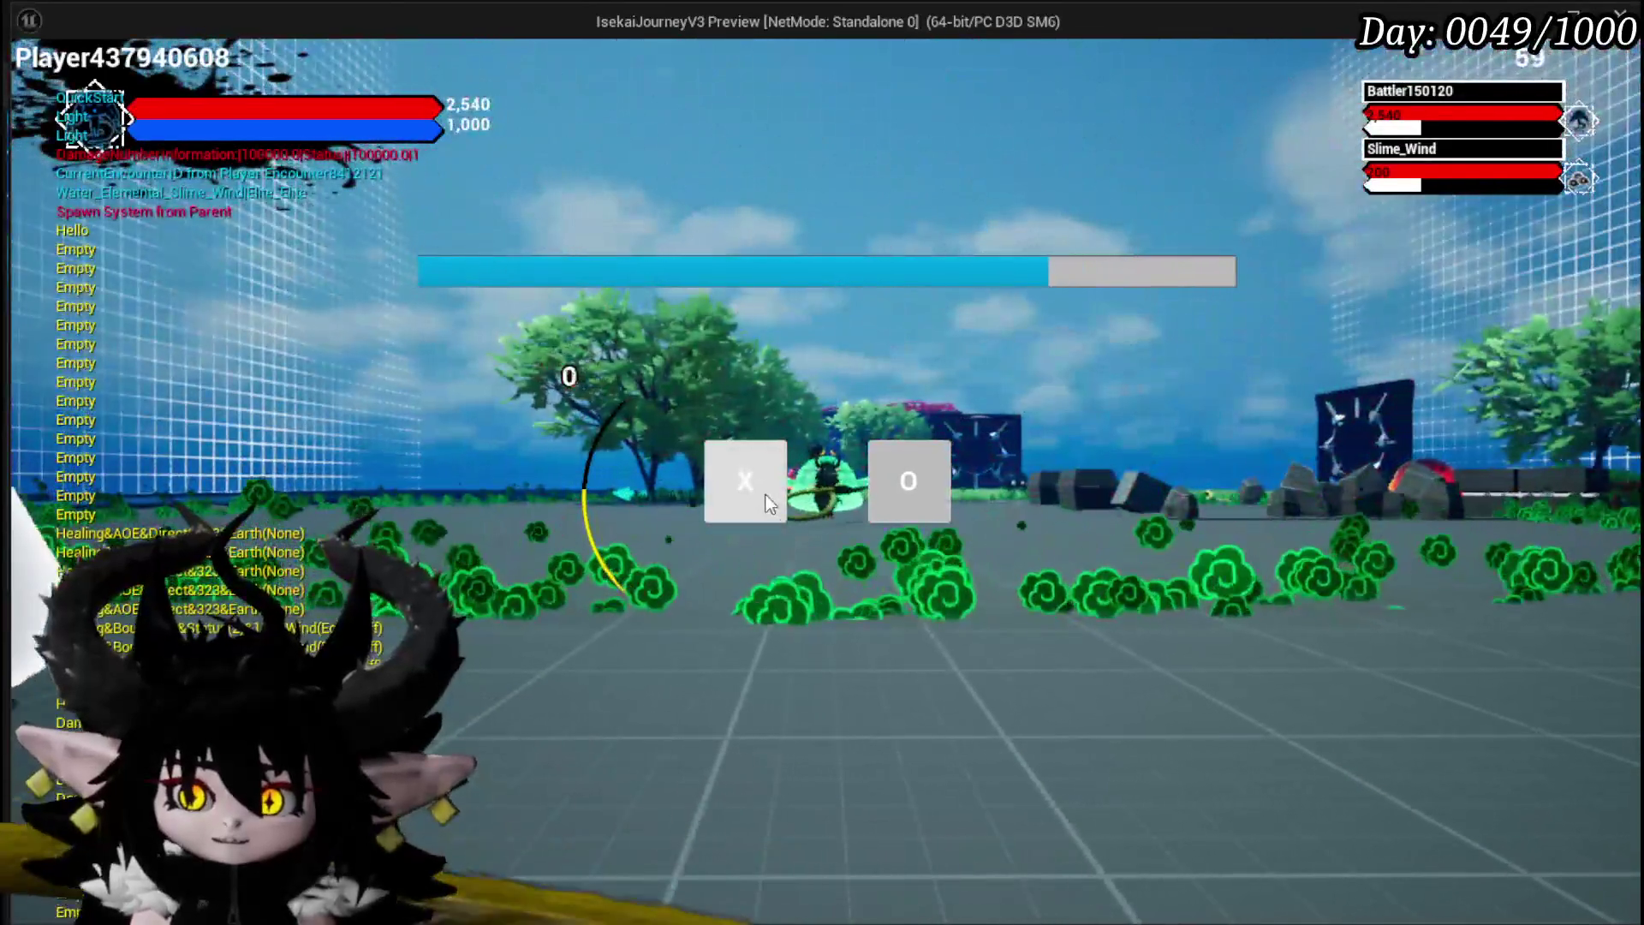
{"action": "left_click", "coordinate": [768, 503]}
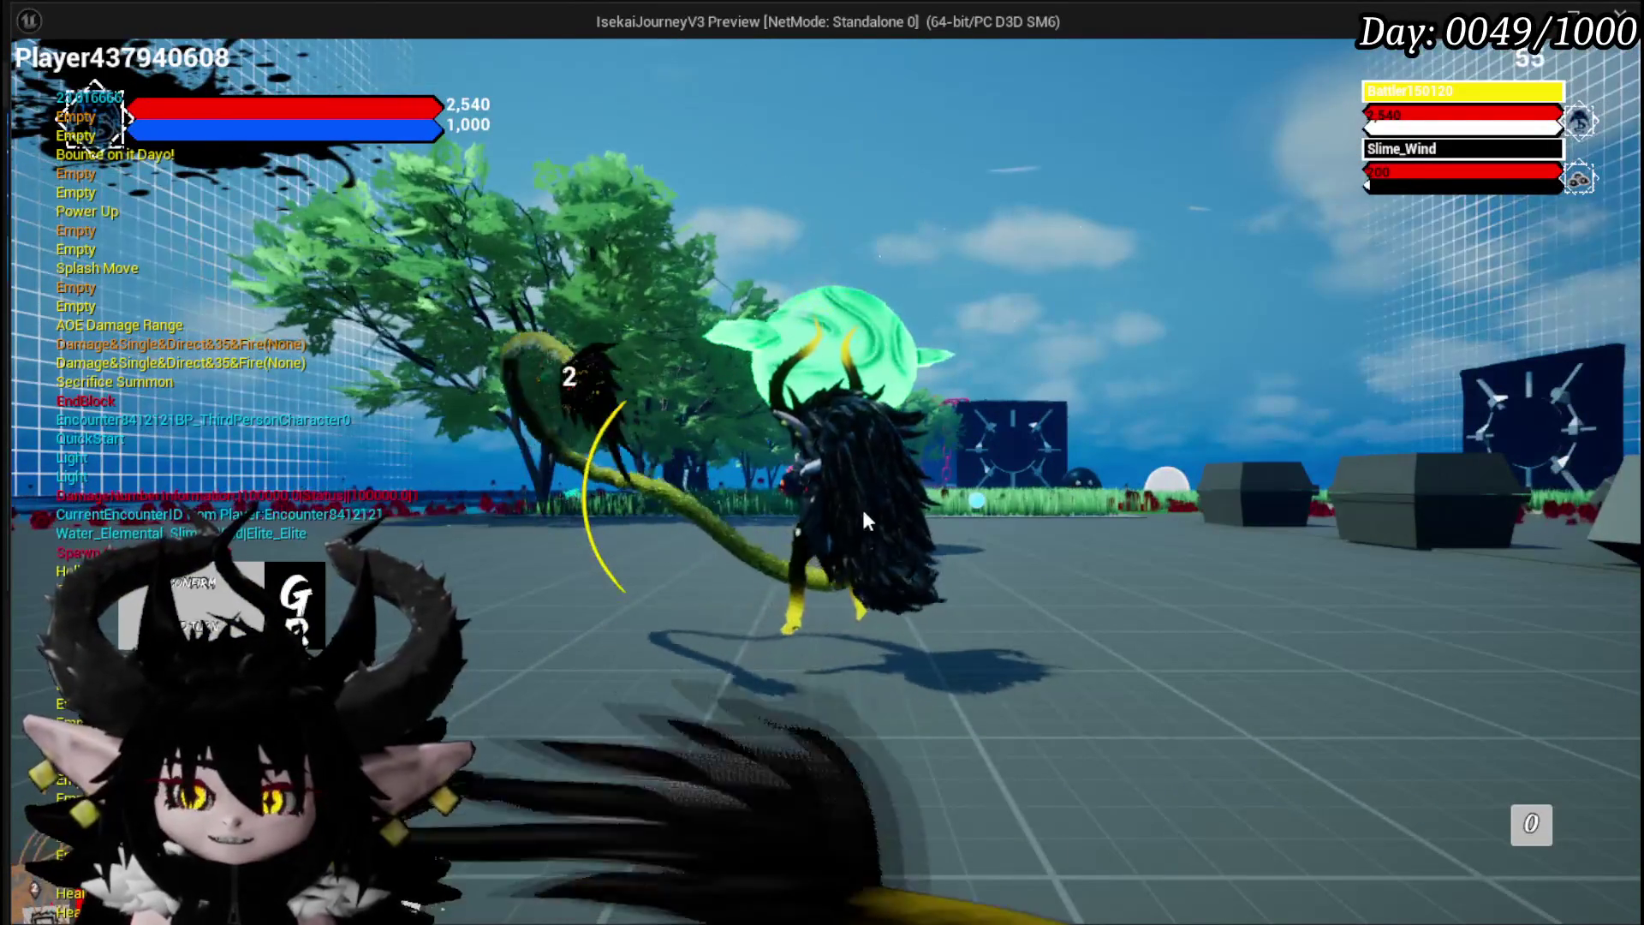
{"action": "mouse_move", "coordinate": [926, 490]}
{"action": "left_mouse_down"}
{"action": "mouse_move", "coordinate": [438, 512]}
{"action": "mouse_move", "coordinate": [157, 507]}
{"action": "mouse_move", "coordinate": [39, 475]}
{"action": "mouse_move", "coordinate": [1209, 667]}
{"action": "mouse_move", "coordinate": [1553, 578]}
{"action": "mouse_move", "coordinate": [1218, 613]}
{"action": "left_mouse_up"}
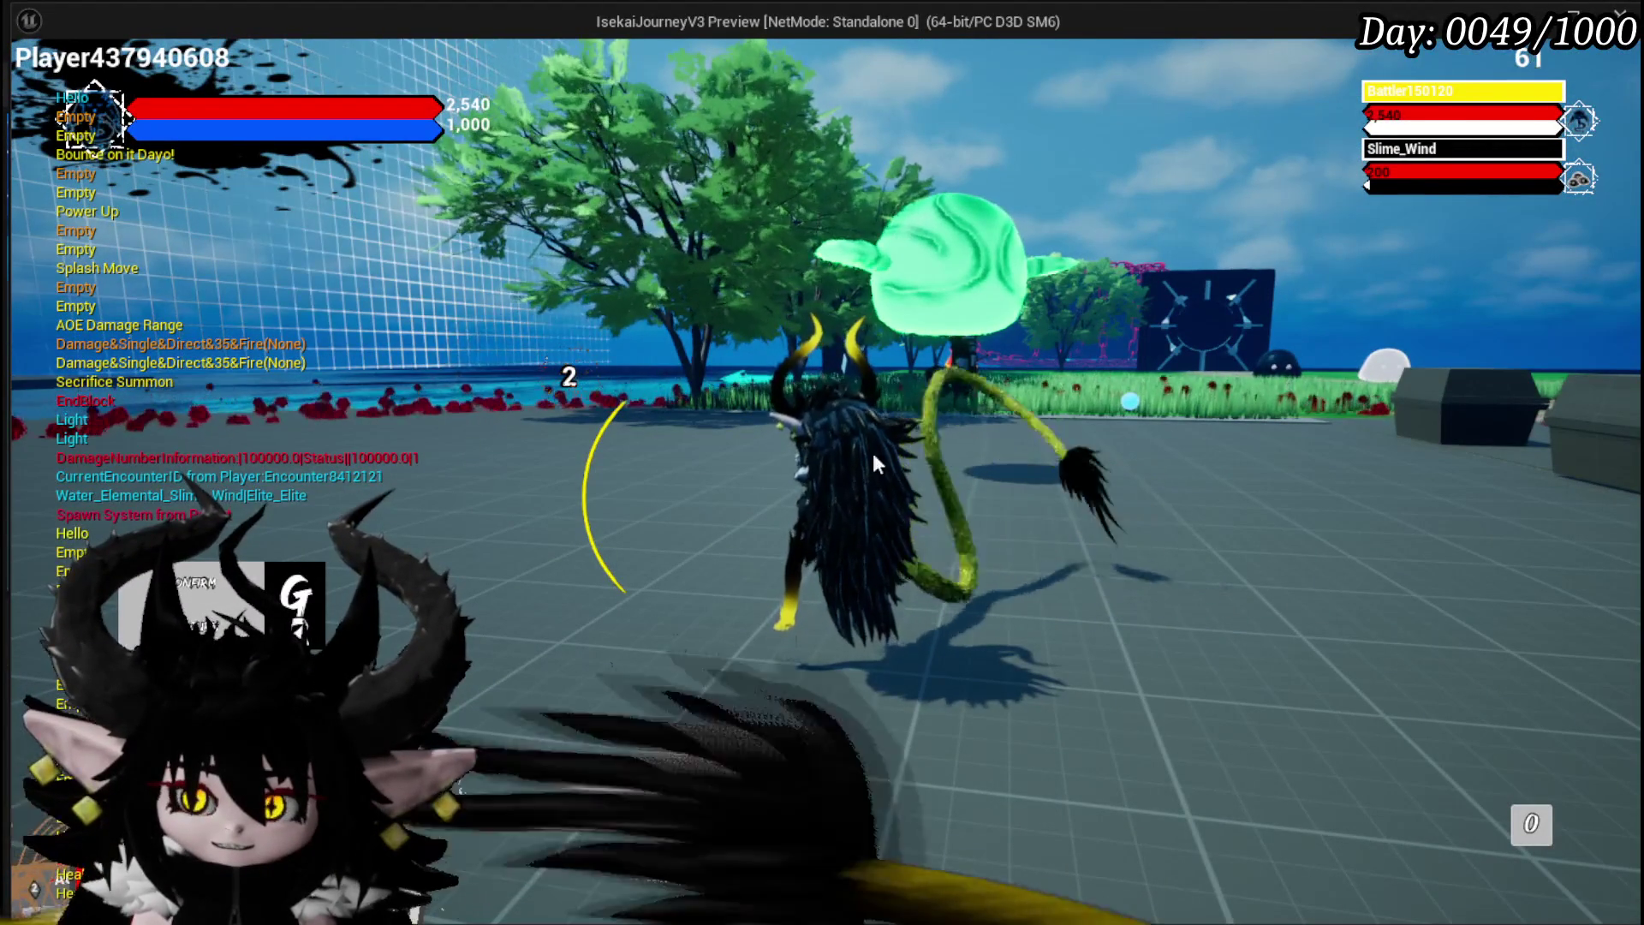
{"action": "left_click_drag", "start_coordinate": [979, 435], "coordinate": [771, 386]}
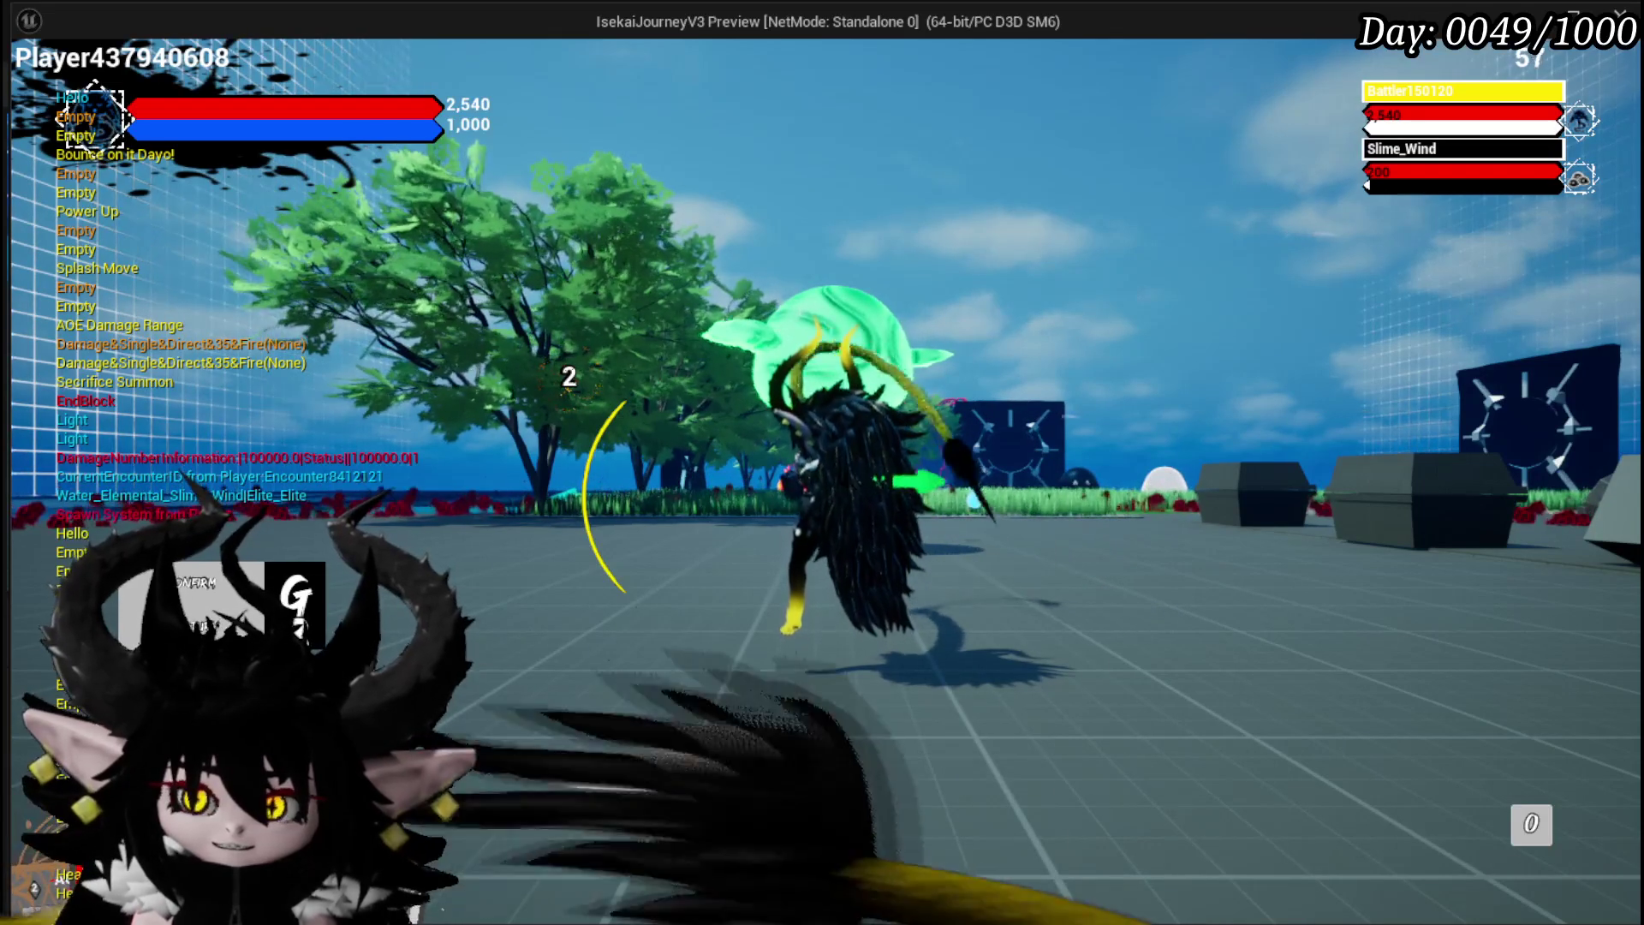
{"action": "left_click_drag", "start_coordinate": [979, 435], "coordinate": [959, 557]}
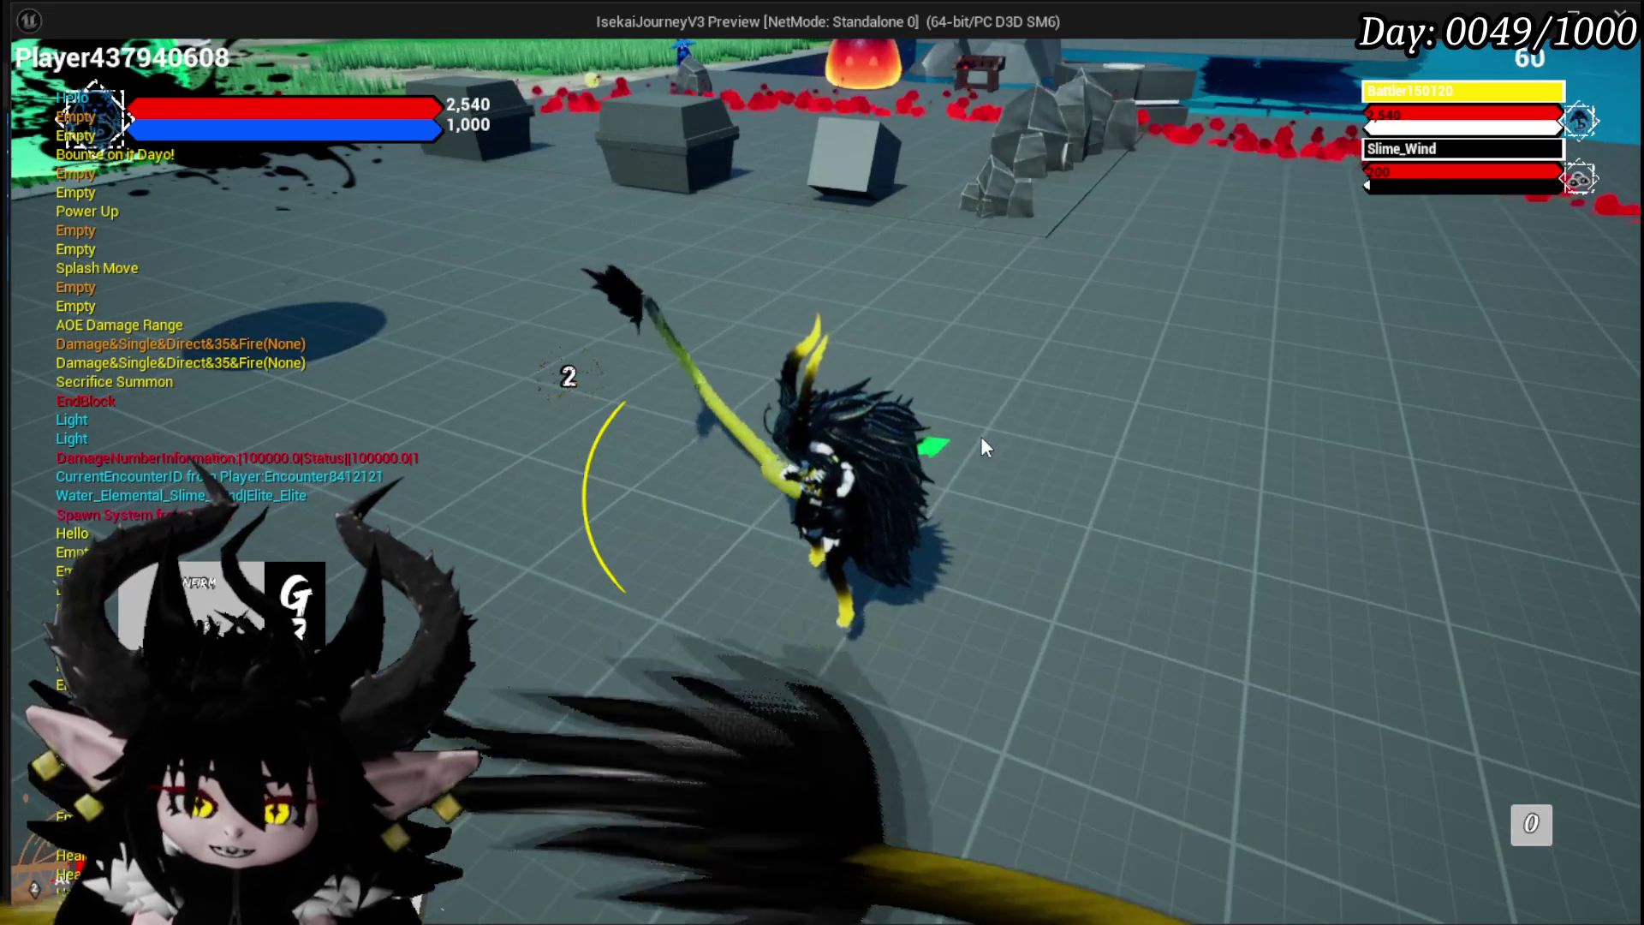
{"action": "key", "text": "Escape"}
{"action": "key", "text": "ctrl+s"}
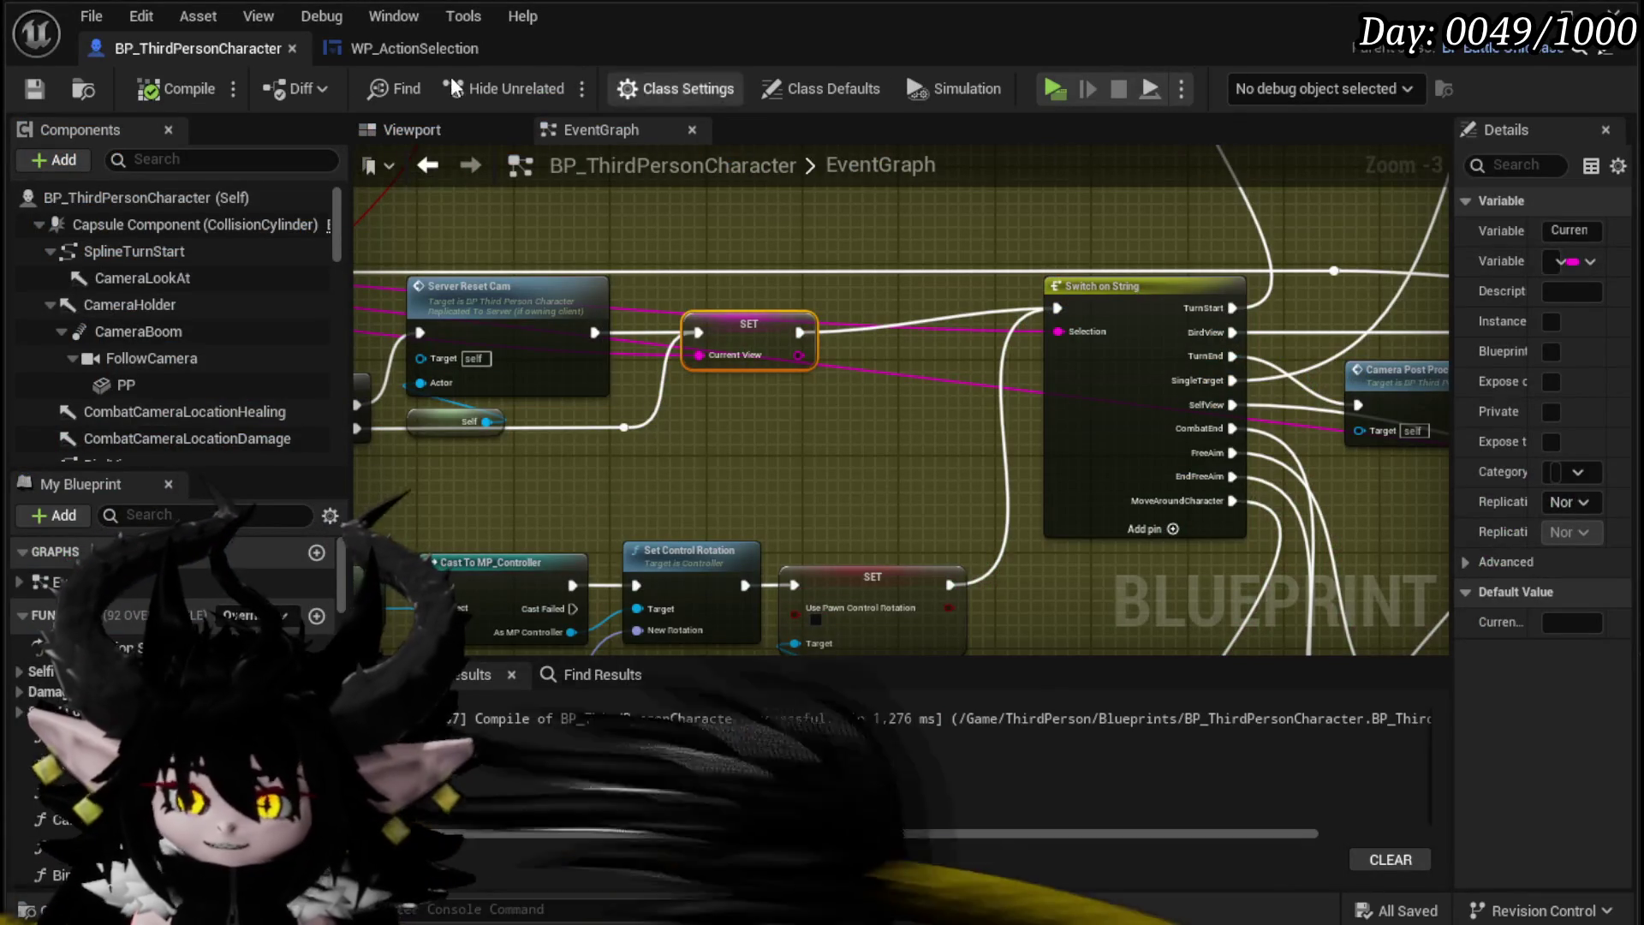
Step: Check WP_ActionSelection's Rotate Cam event, then run a standalone playtest toward the green slime
{"action": "left_click", "coordinate": [396, 53]}
{"action": "mouse_move", "coordinate": [521, 330]}
{"action": "left_mouse_down"}
{"action": "mouse_move", "coordinate": [484, 325]}
{"action": "mouse_move", "coordinate": [505, 319]}
{"action": "mouse_move", "coordinate": [469, 300]}
{"action": "mouse_move", "coordinate": [796, 346]}
{"action": "mouse_move", "coordinate": [788, 378]}
{"action": "mouse_move", "coordinate": [775, 372]}
{"action": "left_mouse_up"}
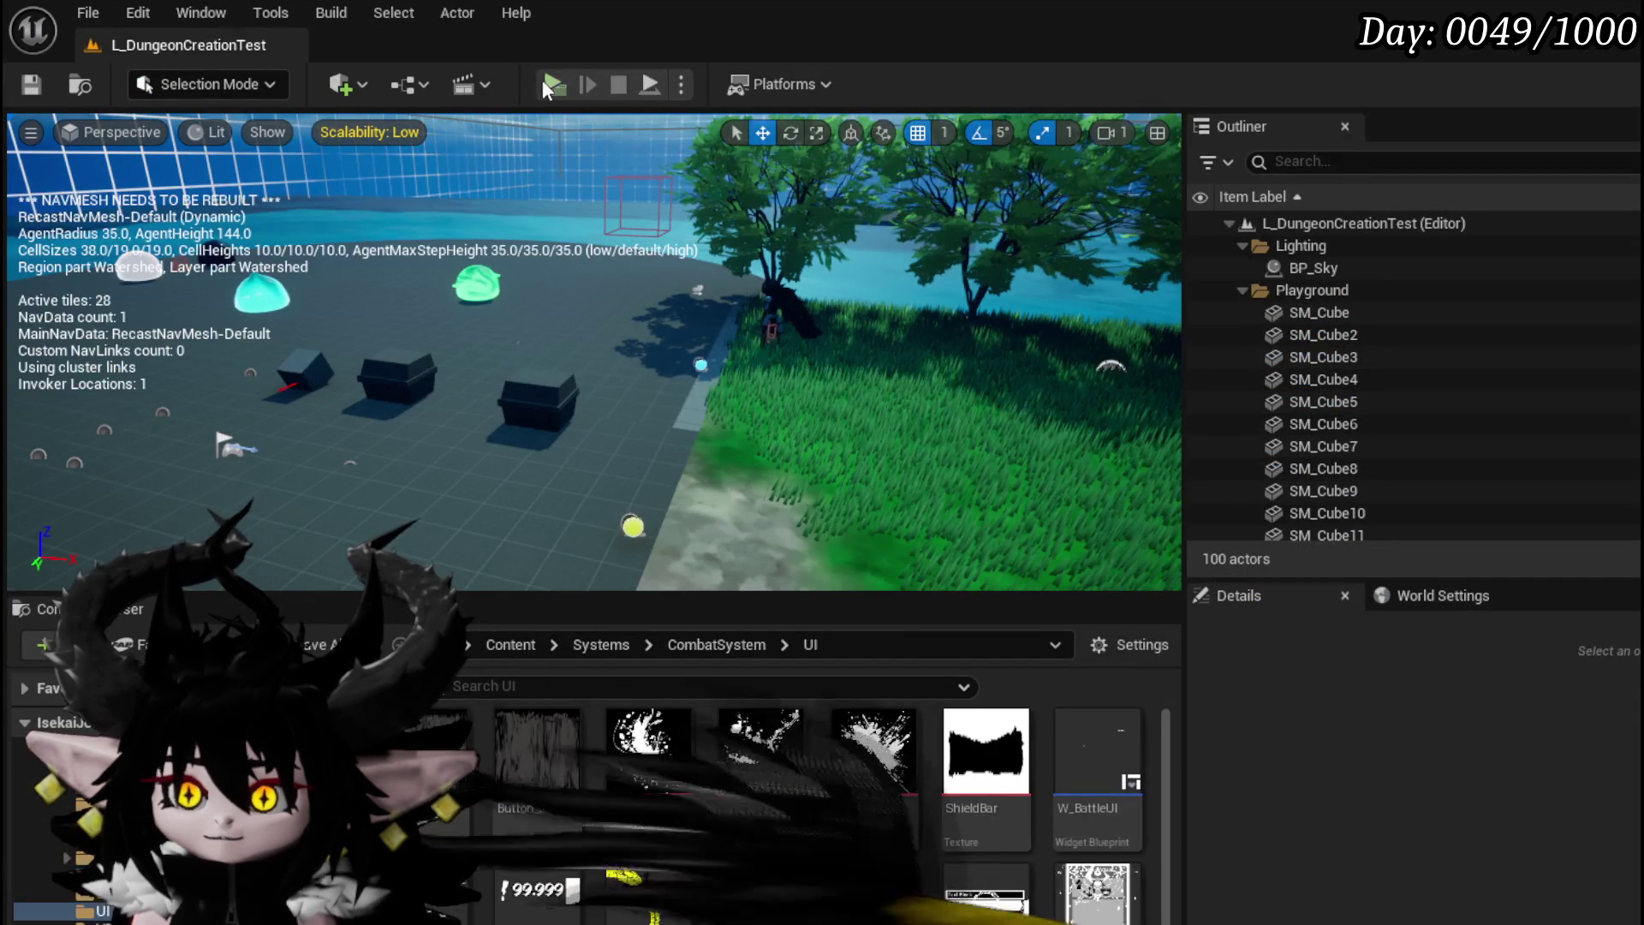
{"action": "left_click", "coordinate": [548, 83]}
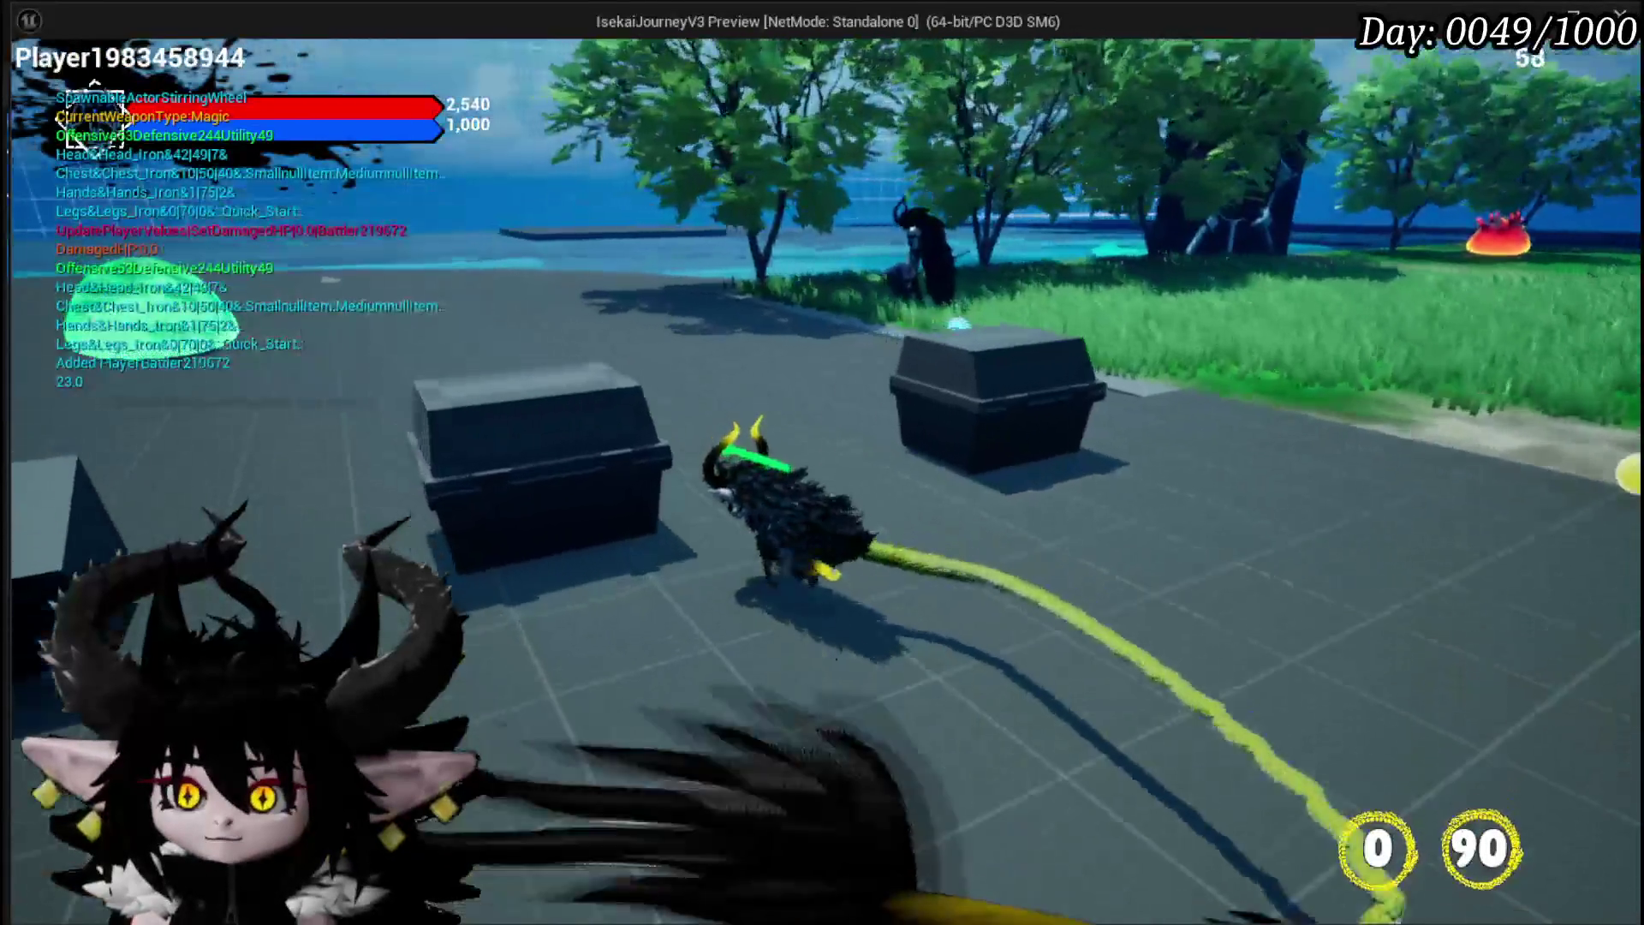
{"action": "key", "text": "w"}
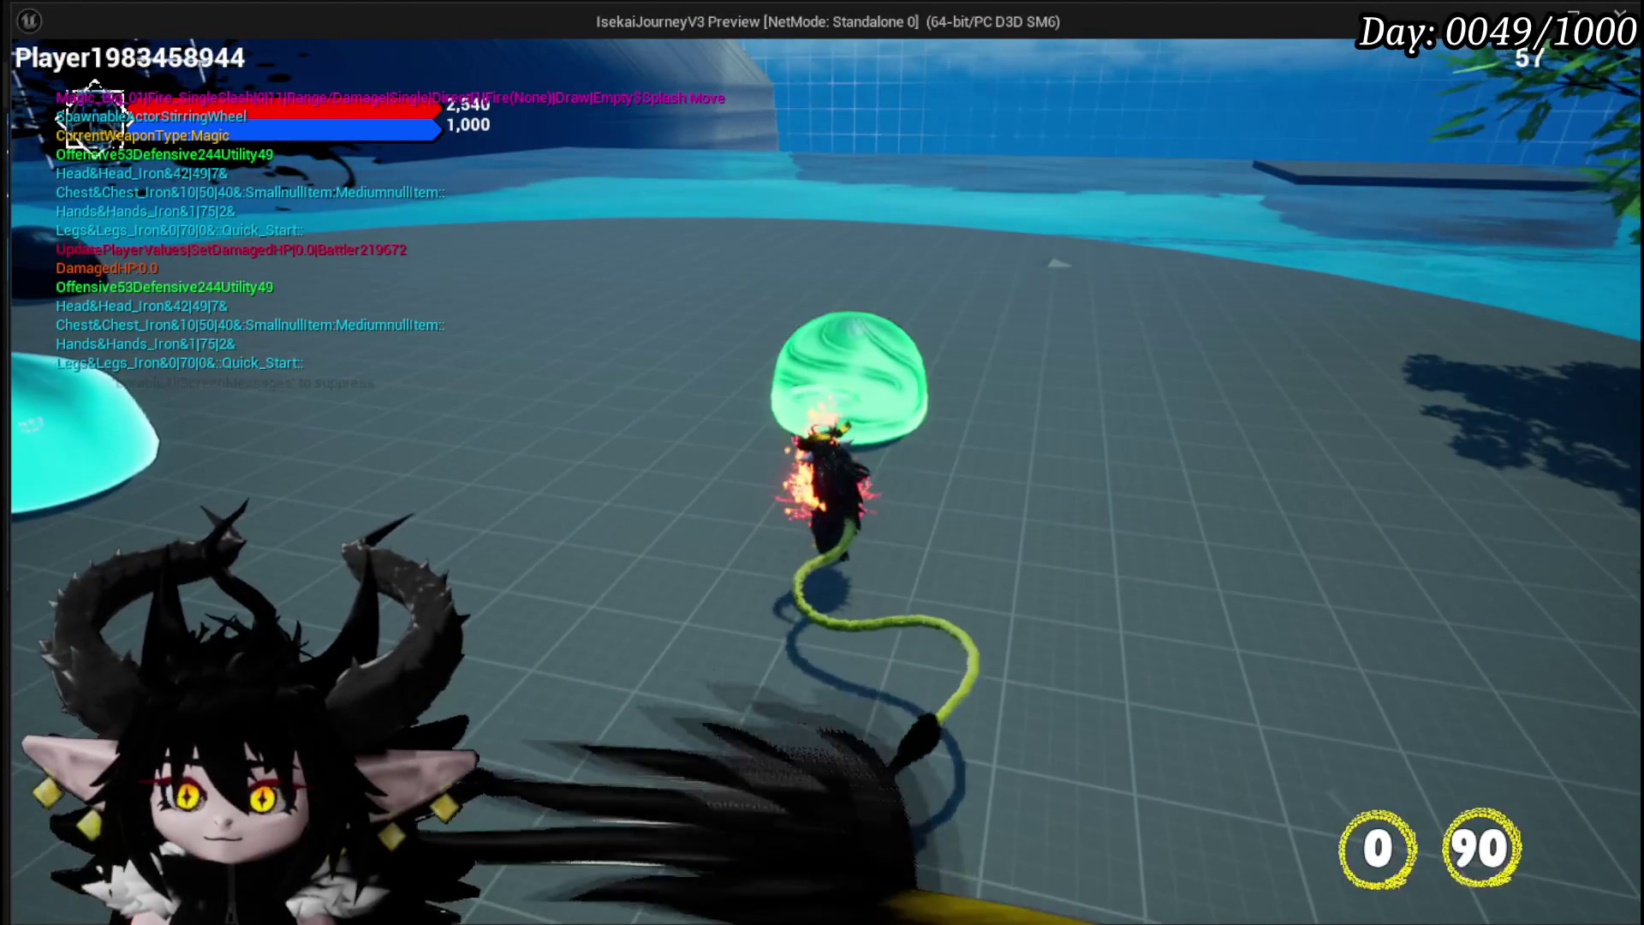
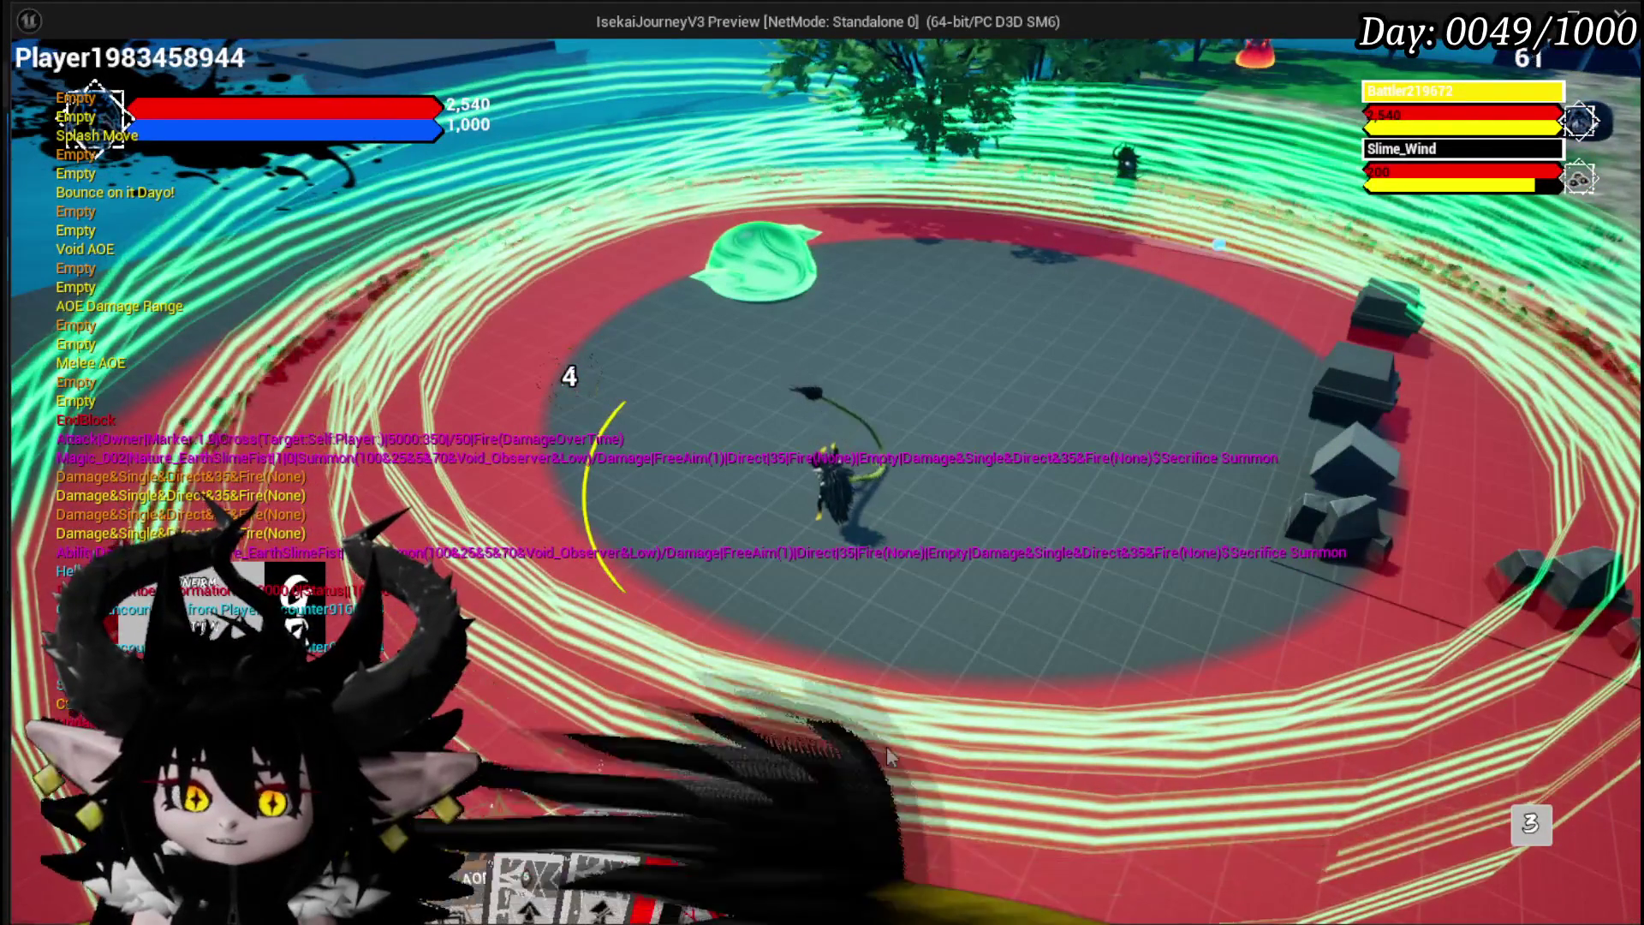
Step: Cast the Splash Move card from the hand at the Slime_Wind
{"action": "mouse_move", "coordinate": [867, 754]}
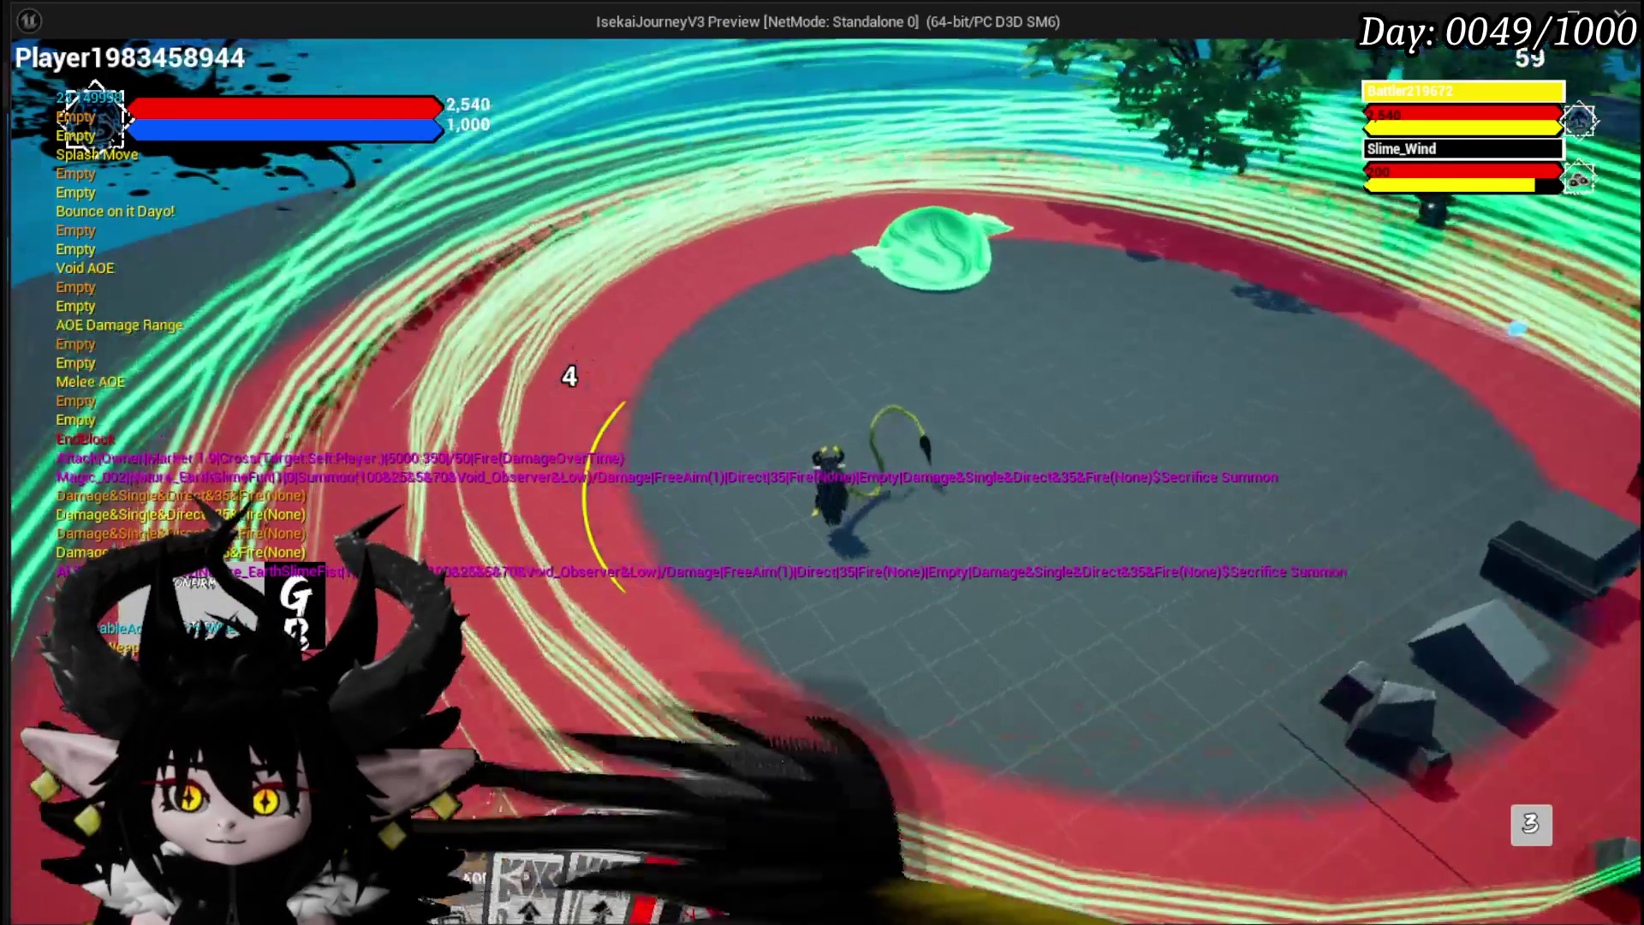
{"action": "left_click", "coordinate": [843, 775]}
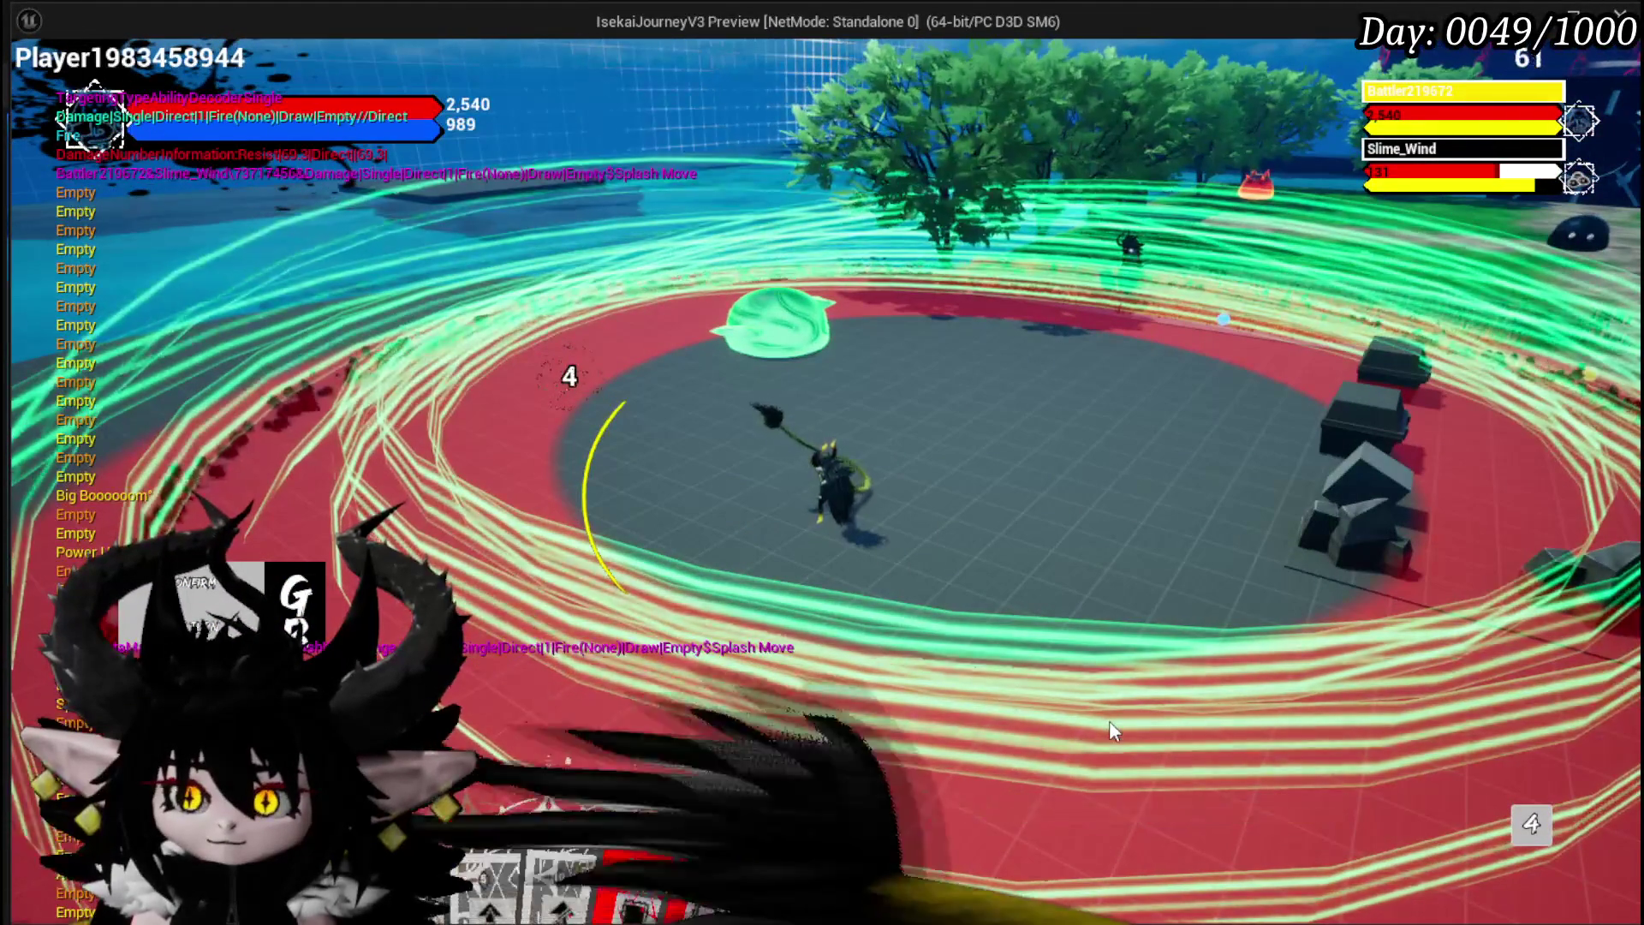
{"action": "mouse_move", "coordinate": [638, 825]}
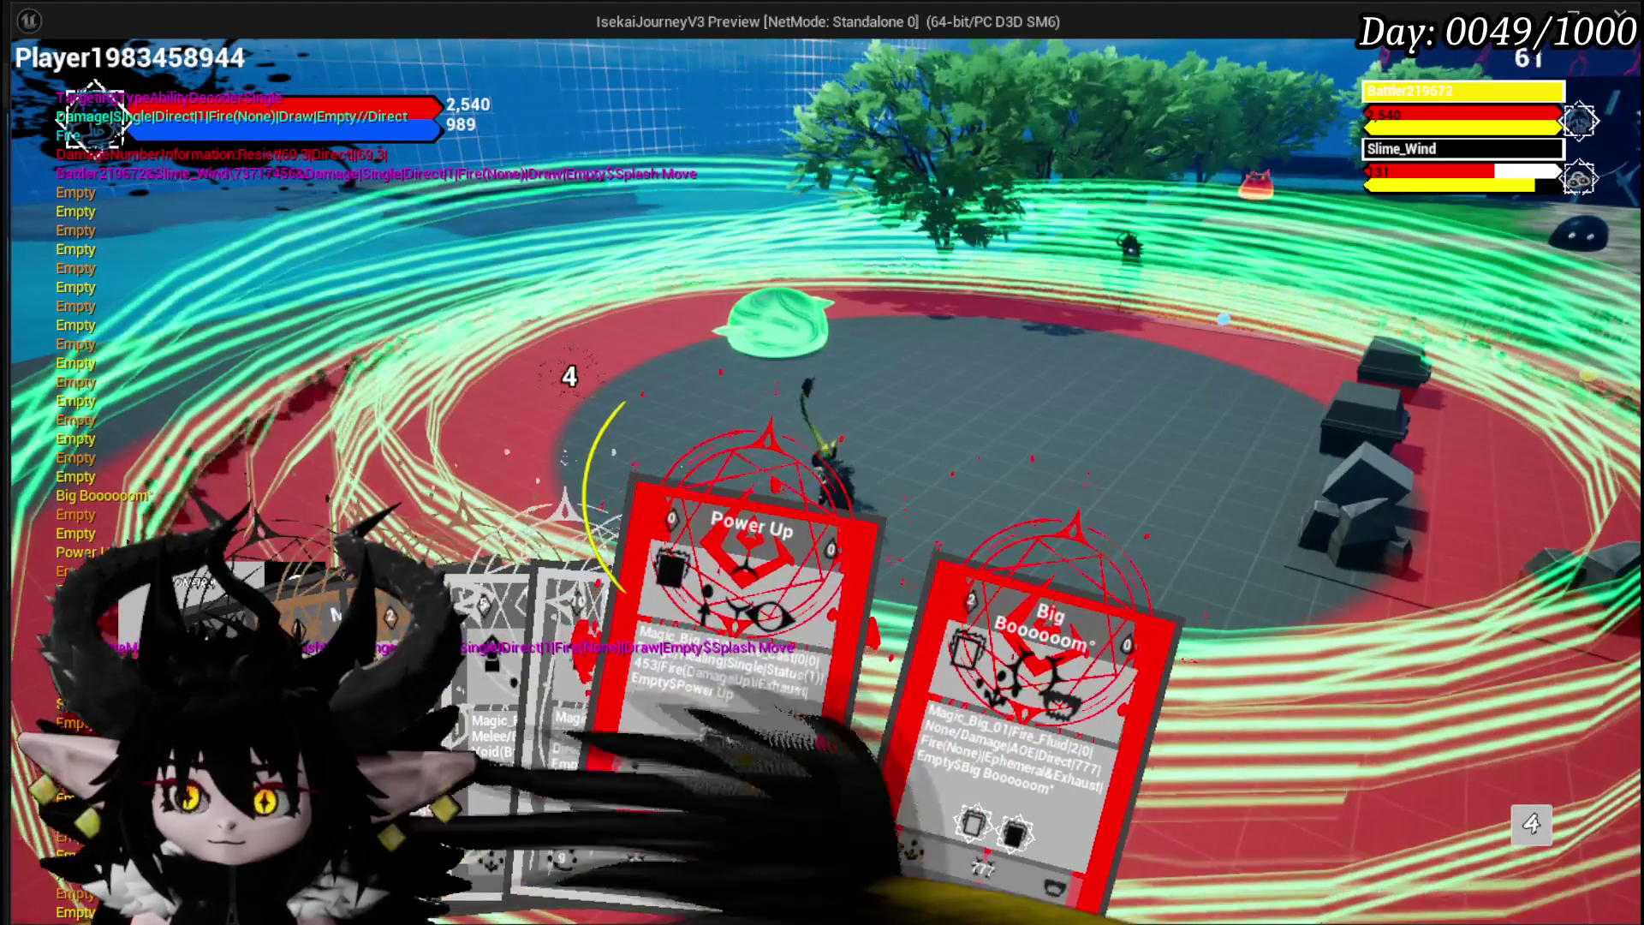
Step: Defeat the Slime_Wind with the Big Booooom card, then stop the play-test
{"action": "left_click", "coordinate": [736, 850]}
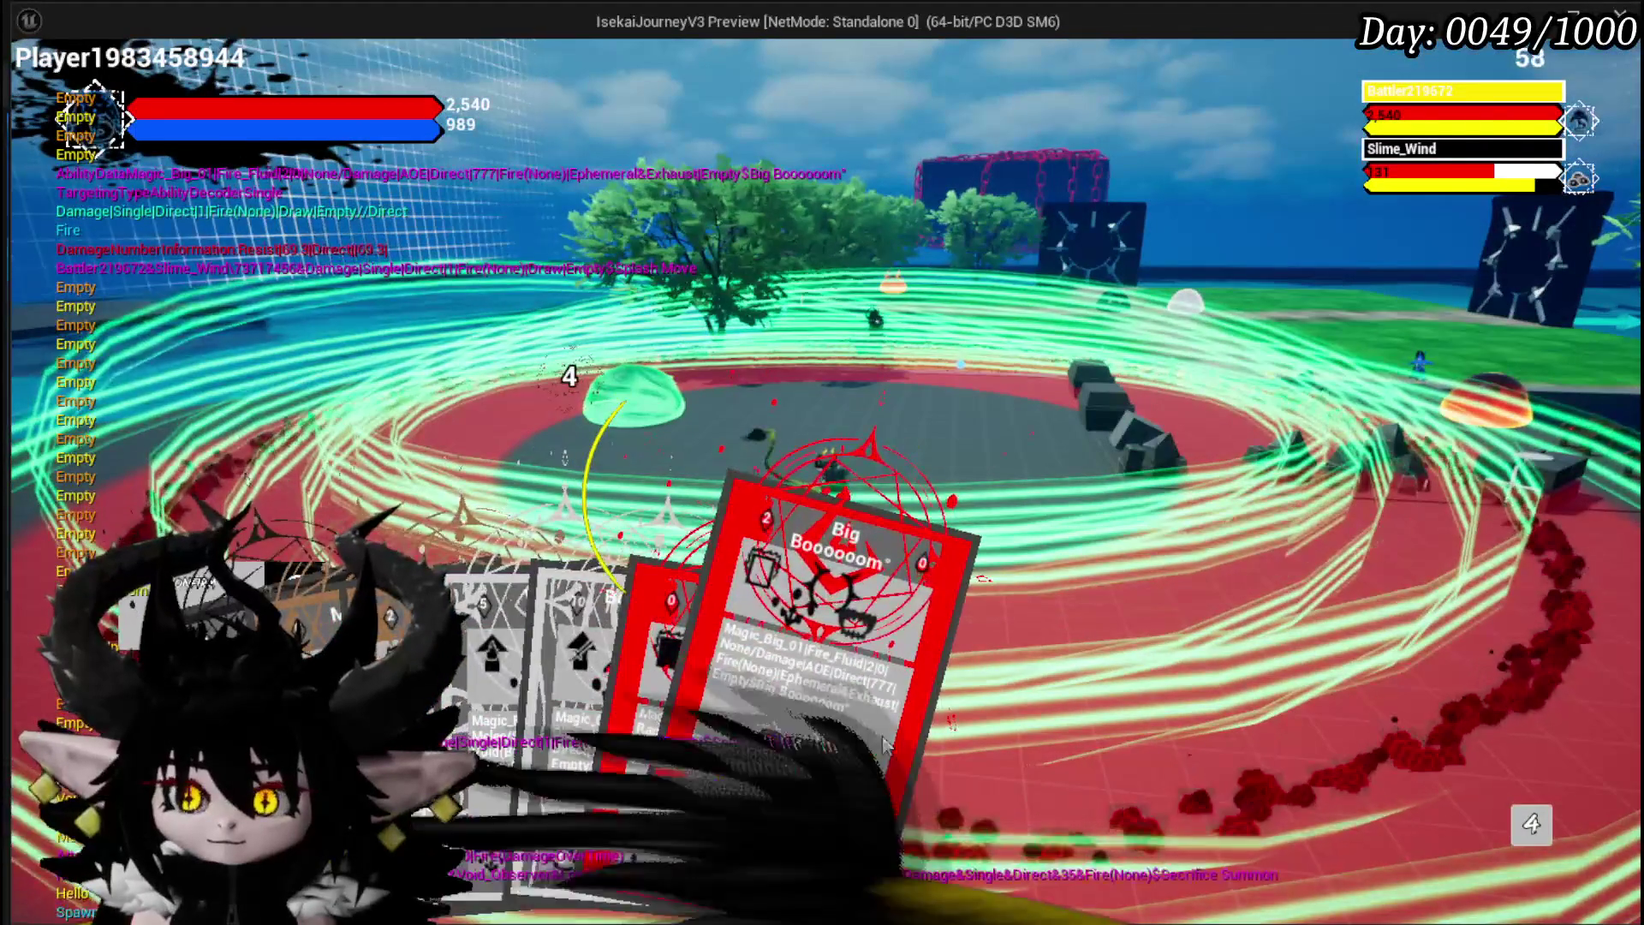
{"action": "left_click", "coordinate": [886, 745]}
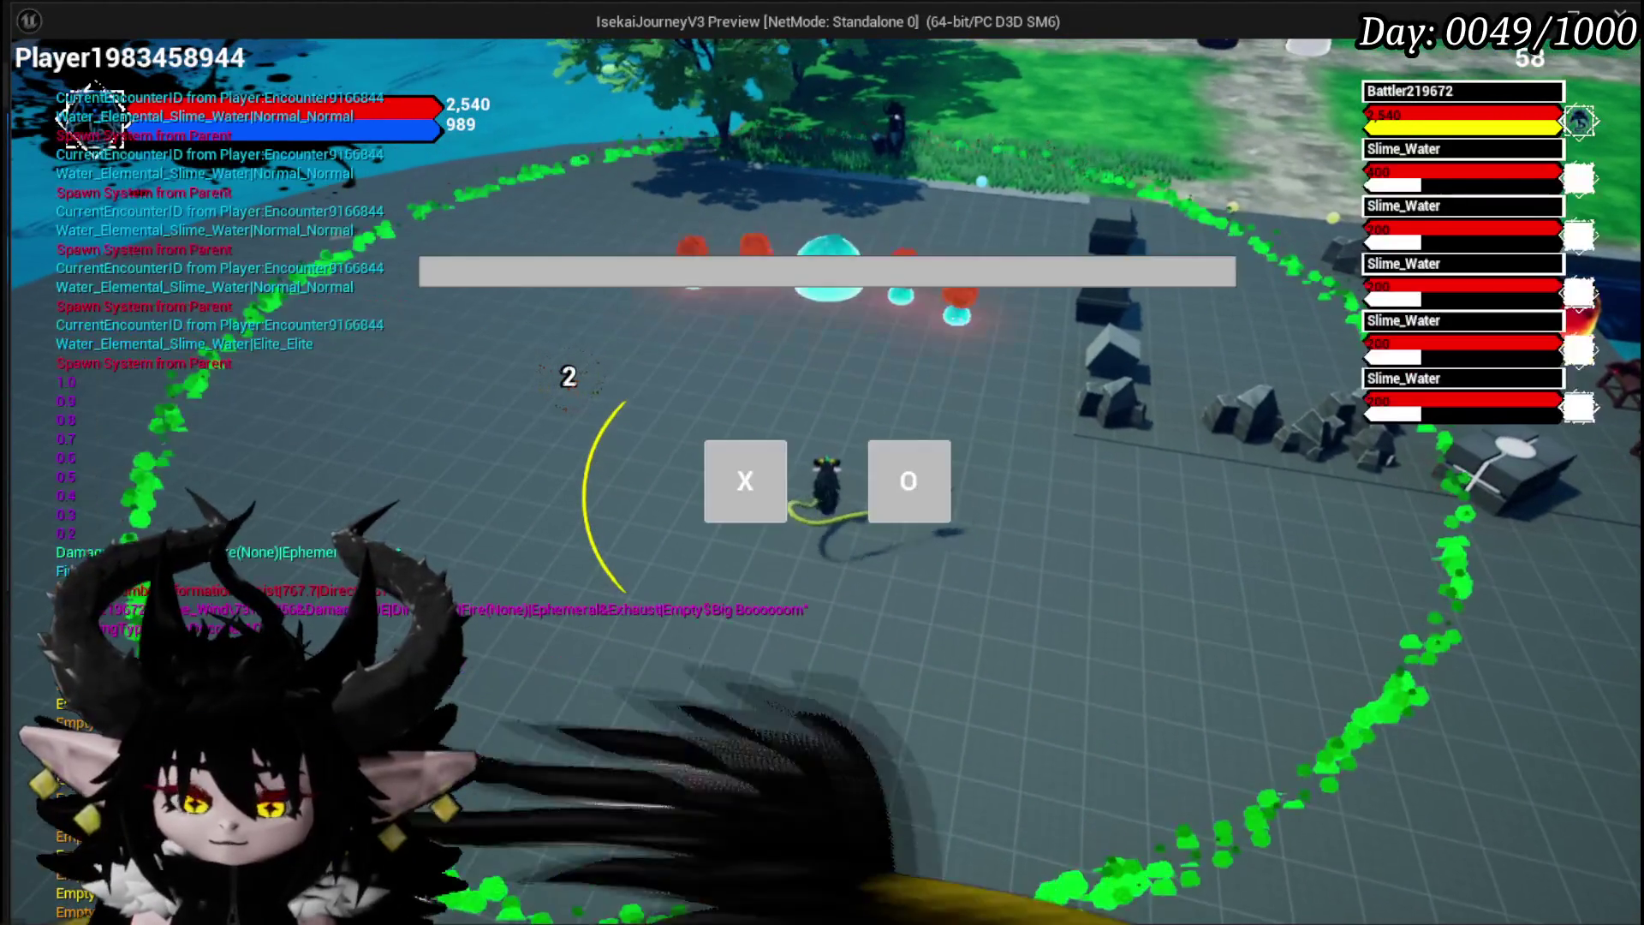
{"action": "key", "text": "Escape"}
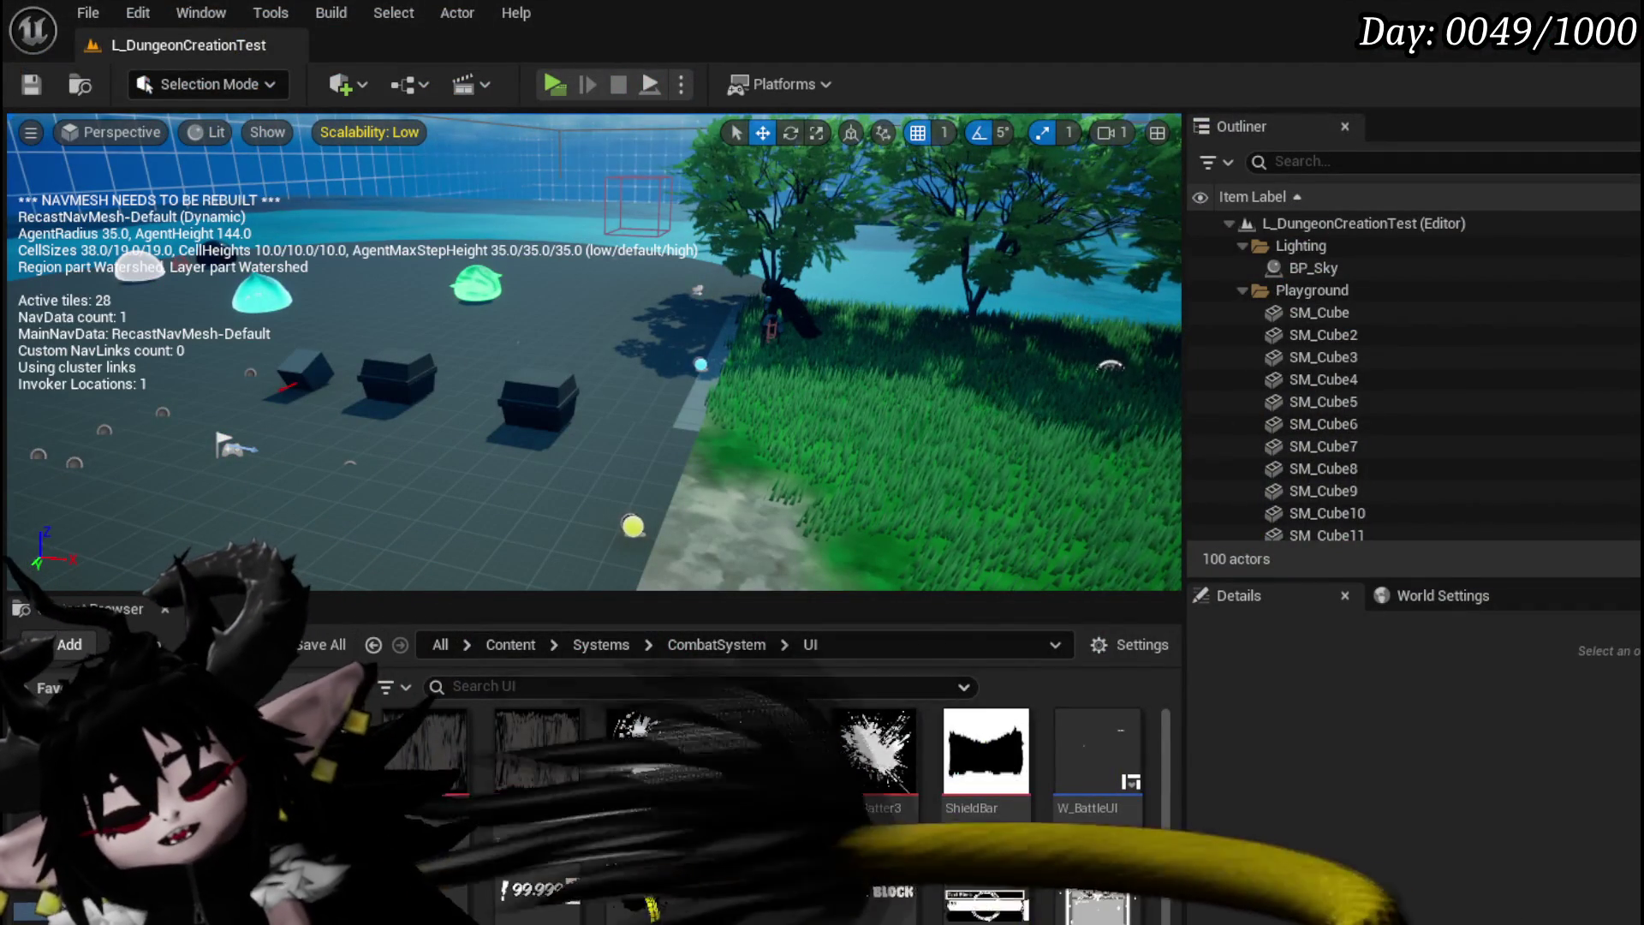
Step: Save all assets, then delete the CameraBoom rotation SET nodes from WP_ActionSelection's EventGraph
{"action": "key", "text": "ctrl+s"}
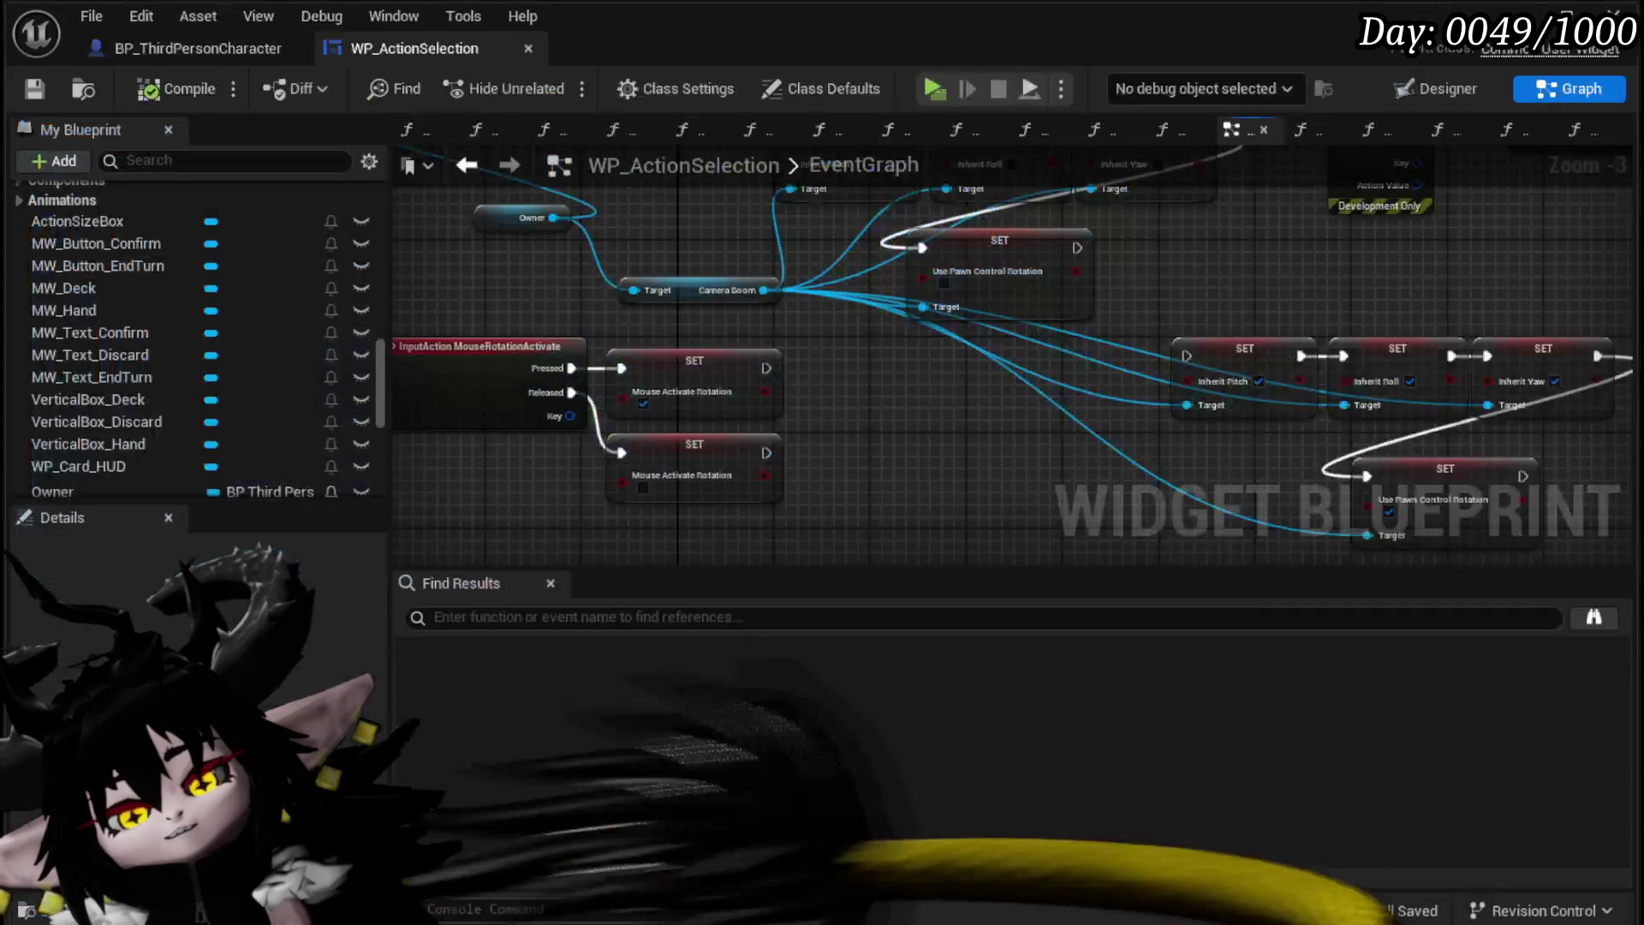
{"action": "scroll", "coordinate": [694, 486], "scroll_direction": "down", "scroll_amount": 2}
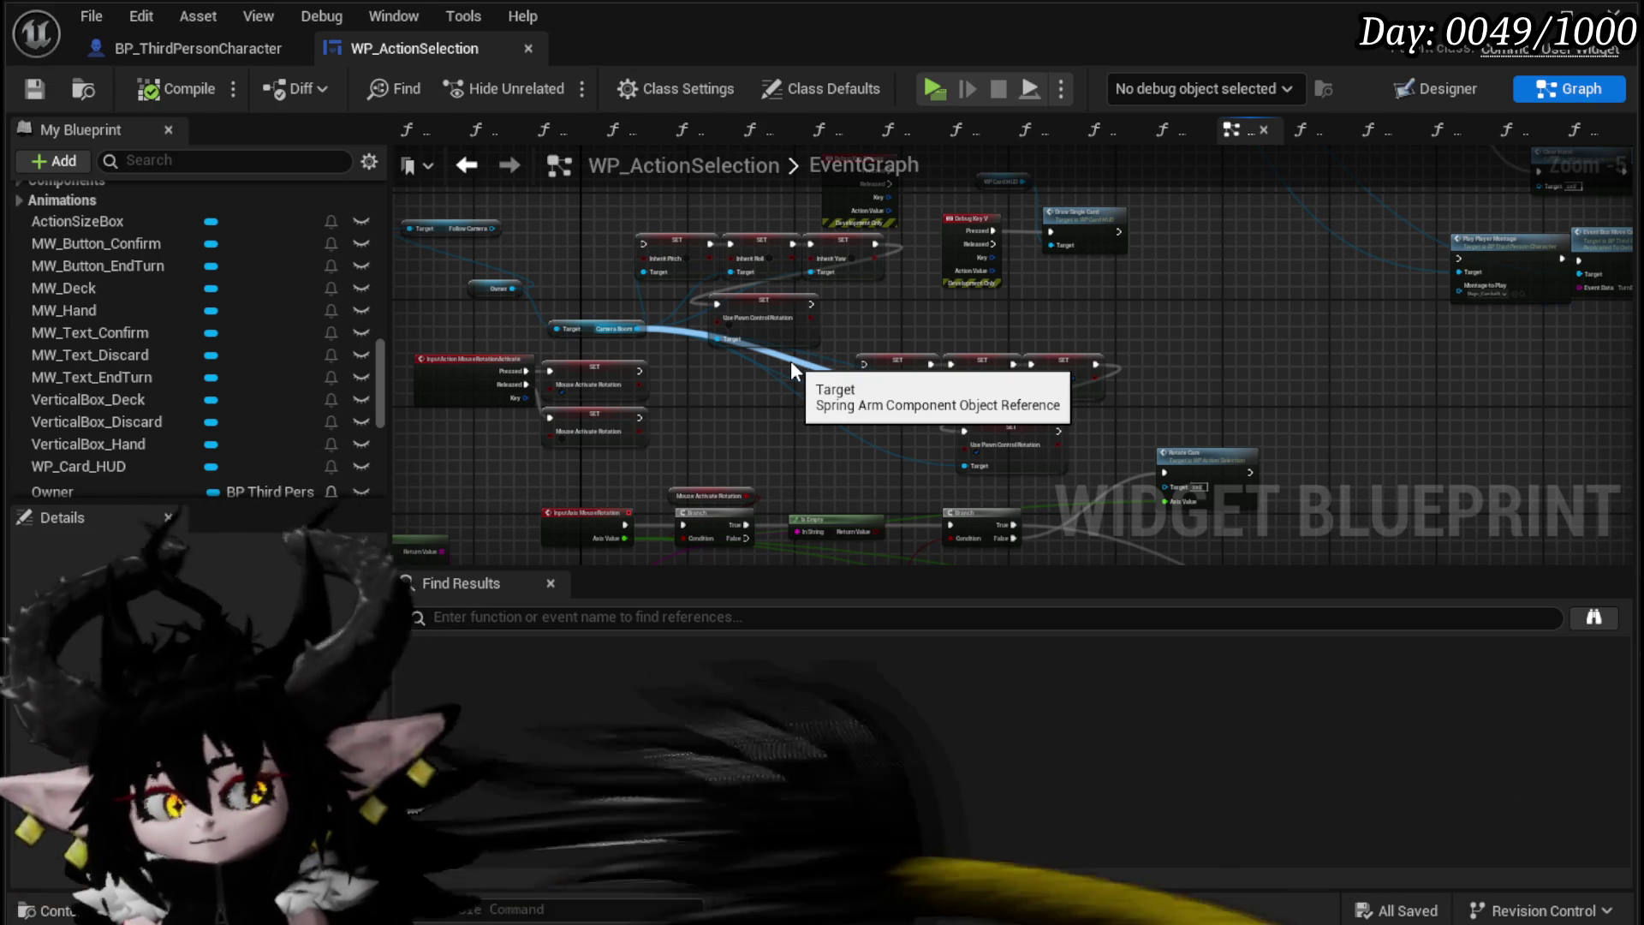
{"action": "left_click_drag", "start_coordinate": [646, 330], "coordinate": [794, 355]}
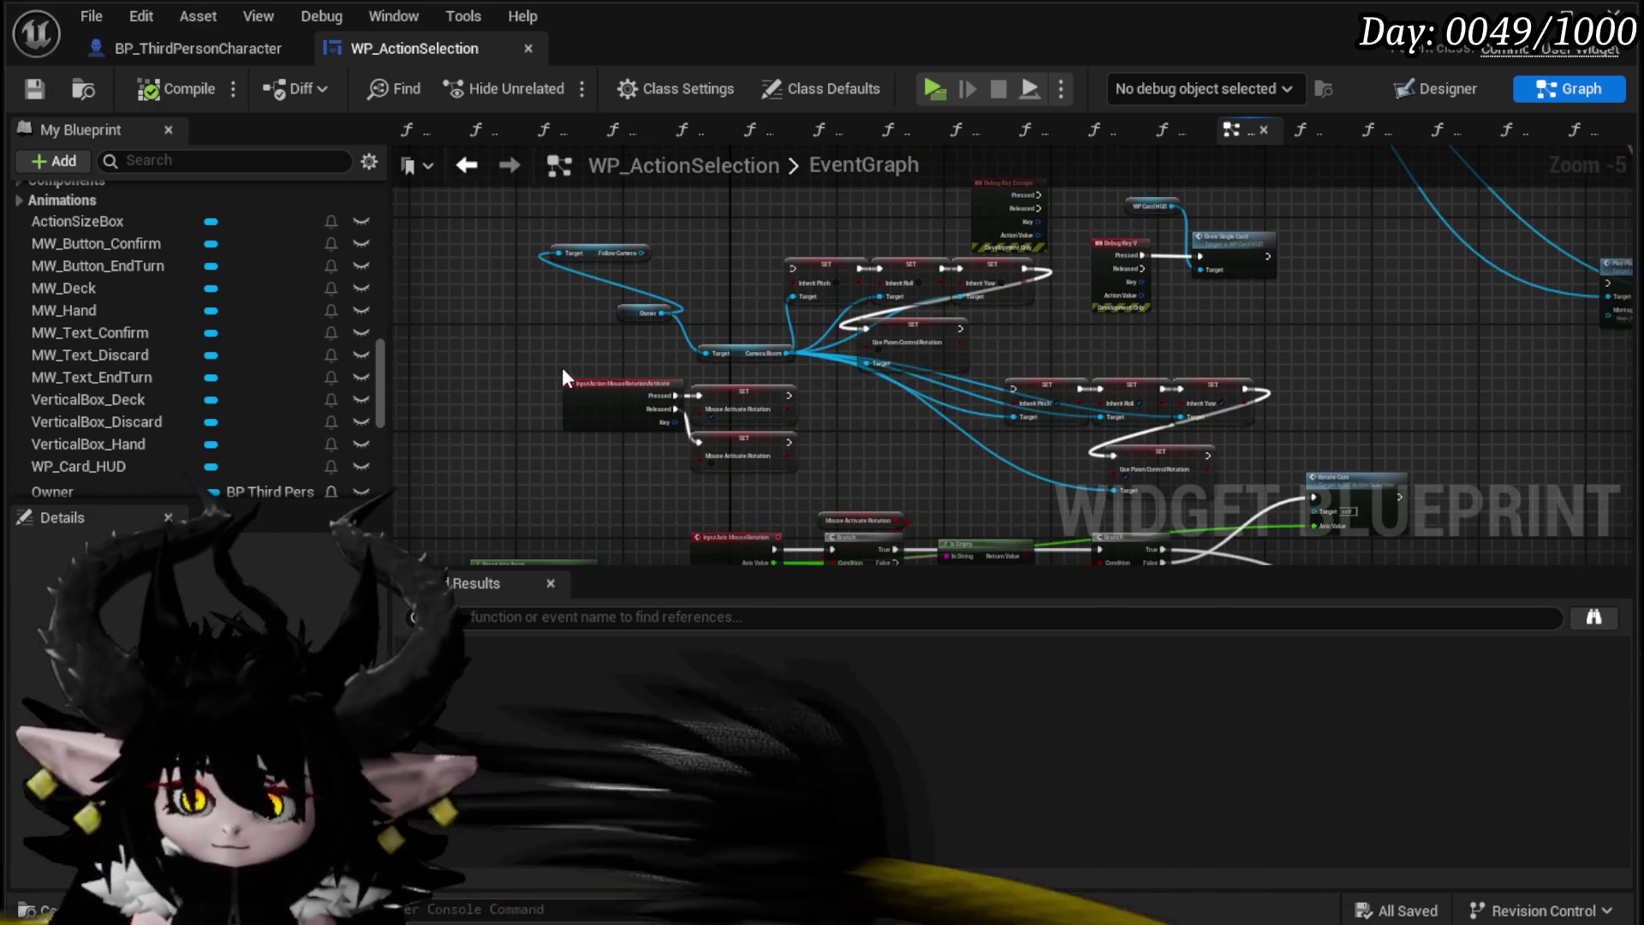
{"action": "left_click_drag", "start_coordinate": [827, 228], "coordinate": [829, 228]}
{"action": "key", "text": "Delete"}
{"action": "left_click_drag", "start_coordinate": [877, 292], "coordinate": [976, 295]}
{"action": "key", "text": "Delete"}
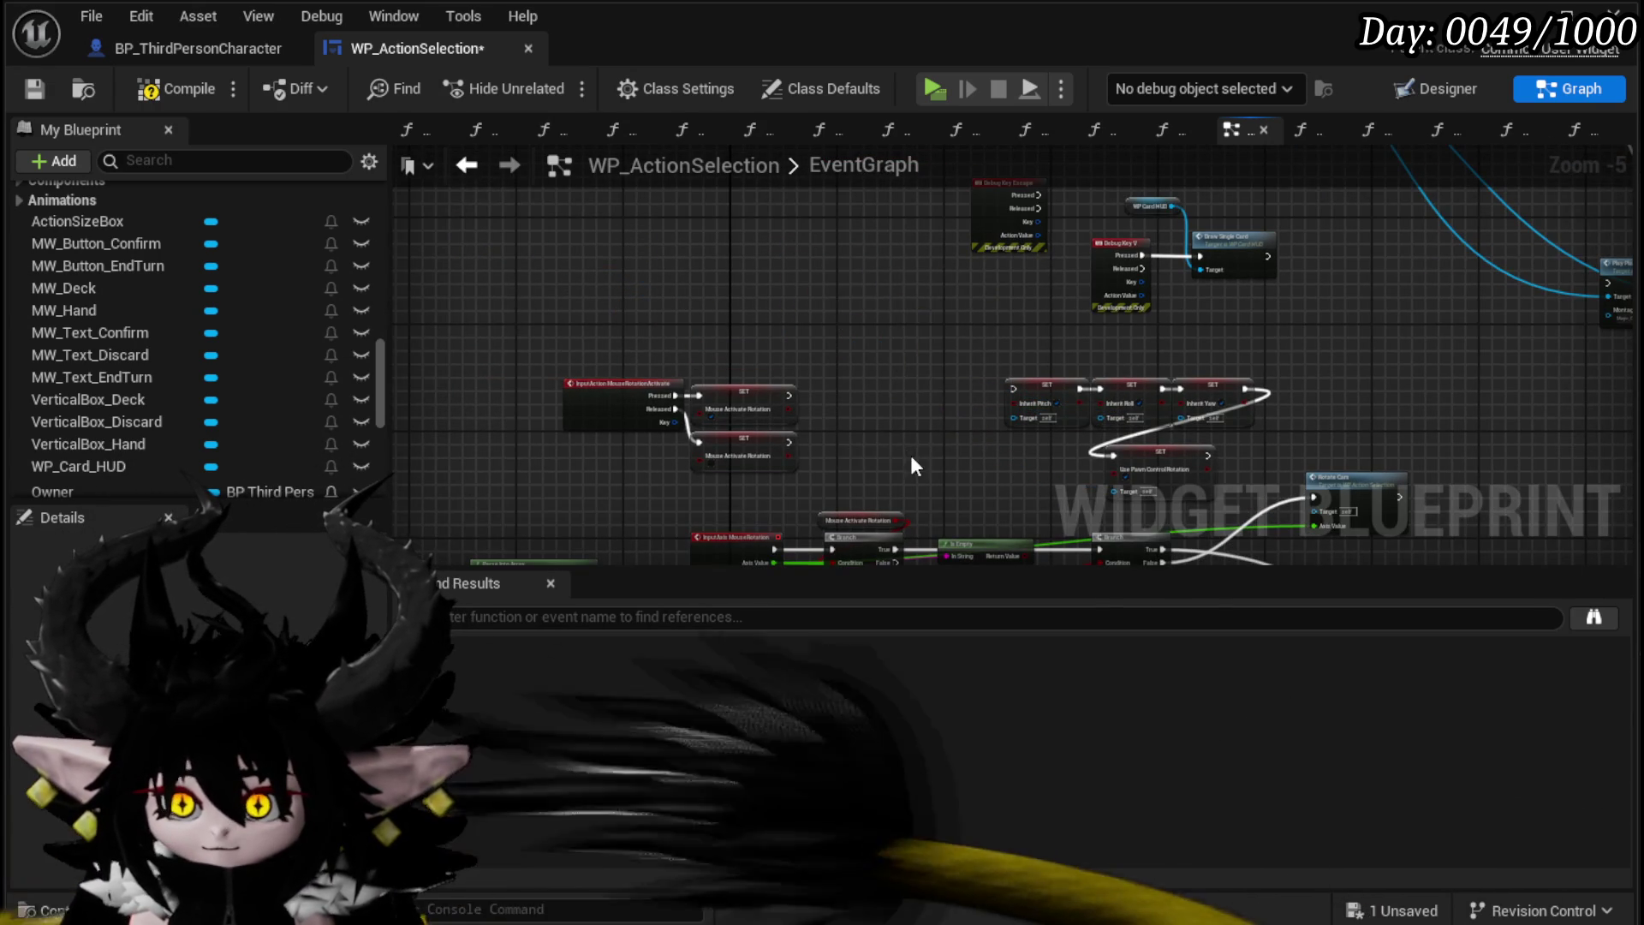
Step: Compile and save the WP_ActionSelection widget blueprint
{"action": "left_click_drag", "start_coordinate": [911, 455], "coordinate": [920, 270]}
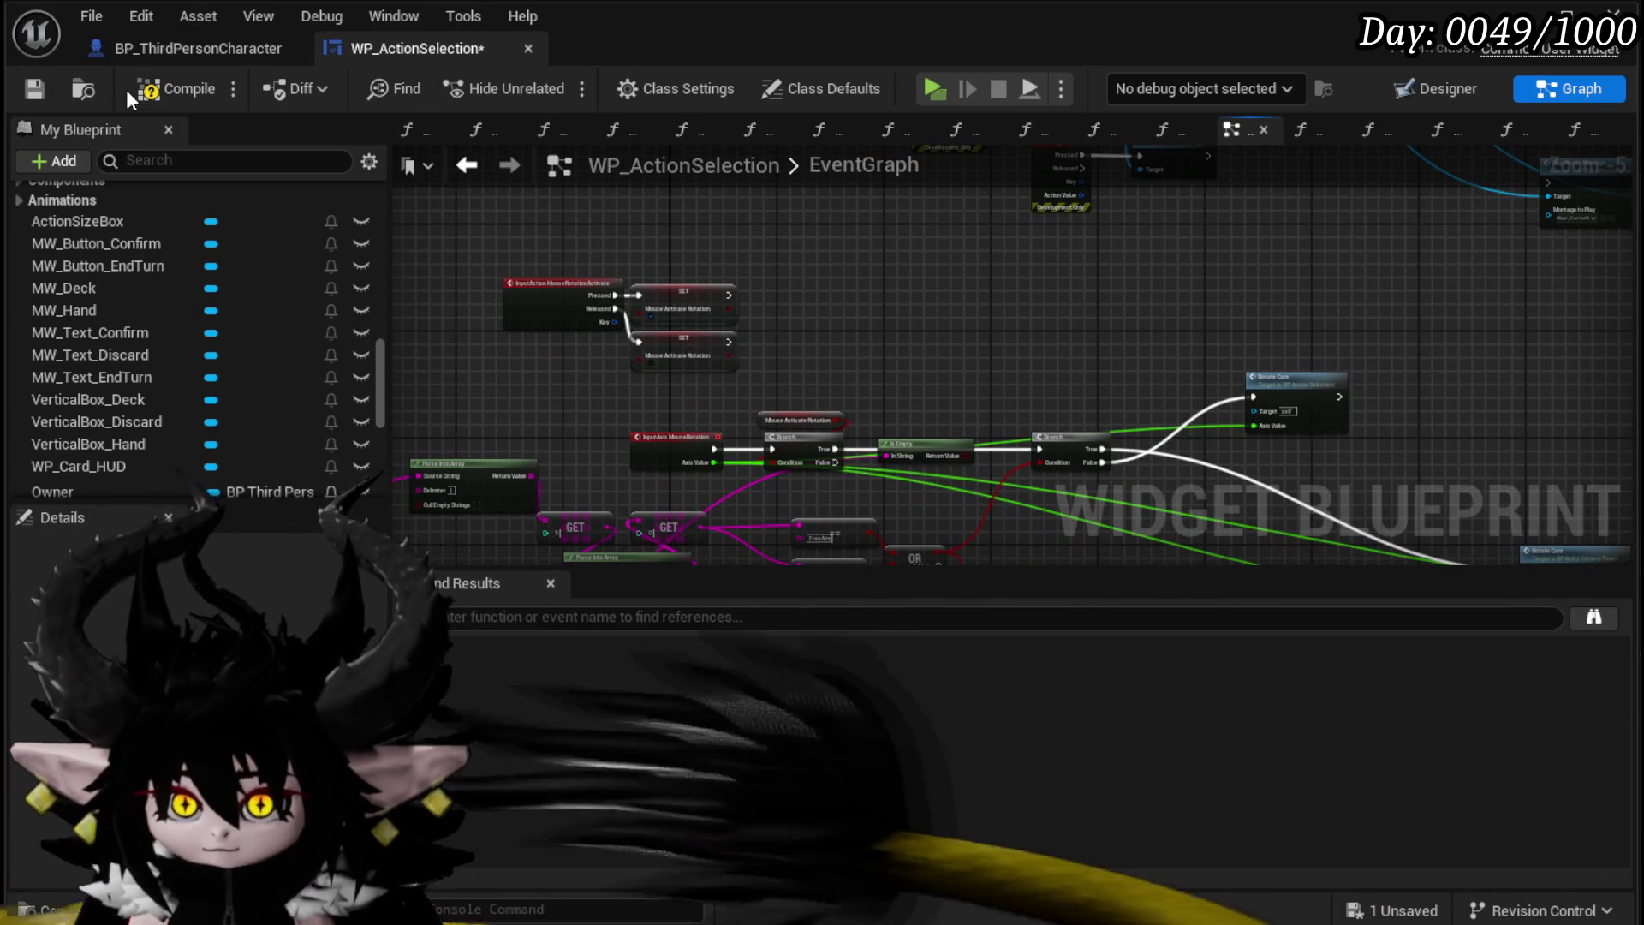
{"action": "left_click", "coordinate": [163, 89]}
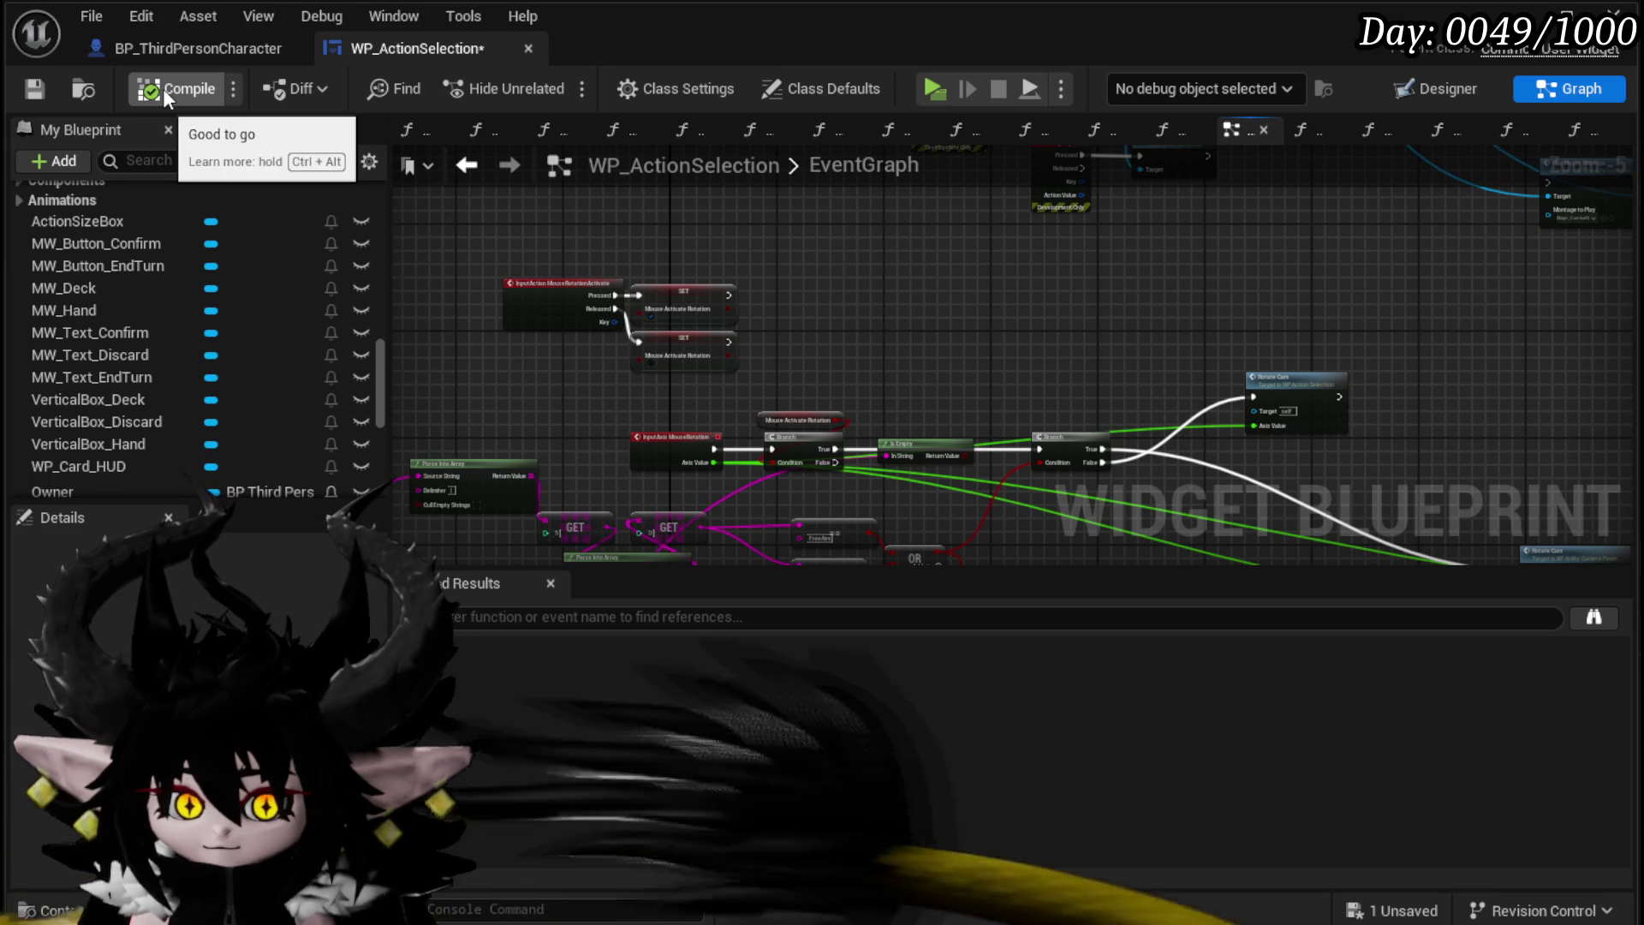
{"action": "left_click", "coordinate": [40, 86]}
{"action": "key", "text": "ctrl+Tab"}
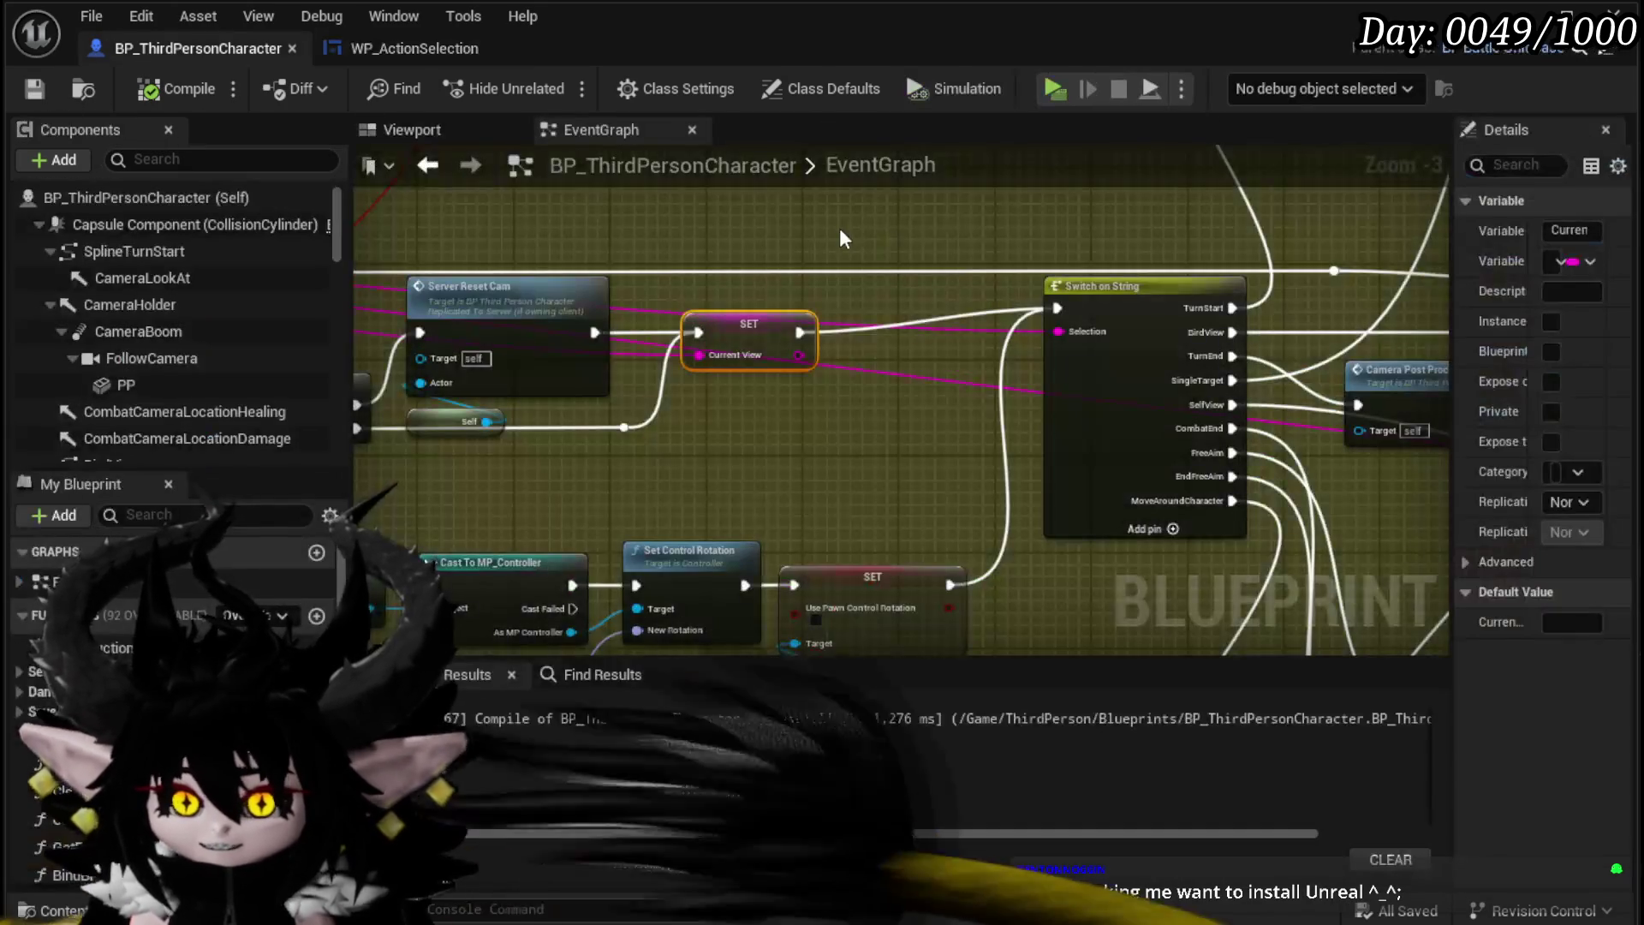
{"action": "left_click_drag", "start_coordinate": [839, 501], "coordinate": [890, 297]}
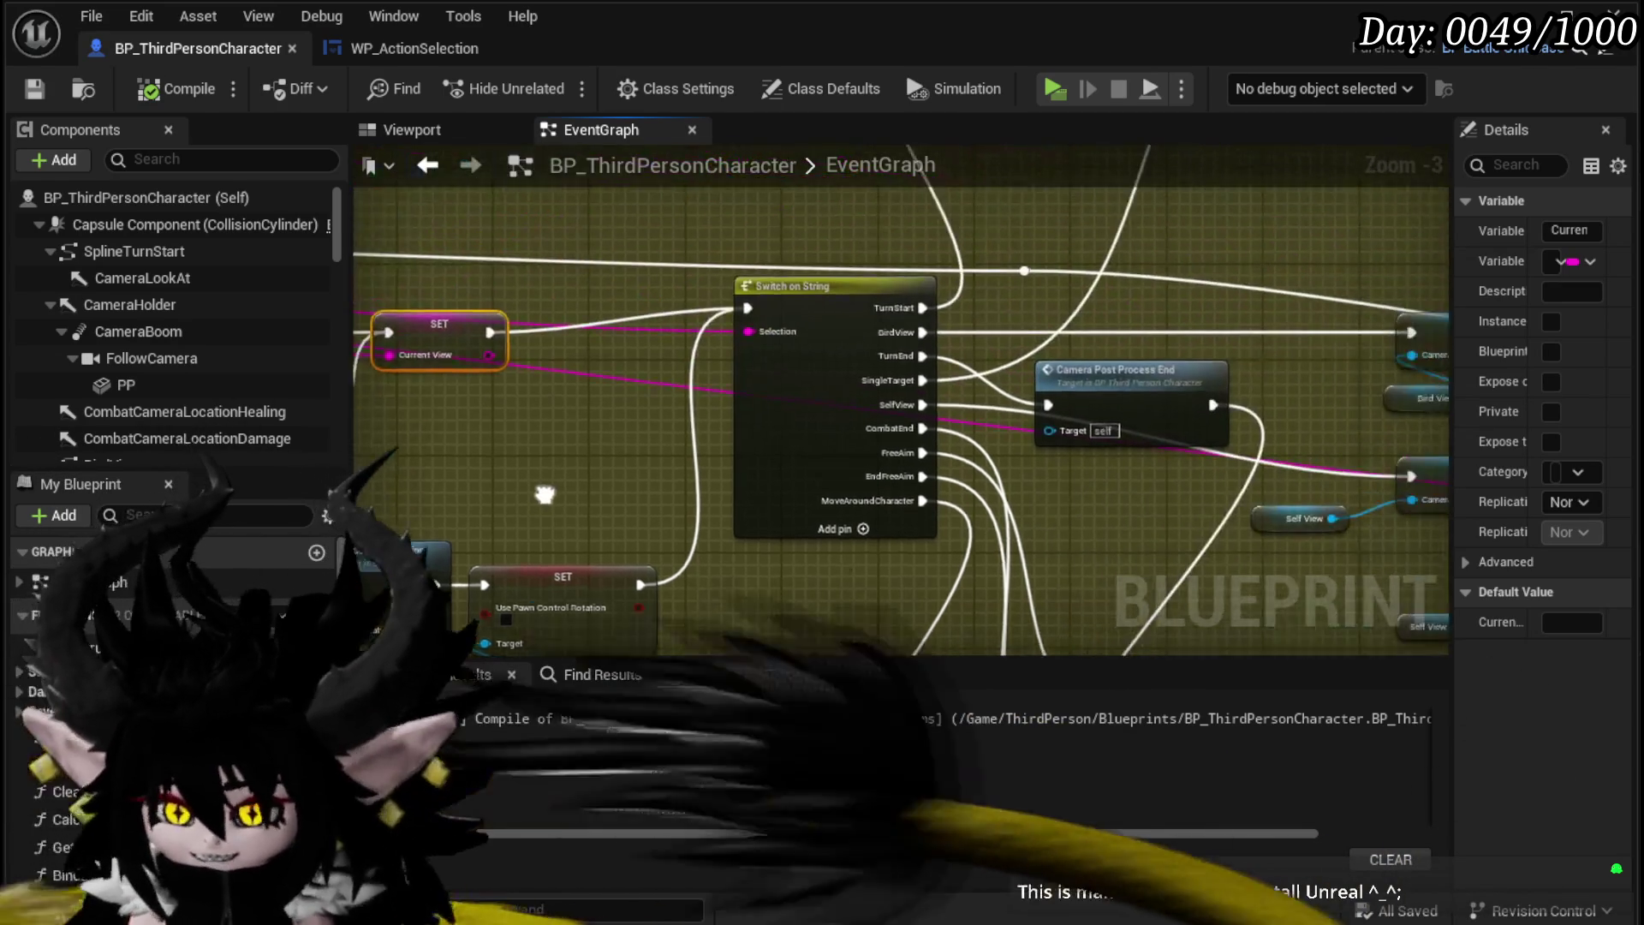
{"action": "scroll", "coordinate": [1172, 207], "scroll_direction": "down", "scroll_amount": 2}
{"action": "mouse_move", "coordinate": [600, 298]}
{"action": "left_mouse_down"}
{"action": "mouse_move", "coordinate": [624, 282]}
{"action": "mouse_move", "coordinate": [591, 410]}
{"action": "mouse_move", "coordinate": [997, 423]}
{"action": "left_mouse_up"}
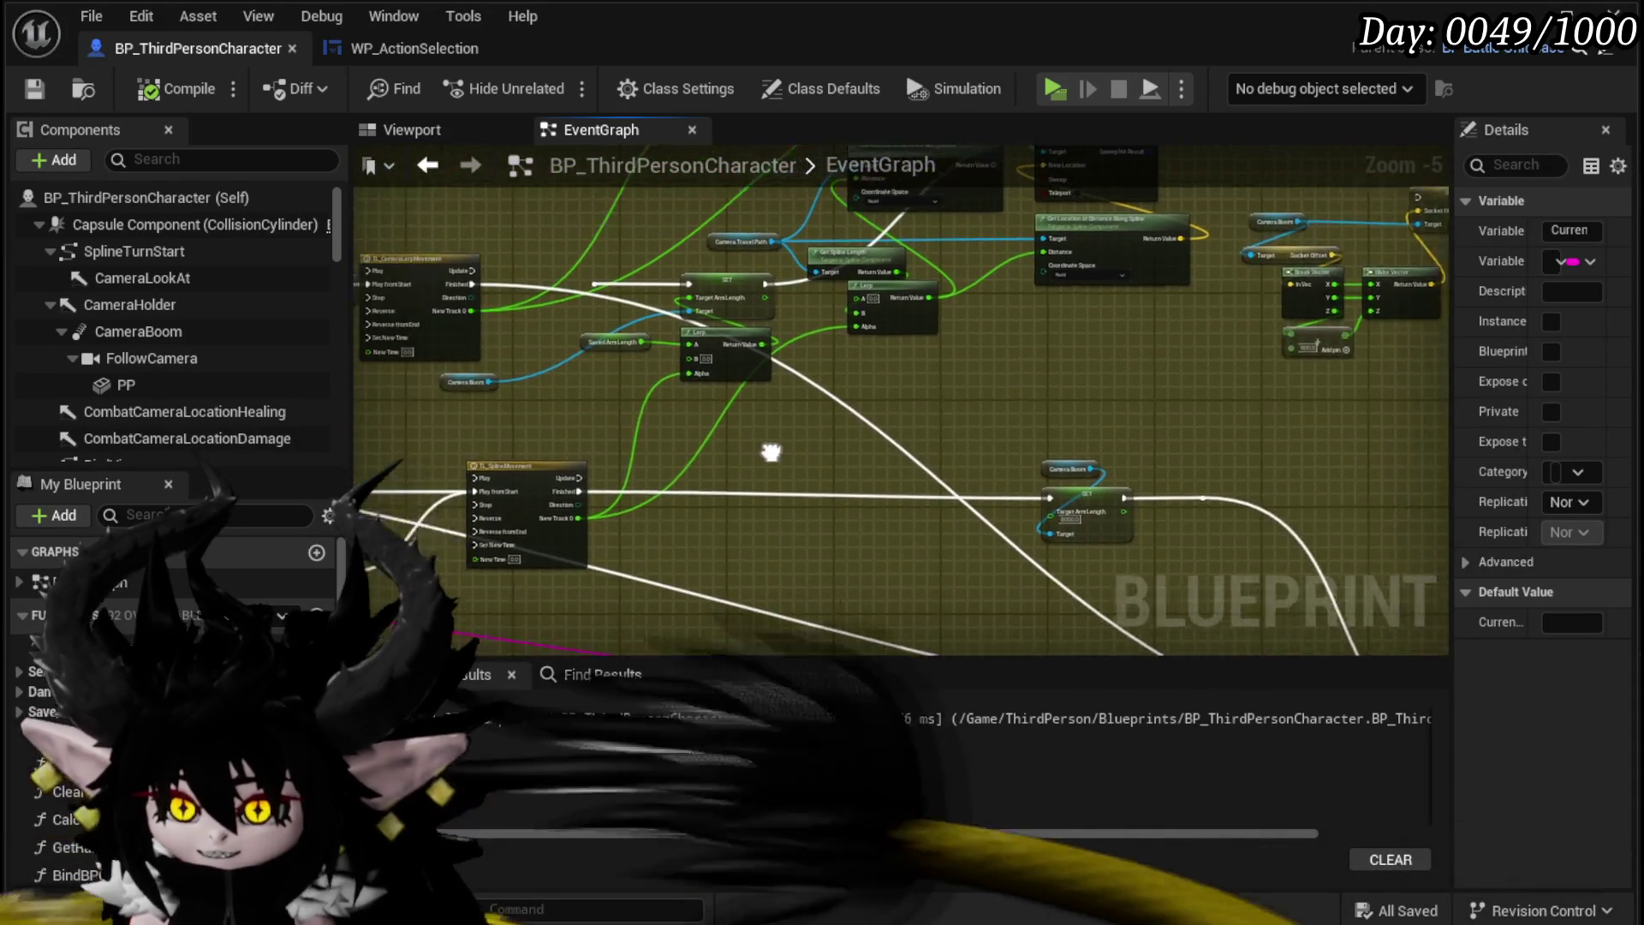
{"action": "scroll", "coordinate": [878, 317], "scroll_direction": "up", "scroll_amount": 3}
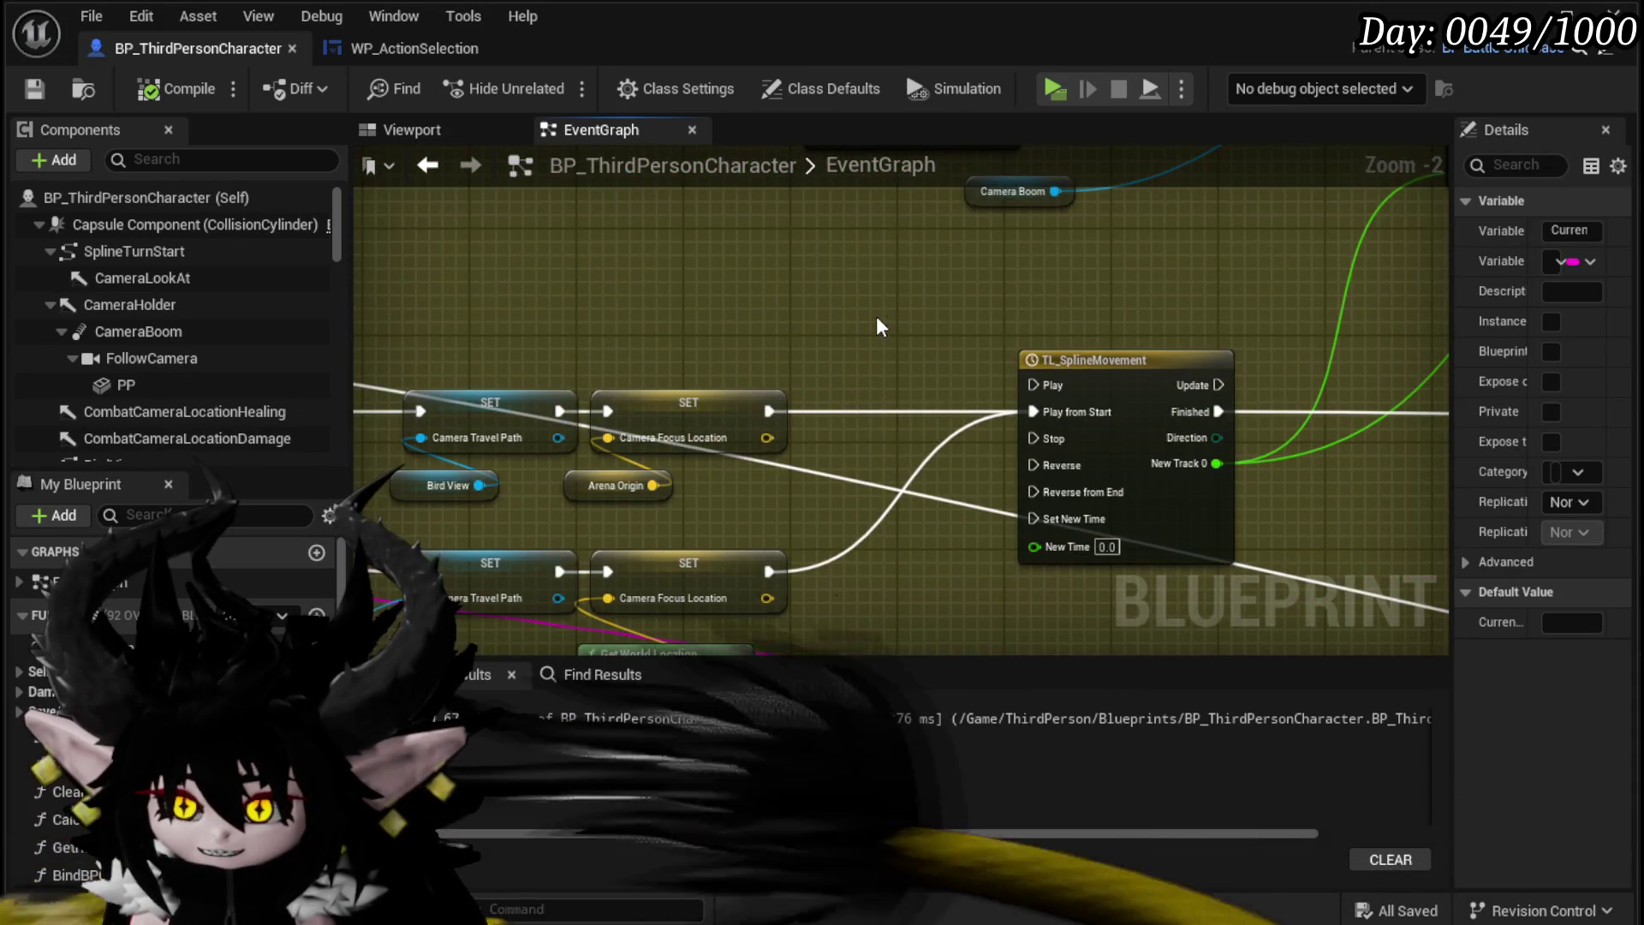
{"action": "scroll", "coordinate": [875, 316], "scroll_direction": "down", "scroll_amount": 2}
{"action": "left_click_drag", "start_coordinate": [876, 316], "coordinate": [1221, 306]}
{"action": "left_click_drag", "start_coordinate": [835, 328], "coordinate": [1020, 276]}
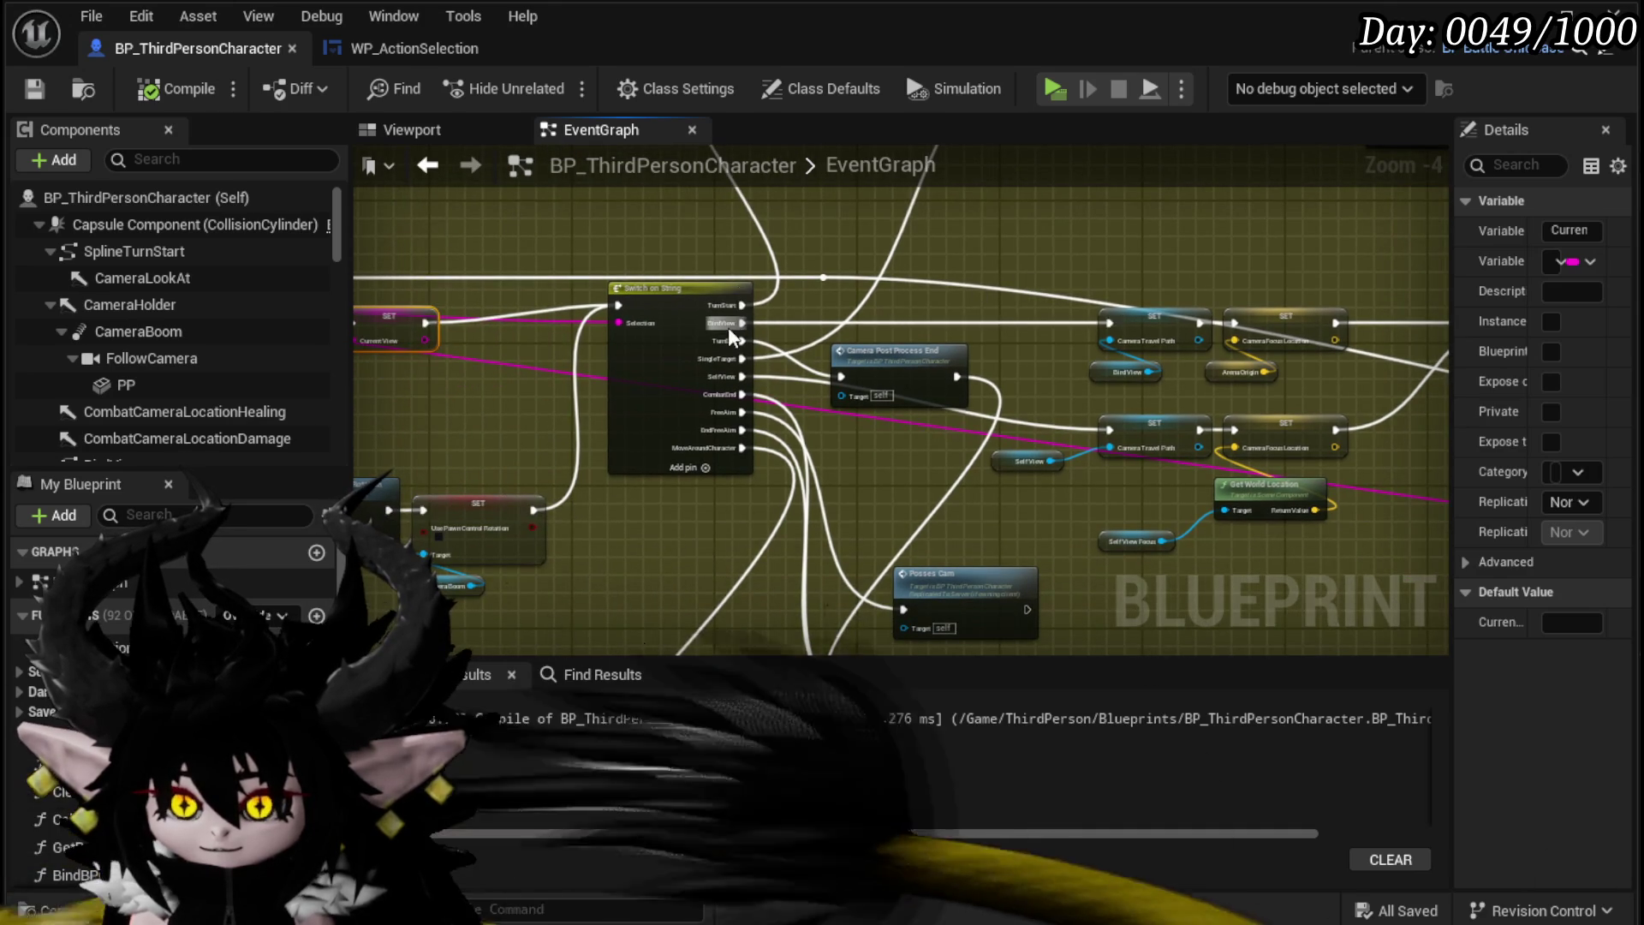
{"action": "scroll", "coordinate": [728, 326], "scroll_direction": "up", "scroll_amount": 4}
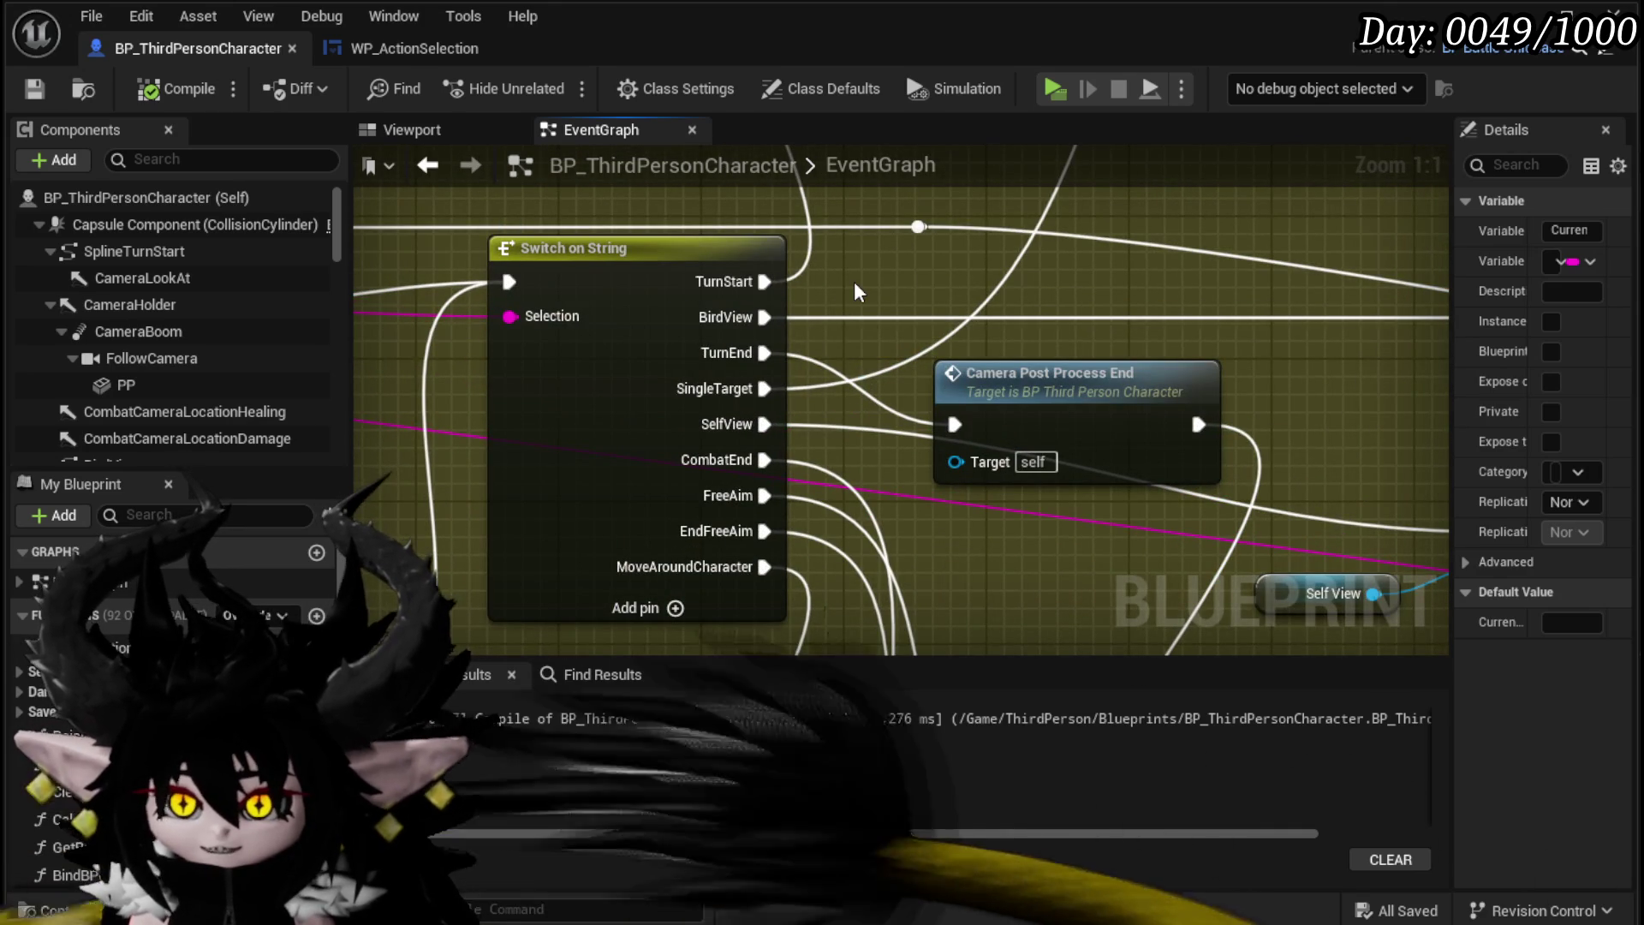
{"action": "scroll", "coordinate": [854, 281], "scroll_direction": "down", "scroll_amount": 4}
{"action": "left_click_drag", "start_coordinate": [520, 446], "coordinate": [928, 357]}
{"action": "mouse_move", "coordinate": [467, 488]}
{"action": "left_mouse_down"}
{"action": "mouse_move", "coordinate": [697, 450]}
{"action": "mouse_move", "coordinate": [985, 357]}
{"action": "left_mouse_up"}
{"action": "left_click_drag", "start_coordinate": [459, 587], "coordinate": [937, 352]}
{"action": "left_click_drag", "start_coordinate": [440, 561], "coordinate": [899, 352]}
{"action": "mouse_move", "coordinate": [531, 567]}
{"action": "left_mouse_down"}
{"action": "mouse_move", "coordinate": [937, 368]}
{"action": "mouse_move", "coordinate": [721, 398]}
{"action": "left_mouse_up"}
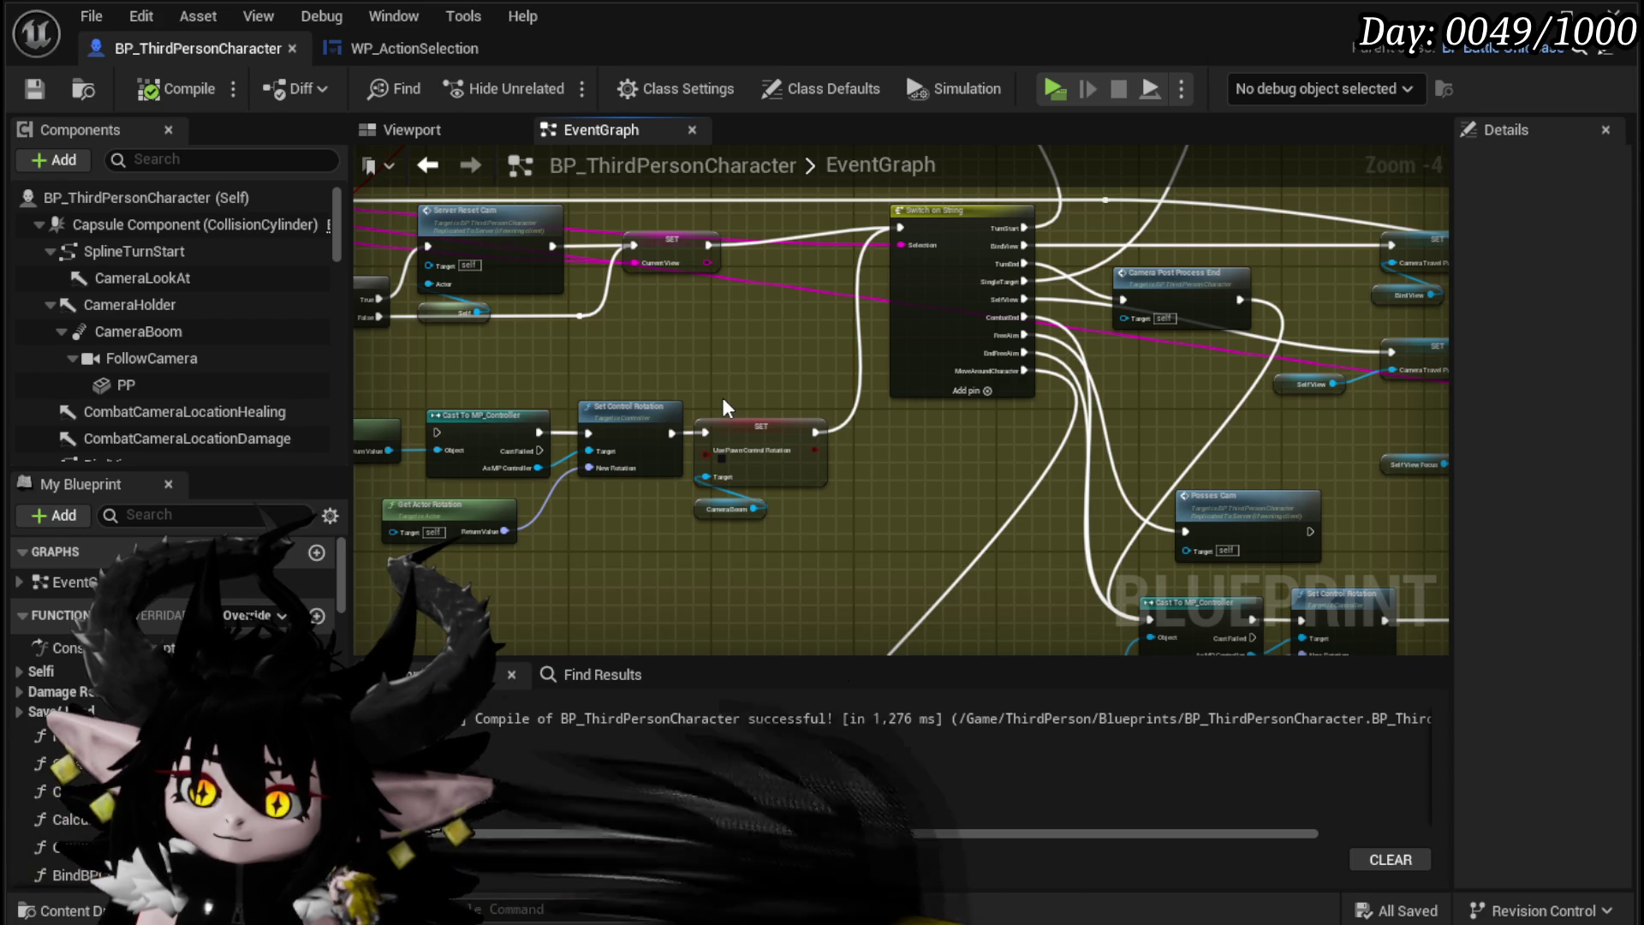
Step: Nudge the Server Reset Cam node a little lower beside the FreeAim branch logic
{"action": "mouse_move", "coordinate": [722, 397]}
{"action": "left_mouse_down"}
{"action": "mouse_move", "coordinate": [975, 448]}
{"action": "mouse_move", "coordinate": [844, 551]}
{"action": "mouse_move", "coordinate": [870, 578]}
{"action": "left_mouse_up"}
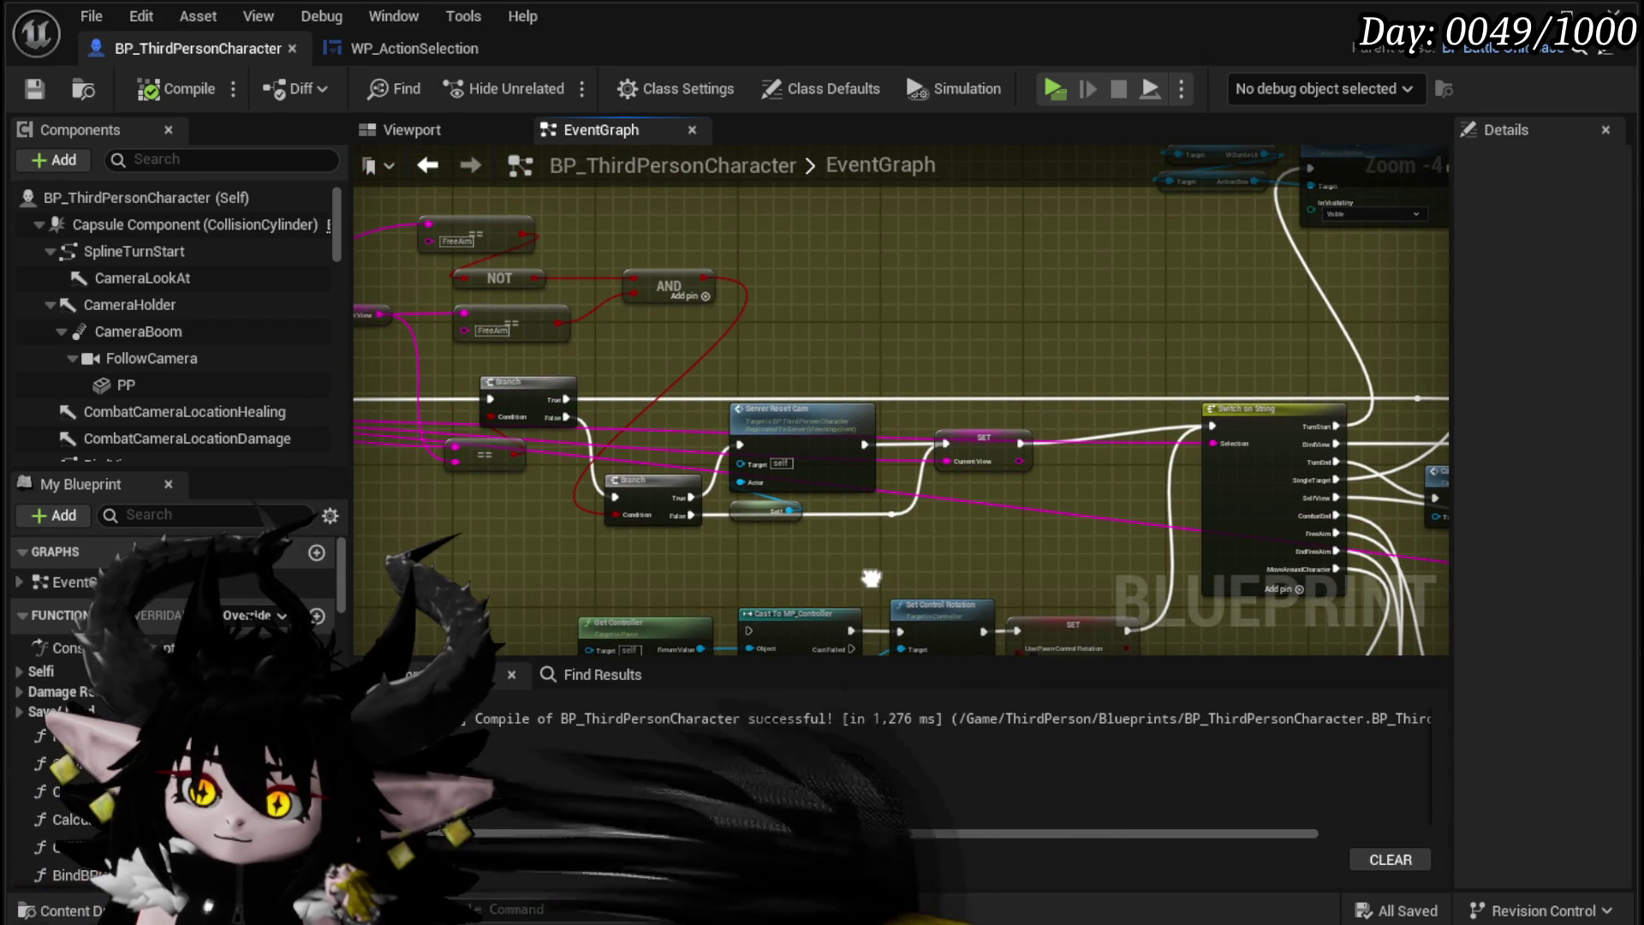
{"action": "left_click_drag", "start_coordinate": [871, 578], "coordinate": [1123, 558]}
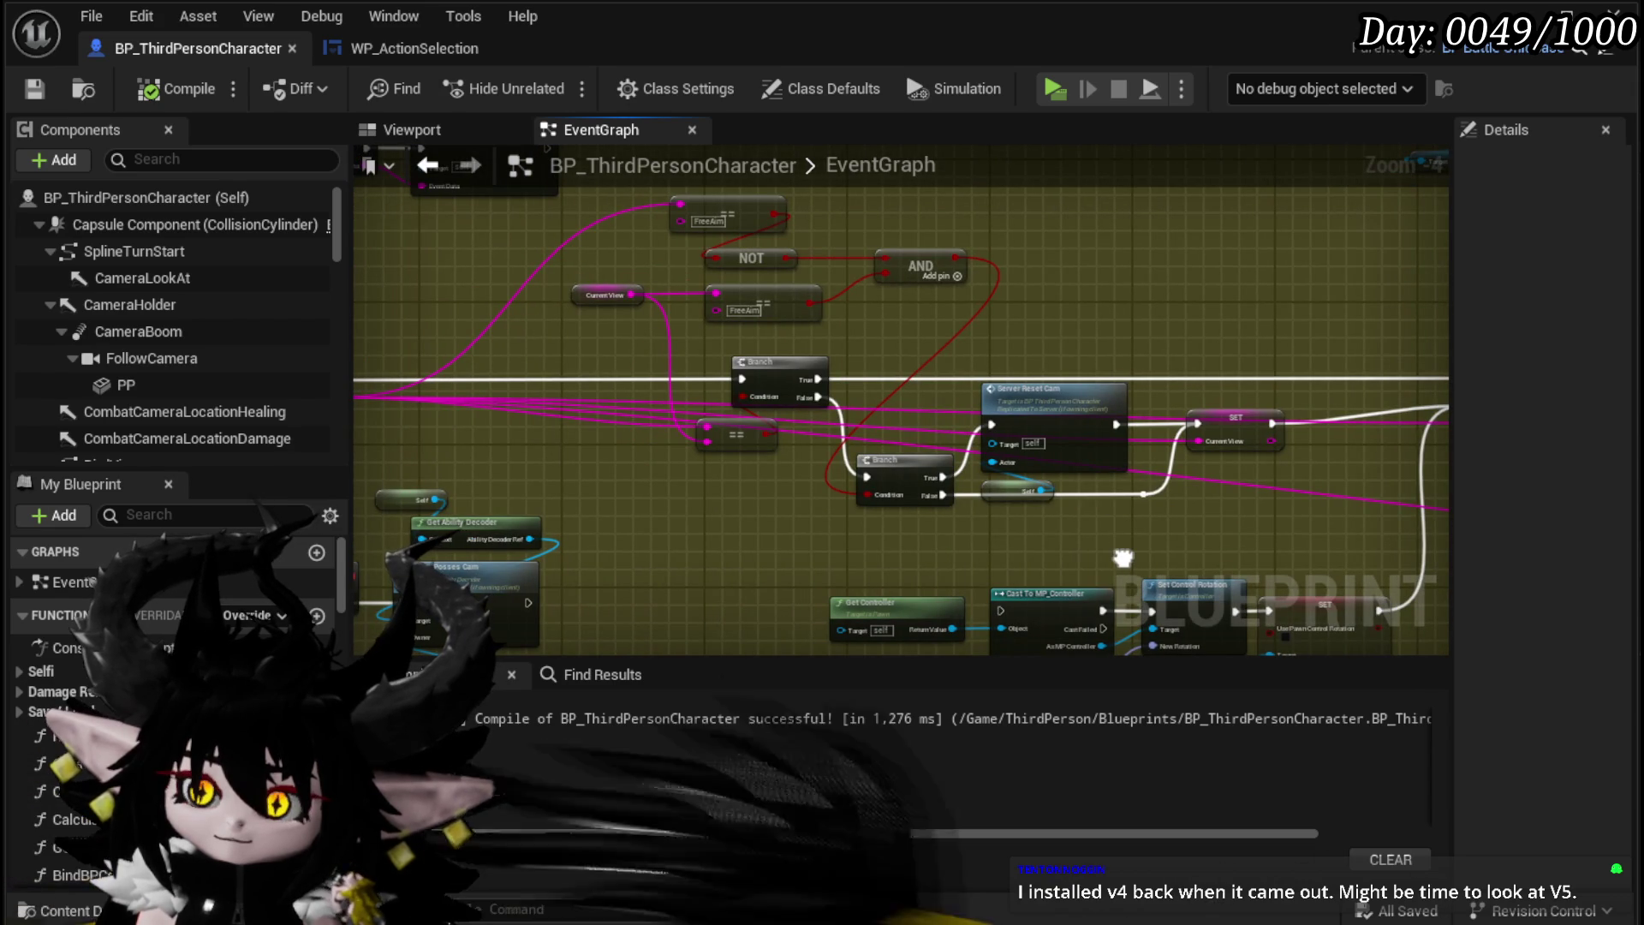
{"action": "mouse_move", "coordinate": [688, 330]}
{"action": "left_mouse_down"}
{"action": "mouse_move", "coordinate": [831, 231]}
{"action": "mouse_move", "coordinate": [904, 226]}
{"action": "left_mouse_up"}
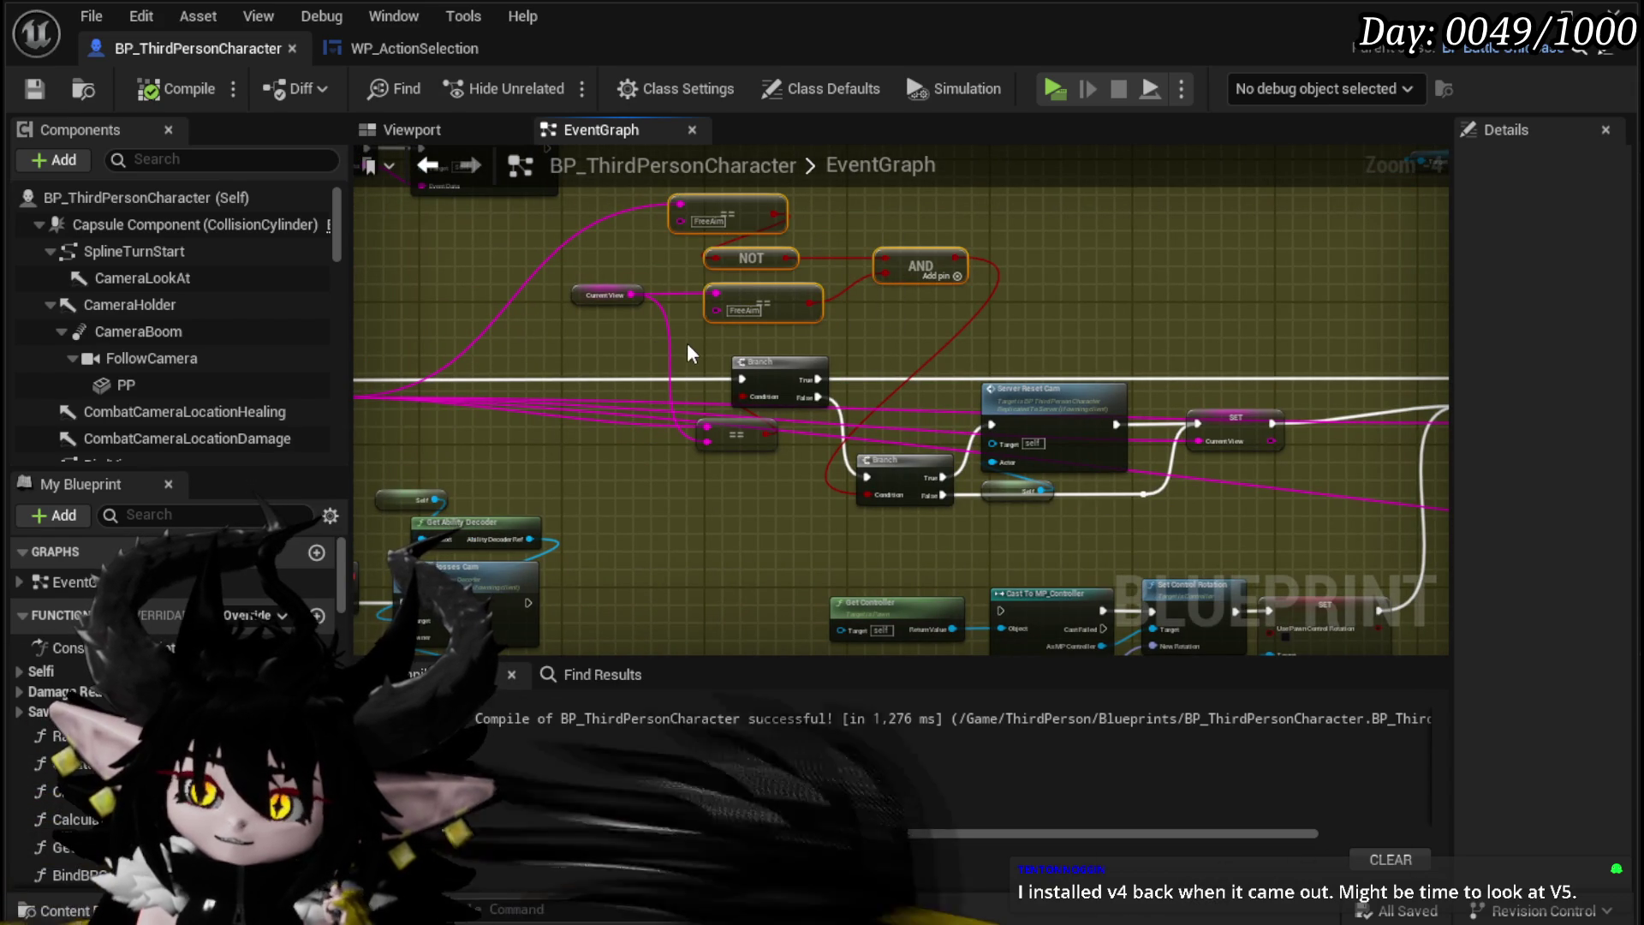
{"action": "left_click_drag", "start_coordinate": [687, 342], "coordinate": [596, 309]}
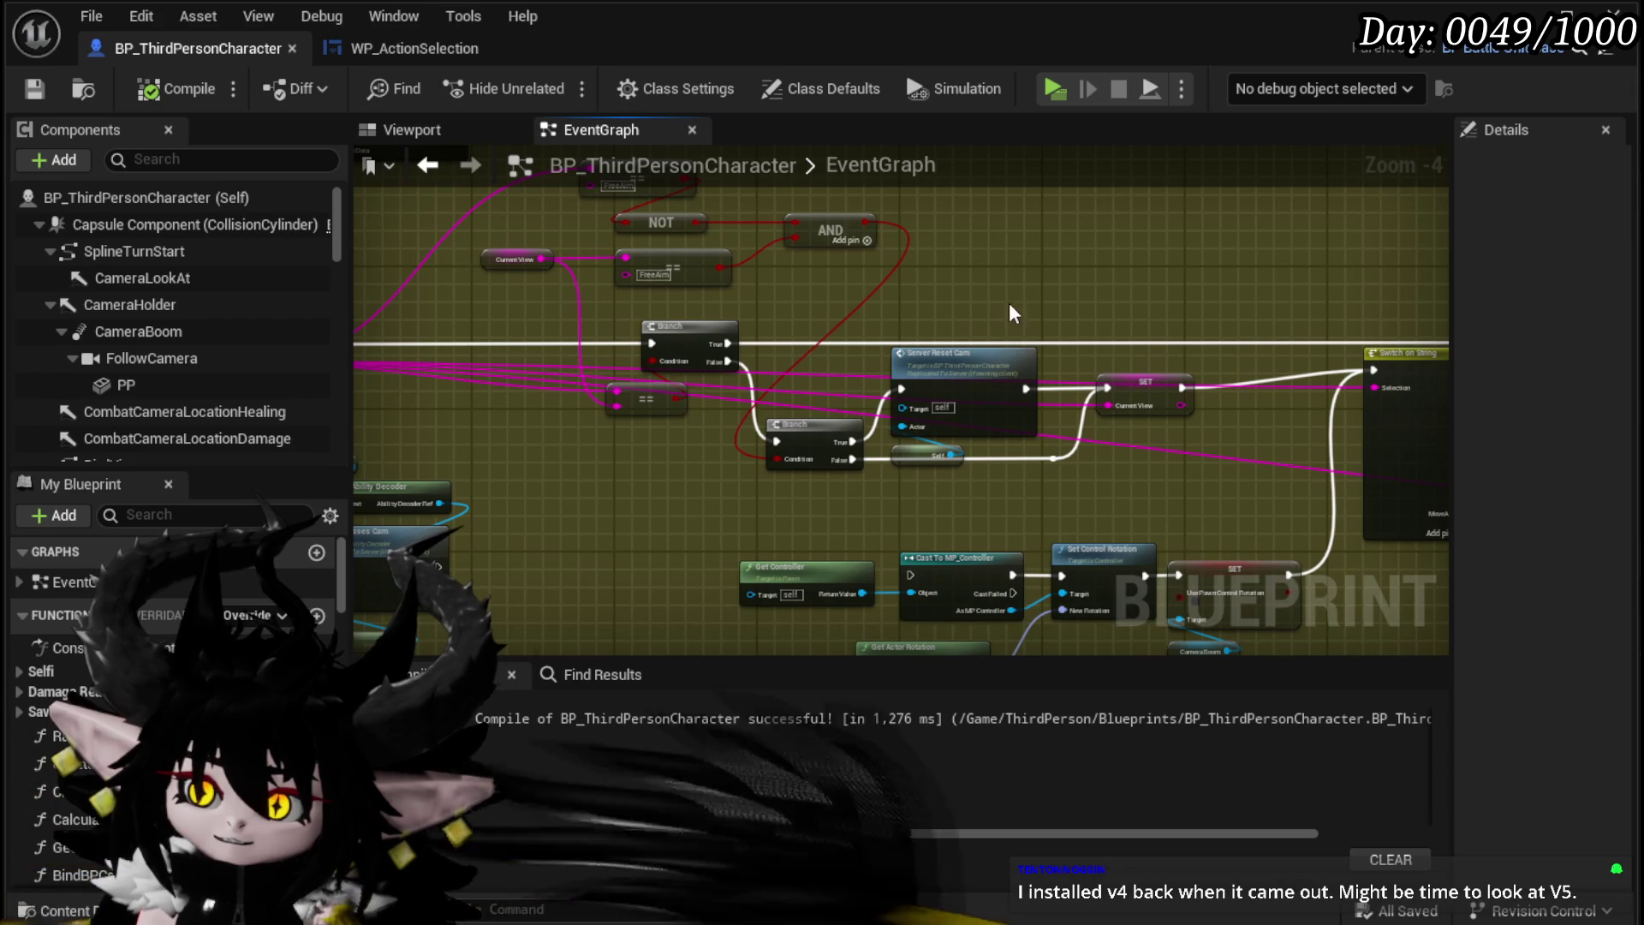
{"action": "scroll", "coordinate": [1009, 302], "scroll_direction": "up", "scroll_amount": 2}
{"action": "left_click", "coordinate": [832, 366]}
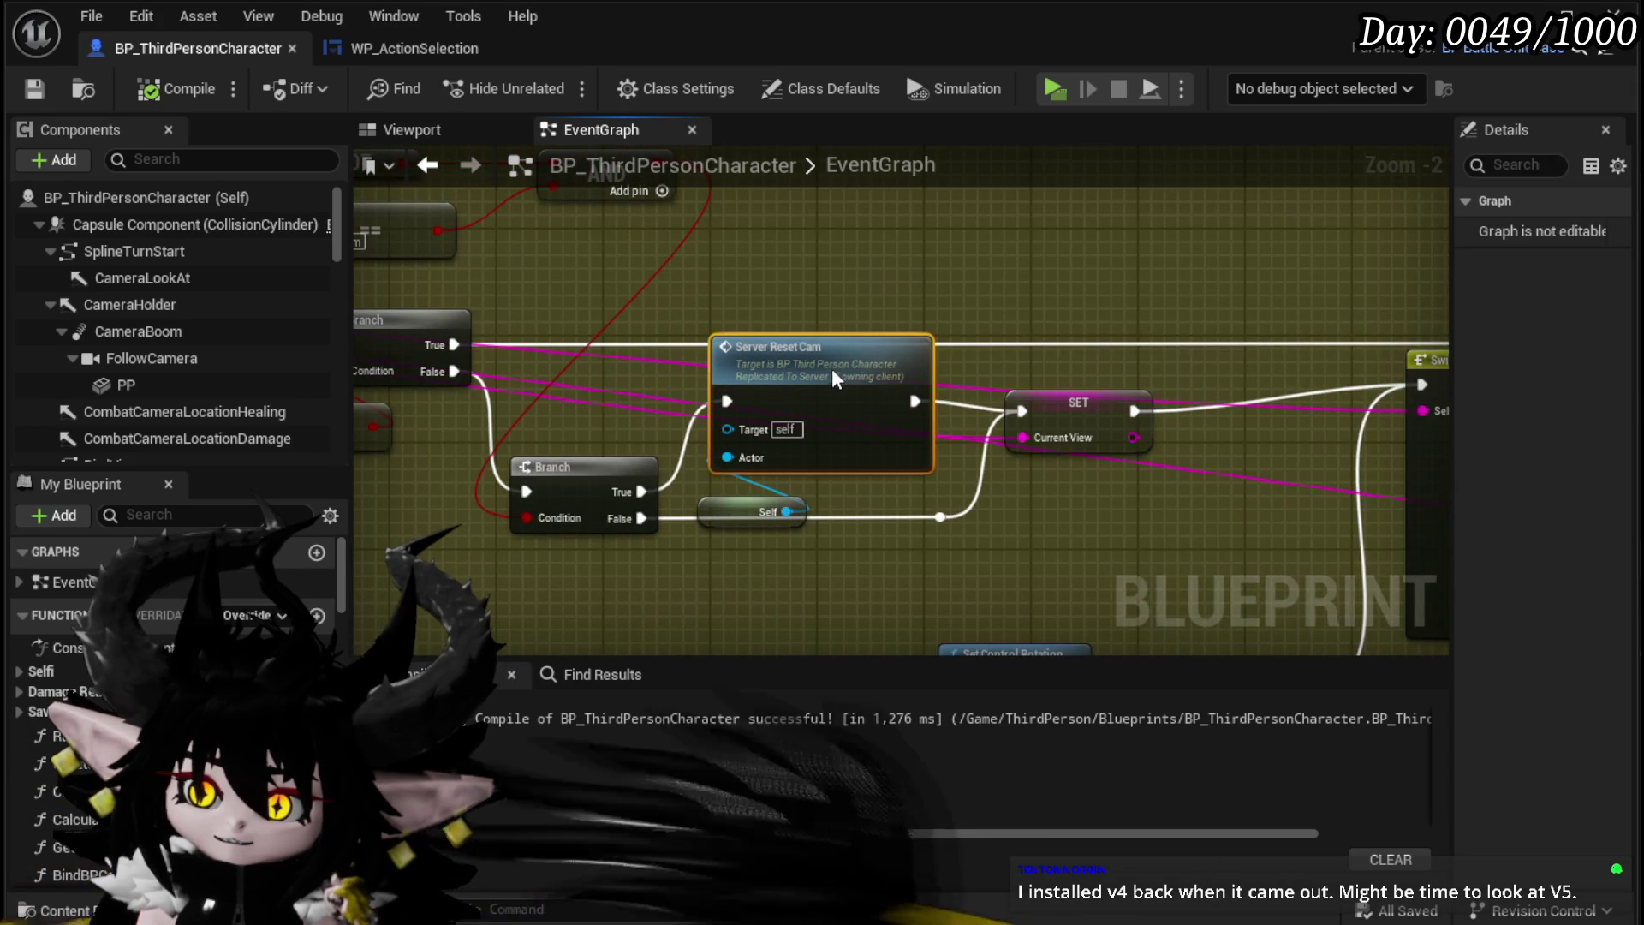
{"action": "left_click_drag", "start_coordinate": [832, 368], "coordinate": [824, 395]}
{"action": "scroll", "coordinate": [768, 560], "scroll_direction": "down", "scroll_amount": 1}
{"action": "left_click_drag", "start_coordinate": [768, 560], "coordinate": [913, 517]}
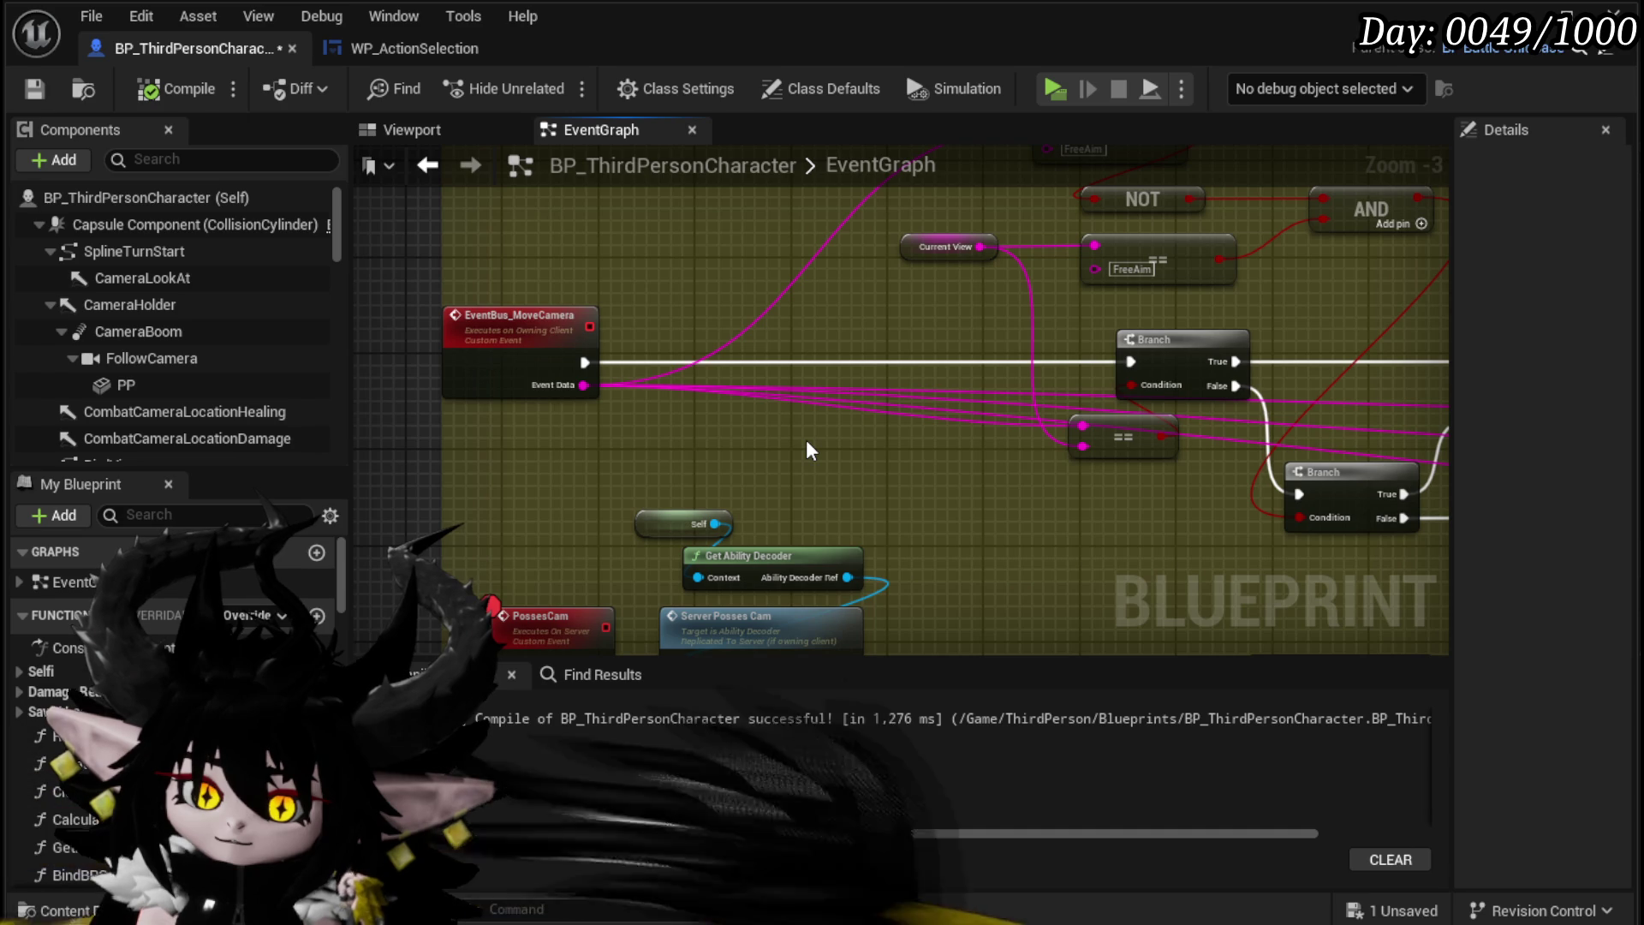
Step: Review the PossesCam event and Switch on String branch, then save the character blueprint
{"action": "scroll", "coordinate": [805, 439], "scroll_direction": "down", "scroll_amount": 1}
{"action": "mouse_move", "coordinate": [805, 439]}
{"action": "left_mouse_down"}
{"action": "mouse_move", "coordinate": [998, 429]}
{"action": "mouse_move", "coordinate": [795, 354]}
{"action": "mouse_move", "coordinate": [851, 393]}
{"action": "mouse_move", "coordinate": [1128, 398]}
{"action": "mouse_move", "coordinate": [839, 404]}
{"action": "mouse_move", "coordinate": [918, 296]}
{"action": "mouse_move", "coordinate": [734, 411]}
{"action": "mouse_move", "coordinate": [662, 325]}
{"action": "mouse_move", "coordinate": [557, 532]}
{"action": "mouse_move", "coordinate": [837, 496]}
{"action": "mouse_move", "coordinate": [762, 495]}
{"action": "left_mouse_up"}
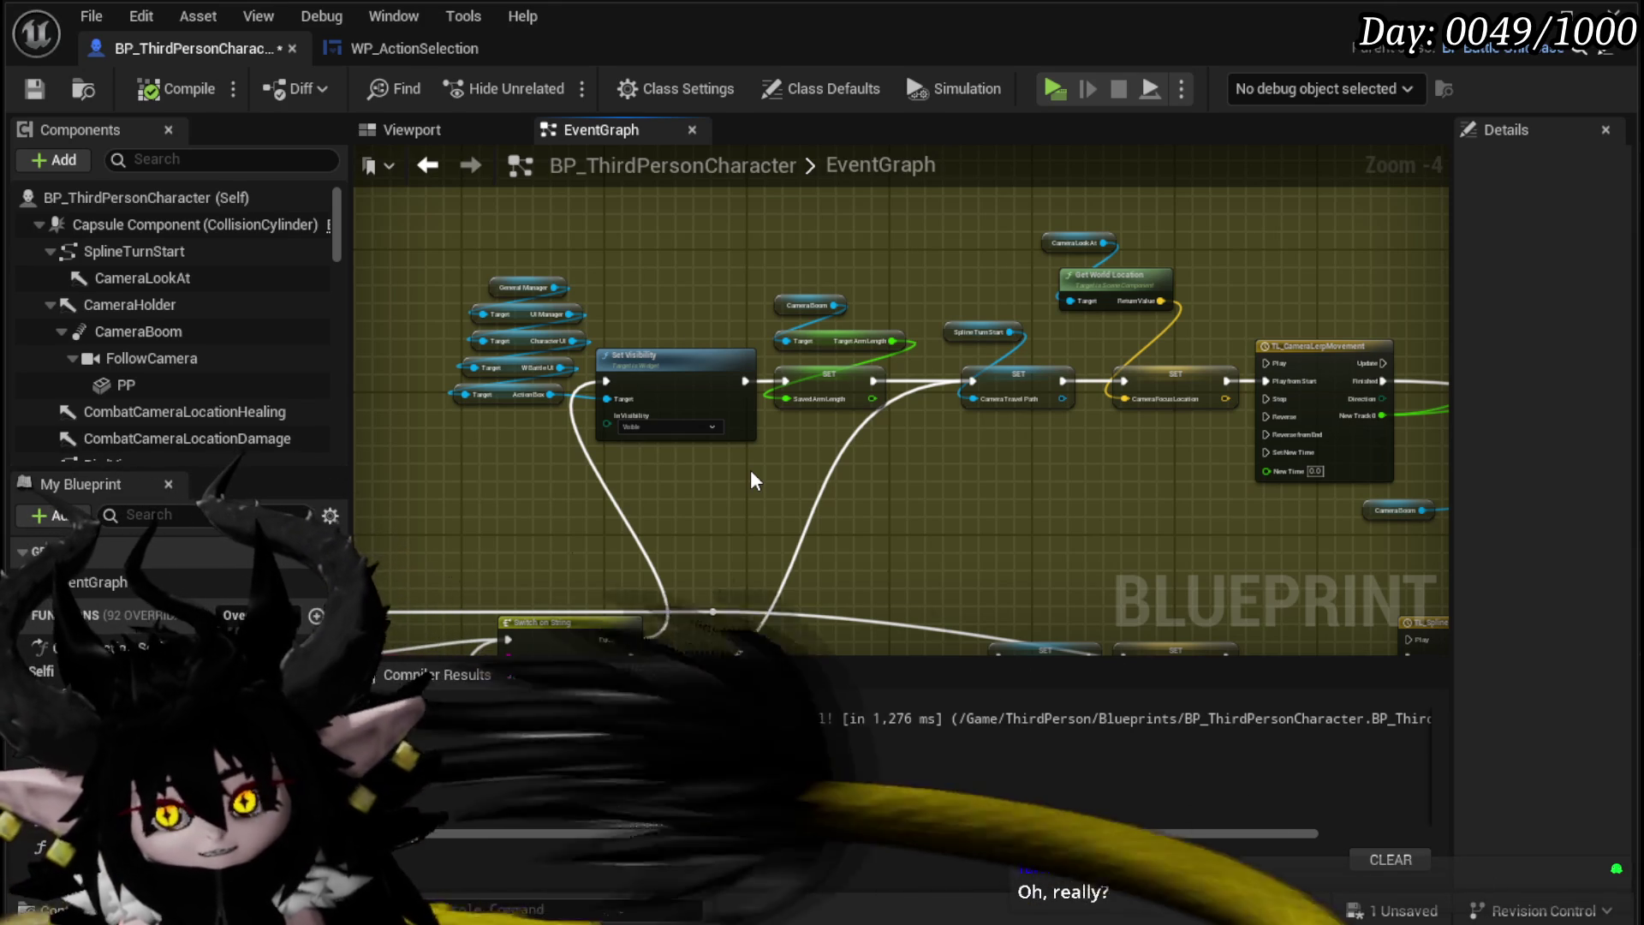
{"action": "left_click_drag", "start_coordinate": [750, 479], "coordinate": [948, 350]}
{"action": "key", "text": "ctrl+s"}
Step: Check the Break Vector, Make Vector and SET nodes after TL_CameraLerpMovement, then save again
{"action": "left_click_drag", "start_coordinate": [1302, 416], "coordinate": [1045, 435]}
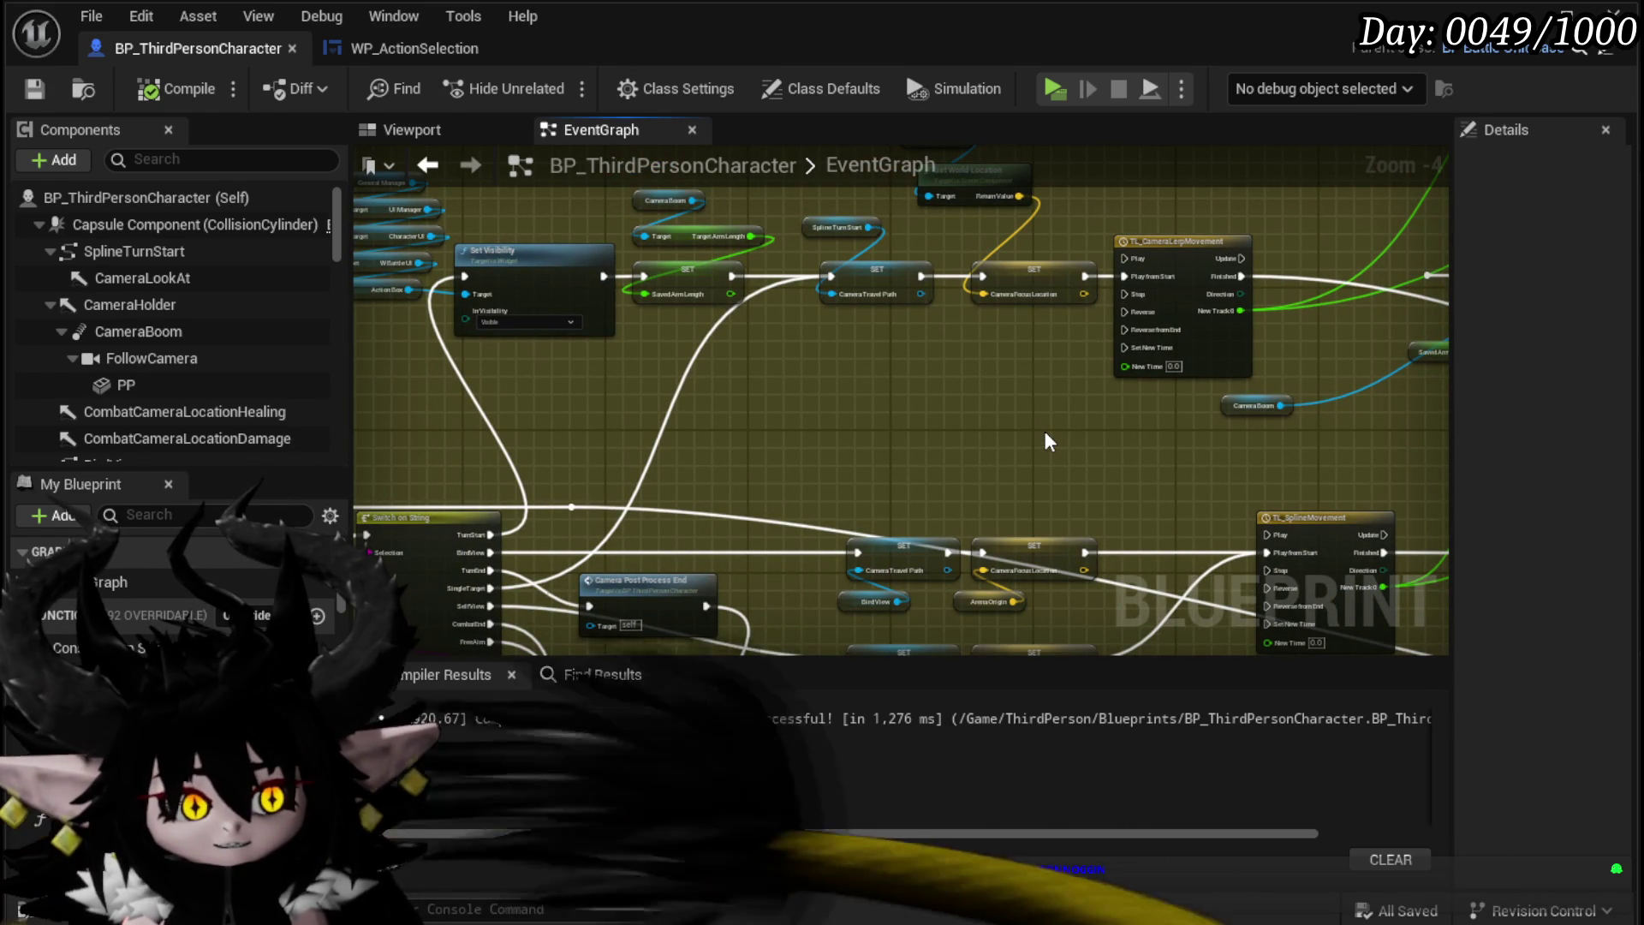
{"action": "mouse_move", "coordinate": [1045, 429]}
{"action": "left_mouse_down"}
{"action": "mouse_move", "coordinate": [702, 492]}
{"action": "mouse_move", "coordinate": [1019, 388]}
{"action": "mouse_move", "coordinate": [707, 423]}
{"action": "mouse_move", "coordinate": [803, 476]}
{"action": "mouse_move", "coordinate": [648, 391]}
{"action": "mouse_move", "coordinate": [695, 377]}
{"action": "mouse_move", "coordinate": [689, 329]}
{"action": "mouse_move", "coordinate": [881, 546]}
{"action": "left_mouse_up"}
{"action": "left_click_drag", "start_coordinate": [881, 547], "coordinate": [808, 521]}
{"action": "left_click_drag", "start_coordinate": [550, 515], "coordinate": [514, 475]}
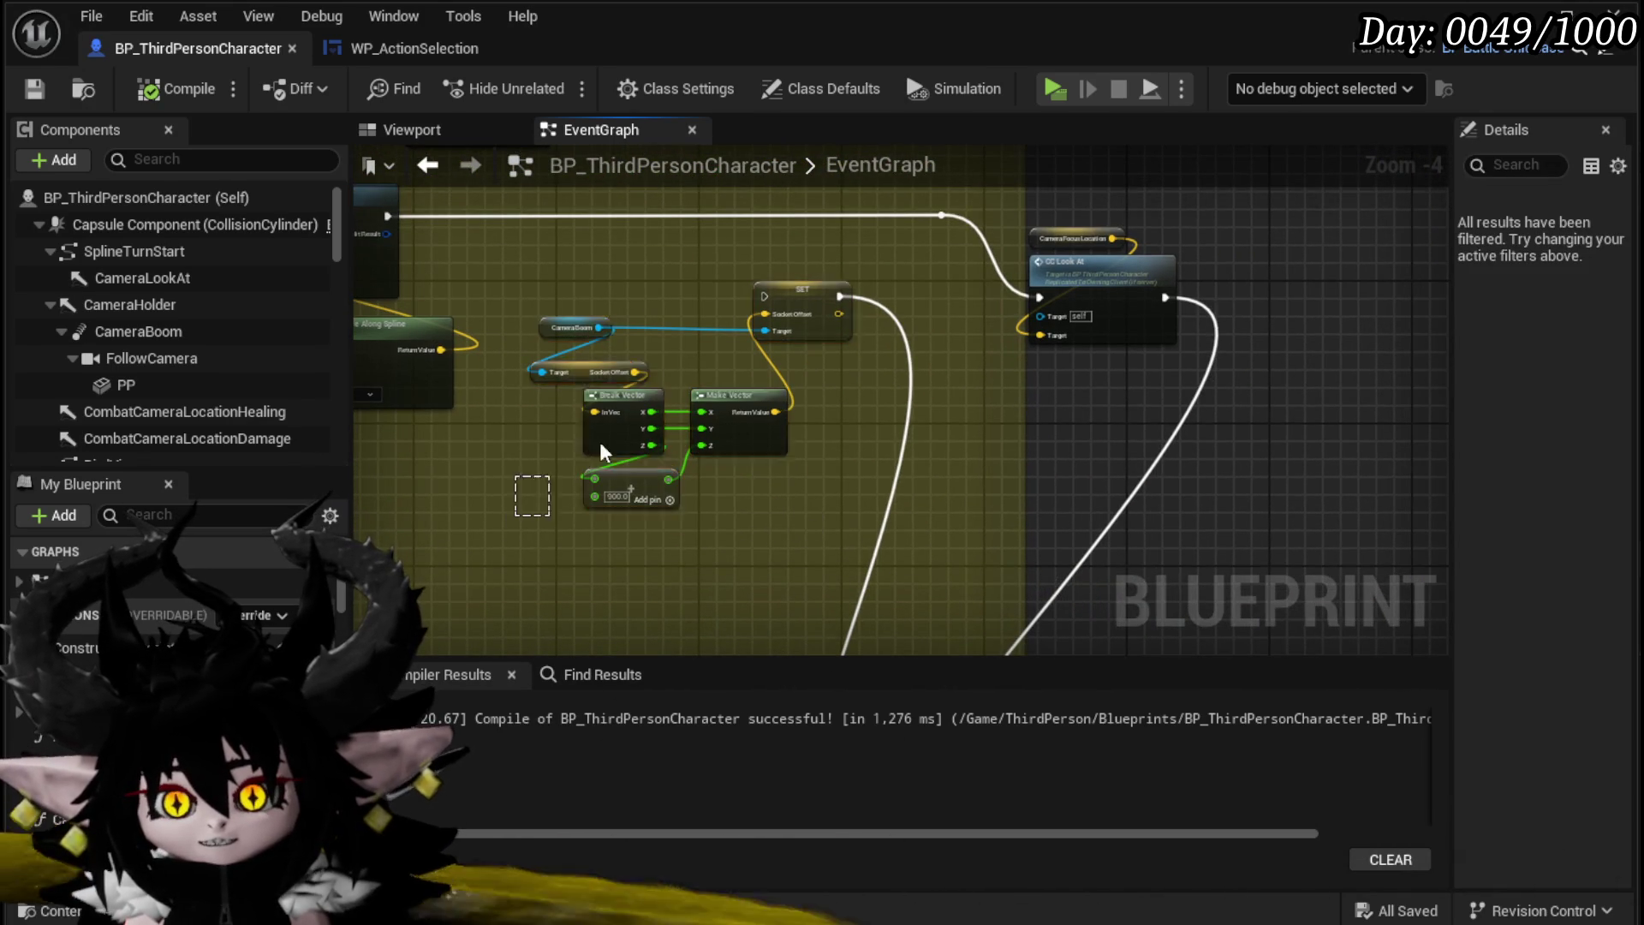
{"action": "left_click", "coordinate": [906, 260]}
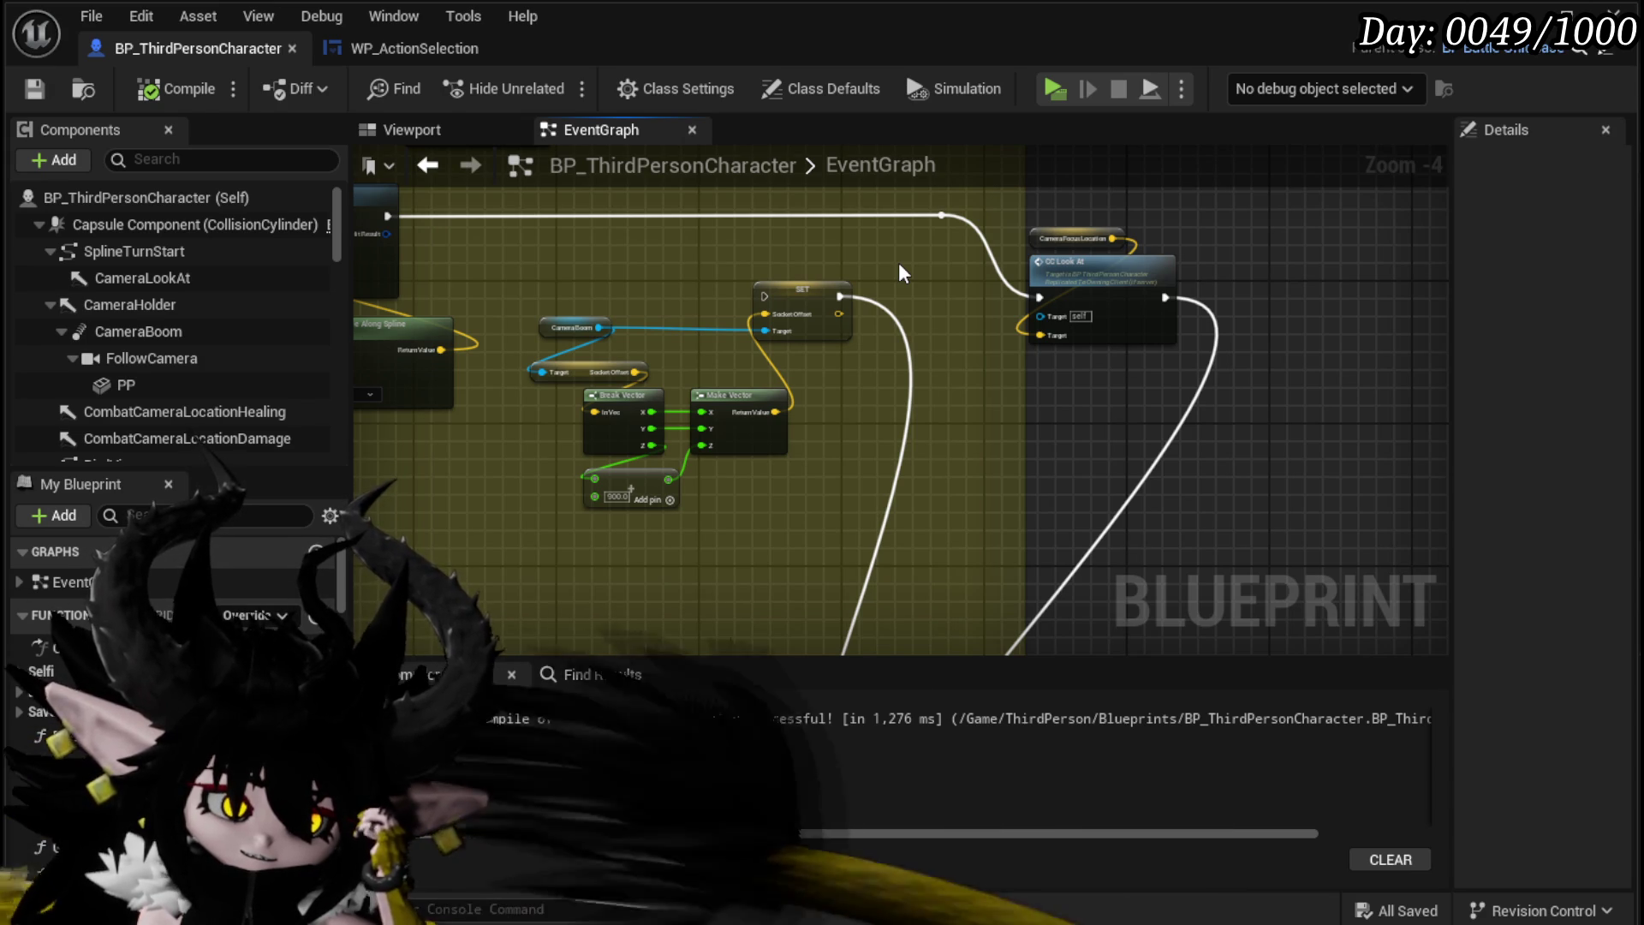
{"action": "left_click", "coordinate": [34, 88]}
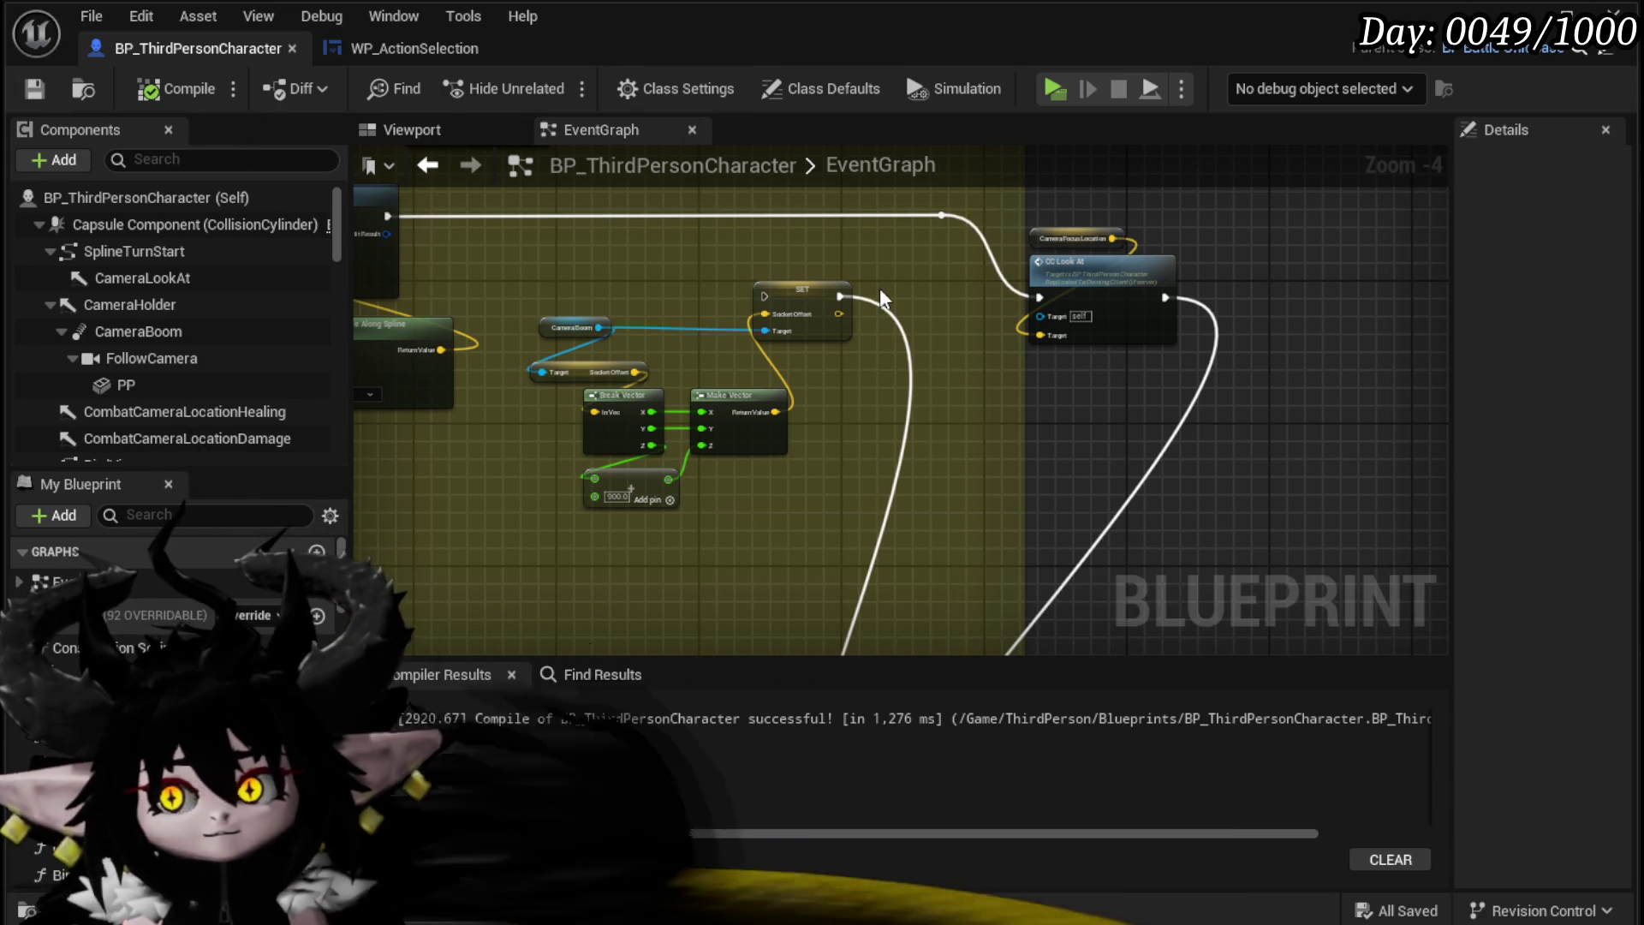
{"action": "mouse_move", "coordinate": [894, 269]}
{"action": "left_mouse_down"}
{"action": "mouse_move", "coordinate": [976, 305]}
{"action": "mouse_move", "coordinate": [1265, 301]}
{"action": "mouse_move", "coordinate": [954, 434]}
{"action": "mouse_move", "coordinate": [1058, 380]}
{"action": "mouse_move", "coordinate": [582, 479]}
{"action": "mouse_move", "coordinate": [532, 519]}
{"action": "mouse_move", "coordinate": [566, 519]}
{"action": "left_mouse_up"}
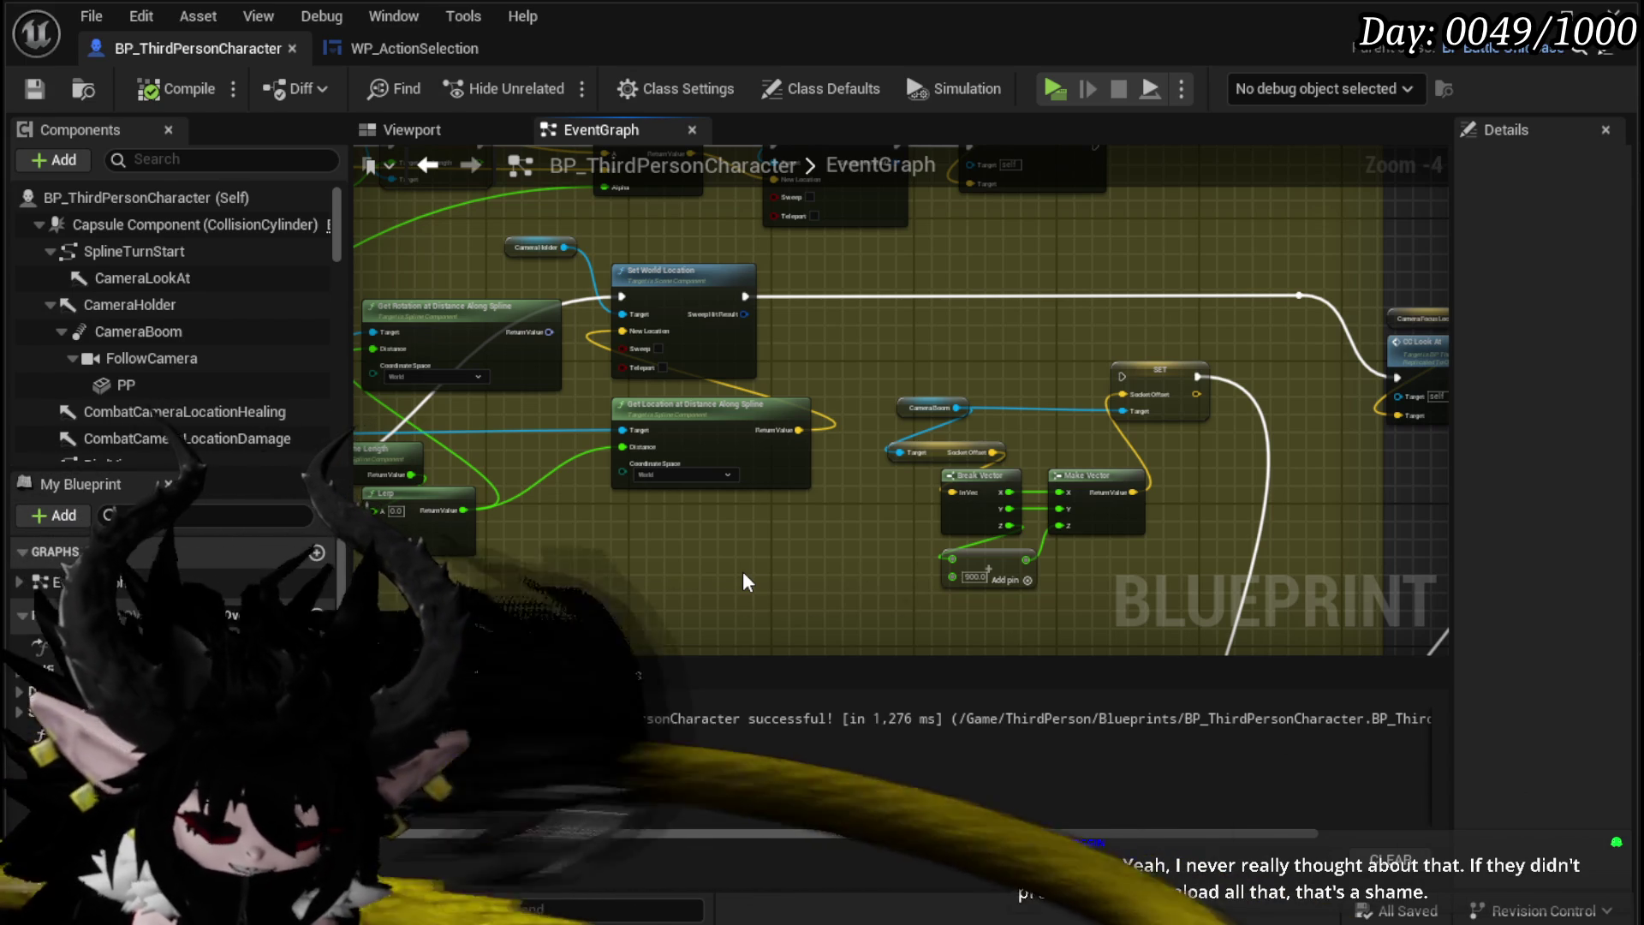
Step: Move the Lerp and Saved Arm Length nodes lower in the camera arm-length section
{"action": "mouse_move", "coordinate": [916, 392]}
{"action": "left_mouse_down"}
{"action": "mouse_move", "coordinate": [789, 330]}
{"action": "mouse_move", "coordinate": [500, 399]}
{"action": "mouse_move", "coordinate": [603, 244]}
{"action": "left_mouse_up"}
{"action": "mouse_move", "coordinate": [685, 492]}
{"action": "left_mouse_down"}
{"action": "mouse_move", "coordinate": [978, 274]}
{"action": "mouse_move", "coordinate": [921, 313]}
{"action": "mouse_move", "coordinate": [845, 300]}
{"action": "mouse_move", "coordinate": [1053, 380]}
{"action": "mouse_move", "coordinate": [1005, 500]}
{"action": "mouse_move", "coordinate": [1046, 532]}
{"action": "mouse_move", "coordinate": [1261, 496]}
{"action": "left_mouse_up"}
{"action": "mouse_move", "coordinate": [794, 497]}
{"action": "left_mouse_down"}
{"action": "mouse_move", "coordinate": [777, 469]}
{"action": "mouse_move", "coordinate": [502, 536]}
{"action": "mouse_move", "coordinate": [658, 429]}
{"action": "left_mouse_up"}
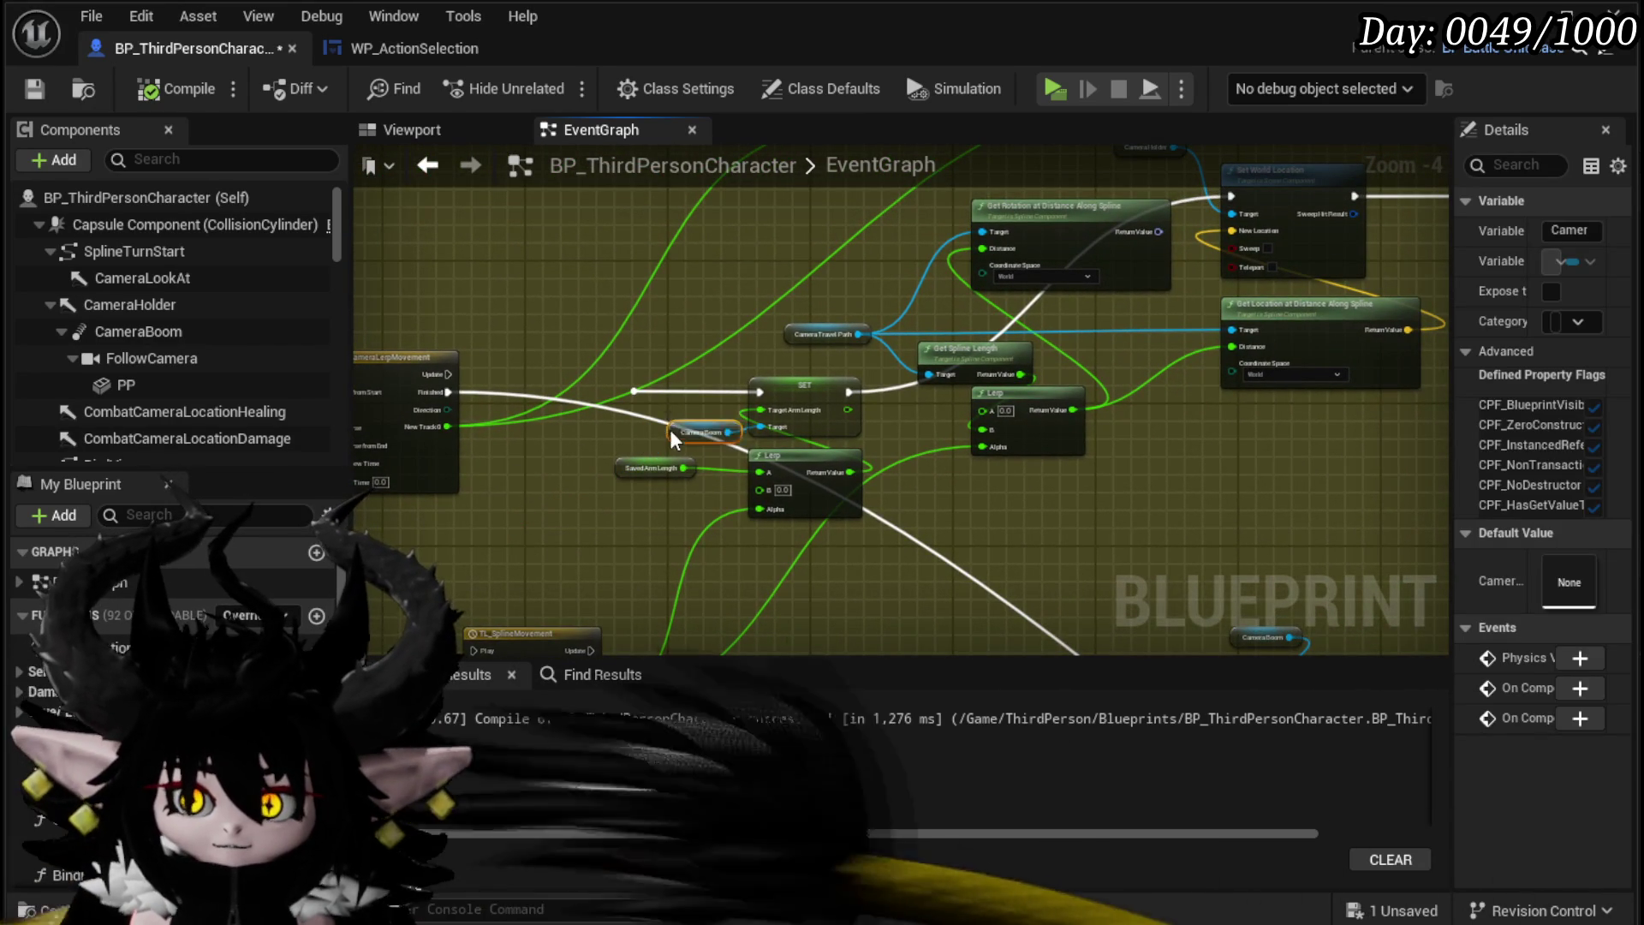
{"action": "scroll", "coordinate": [622, 524], "scroll_direction": "up", "scroll_amount": 3}
{"action": "left_click_drag", "start_coordinate": [827, 387], "coordinate": [736, 488]}
{"action": "scroll", "coordinate": [735, 414], "scroll_direction": "down", "scroll_amount": 2}
{"action": "left_click_drag", "start_coordinate": [871, 391], "coordinate": [846, 475]}
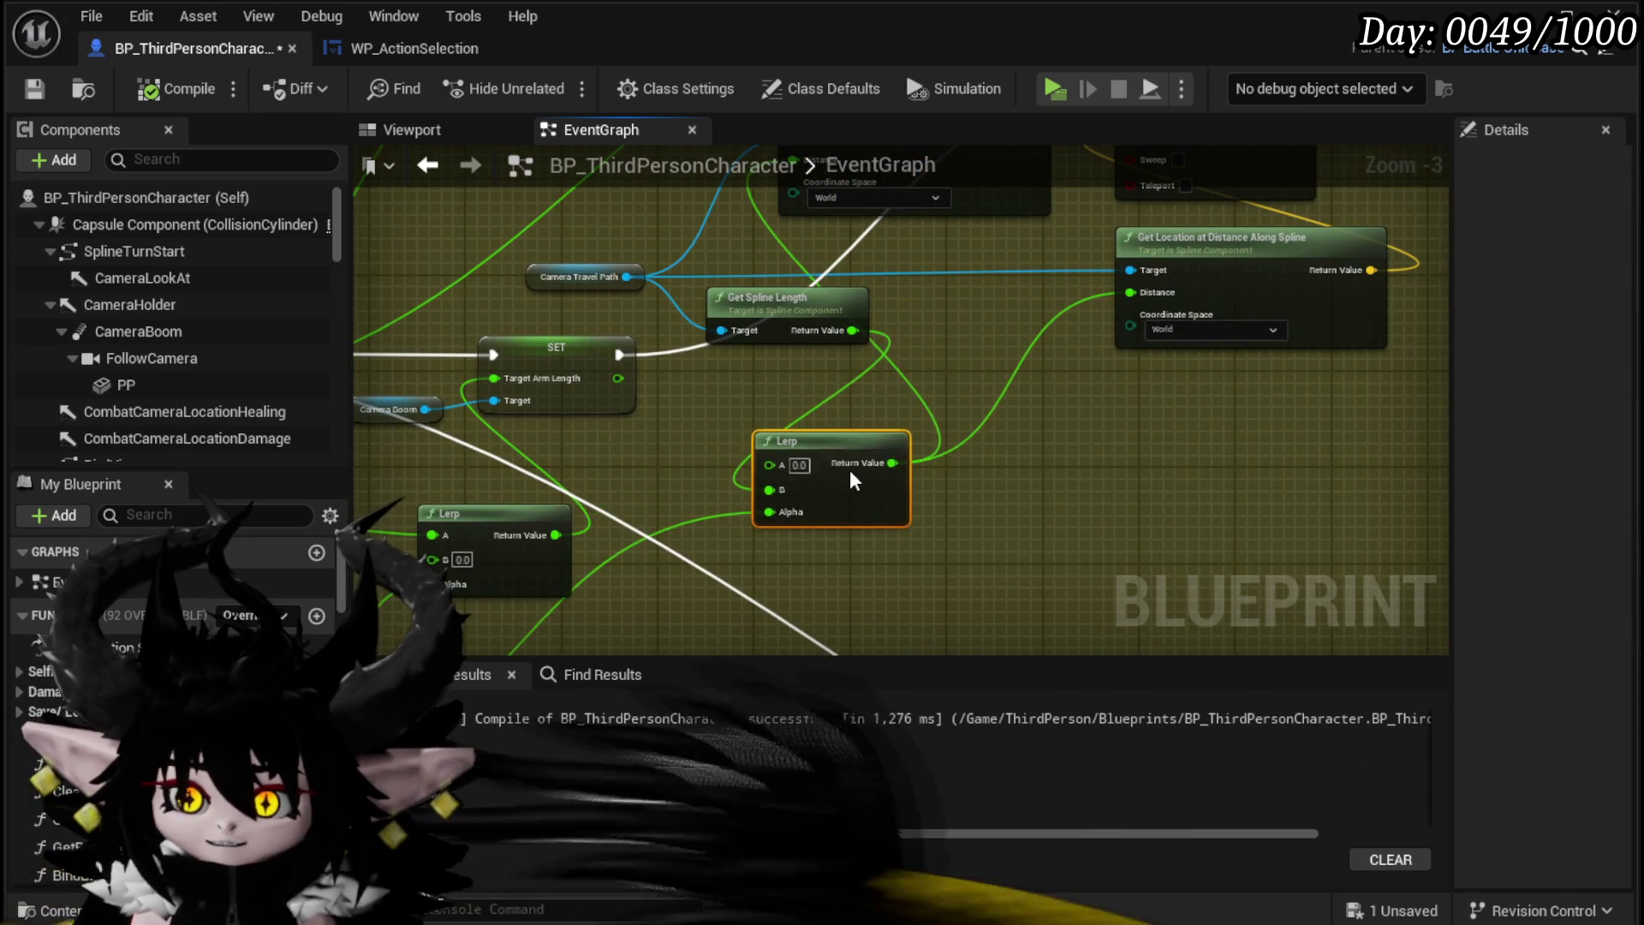
{"action": "scroll", "coordinate": [844, 368], "scroll_direction": "down", "scroll_amount": 2}
Step: Save BP_ThirdPersonCharacter and launch a play-test of the game
{"action": "mouse_move", "coordinate": [777, 423]}
{"action": "left_mouse_down"}
{"action": "mouse_move", "coordinate": [1082, 470]}
{"action": "mouse_move", "coordinate": [822, 414]}
{"action": "mouse_move", "coordinate": [609, 536]}
{"action": "mouse_move", "coordinate": [666, 386]}
{"action": "left_mouse_up"}
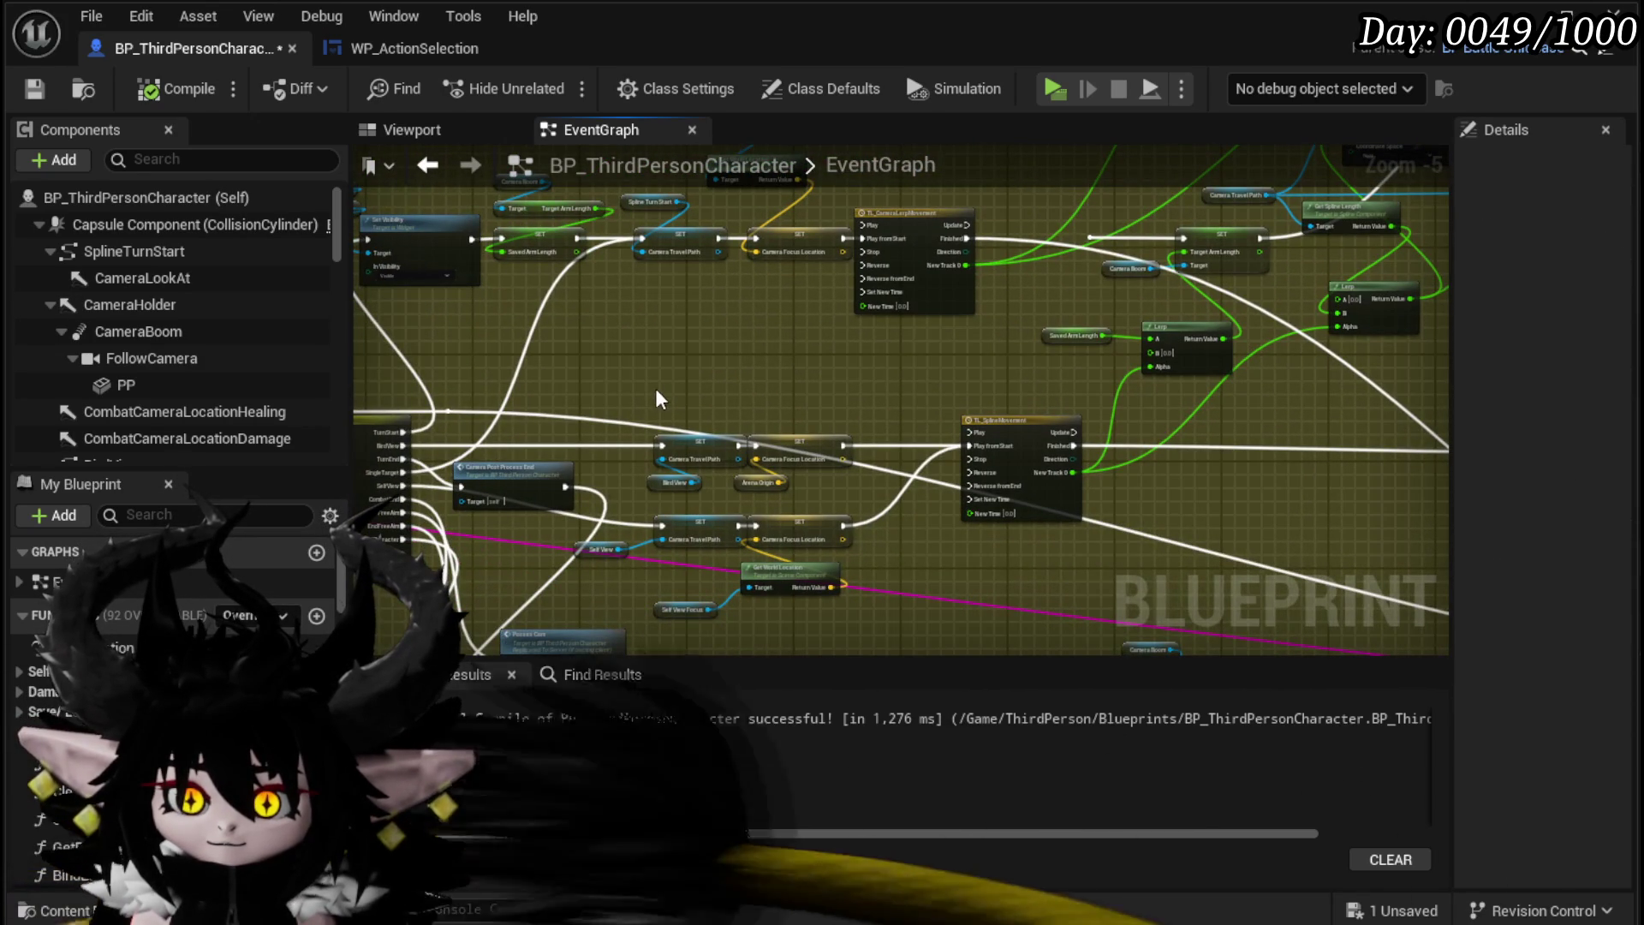
{"action": "left_click", "coordinate": [35, 89]}
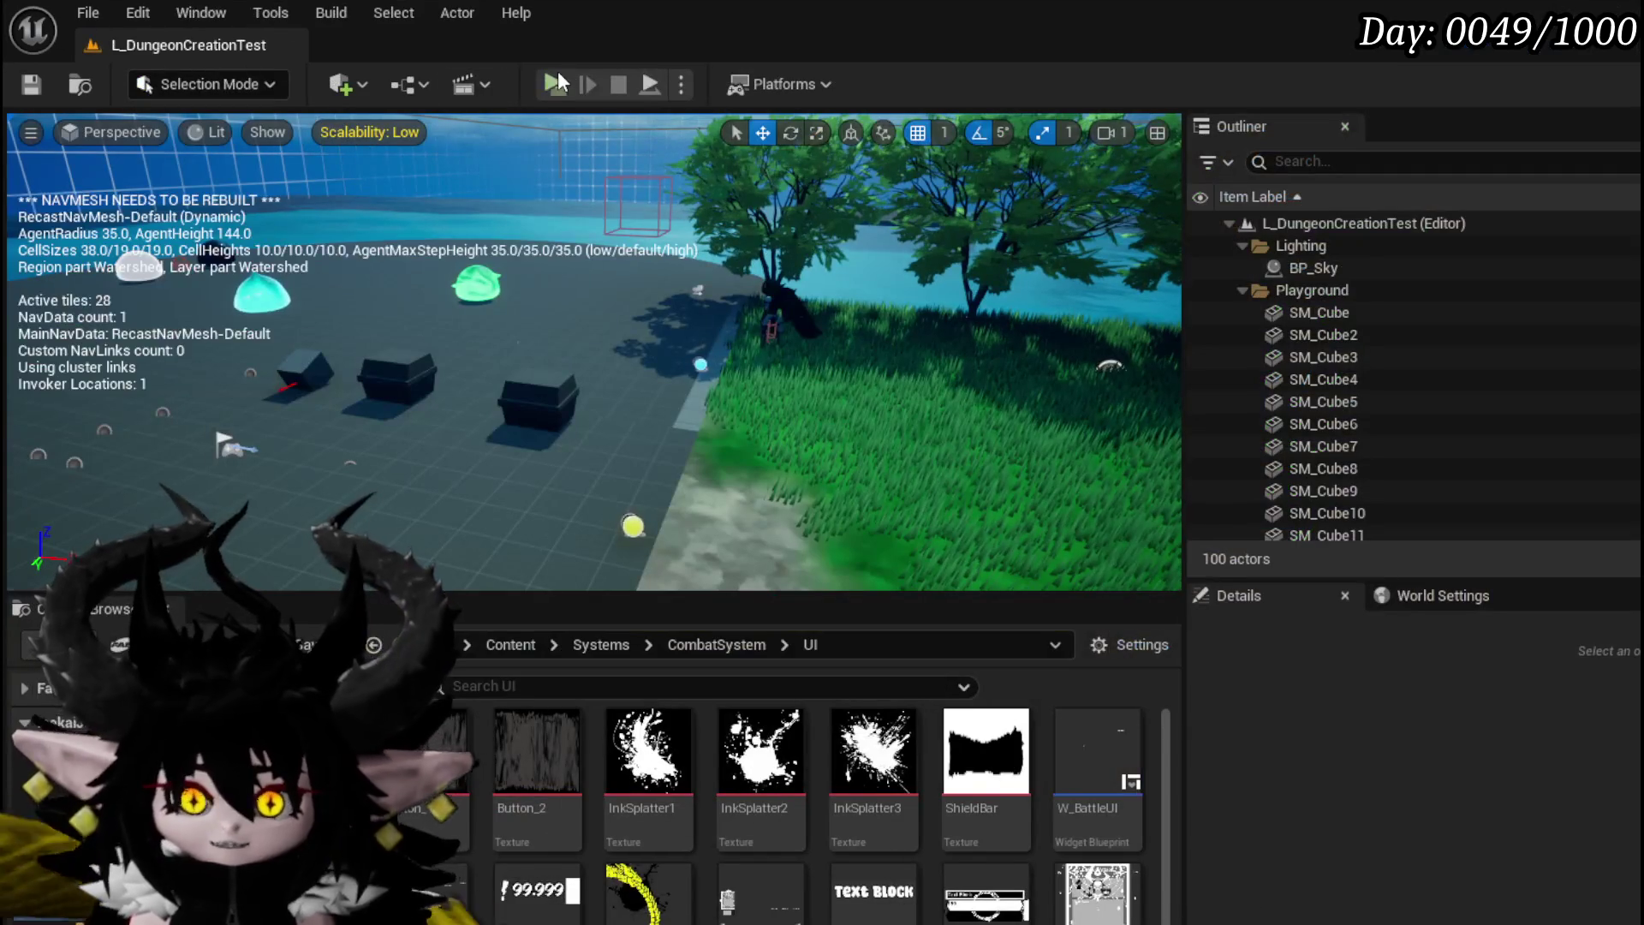
{"action": "left_click", "coordinate": [557, 75]}
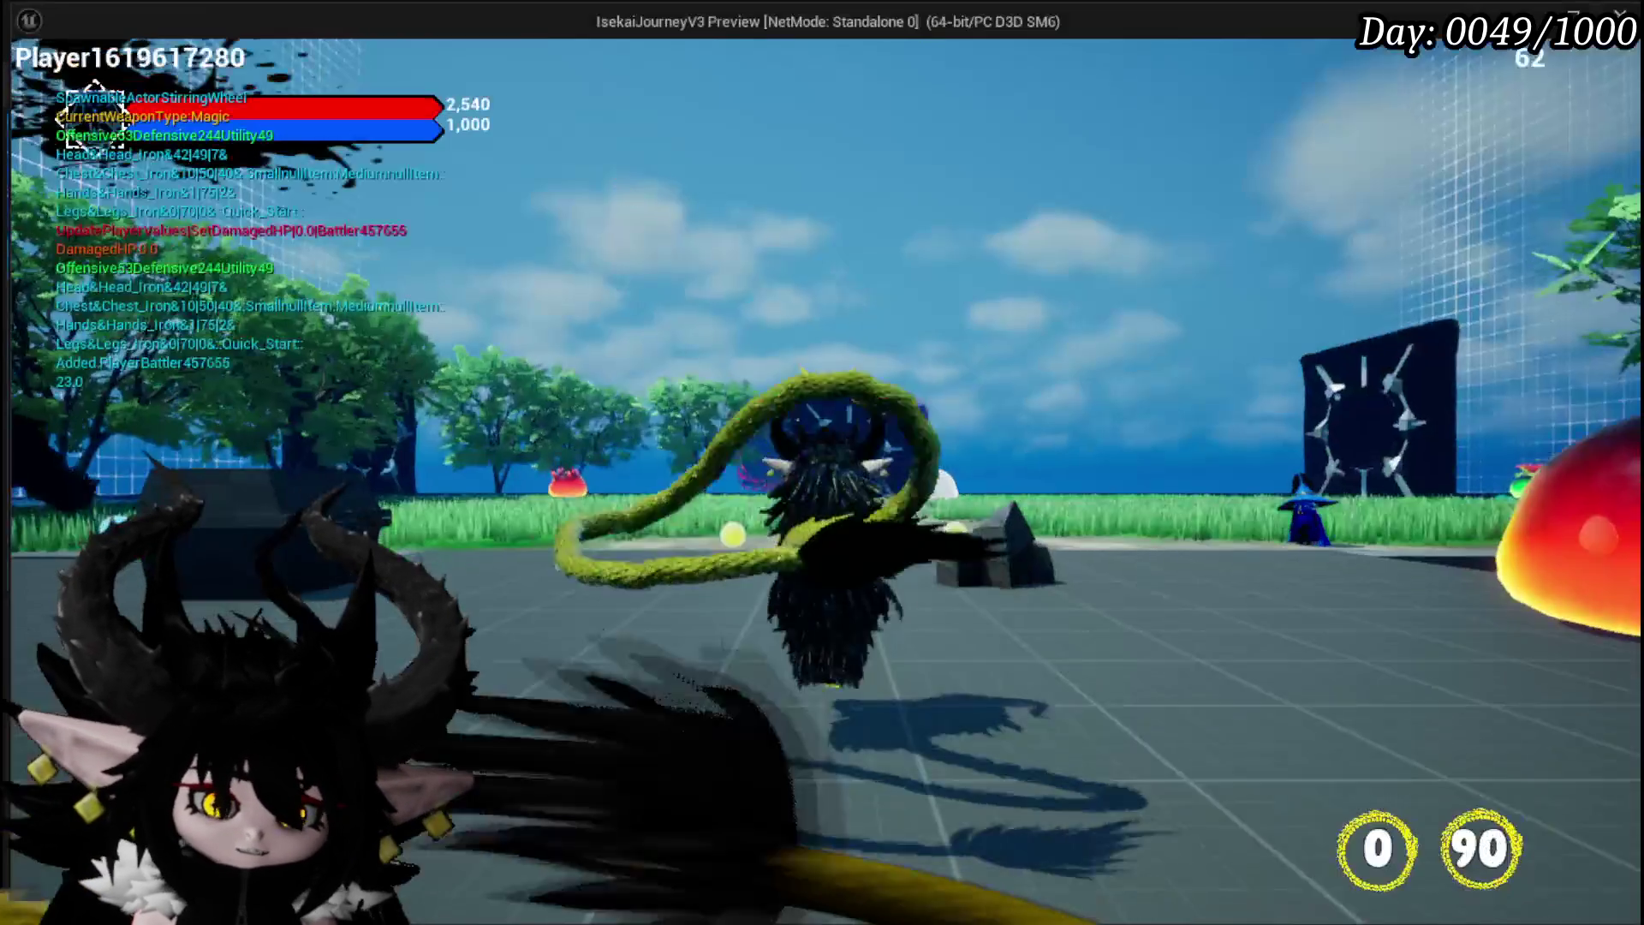
Step: Walk forward with W across the grass and dirt path into the fire slime
{"action": "key", "text": "w"}
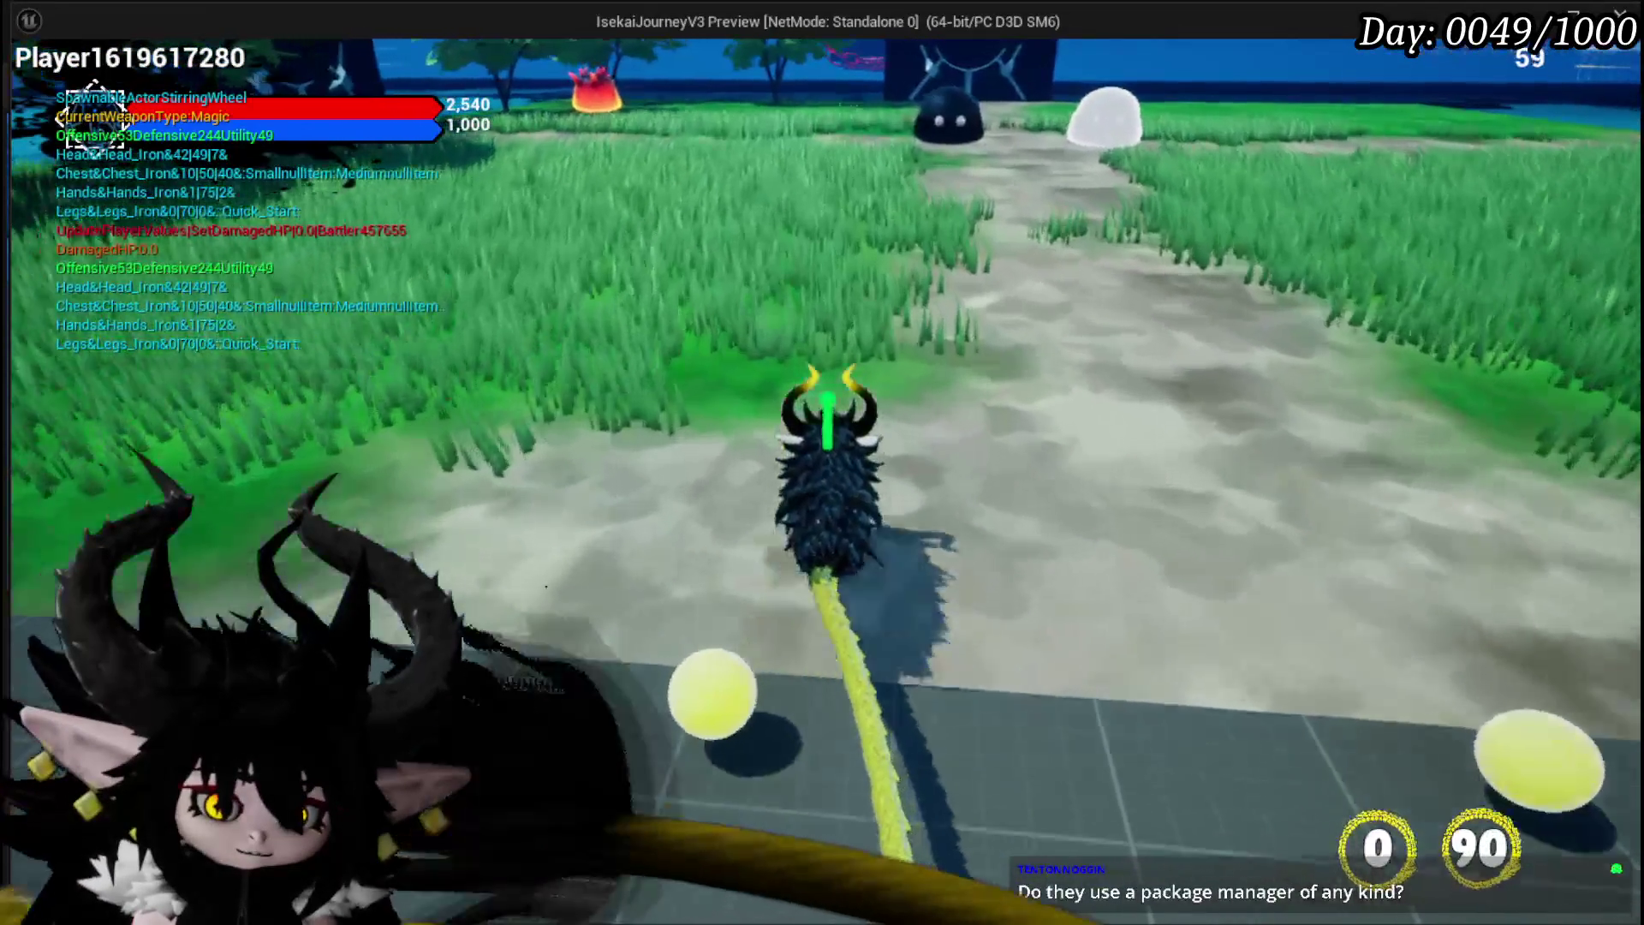
{"action": "key", "text": "w"}
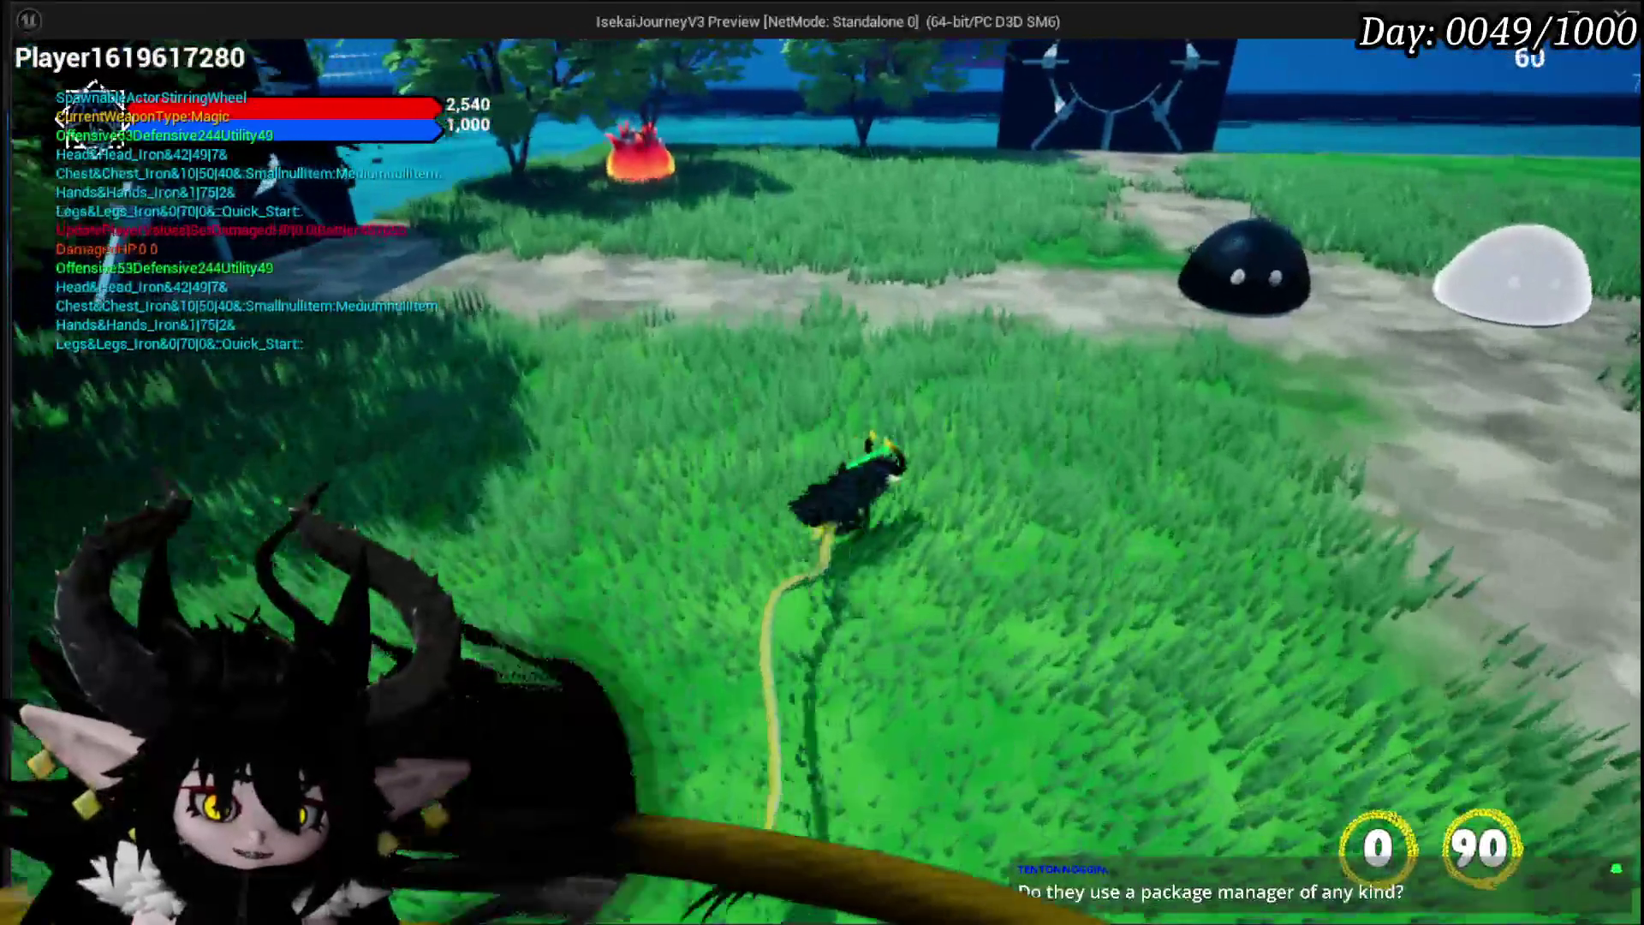
{"action": "key", "text": "w"}
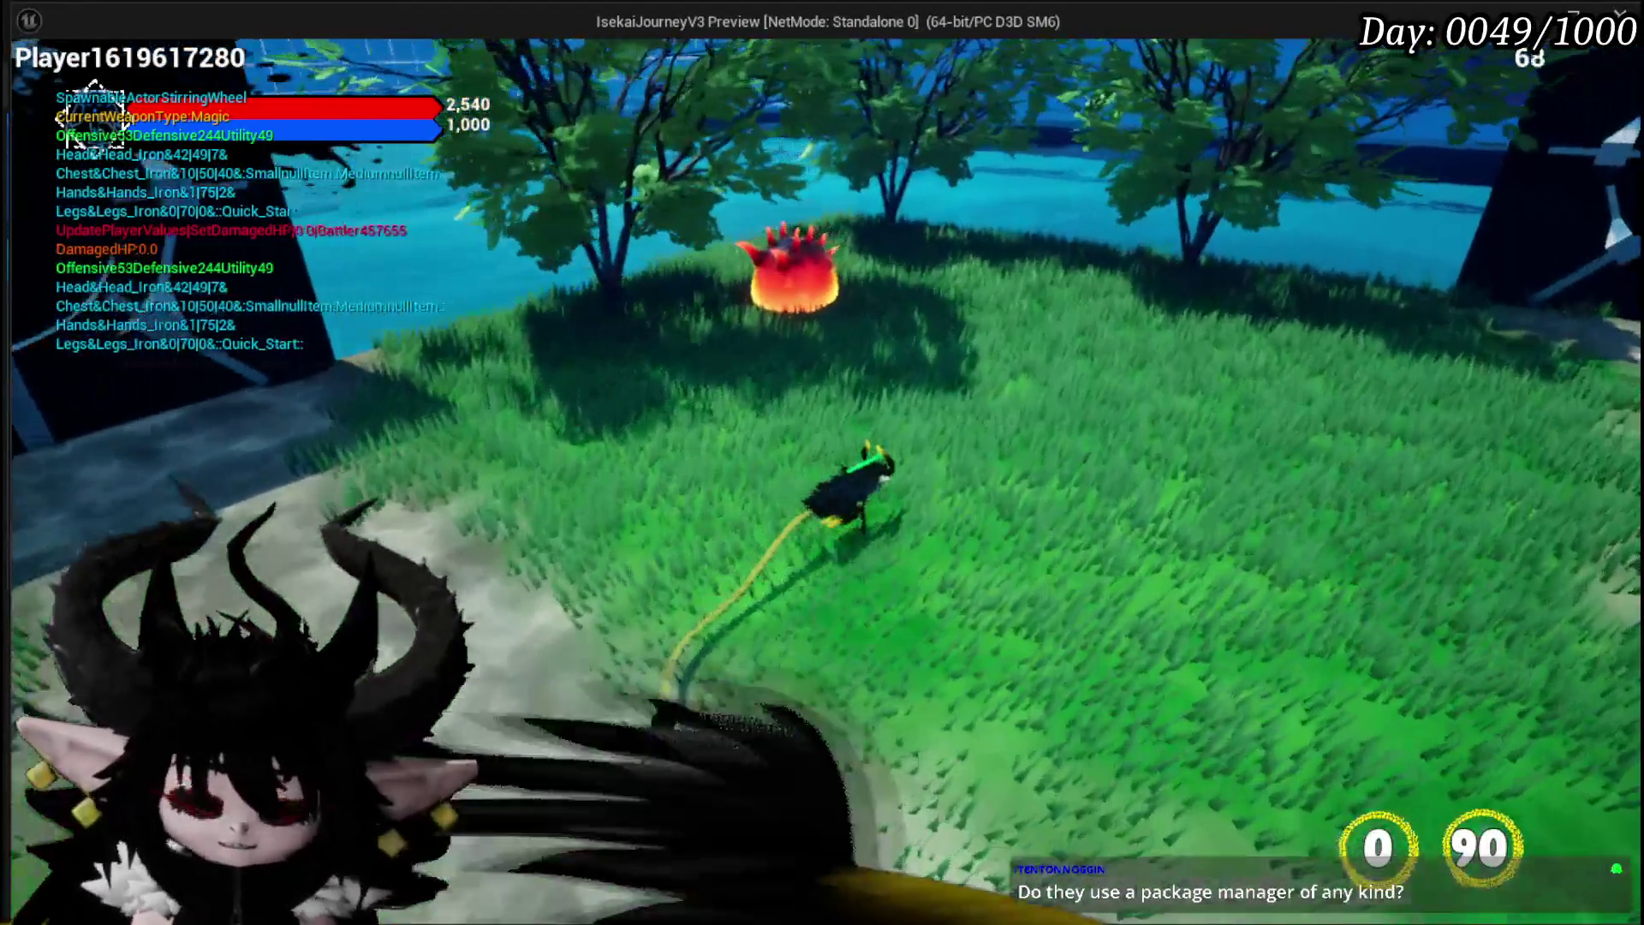
{"action": "key", "text": "w"}
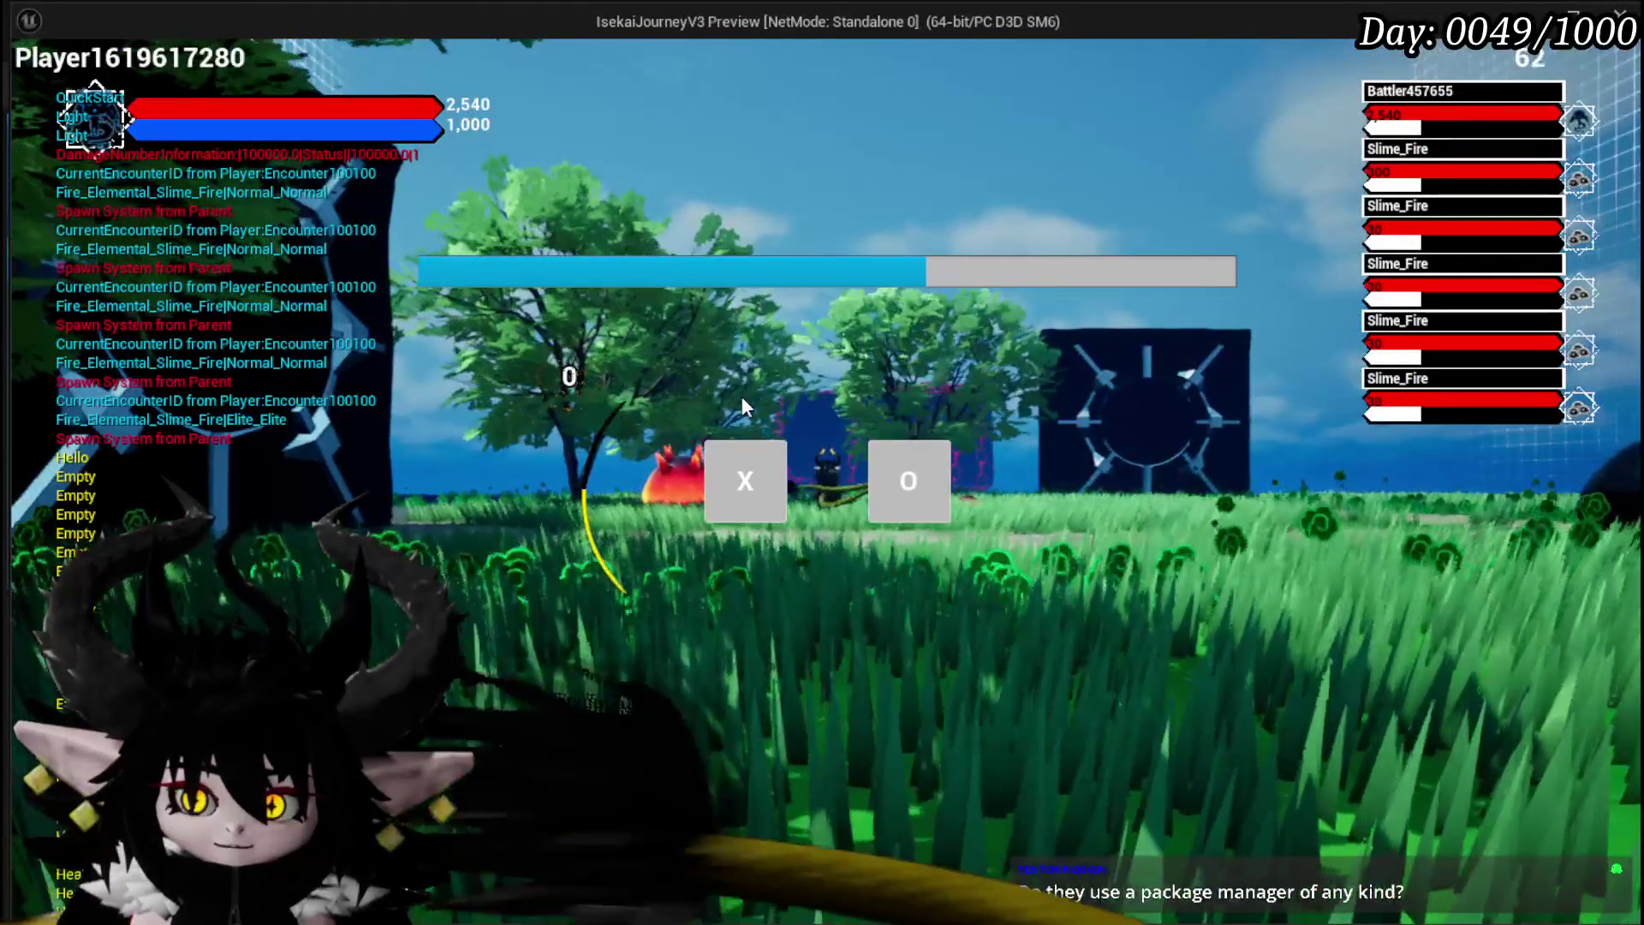
Step: Accept the encounter and defeat all five Slime_Fire enemies with the Big Booooom card
{"action": "left_click", "coordinate": [719, 489]}
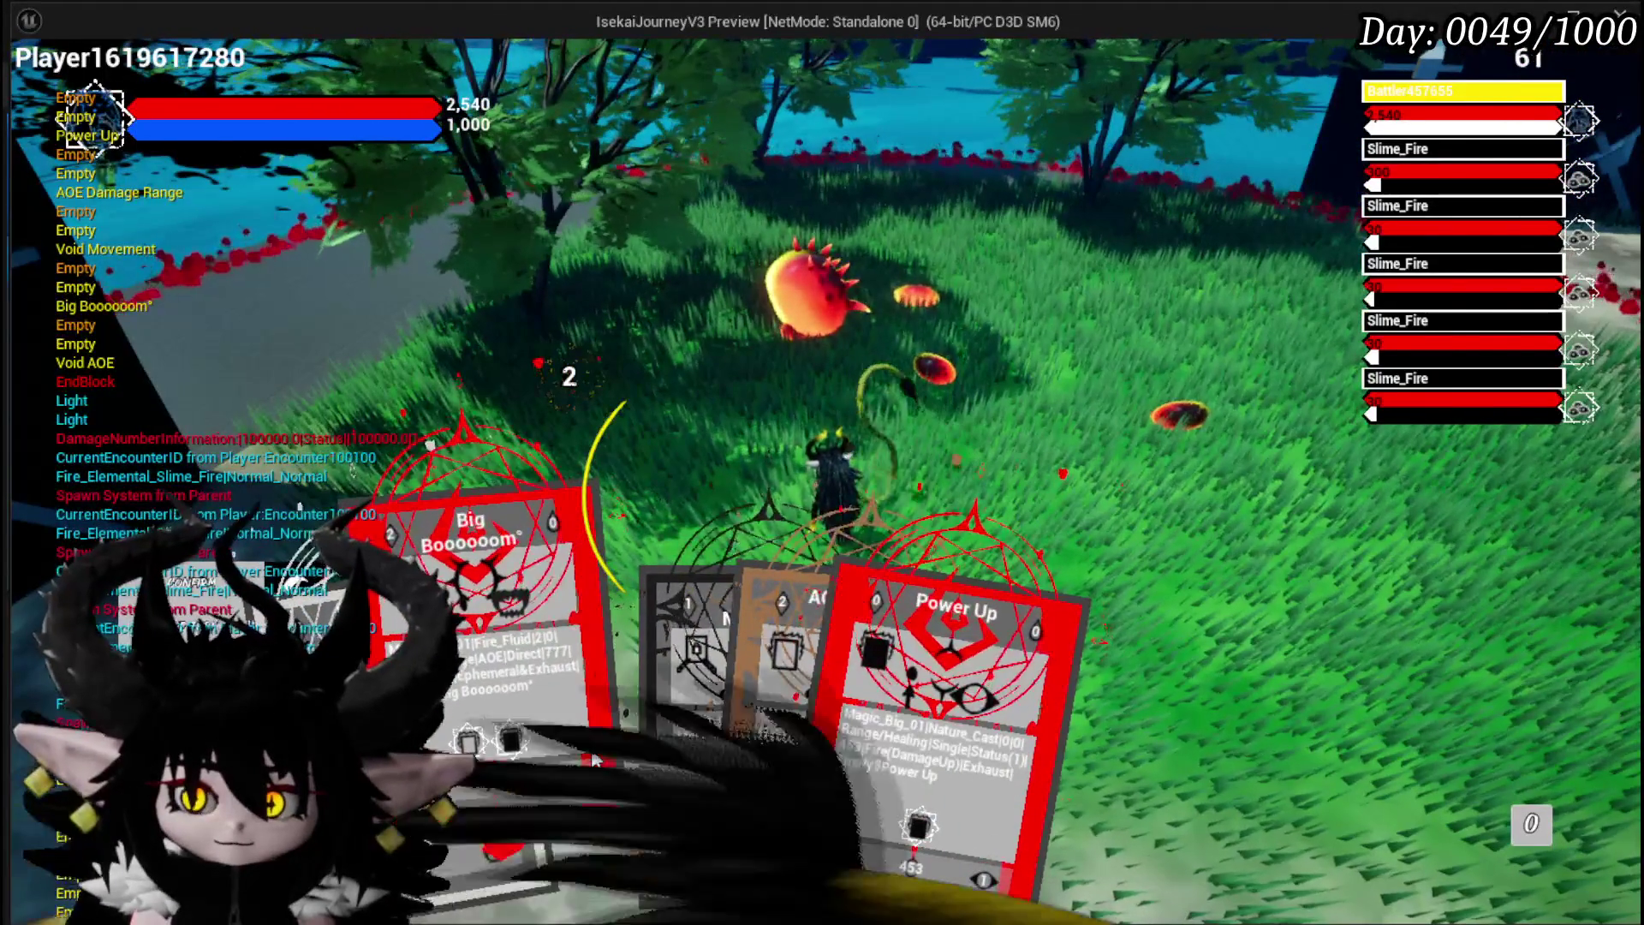
{"action": "left_click", "coordinate": [596, 762]}
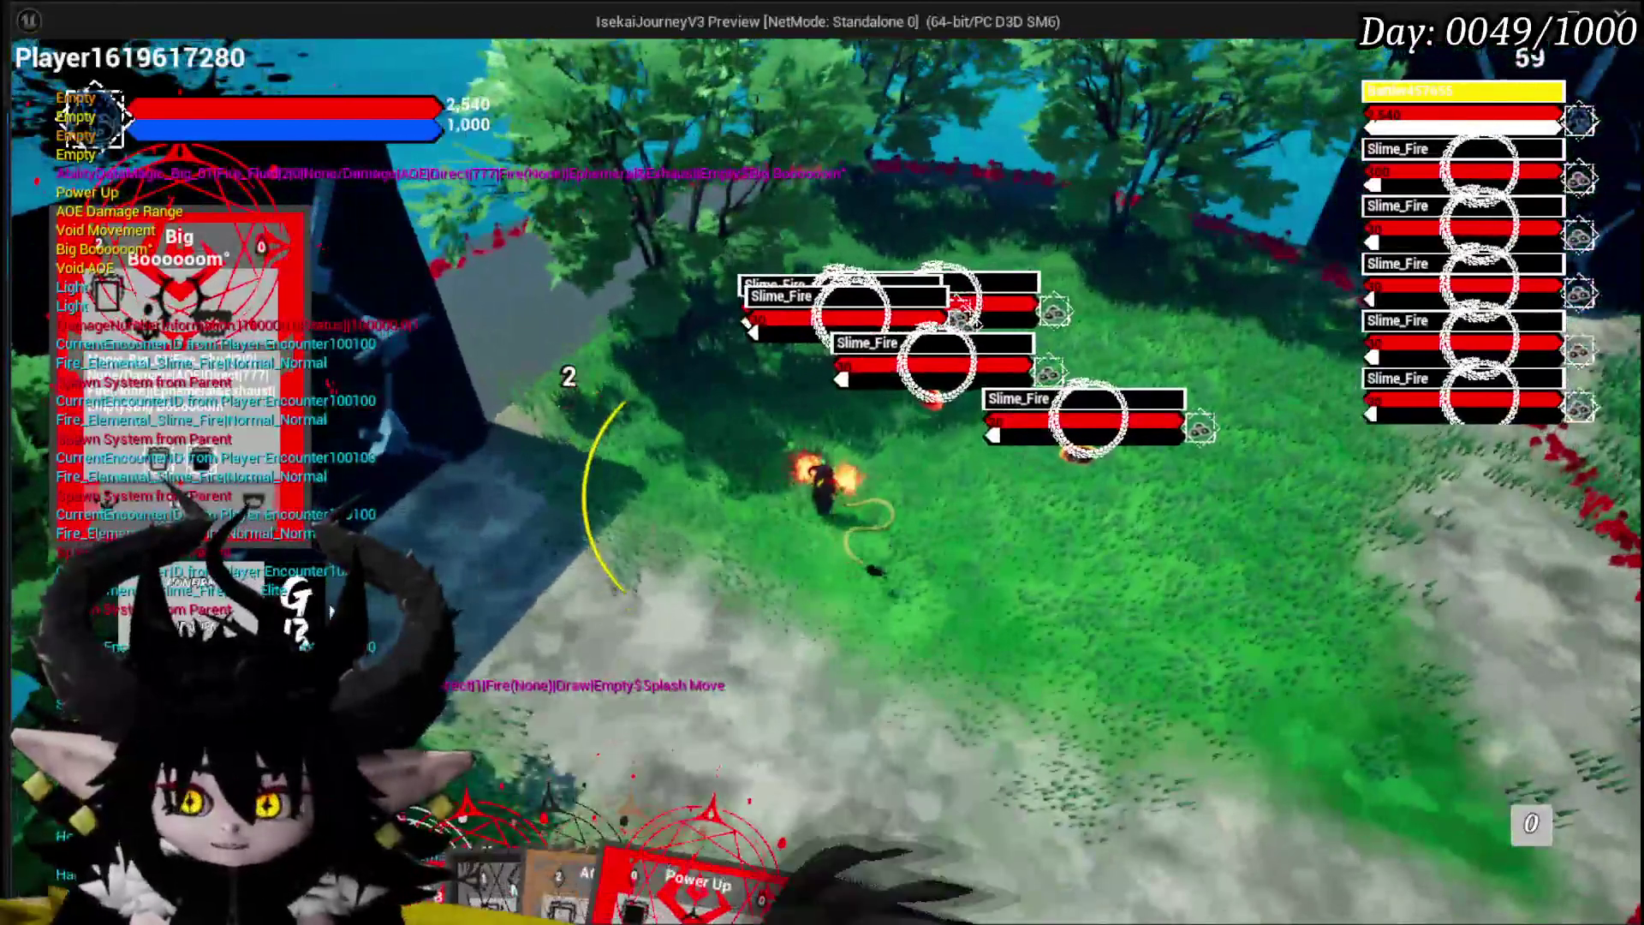
{"action": "mouse_move", "coordinate": [561, 775]}
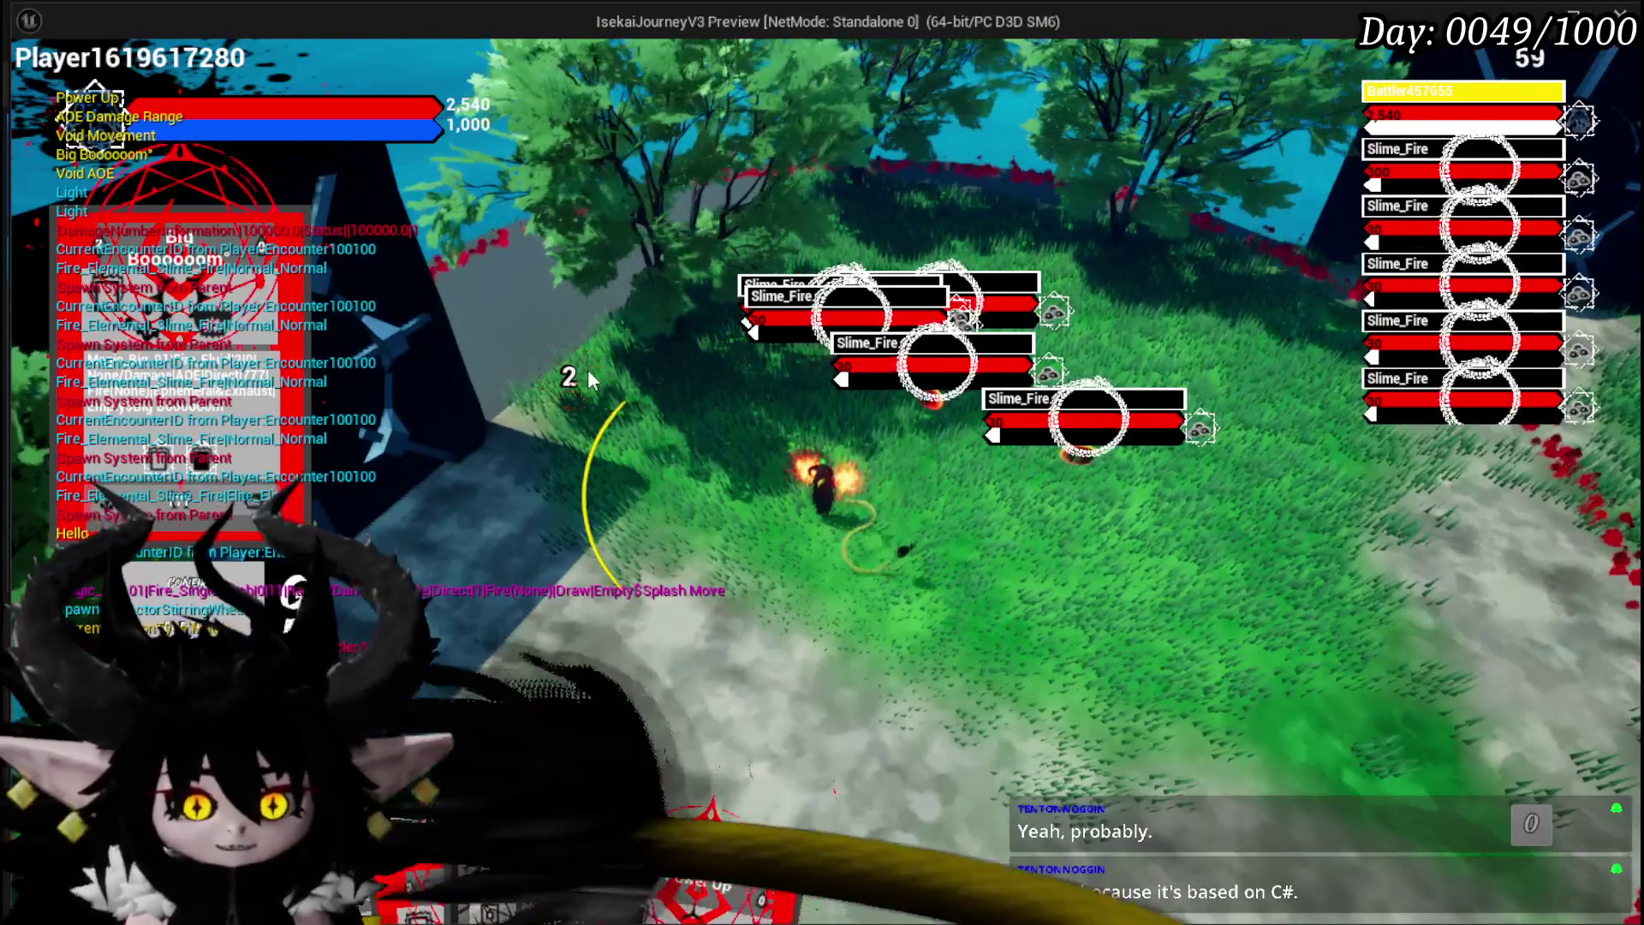
{"action": "mouse_move", "coordinate": [428, 801]}
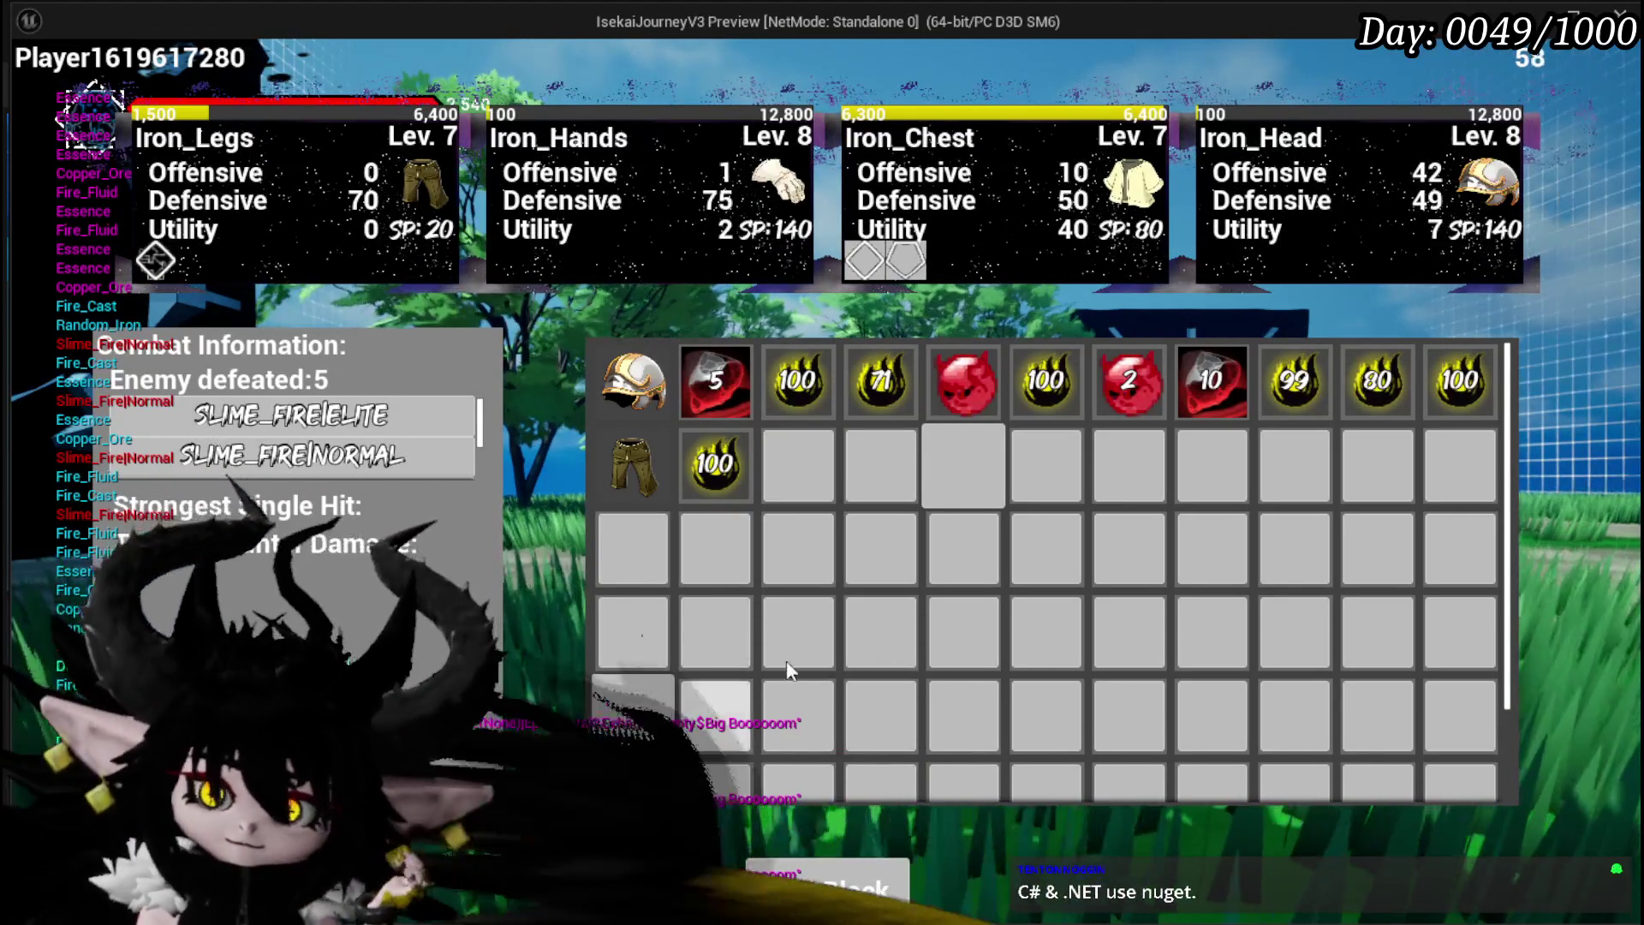
Step: Leave the results screen and stop the Play-In-Editor session with Esc
{"action": "mouse_move", "coordinate": [638, 401]}
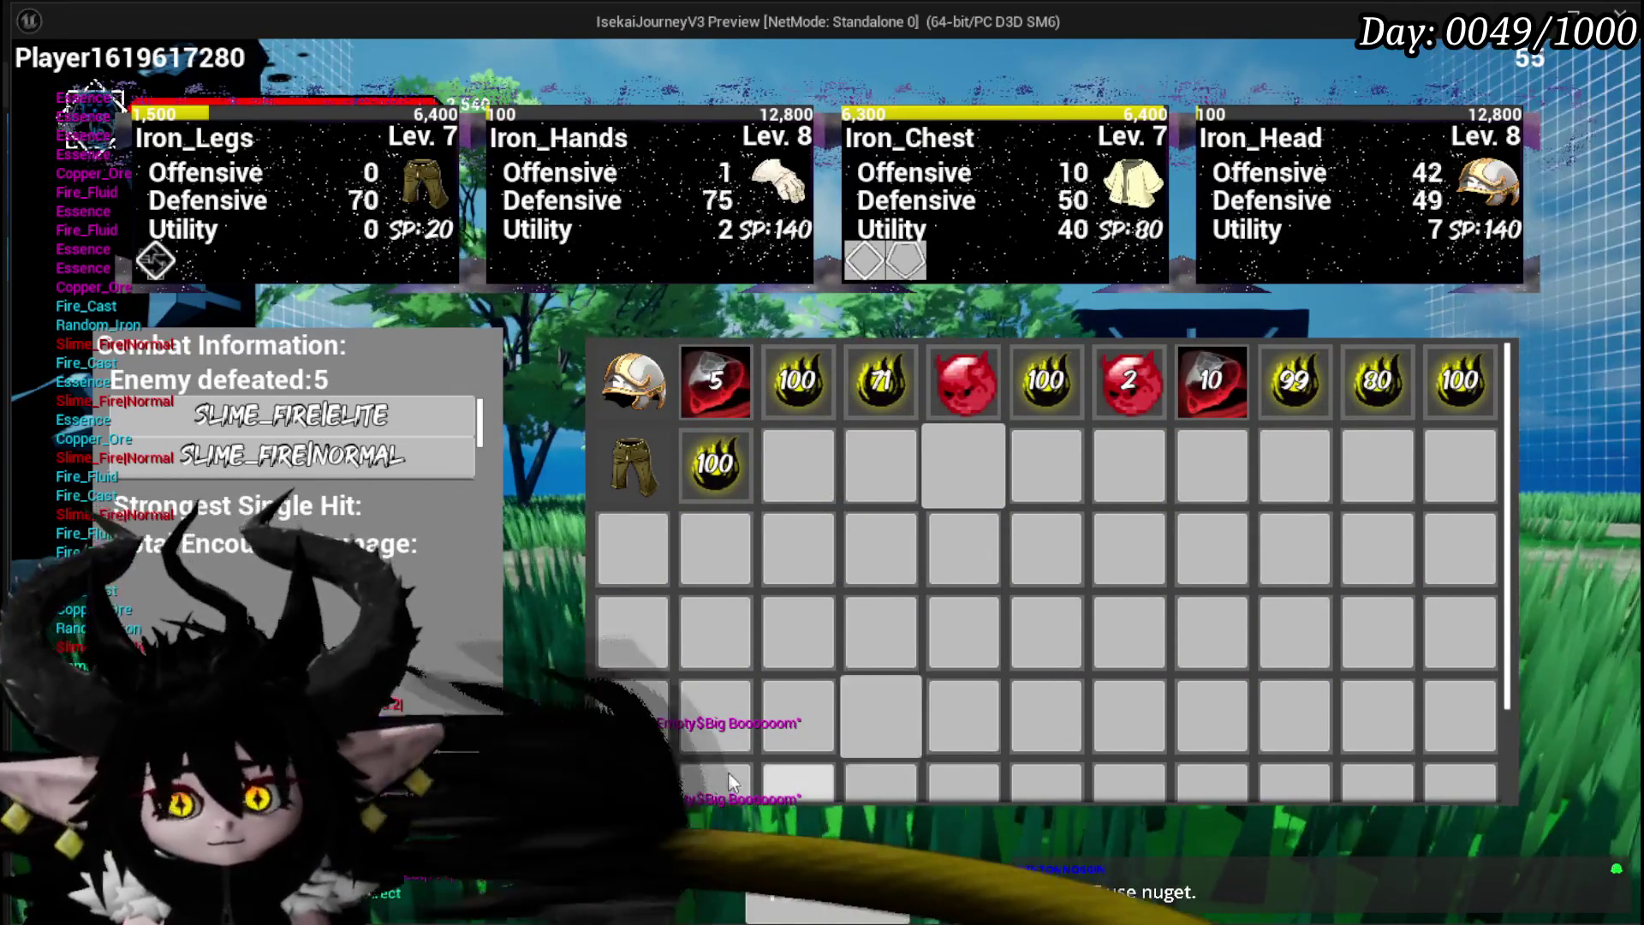
{"action": "key", "text": "alt+Tab"}
{"action": "key", "text": "Escape"}
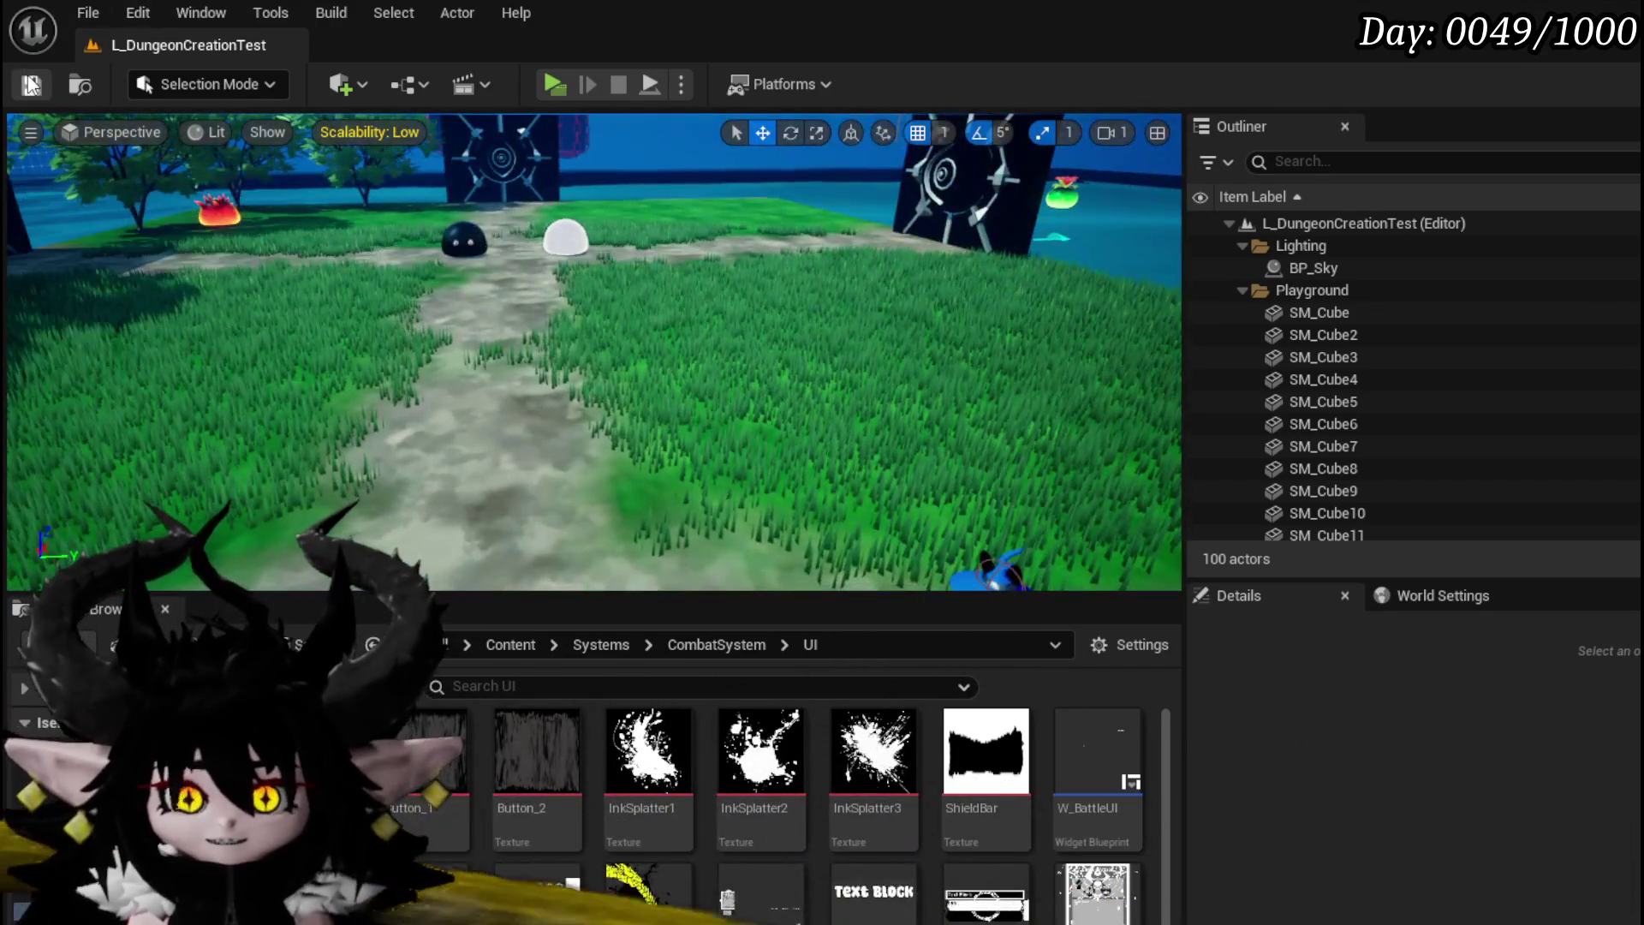
Step: Save the L_DungeonCreationTest level
{"action": "left_click", "coordinate": [31, 85]}
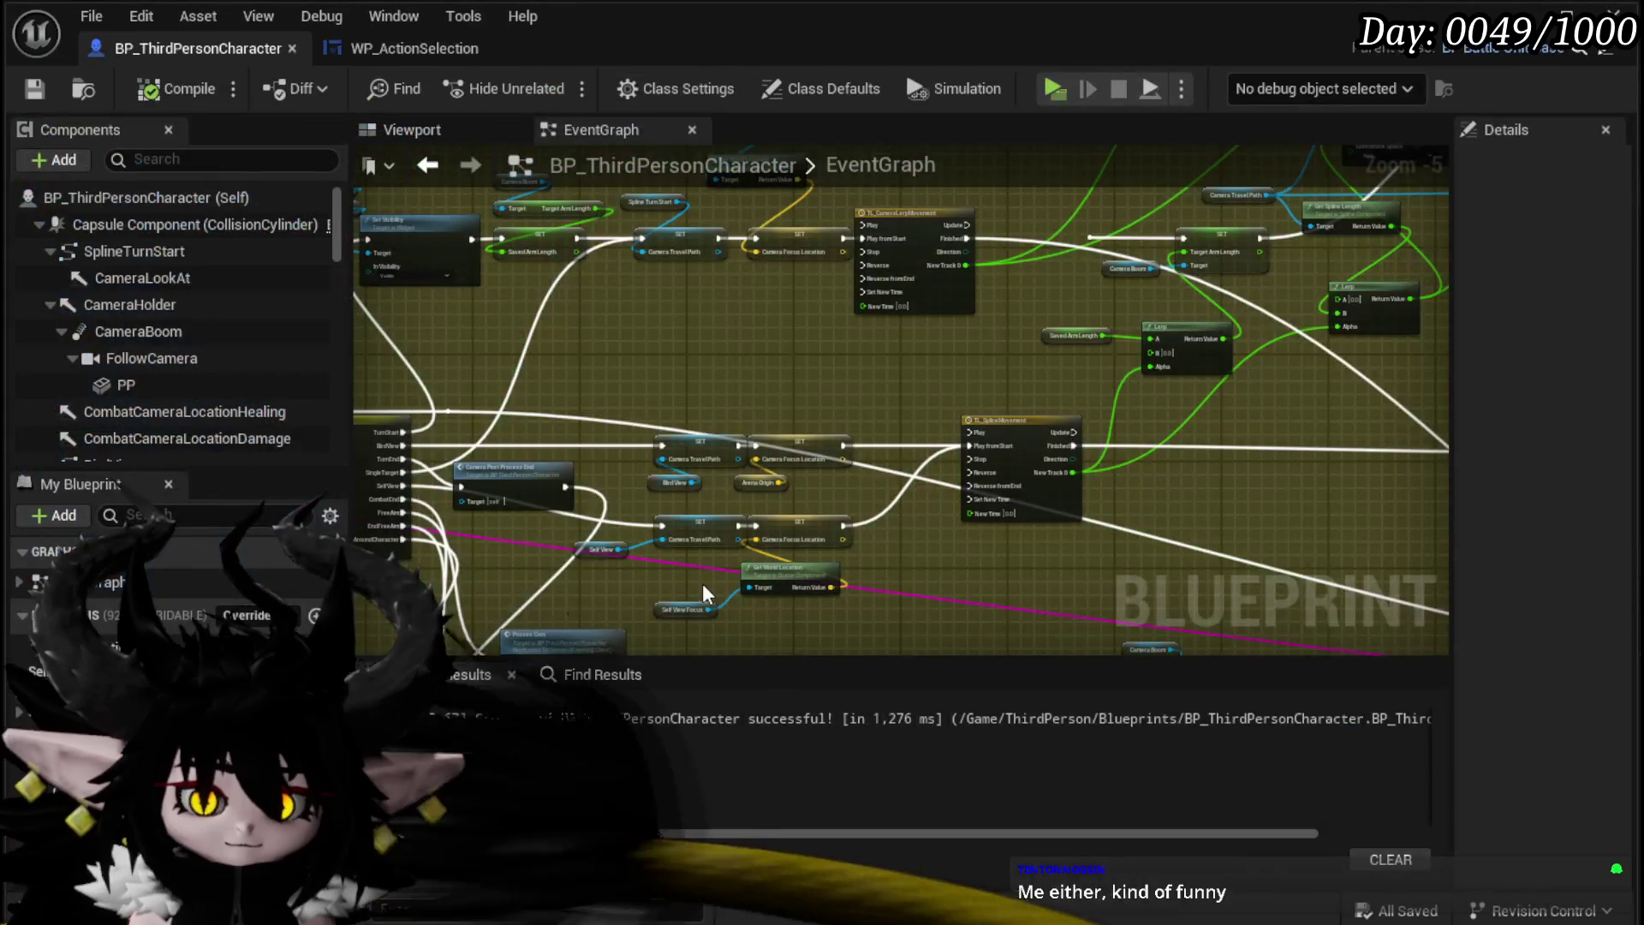
{"action": "mouse_move", "coordinate": [702, 593]}
{"action": "left_mouse_down"}
{"action": "mouse_move", "coordinate": [550, 367]}
{"action": "mouse_move", "coordinate": [1020, 323]}
{"action": "mouse_move", "coordinate": [1228, 337]}
{"action": "left_mouse_up"}
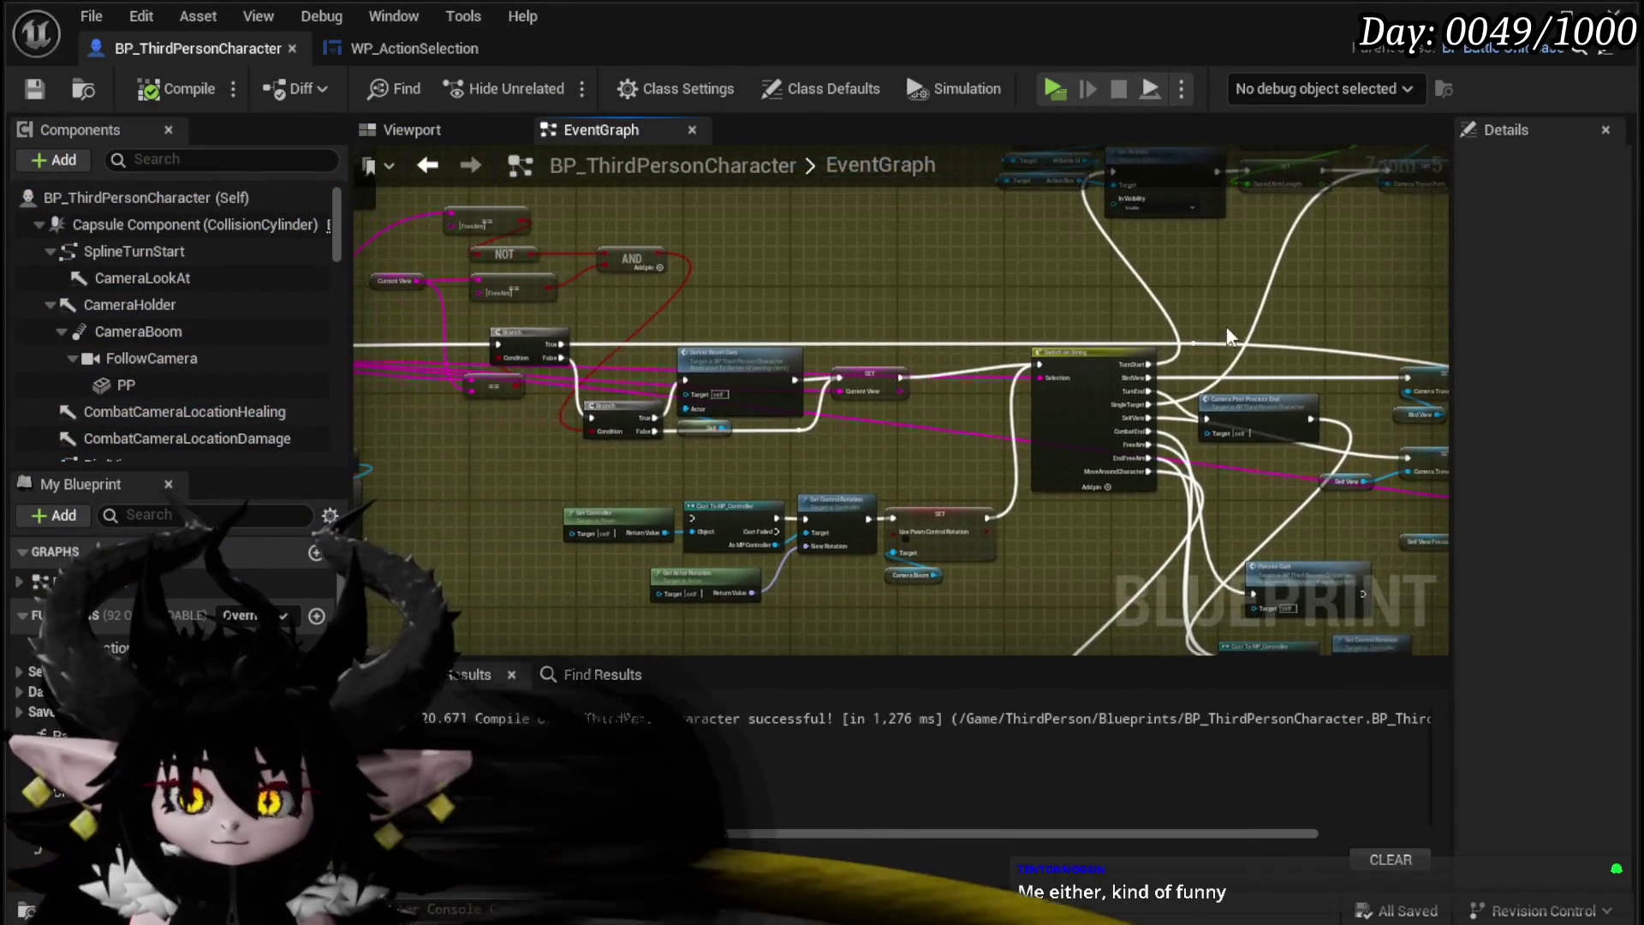
{"action": "left_click_drag", "start_coordinate": [725, 466], "coordinate": [771, 398]}
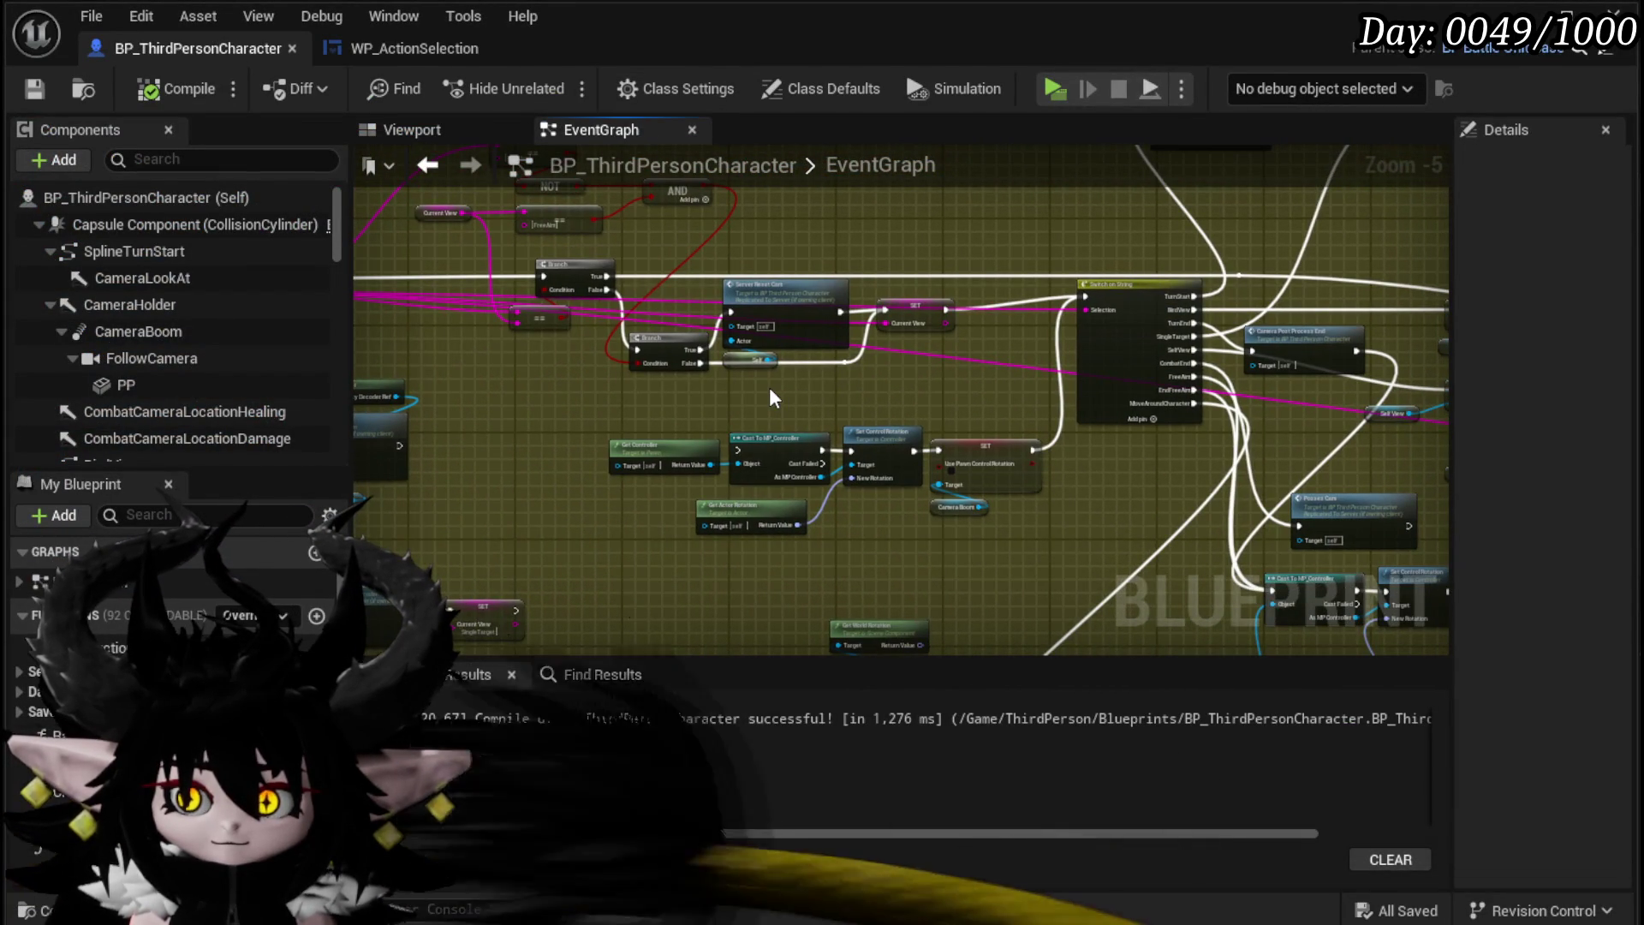
{"action": "scroll", "coordinate": [770, 399], "scroll_direction": "up", "scroll_amount": 2}
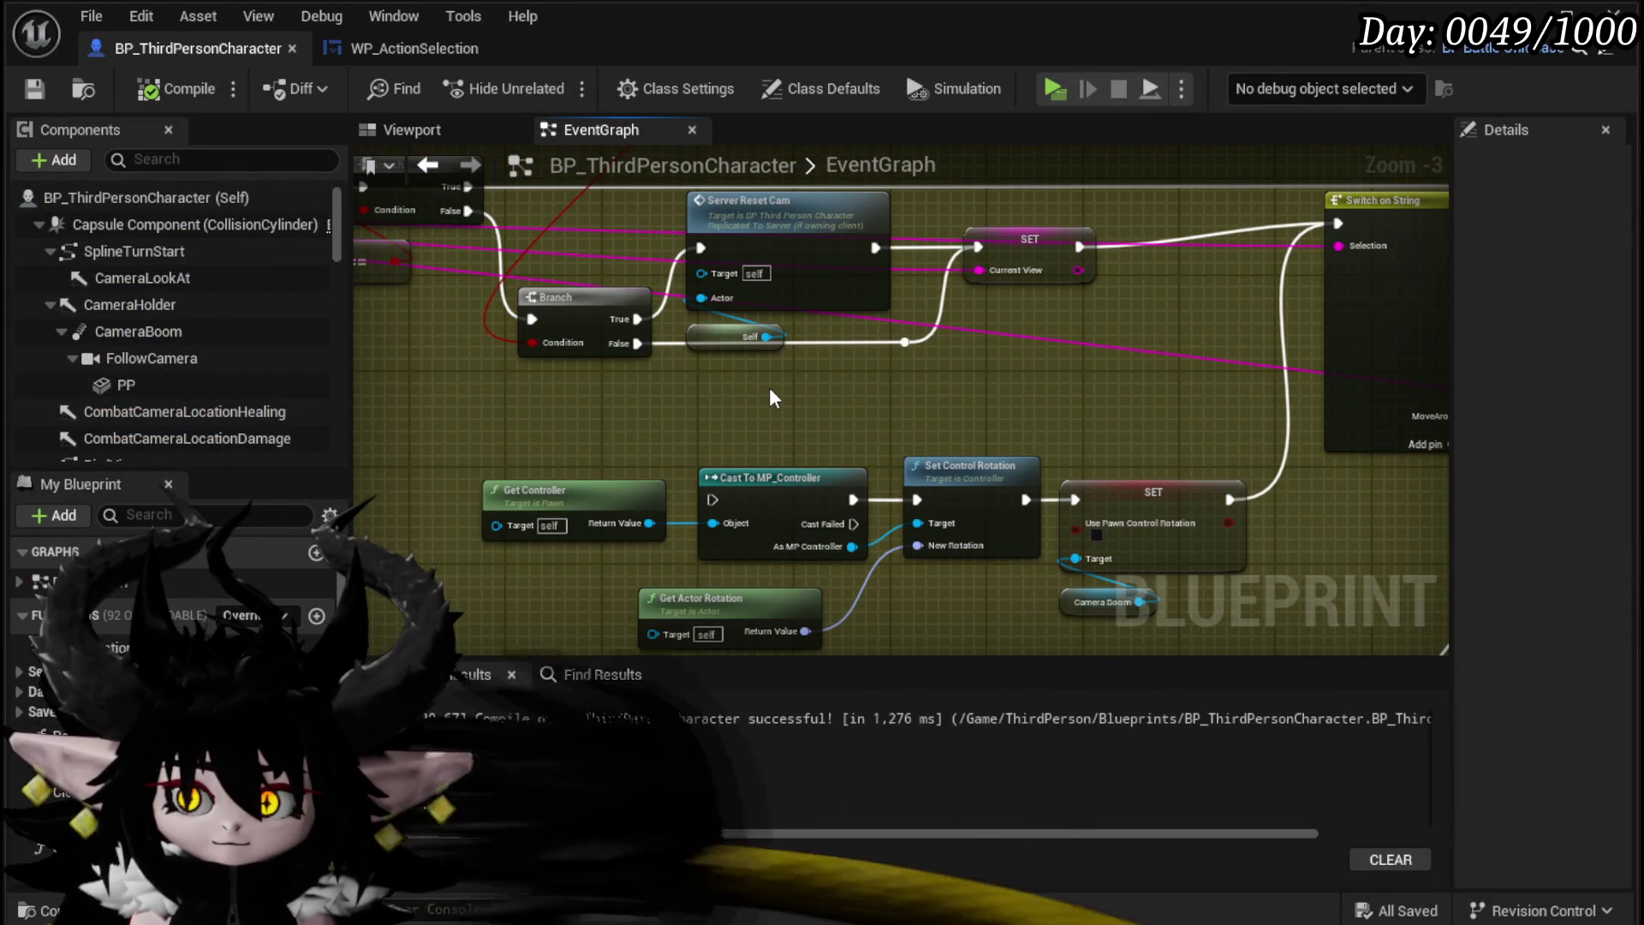
{"action": "mouse_move", "coordinate": [770, 398]}
{"action": "left_mouse_down"}
{"action": "mouse_move", "coordinate": [634, 349]}
{"action": "mouse_move", "coordinate": [688, 355]}
{"action": "left_mouse_up"}
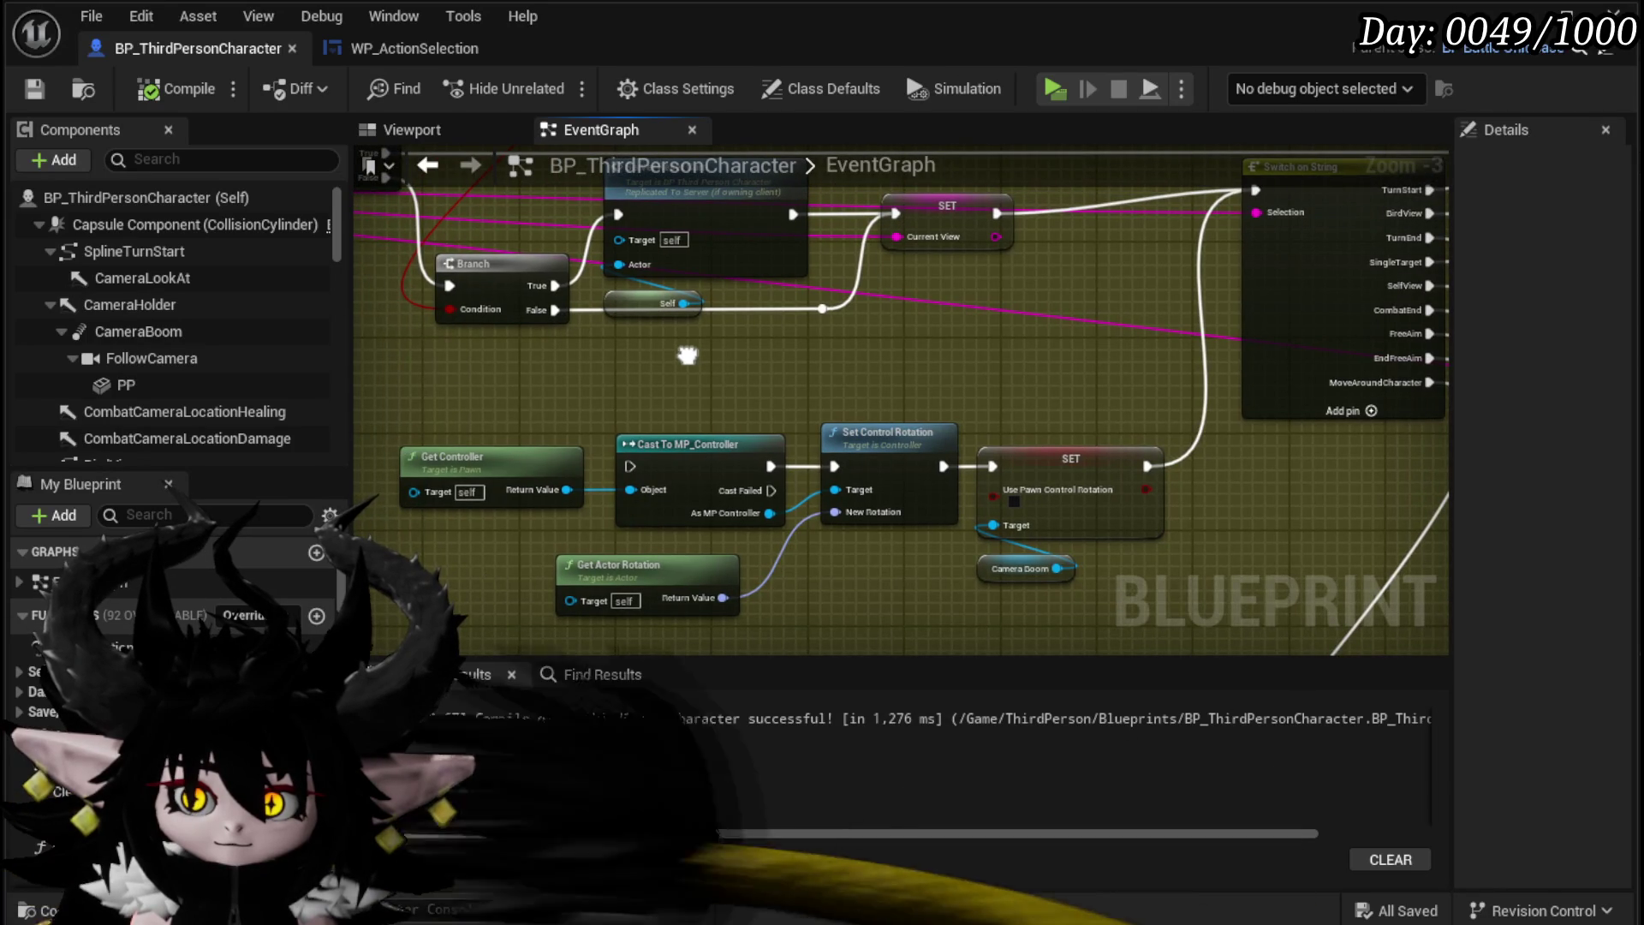
{"action": "scroll", "coordinate": [688, 356], "scroll_direction": "down", "scroll_amount": 1}
{"action": "left_click_drag", "start_coordinate": [533, 297], "coordinate": [457, 293]}
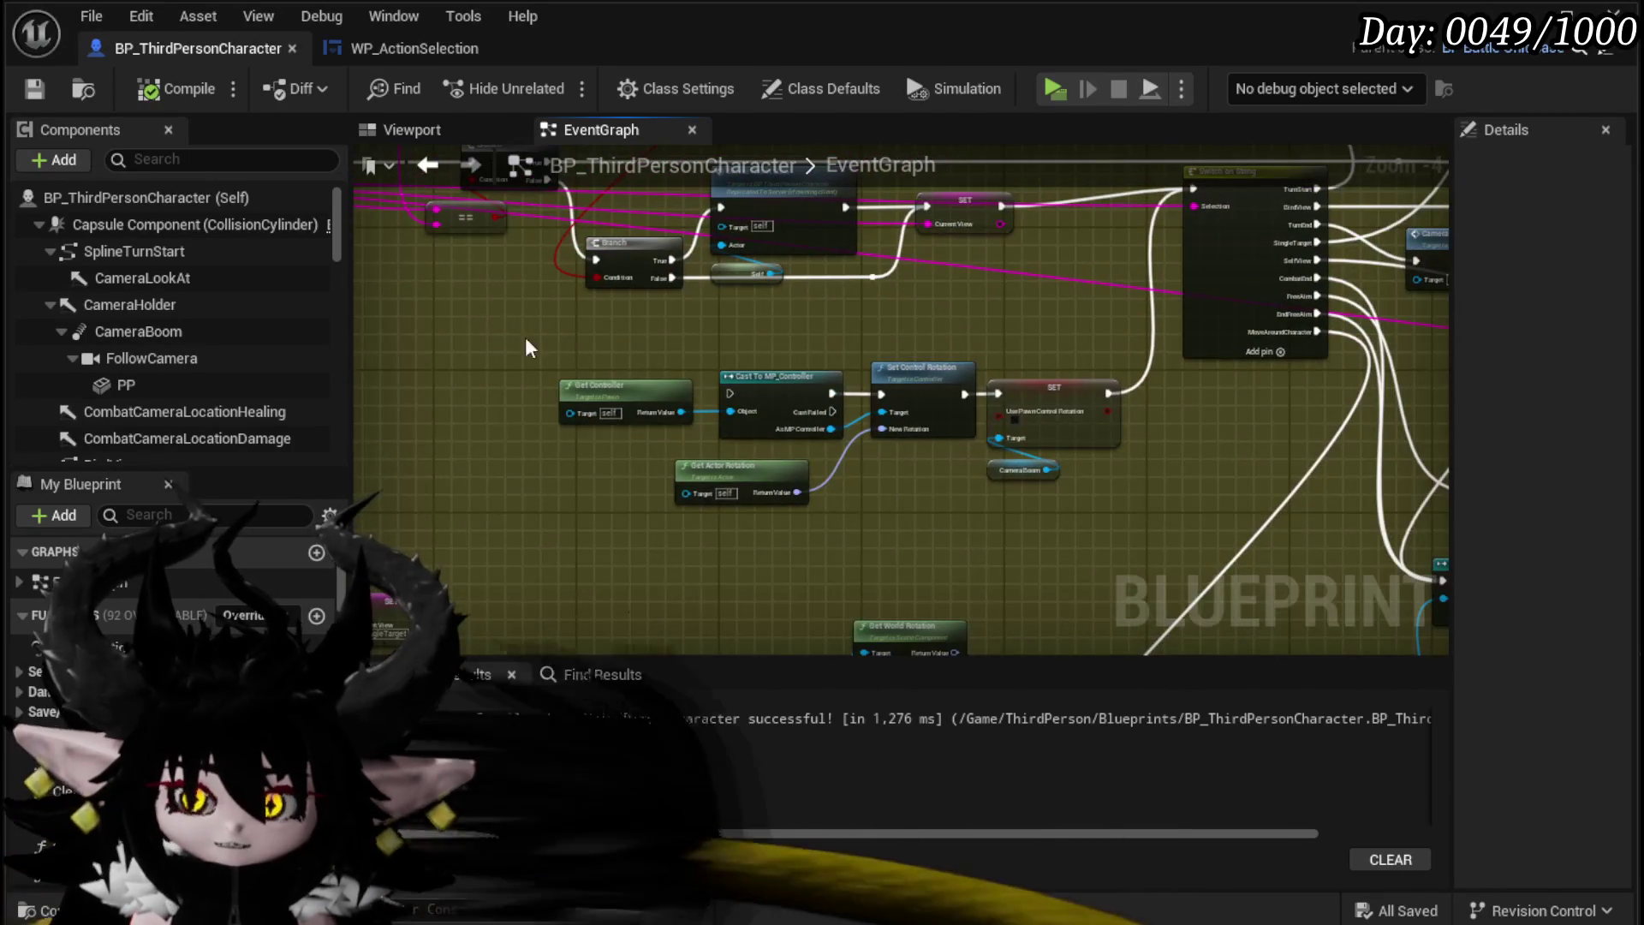
{"action": "left_click_drag", "start_coordinate": [1139, 518], "coordinate": [687, 402]}
{"action": "left_click_drag", "start_coordinate": [549, 349], "coordinate": [1083, 512]}
{"action": "left_click_drag", "start_coordinate": [560, 318], "coordinate": [1064, 459]}
{"action": "mouse_move", "coordinate": [497, 479]}
{"action": "left_mouse_down"}
{"action": "mouse_move", "coordinate": [933, 378]}
{"action": "mouse_move", "coordinate": [929, 414]}
{"action": "mouse_move", "coordinate": [747, 585]}
{"action": "left_mouse_up"}
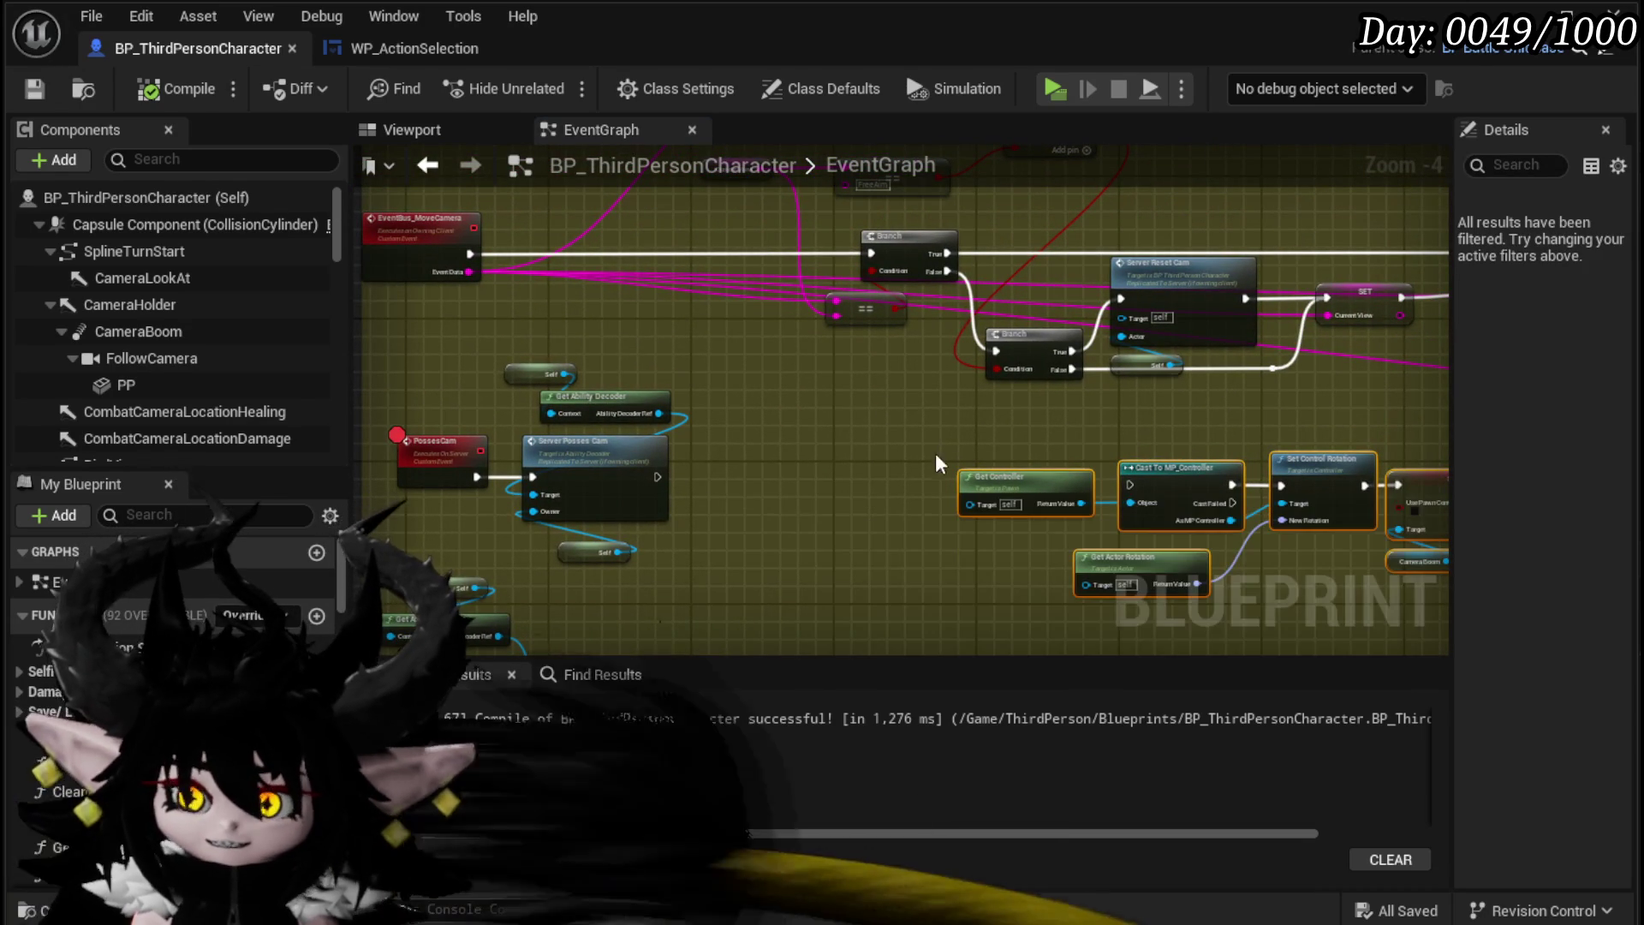
{"action": "scroll", "coordinate": [896, 469], "scroll_direction": "down", "scroll_amount": 4}
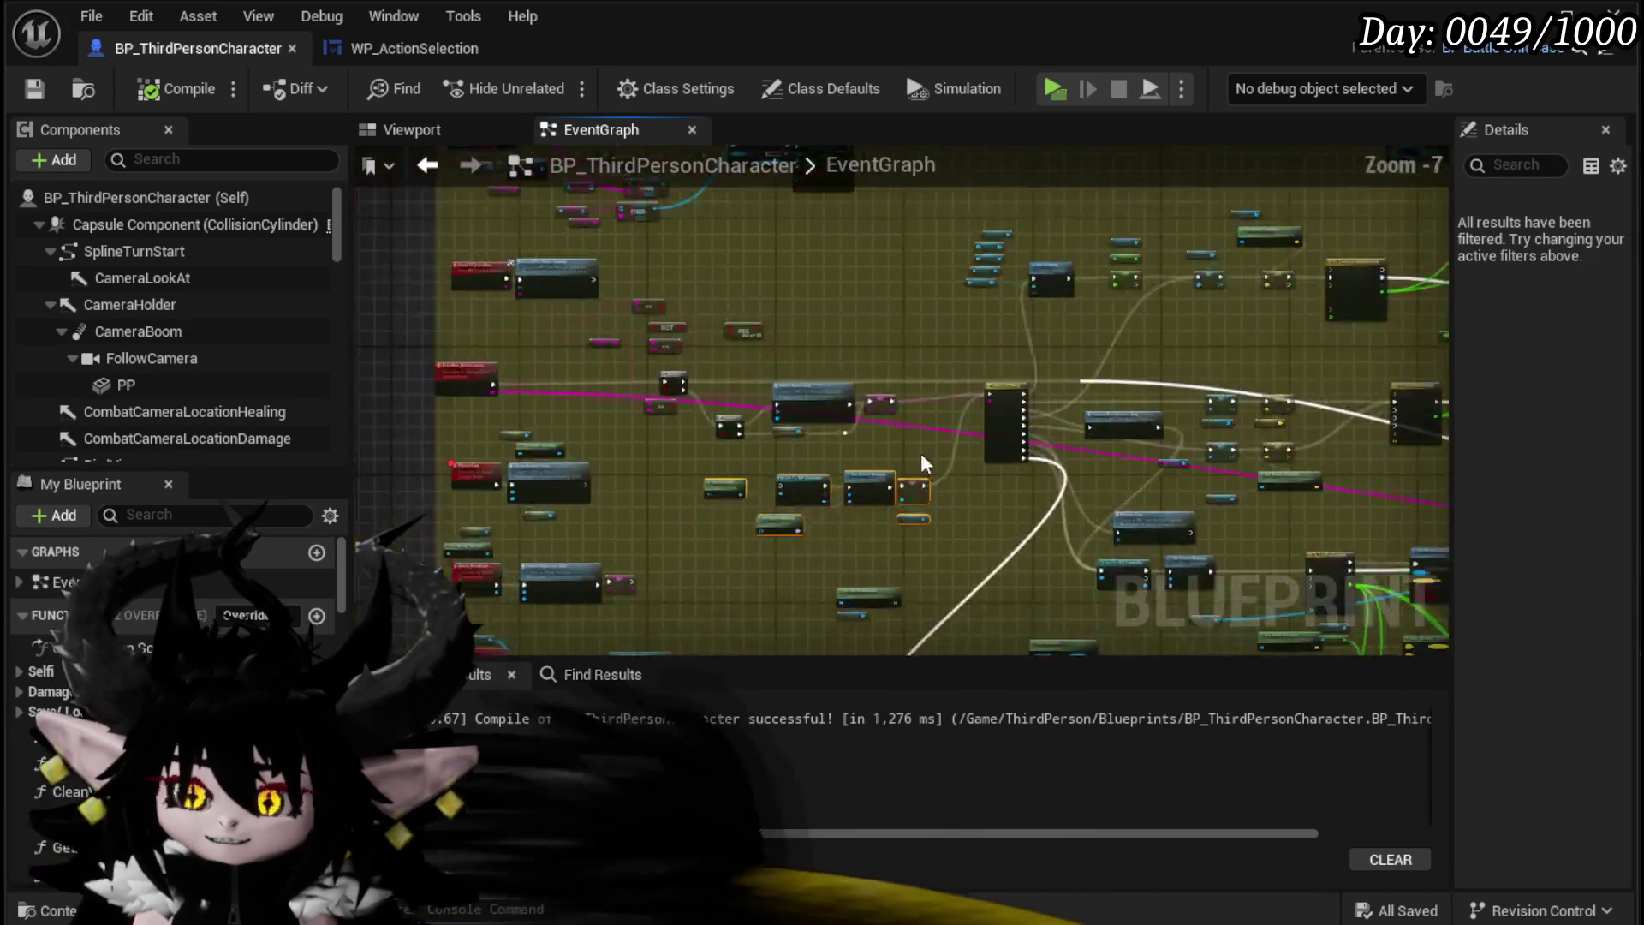
{"action": "mouse_move", "coordinate": [363, 469]}
{"action": "left_mouse_down"}
{"action": "mouse_move", "coordinate": [609, 451]}
{"action": "mouse_move", "coordinate": [386, 455]}
{"action": "mouse_move", "coordinate": [814, 210]}
{"action": "mouse_move", "coordinate": [741, 285]}
{"action": "mouse_move", "coordinate": [774, 378]}
{"action": "mouse_move", "coordinate": [782, 242]}
{"action": "mouse_move", "coordinate": [690, 459]}
{"action": "left_mouse_up"}
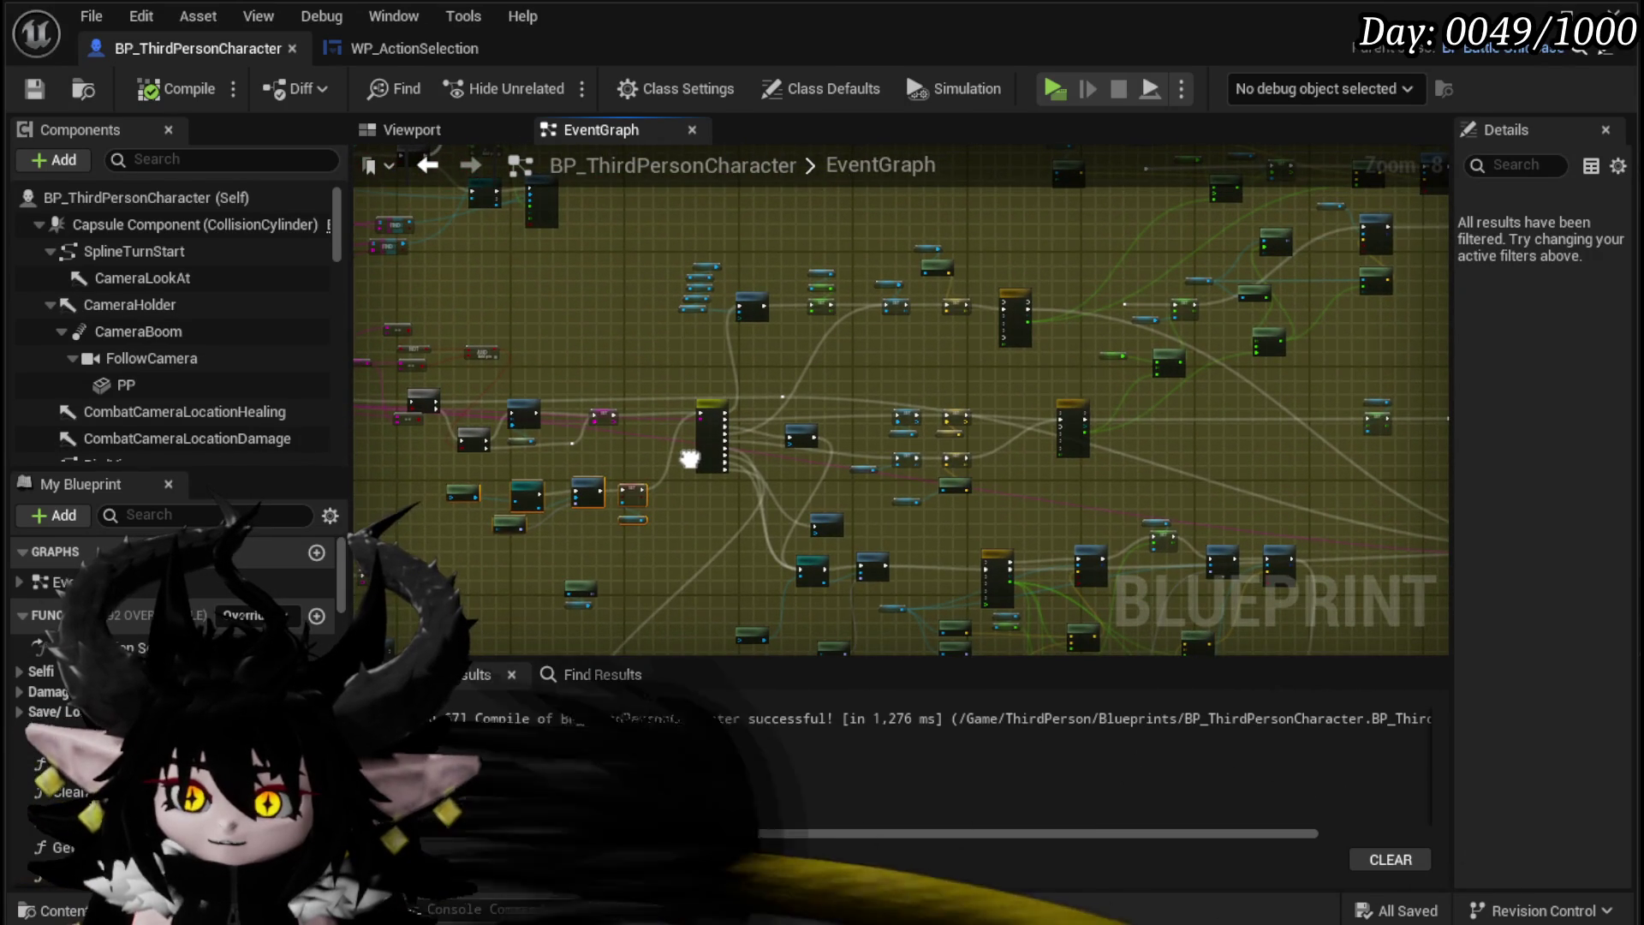